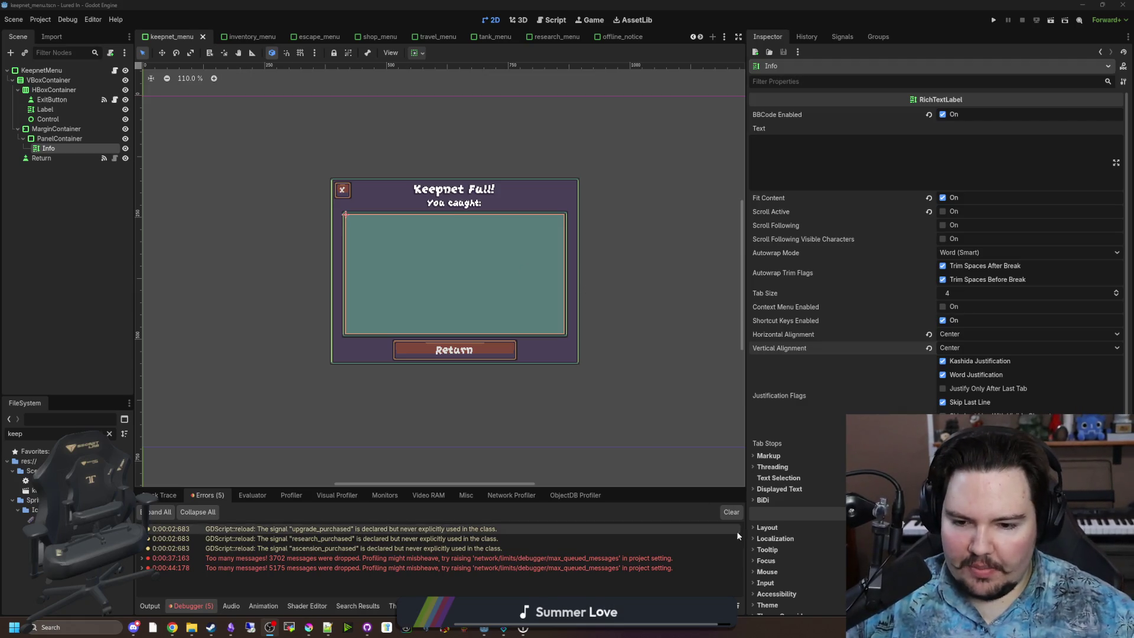
Step: Run the project to playtest it in the embedded Game view
{"action": "left_click", "coordinate": [994, 20]}
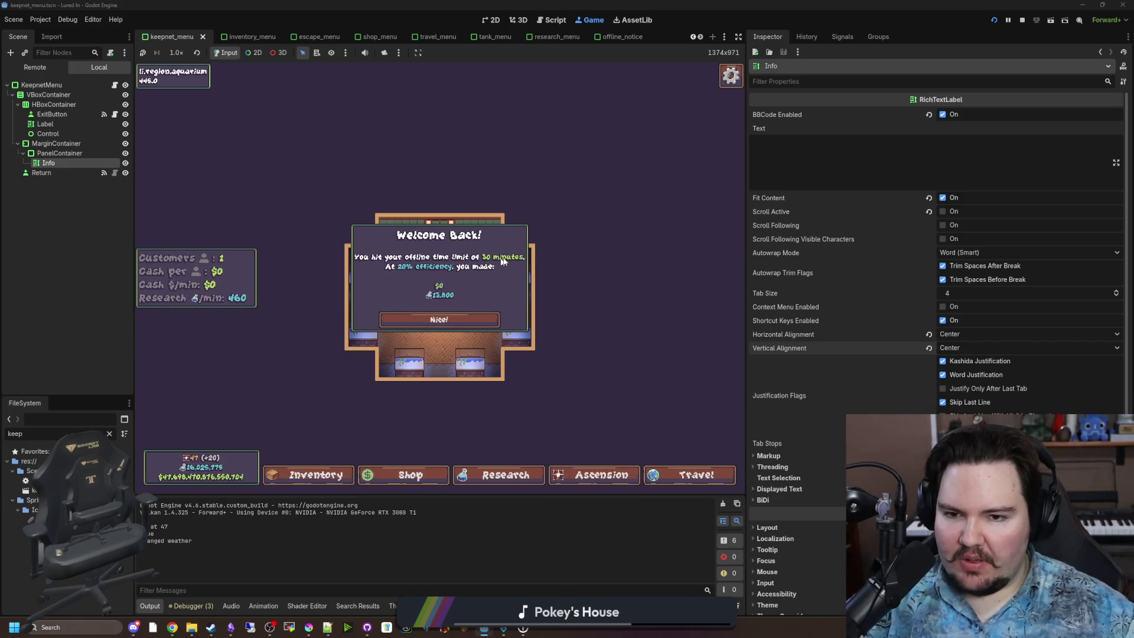
Step: Dismiss the Welcome Back message and move the Bluegill from inventory into Fish Tank 1
{"action": "left_click", "coordinate": [457, 327]}
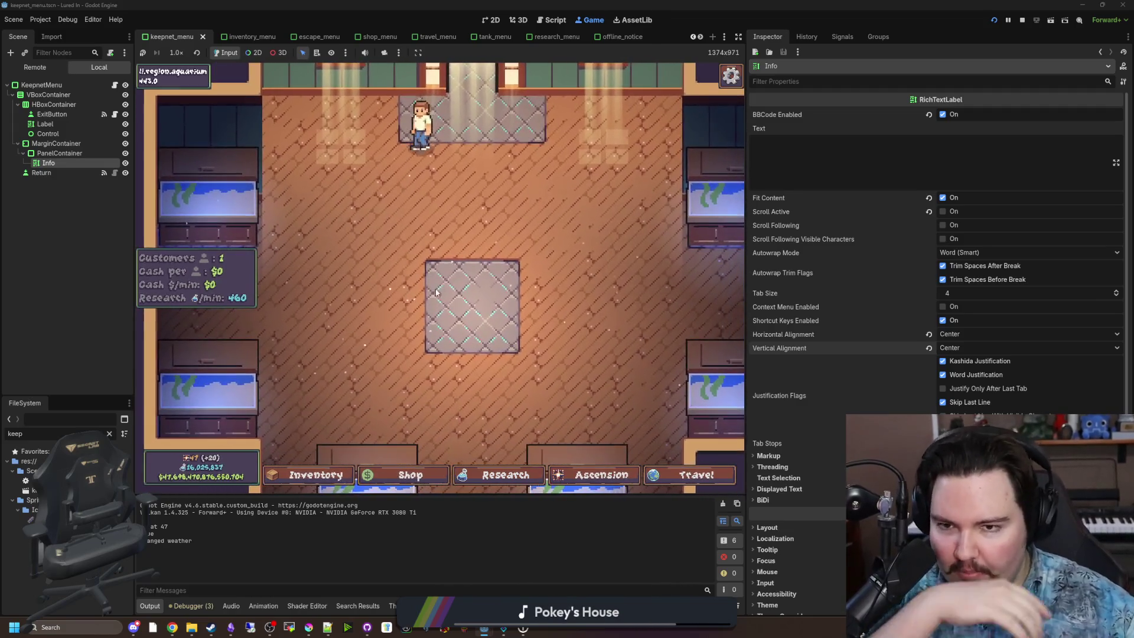
{"action": "left_click", "coordinate": [321, 476]}
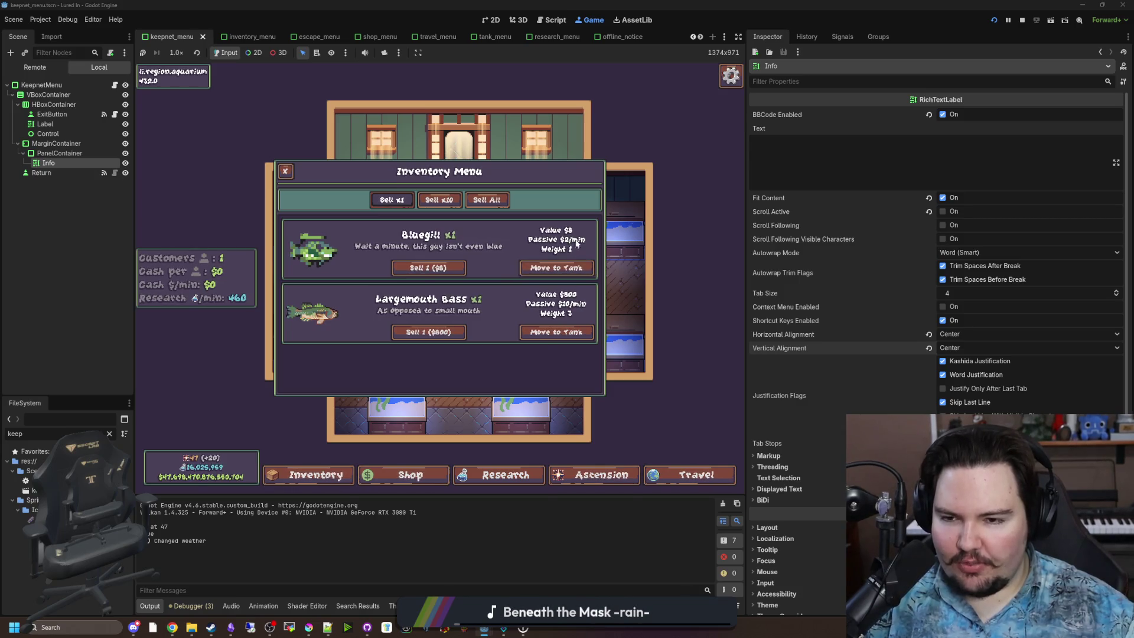
{"action": "left_click", "coordinate": [310, 476]}
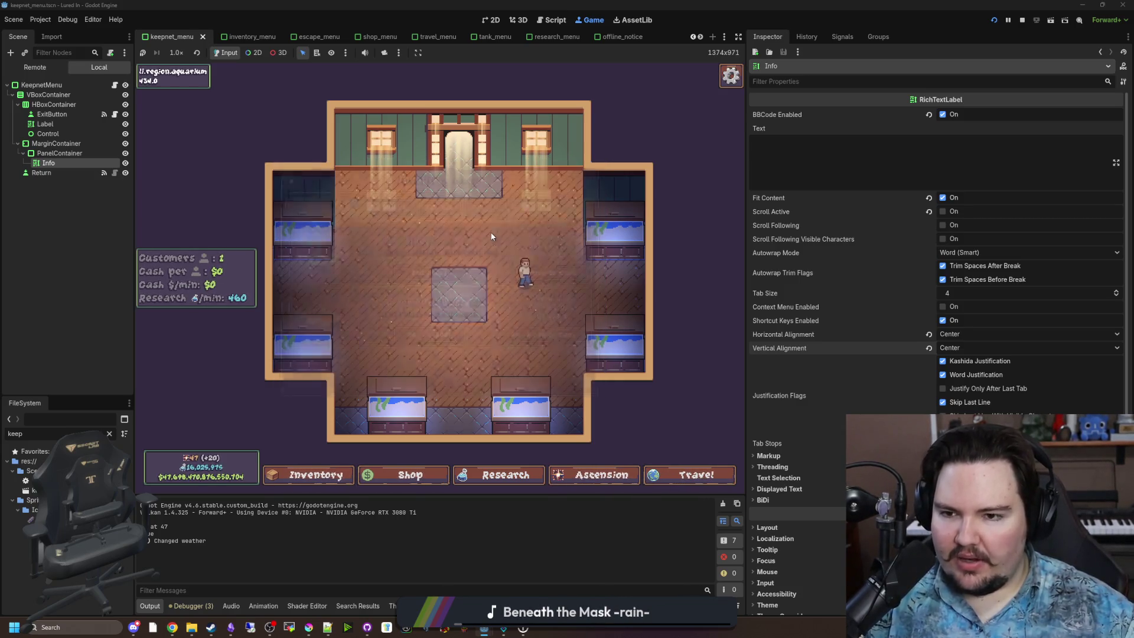
{"action": "left_click", "coordinate": [310, 476]}
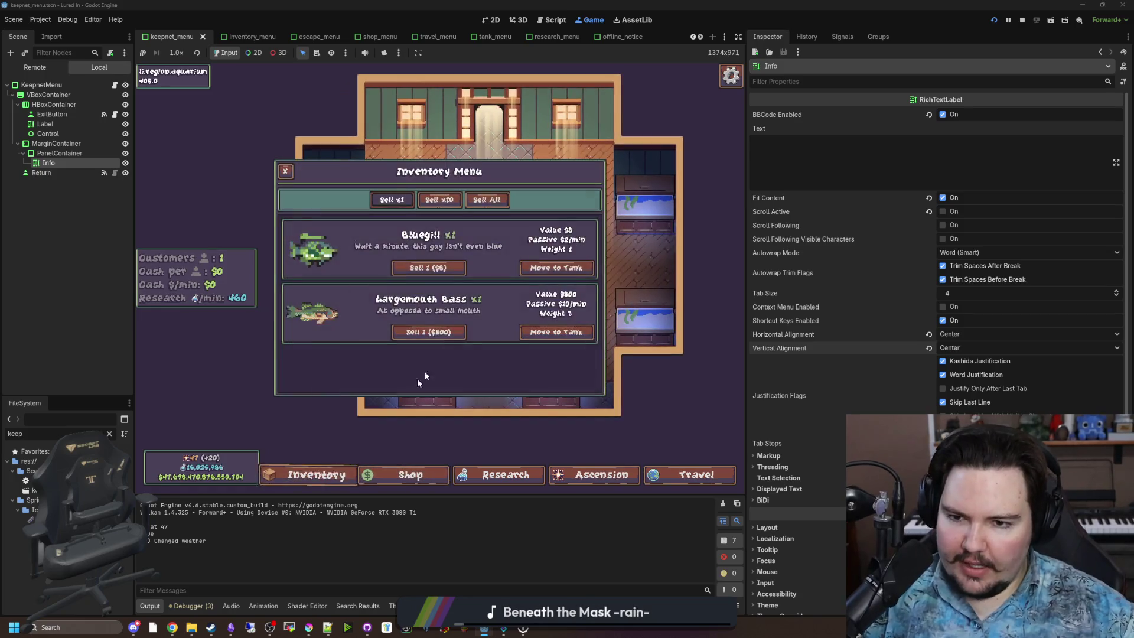
{"action": "left_click", "coordinate": [551, 267]}
{"action": "left_click", "coordinate": [340, 207]}
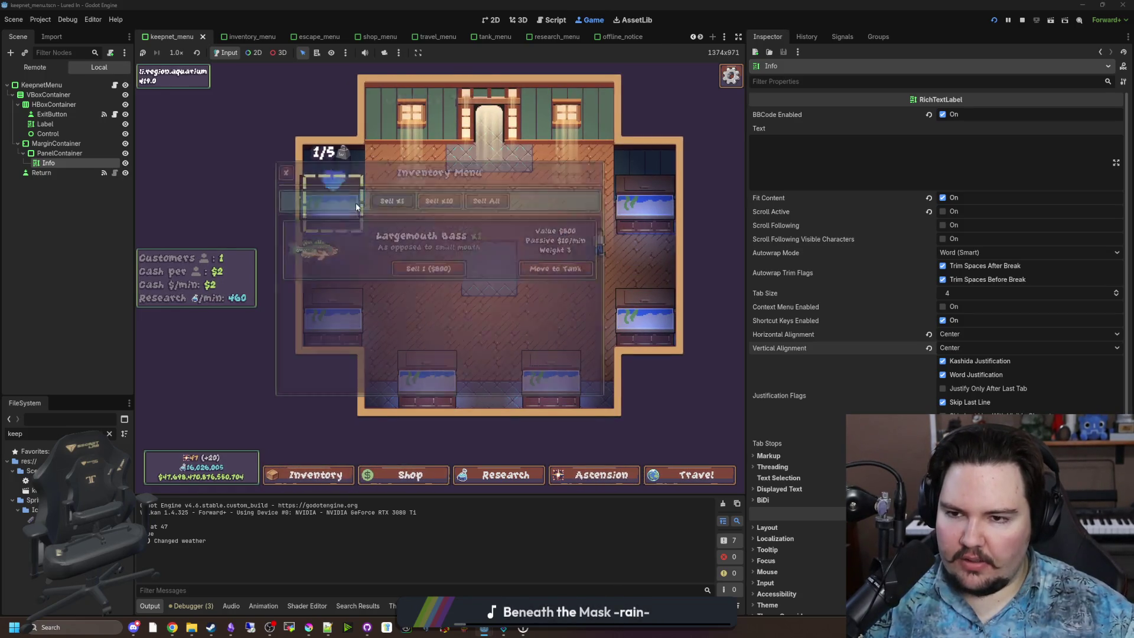
{"action": "left_click", "coordinate": [340, 209]}
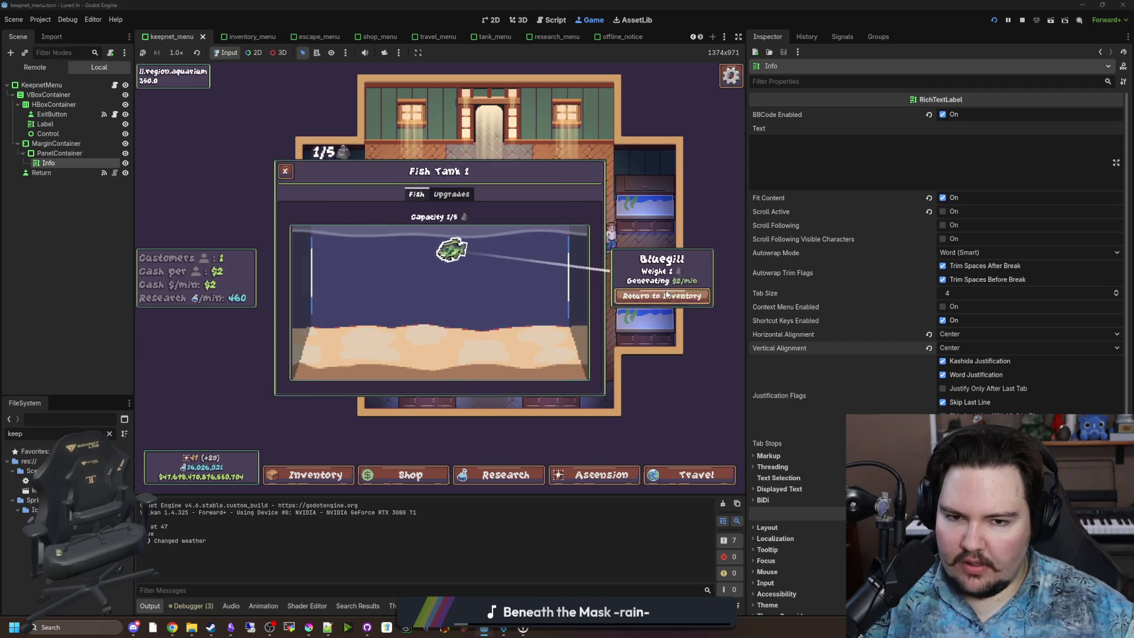
{"action": "key", "text": "Escape"}
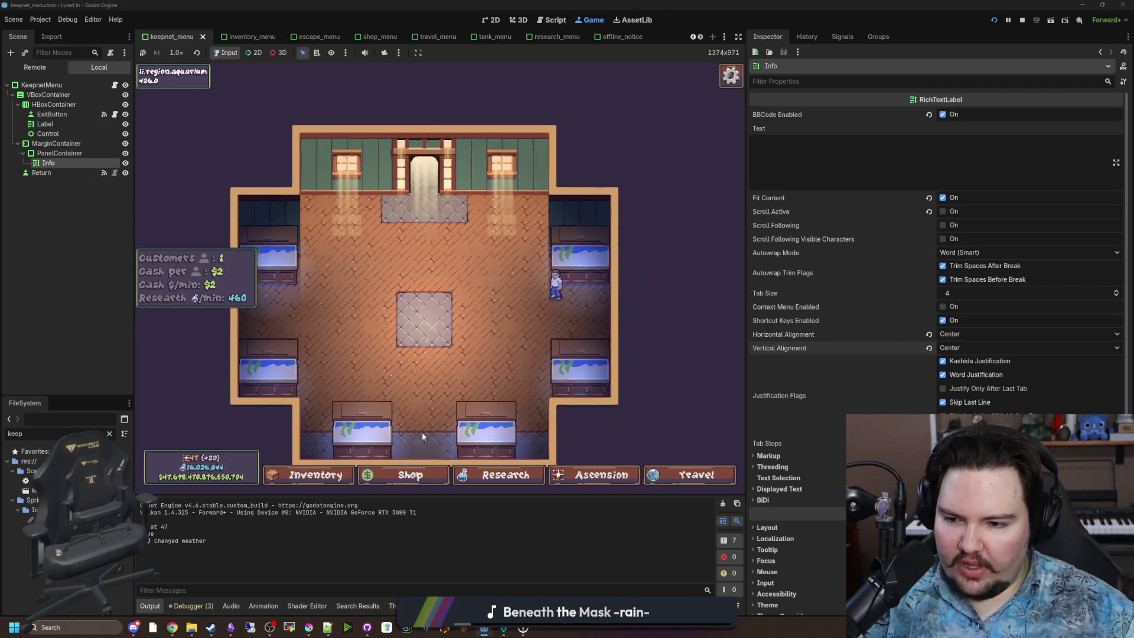
Step: Browse the shop's Aquarium, Marketing and Equipment upgrades, then bring up the Research tree
{"action": "left_click", "coordinate": [407, 475]}
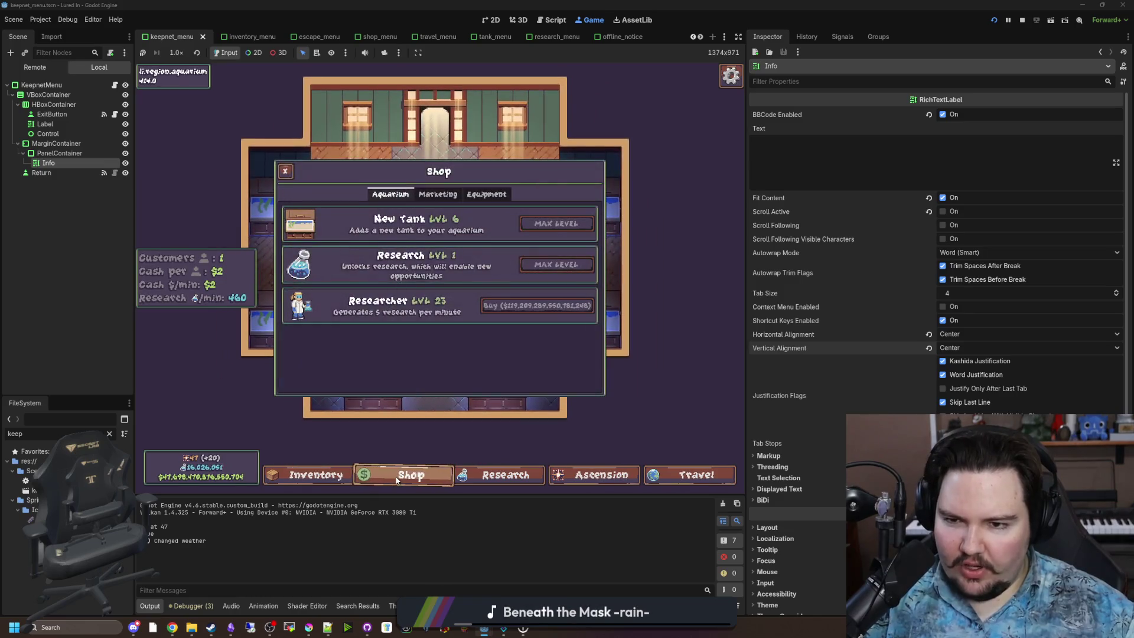
{"action": "left_click", "coordinate": [452, 195]}
{"action": "left_click", "coordinate": [389, 194]}
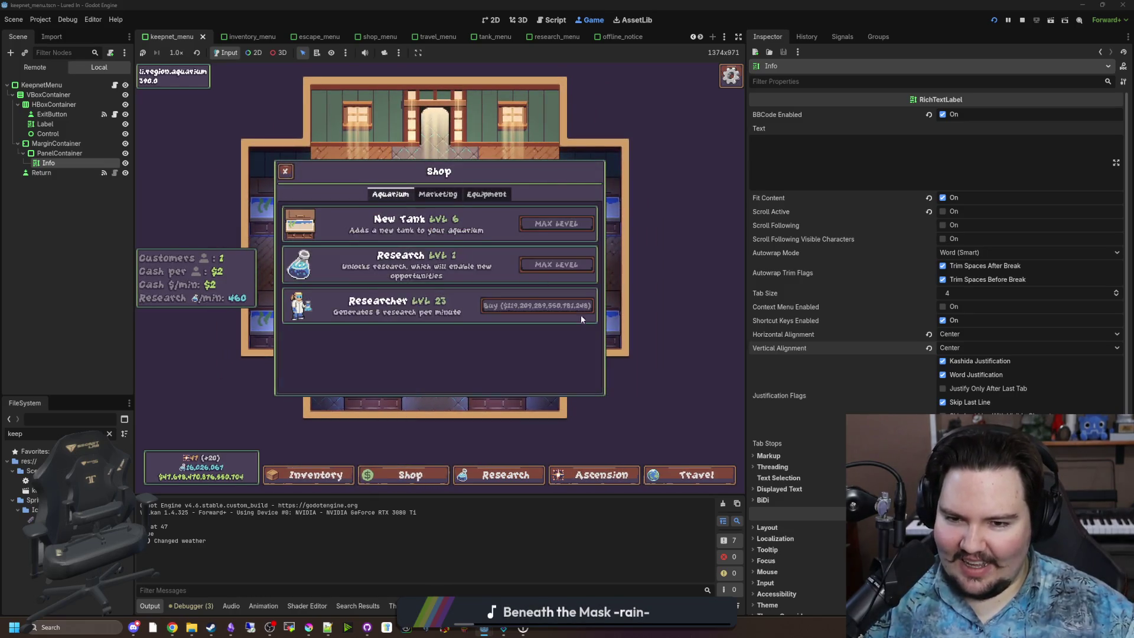
{"action": "left_click", "coordinate": [503, 197]}
{"action": "left_click", "coordinate": [437, 194]}
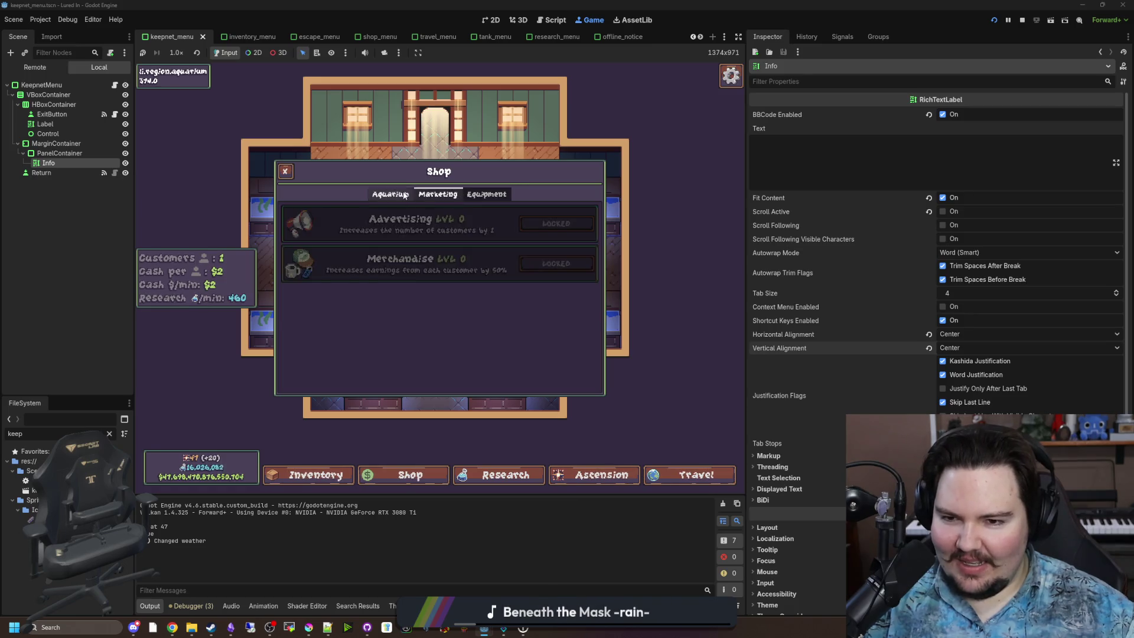
{"action": "left_click", "coordinate": [389, 195]}
{"action": "left_click", "coordinate": [334, 478]}
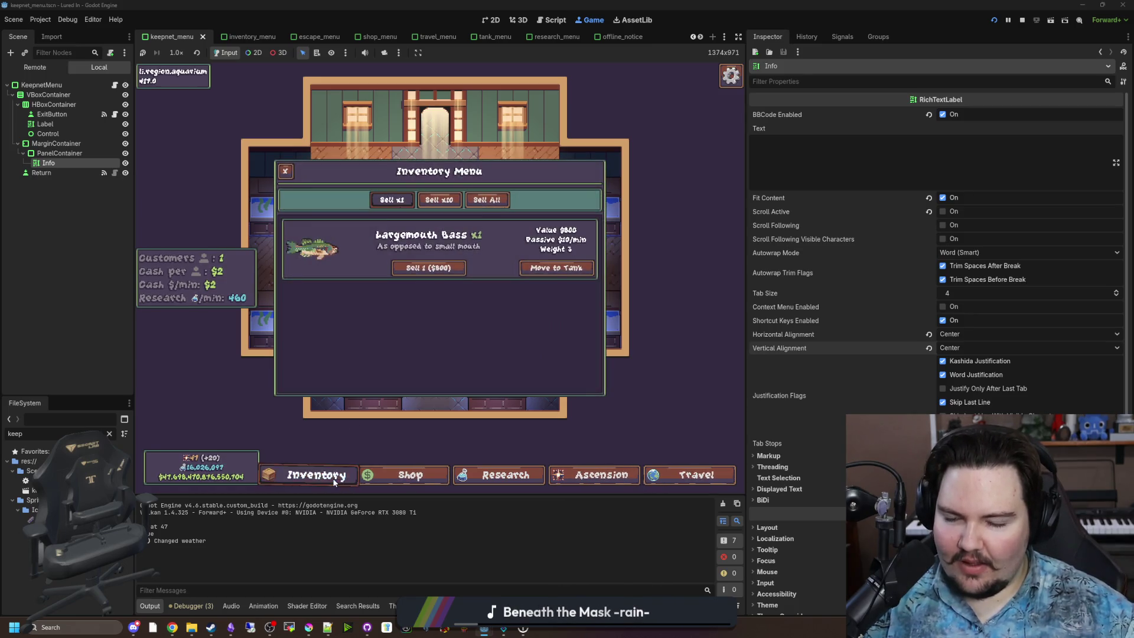
{"action": "left_click", "coordinate": [332, 477]}
{"action": "left_click", "coordinate": [494, 479]}
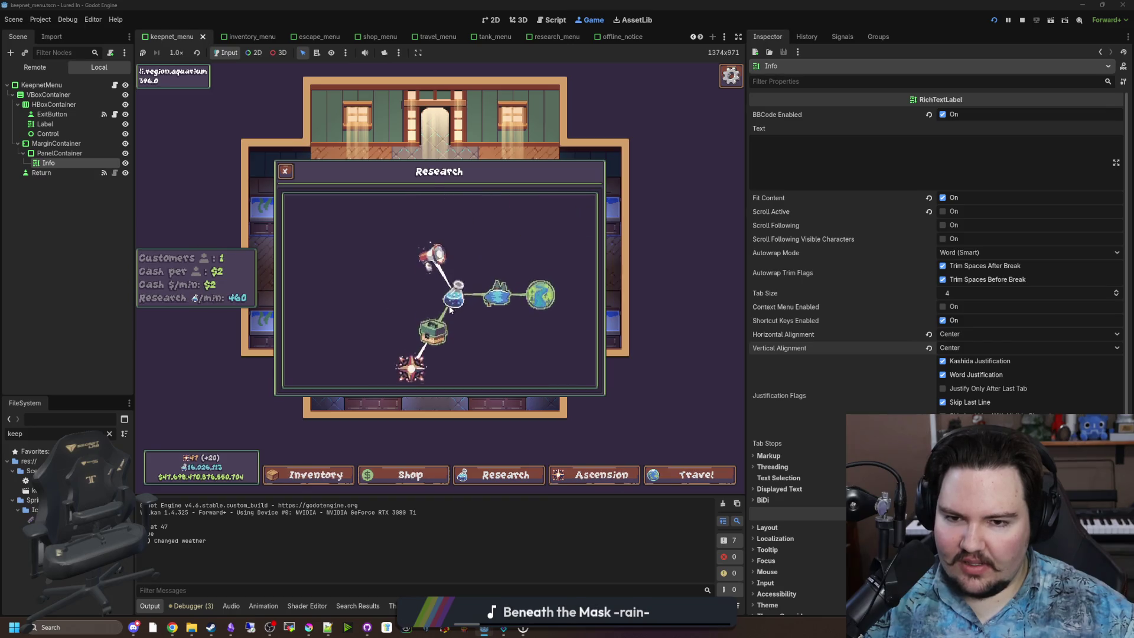
Step: Unlock the Ascension research node for 5,000 research points
{"action": "scroll", "coordinate": [449, 306], "scroll_direction": "up", "scroll_amount": 2}
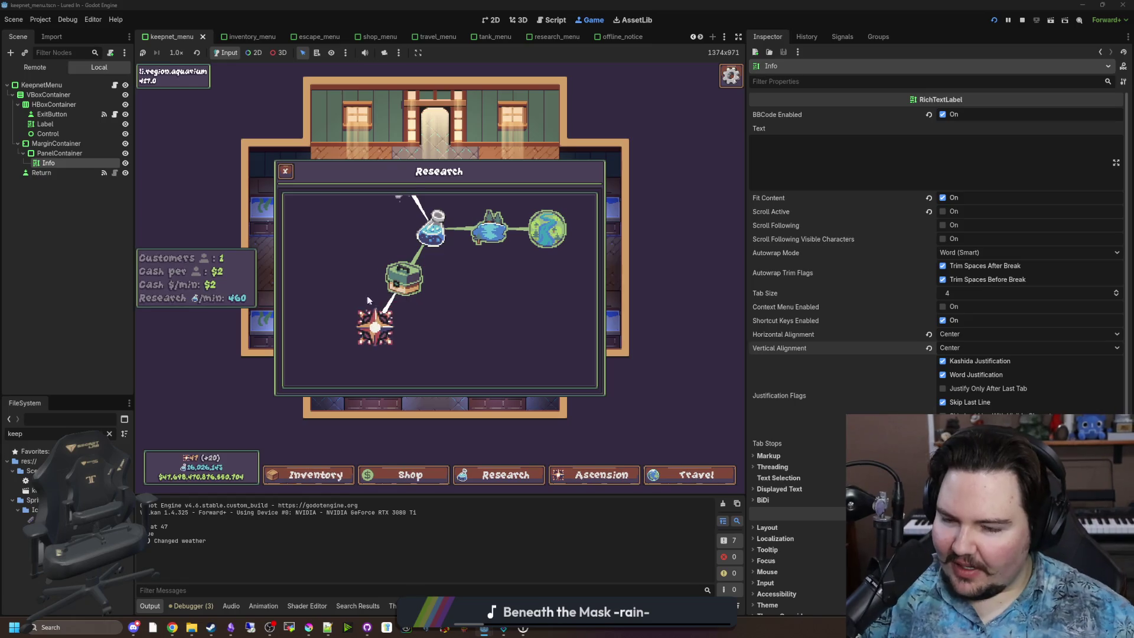
{"action": "left_click", "coordinate": [375, 326]}
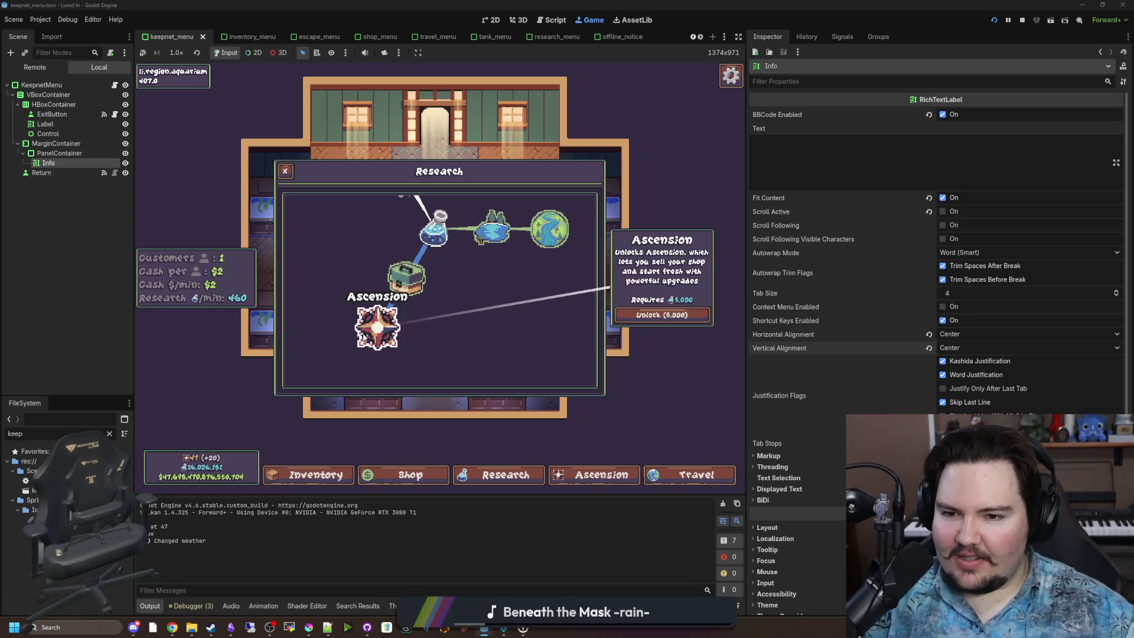
{"action": "left_click", "coordinate": [656, 314]}
Step: Explore the Ascension tree's Offline Efficiency, Government Grants and Strong Economy upgrades, then close it
{"action": "left_click", "coordinate": [596, 475]}
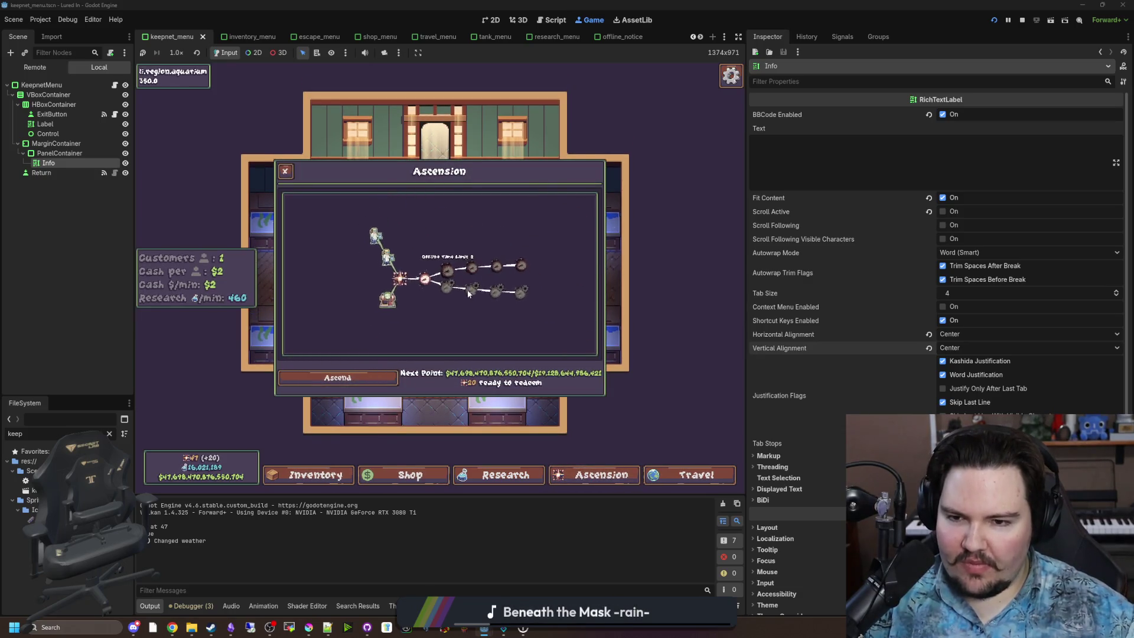
{"action": "scroll", "coordinate": [455, 288], "scroll_direction": "down", "scroll_amount": 2}
{"action": "scroll", "coordinate": [443, 288], "scroll_direction": "up", "scroll_amount": 2}
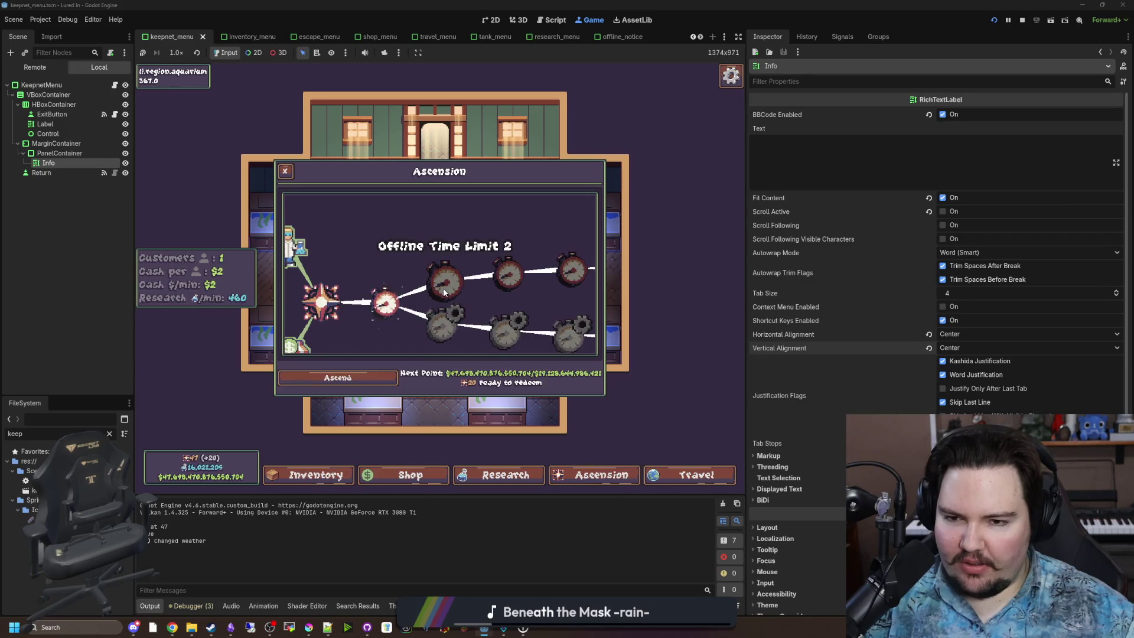
{"action": "scroll", "coordinate": [444, 289], "scroll_direction": "up", "scroll_amount": 2}
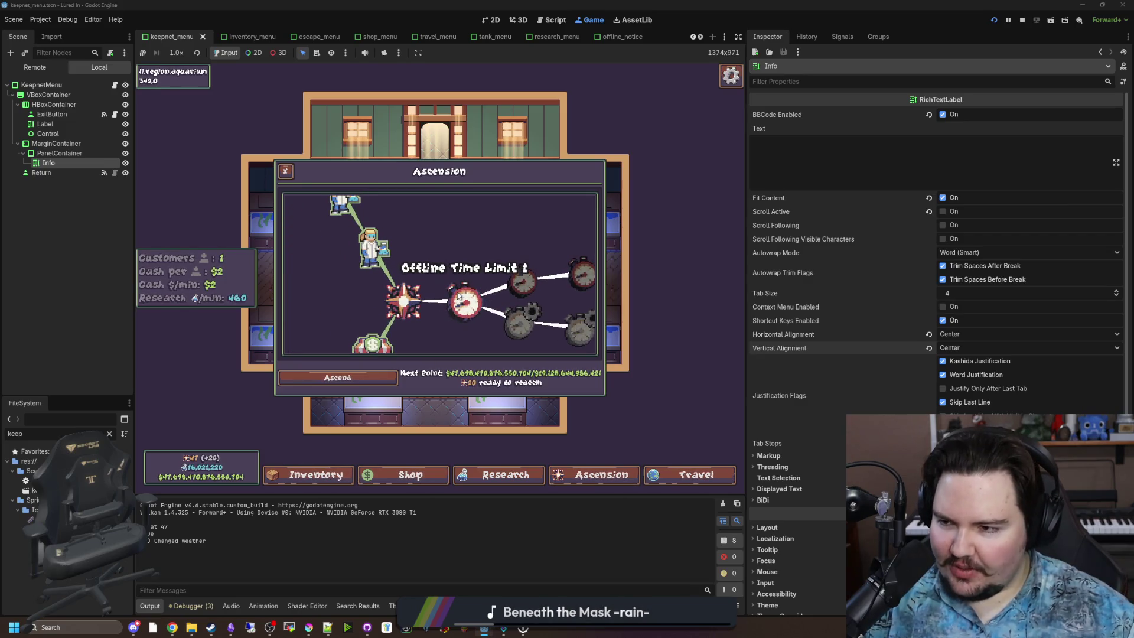
{"action": "scroll", "coordinate": [459, 296], "scroll_direction": "down", "scroll_amount": 1}
{"action": "mouse_move", "coordinate": [458, 295]}
{"action": "left_mouse_down"}
{"action": "mouse_move", "coordinate": [417, 292]}
{"action": "mouse_move", "coordinate": [514, 259]}
{"action": "mouse_move", "coordinate": [505, 289]}
{"action": "left_mouse_up"}
{"action": "mouse_move", "coordinate": [497, 384]}
{"action": "left_mouse_down"}
{"action": "mouse_move", "coordinate": [441, 303]}
{"action": "mouse_move", "coordinate": [519, 269]}
{"action": "mouse_move", "coordinate": [389, 270]}
{"action": "left_mouse_up"}
{"action": "scroll", "coordinate": [464, 337], "scroll_direction": "up", "scroll_amount": 2}
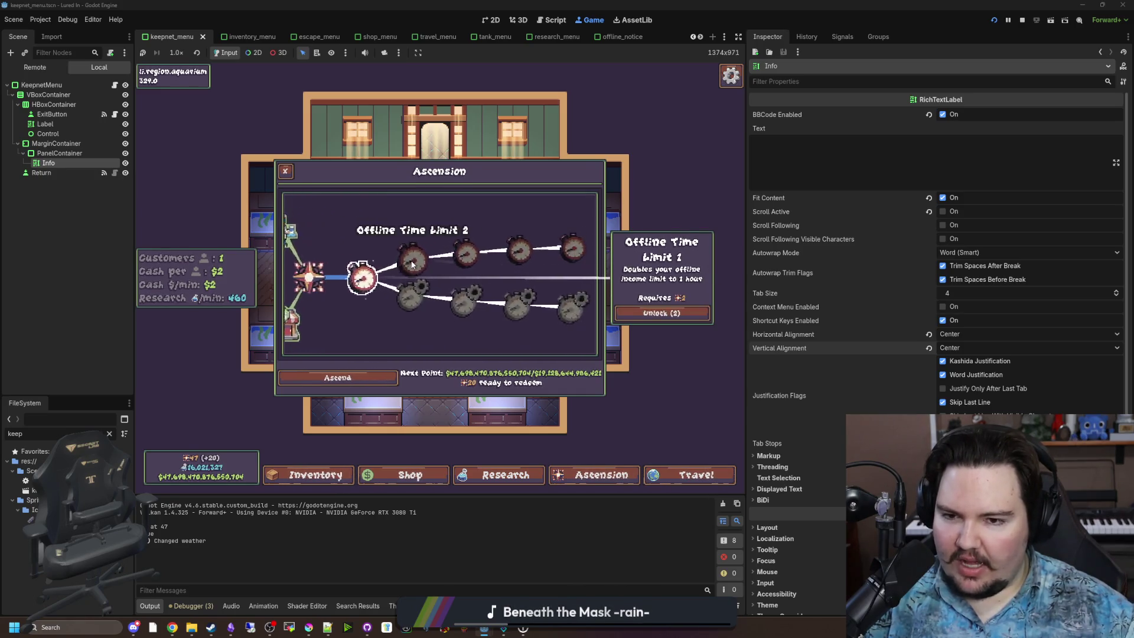
{"action": "key", "text": "Down"}
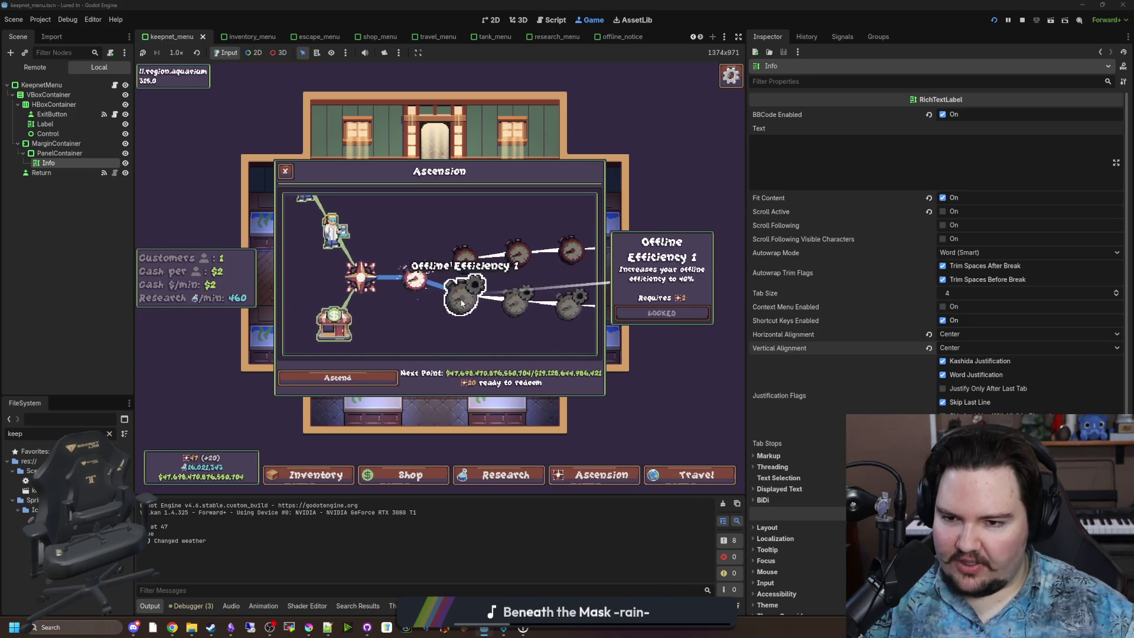
{"action": "left_click", "coordinate": [388, 290]}
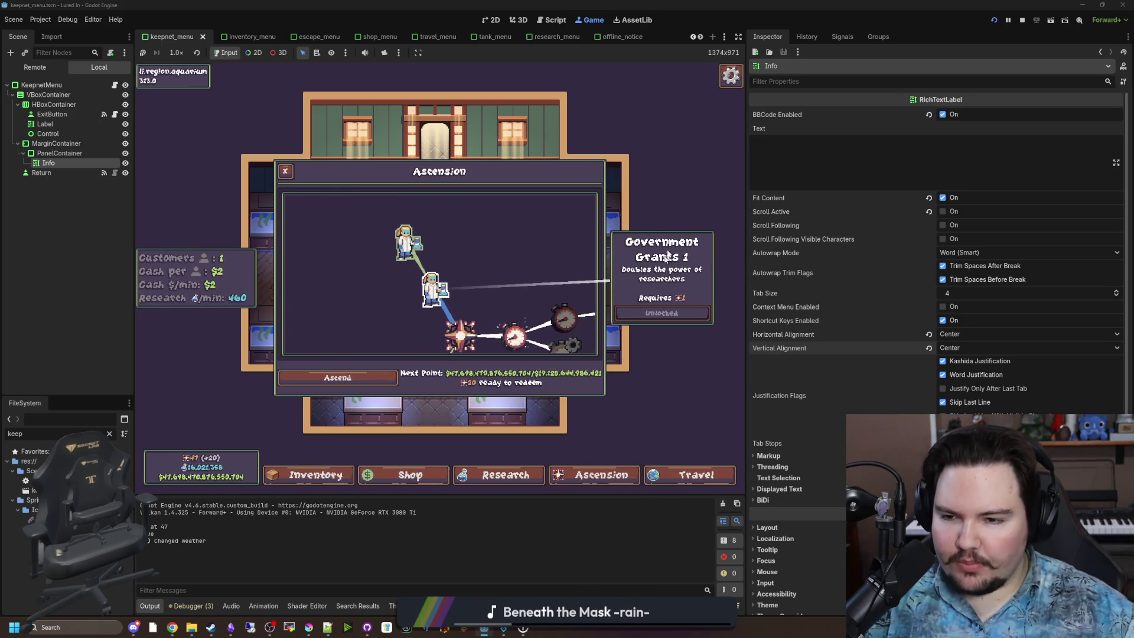
{"action": "key", "text": "Up"}
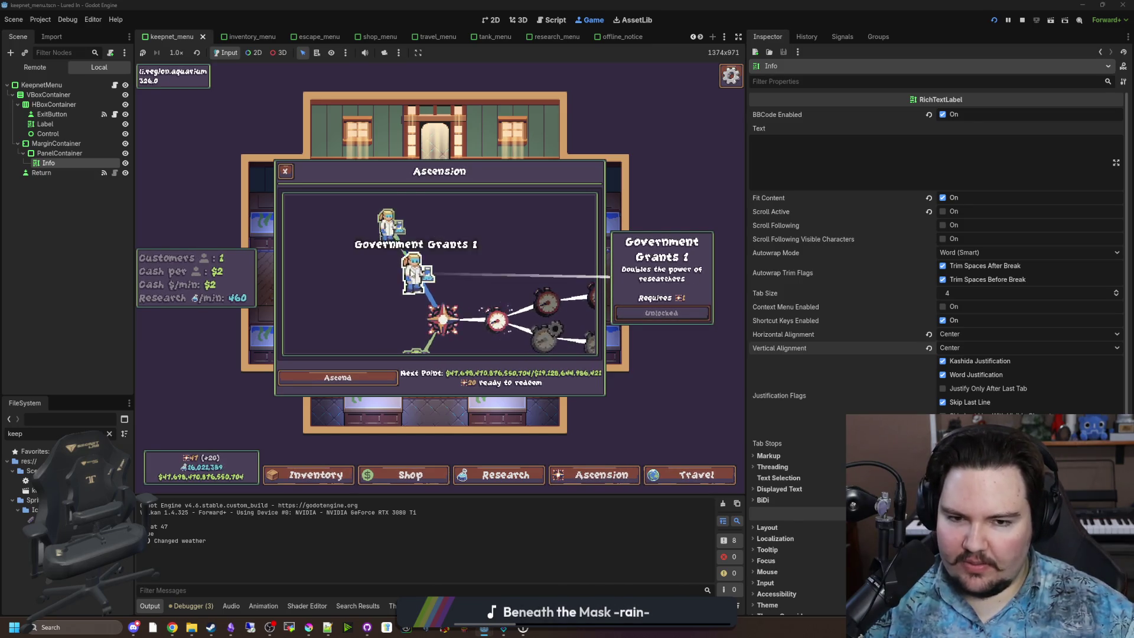
{"action": "key", "text": "Down"}
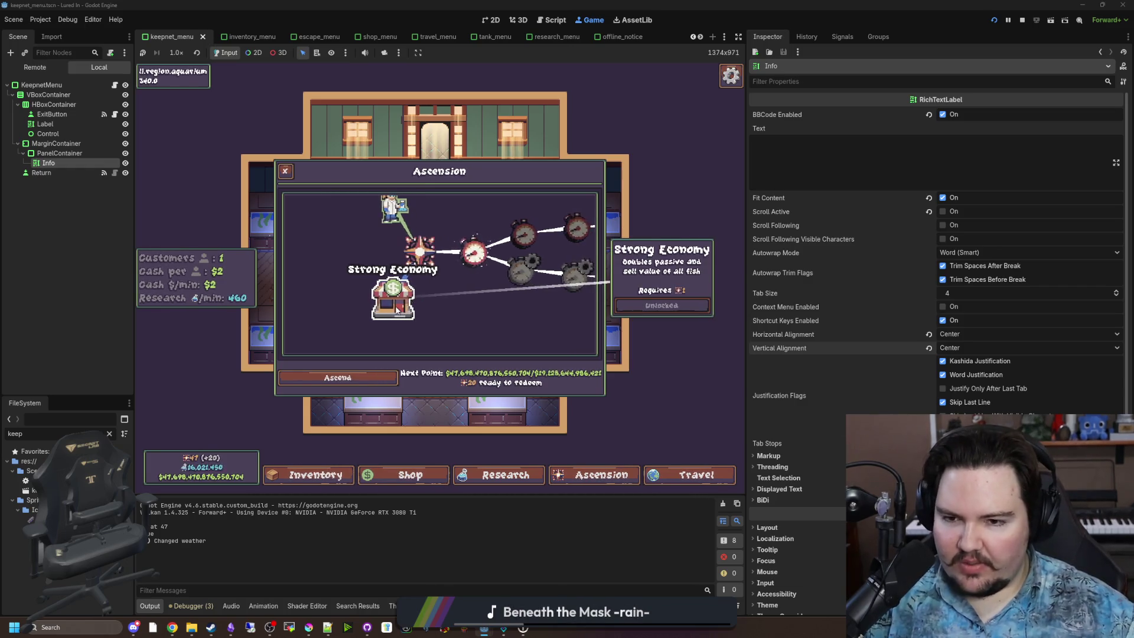
{"action": "key", "text": "Escape"}
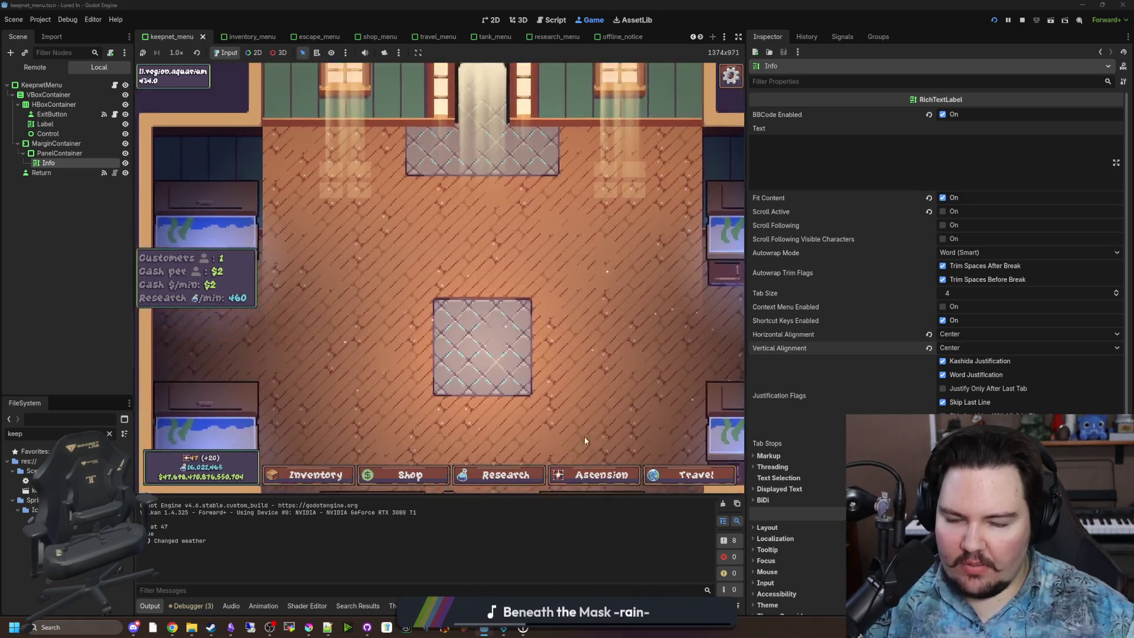
Step: Flip through the Ascension, Research and shop Marketing, Equipment and Aquarium panels, then close the shop
{"action": "left_click", "coordinate": [592, 474]}
{"action": "left_click", "coordinate": [509, 478]}
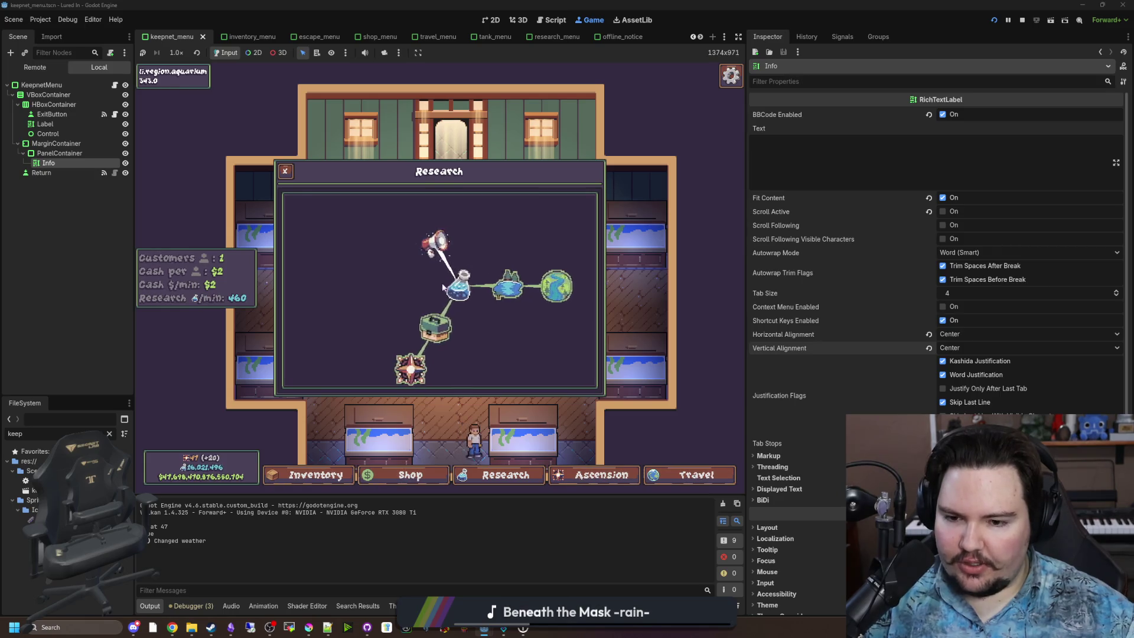
{"action": "left_click", "coordinate": [394, 482]}
{"action": "left_click", "coordinate": [437, 195]}
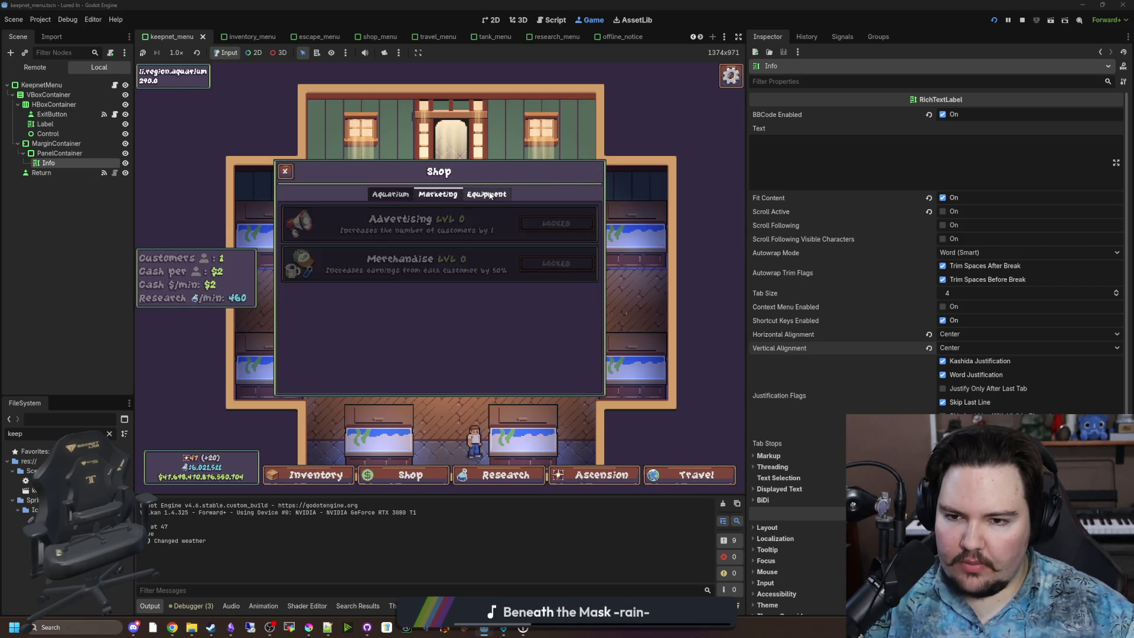
{"action": "left_click", "coordinate": [486, 195]}
{"action": "left_click", "coordinate": [392, 194]}
{"action": "key", "text": "Escape"}
Step: Pan around the aquarium room, check the escape menu, and stop the running game
{"action": "scroll", "coordinate": [397, 196], "scroll_direction": "down", "scroll_amount": 3}
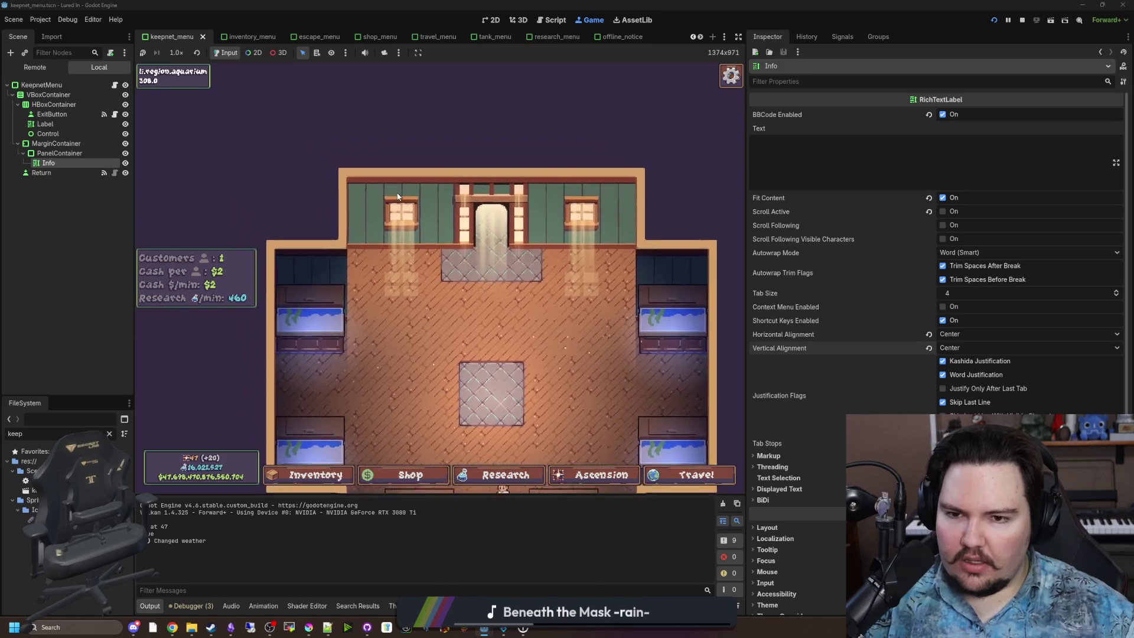
{"action": "scroll", "coordinate": [472, 330], "scroll_direction": "up", "scroll_amount": 5}
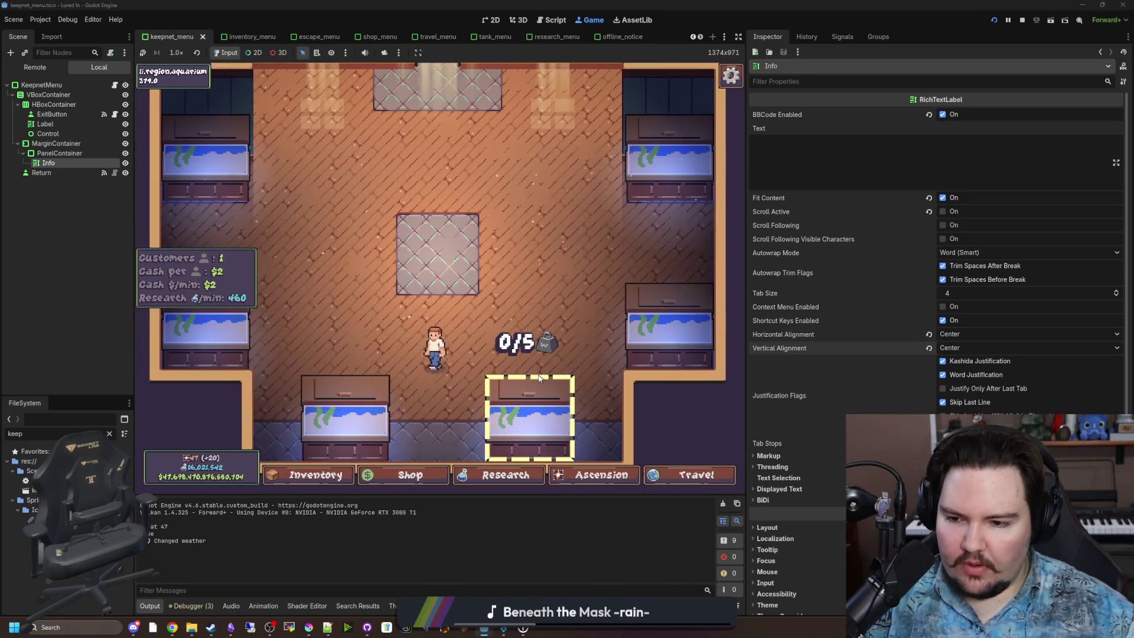
{"action": "scroll", "coordinate": [537, 373], "scroll_direction": "down", "scroll_amount": 3}
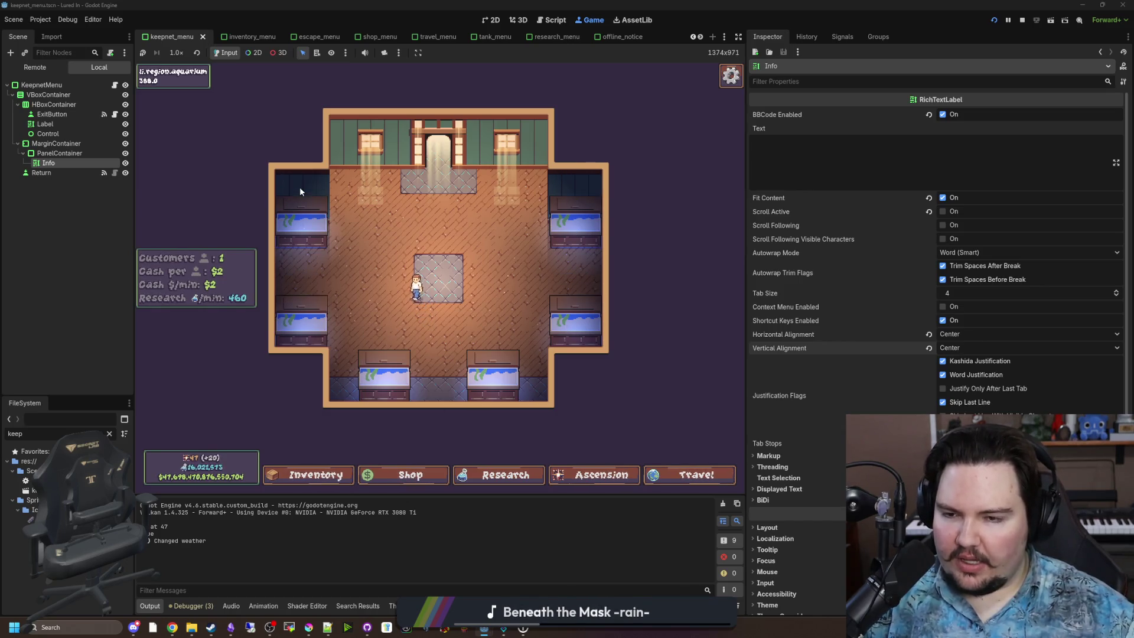
{"action": "left_click_drag", "start_coordinate": [417, 226], "coordinate": [461, 260]}
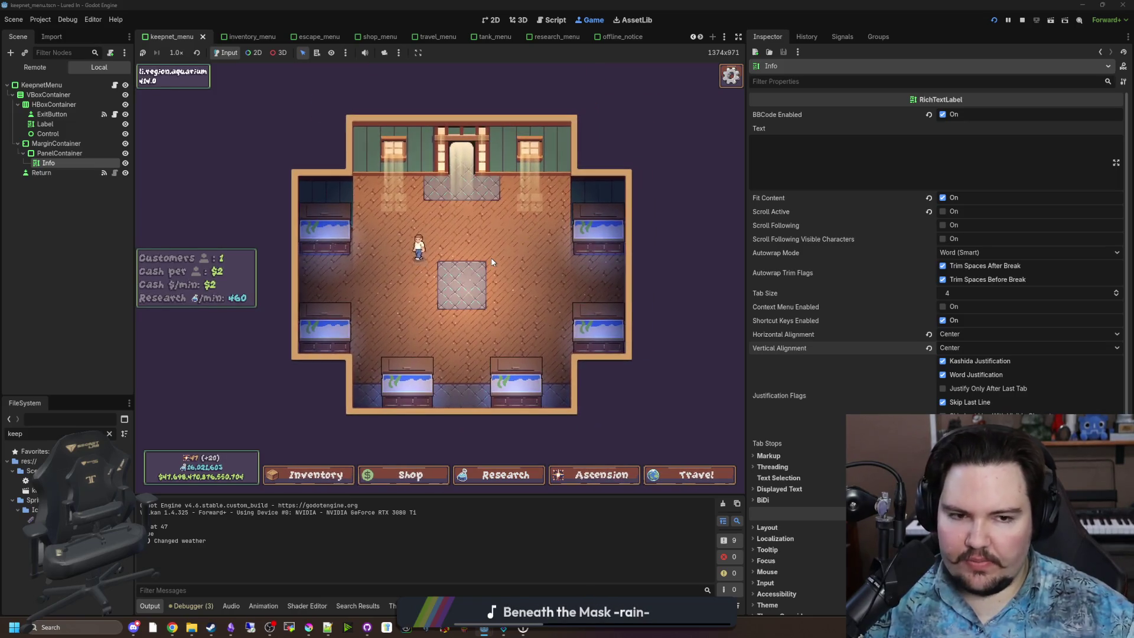
{"action": "scroll", "coordinate": [491, 262], "scroll_direction": "up", "scroll_amount": 3}
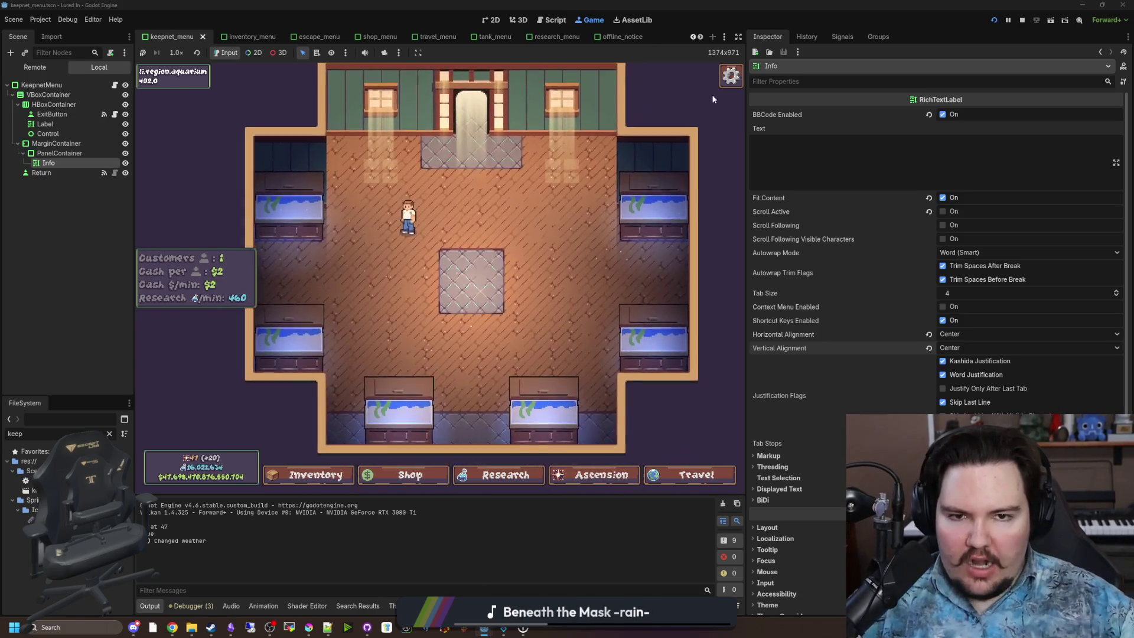
{"action": "key", "text": "Escape"}
{"action": "key", "text": "Escape"}
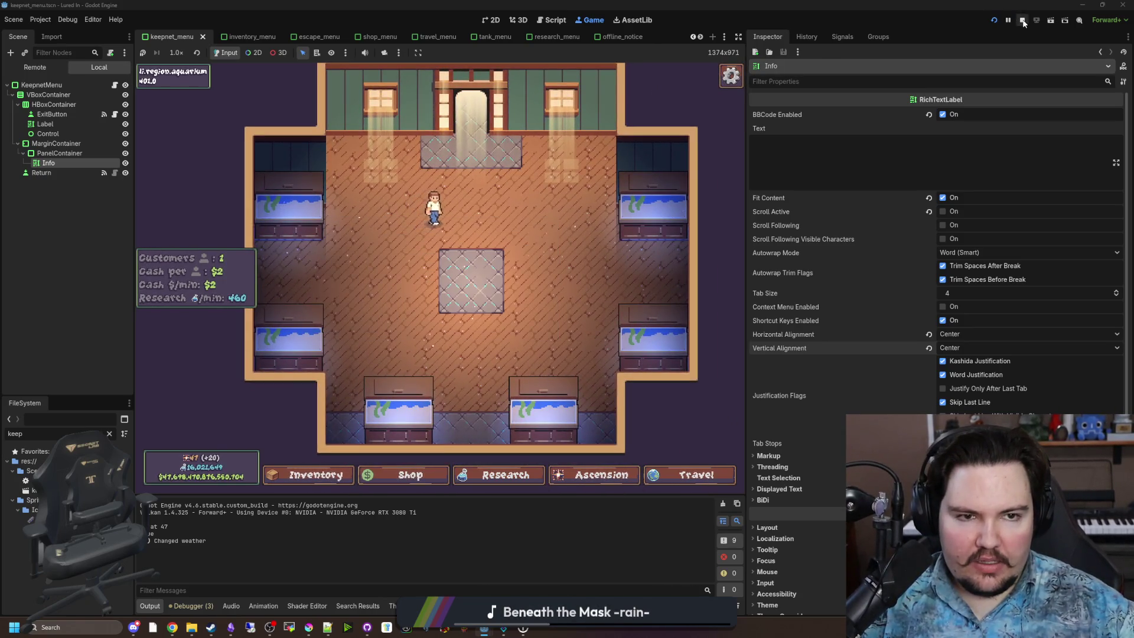
{"action": "left_click", "coordinate": [1022, 19]}
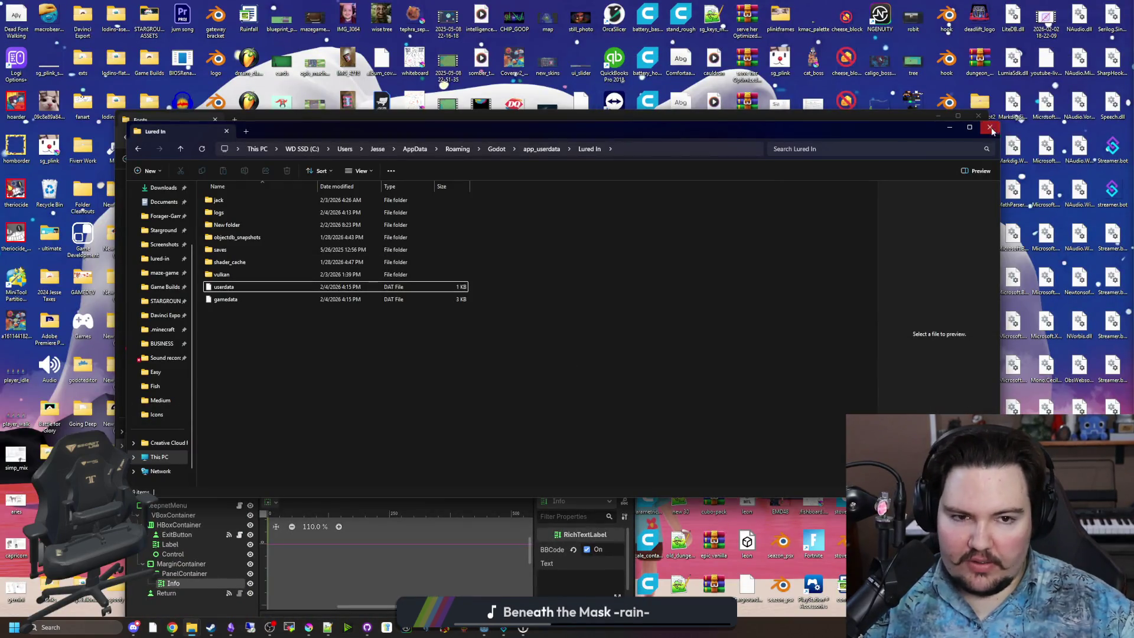
Step: Close the Lured In user-data window and preview Coolvetica Rg, OpenDyslexic-Bold, OpenSans and Roboto-Bold fonts
{"action": "left_click", "coordinate": [989, 127]}
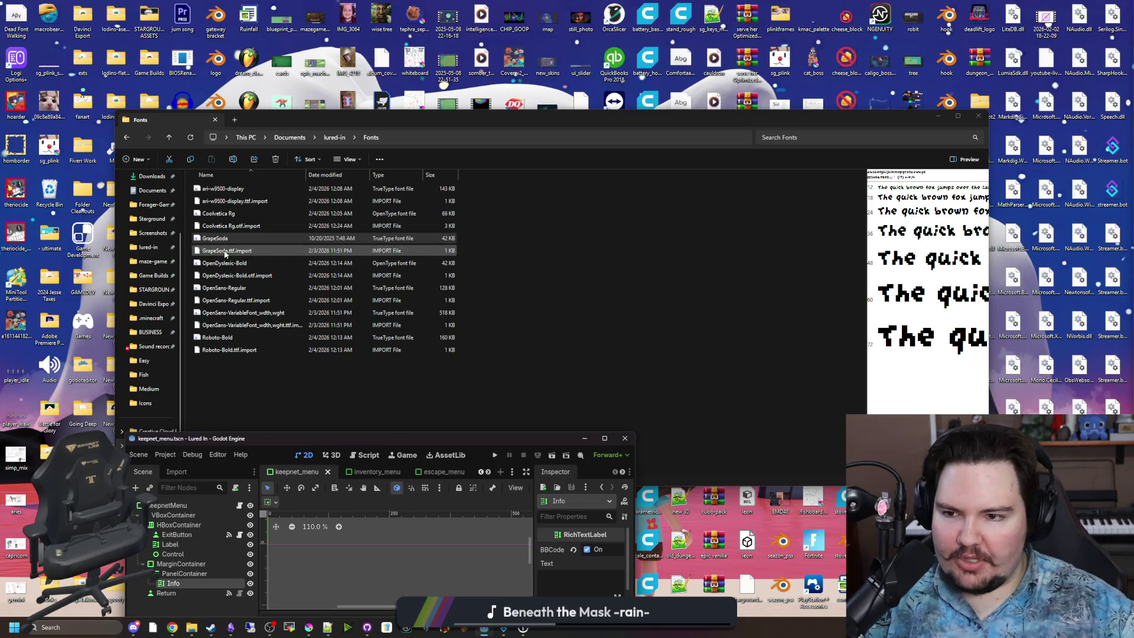
{"action": "left_click", "coordinate": [224, 213]}
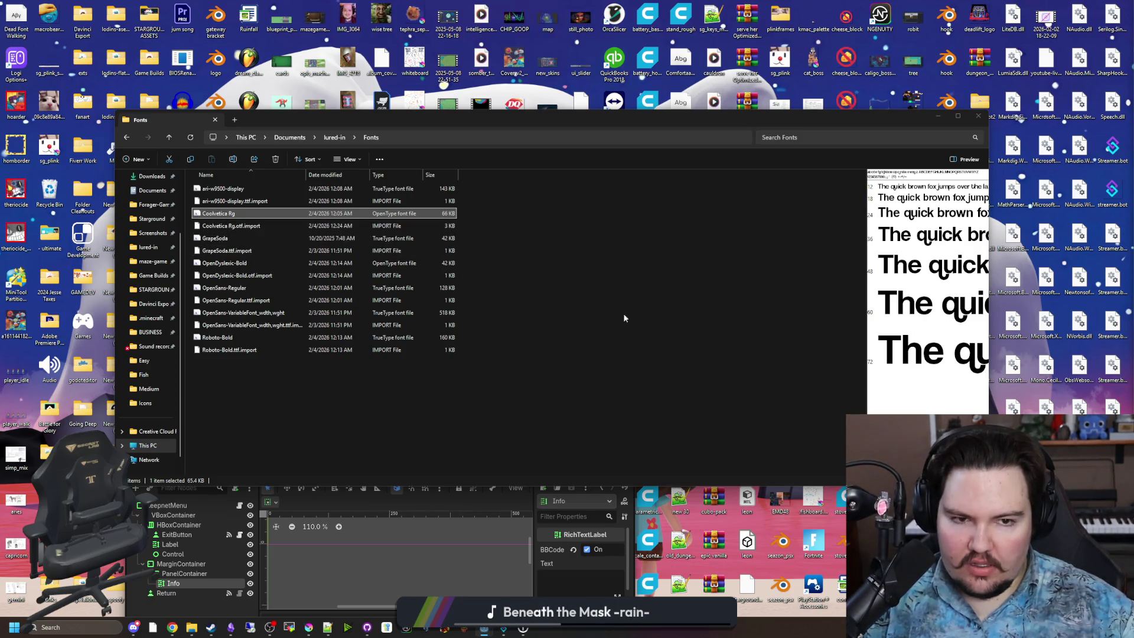
{"action": "left_click", "coordinate": [220, 264]}
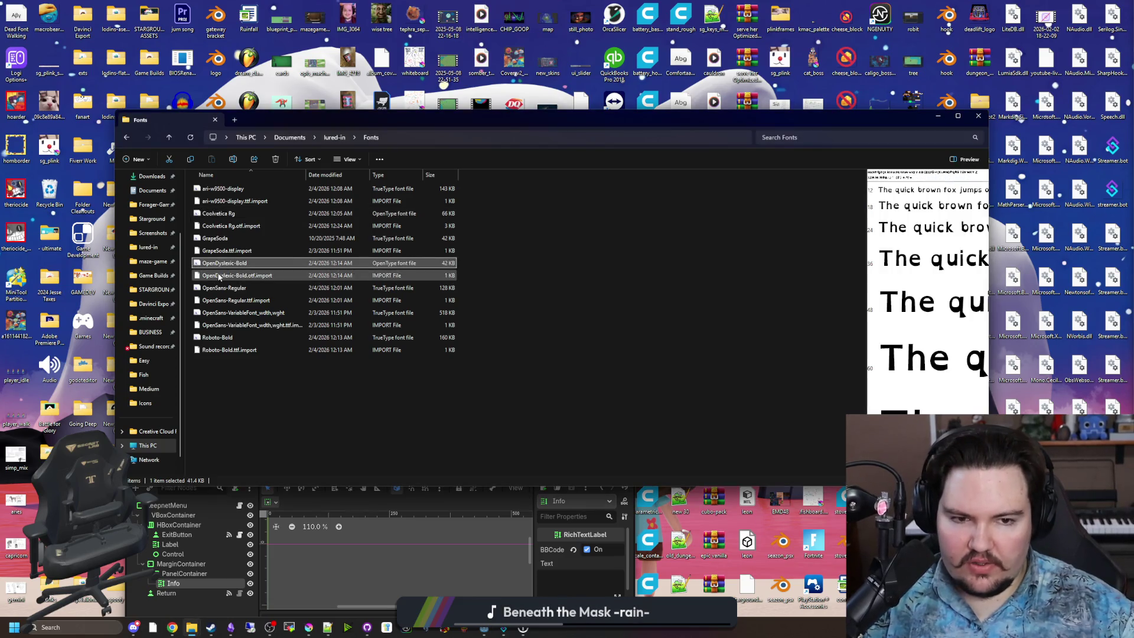
{"action": "left_click", "coordinate": [219, 276]}
{"action": "left_click", "coordinate": [229, 288]}
{"action": "left_click", "coordinate": [233, 300]}
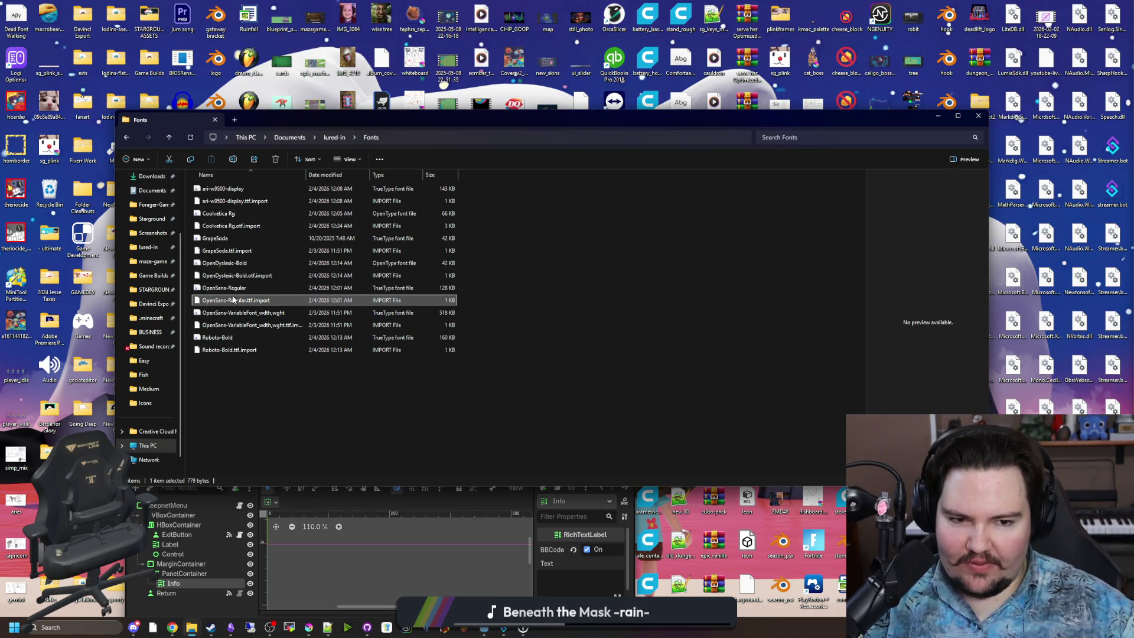
{"action": "left_click", "coordinate": [230, 312]}
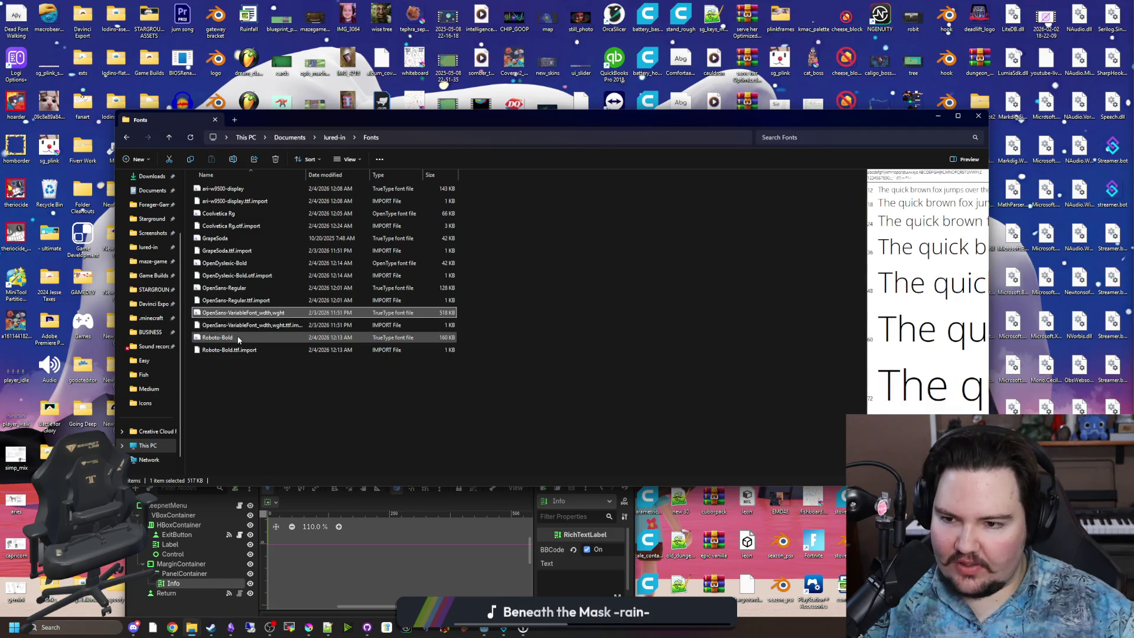
{"action": "left_click", "coordinate": [238, 337]}
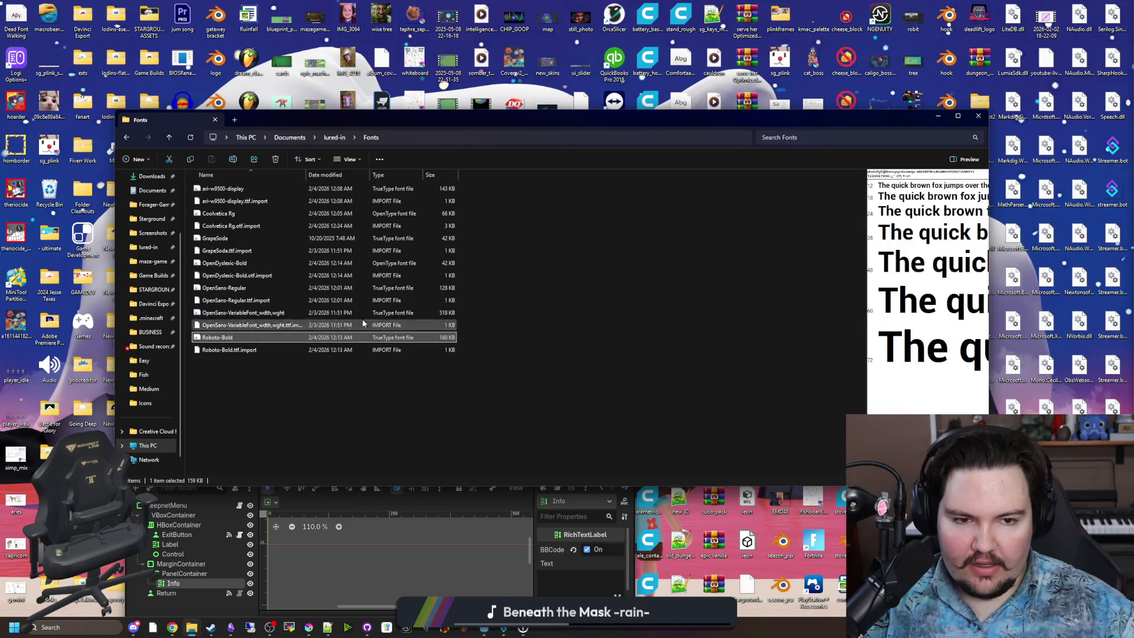
Step: Widen the Fonts window's preview pane and compare Roboto-Bold against Coolvetica Rg
{"action": "left_click_drag", "start_coordinate": [989, 322], "coordinate": [1069, 322]}
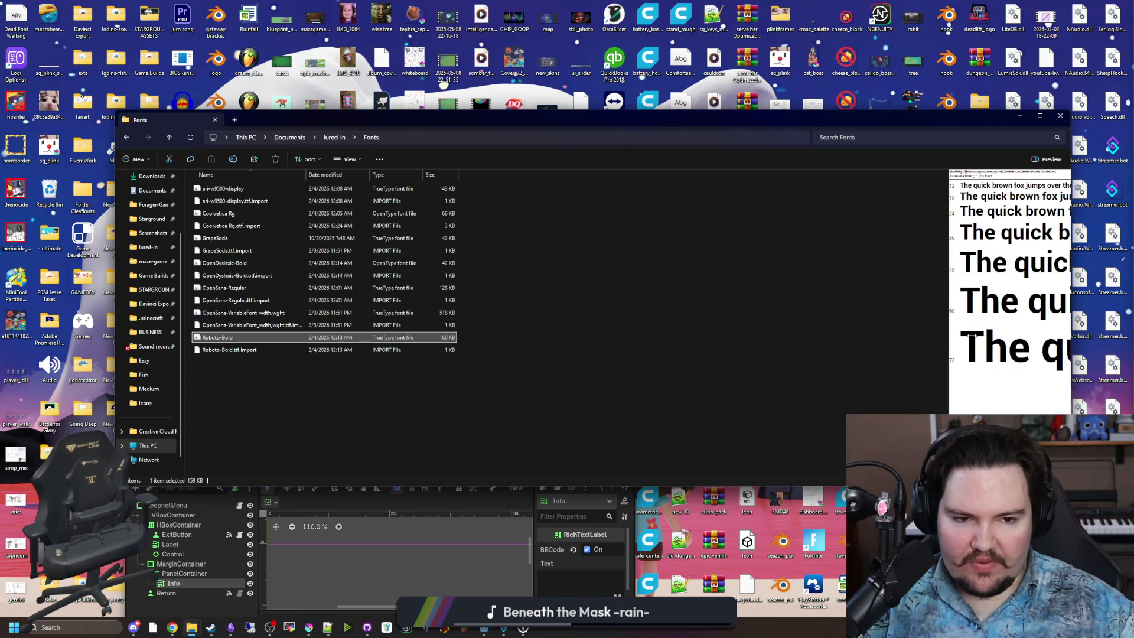
{"action": "left_click_drag", "start_coordinate": [946, 336], "coordinate": [663, 336]}
{"action": "left_click", "coordinate": [596, 333]}
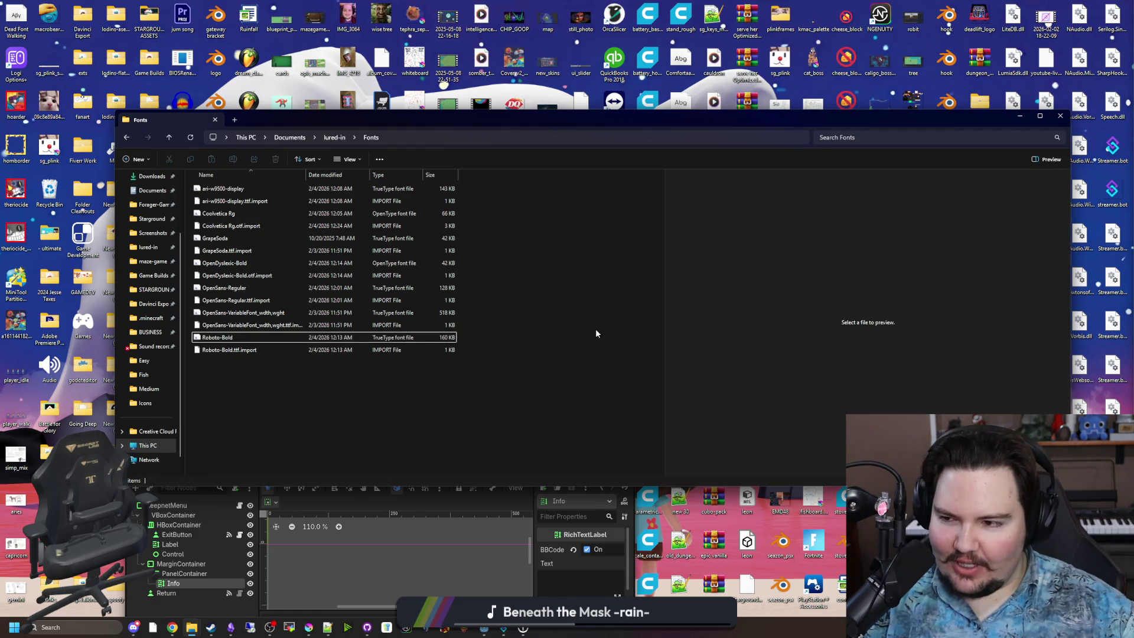
{"action": "left_click", "coordinate": [213, 324]}
{"action": "left_click", "coordinate": [207, 337]}
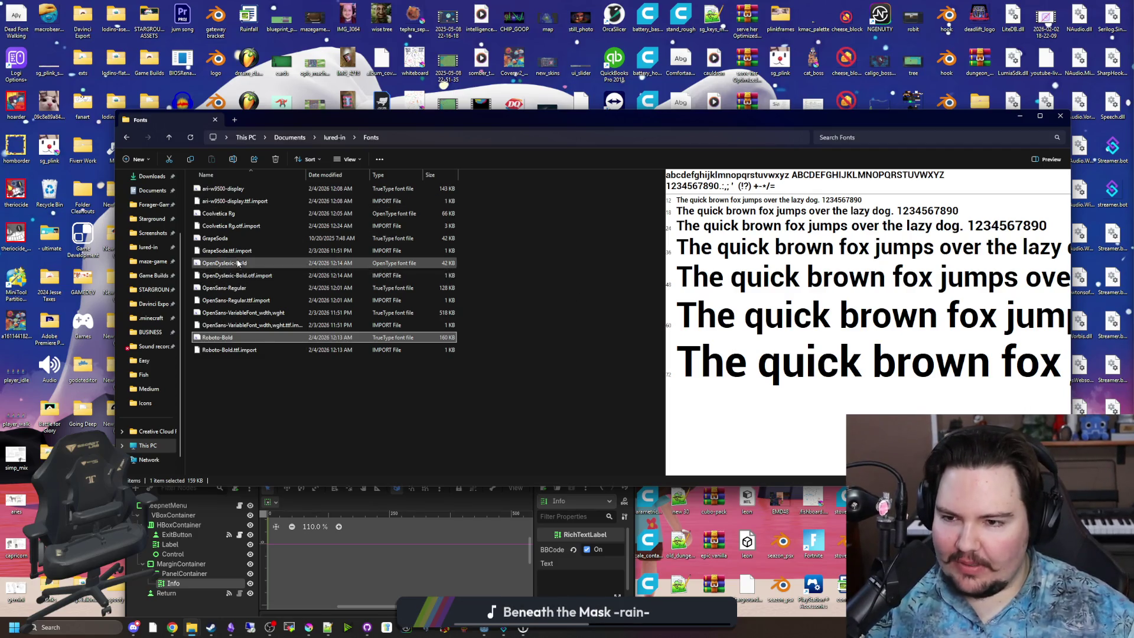
{"action": "left_click", "coordinate": [242, 213]}
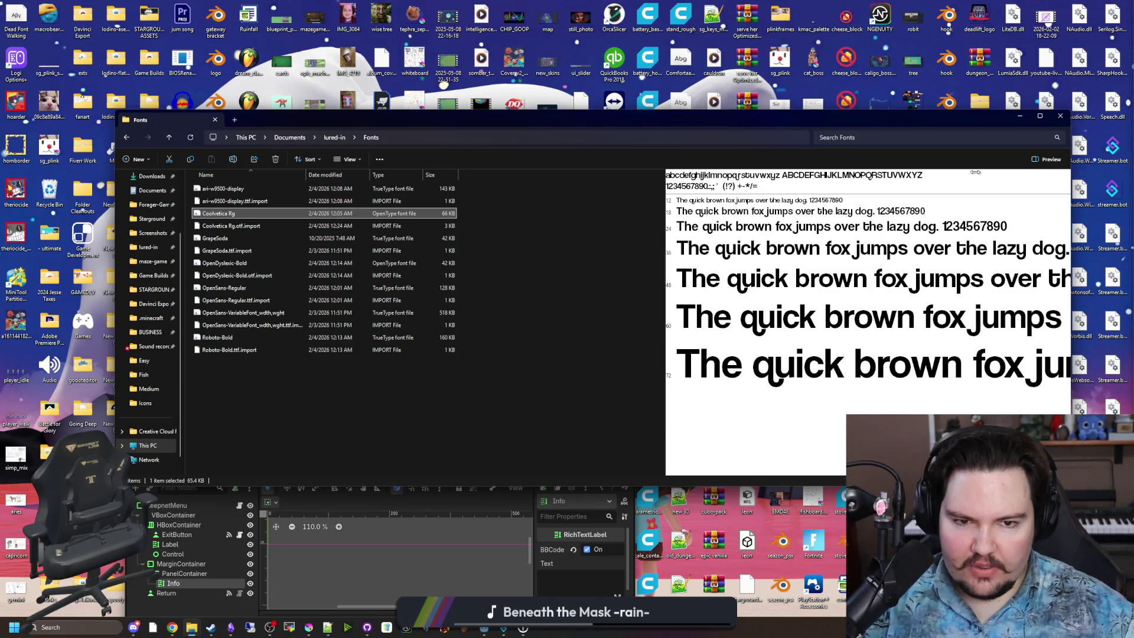
Step: Close the Fonts folder, minimize the Lured In Godot window, and restore the Starground editor
{"action": "left_click", "coordinate": [1060, 116]}
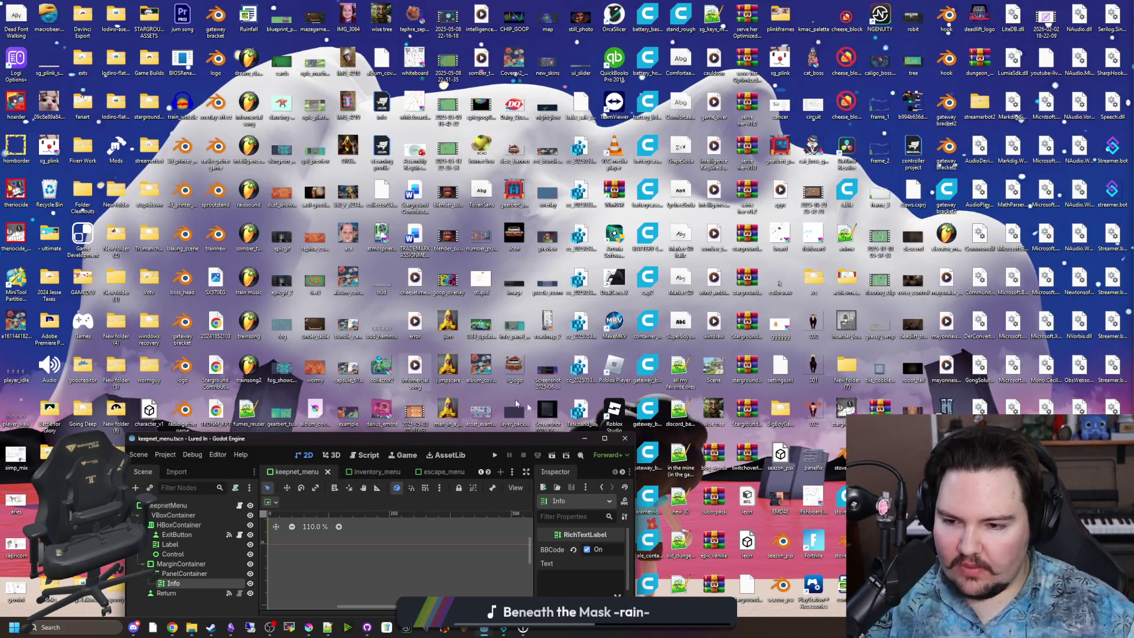
{"action": "left_click", "coordinate": [584, 439]}
{"action": "mouse_move", "coordinate": [489, 635]}
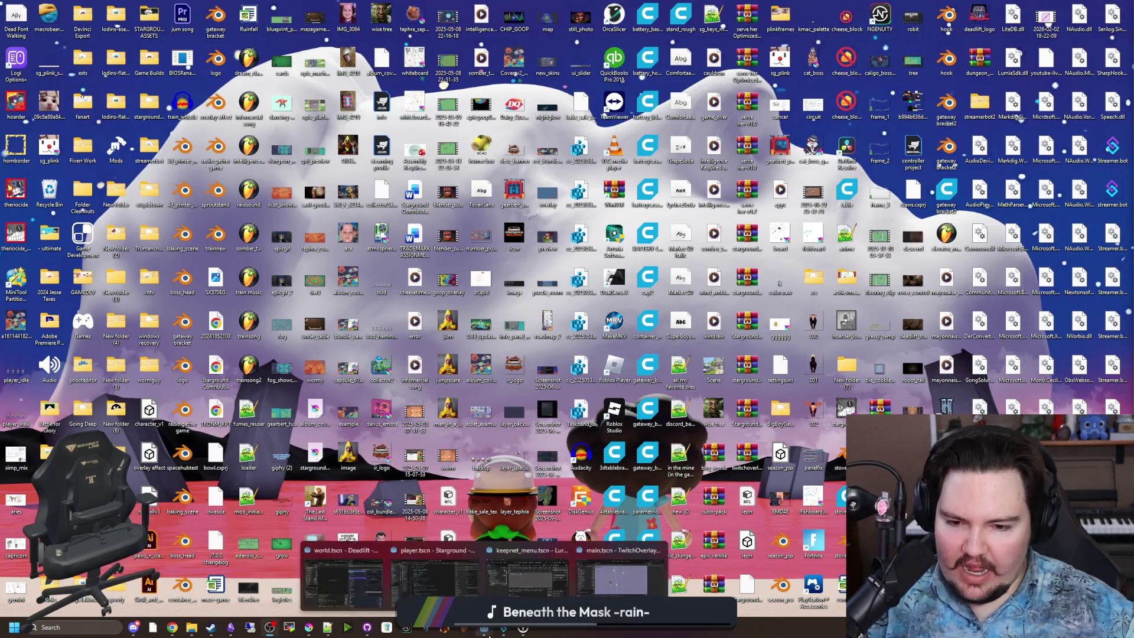
{"action": "left_click", "coordinate": [469, 583]}
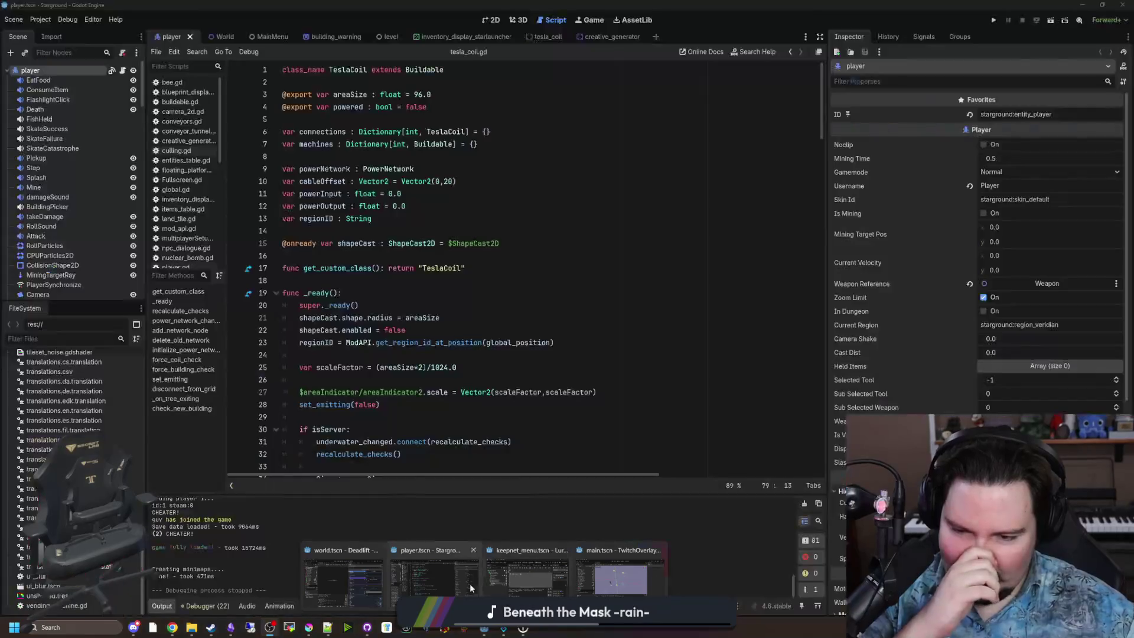
Step: Place the cursor on line 26, the _ready function, then empty line 18 in tesla_coil.gd
{"action": "left_click", "coordinate": [389, 375]}
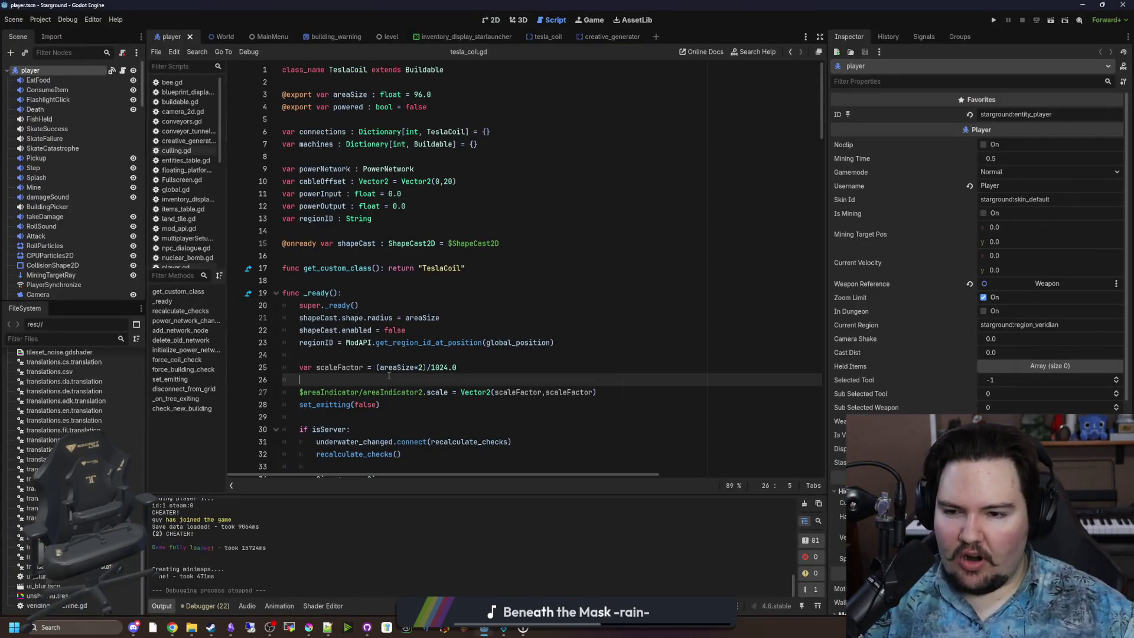
{"action": "left_click", "coordinate": [349, 270]}
{"action": "left_click", "coordinate": [334, 293]}
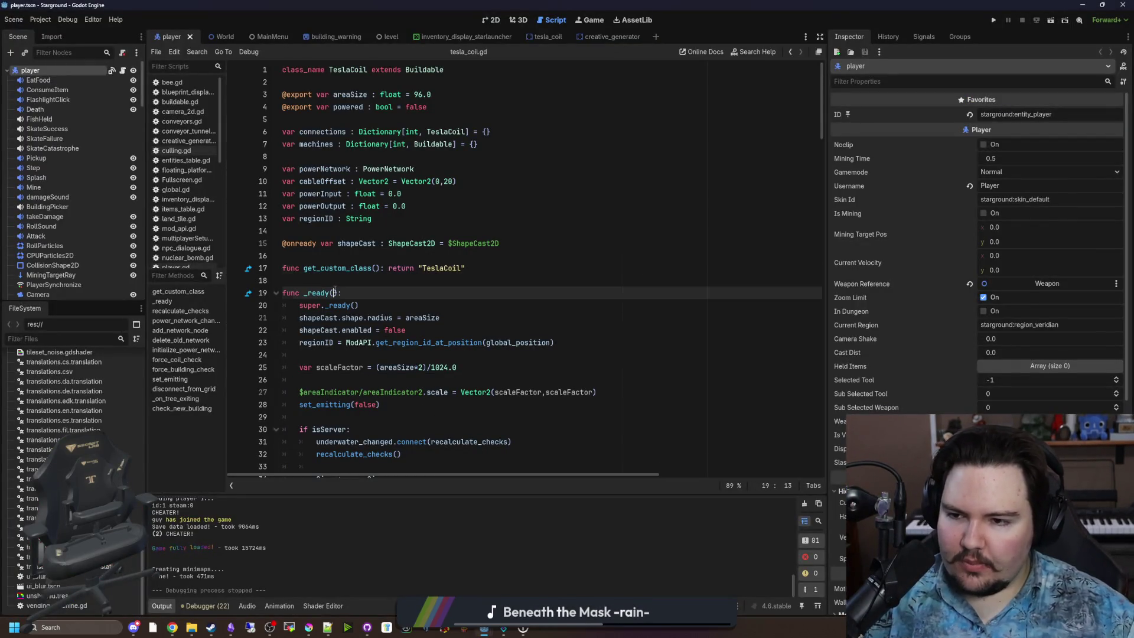
{"action": "left_click", "coordinate": [350, 286]}
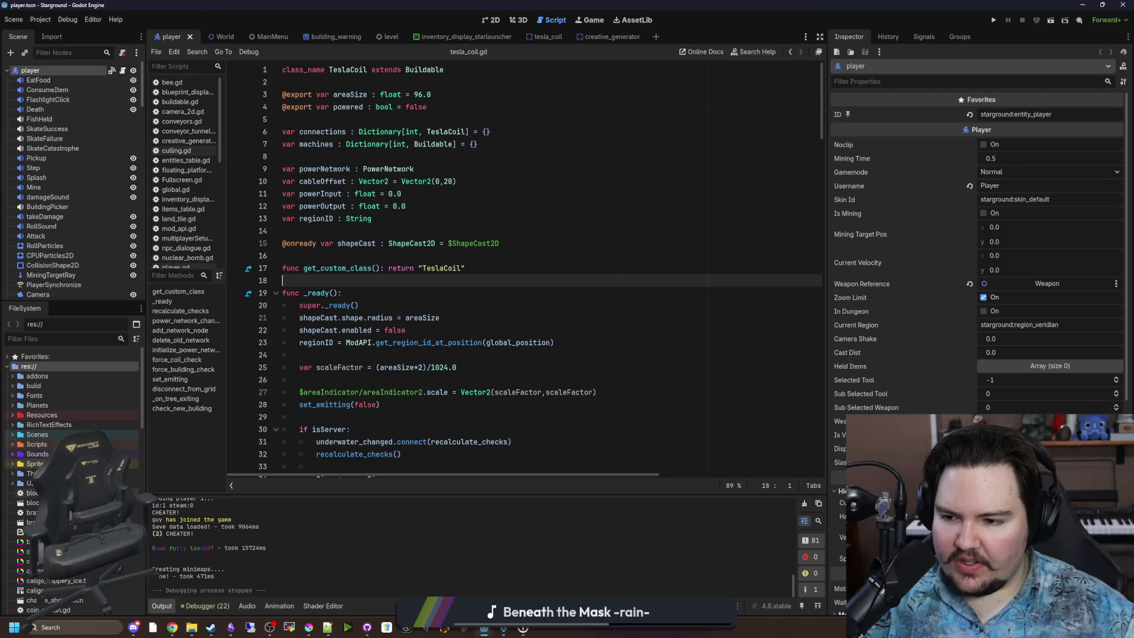
Step: Switch to player.tscn's 2D view and zoom around the HUD's Tutorial label and minimap area
{"action": "left_click", "coordinate": [490, 23]}
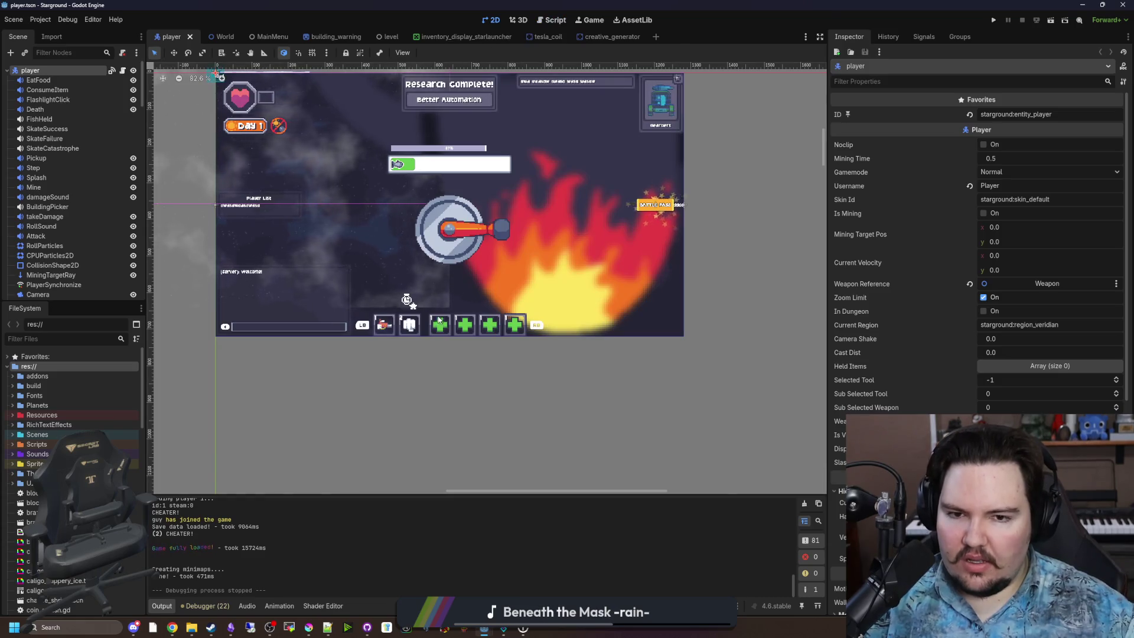
{"action": "scroll", "coordinate": [422, 178], "scroll_direction": "down", "scroll_amount": 2}
{"action": "scroll", "coordinate": [423, 178], "scroll_direction": "up", "scroll_amount": 3}
{"action": "scroll", "coordinate": [394, 291], "scroll_direction": "down", "scroll_amount": 1}
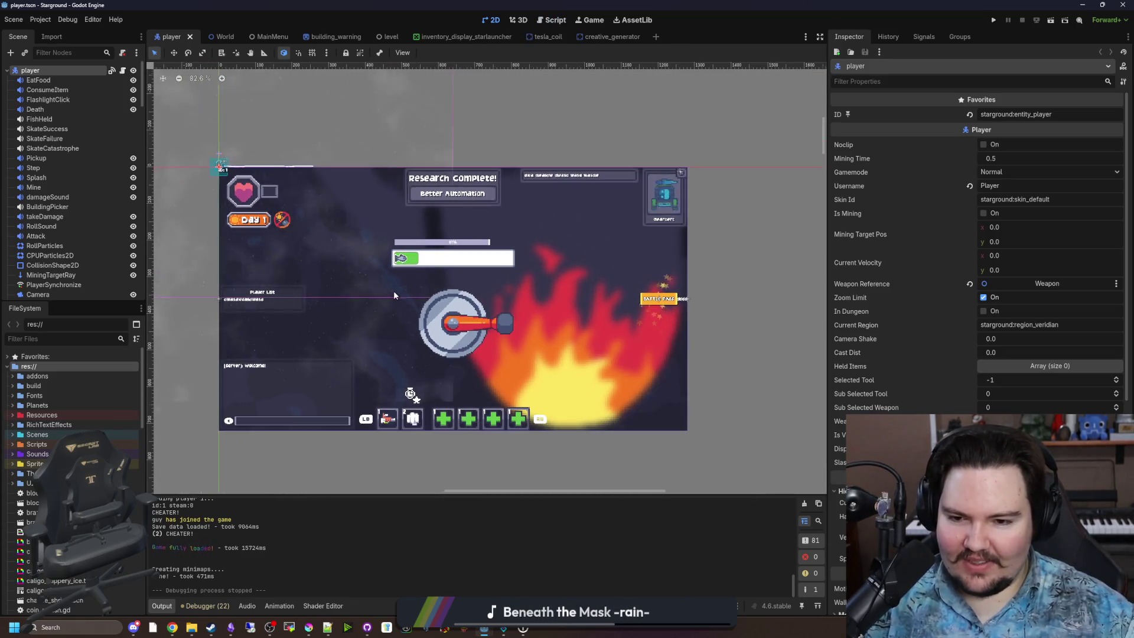
{"action": "scroll", "coordinate": [492, 409], "scroll_direction": "up", "scroll_amount": 3}
{"action": "scroll", "coordinate": [491, 410], "scroll_direction": "up", "scroll_amount": 1}
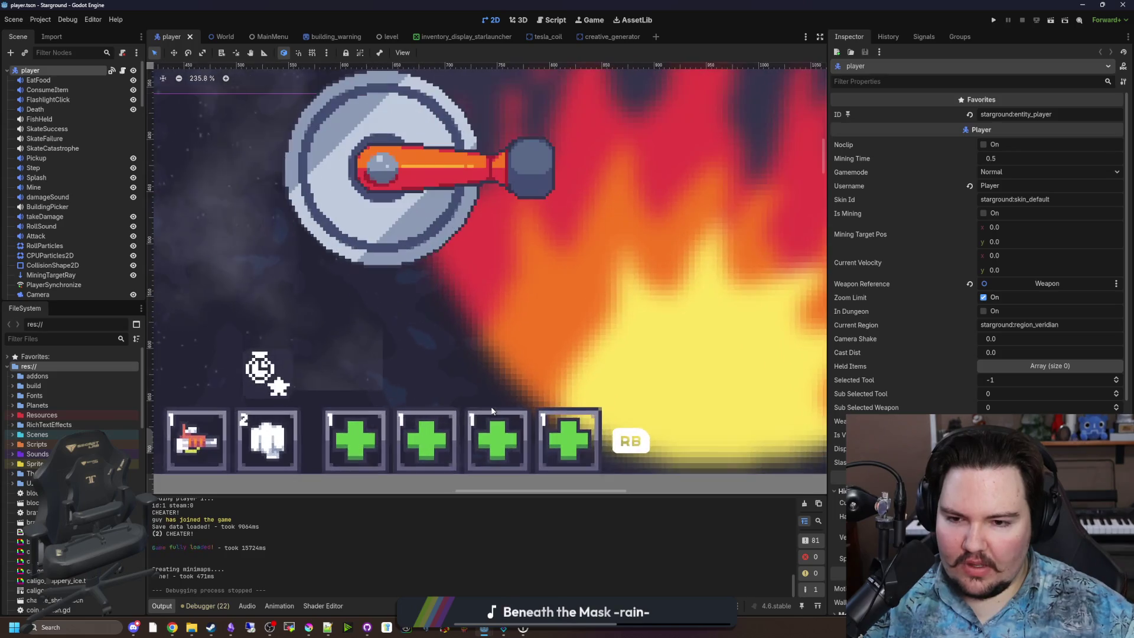
{"action": "scroll", "coordinate": [493, 398], "scroll_direction": "down", "scroll_amount": 5}
{"action": "scroll", "coordinate": [495, 392], "scroll_direction": "down", "scroll_amount": 4}
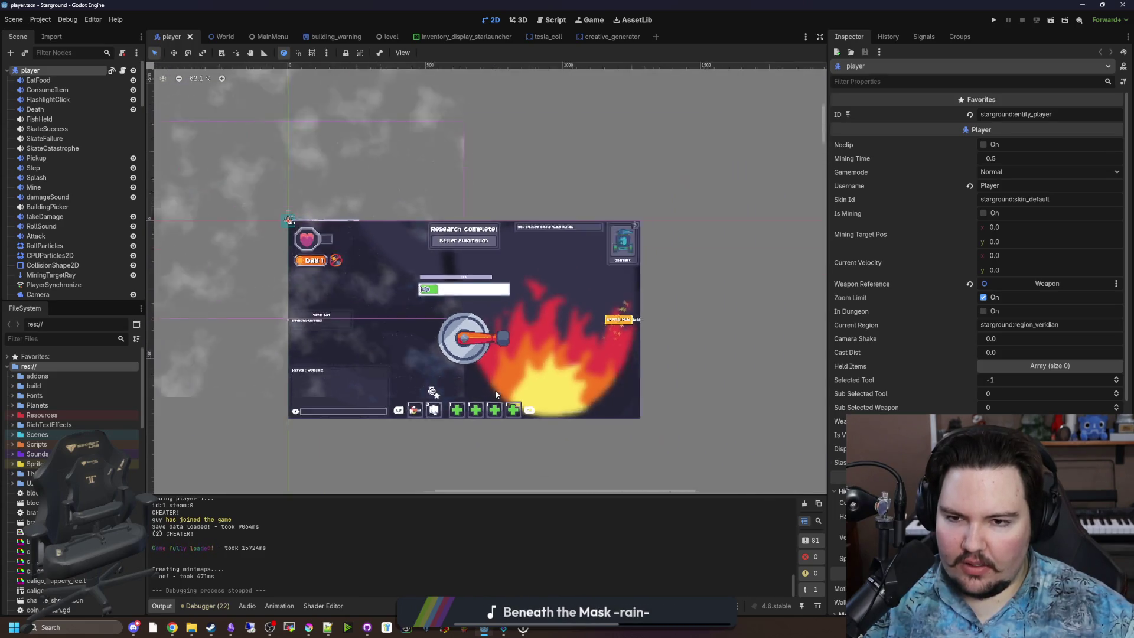
{"action": "scroll", "coordinate": [493, 390], "scroll_direction": "up", "scroll_amount": 3}
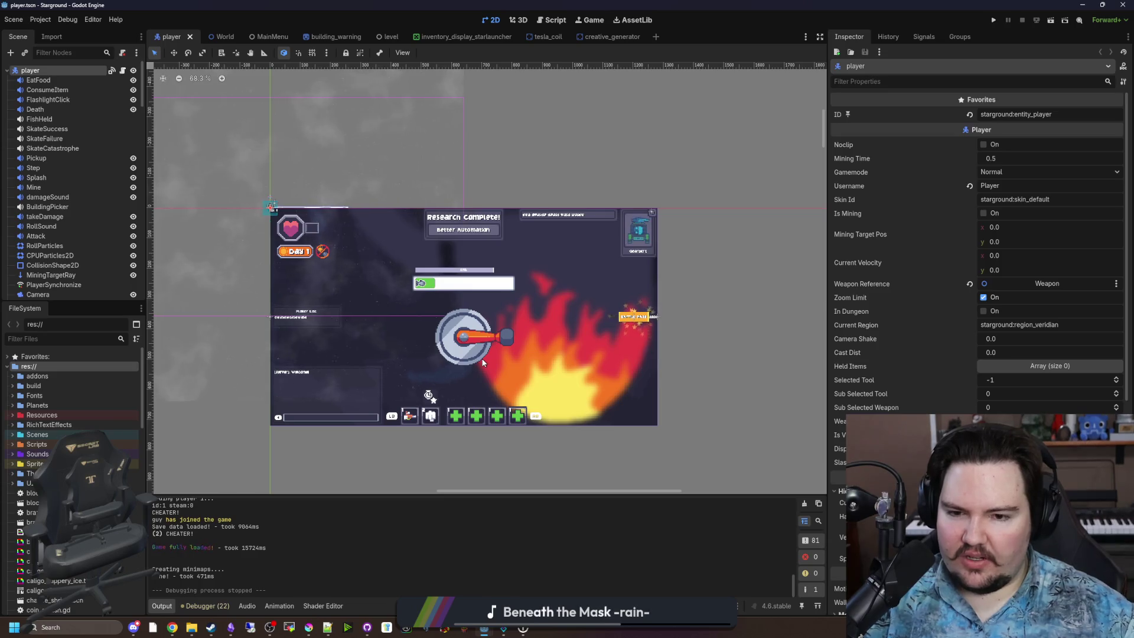
{"action": "scroll", "coordinate": [561, 375], "scroll_direction": "up", "scroll_amount": 4}
{"action": "scroll", "coordinate": [585, 404], "scroll_direction": "down", "scroll_amount": 5}
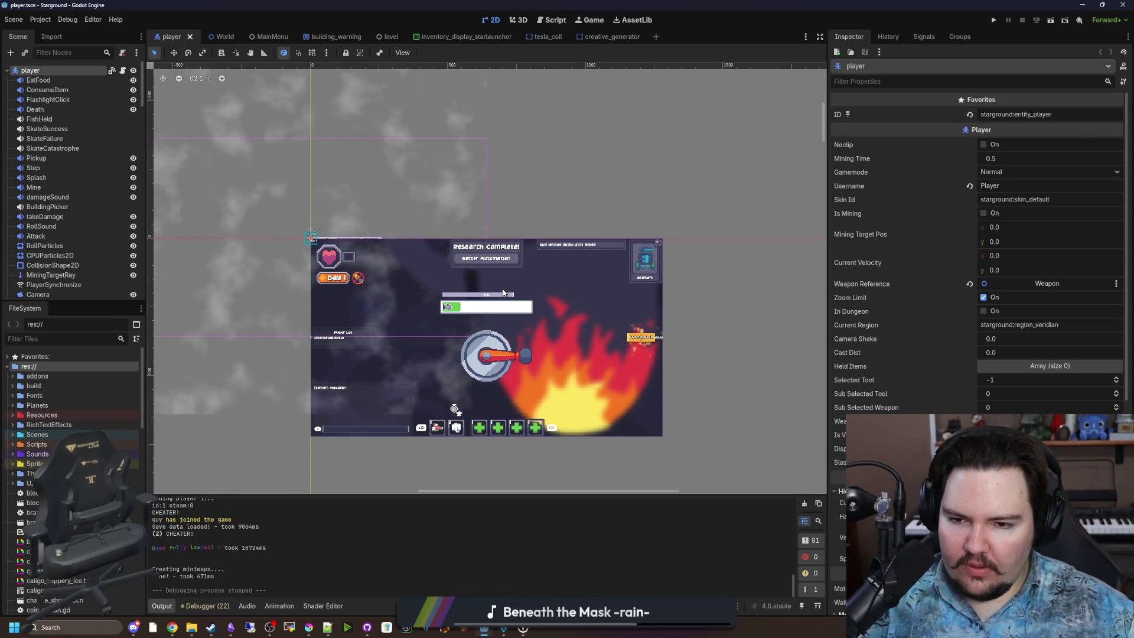
{"action": "scroll", "coordinate": [502, 293], "scroll_direction": "up", "scroll_amount": 3}
{"action": "scroll", "coordinate": [492, 261], "scroll_direction": "down", "scroll_amount": 1}
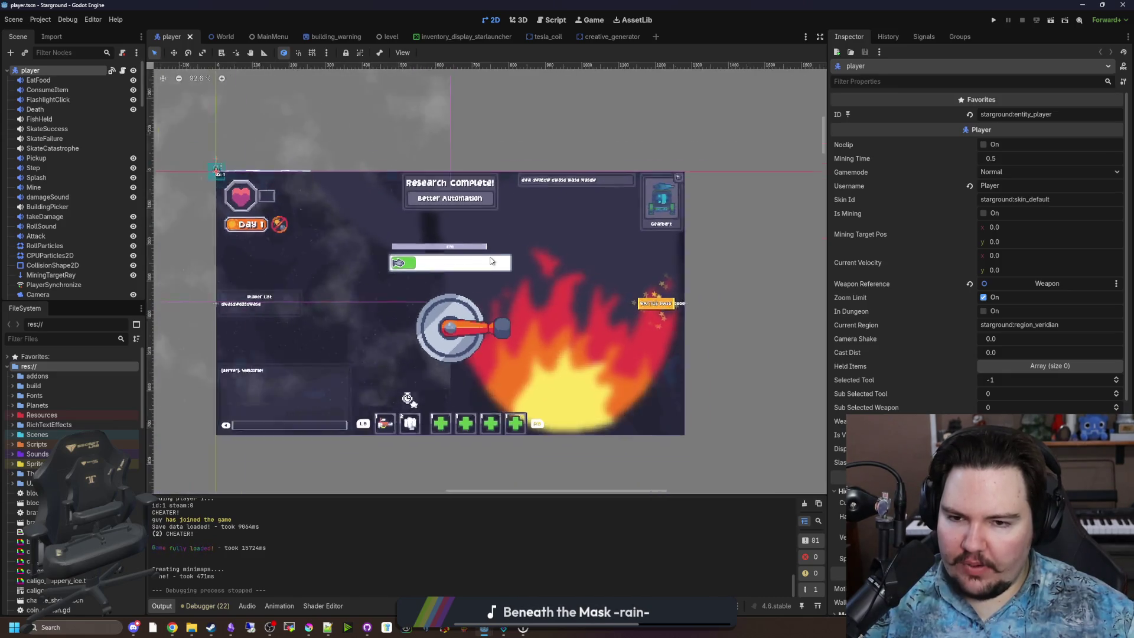
{"action": "scroll", "coordinate": [490, 258], "scroll_direction": "up", "scroll_amount": 9}
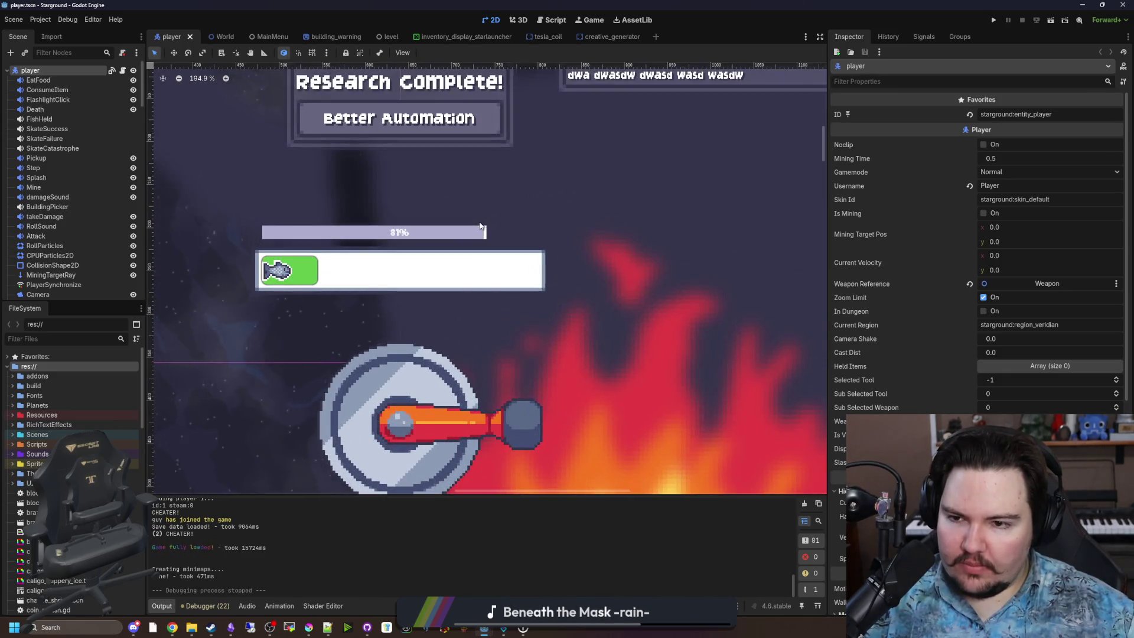
{"action": "scroll", "coordinate": [479, 226], "scroll_direction": "down", "scroll_amount": 10}
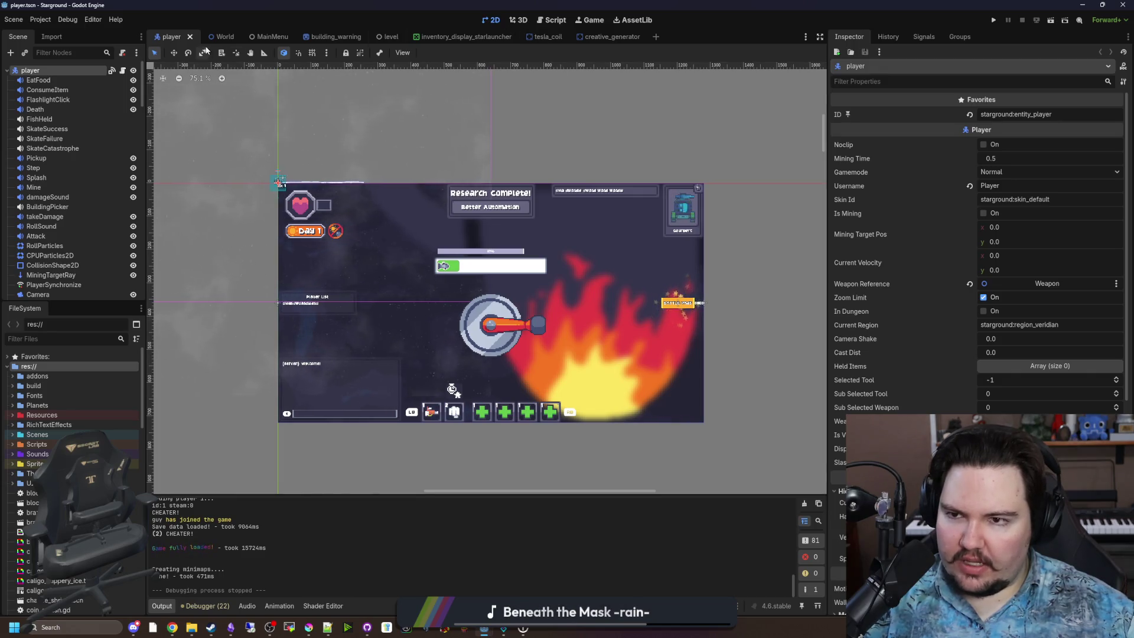
{"action": "left_click", "coordinate": [122, 71]}
Step: Put the cursor on empty line 1197 of player.gd and run the project (F5)
{"action": "scroll", "coordinate": [462, 244], "scroll_direction": "up", "scroll_amount": 9}
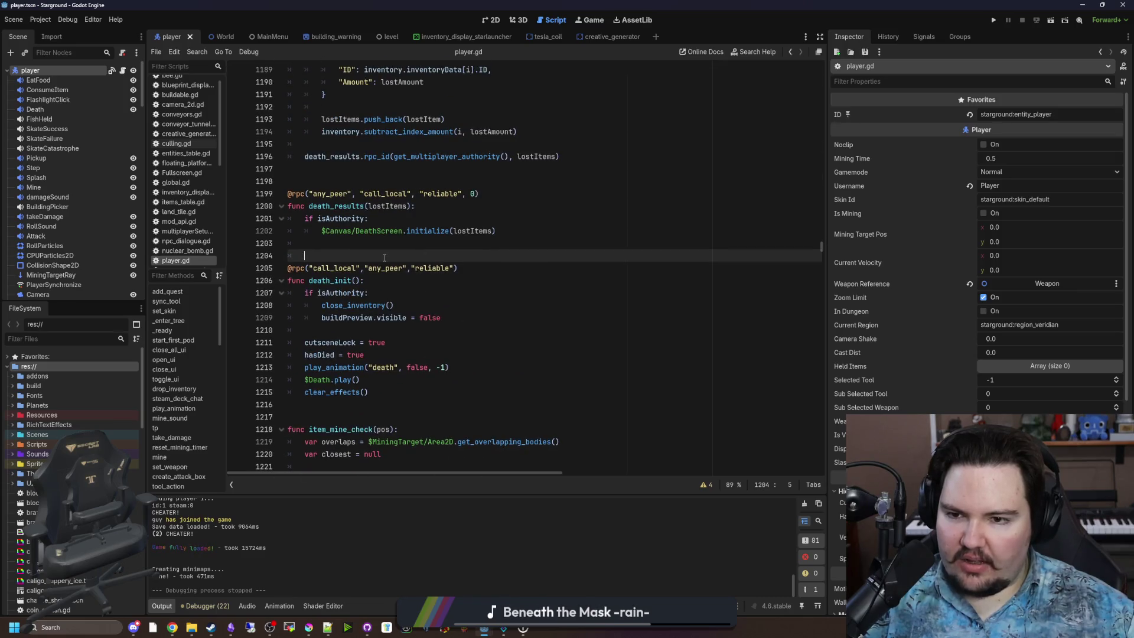
{"action": "left_click", "coordinate": [347, 316]}
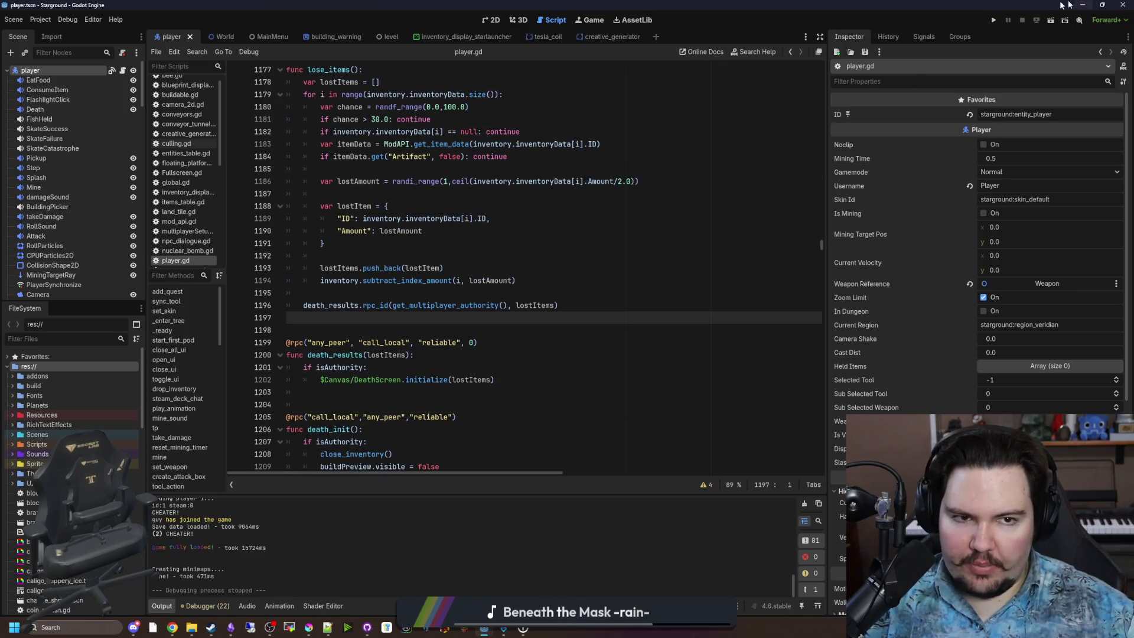
{"action": "left_click", "coordinate": [993, 20]}
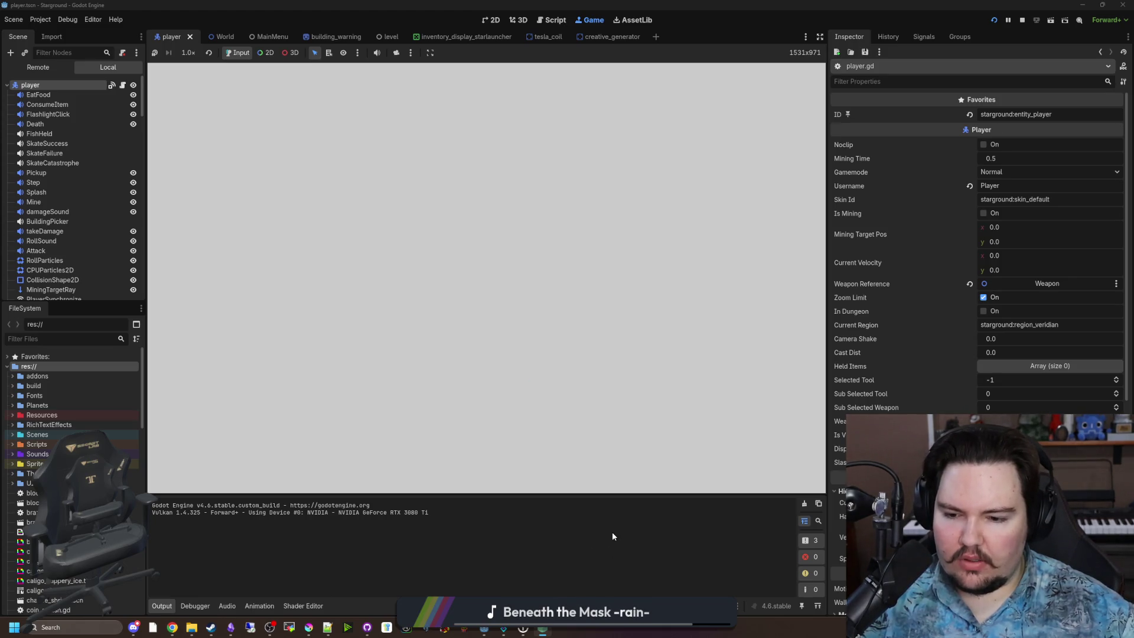
{"action": "mouse_move", "coordinate": [508, 634]}
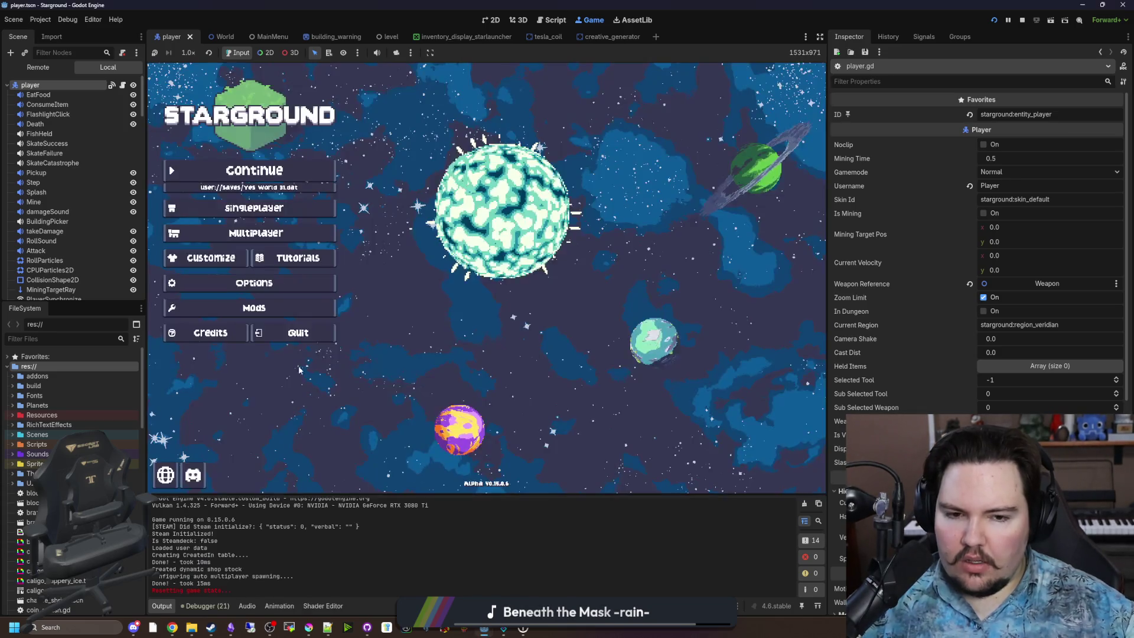
Step: Reset the game's tutorials from the Options panel and confirm
{"action": "left_click", "coordinate": [254, 282]}
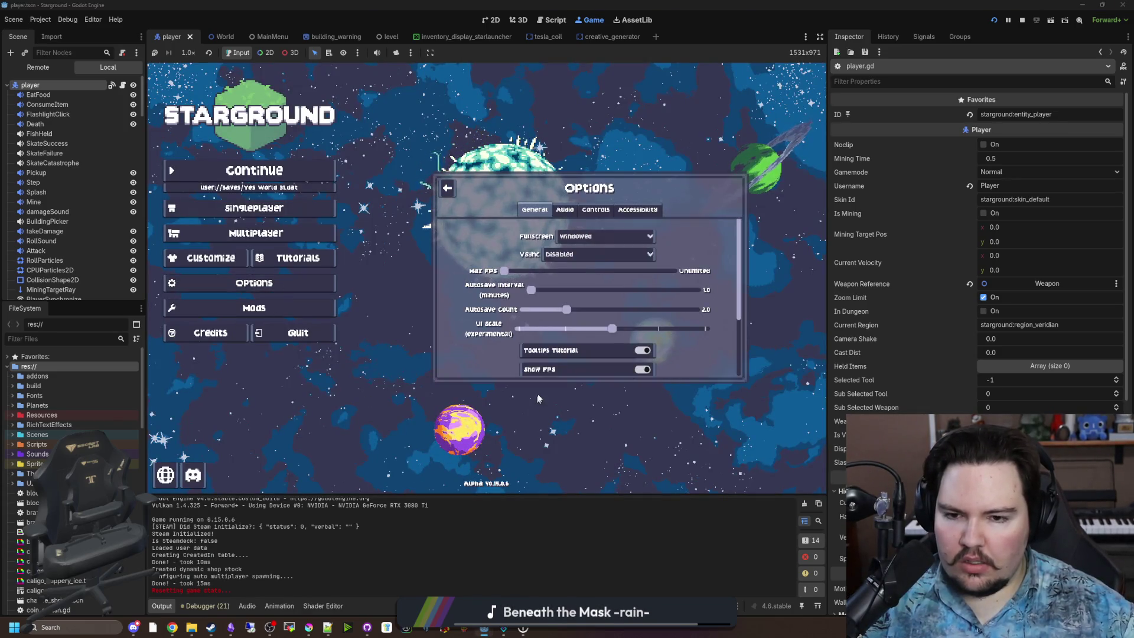
{"action": "left_click", "coordinate": [565, 209]}
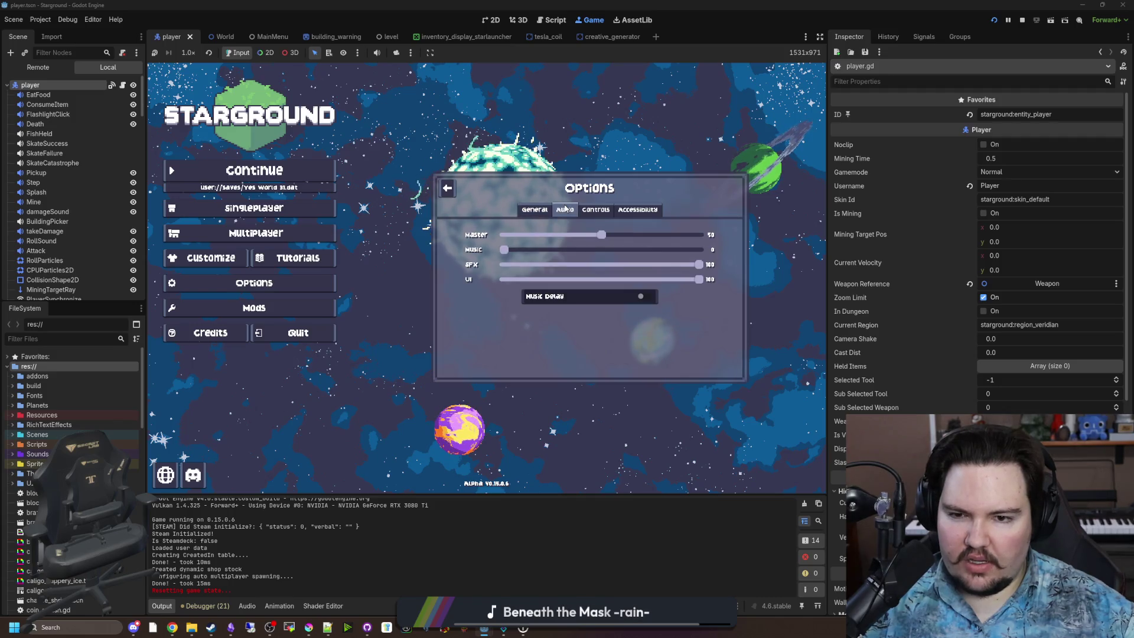
{"action": "left_click", "coordinate": [534, 209]}
{"action": "scroll", "coordinate": [470, 295], "scroll_direction": "down", "scroll_amount": 5}
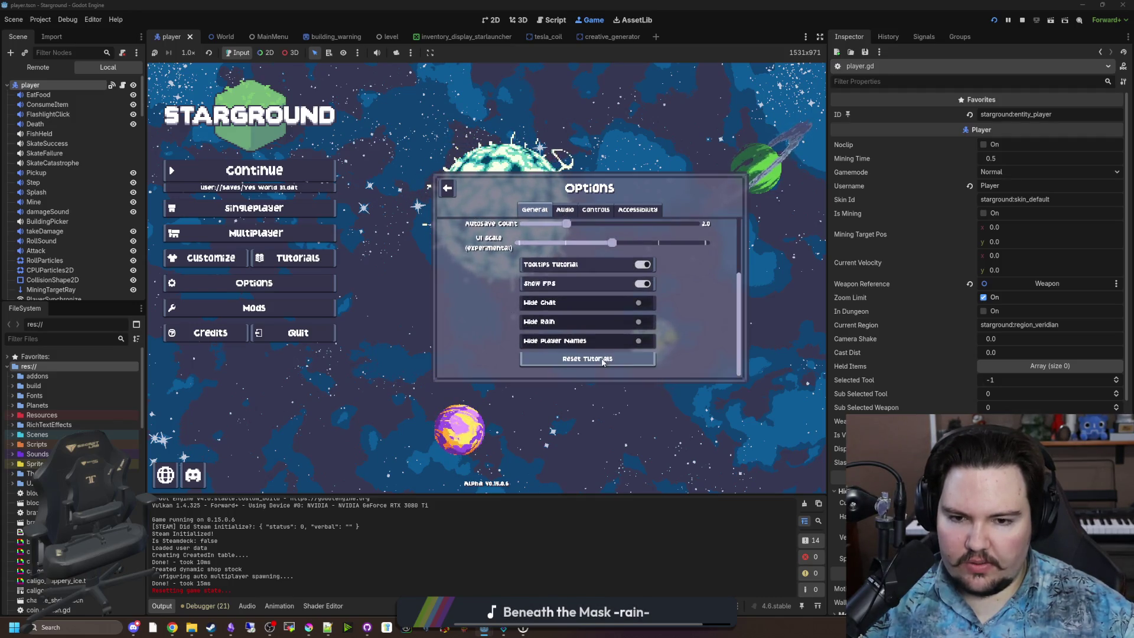
{"action": "left_click", "coordinate": [447, 188]}
{"action": "left_click", "coordinate": [269, 283]}
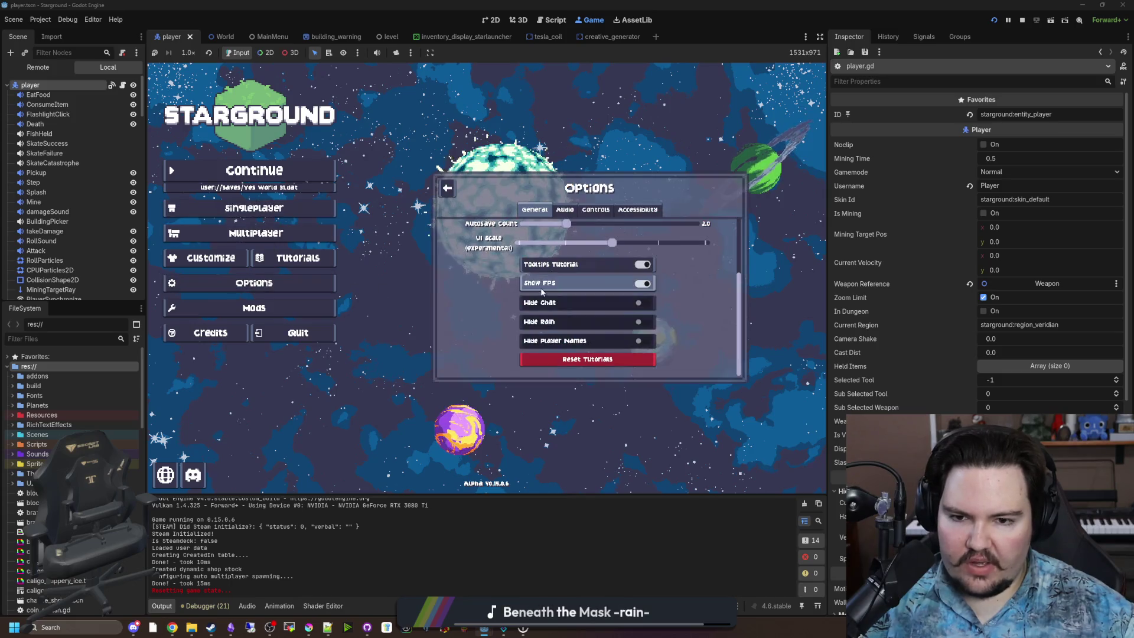
{"action": "key", "text": "Escape"}
Step: Start a new singleplayer world via Singleplayer > New Game
{"action": "left_click", "coordinate": [254, 208]}
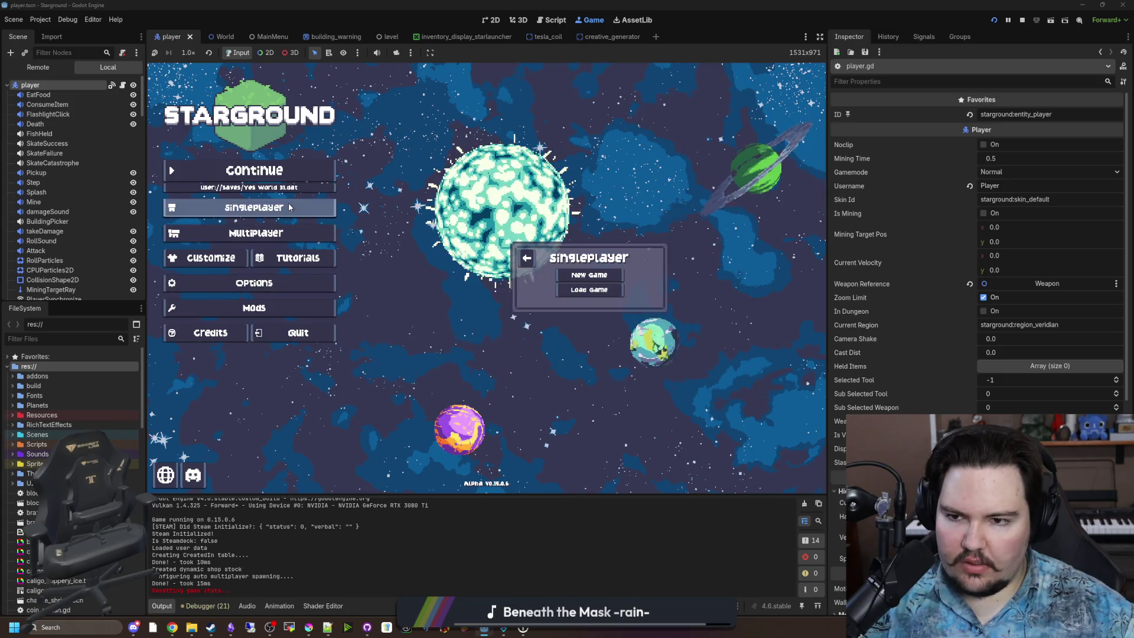
{"action": "left_click", "coordinate": [589, 275]}
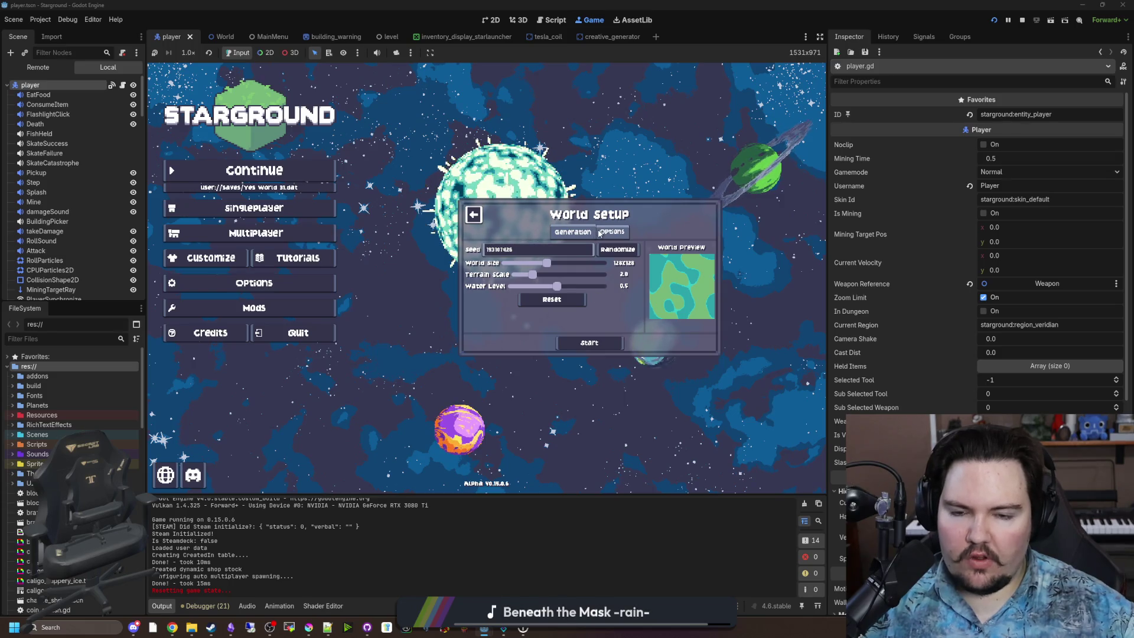
{"action": "left_click", "coordinate": [593, 345]}
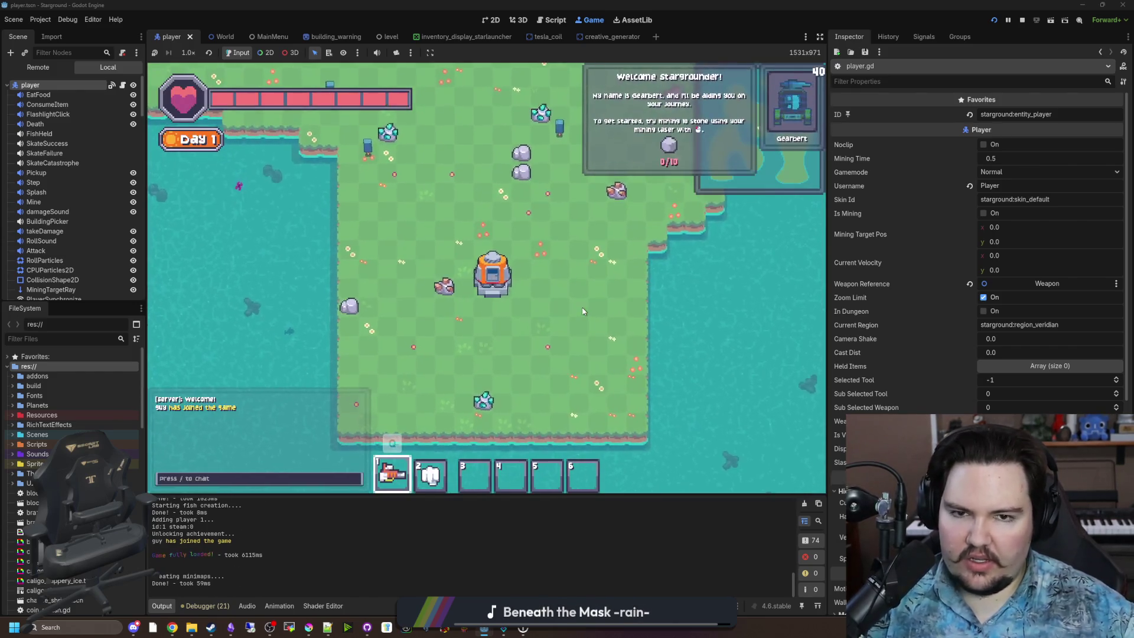
Step: Walk to the nearby rocks and start mining stone with the laser
{"action": "key", "text": "w"}
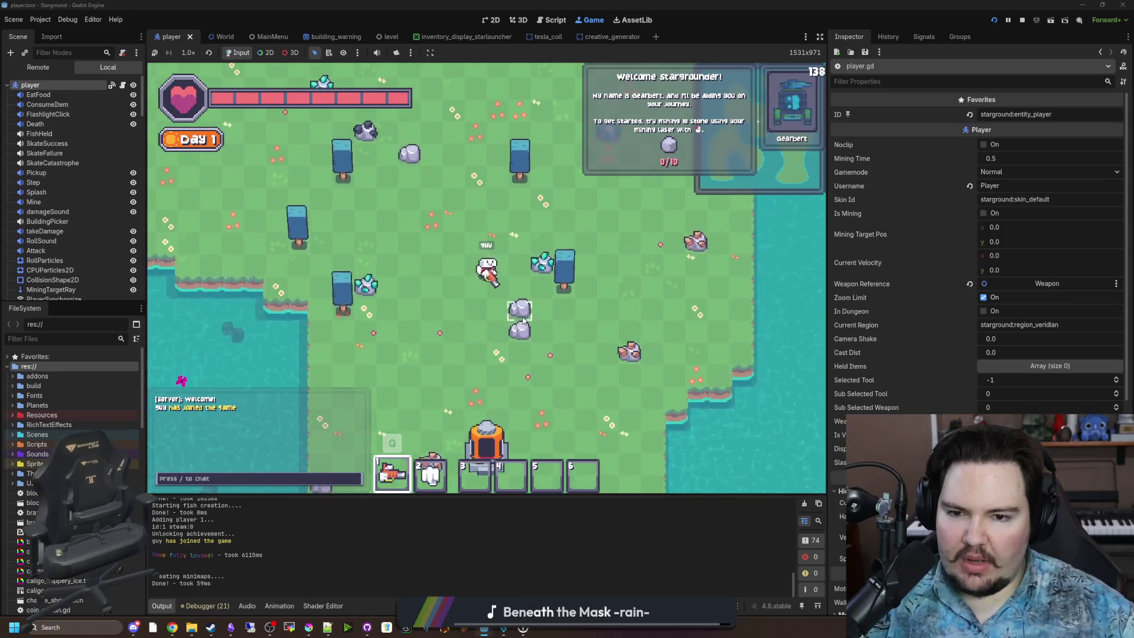
{"action": "left_click", "coordinate": [522, 311]}
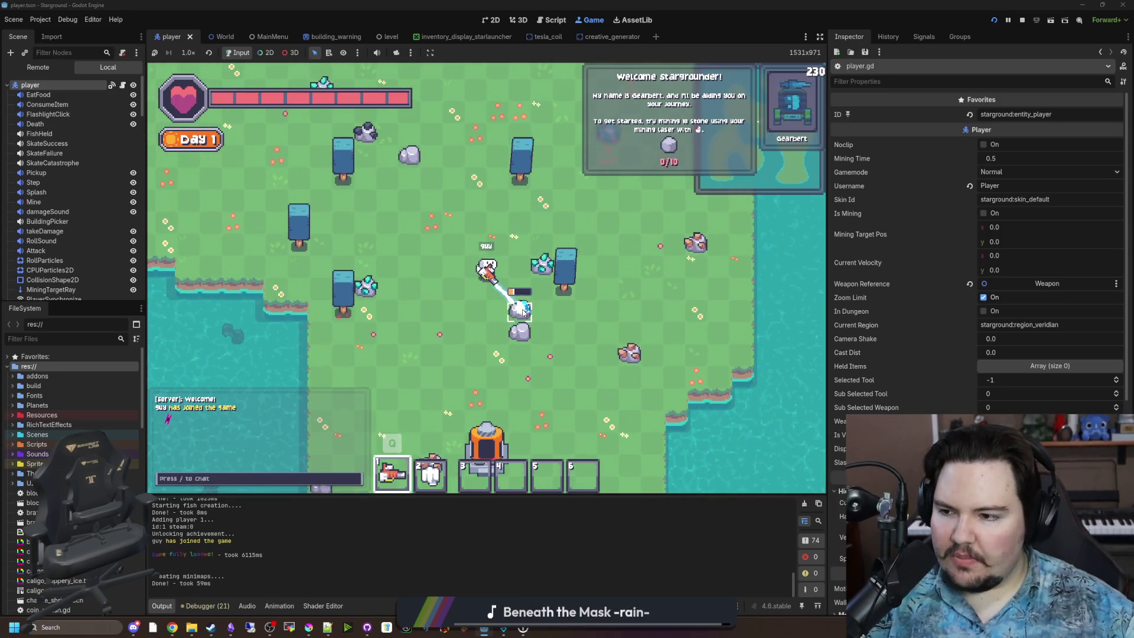
{"action": "key", "text": "s"}
{"action": "key", "text": "d"}
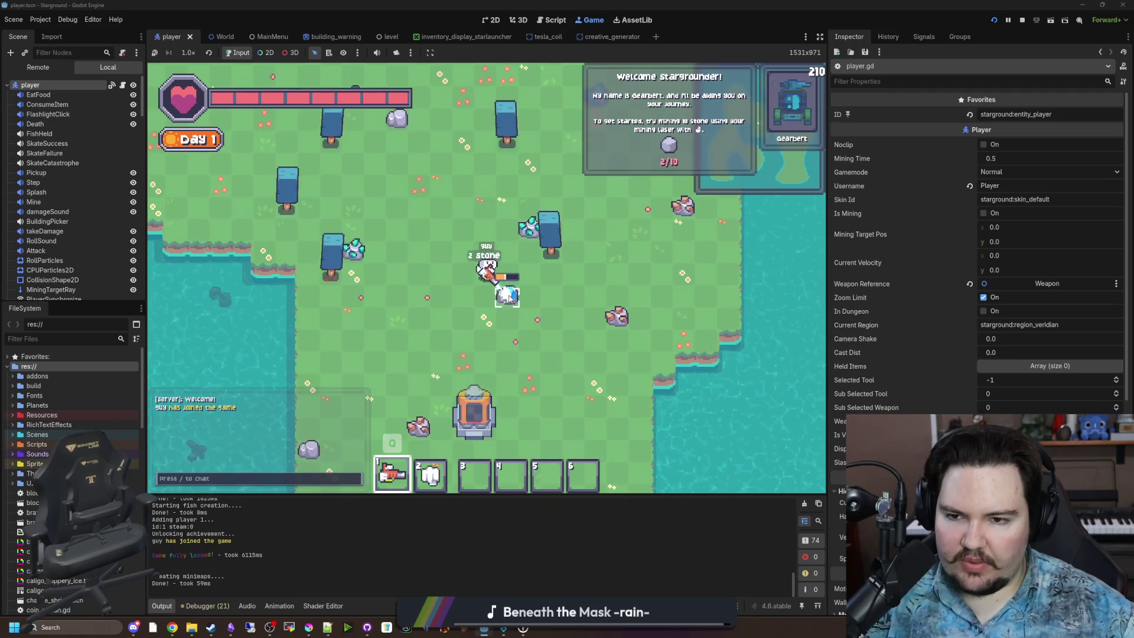
{"action": "key", "text": "w"}
{"action": "mouse_move", "coordinate": [402, 145]}
{"action": "left_mouse_down"}
{"action": "mouse_move", "coordinate": [441, 241]}
{"action": "mouse_move", "coordinate": [405, 235]}
{"action": "mouse_move", "coordinate": [437, 239]}
{"action": "left_mouse_up"}
Step: Keep mining around the island until ten stone are collected, then open the Building Menu (B)
{"action": "key", "text": "w"}
{"action": "key", "text": "a"}
{"action": "key", "text": "a"}
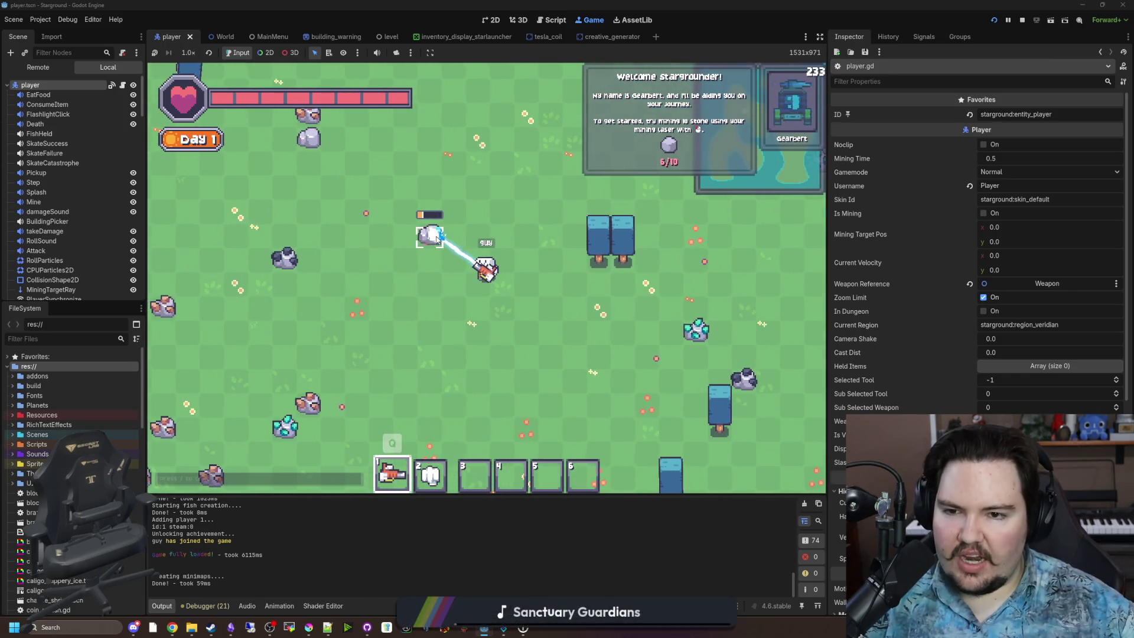
{"action": "key", "text": "w+a"}
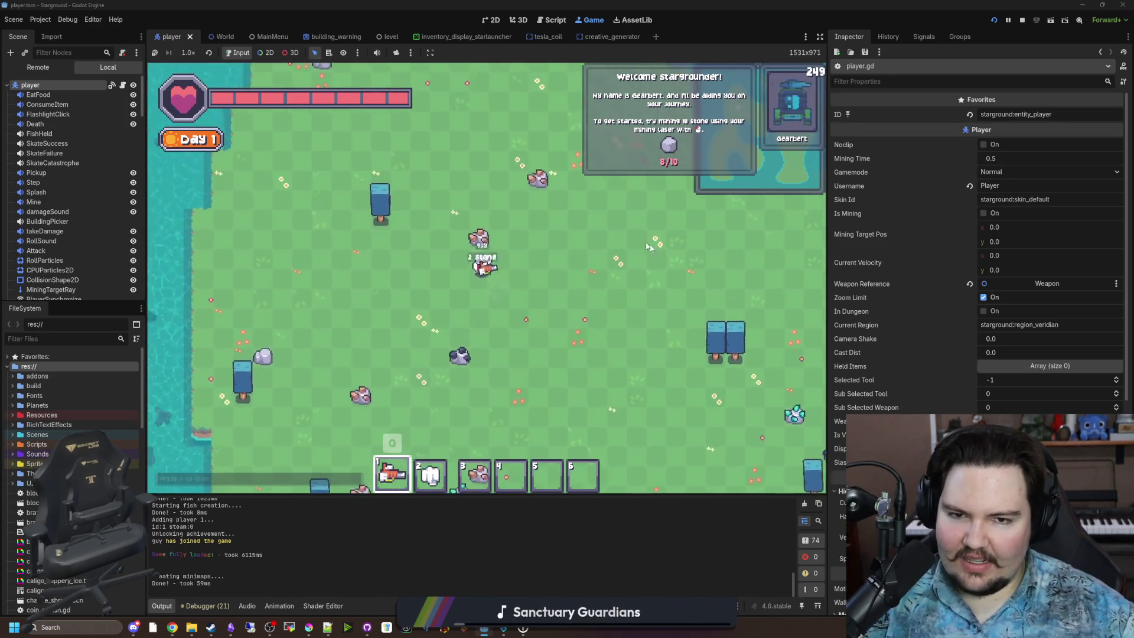
{"action": "key", "text": "w+d"}
{"action": "key", "text": "s+d"}
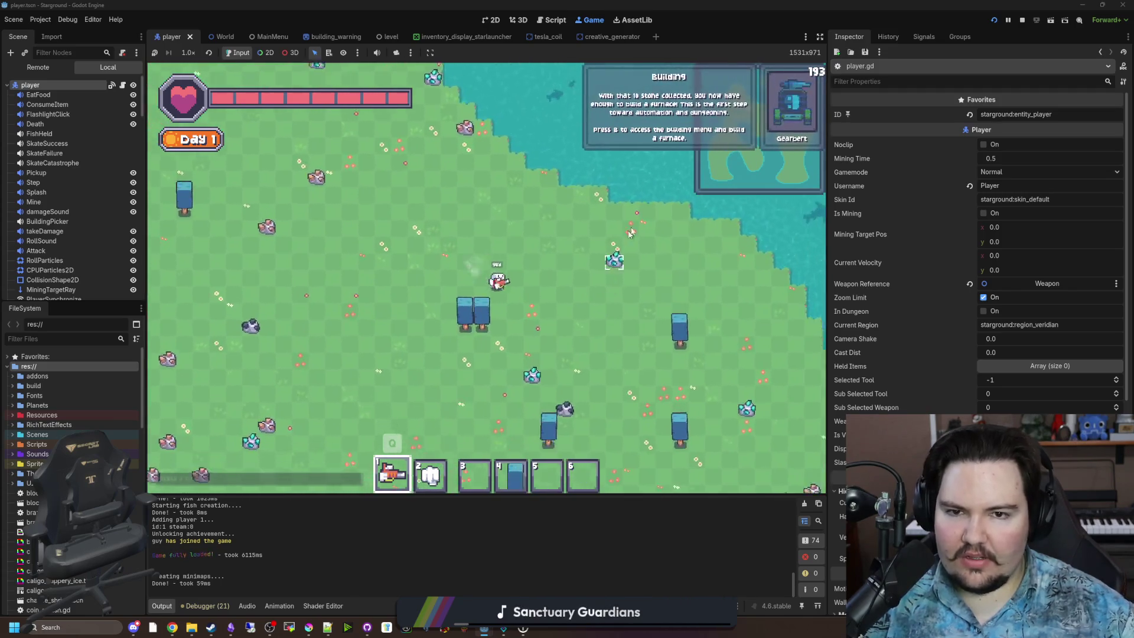
{"action": "key", "text": "w+a"}
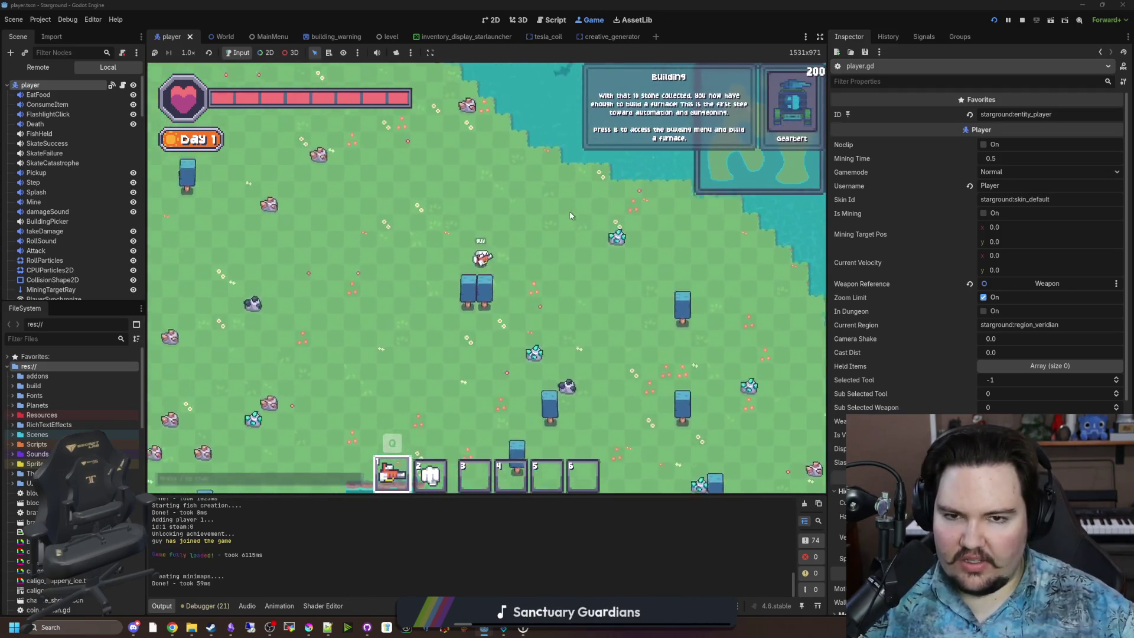
{"action": "key", "text": "b"}
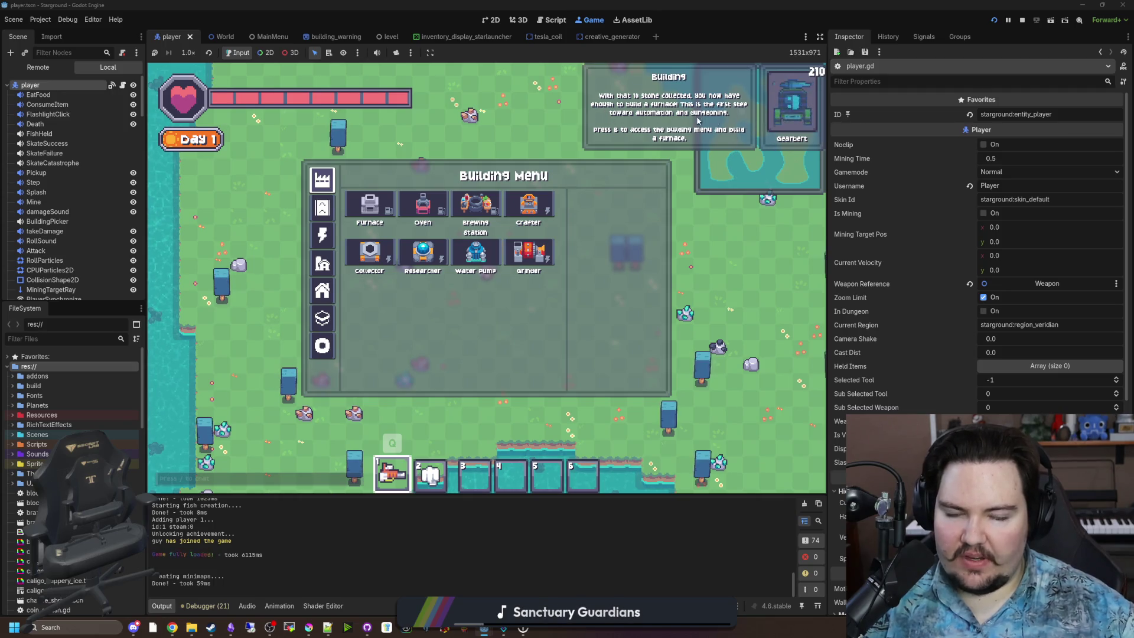
{"action": "key", "text": "d"}
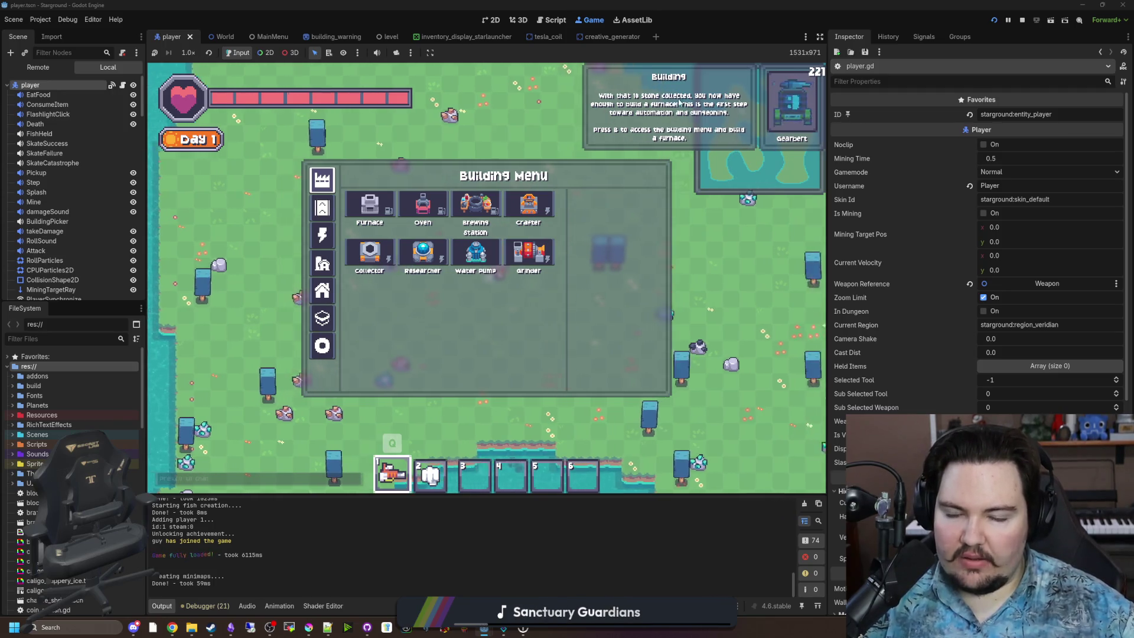
{"action": "key", "text": "a"}
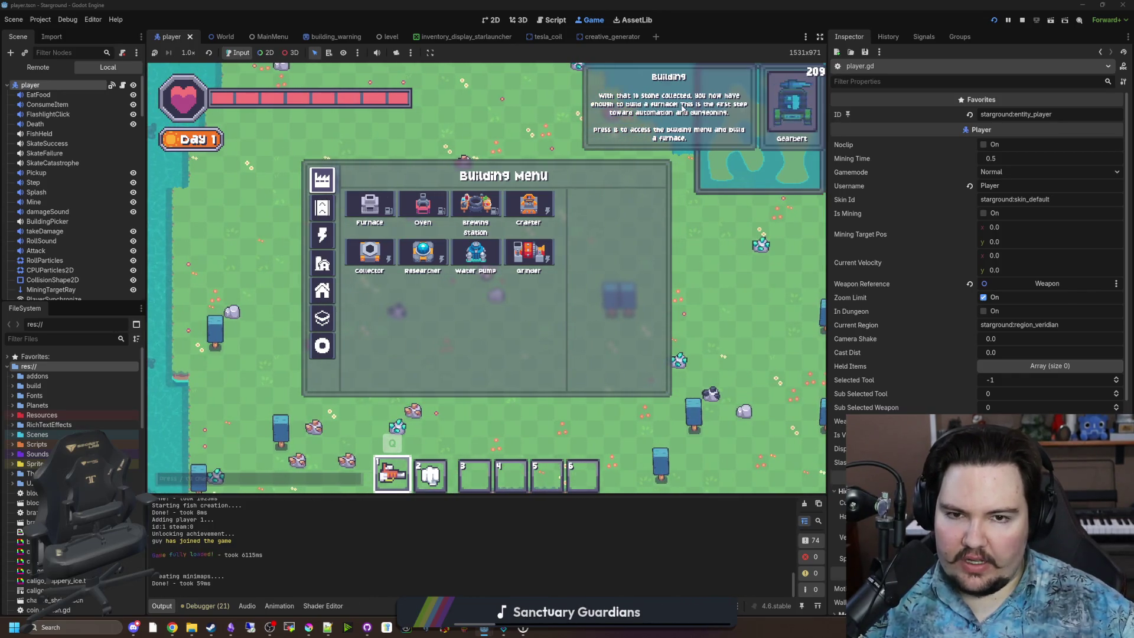
{"action": "key", "text": "s"}
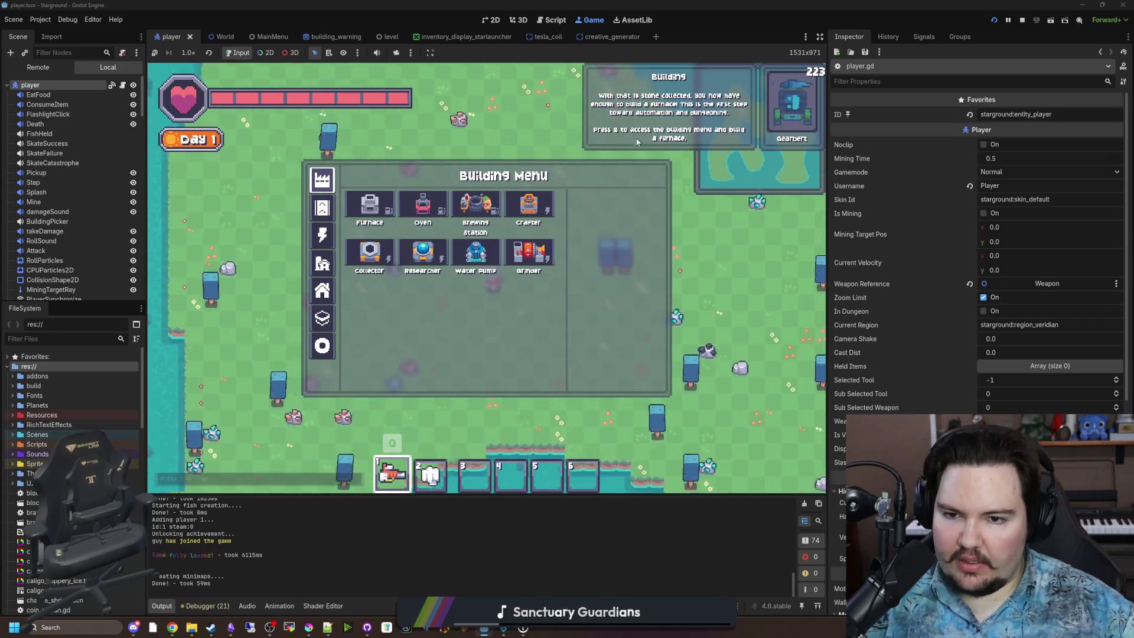
{"action": "left_click", "coordinate": [349, 203]}
{"action": "key", "text": "a"}
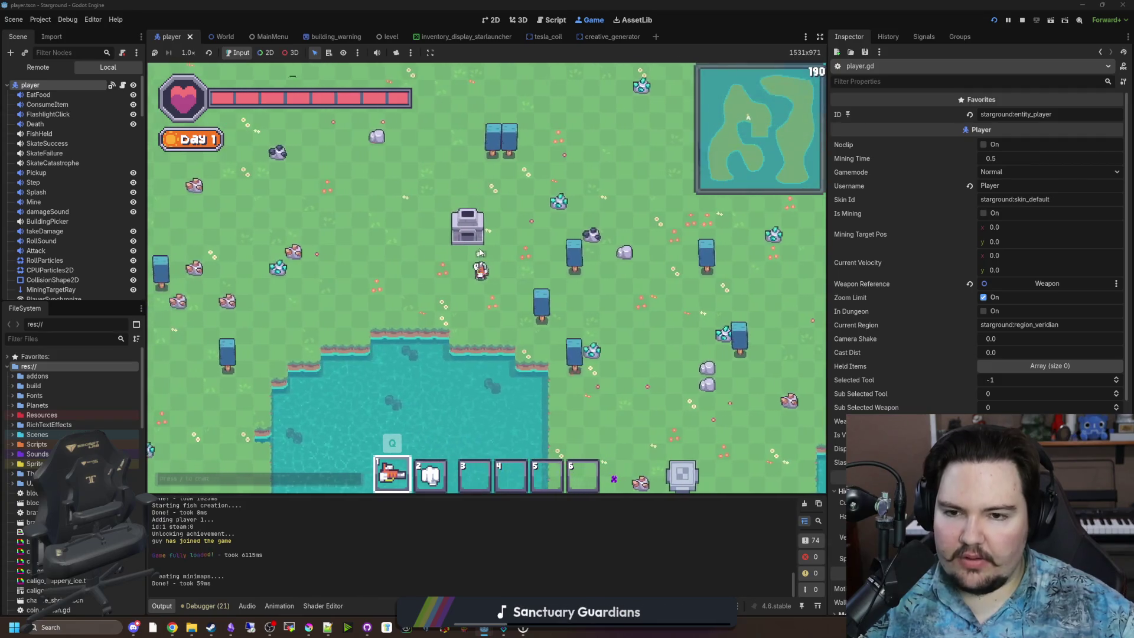
{"action": "scroll", "coordinate": [517, 236], "scroll_direction": "up", "scroll_amount": 2}
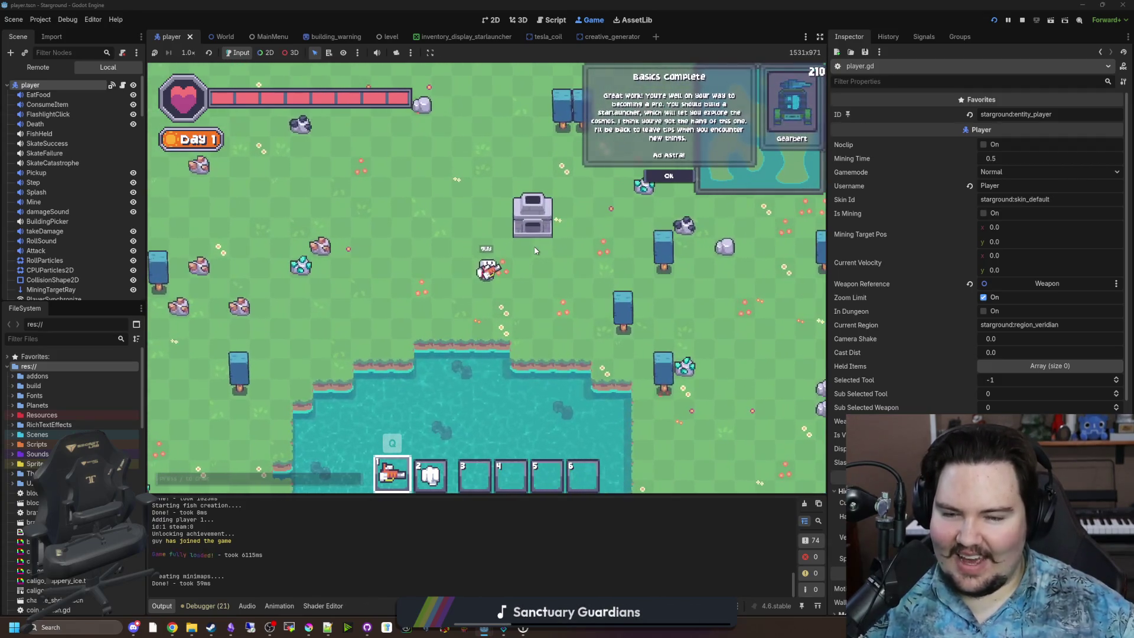
{"action": "scroll", "coordinate": [572, 302], "scroll_direction": "down", "scroll_amount": 2}
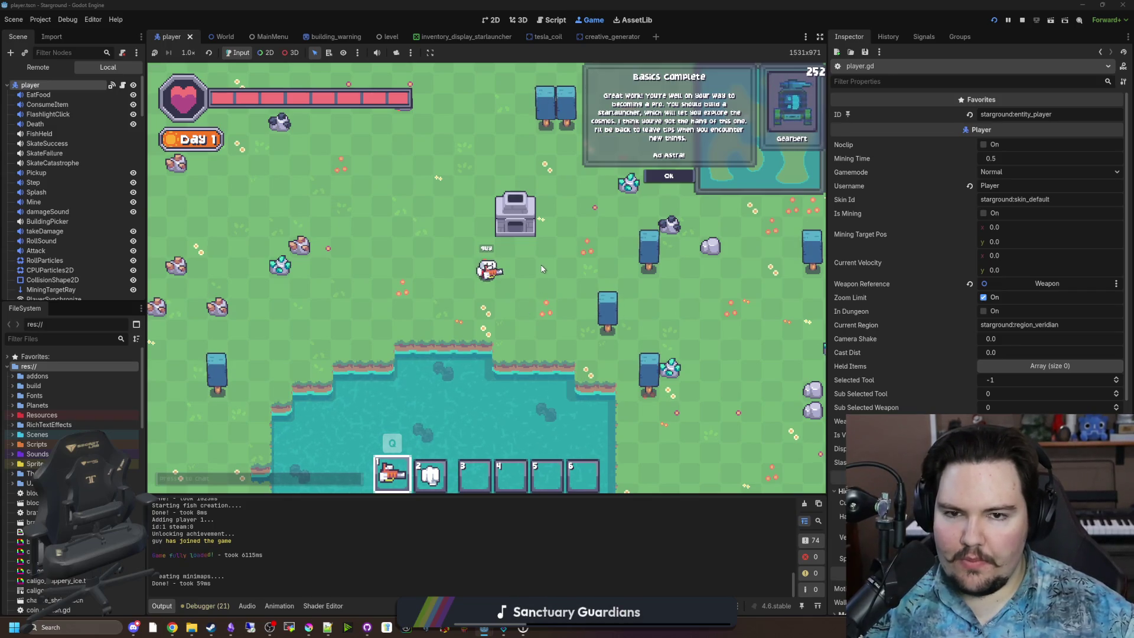
{"action": "key", "text": "w"}
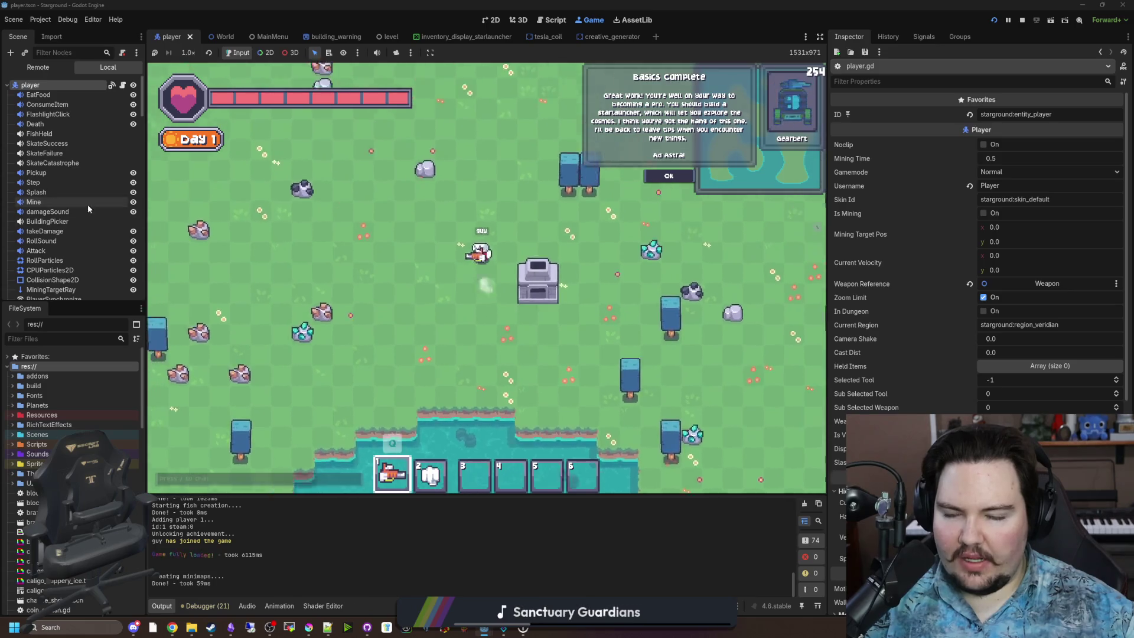
{"action": "key", "text": "a"}
{"action": "key", "text": "s"}
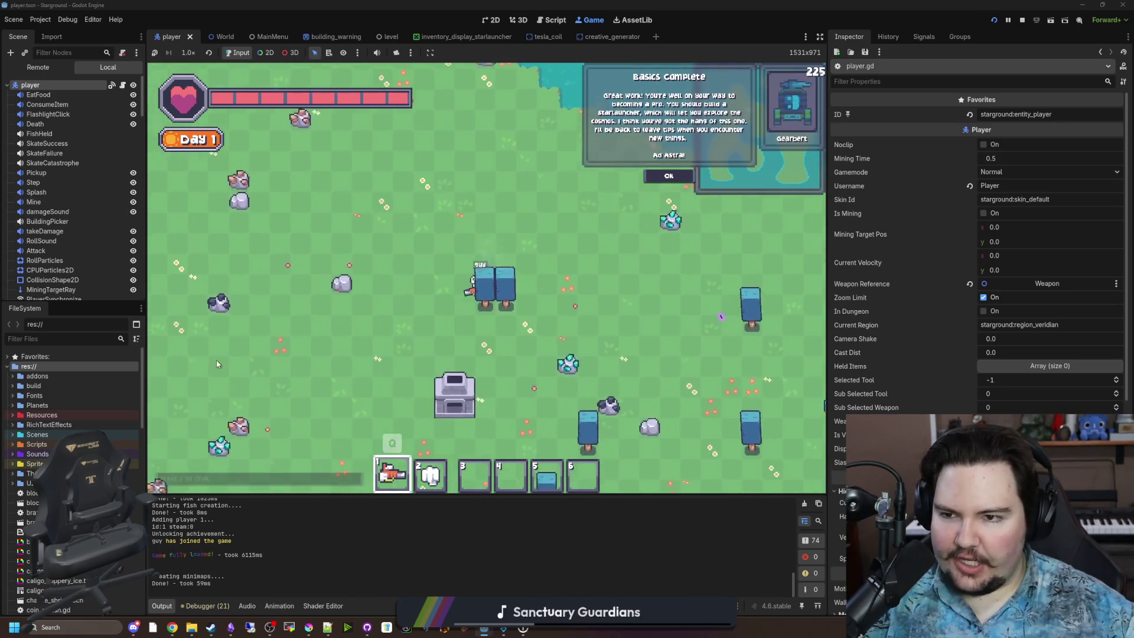
{"action": "key", "text": "a"}
{"action": "key", "text": "w"}
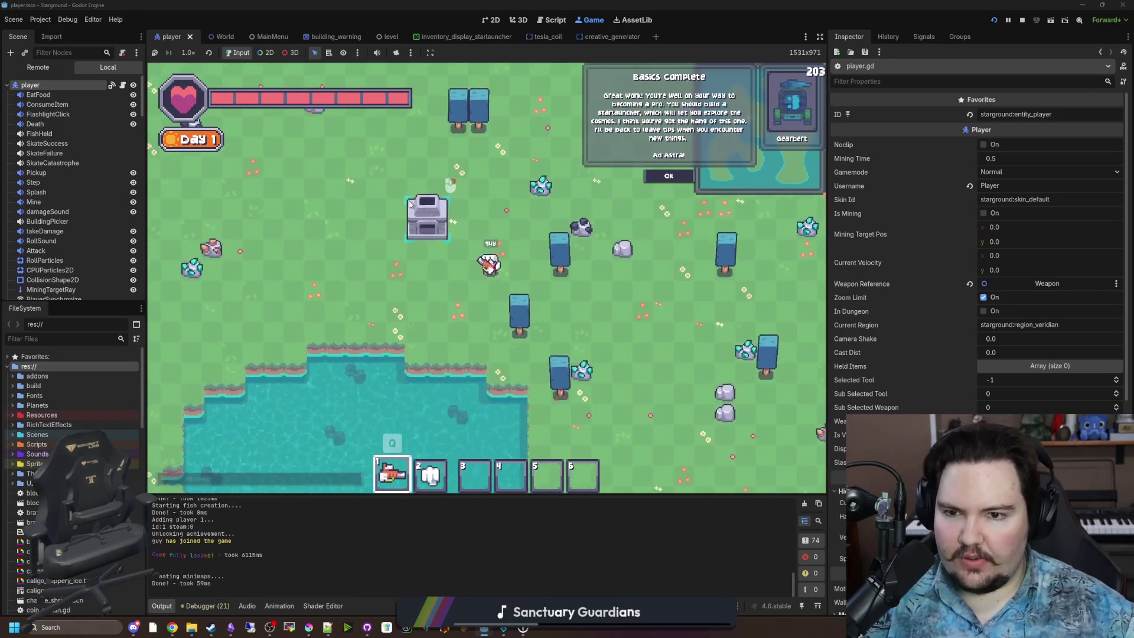
{"action": "left_click", "coordinate": [431, 223]}
{"action": "key", "text": "Escape"}
{"action": "key", "text": "w"}
{"action": "key", "text": "a"}
{"action": "left_click", "coordinate": [453, 244]}
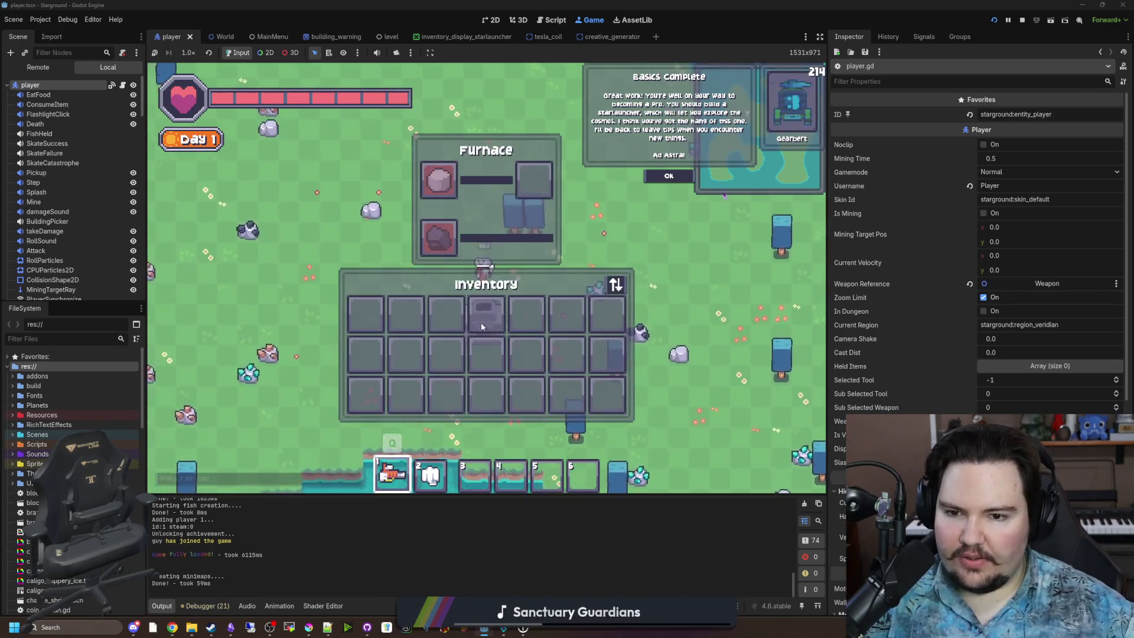
{"action": "key", "text": "Escape"}
{"action": "key", "text": "w"}
{"action": "key", "text": "a"}
{"action": "key", "text": "a"}
{"action": "key", "text": "w"}
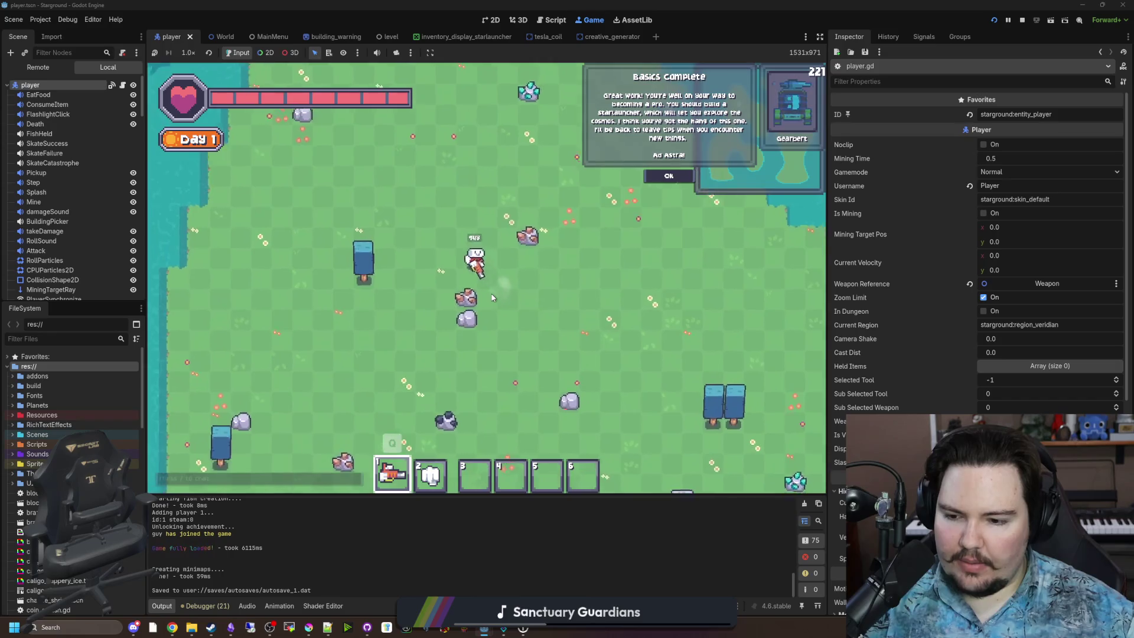
{"action": "key", "text": "d"}
{"action": "key", "text": "s"}
{"action": "key", "text": "s"}
{"action": "key", "text": "d"}
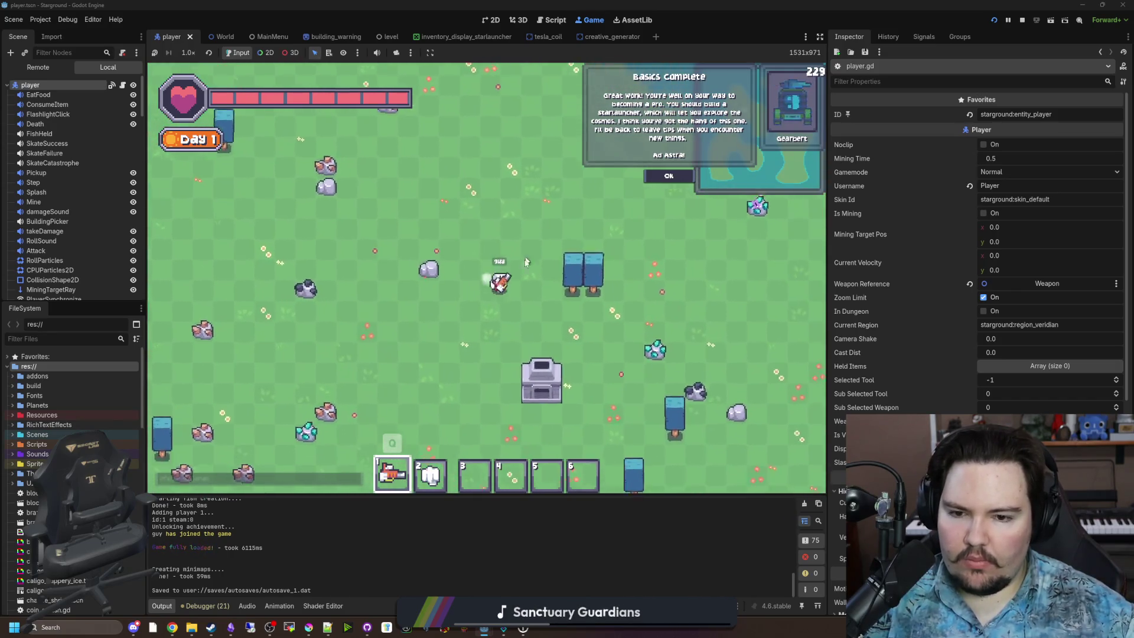
{"action": "left_click", "coordinate": [457, 283]}
{"action": "key", "text": "Escape"}
{"action": "key", "text": "b"}
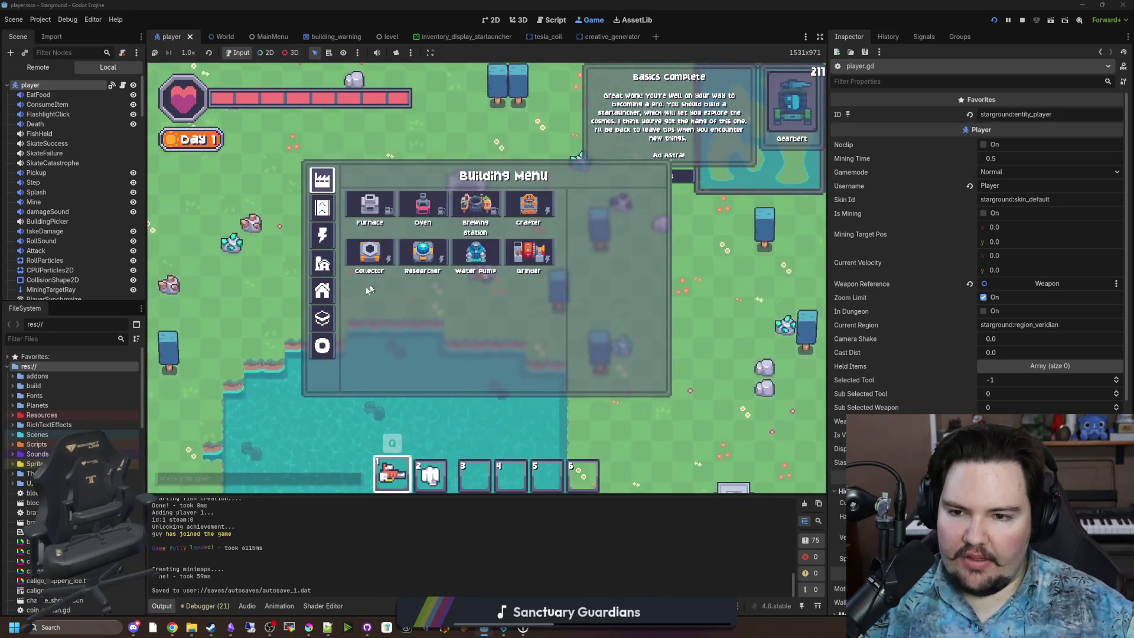
{"action": "key", "text": "a"}
{"action": "key", "text": "w"}
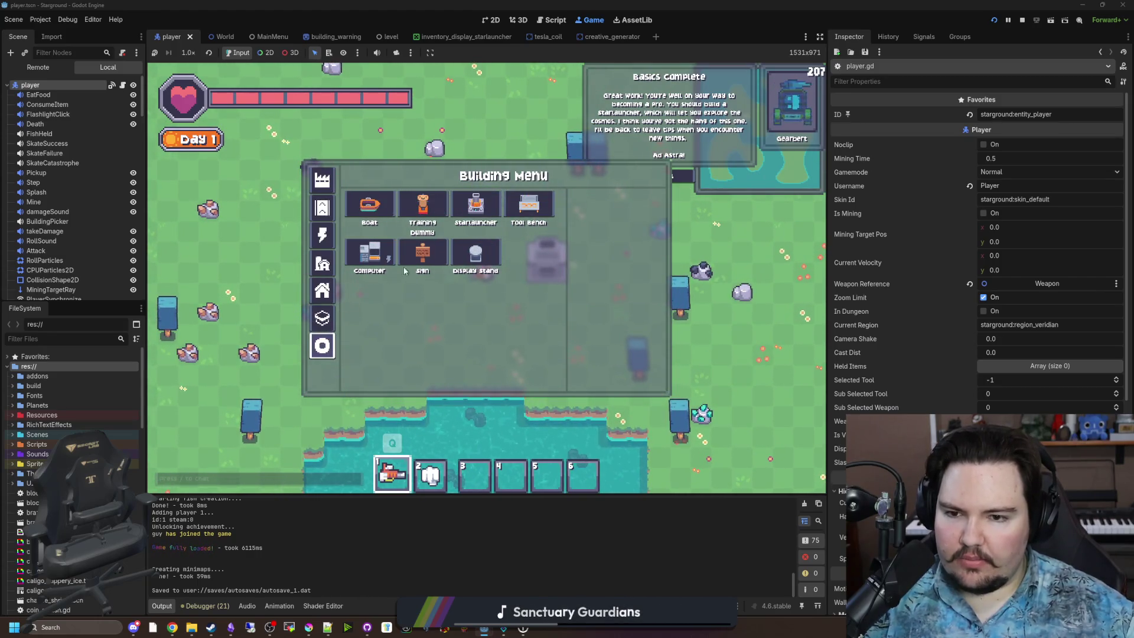
{"action": "left_click", "coordinate": [476, 204]}
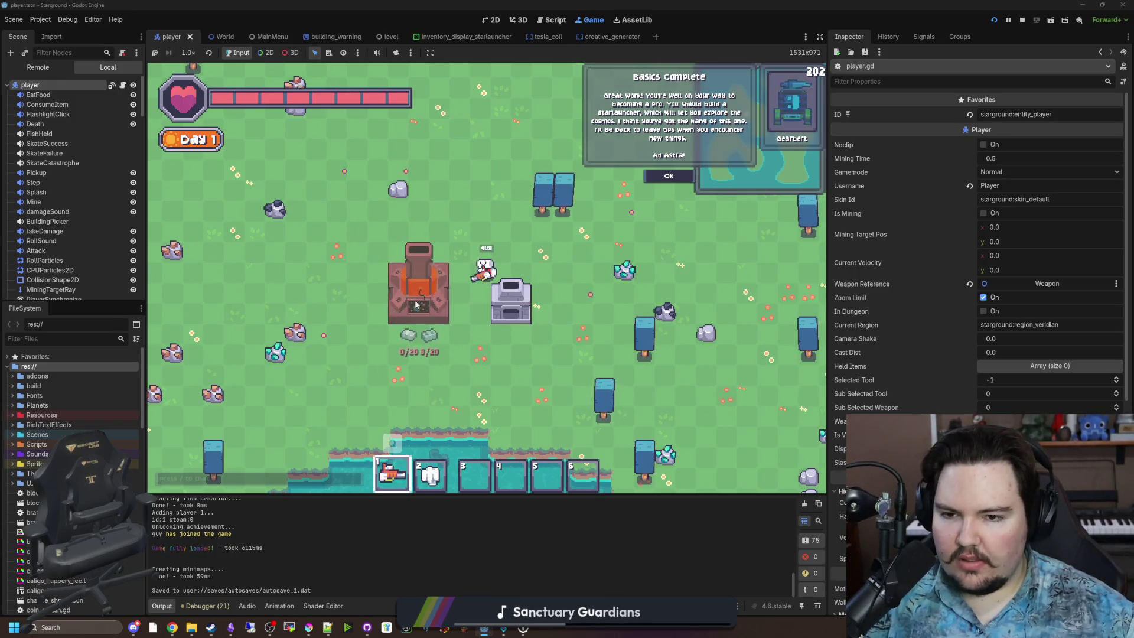
{"action": "right_click", "coordinate": [524, 230]}
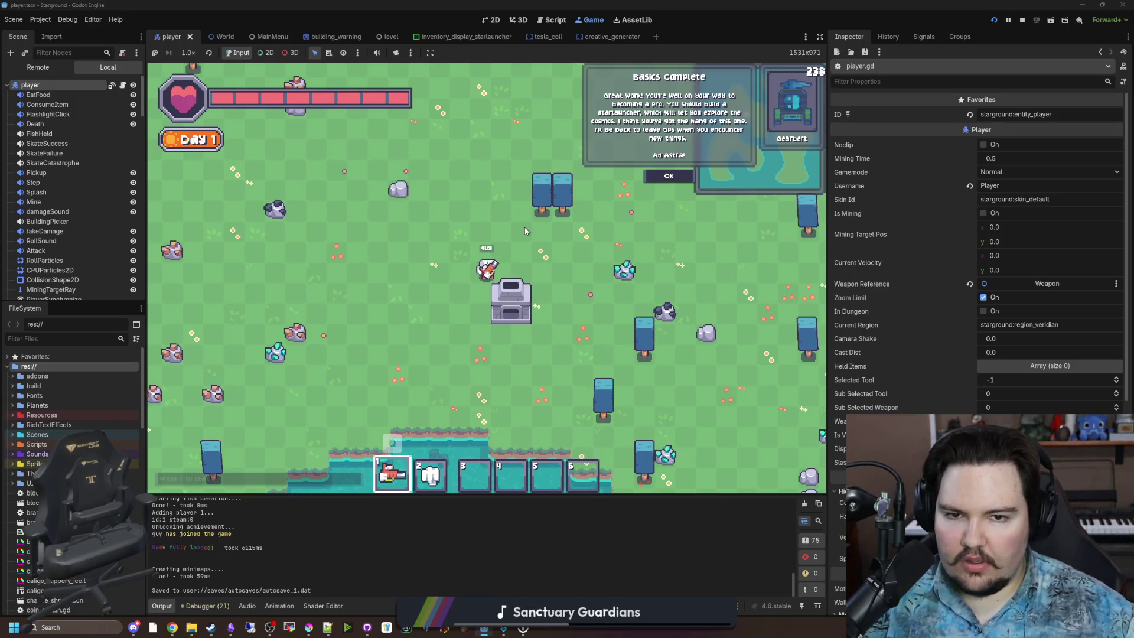
{"action": "key", "text": "s"}
{"action": "right_click", "coordinate": [501, 216]}
{"action": "key", "text": "Escape"}
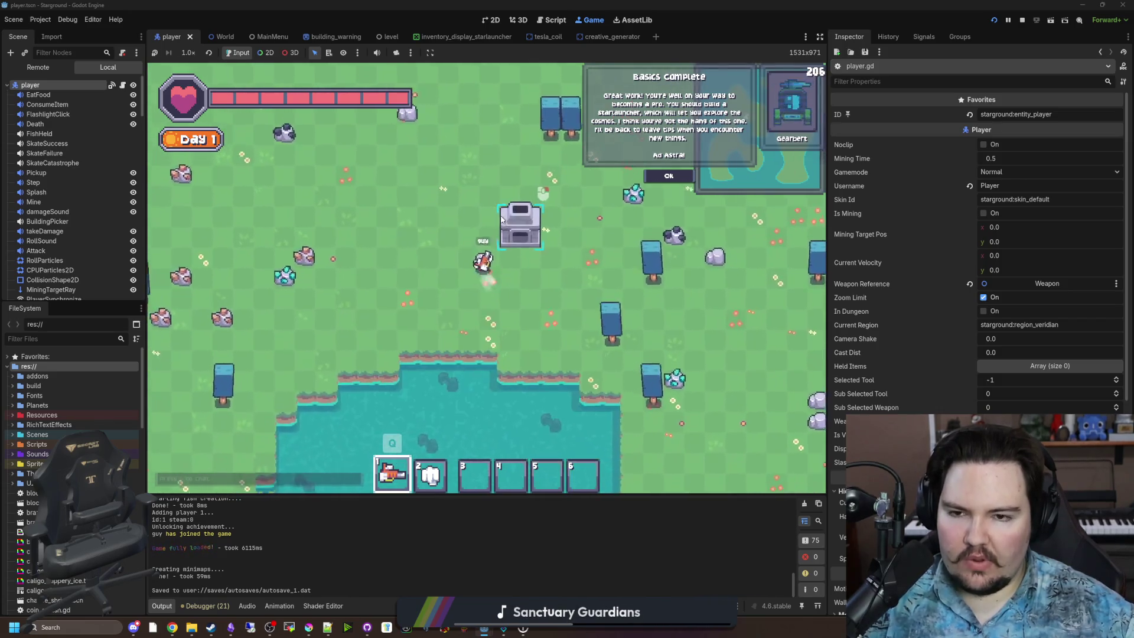
{"action": "key", "text": "w"}
{"action": "key", "text": "a"}
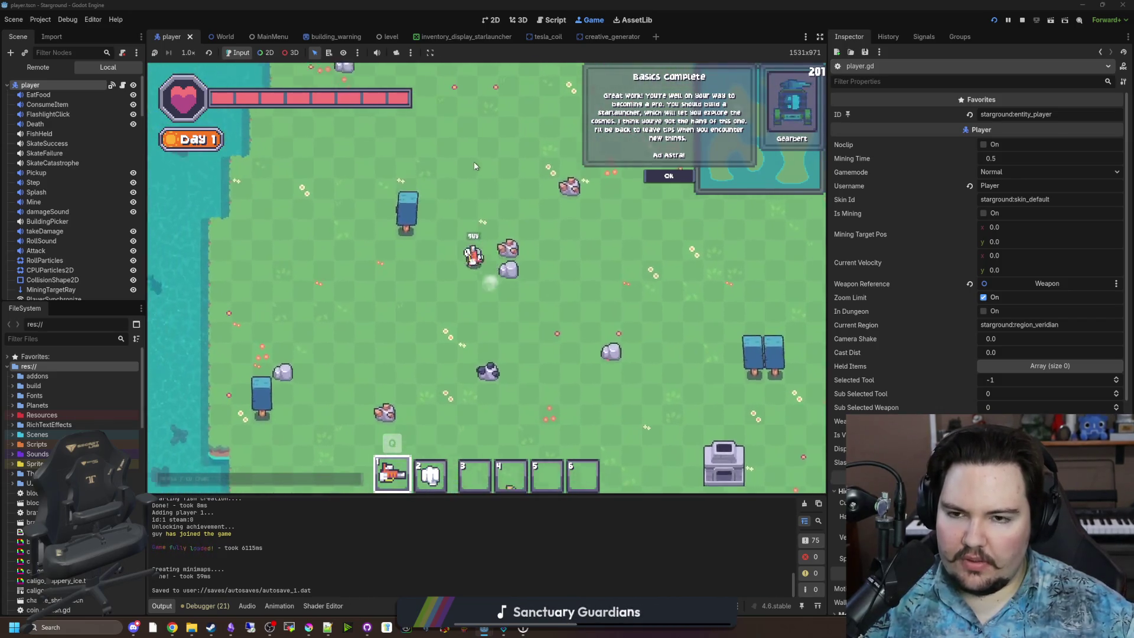
{"action": "key", "text": "d"}
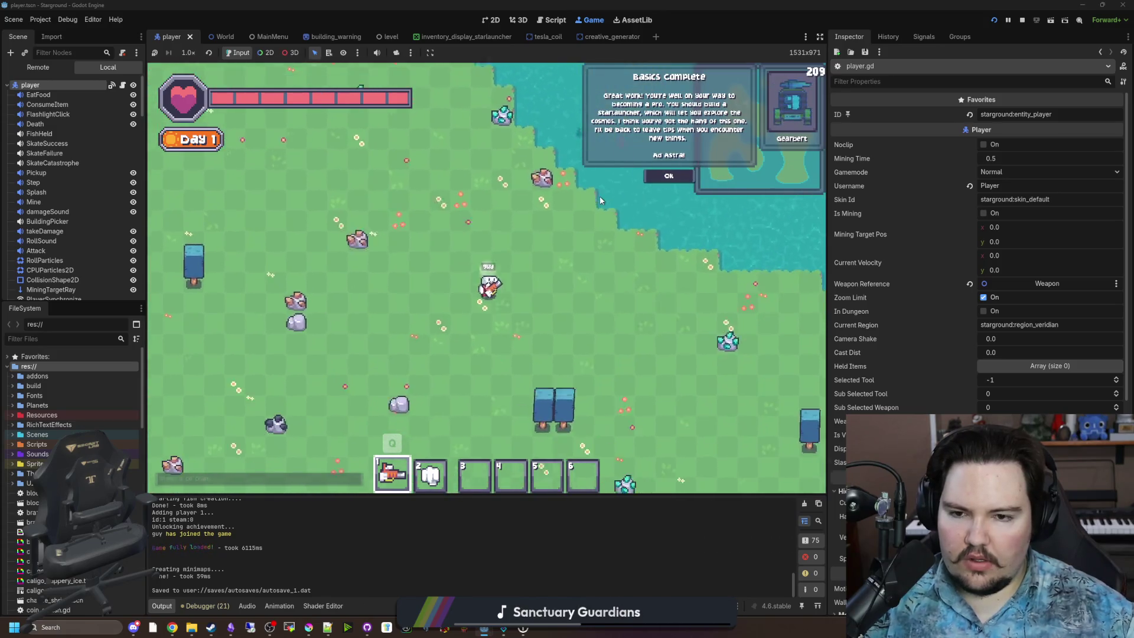
{"action": "key", "text": "b"}
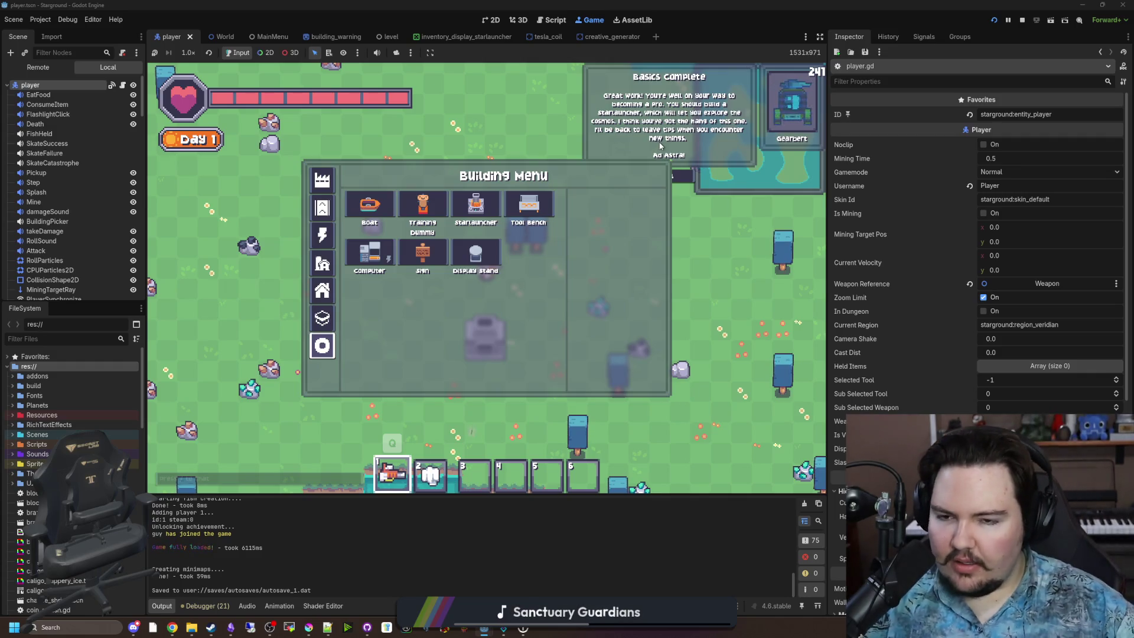
{"action": "key", "text": "b"}
{"action": "key", "text": "s"}
{"action": "key", "text": "w"}
{"action": "key", "text": "d"}
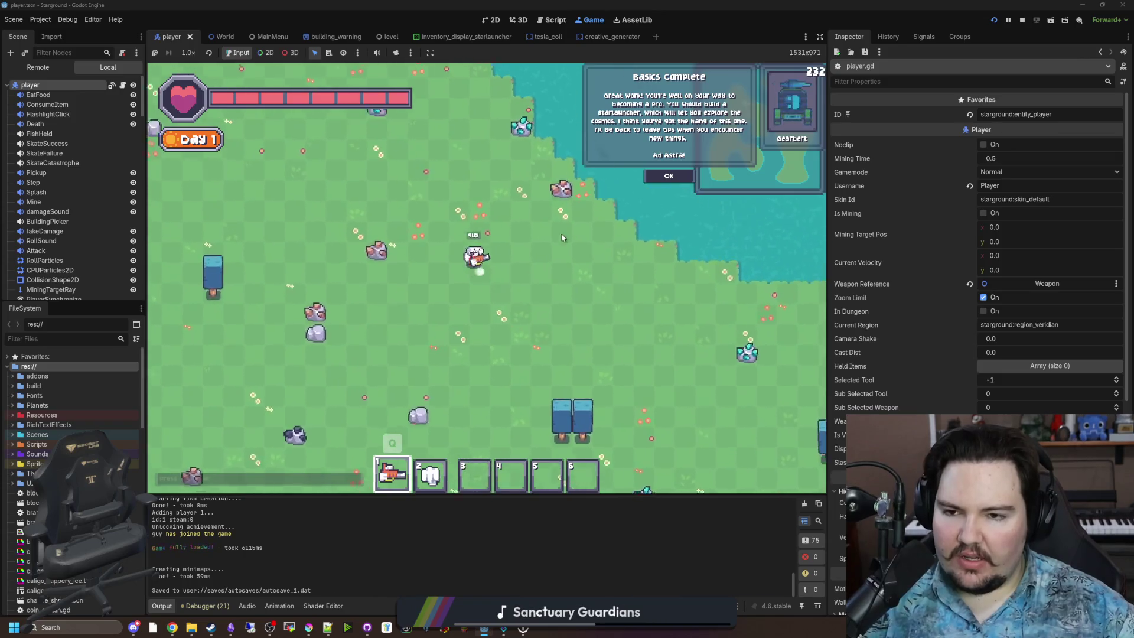
{"action": "key", "text": "a"}
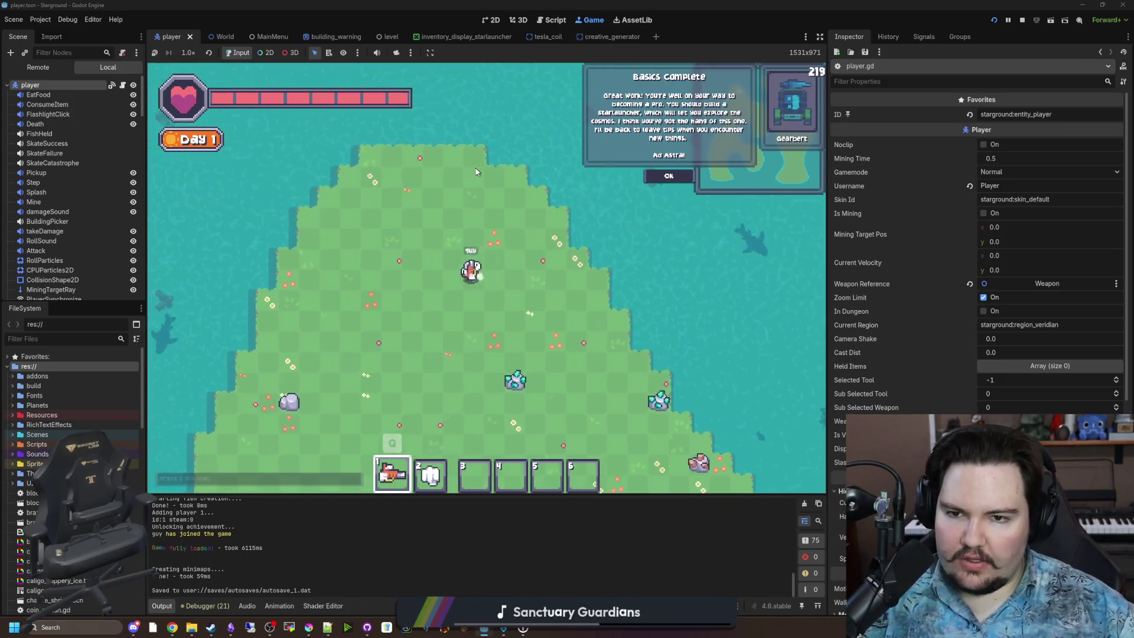
{"action": "key", "text": "d"}
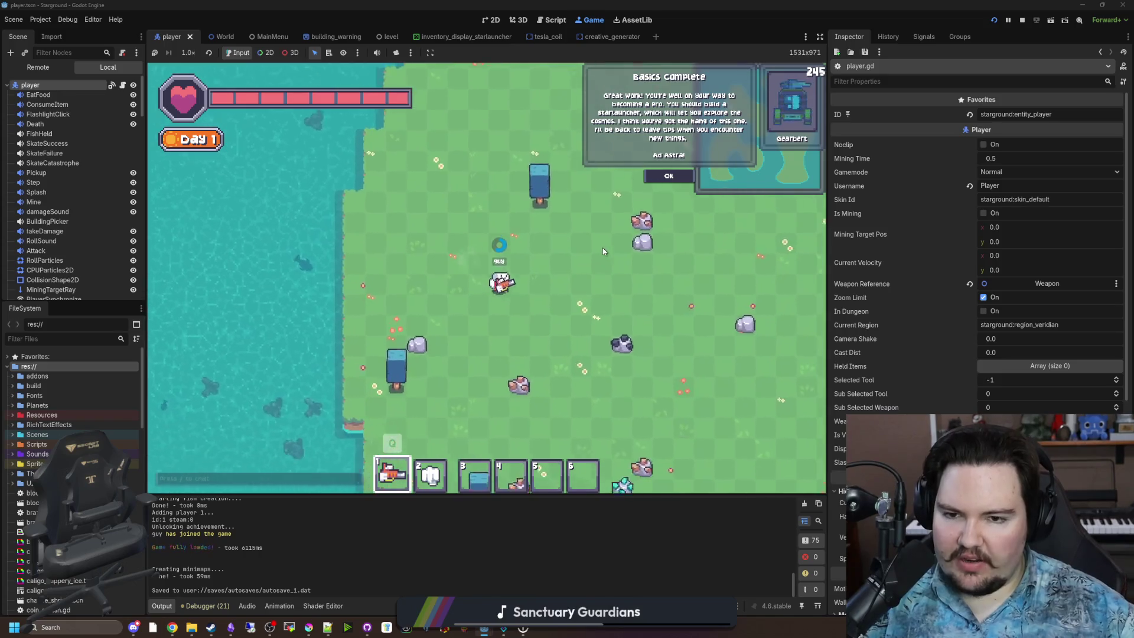
{"action": "key", "text": "d"}
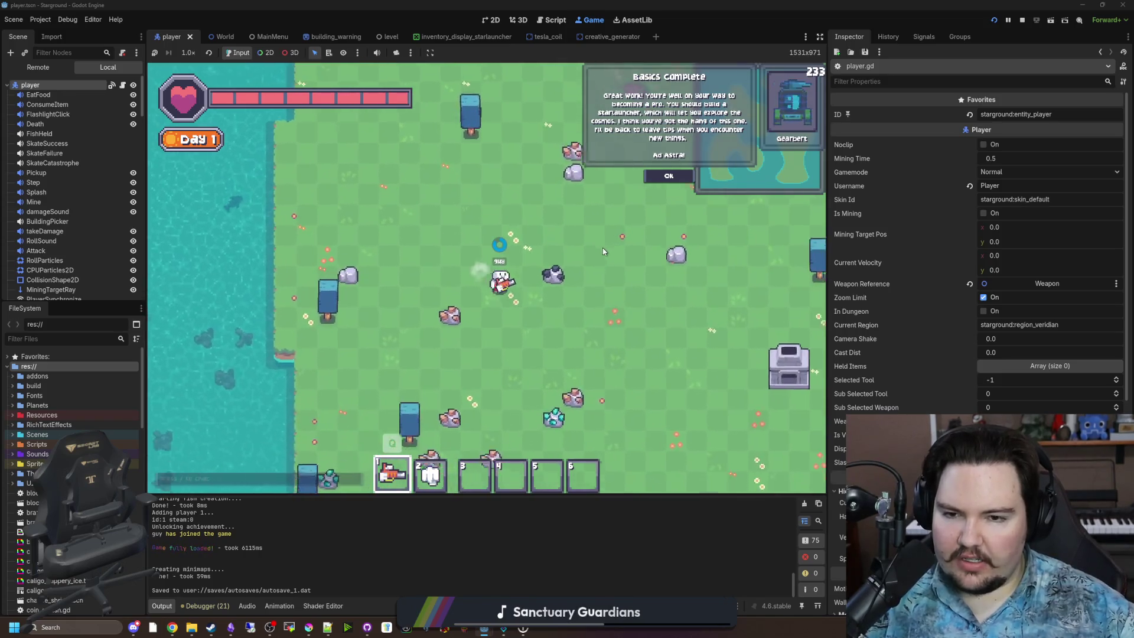
{"action": "key", "text": "s"}
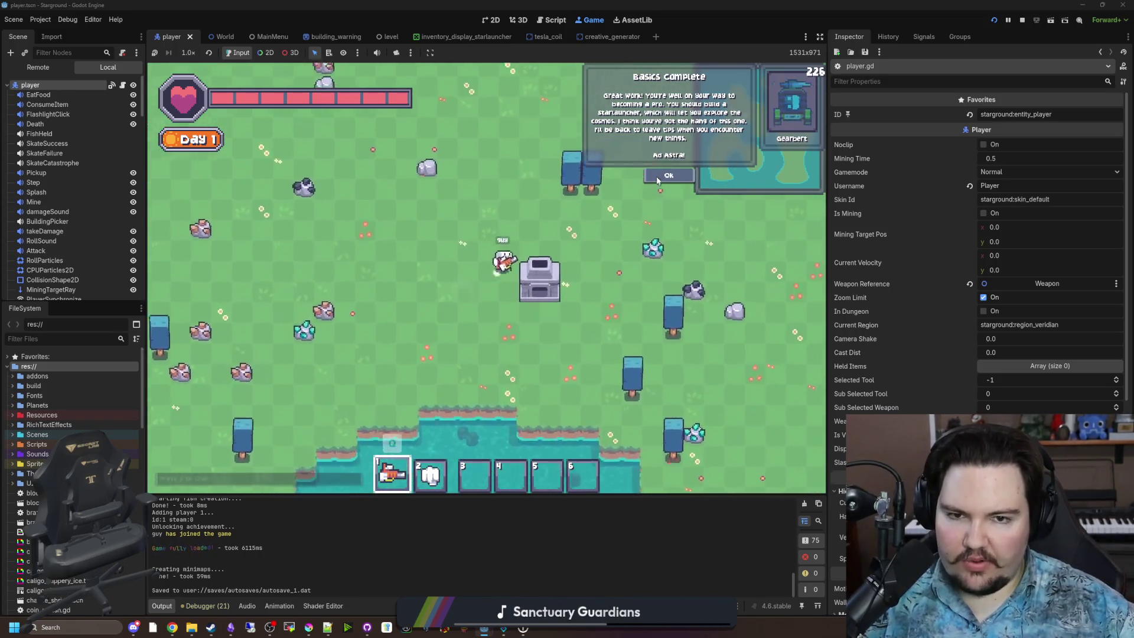
{"action": "key", "text": "w"}
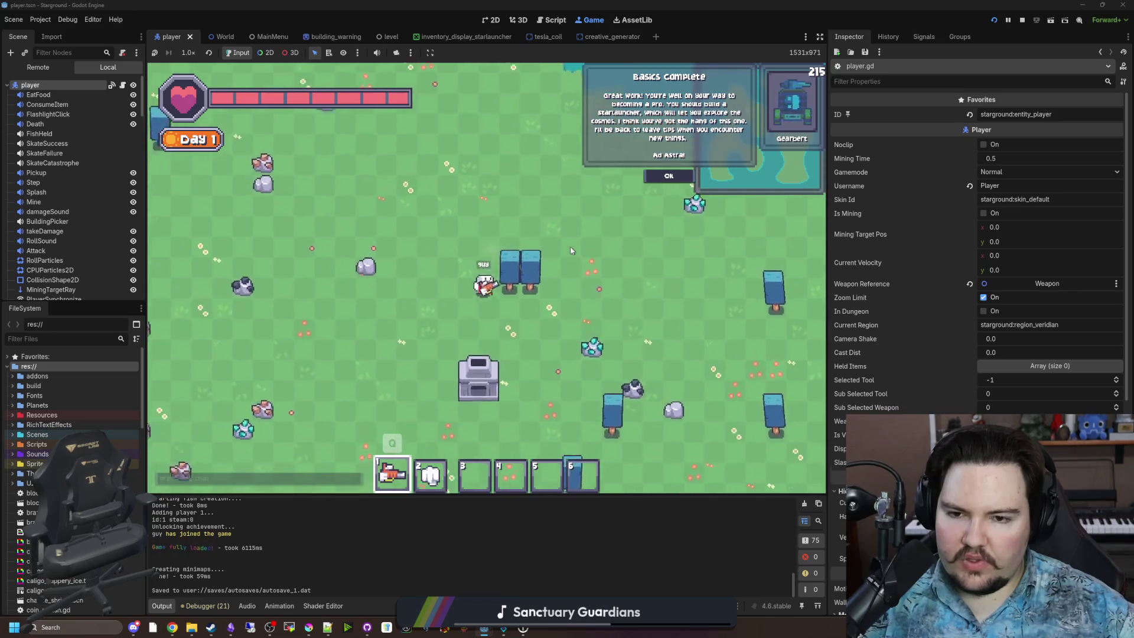
{"action": "key", "text": "s"}
{"action": "key", "text": "d"}
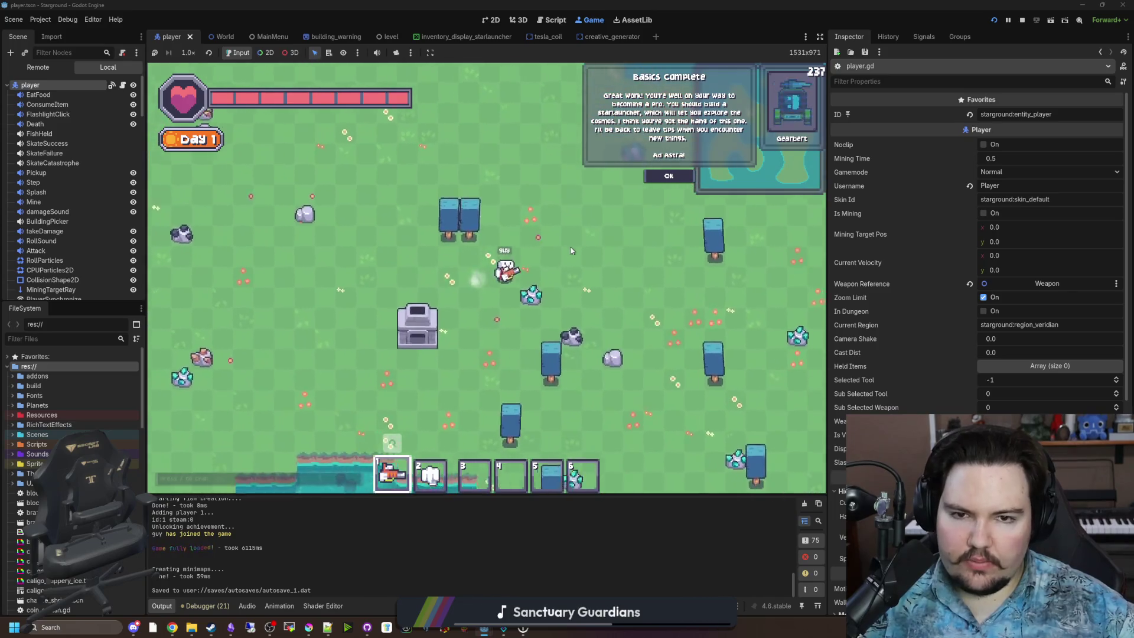
{"action": "key", "text": "a"}
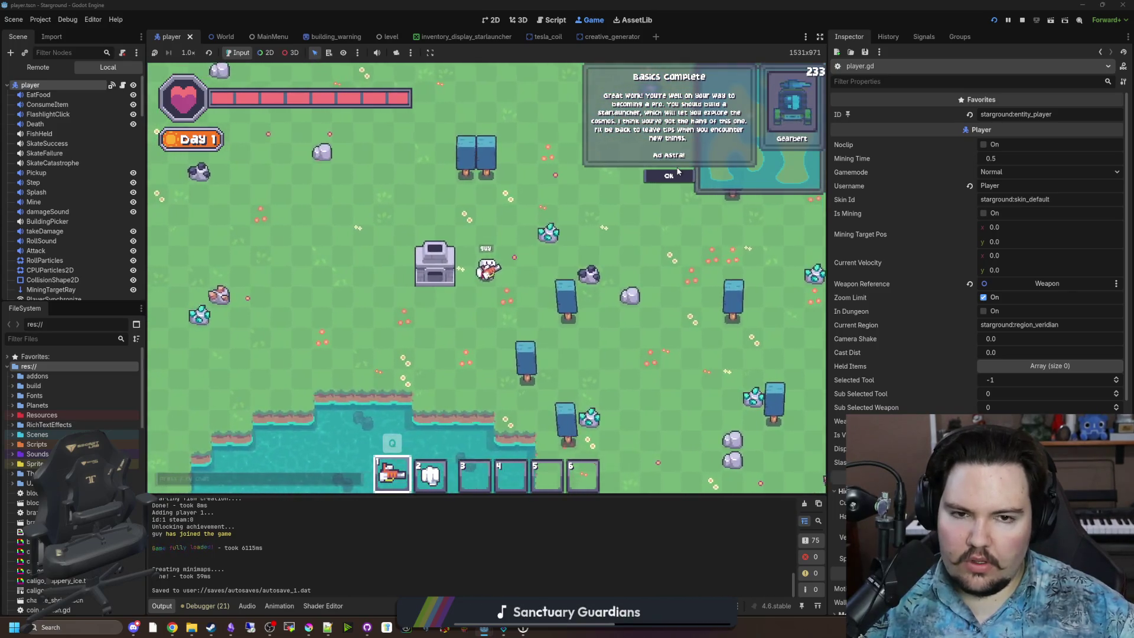
{"action": "key", "text": "a"}
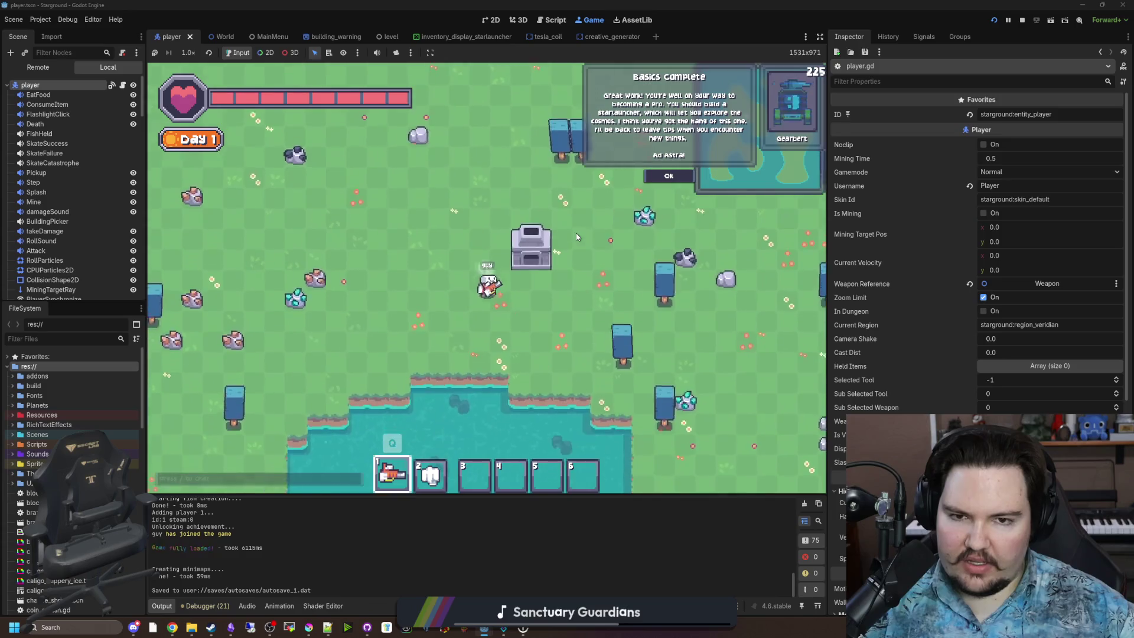
{"action": "key", "text": "d"}
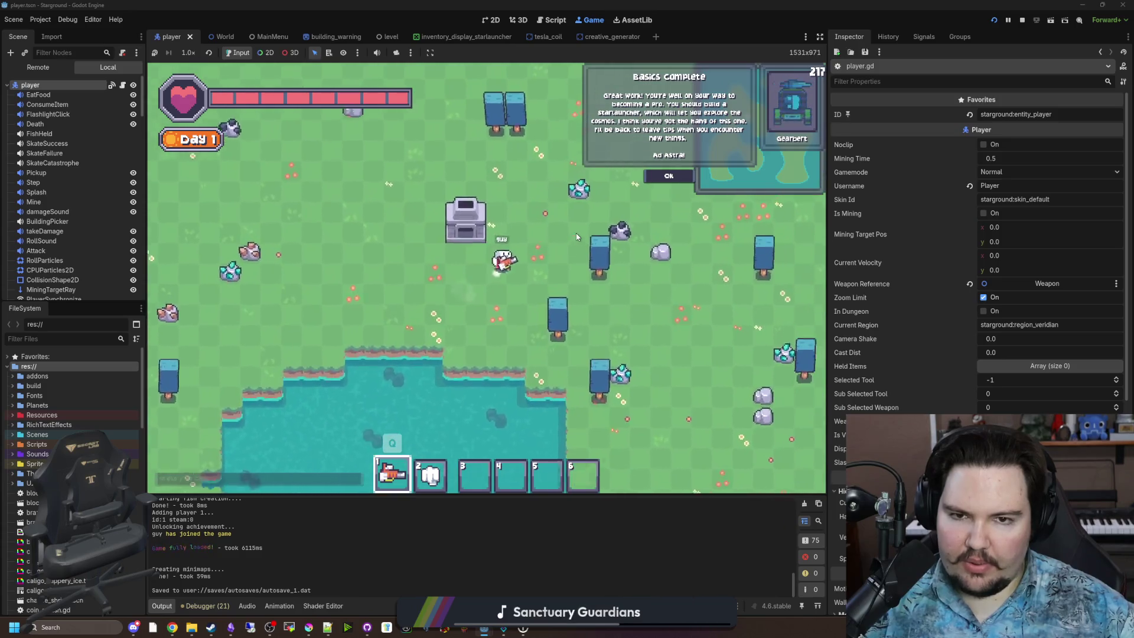
{"action": "key", "text": "w"}
{"action": "key", "text": "a"}
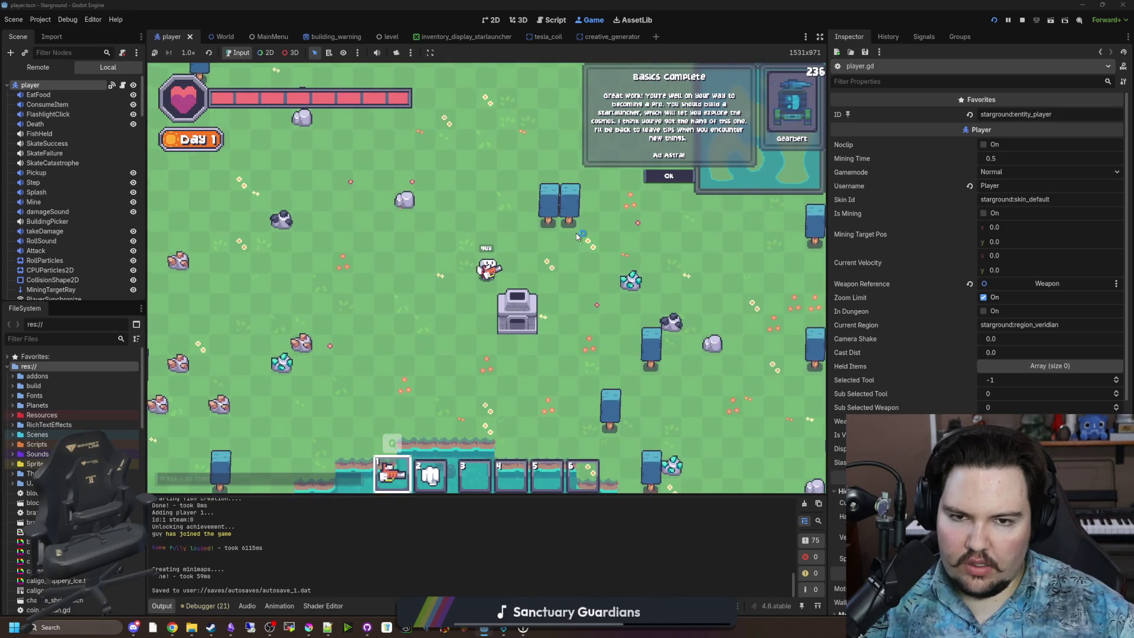
{"action": "key", "text": "w"}
{"action": "key", "text": "d"}
{"action": "key", "text": "s"}
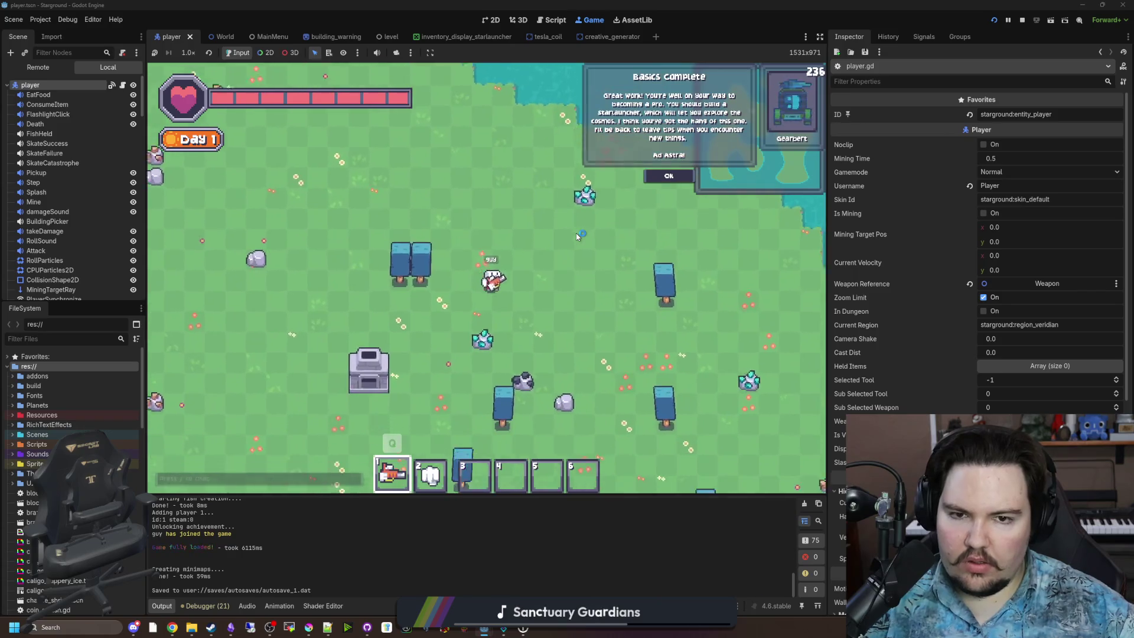
{"action": "key", "text": "a"}
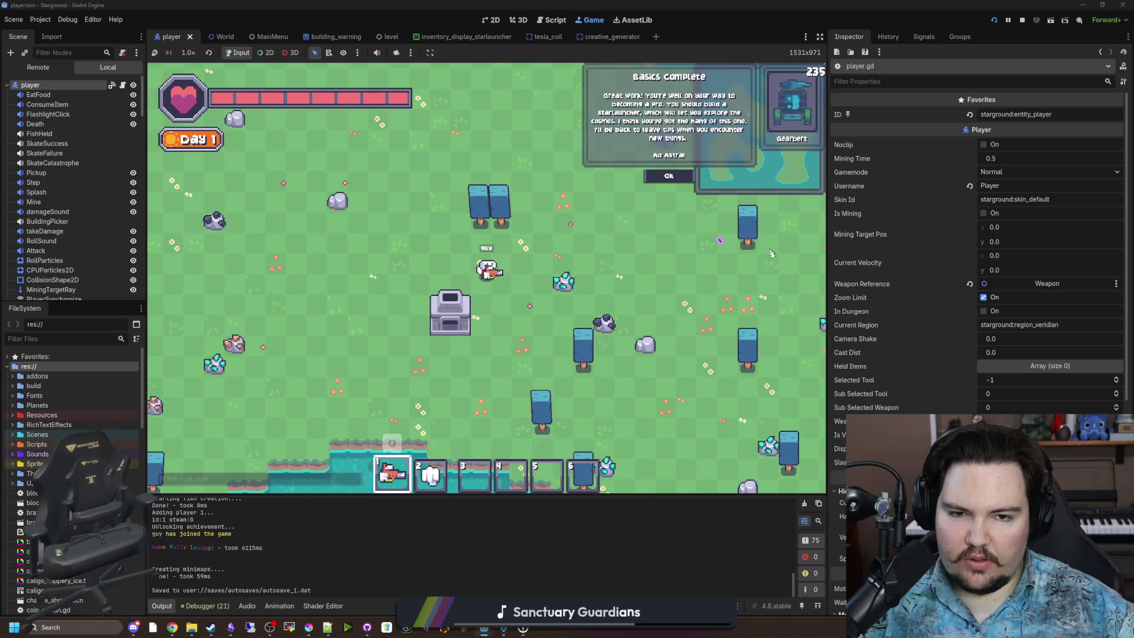
{"action": "key", "text": "a"}
{"action": "key", "text": "w"}
{"action": "key", "text": "d"}
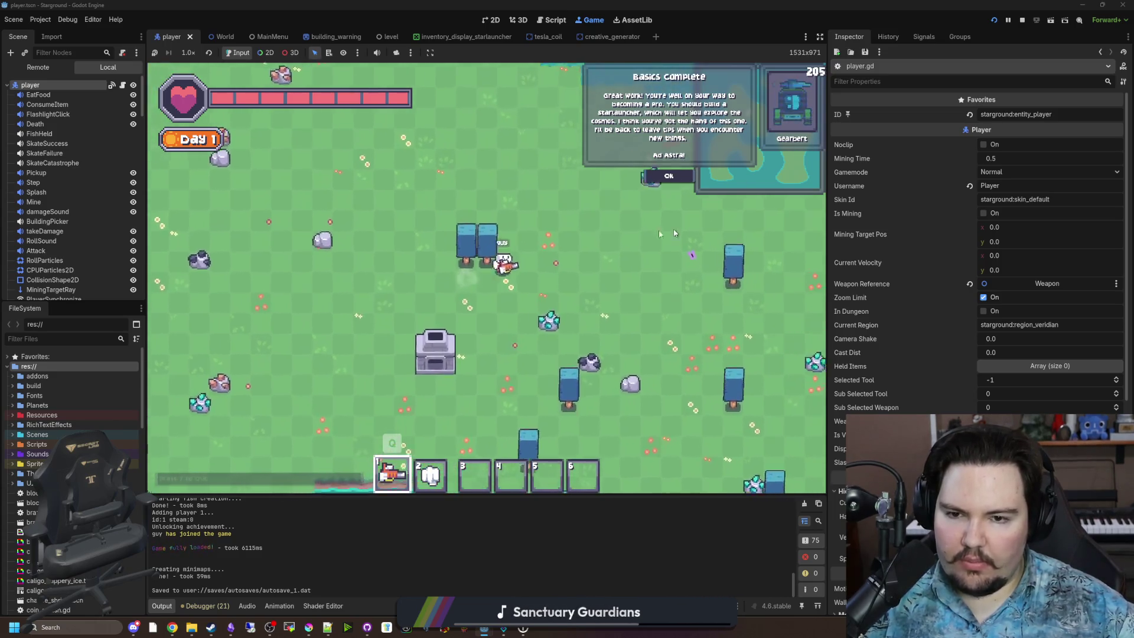
{"action": "key", "text": "s"}
{"action": "key", "text": "d"}
{"action": "key", "text": "a"}
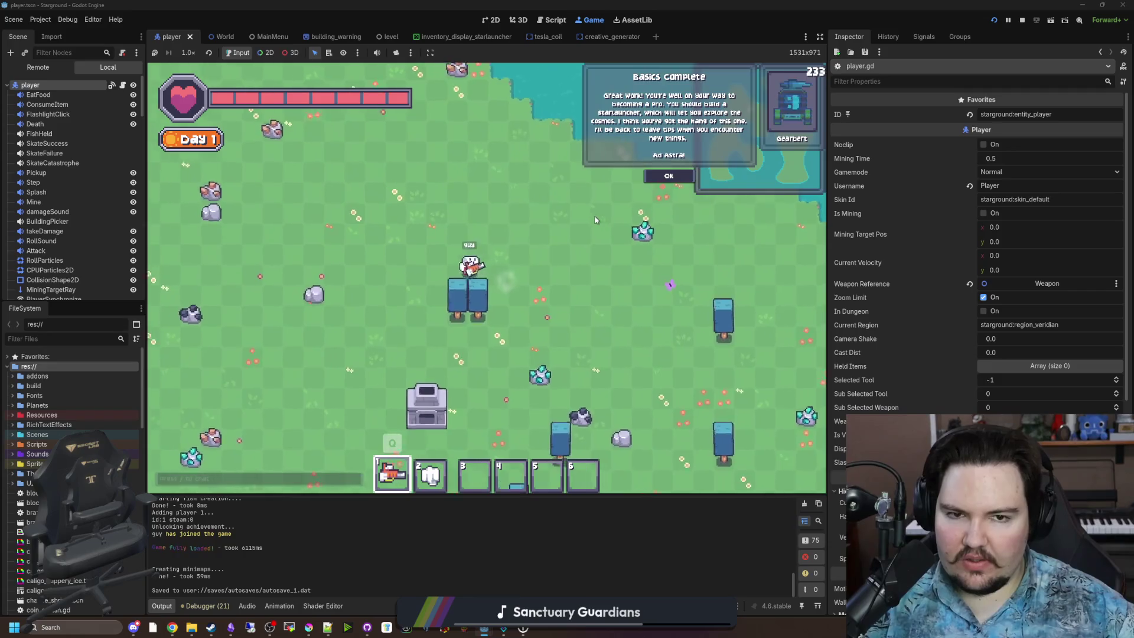
{"action": "key", "text": "s"}
{"action": "key", "text": "s"}
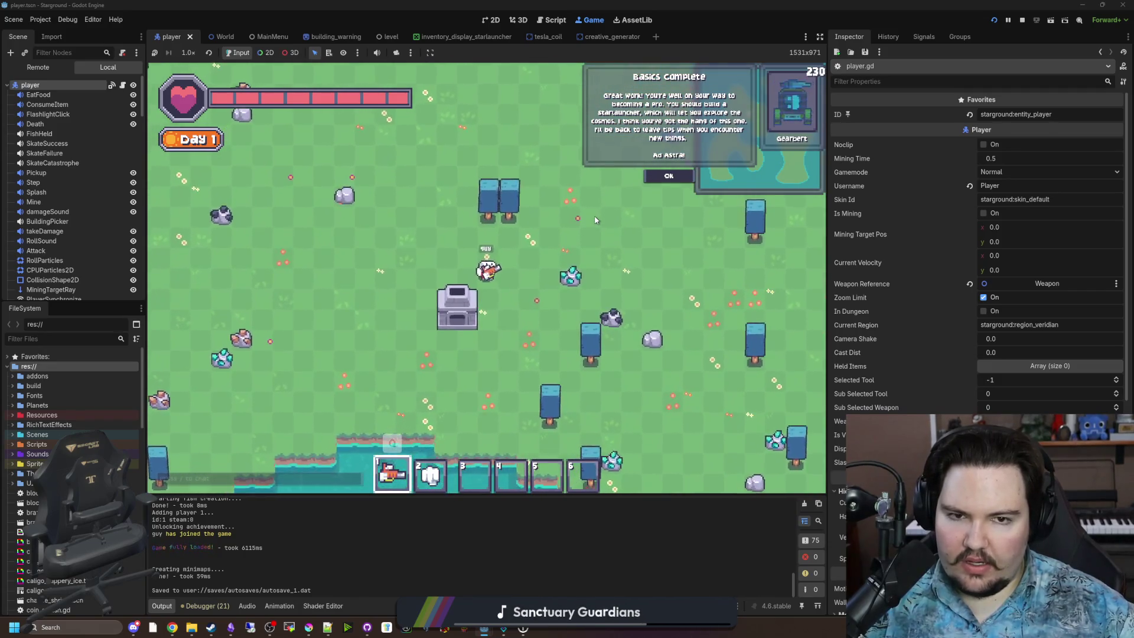
{"action": "key", "text": "a"}
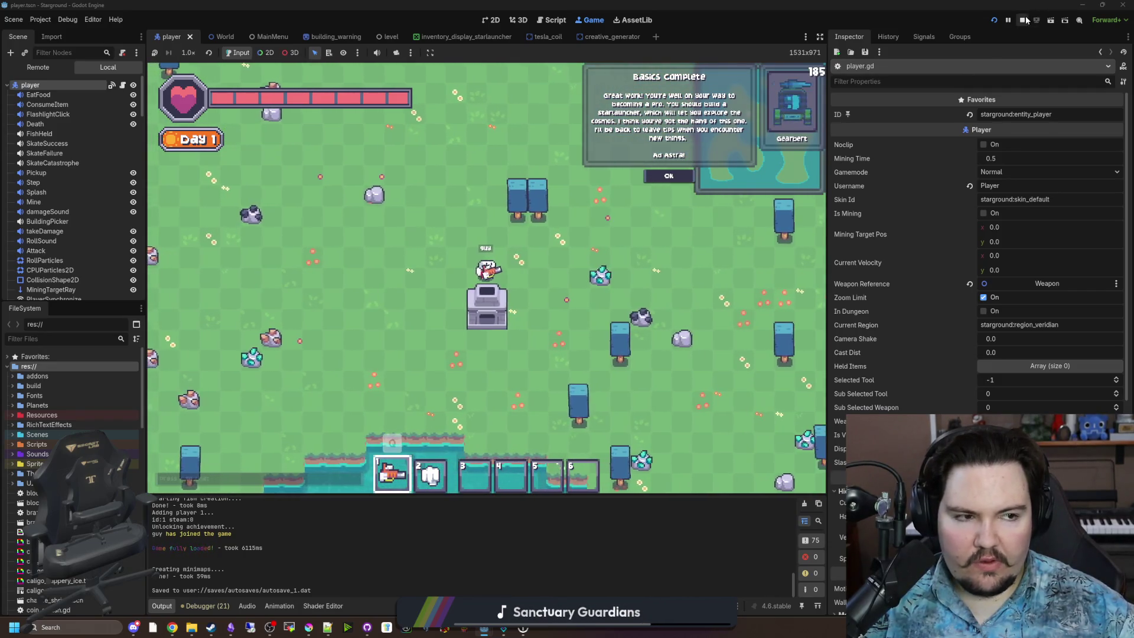
{"action": "left_click", "coordinate": [1023, 20]}
Step: Save the player scene and enlarge the Scene tree panel
{"action": "key", "text": "ctrl+s"}
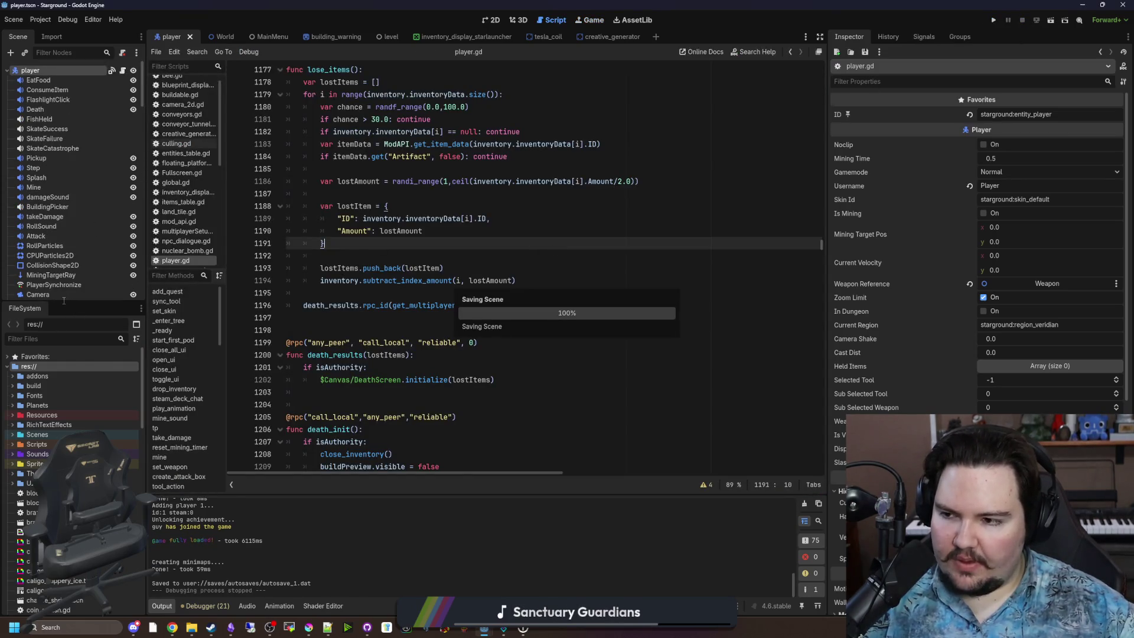
{"action": "left_click_drag", "start_coordinate": [66, 300], "coordinate": [65, 470]}
{"action": "scroll", "coordinate": [89, 349], "scroll_direction": "down", "scroll_amount": 5}
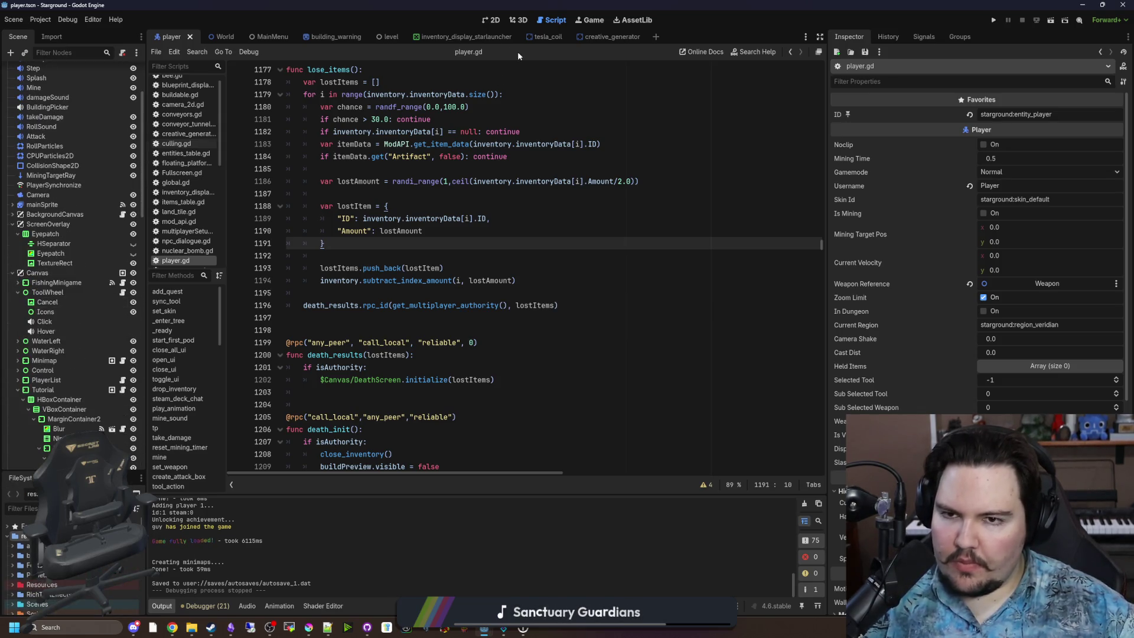
Step: Show the player scene's UI canvas in the 2D editor and select the FPS label
{"action": "left_click", "coordinate": [492, 20]}
{"action": "scroll", "coordinate": [446, 285], "scroll_direction": "down", "scroll_amount": 4}
{"action": "scroll", "coordinate": [567, 244], "scroll_direction": "up", "scroll_amount": 7}
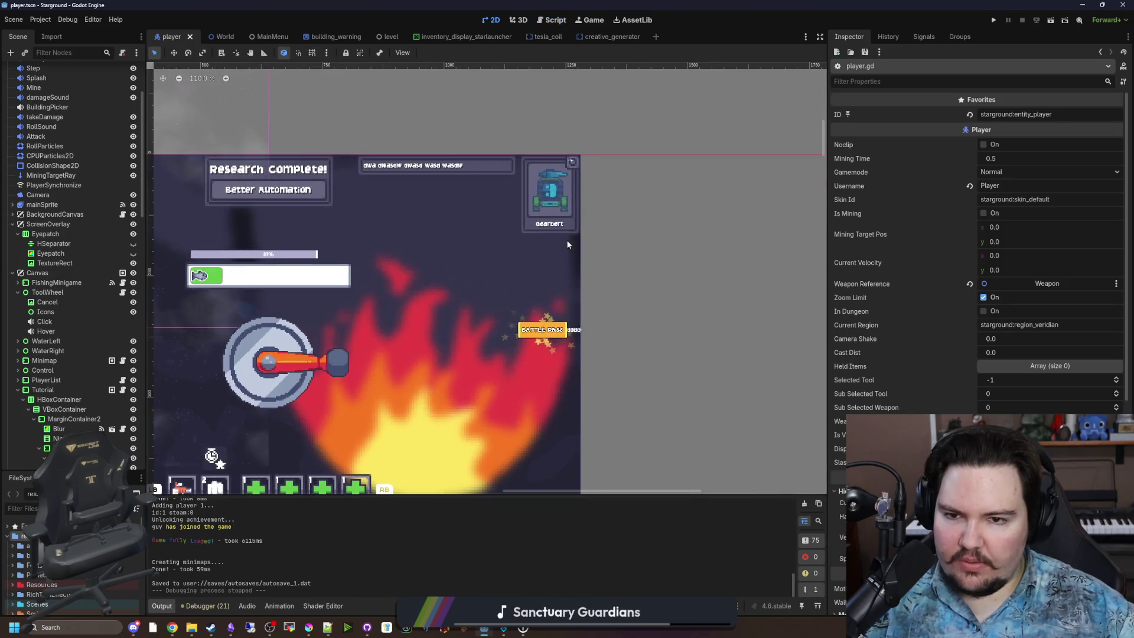
{"action": "left_click", "coordinate": [561, 222]}
{"action": "scroll", "coordinate": [90, 295], "scroll_direction": "down", "scroll_amount": 5}
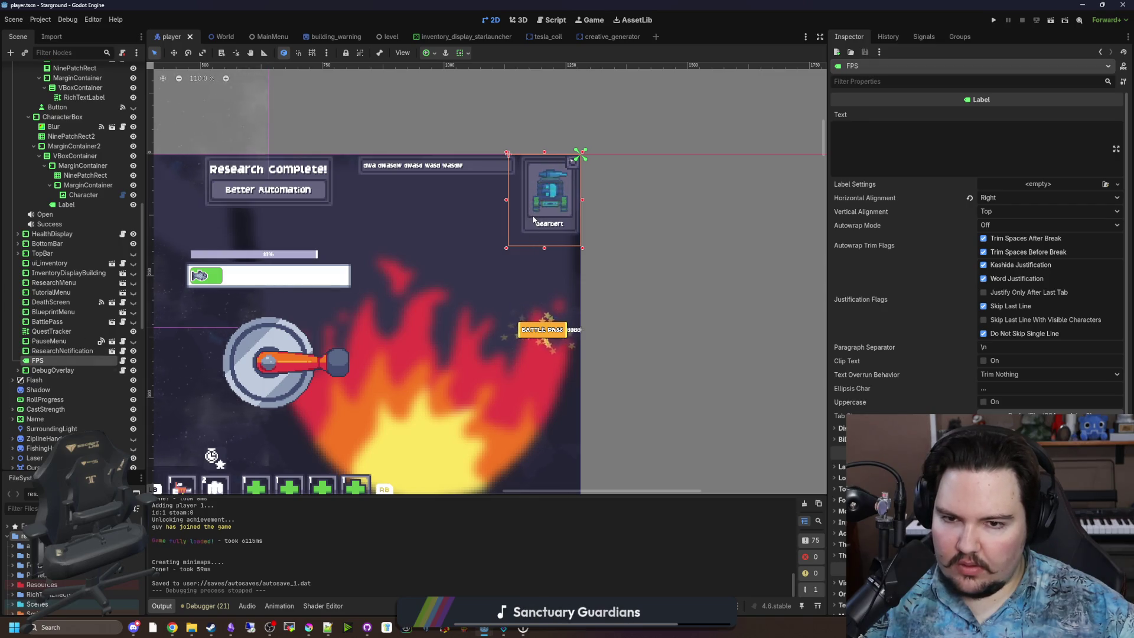
{"action": "left_click", "coordinate": [425, 166]}
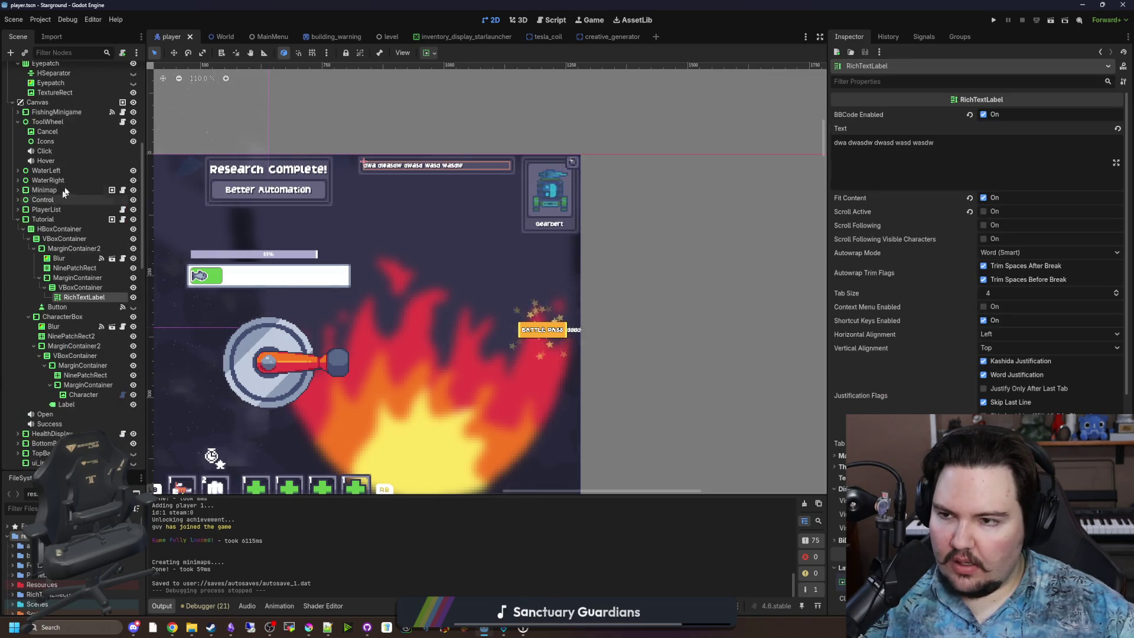
{"action": "double_click", "coordinate": [53, 219]}
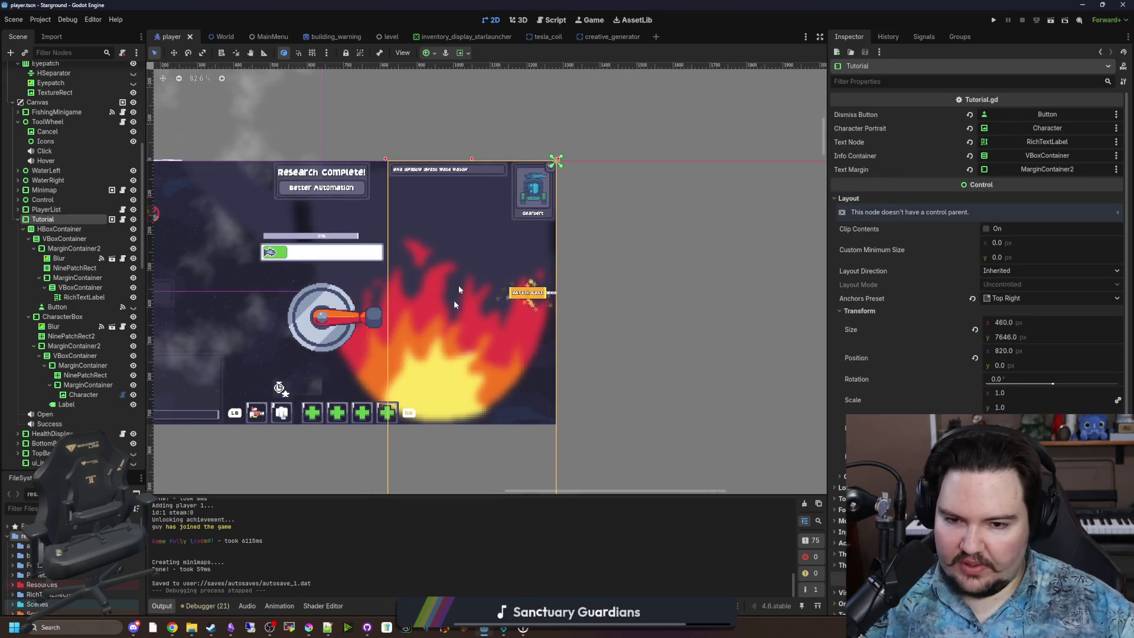
{"action": "scroll", "coordinate": [484, 193], "scroll_direction": "down", "scroll_amount": 12}
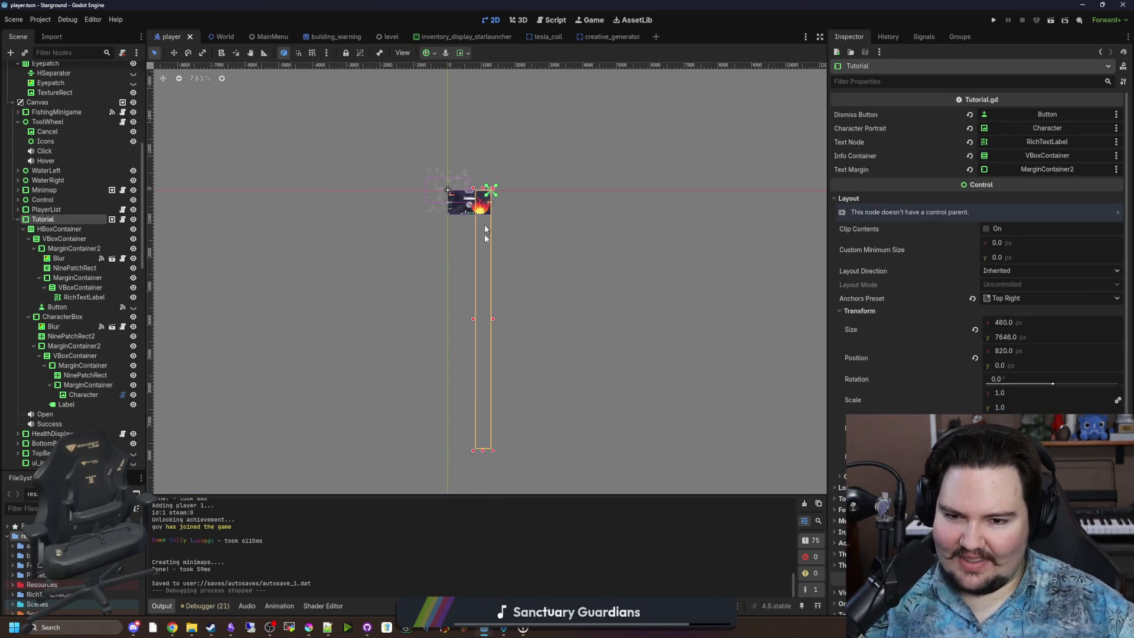
{"action": "scroll", "coordinate": [459, 182], "scroll_direction": "up", "scroll_amount": 12}
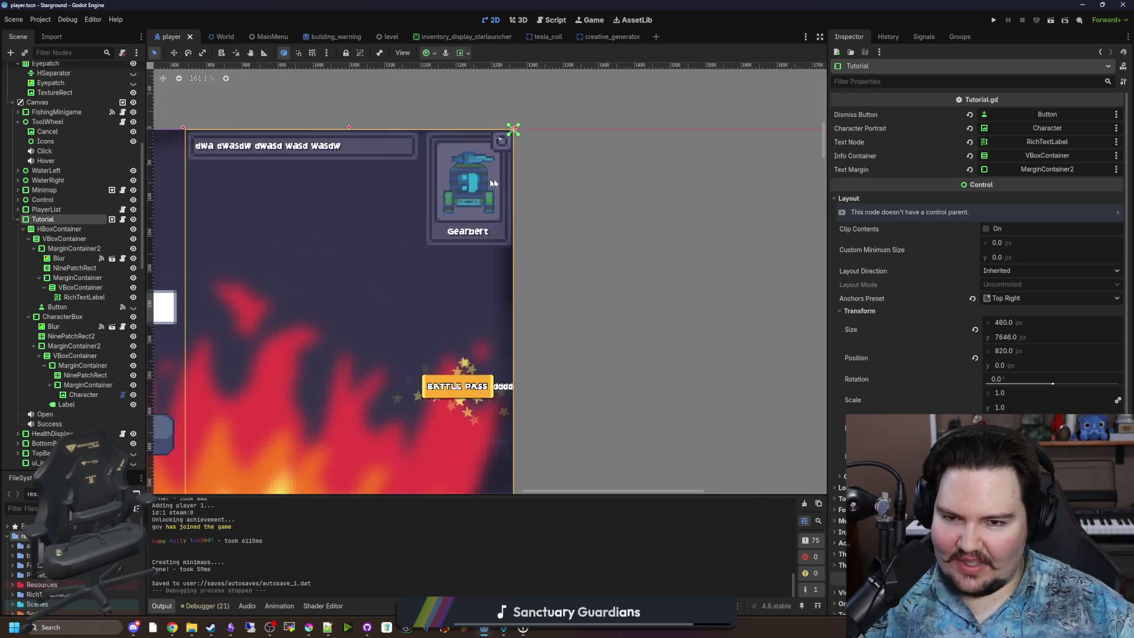
{"action": "scroll", "coordinate": [428, 196], "scroll_direction": "up", "scroll_amount": 2}
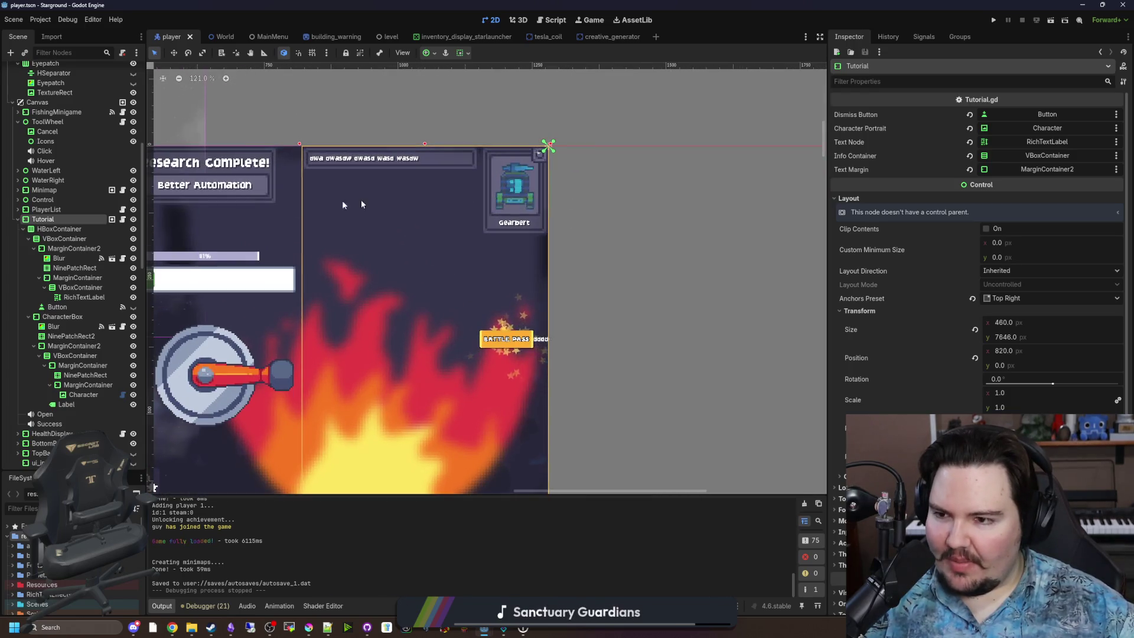
{"action": "left_click", "coordinate": [49, 190]}
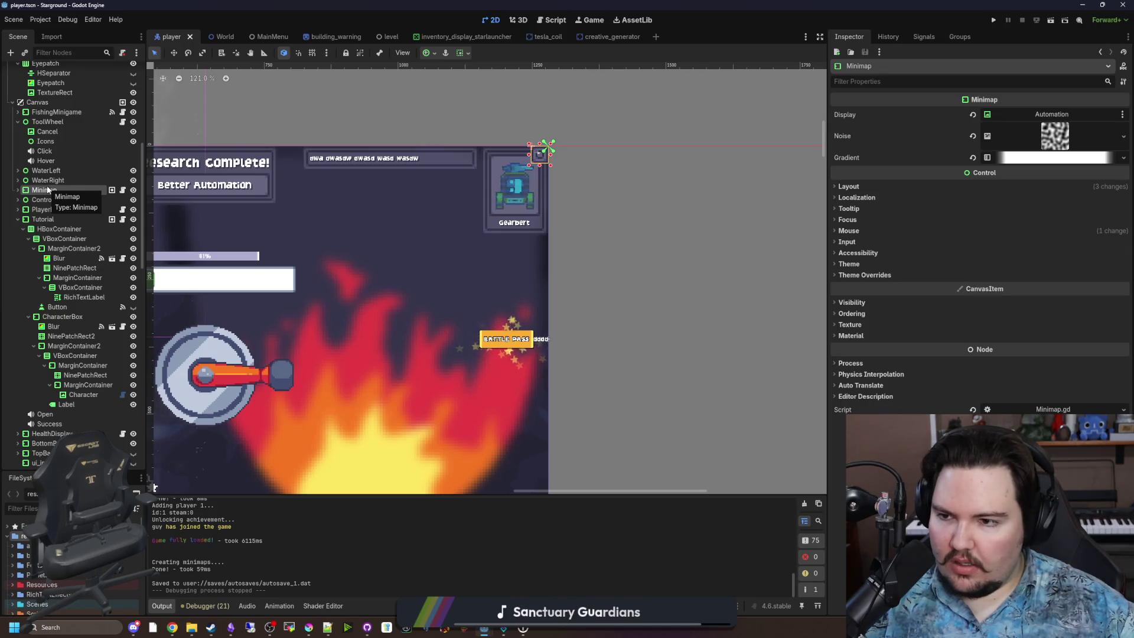
{"action": "scroll", "coordinate": [48, 190], "scroll_direction": "up", "scroll_amount": 5}
{"action": "scroll", "coordinate": [54, 267], "scroll_direction": "down", "scroll_amount": 3}
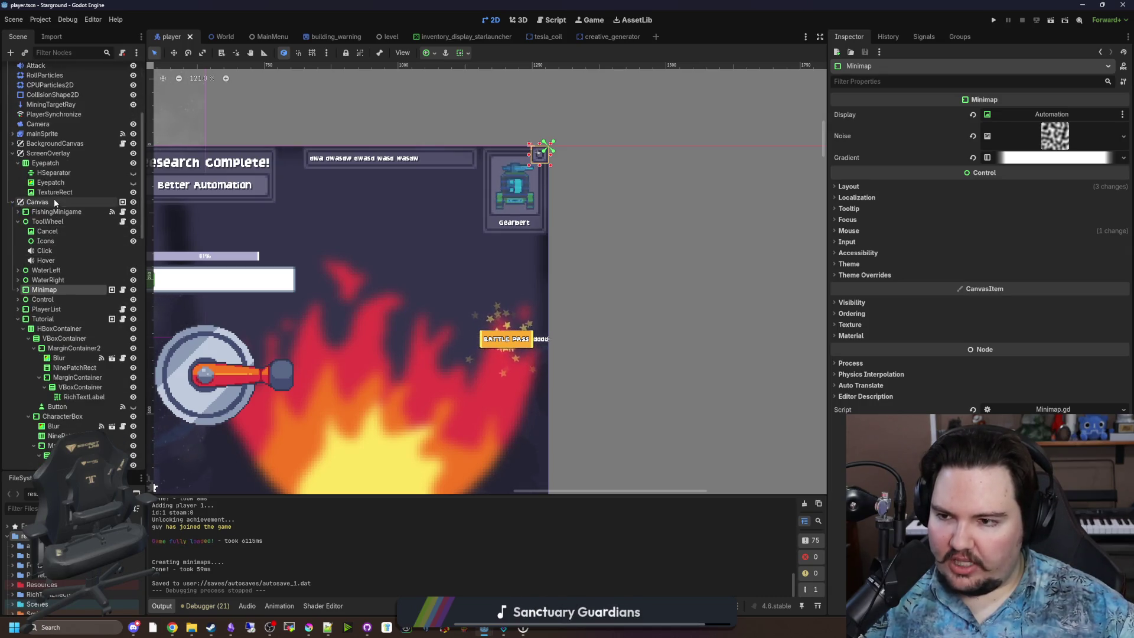
{"action": "right_click", "coordinate": [54, 202]}
{"action": "key", "text": "Escape"}
Step: Create a VBoxContainer under Canvas and move it above Tutorial
{"action": "key", "text": "ctrl+a"}
{"action": "type", "text": "vbox"}
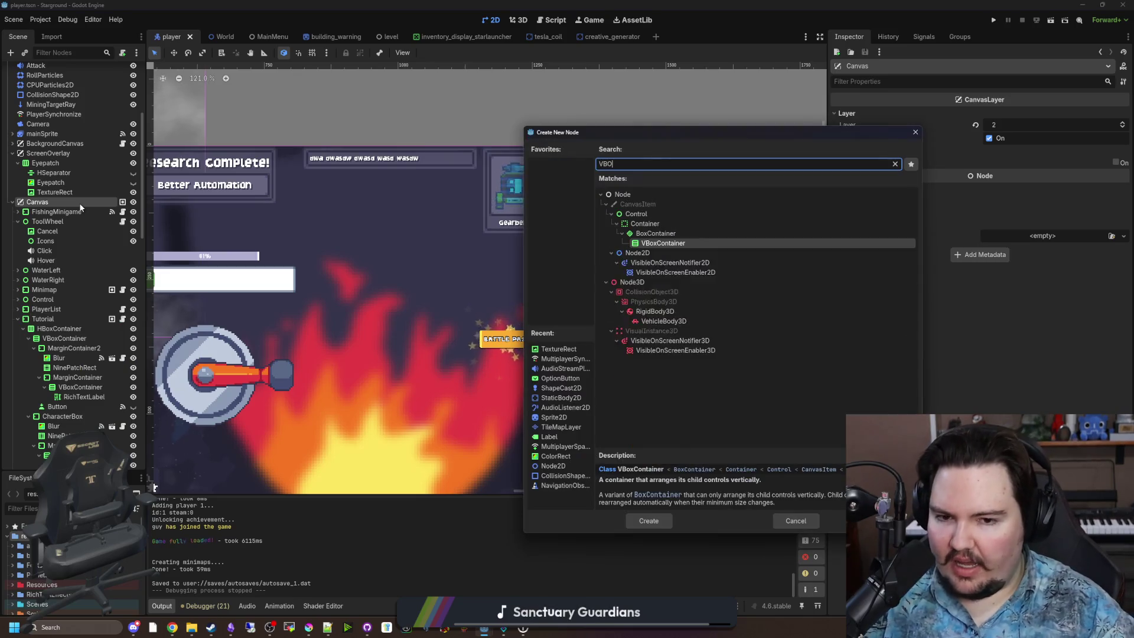
{"action": "key", "text": "Return"}
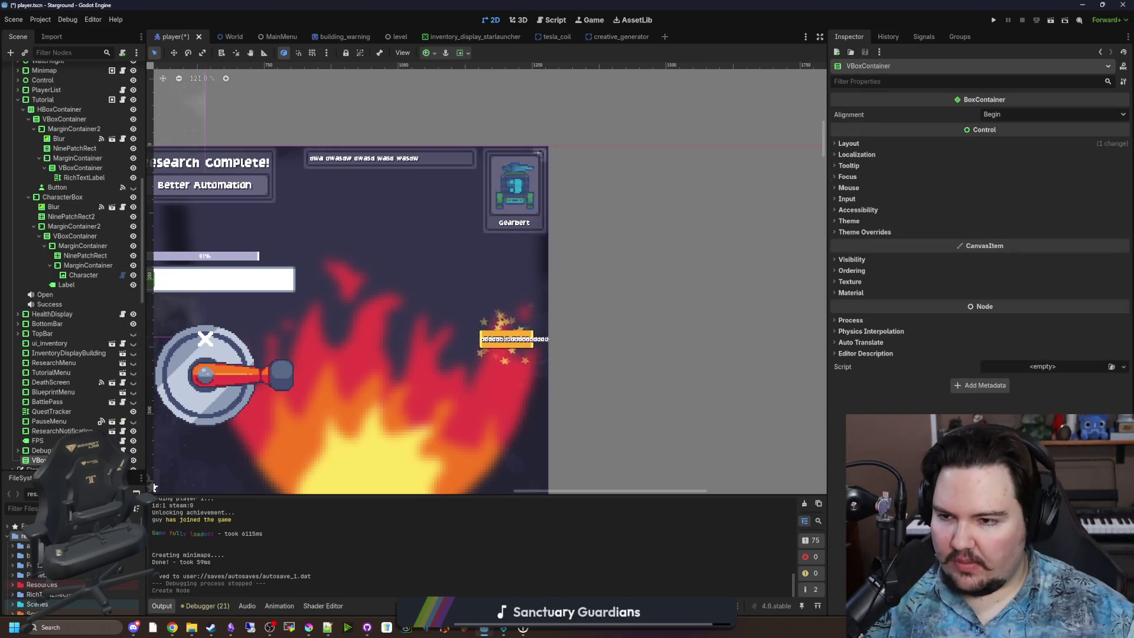
{"action": "left_click_drag", "start_coordinate": [100, 264], "coordinate": [61, 96]}
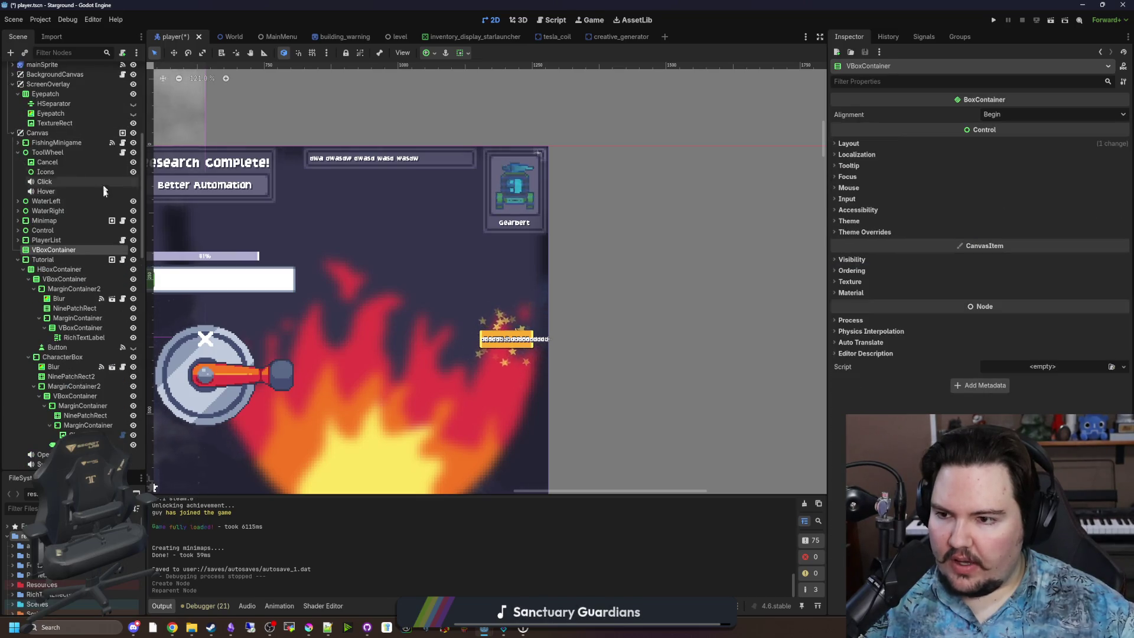
Step: Move Minimap and Tutorial into the new VBoxContainer
{"action": "left_click", "coordinate": [52, 232]}
{"action": "left_click", "coordinate": [54, 242]}
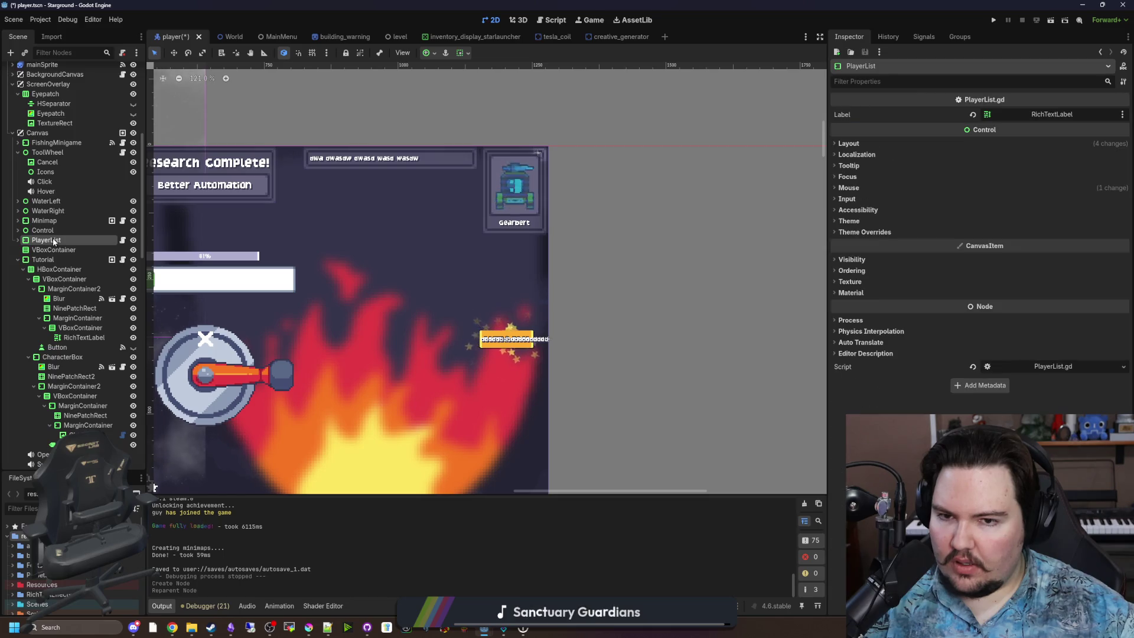
{"action": "left_click", "coordinate": [37, 230], "text": "ctrl"}
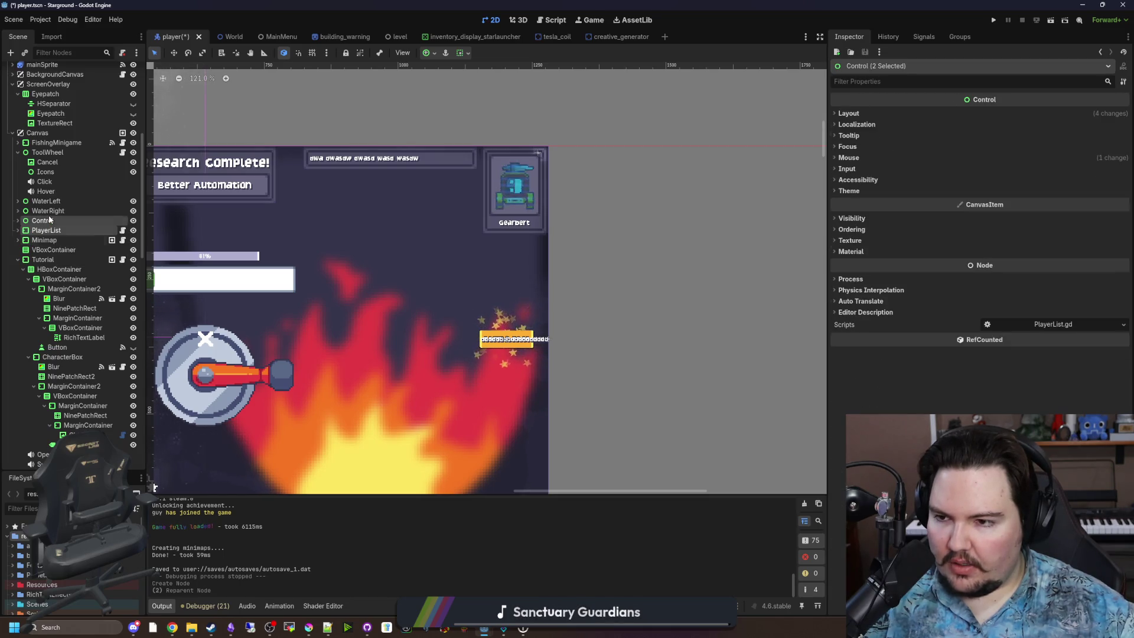
{"action": "left_click", "coordinate": [49, 240]}
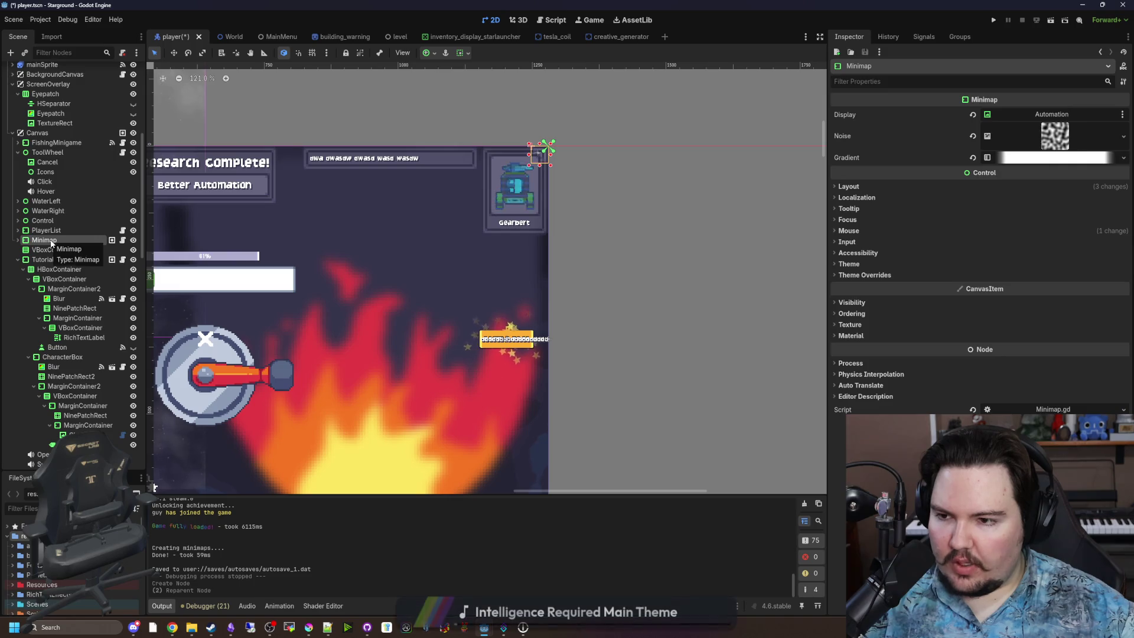
{"action": "left_click_drag", "start_coordinate": [51, 252], "coordinate": [52, 251]}
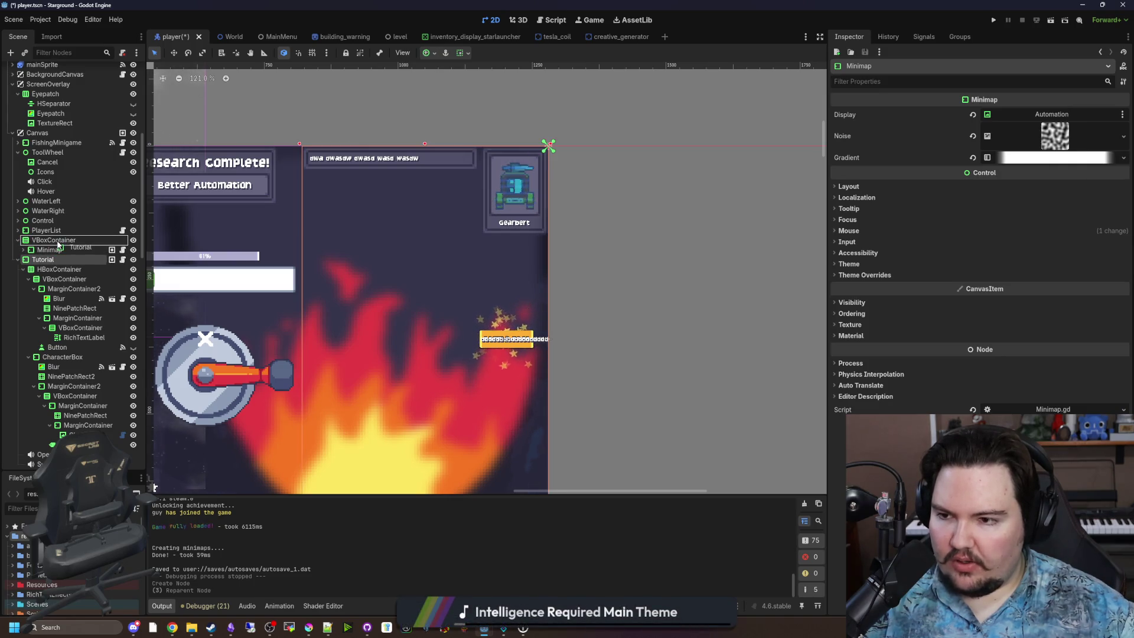
{"action": "left_click", "coordinate": [50, 250]}
{"action": "scroll", "coordinate": [516, 200], "scroll_direction": "down", "scroll_amount": 4}
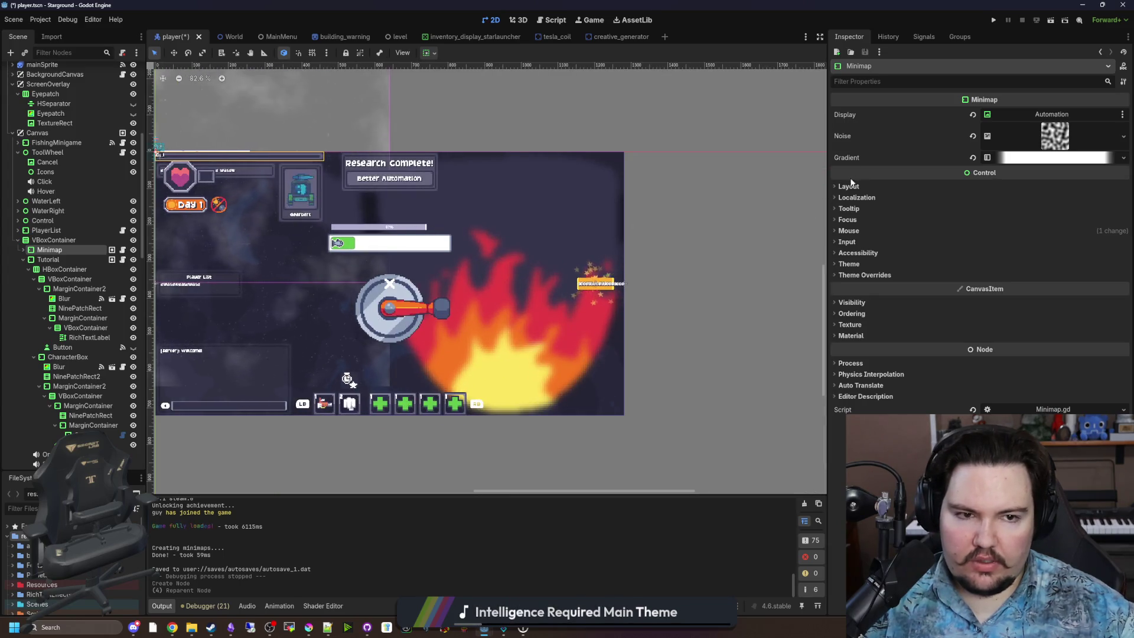
{"action": "left_click", "coordinate": [49, 261]}
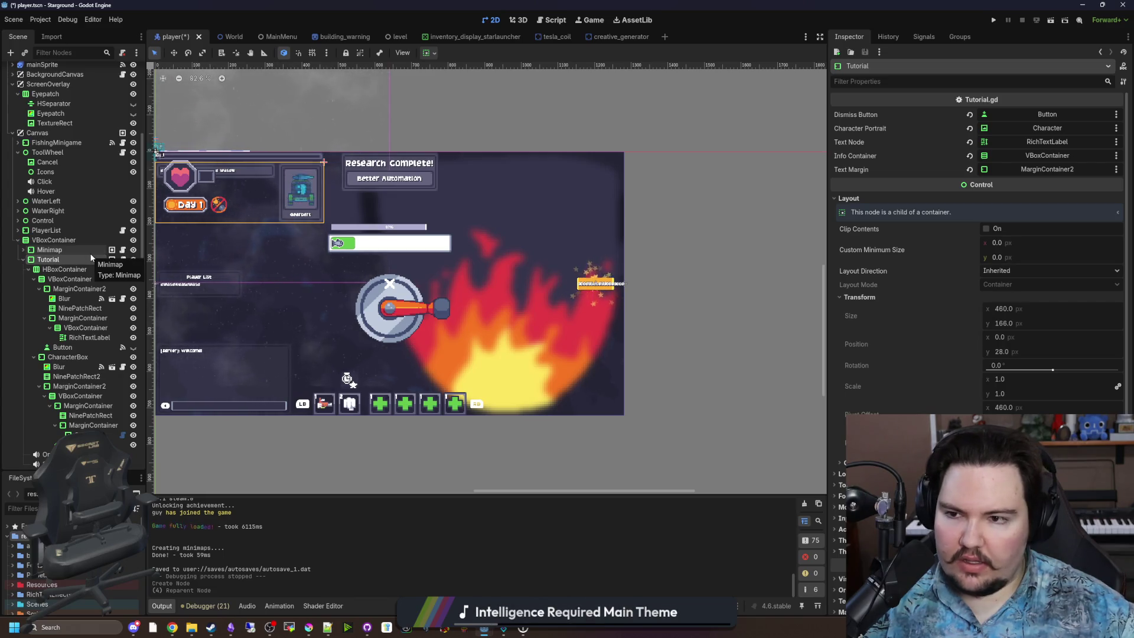
Step: Set Minimap's horizontal container sizing to Shrink End
{"action": "left_click_drag", "start_coordinate": [209, 252], "coordinate": [225, 255]}
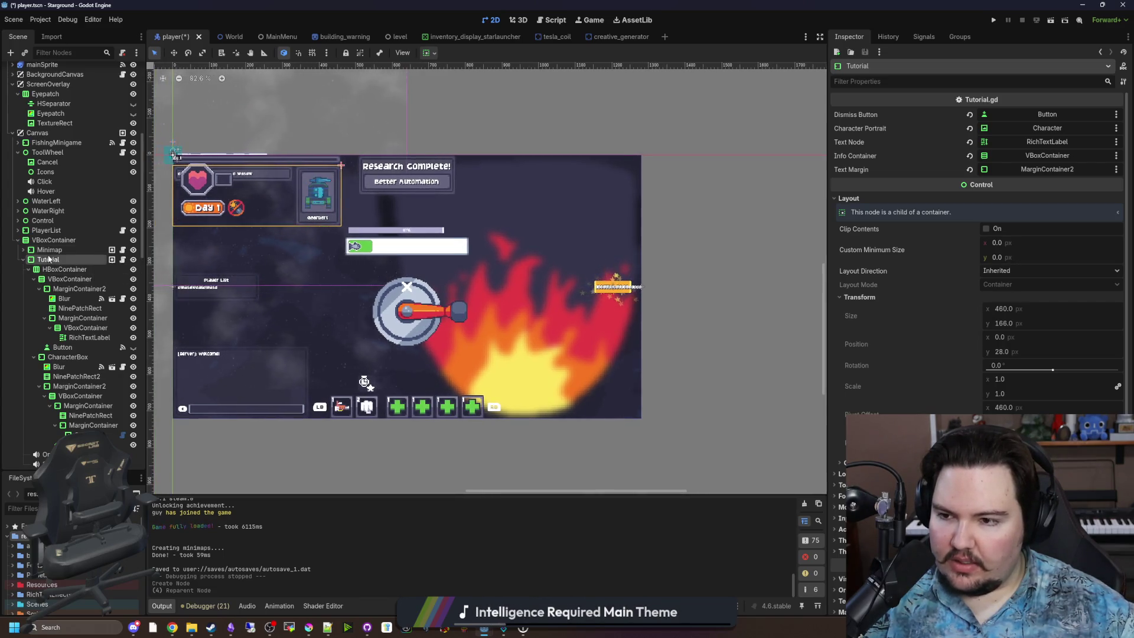
{"action": "left_click", "coordinate": [51, 251]}
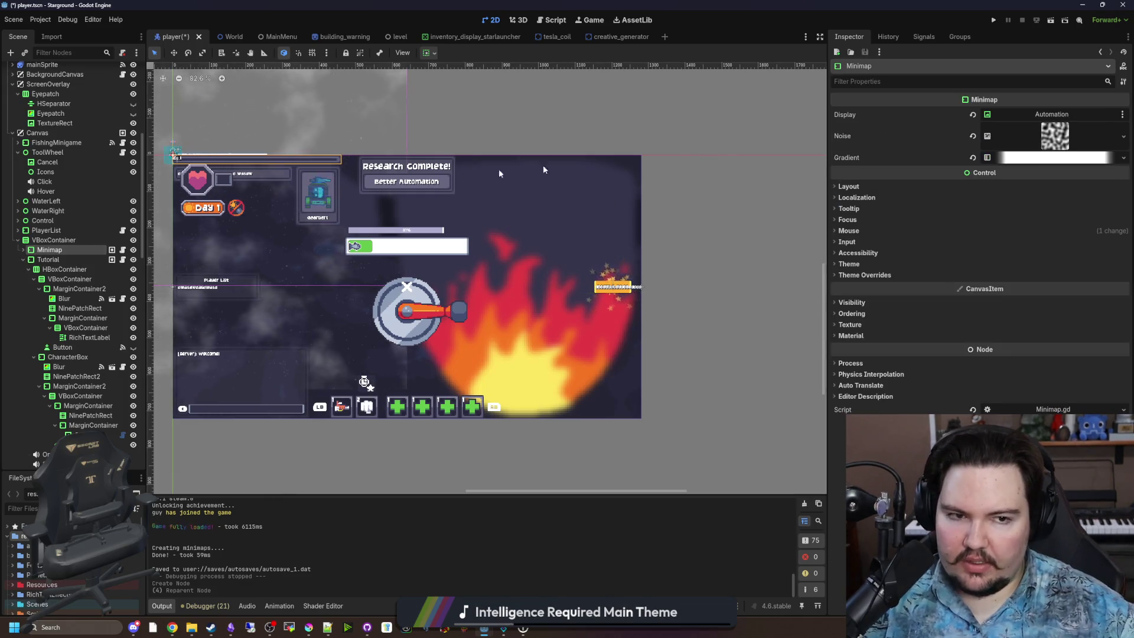
{"action": "left_click", "coordinate": [847, 186]}
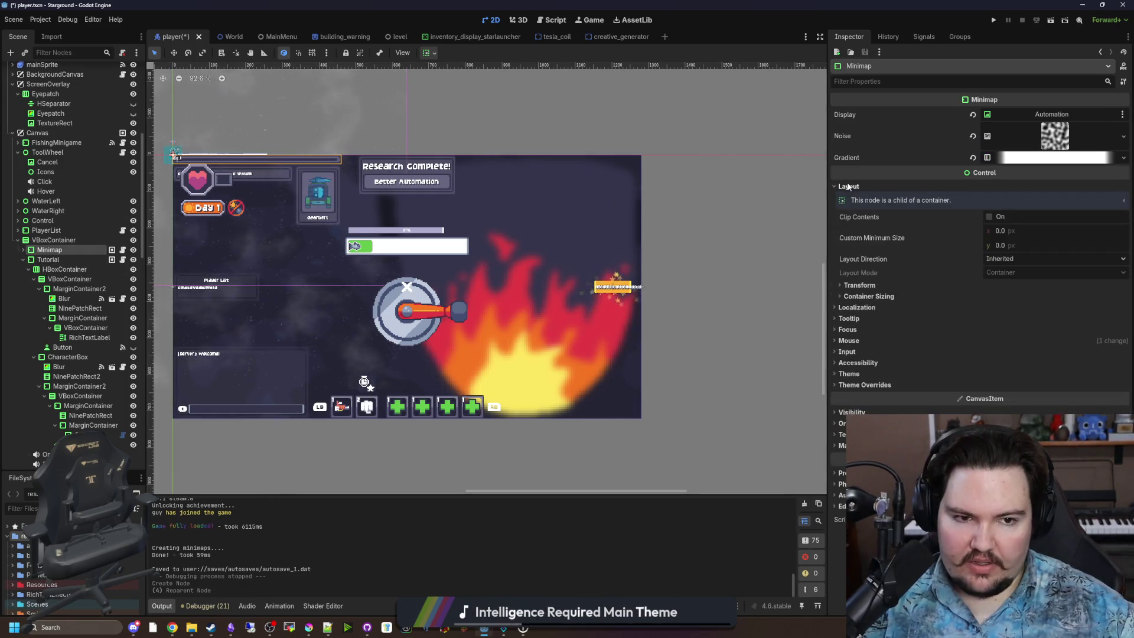
{"action": "left_click", "coordinate": [894, 296]}
{"action": "left_click", "coordinate": [1028, 307]}
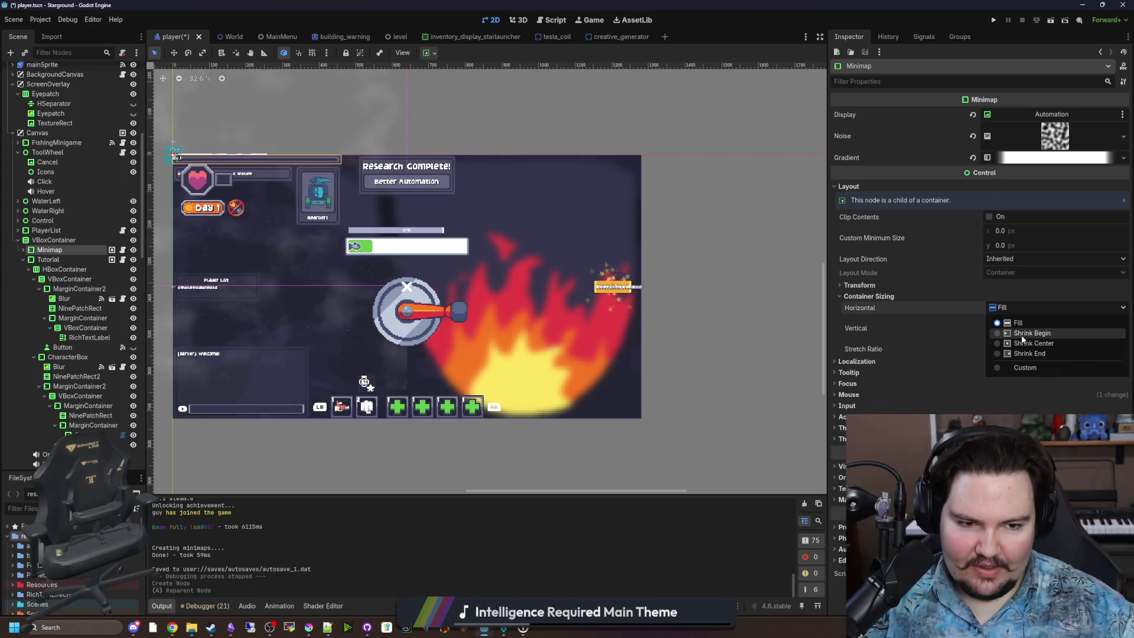
{"action": "left_click", "coordinate": [1027, 353]}
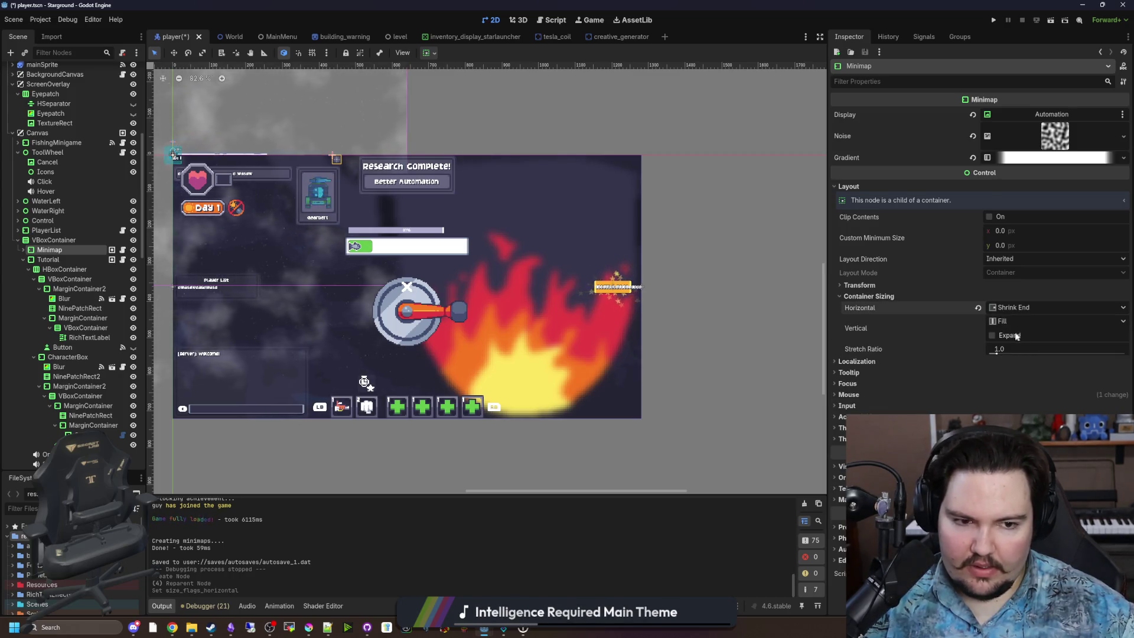
{"action": "left_click", "coordinate": [59, 239]}
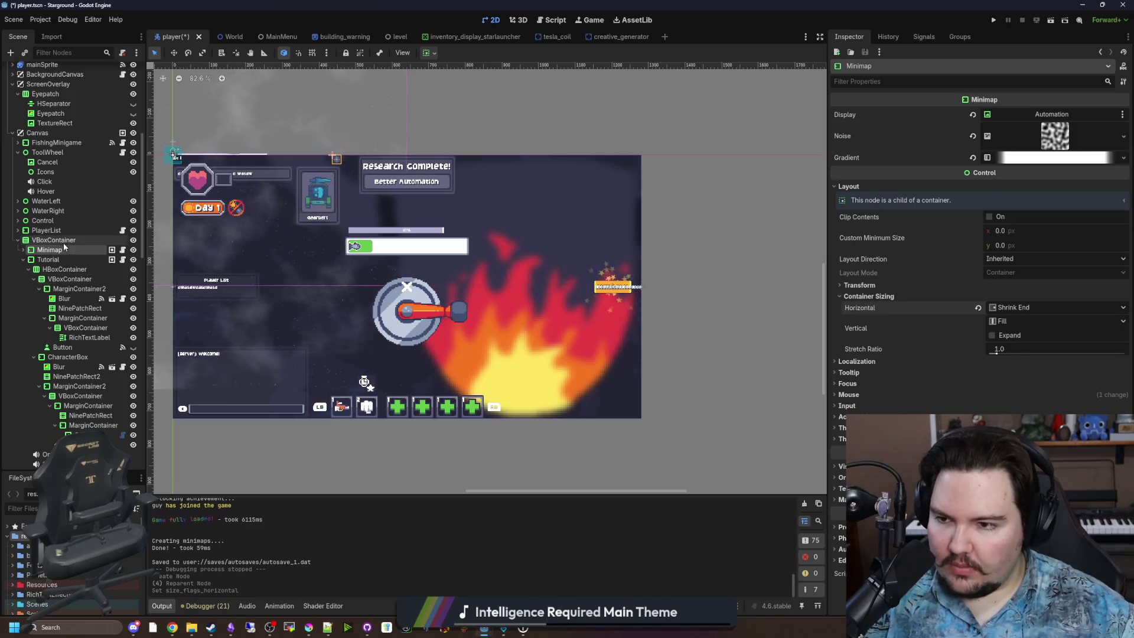
{"action": "left_click", "coordinate": [849, 143]}
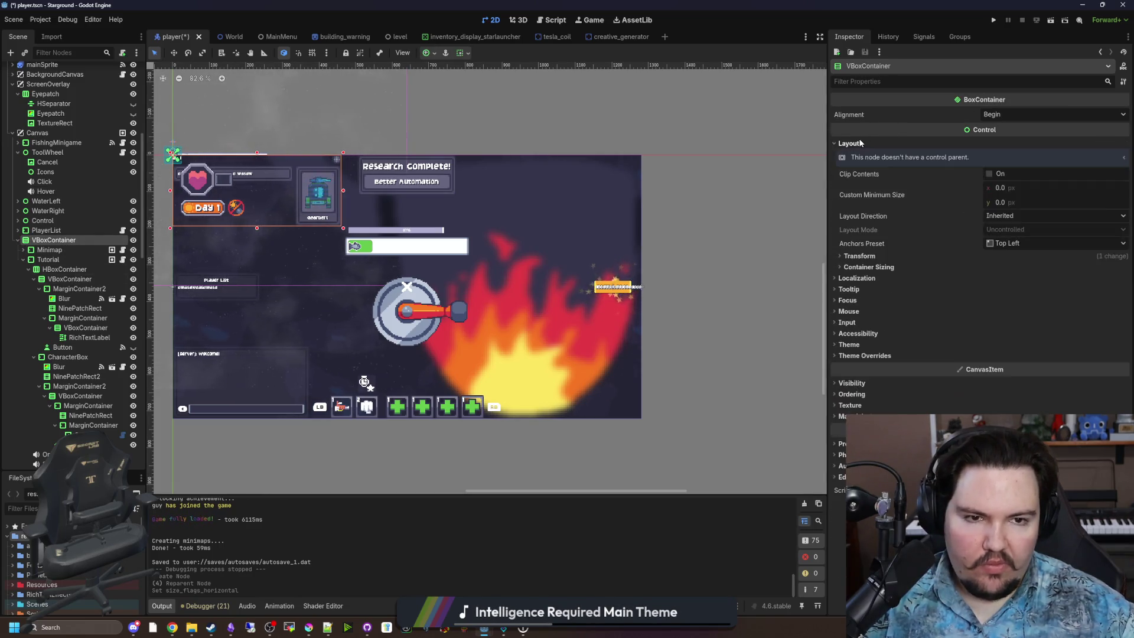
Step: Anchor the VBoxContainer with the Top Right preset and save the player scene
{"action": "left_click", "coordinate": [1006, 247]}
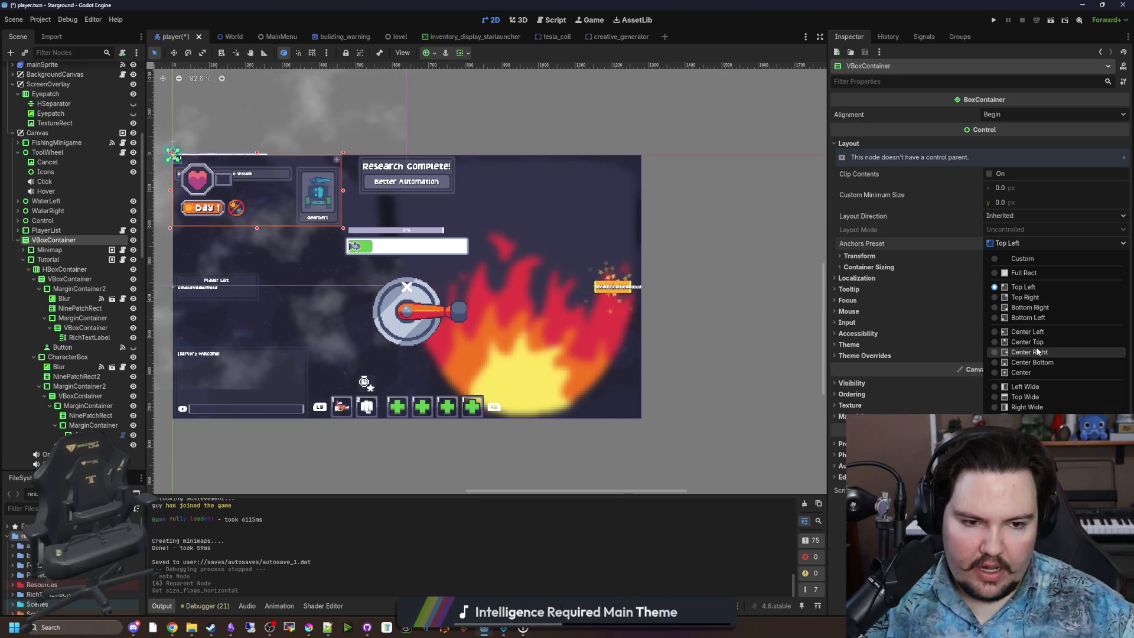
{"action": "left_click", "coordinate": [1031, 297]}
{"action": "key", "text": "ctrl+s"}
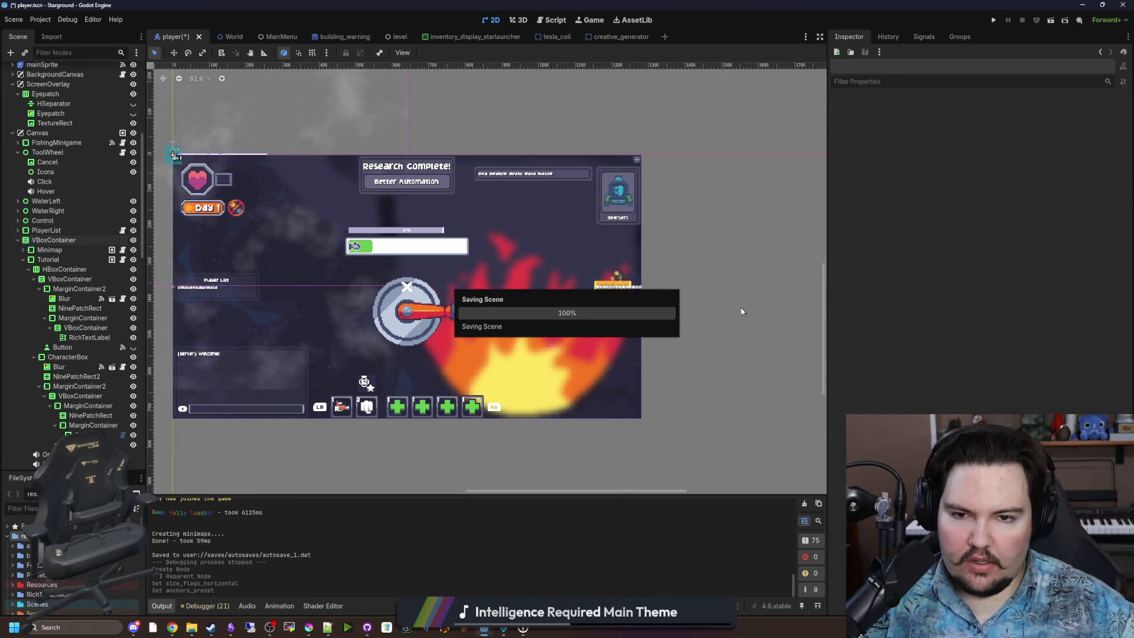
{"action": "scroll", "coordinate": [640, 179], "scroll_direction": "up", "scroll_amount": 2}
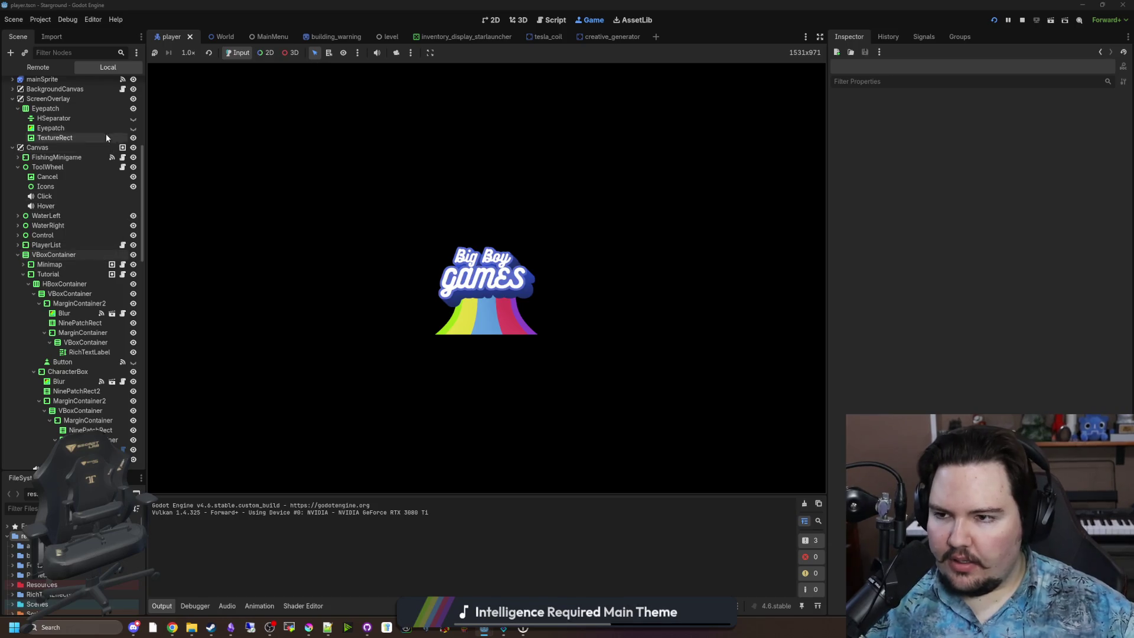
{"action": "scroll", "coordinate": [106, 138], "scroll_direction": "up", "scroll_amount": 5}
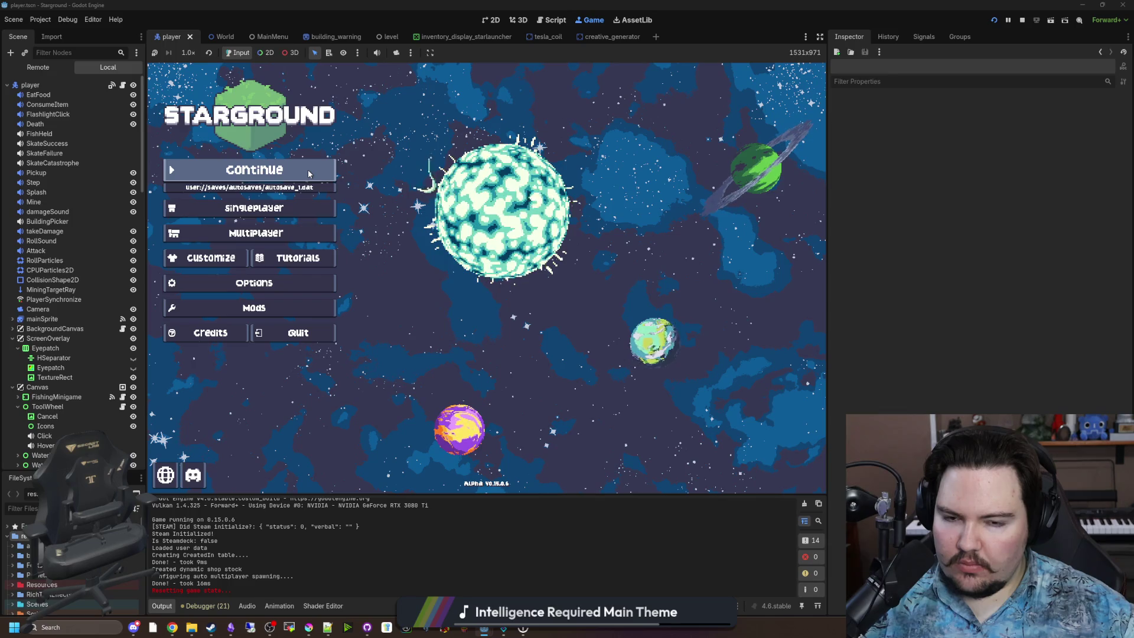
Step: Start a new singleplayer game and confirm the World Setup in the running playtest
{"action": "left_click", "coordinate": [270, 208]}
{"action": "left_click", "coordinate": [596, 276]}
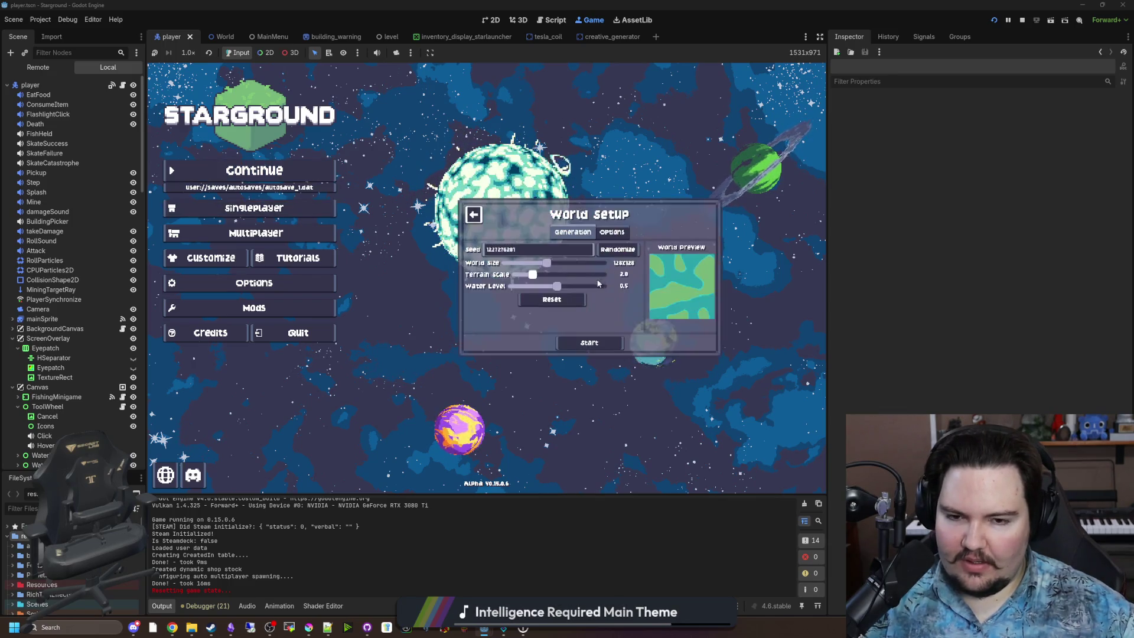
{"action": "left_click", "coordinate": [241, 284]}
{"action": "left_click", "coordinate": [260, 208]}
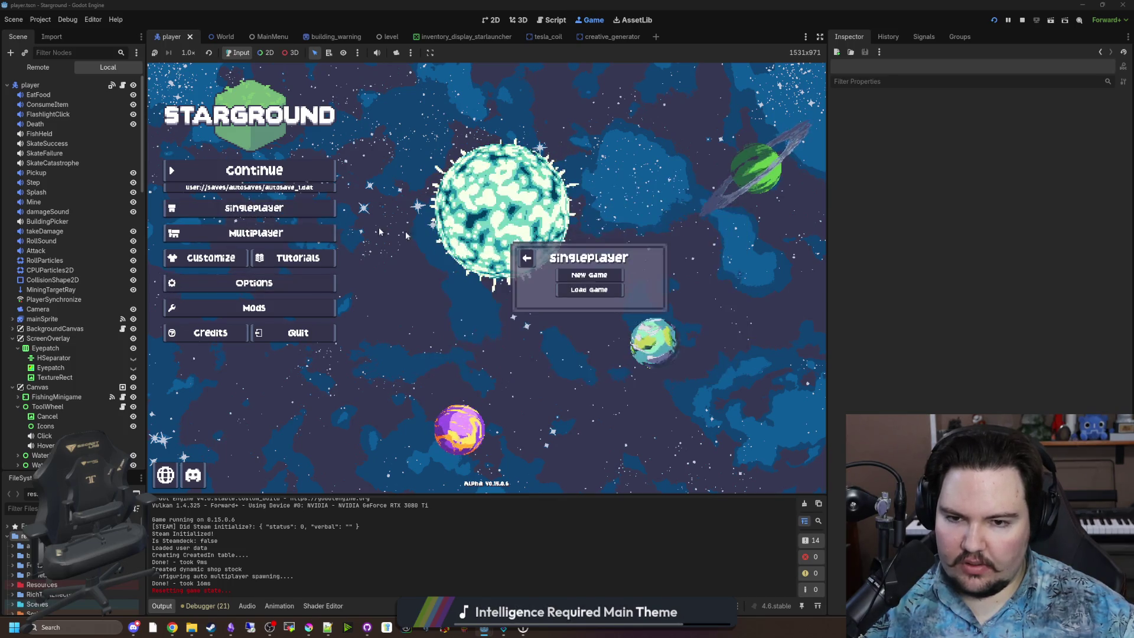
{"action": "left_click", "coordinate": [589, 277]}
{"action": "left_click", "coordinate": [591, 342]}
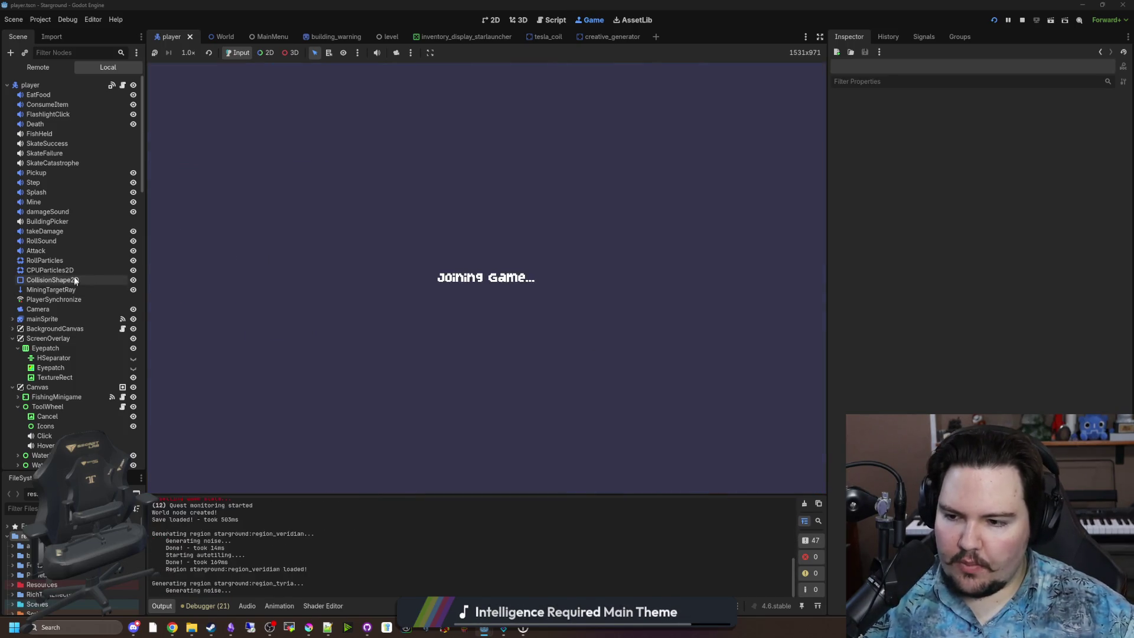
{"action": "scroll", "coordinate": [99, 284], "scroll_direction": "down", "scroll_amount": 5}
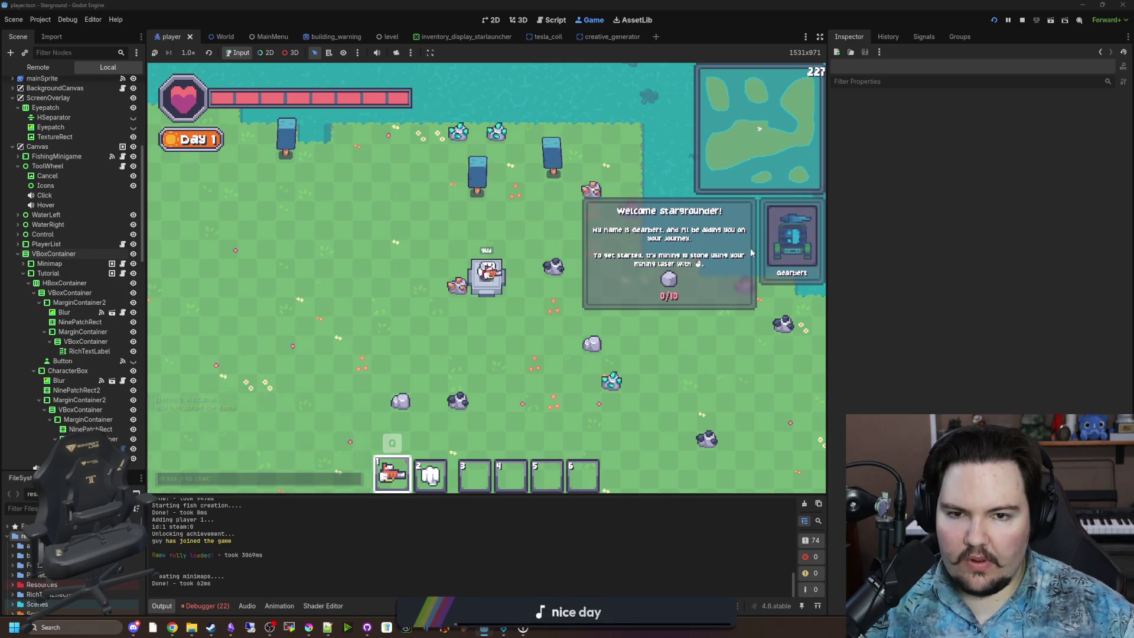
Step: Walk the player around with WASD to check the tutorial panel, then stop the game
{"action": "key", "text": "s"}
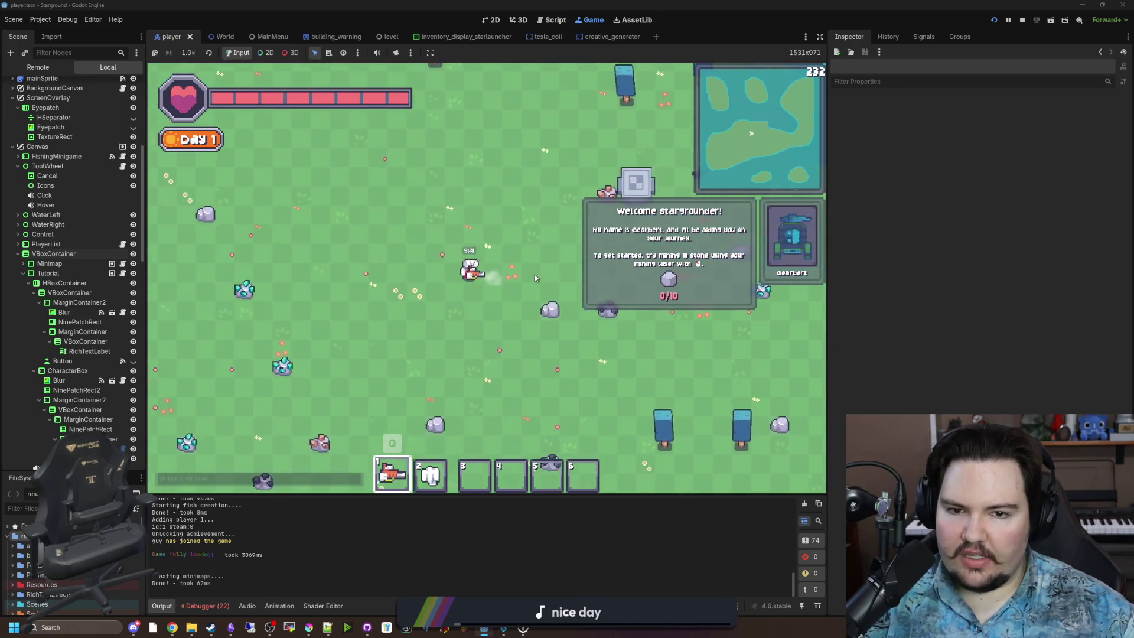
{"action": "key", "text": "w"}
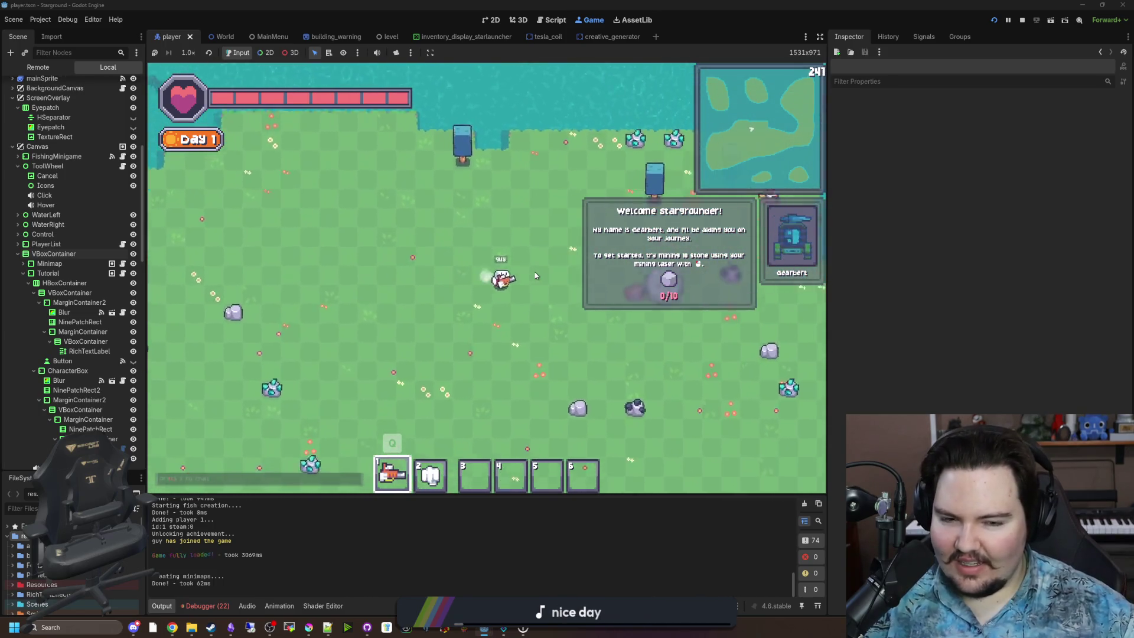
{"action": "key", "text": "w"}
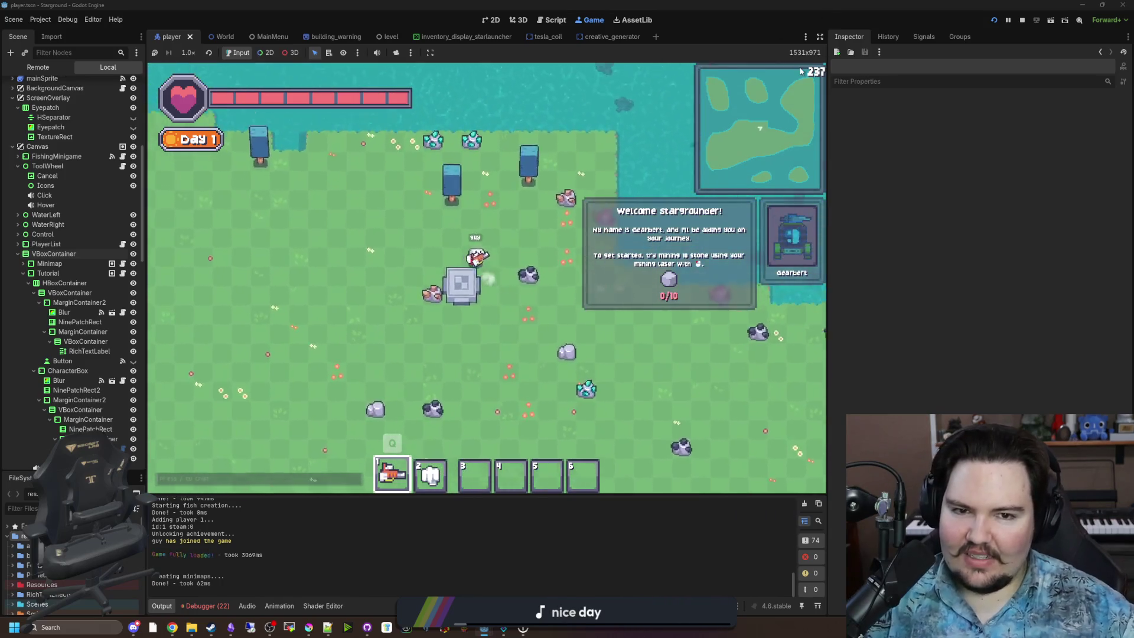
{"action": "key", "text": "s"}
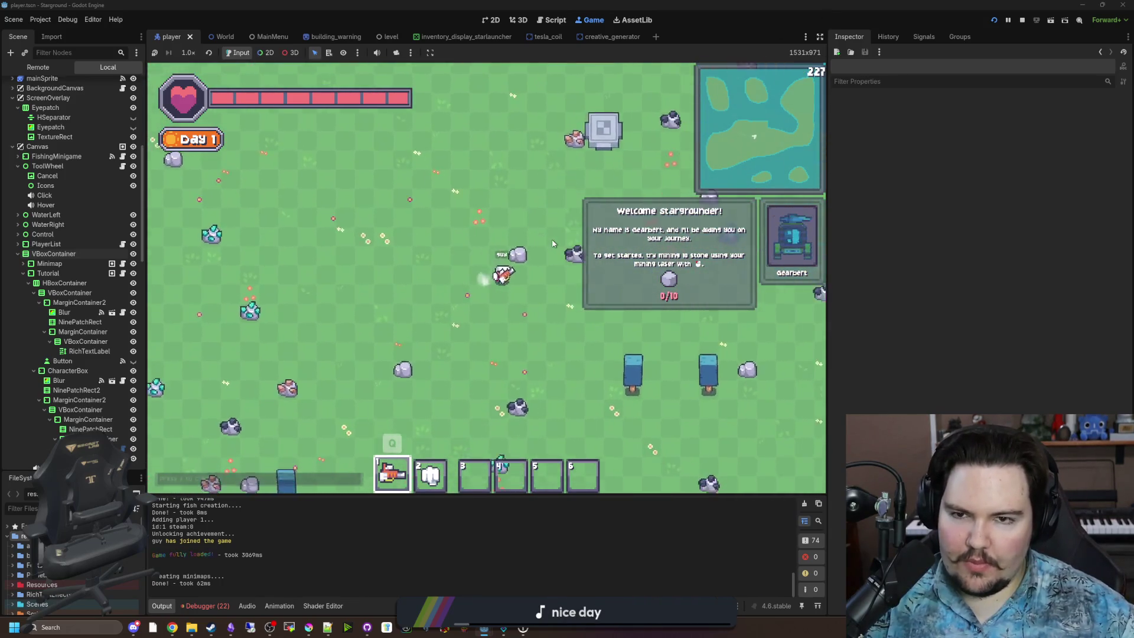
{"action": "key", "text": "6"}
{"action": "key", "text": "1"}
{"action": "key", "text": "w"}
{"action": "key", "text": "d"}
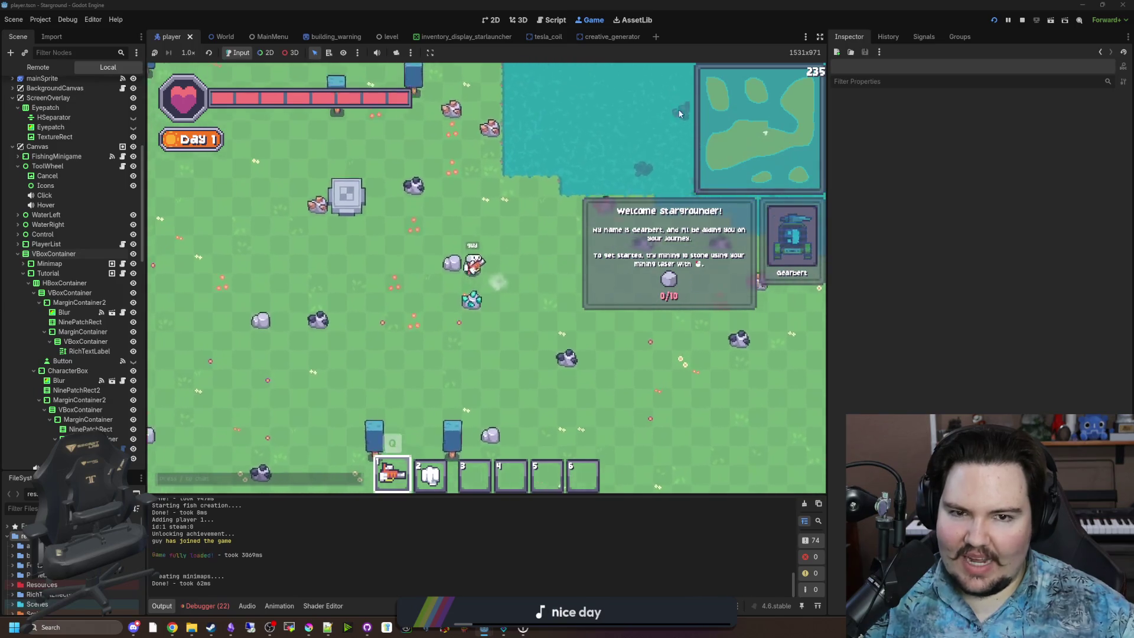
{"action": "key", "text": "w"}
{"action": "key", "text": "a"}
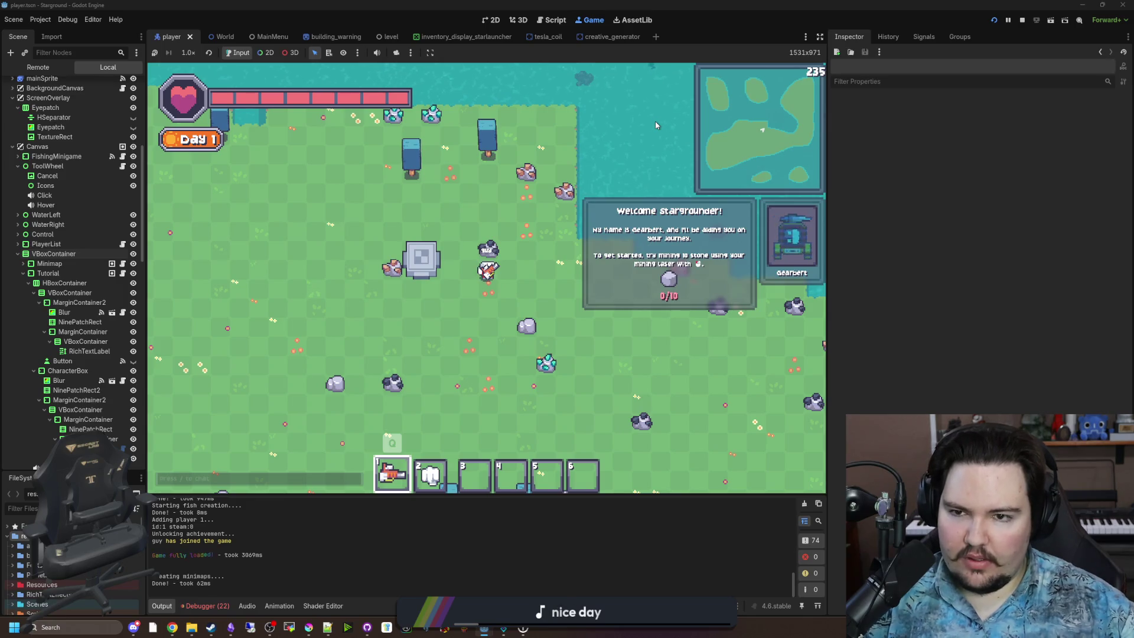
{"action": "key", "text": "s"}
{"action": "key", "text": "d"}
{"action": "key", "text": "s"}
{"action": "key", "text": "d"}
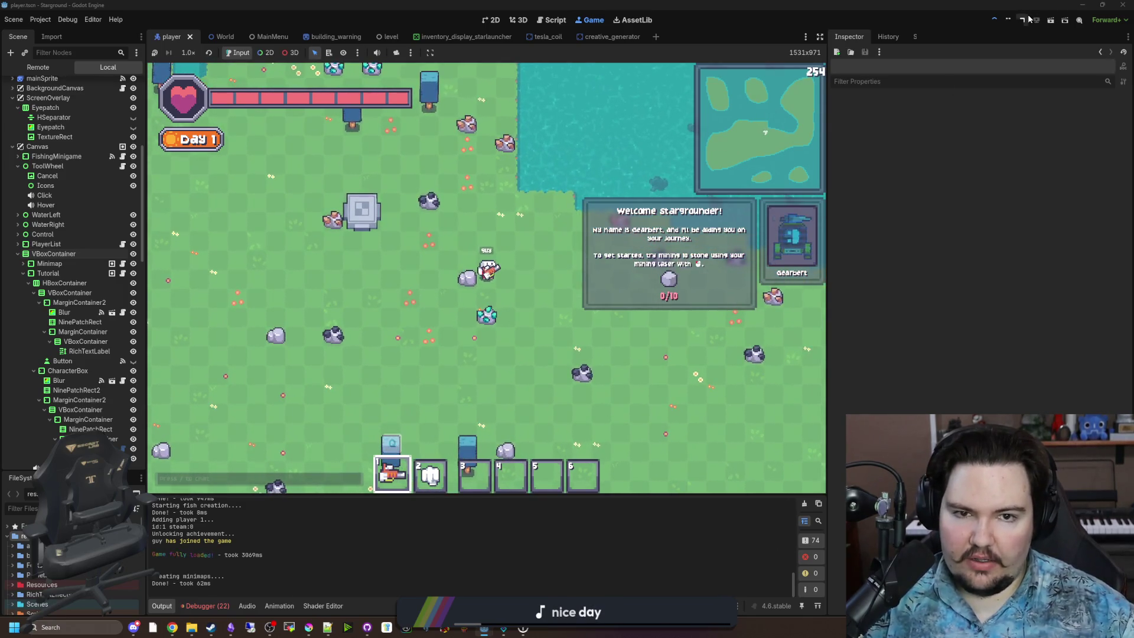
{"action": "left_click", "coordinate": [1027, 20]}
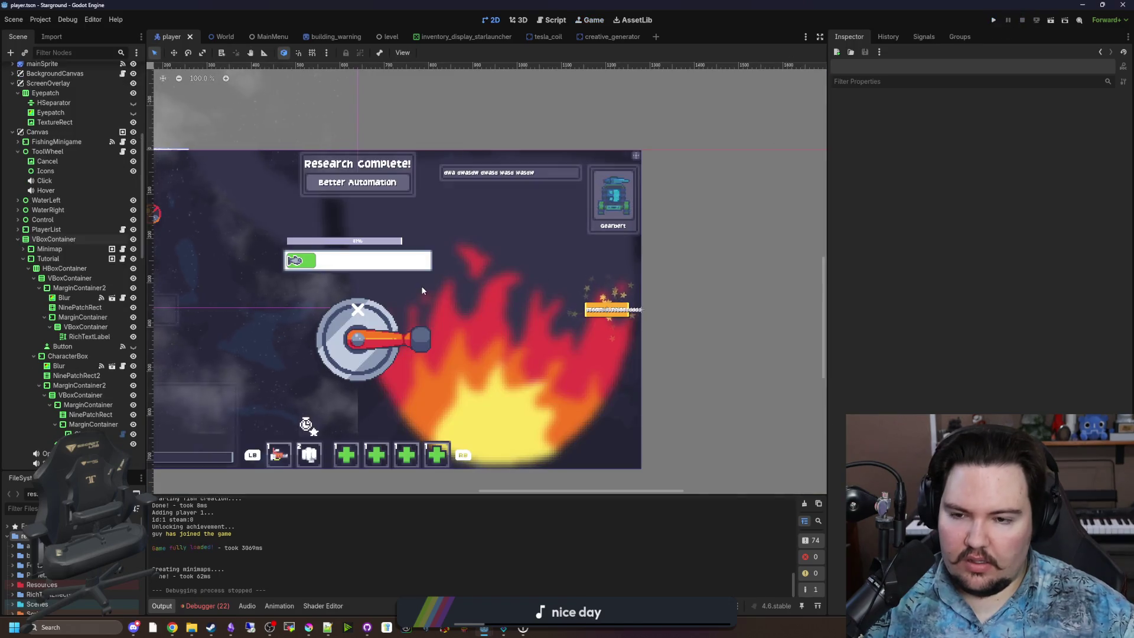
Step: Change the VBoxContainer to an HBoxContainer with Minimap placed after Tutorial, and save
{"action": "right_click", "coordinate": [62, 239]}
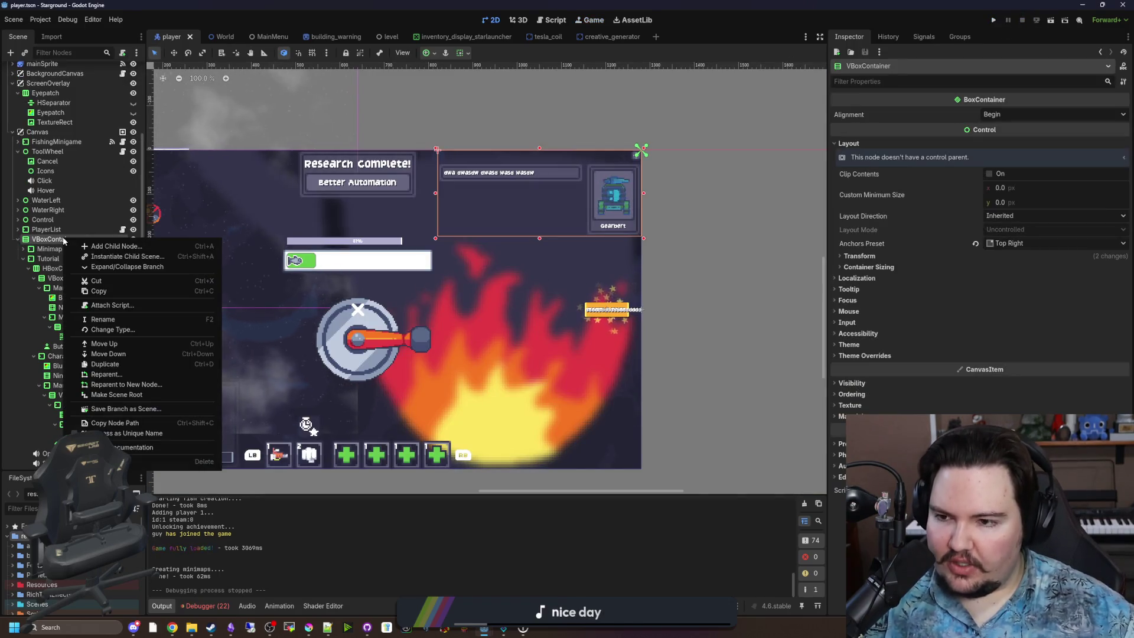
{"action": "left_click", "coordinate": [118, 331]}
{"action": "type", "text": "hbox"}
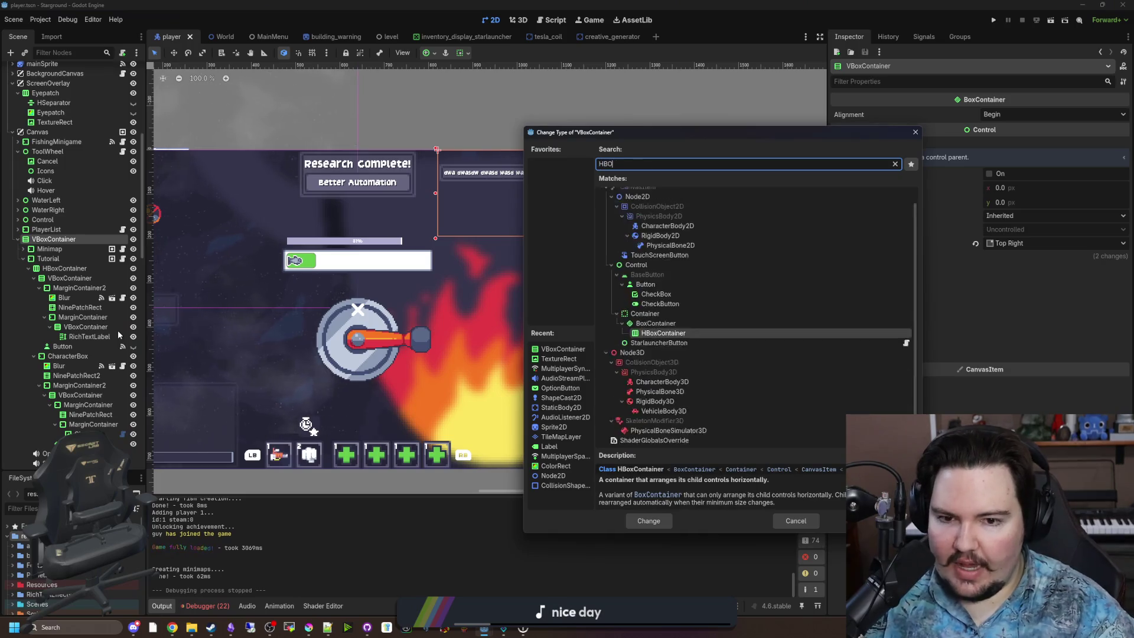
{"action": "key", "text": "Return"}
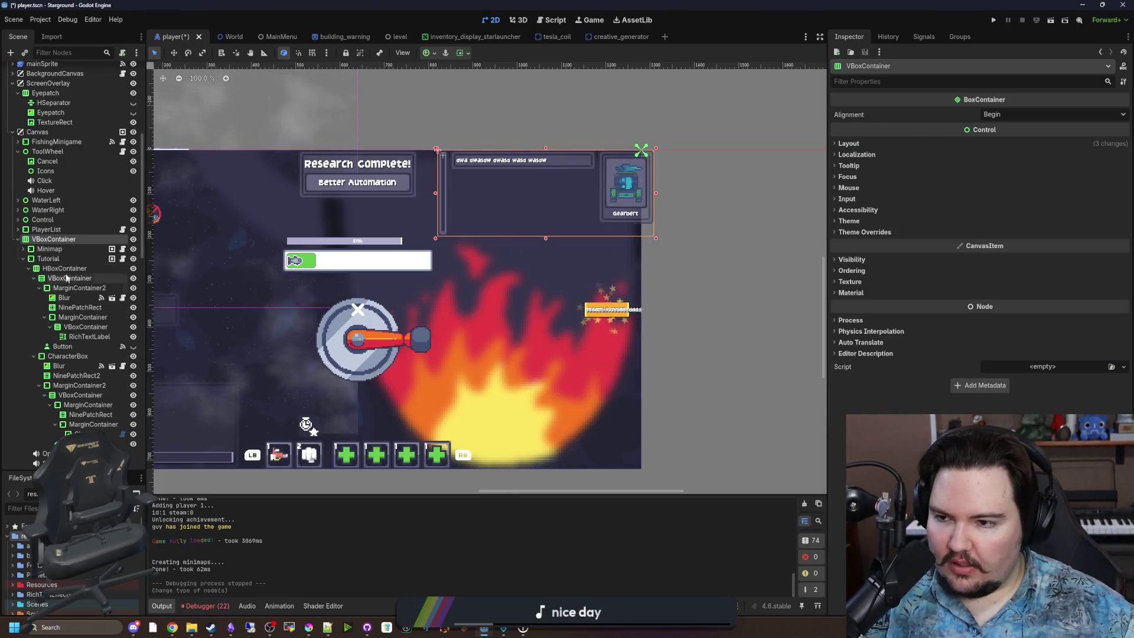
{"action": "mouse_move", "coordinate": [47, 248]}
{"action": "left_mouse_down"}
{"action": "mouse_move", "coordinate": [57, 251]}
{"action": "mouse_move", "coordinate": [20, 251]}
{"action": "mouse_move", "coordinate": [24, 262]}
{"action": "left_mouse_up"}
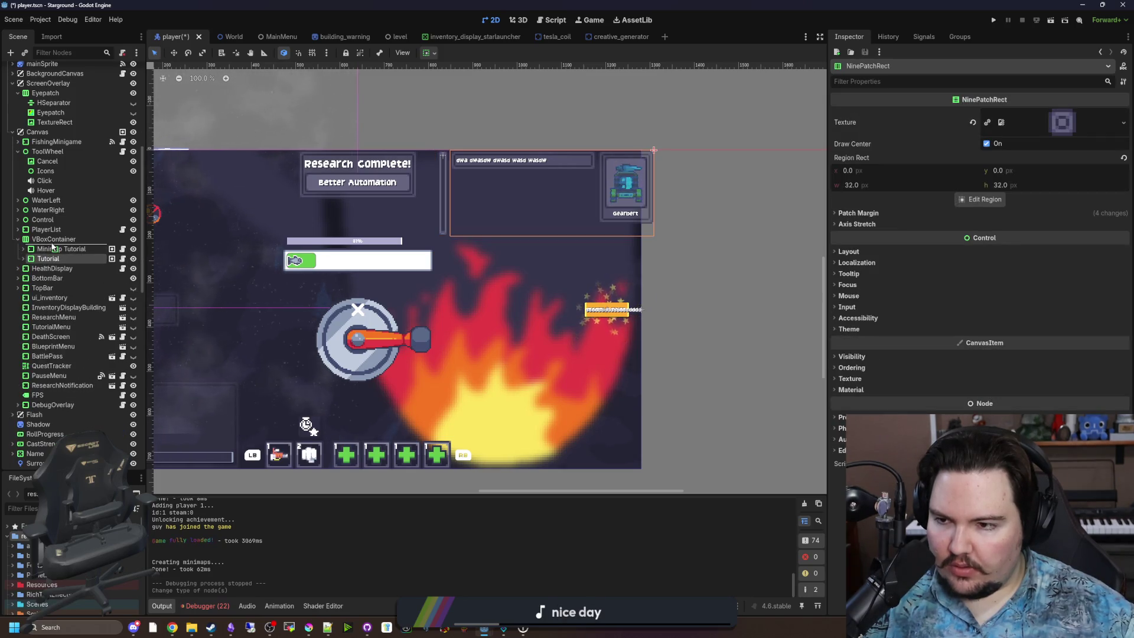
{"action": "left_click", "coordinate": [48, 249]}
{"action": "key", "text": "ctrl+s"}
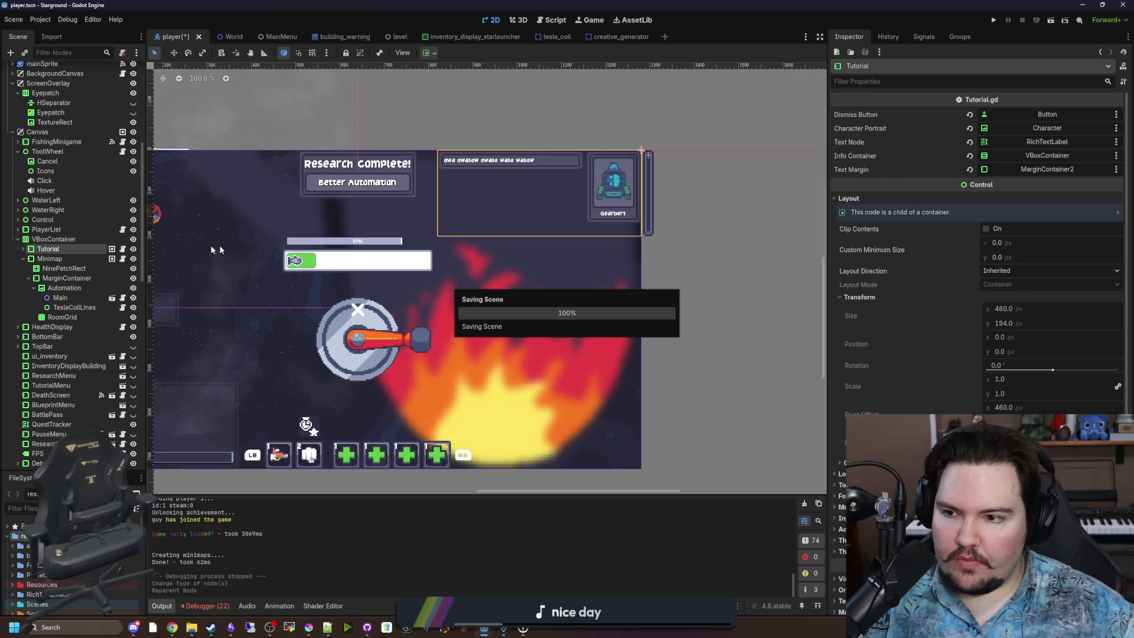
Step: Anchor the container with the Top Right preset and save the scene
{"action": "left_click", "coordinate": [62, 240]}
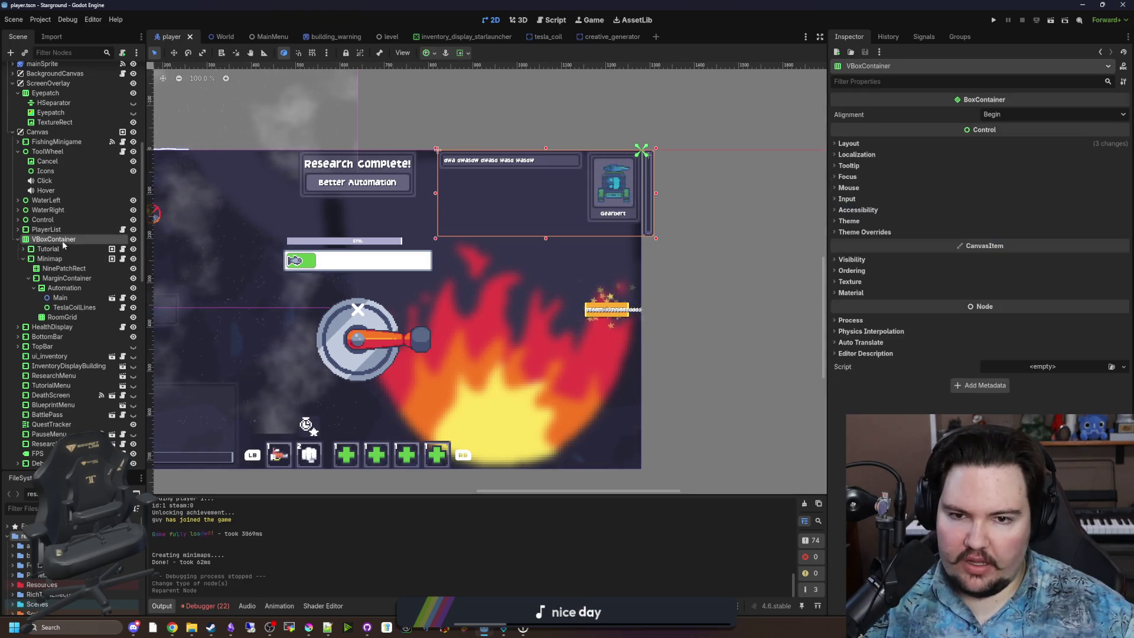
{"action": "left_click", "coordinate": [873, 142]}
{"action": "left_click", "coordinate": [1007, 243]}
{"action": "left_click", "coordinate": [1013, 301]}
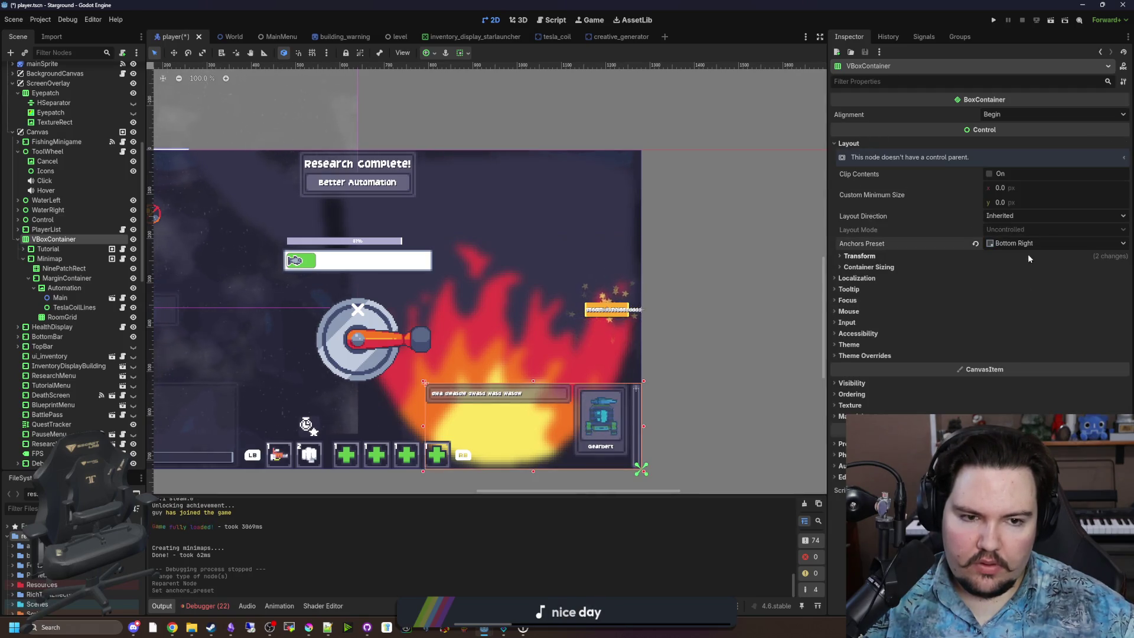
{"action": "left_click", "coordinate": [1028, 243]}
{"action": "left_click", "coordinate": [1014, 291]}
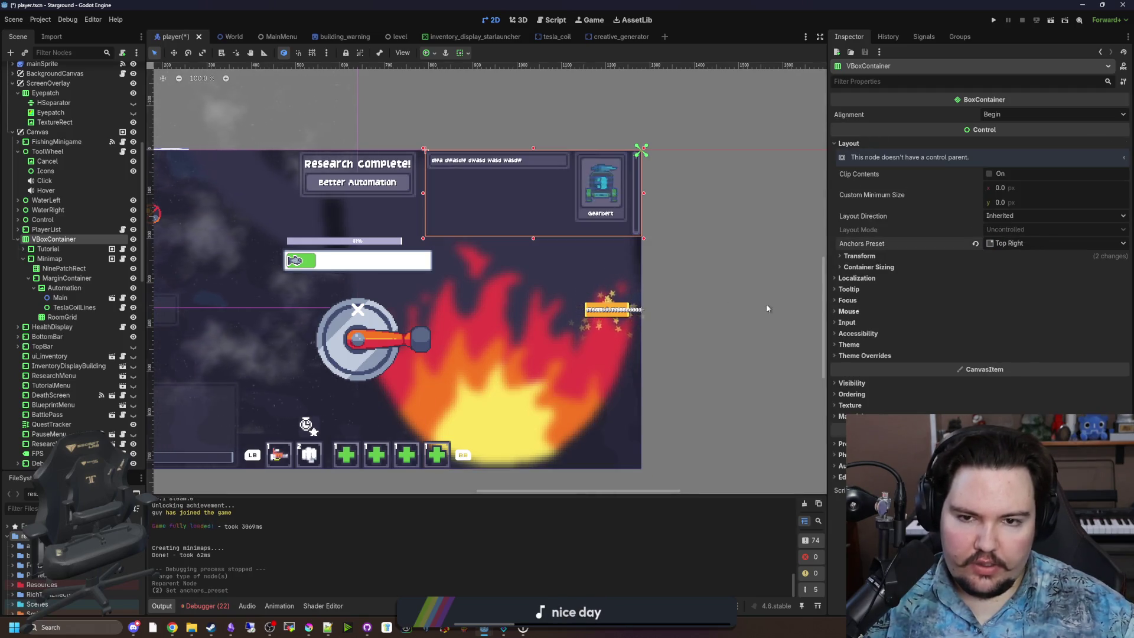
{"action": "key", "text": "ctrl+s"}
Step: Set Minimap's vertical sizing to Shrink Begin, save, and launch the playtest
{"action": "left_click", "coordinate": [39, 261]}
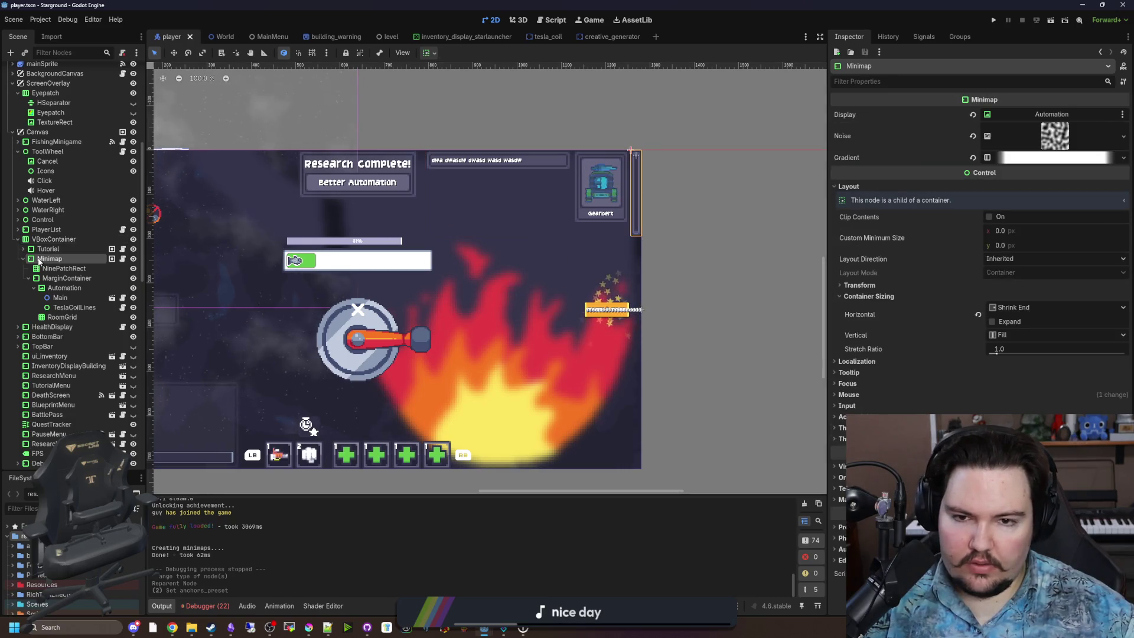
{"action": "left_click", "coordinate": [1014, 335]}
{"action": "left_click", "coordinate": [1026, 360]}
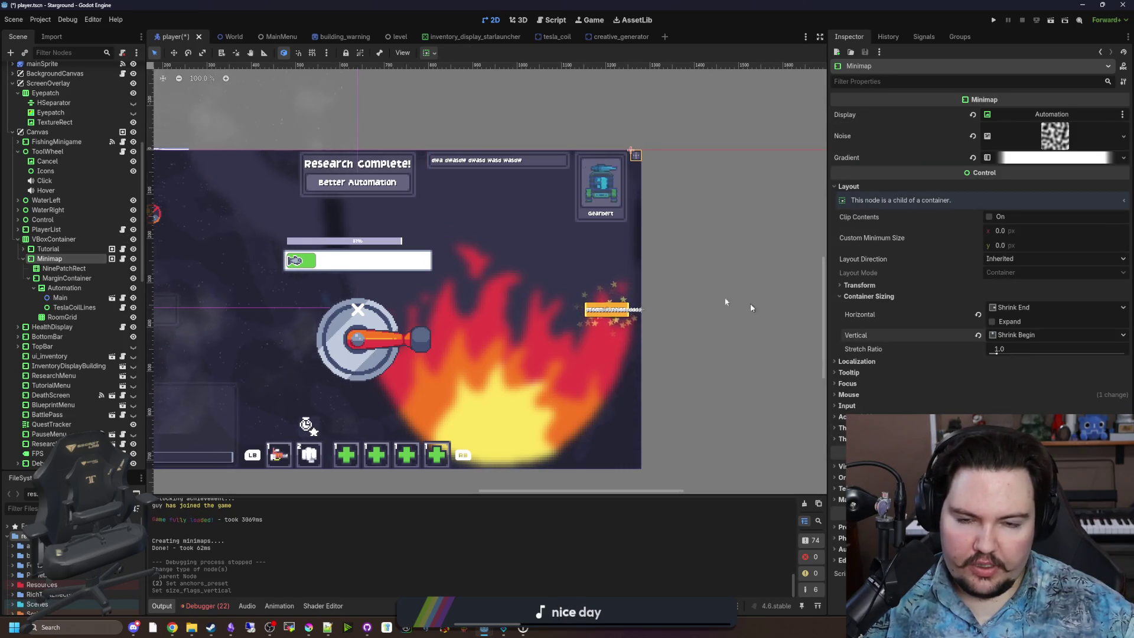
{"action": "key", "text": "ctrl+s"}
{"action": "left_click", "coordinate": [994, 21]}
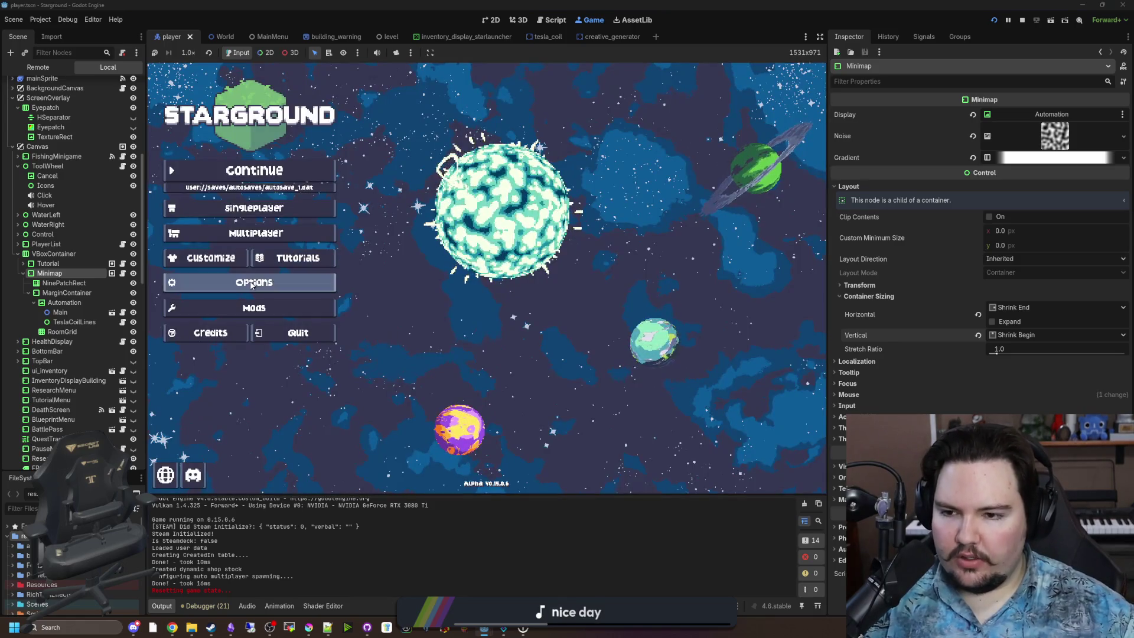
Step: Start a new singleplayer game and confirm the World Setup
{"action": "left_click", "coordinate": [252, 282]}
{"action": "scroll", "coordinate": [591, 295], "scroll_direction": "down", "scroll_amount": 3}
{"action": "left_click", "coordinate": [254, 208]}
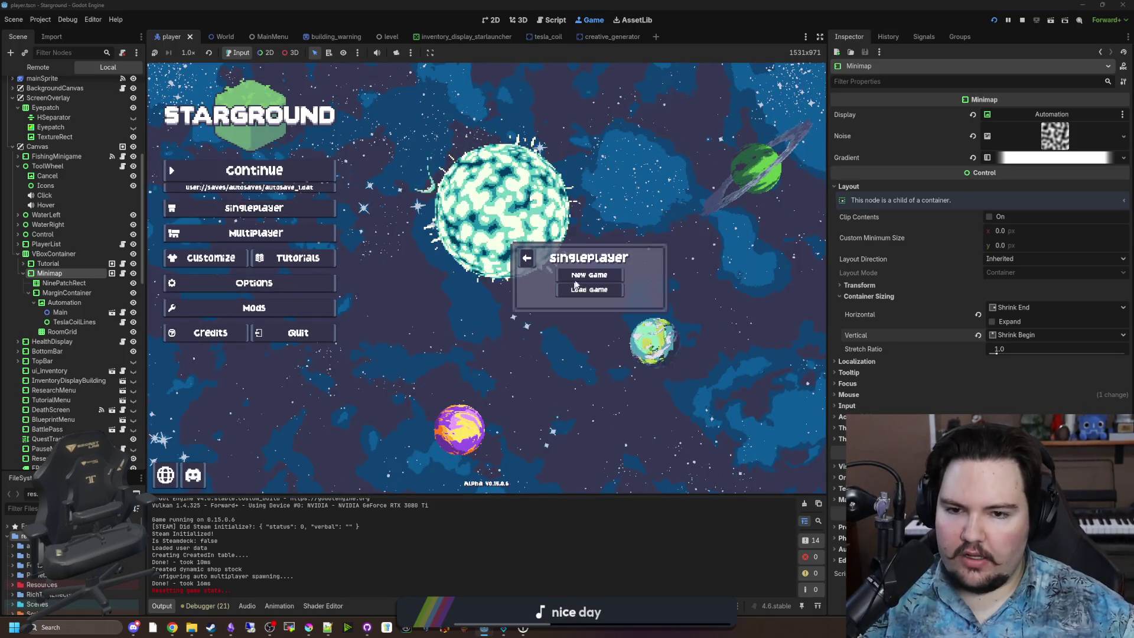
{"action": "left_click", "coordinate": [575, 281]}
{"action": "left_click", "coordinate": [585, 344]}
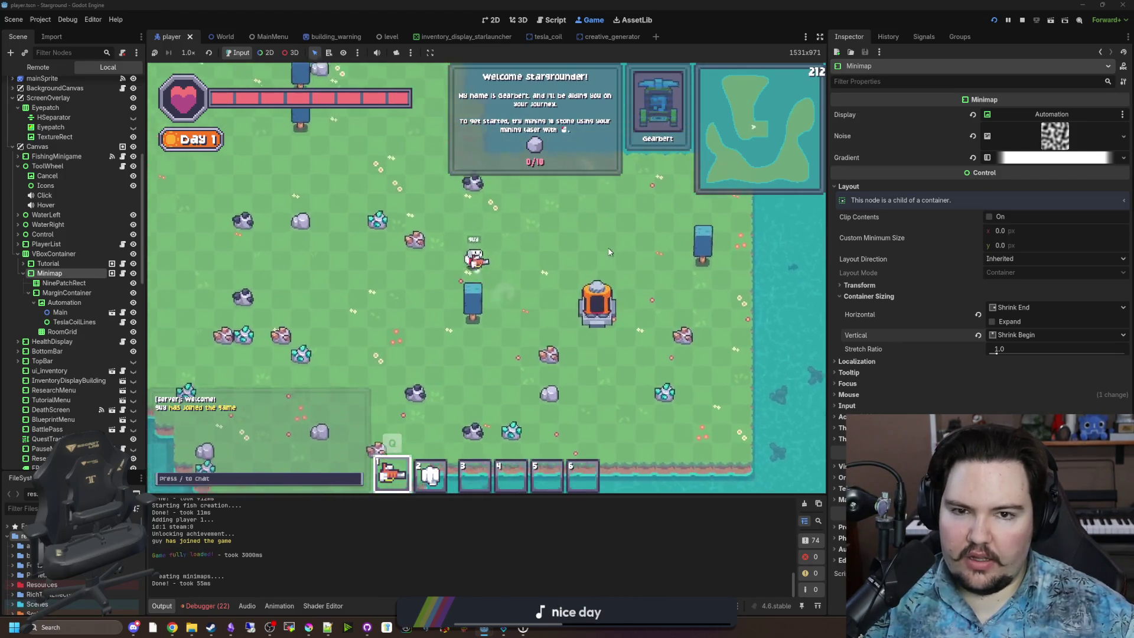
Step: Raise the Minimap Size slider in Accessibility options and resume the game
{"action": "key", "text": "Escape"}
{"action": "left_click", "coordinate": [493, 297]}
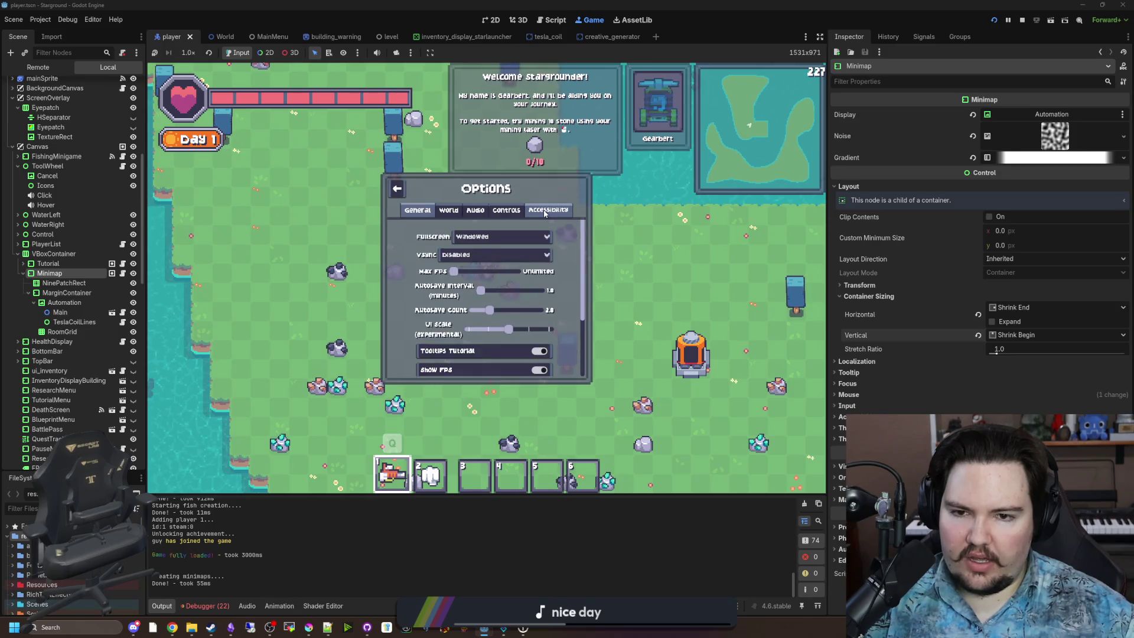
{"action": "mouse_move", "coordinate": [524, 270]}
{"action": "left_mouse_down"}
{"action": "mouse_move", "coordinate": [546, 265]}
{"action": "mouse_move", "coordinate": [426, 261]}
{"action": "mouse_move", "coordinate": [591, 262]}
{"action": "mouse_move", "coordinate": [577, 249]}
{"action": "mouse_move", "coordinate": [542, 260]}
{"action": "left_mouse_up"}
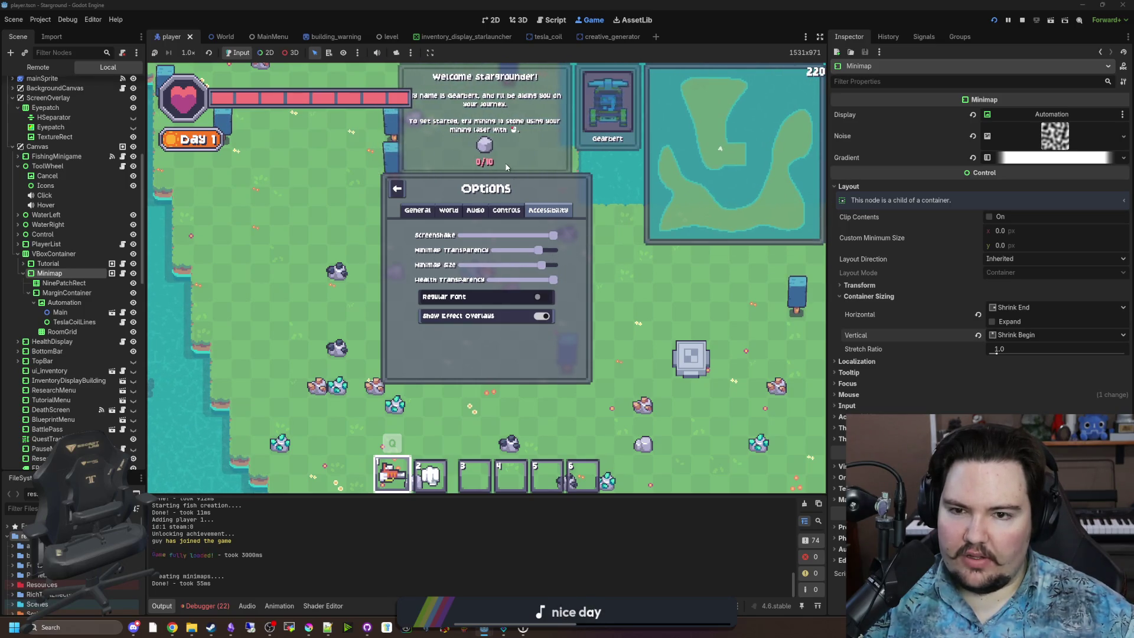
{"action": "left_click", "coordinate": [398, 188]}
{"action": "key", "text": "Escape"}
{"action": "key", "text": "w"}
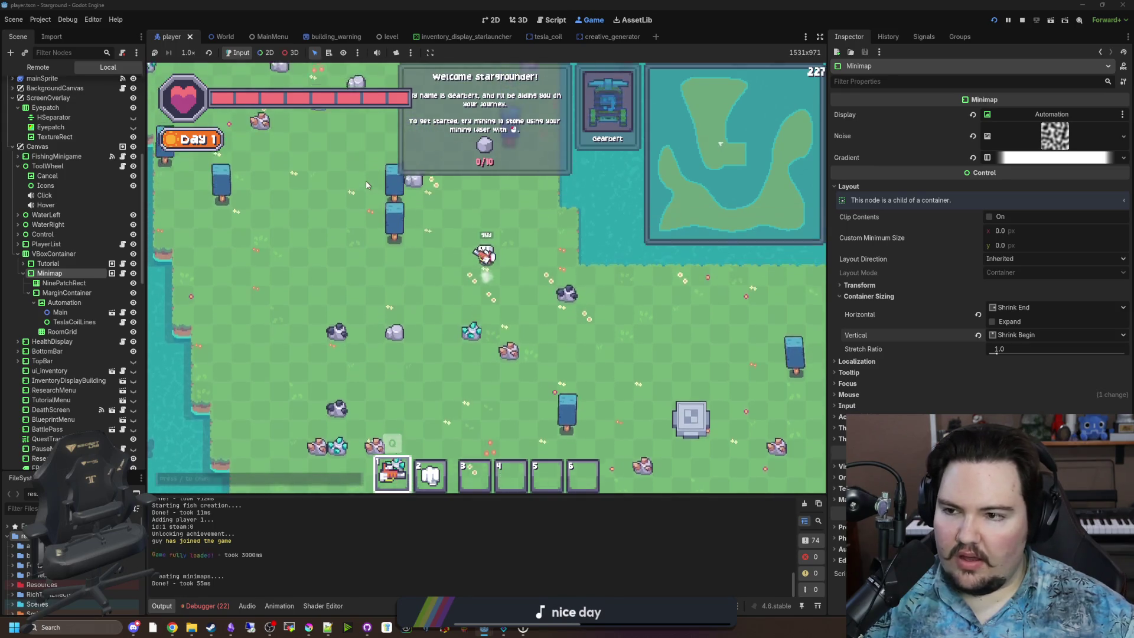
{"action": "left_click", "coordinate": [18, 254]}
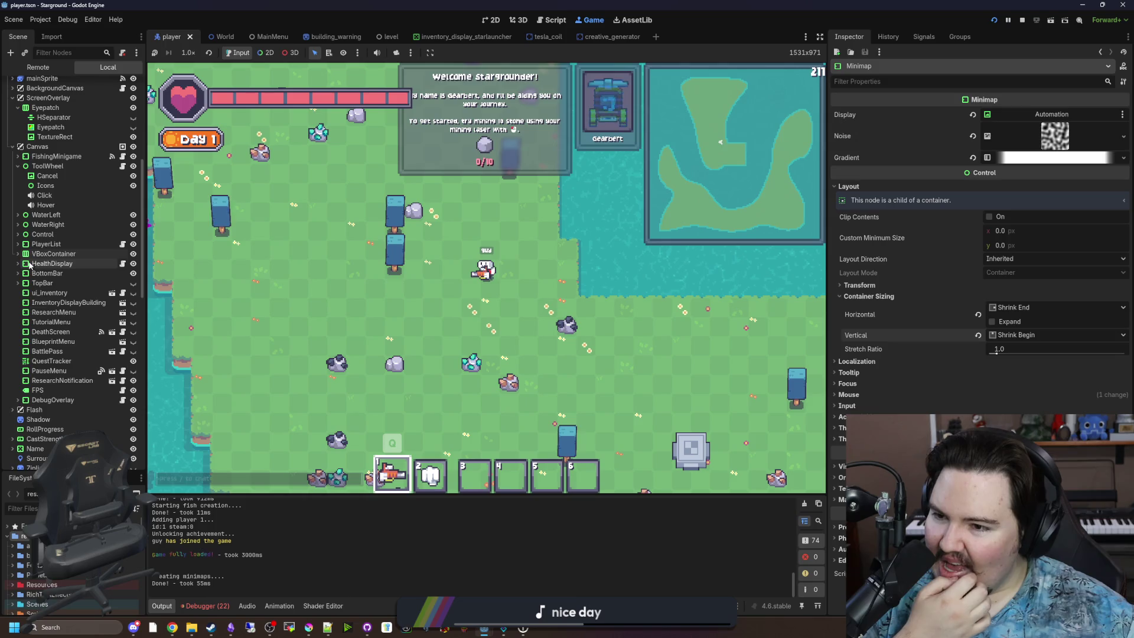
{"action": "left_click", "coordinate": [46, 264]}
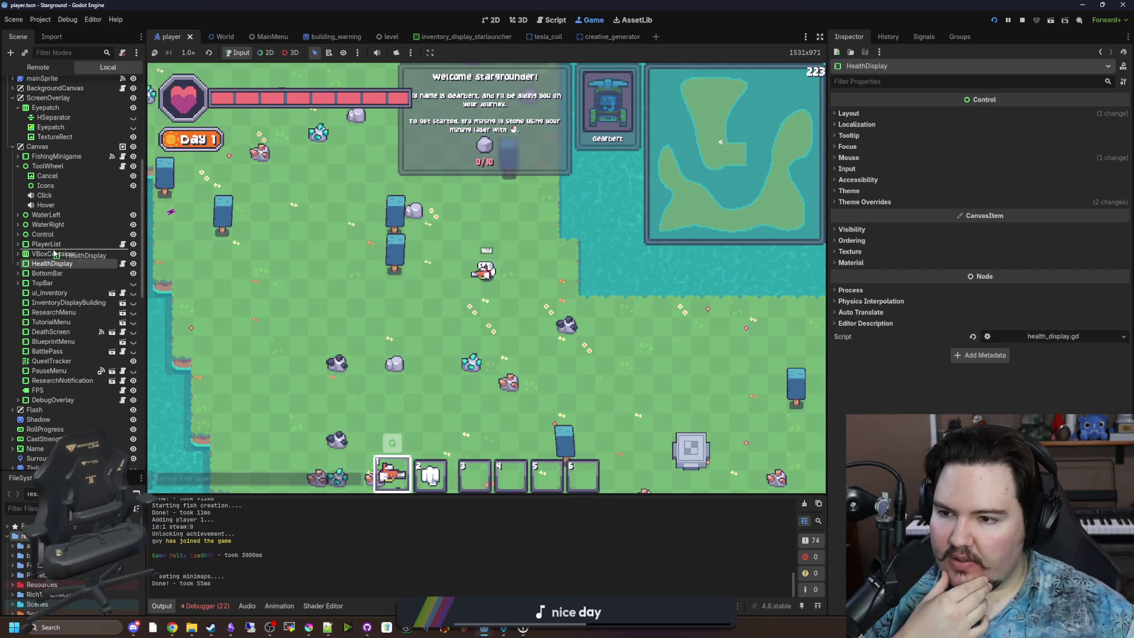
{"action": "left_click_drag", "start_coordinate": [53, 254], "coordinate": [53, 254]}
{"action": "key", "text": "s"}
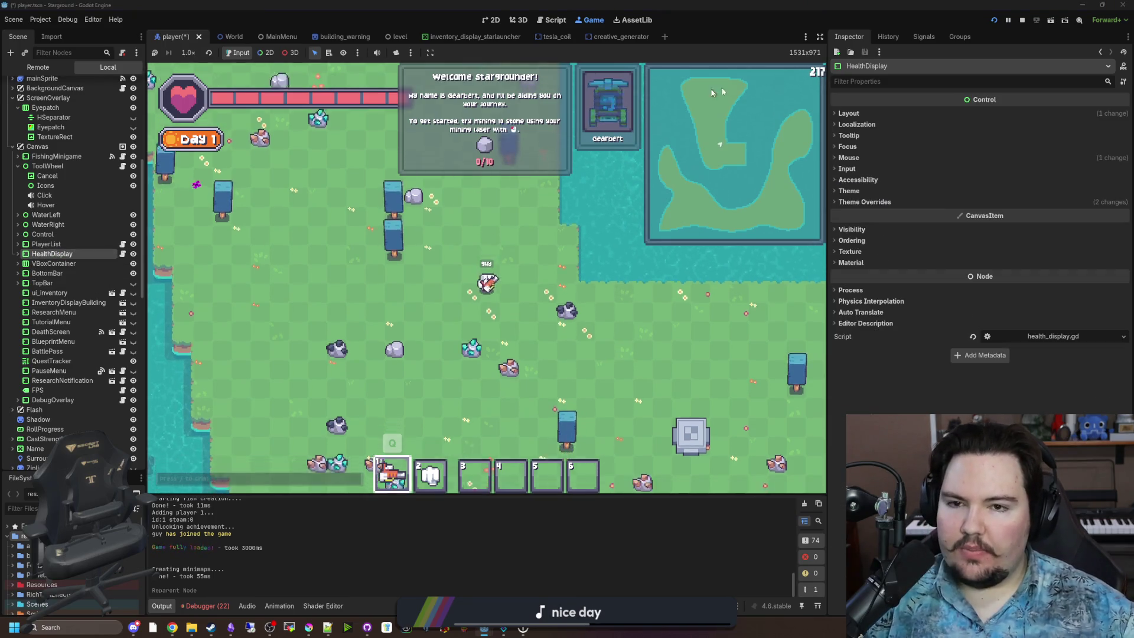
{"action": "key", "text": "d"}
{"action": "key", "text": "w"}
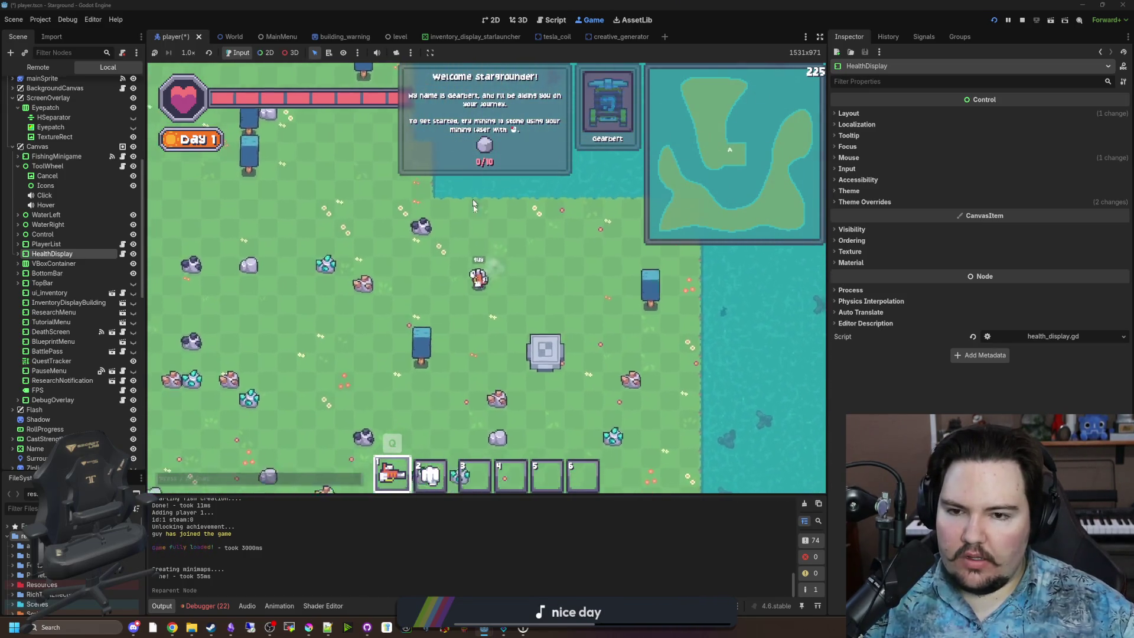
{"action": "key", "text": "a"}
{"action": "key", "text": "s"}
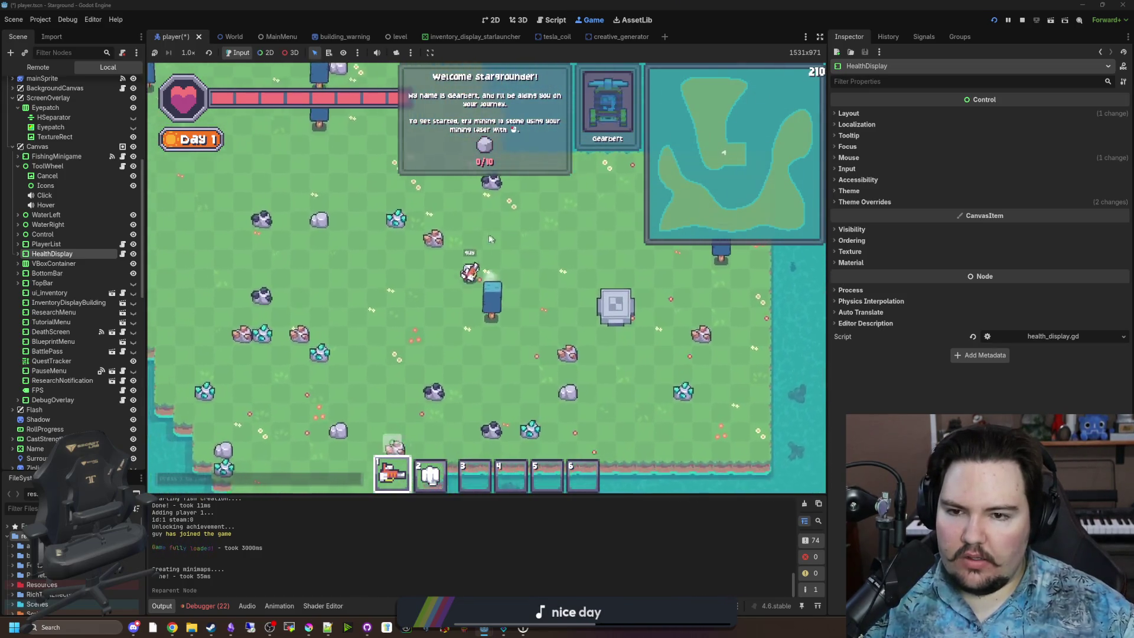
{"action": "mouse_move", "coordinate": [492, 150]}
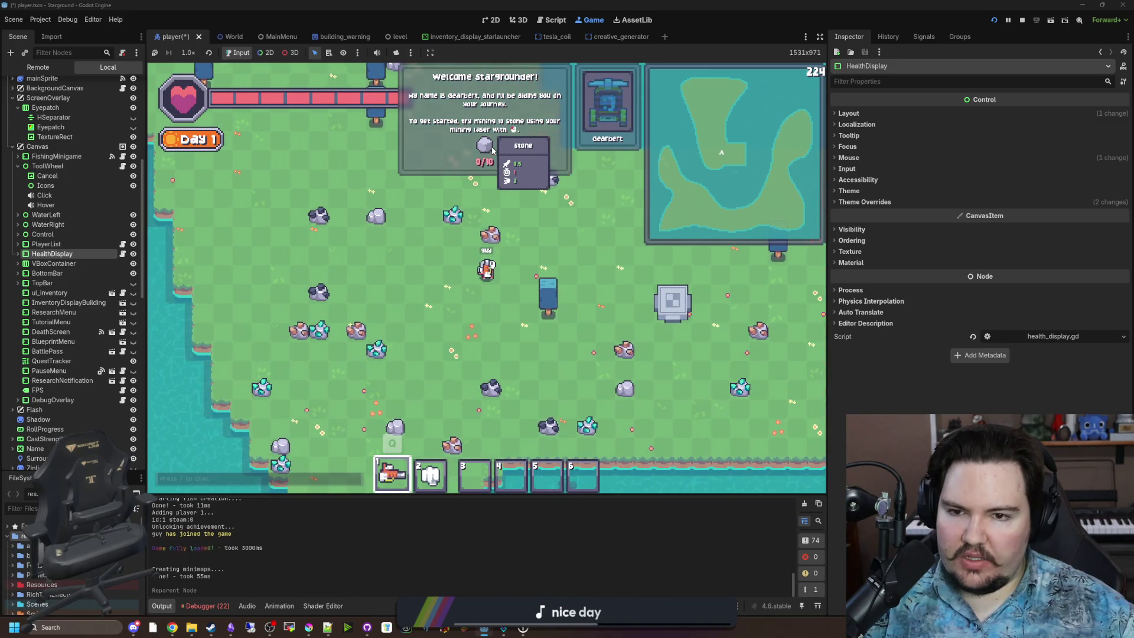
{"action": "key", "text": "w"}
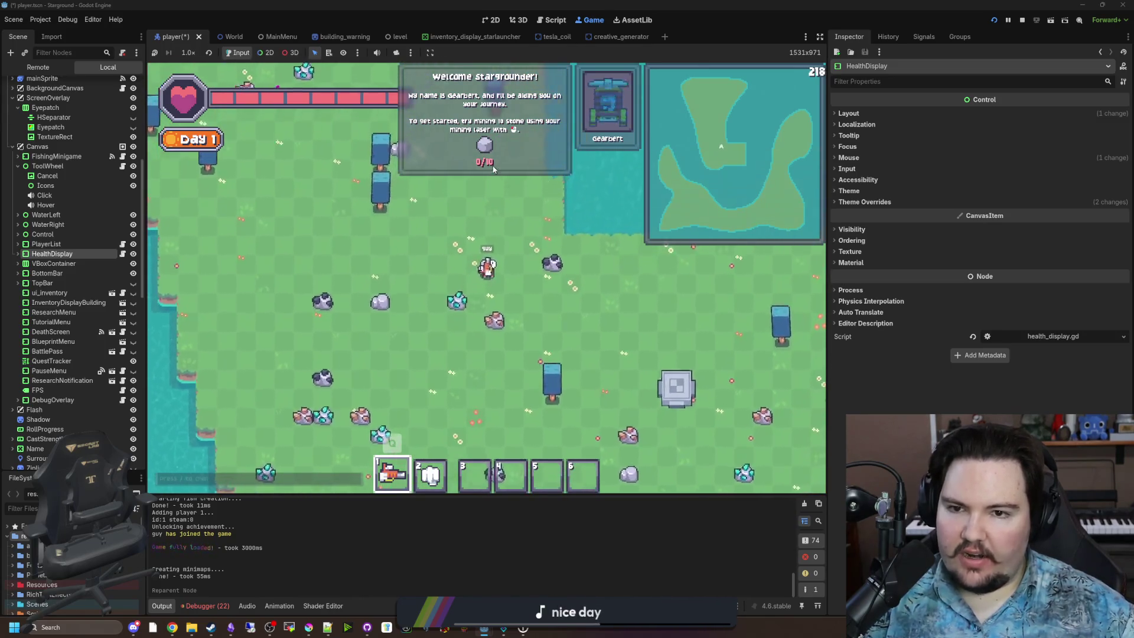
{"action": "key", "text": "w"}
{"action": "key", "text": "a"}
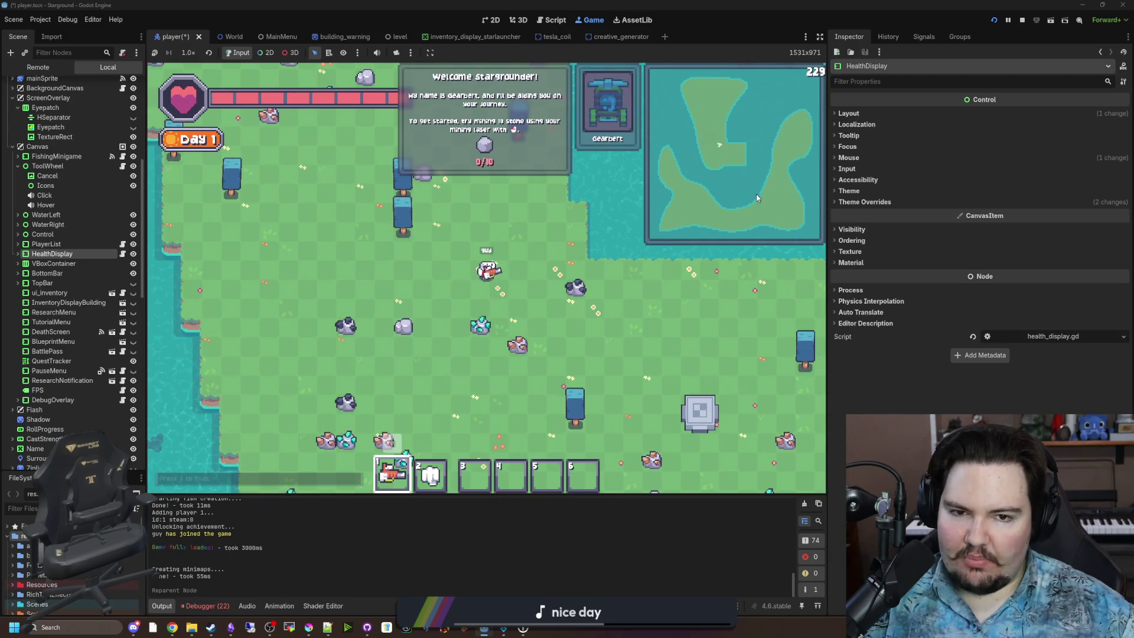
{"action": "key", "text": "Escape"}
Step: Lower the Minimap Size slider in Accessibility options and return to gameplay
{"action": "left_click", "coordinate": [480, 300]}
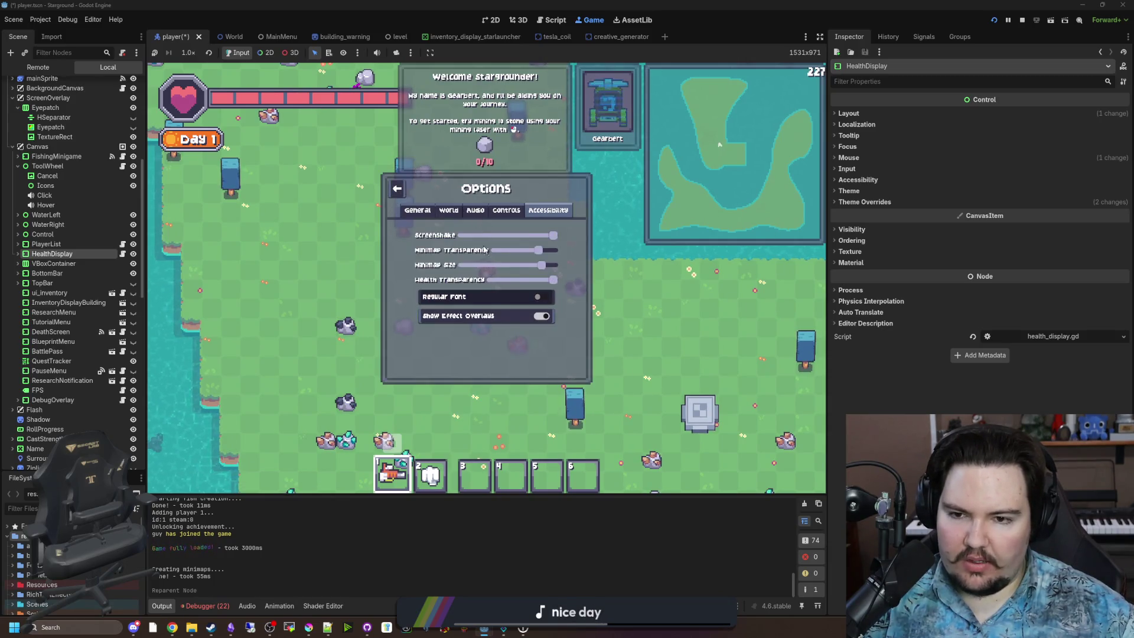
{"action": "mouse_move", "coordinate": [535, 265]}
{"action": "left_mouse_down"}
{"action": "mouse_move", "coordinate": [493, 267]}
{"action": "mouse_move", "coordinate": [505, 267]}
{"action": "left_mouse_up"}
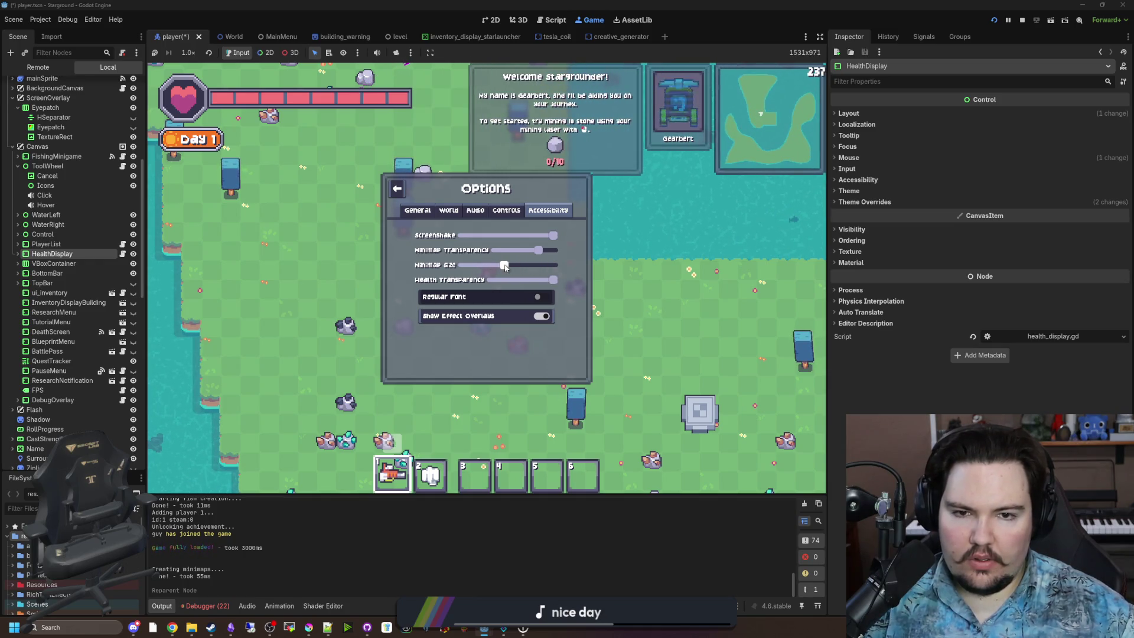
{"action": "key", "text": "Escape"}
Step: Walk to nearby stones and mine the first ones with the laser
{"action": "key", "text": "a"}
{"action": "key", "text": "s"}
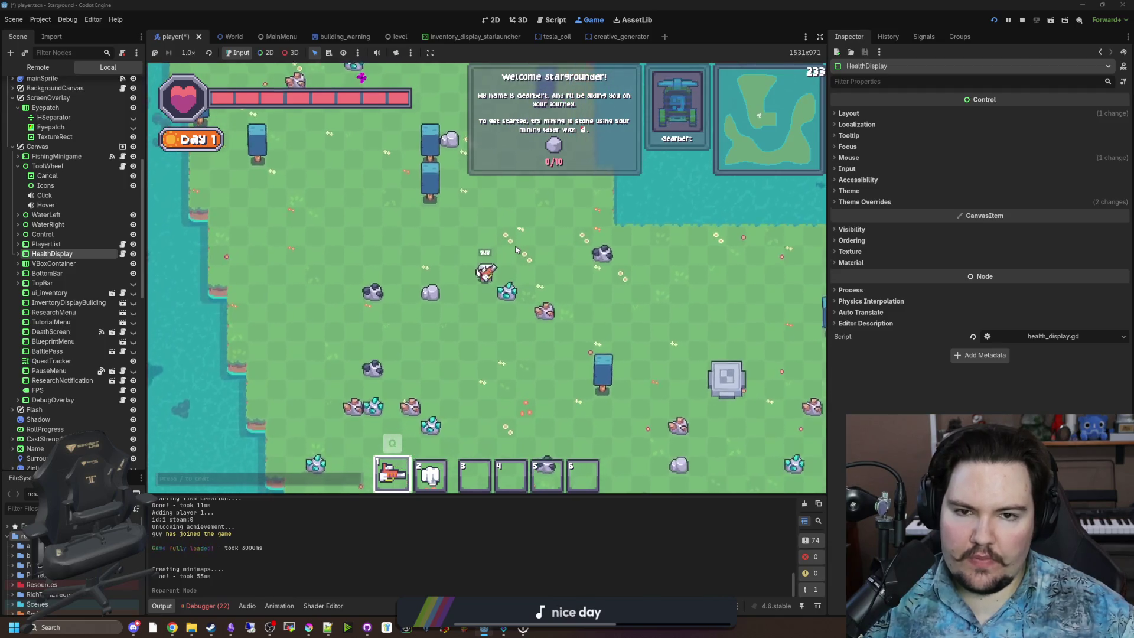
{"action": "key", "text": "w"}
{"action": "key", "text": "a"}
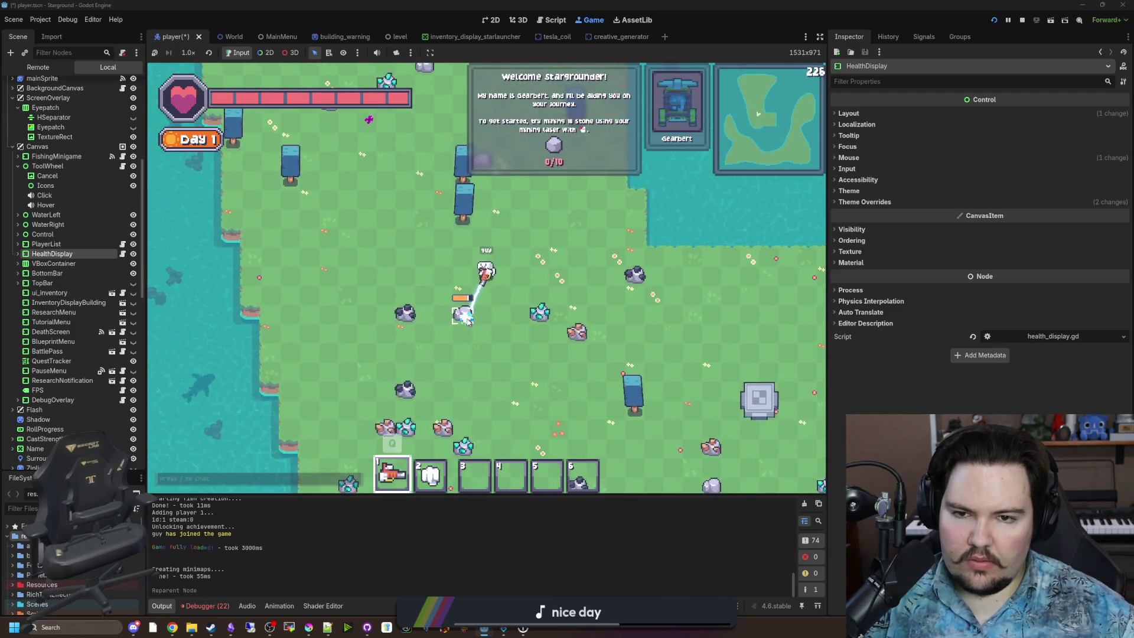
{"action": "left_click", "coordinate": [476, 304]}
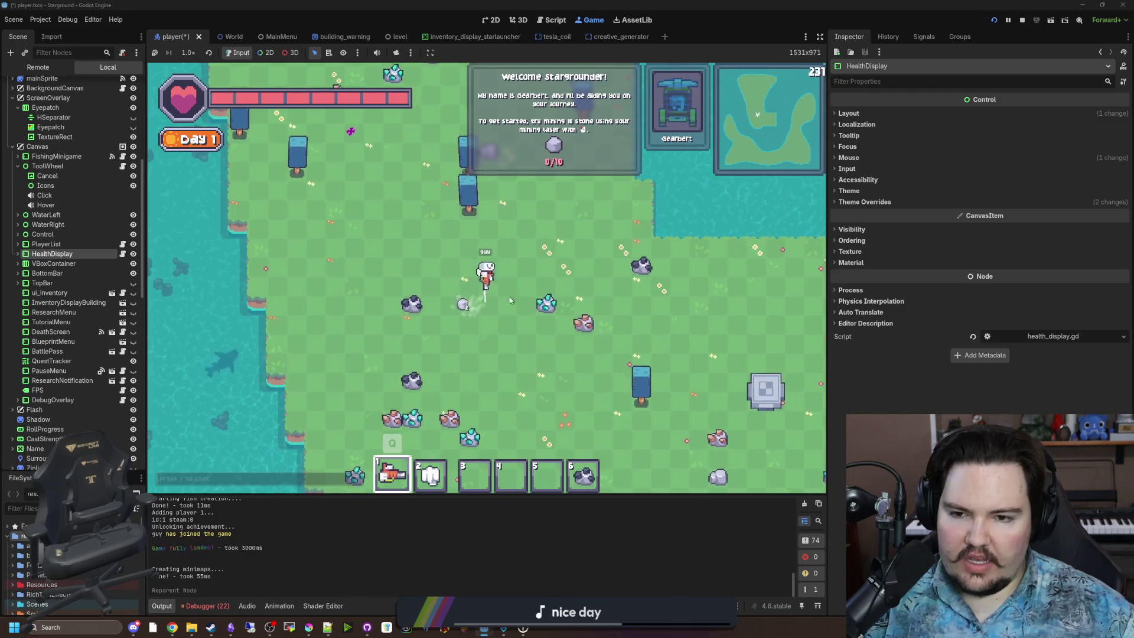
{"action": "key", "text": "s"}
{"action": "key", "text": "a"}
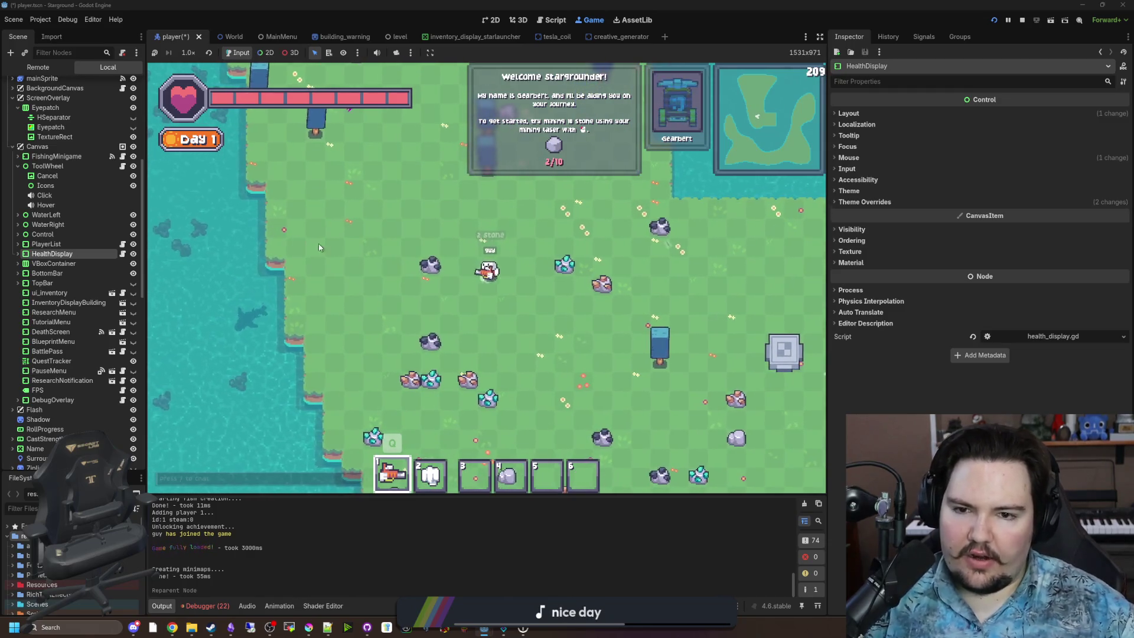
{"action": "key", "text": "d"}
{"action": "key", "text": "s"}
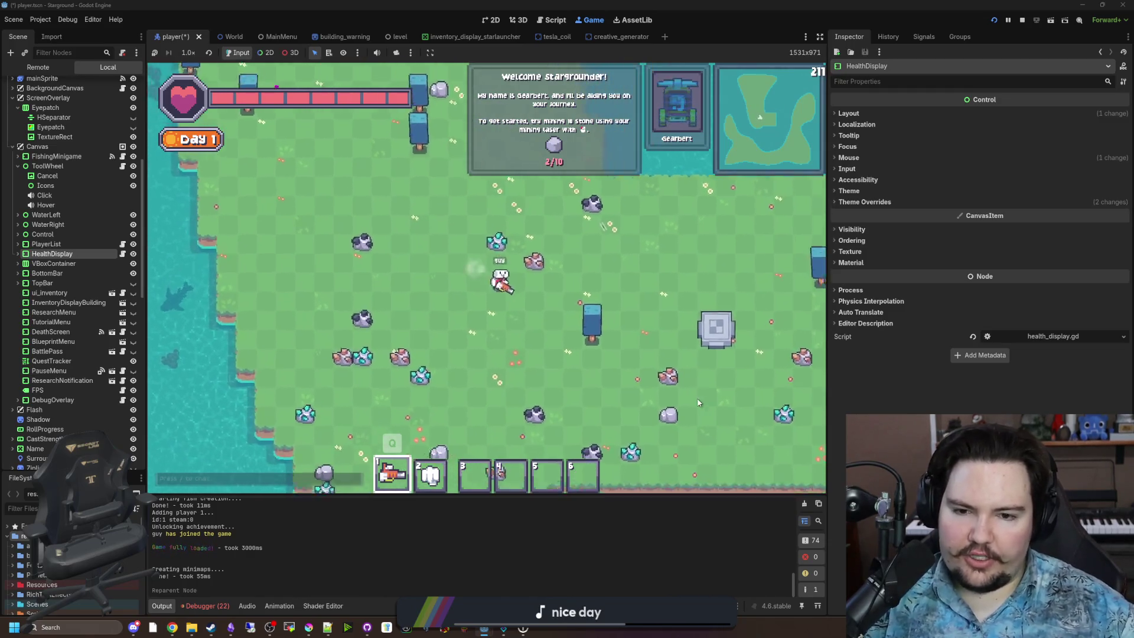
{"action": "left_click", "coordinate": [568, 317]}
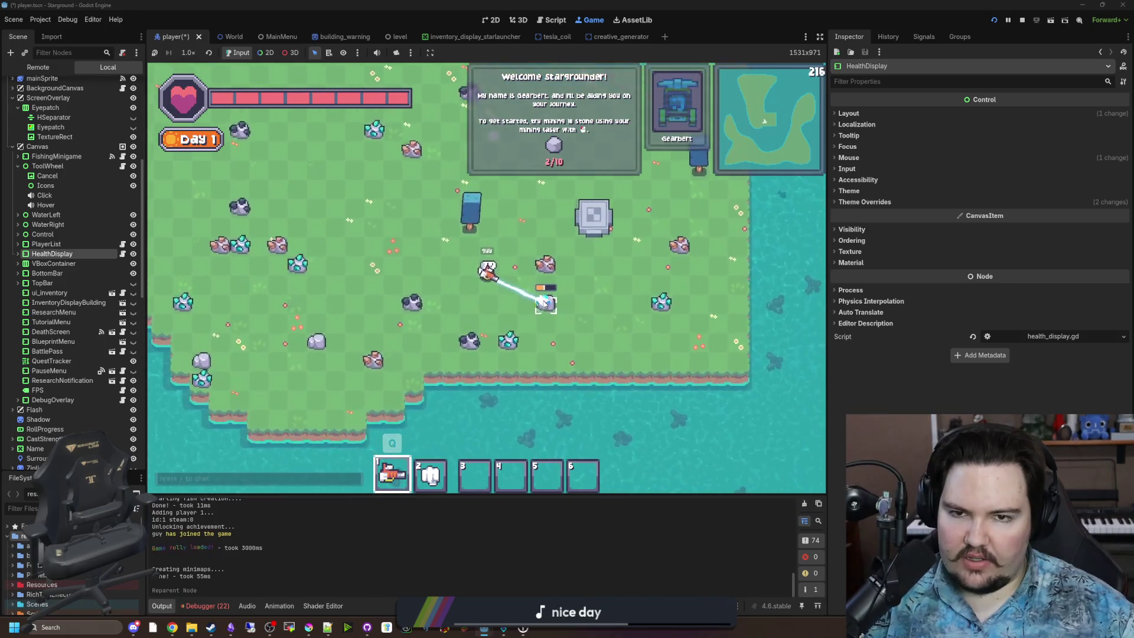
{"action": "key", "text": "d"}
{"action": "key", "text": "s"}
Step: Keep mining stones until the quest reaches the Building tutorial, then return to the 2D canvas
{"action": "key", "text": "a"}
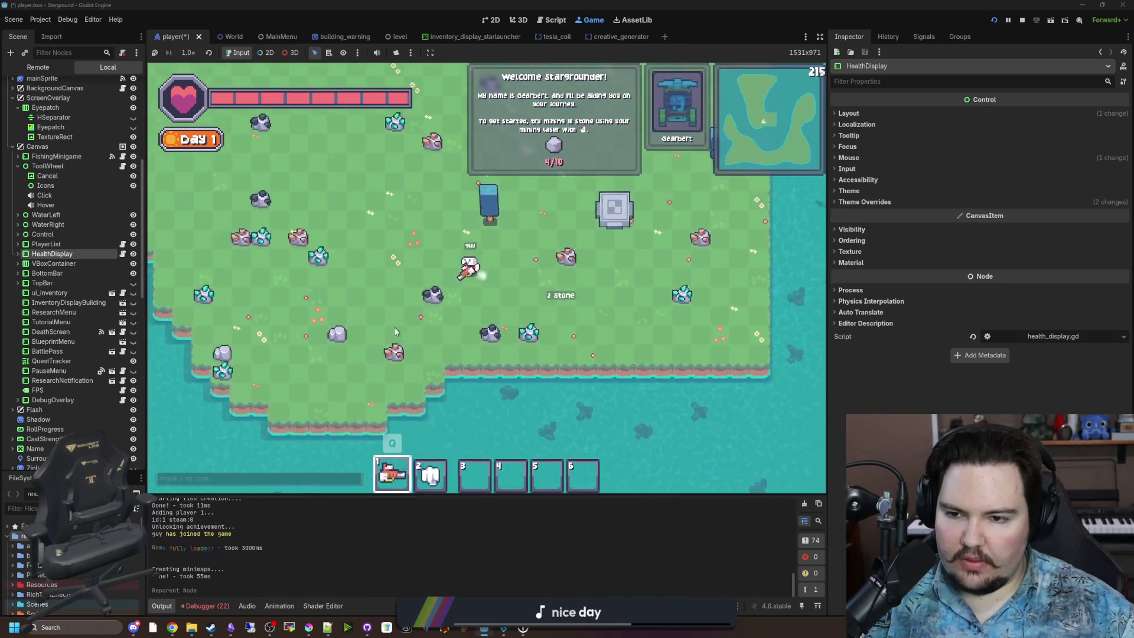
{"action": "left_click", "coordinate": [418, 335]}
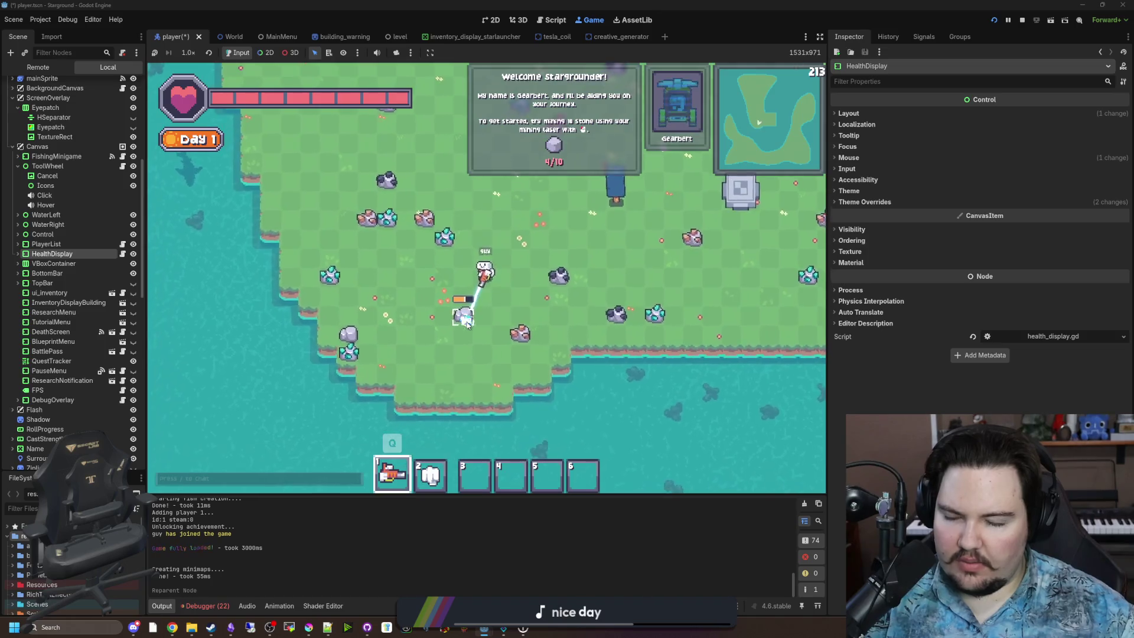
{"action": "mouse_move", "coordinate": [468, 323]}
{"action": "left_mouse_down"}
{"action": "mouse_move", "coordinate": [470, 307]}
{"action": "mouse_move", "coordinate": [420, 280]}
{"action": "mouse_move", "coordinate": [506, 303]}
{"action": "mouse_move", "coordinate": [455, 289]}
{"action": "mouse_move", "coordinate": [531, 254]}
{"action": "mouse_move", "coordinate": [645, 235]}
{"action": "mouse_move", "coordinate": [583, 239]}
{"action": "left_mouse_up"}
{"action": "key", "text": "a"}
{"action": "key", "text": "s"}
{"action": "key", "text": "w"}
{"action": "key", "text": "w"}
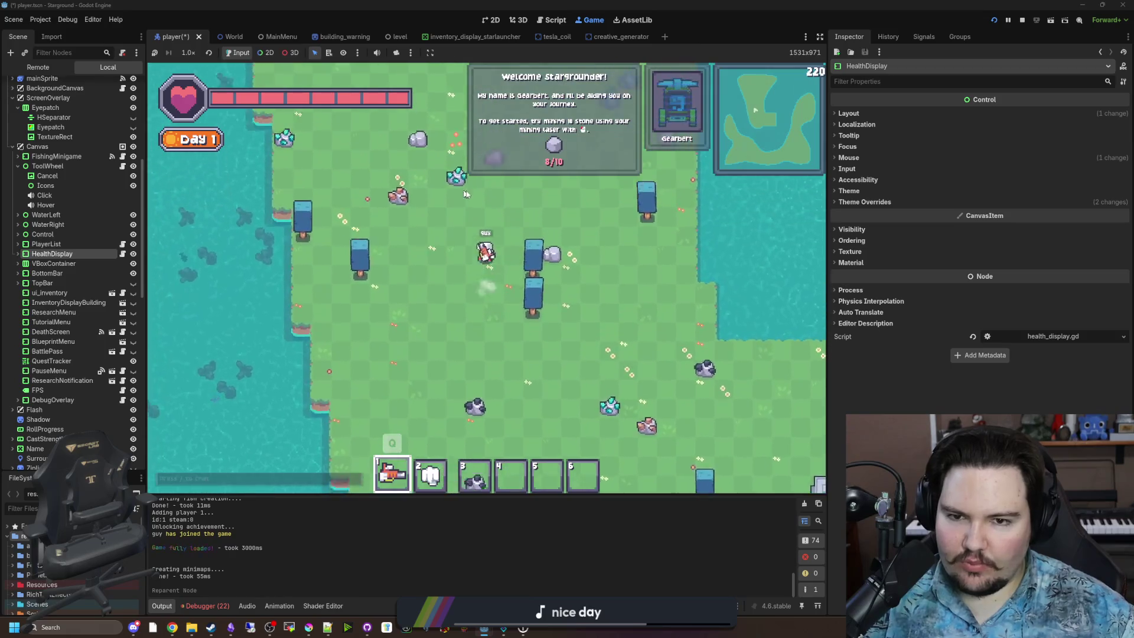
{"action": "left_click_drag", "start_coordinate": [449, 254], "coordinate": [456, 260]}
{"action": "key", "text": "w"}
{"action": "key", "text": "a"}
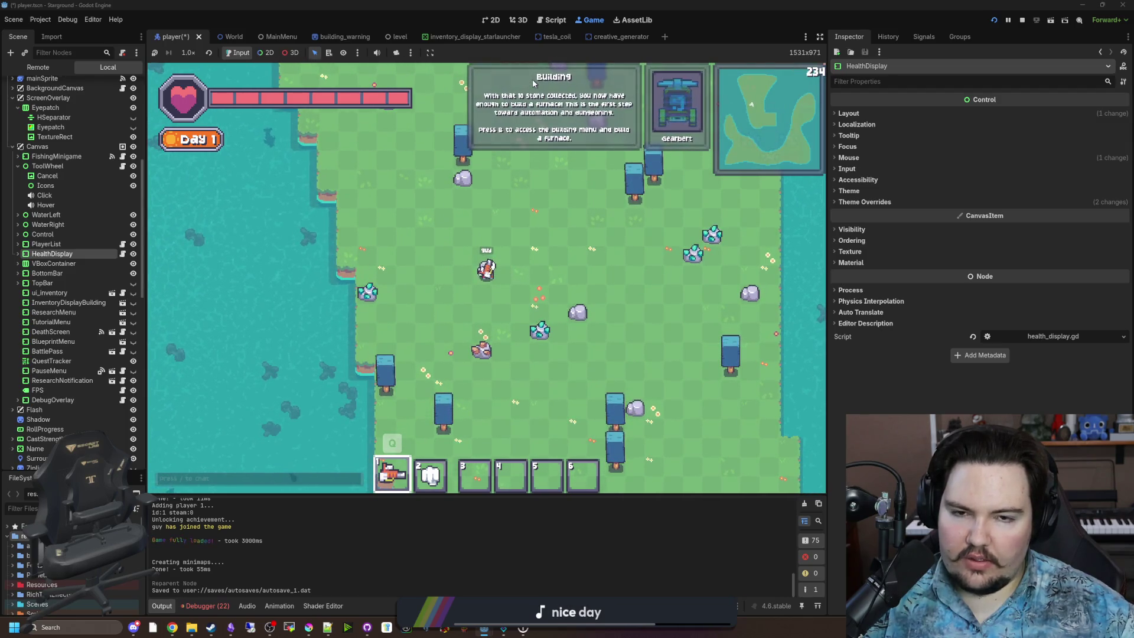
{"action": "key", "text": "w"}
{"action": "key", "text": "d"}
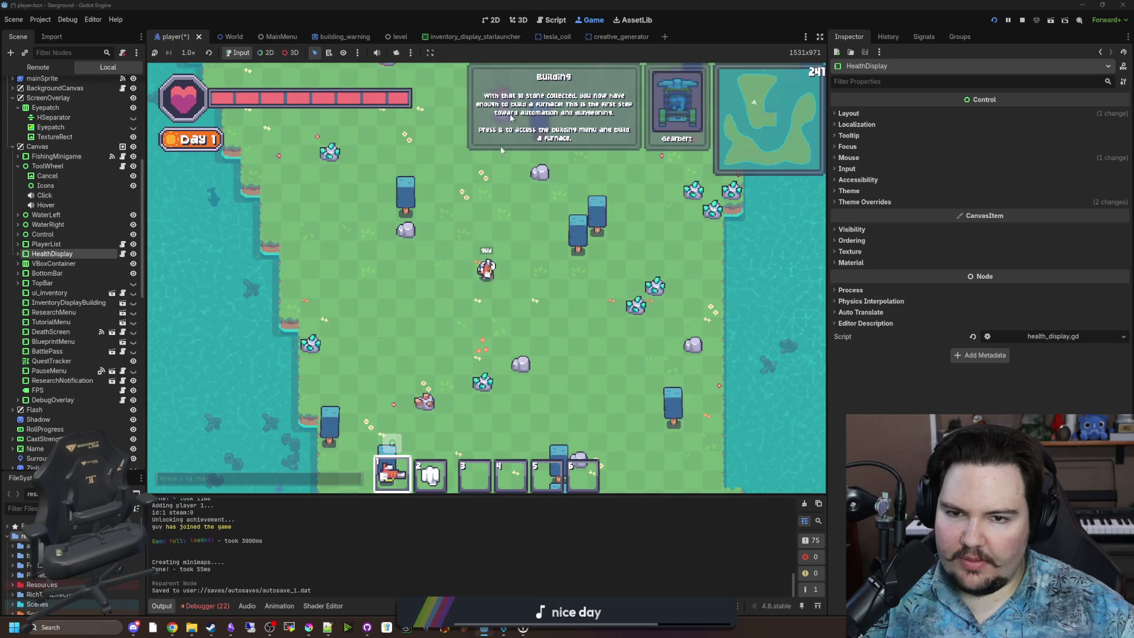
{"action": "key", "text": "d"}
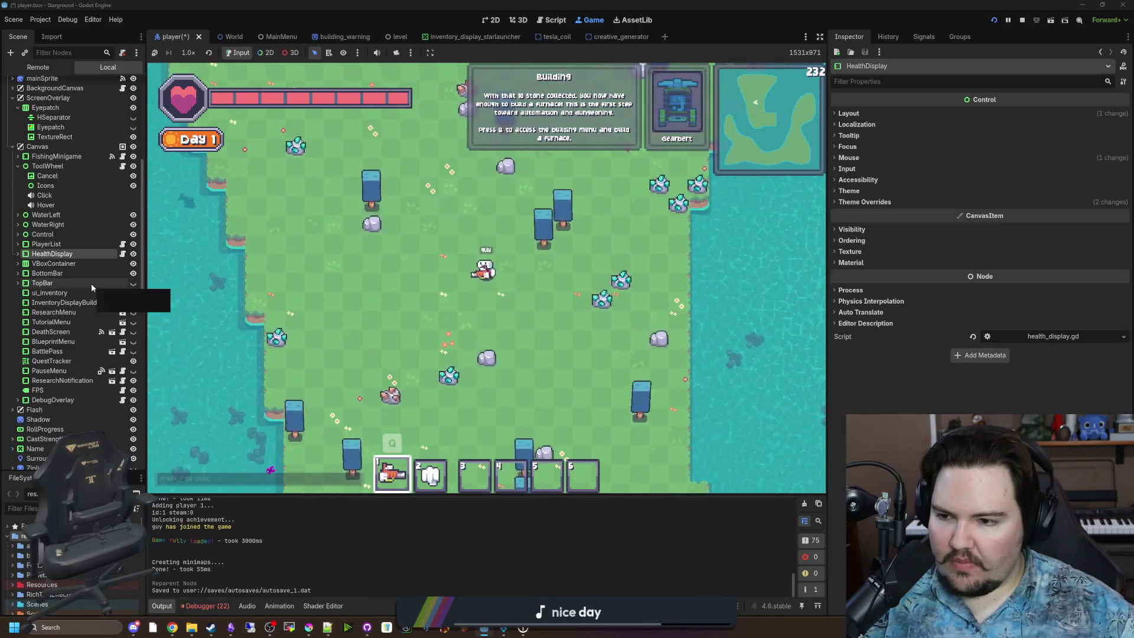
{"action": "key", "text": "ctrl+F1"}
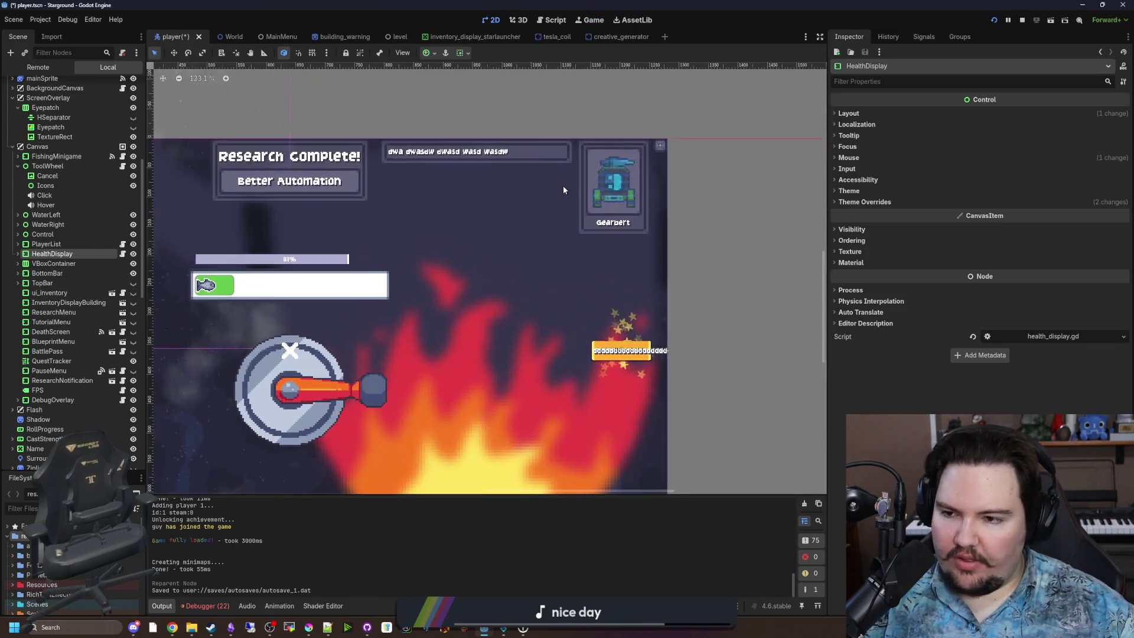
Step: Select the Tutorial node under VBoxContainer and open its Tutorial.gd script
{"action": "left_click", "coordinate": [54, 263]}
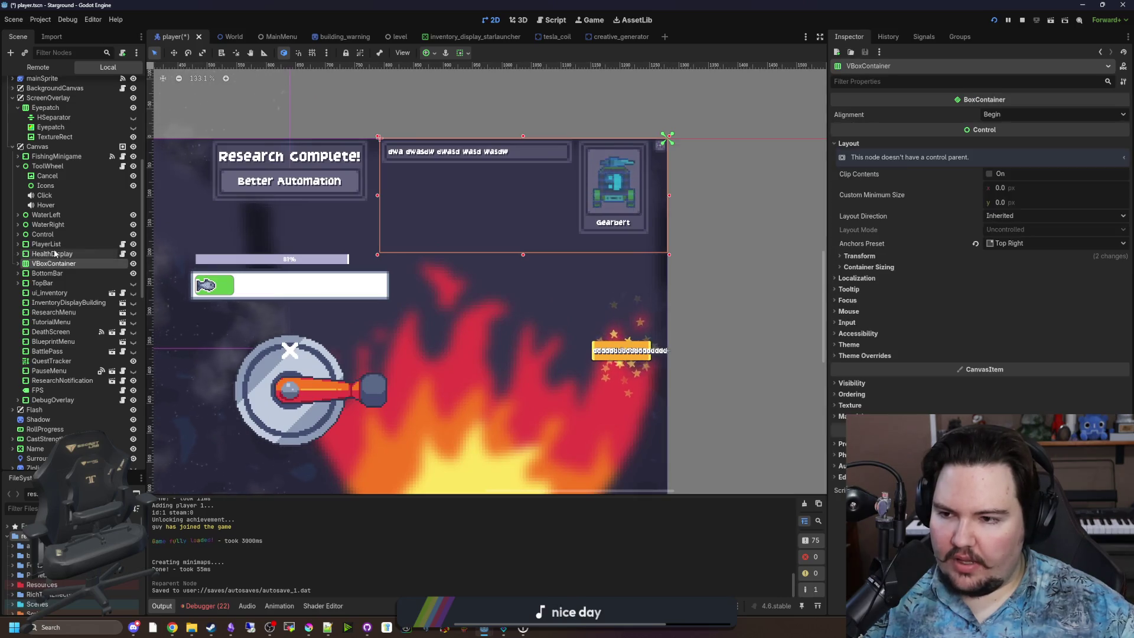
{"action": "left_click", "coordinate": [18, 264]}
{"action": "left_click", "coordinate": [22, 284]}
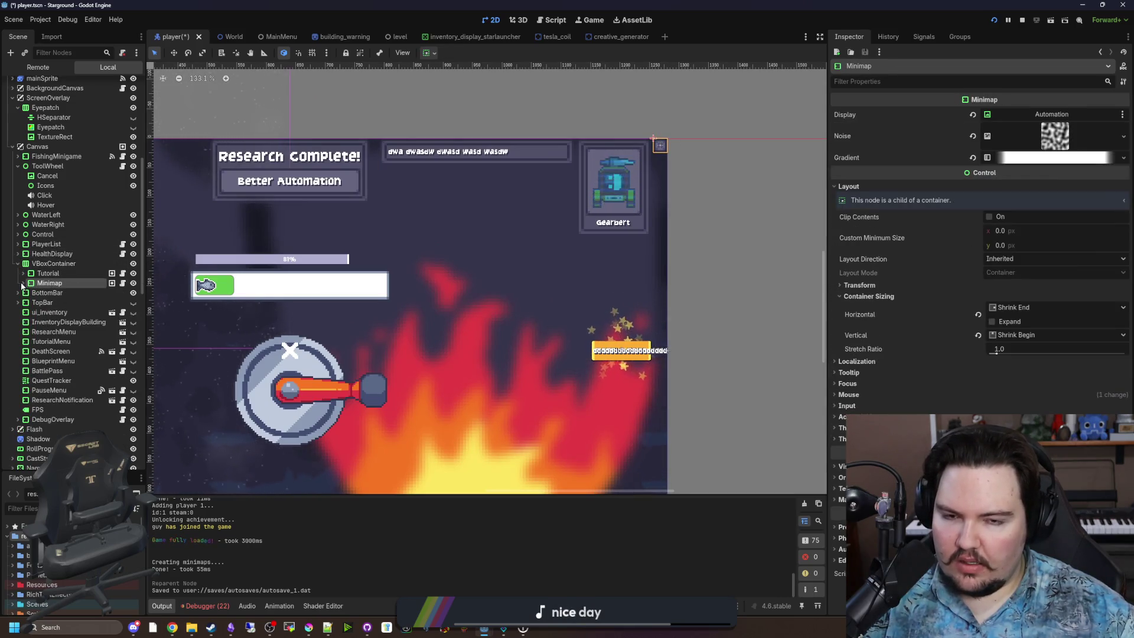
{"action": "left_click", "coordinate": [48, 273]}
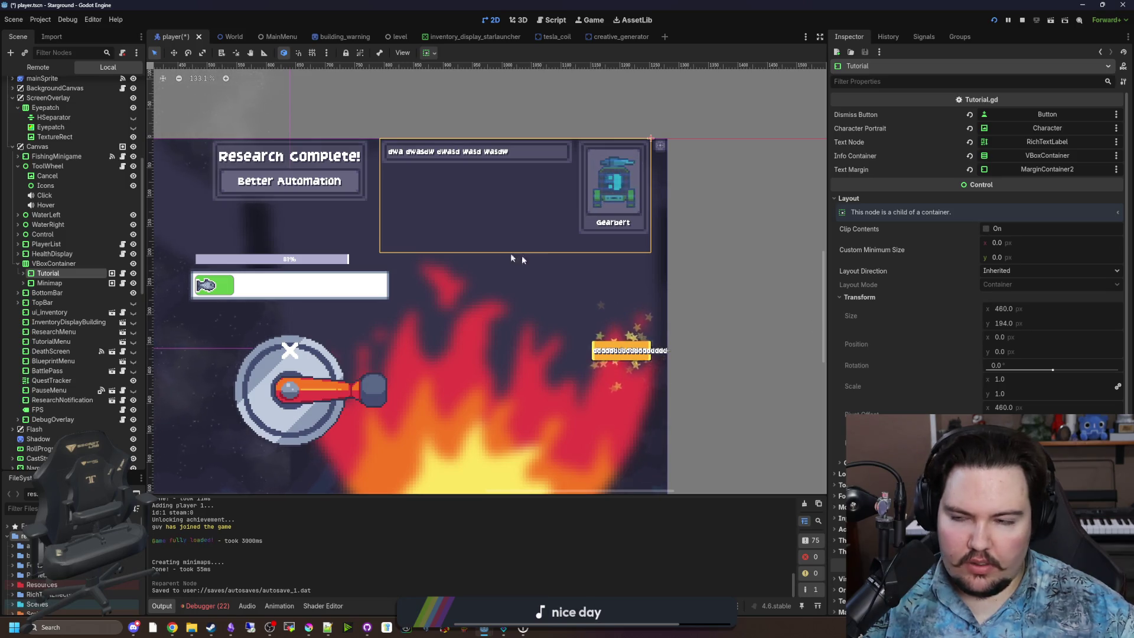
{"action": "key", "text": "ctrl+F3"}
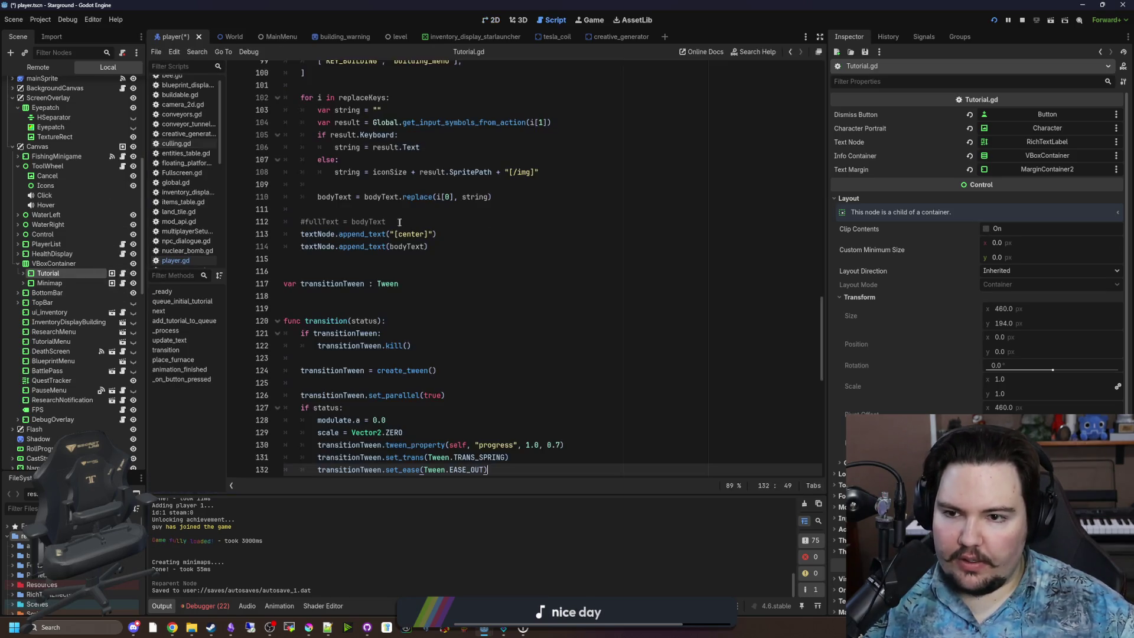
{"action": "scroll", "coordinate": [484, 312], "scroll_direction": "up", "scroll_amount": 10}
Step: Add 'pivot_offset_ratio = Vector2.ONE' in _ready, save, and run the game
{"action": "key", "text": "ctrl+f"}
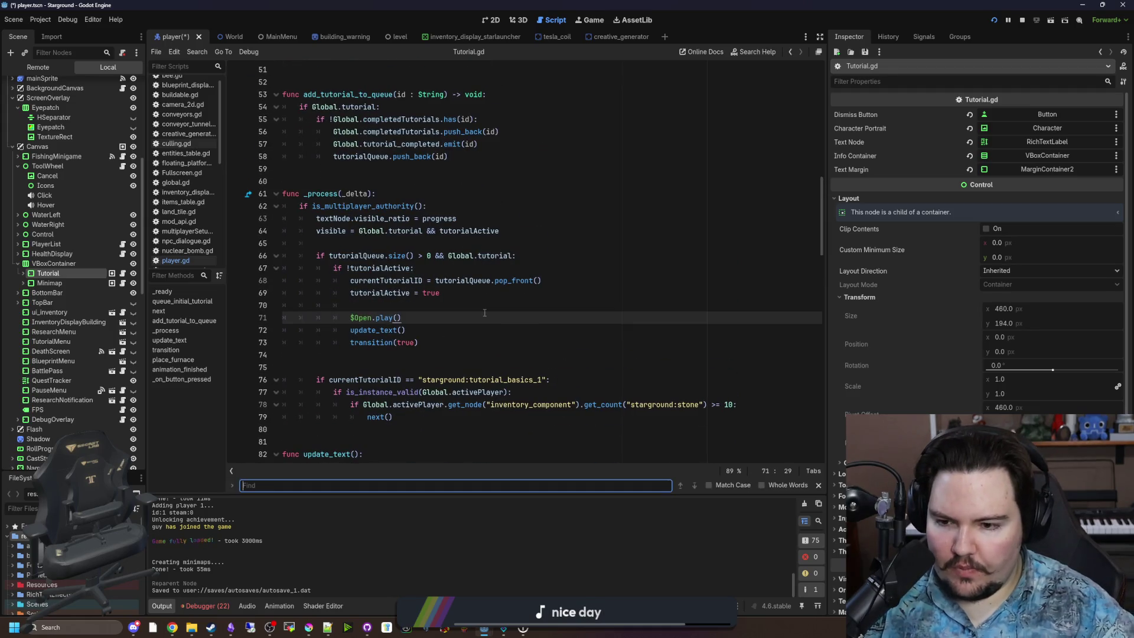
{"action": "type", "text": "_READY"}
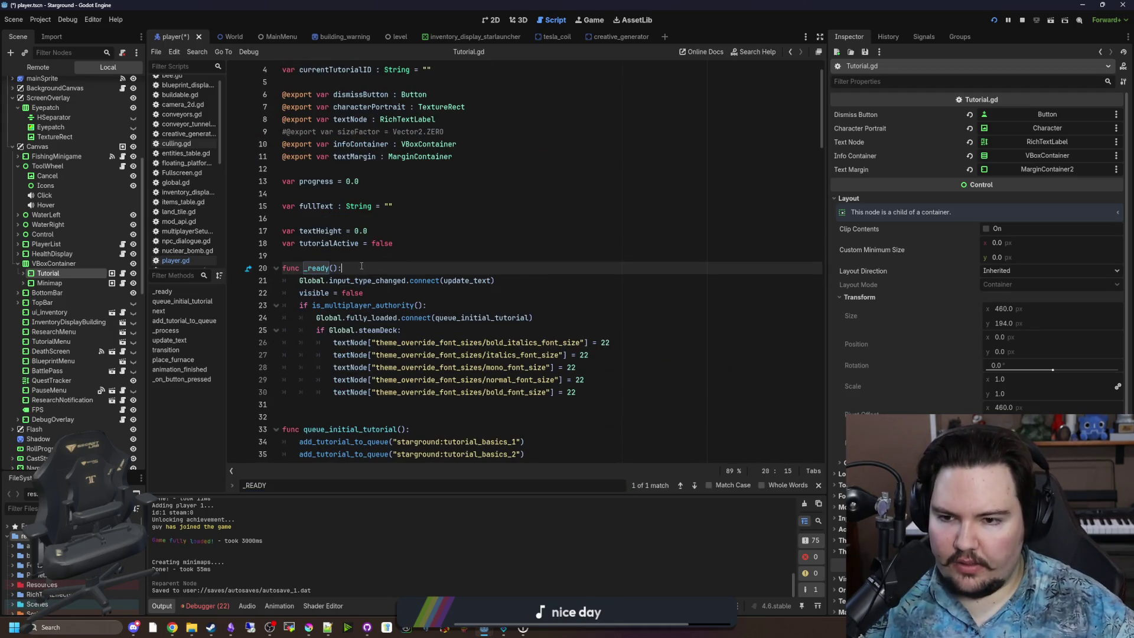
{"action": "key", "text": "Return"}
{"action": "type", "text": "vot"}
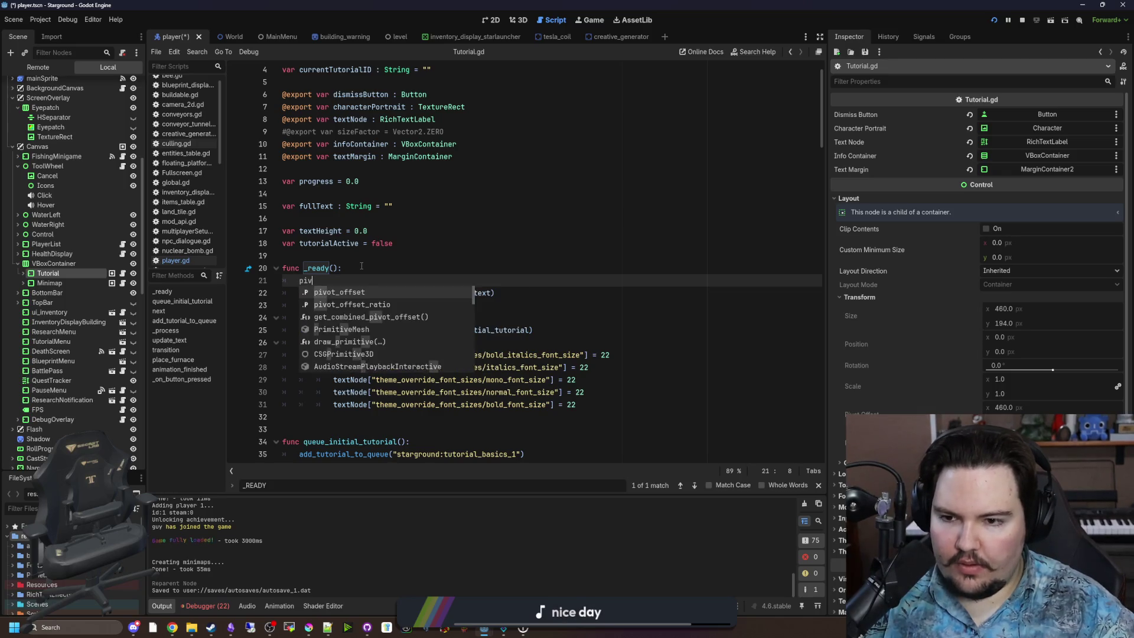
{"action": "key", "text": "Down"}
{"action": "key", "text": "Return"}
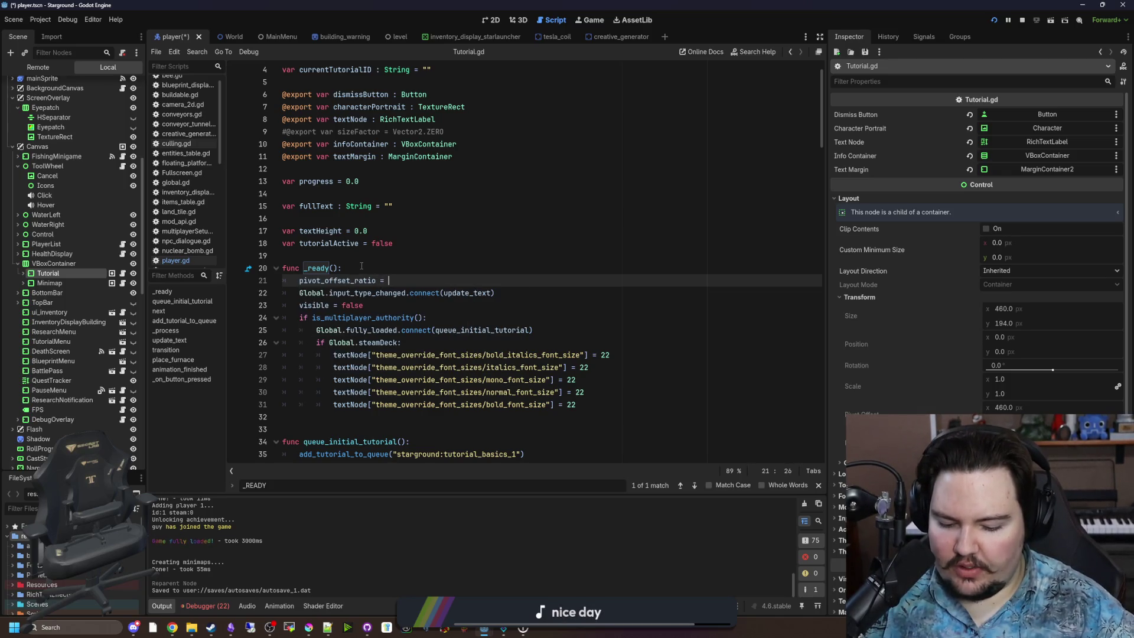
{"action": "type", "text": "Vector2.ON"}
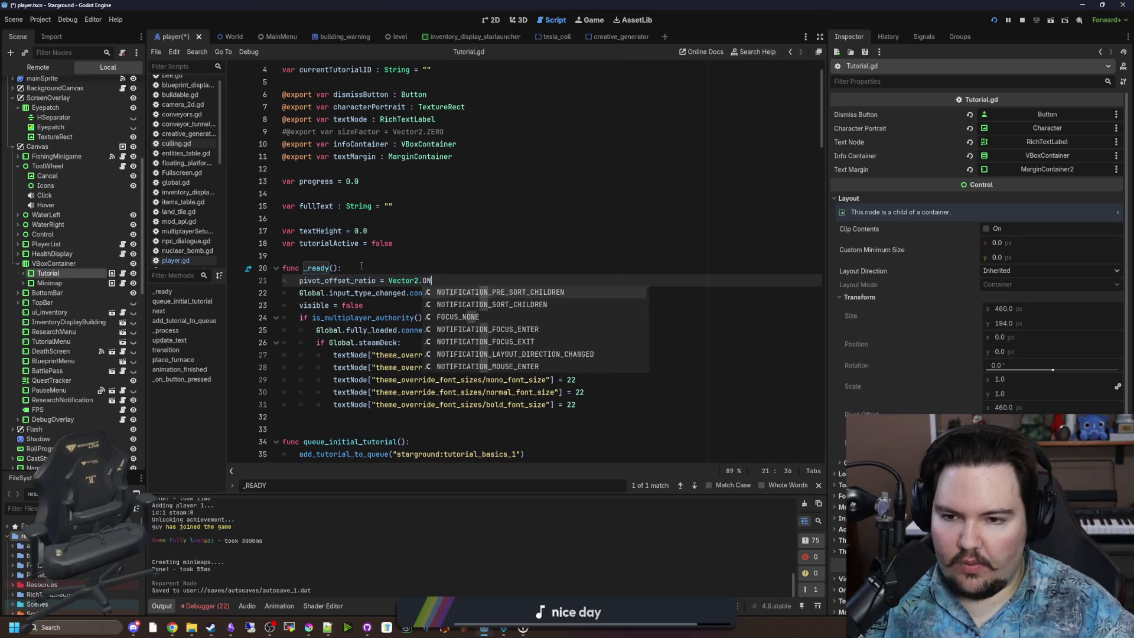
{"action": "type", "text": "E"}
{"action": "left_click", "coordinate": [362, 242]}
{"action": "left_click", "coordinate": [363, 256]}
{"action": "key", "text": "ctrl+s"}
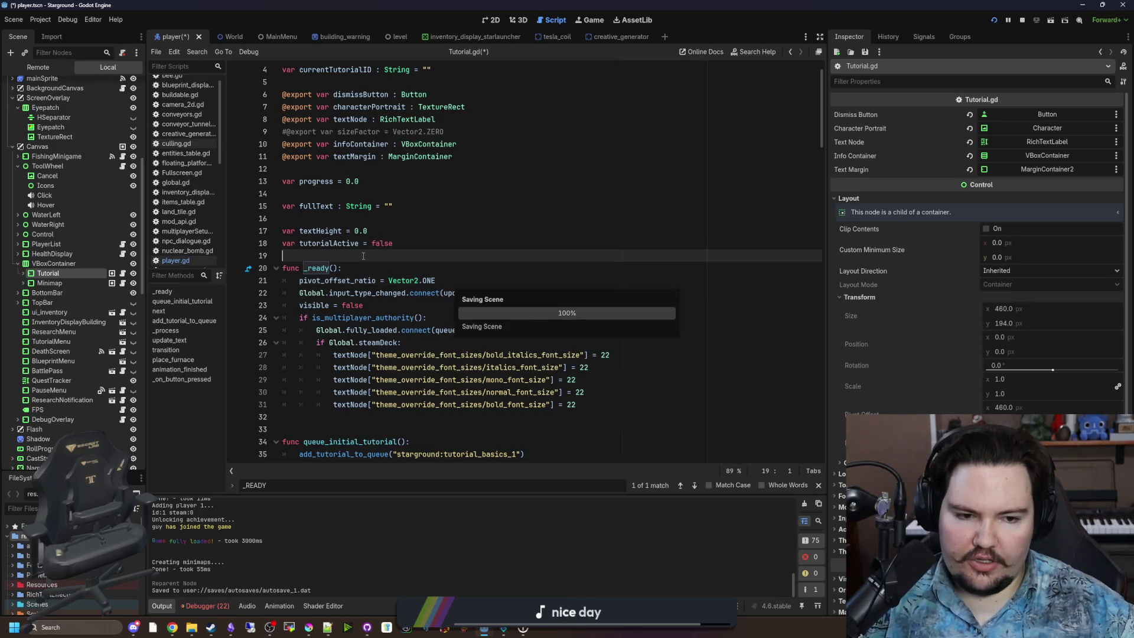
{"action": "left_click", "coordinate": [589, 22]}
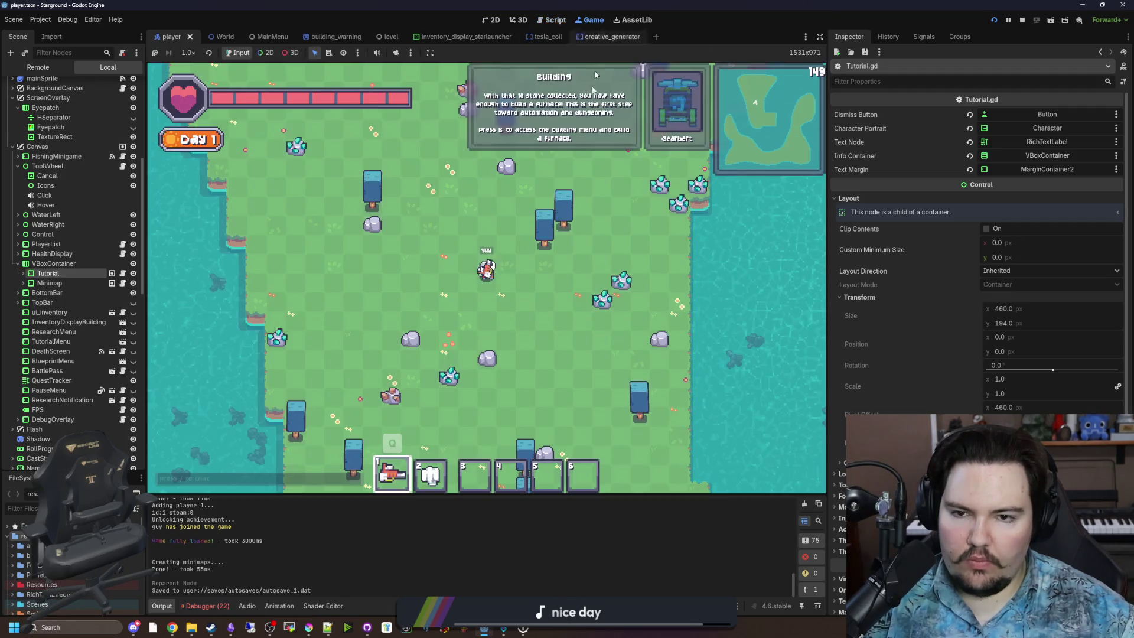
Step: Quit the running game to the main menu and check the Options panel
{"action": "key", "text": "Escape"}
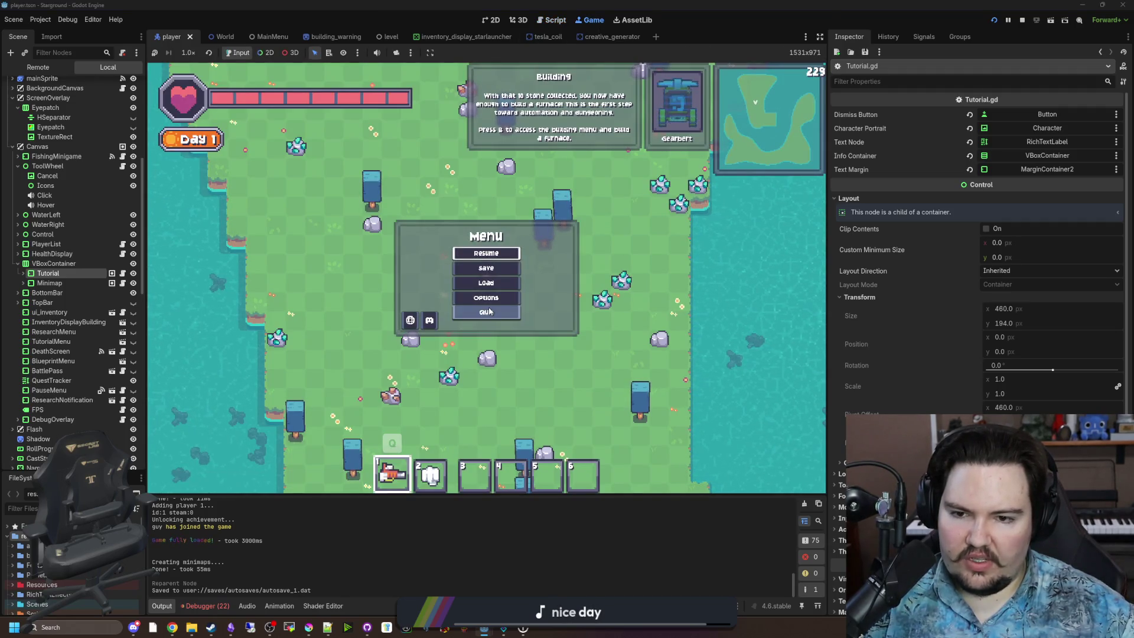
{"action": "left_click", "coordinate": [489, 314]}
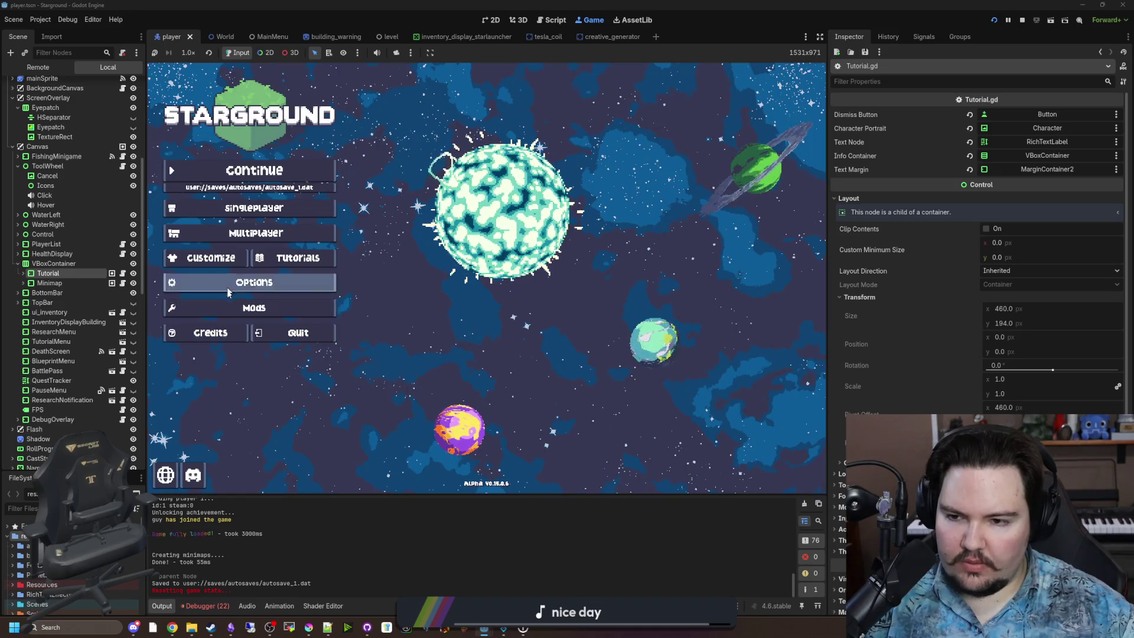
{"action": "left_click", "coordinate": [273, 284]}
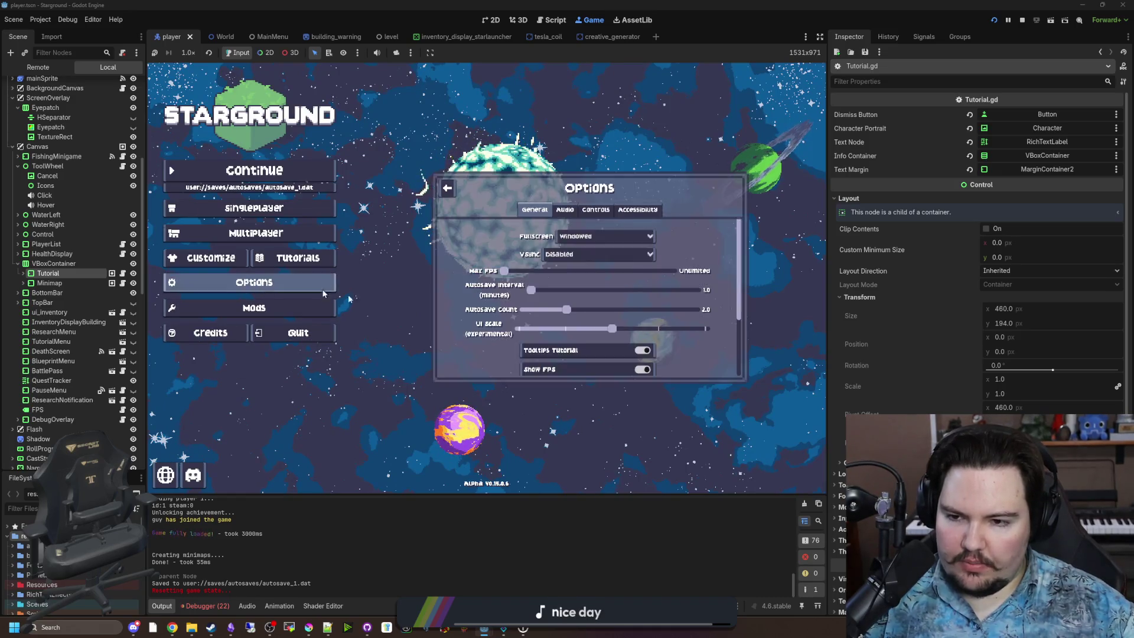
{"action": "key", "text": "Escape"}
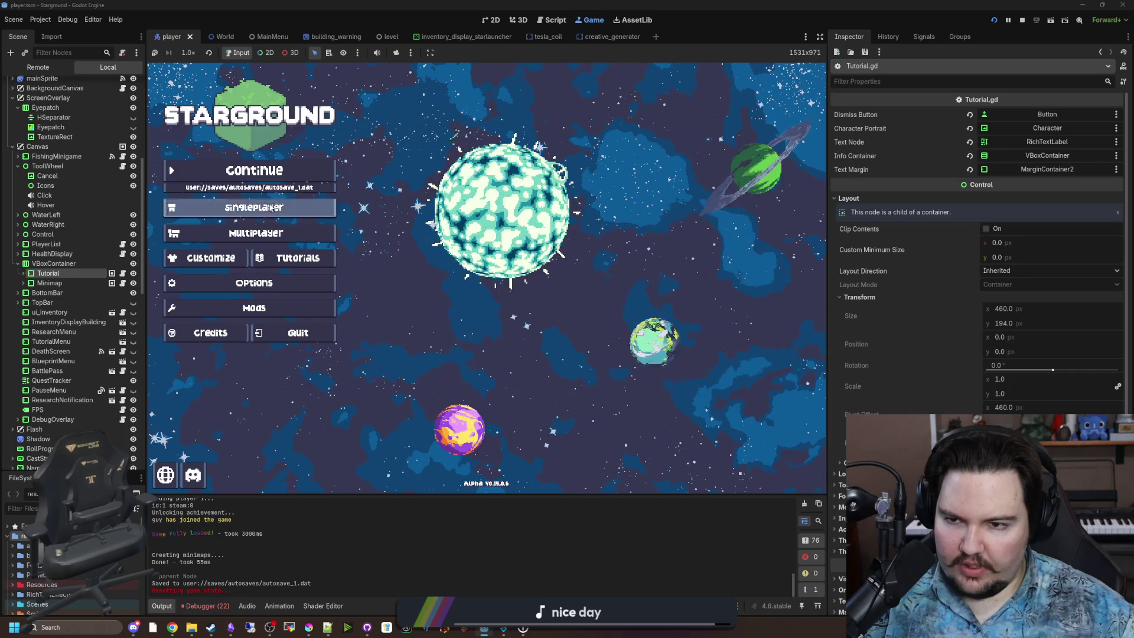
Step: Start a New Game, walk out of the pod, stop the playtest and open Minimap.gd
{"action": "key", "text": "Return"}
{"action": "left_click", "coordinate": [565, 274]}
{"action": "left_click", "coordinate": [582, 341]}
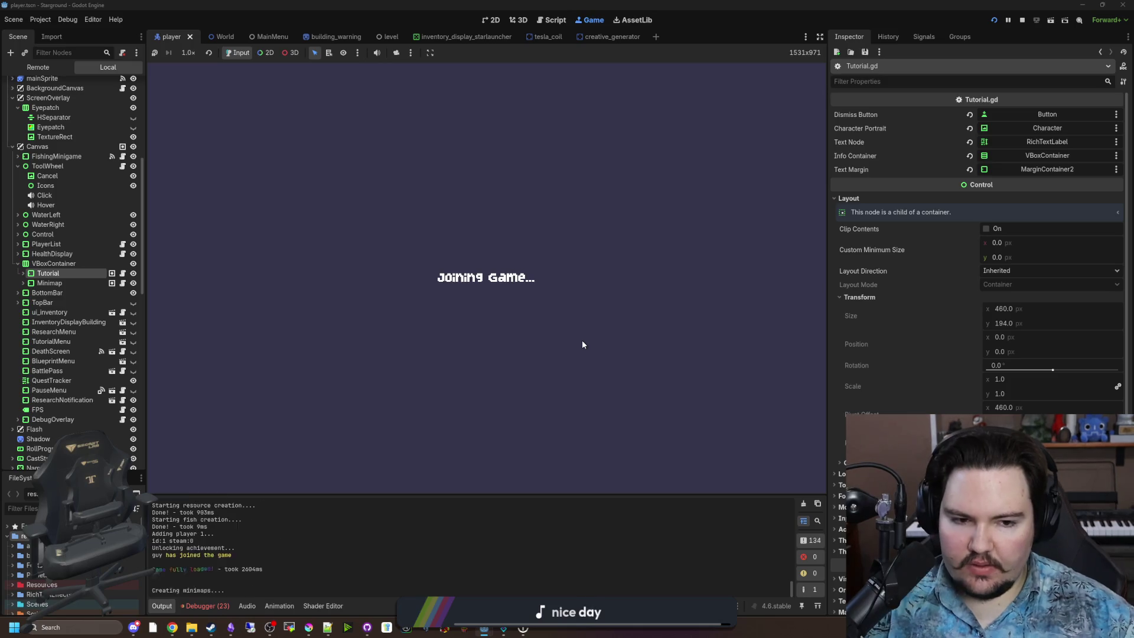
{"action": "key", "text": "a"}
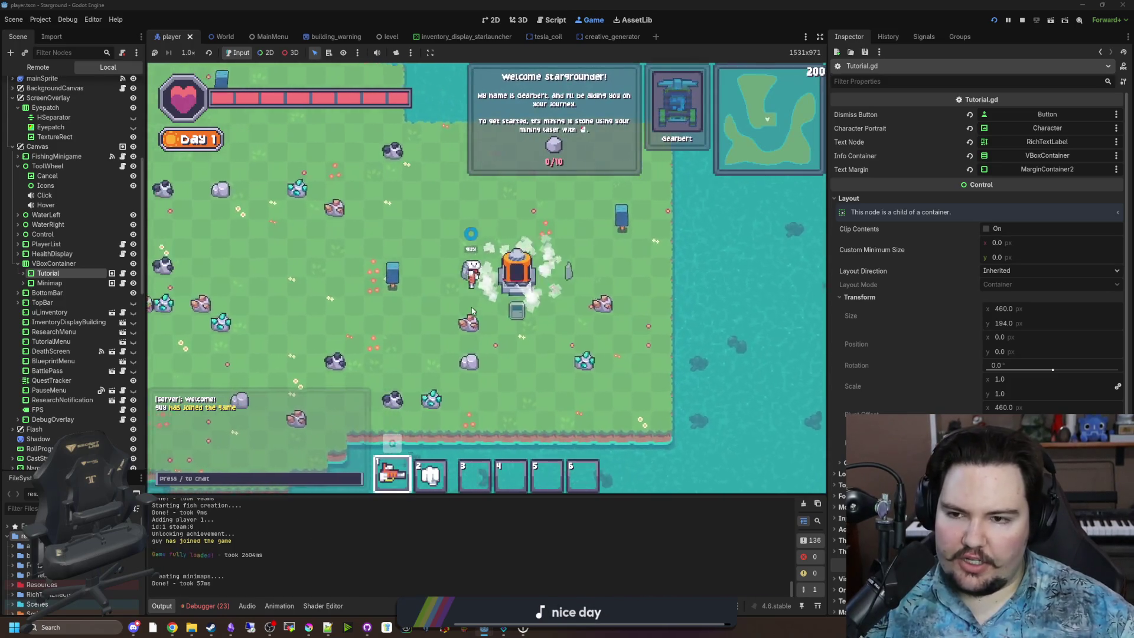
{"action": "key", "text": "F8"}
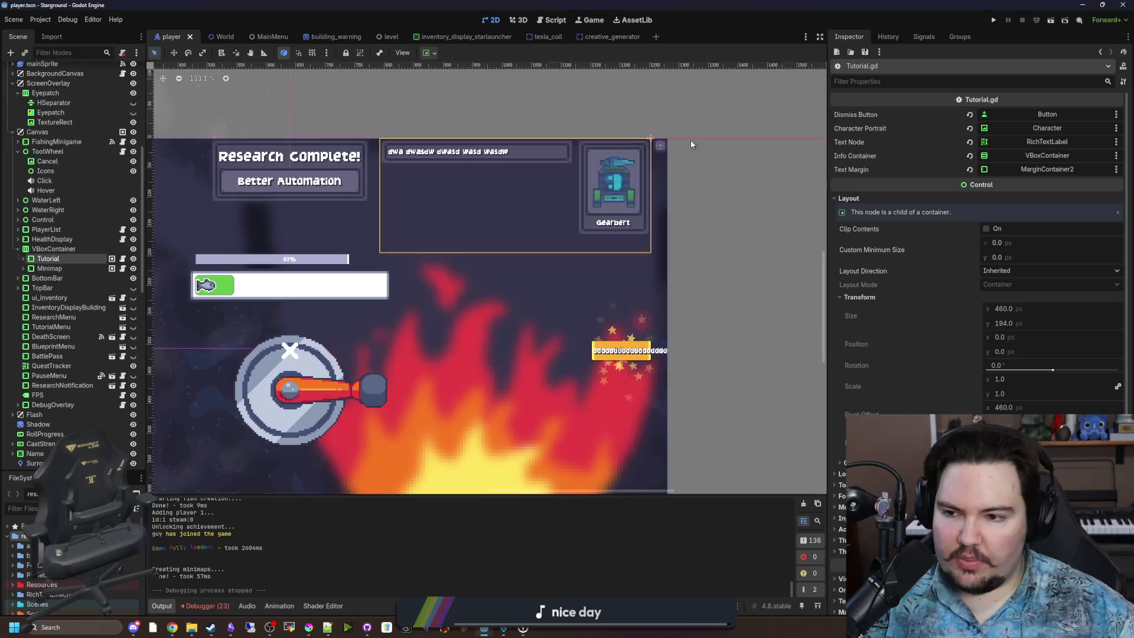
{"action": "key", "text": "ctrl+F3"}
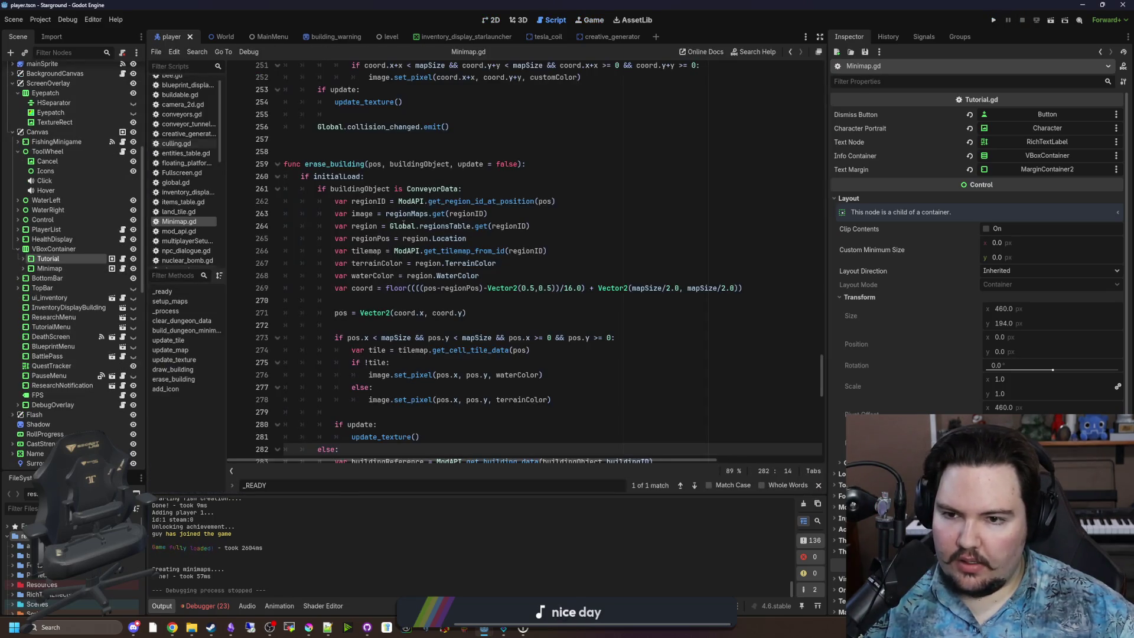
Step: Search for _ready and open the Tutorial node's script, Tutorial.gd
{"action": "scroll", "coordinate": [423, 227], "scroll_direction": "up", "scroll_amount": 3}
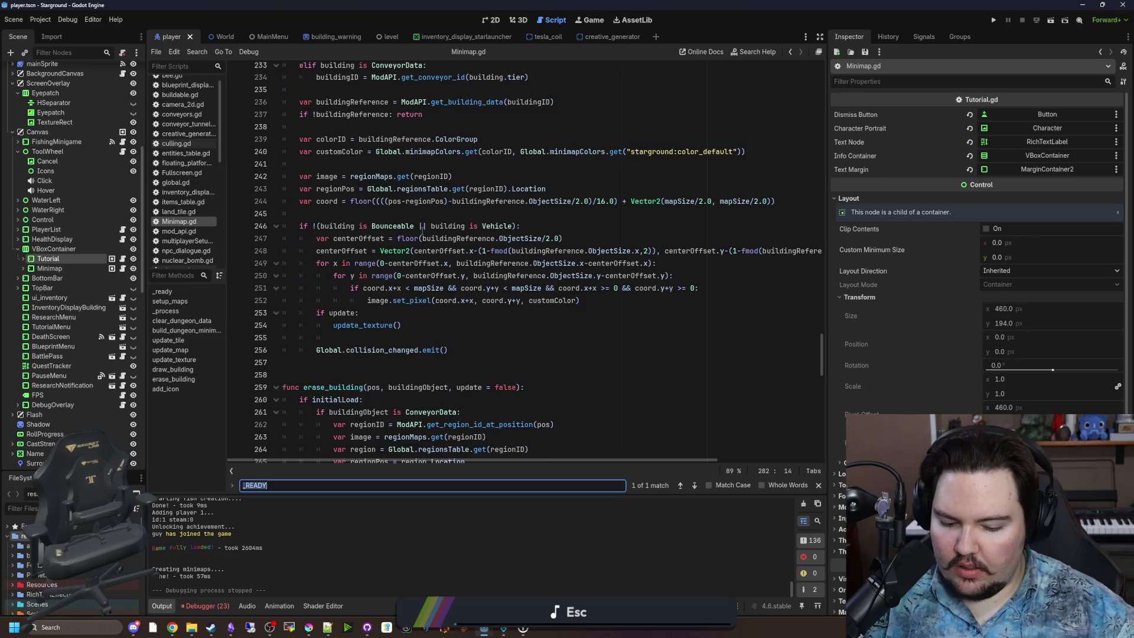
{"action": "type", "text": "_ready"}
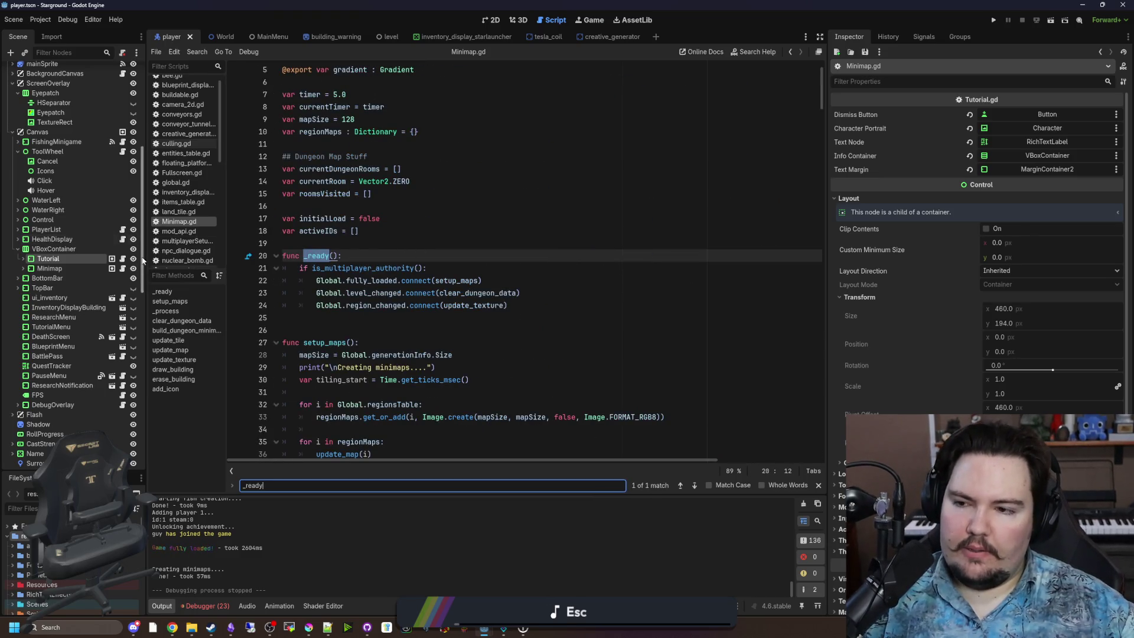
{"action": "left_click", "coordinate": [124, 260]}
Step: Change line 21 to pivot_offset_ratio.x = 1.0, save, and relaunch the game
{"action": "scroll", "coordinate": [413, 254], "scroll_direction": "down", "scroll_amount": 2}
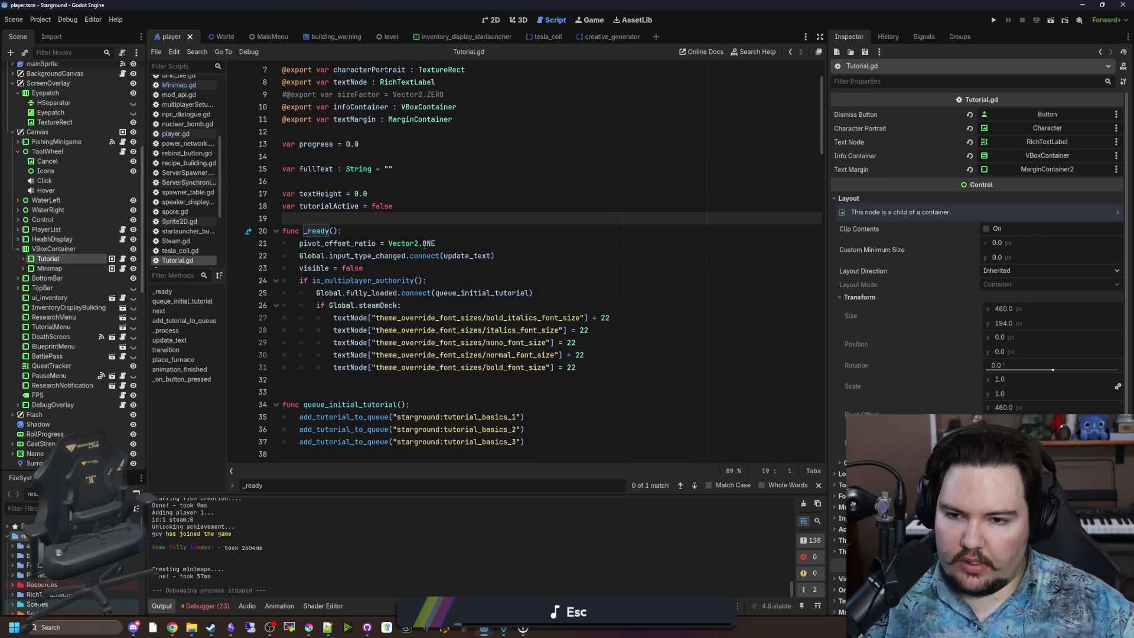
{"action": "left_click_drag", "start_coordinate": [435, 242], "coordinate": [350, 242]}
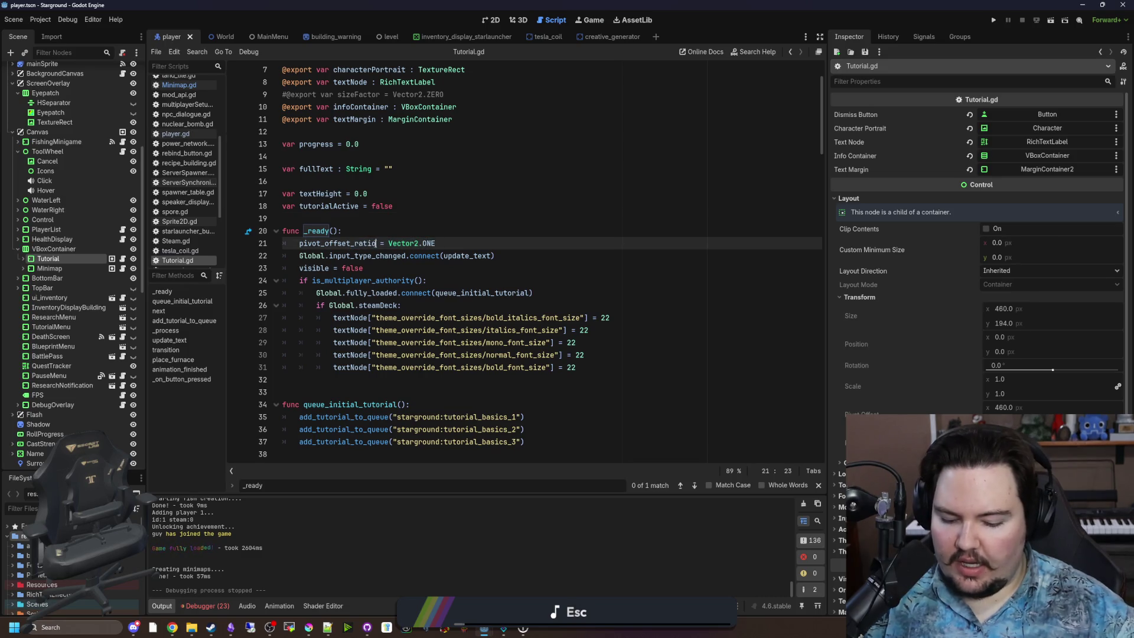
{"action": "type", "text": ".x"}
{"action": "left_click_drag", "start_coordinate": [444, 242], "coordinate": [397, 243]}
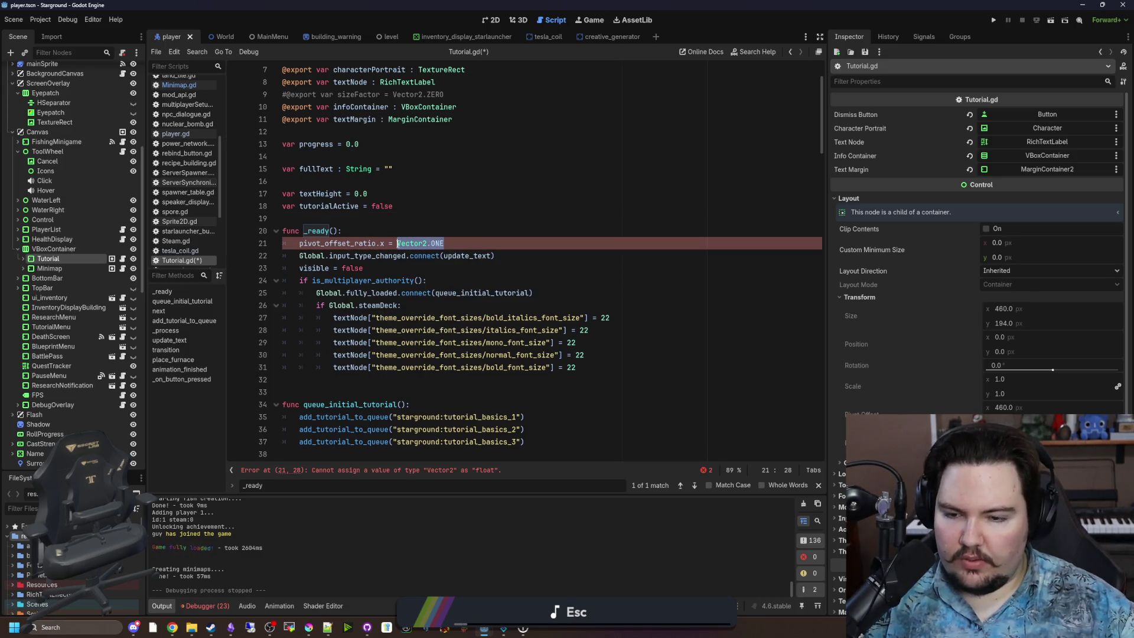
{"action": "left_click", "coordinate": [307, 217]}
{"action": "key", "text": "ctrl+s"}
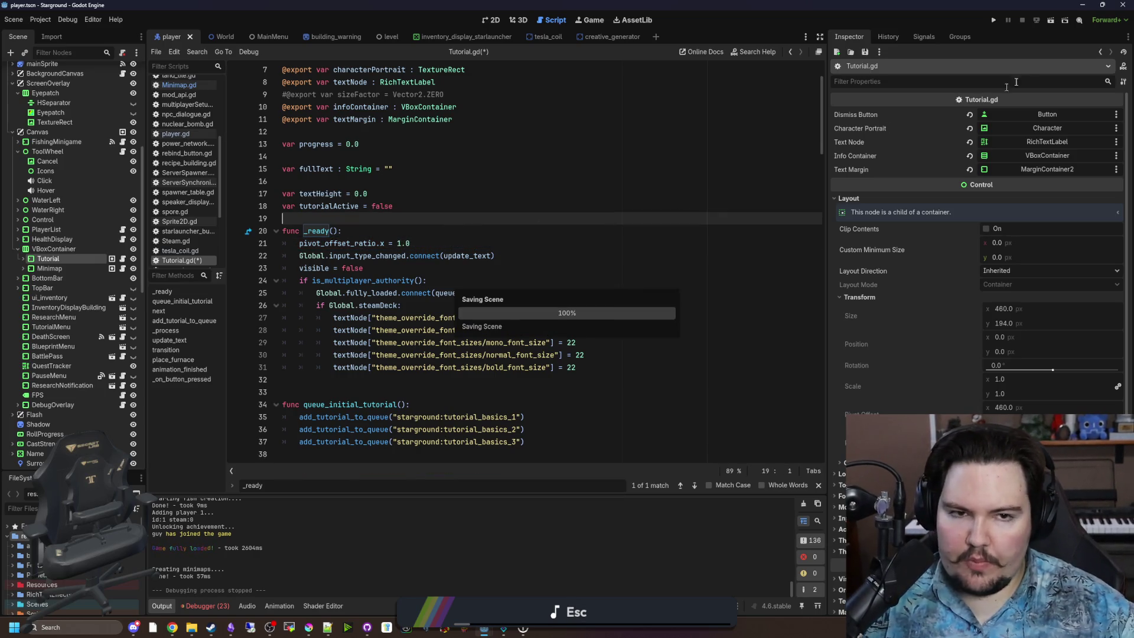
{"action": "left_click", "coordinate": [993, 19]}
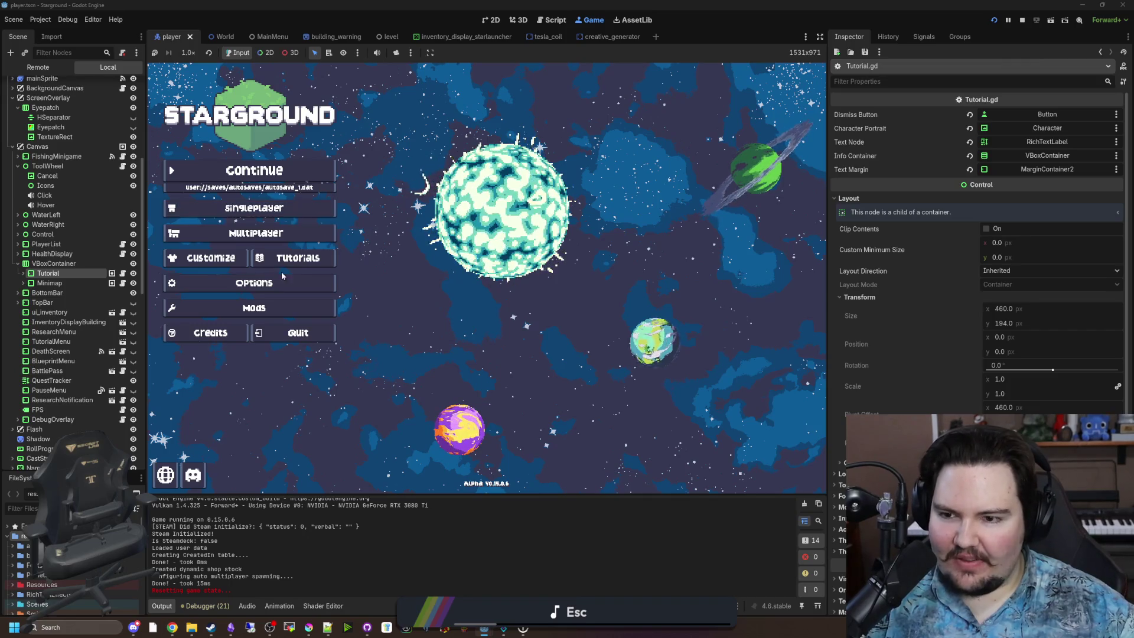
Step: Check the game's Options, then start and join a new singleplayer world
{"action": "left_click", "coordinate": [319, 283]}
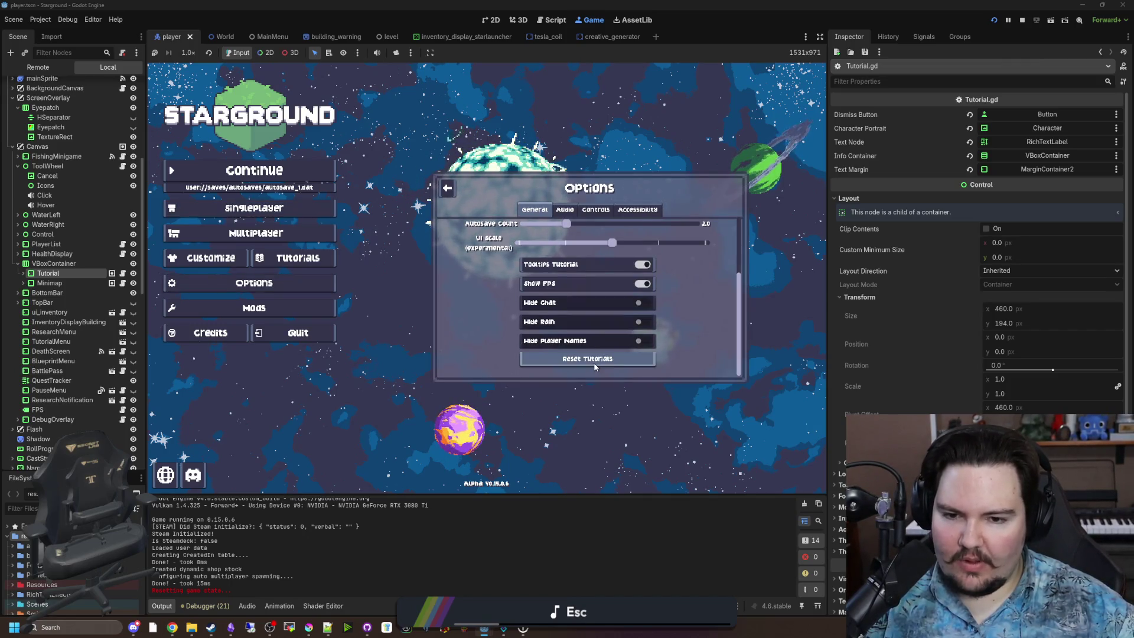
{"action": "key", "text": "Escape"}
{"action": "left_click", "coordinate": [301, 206]}
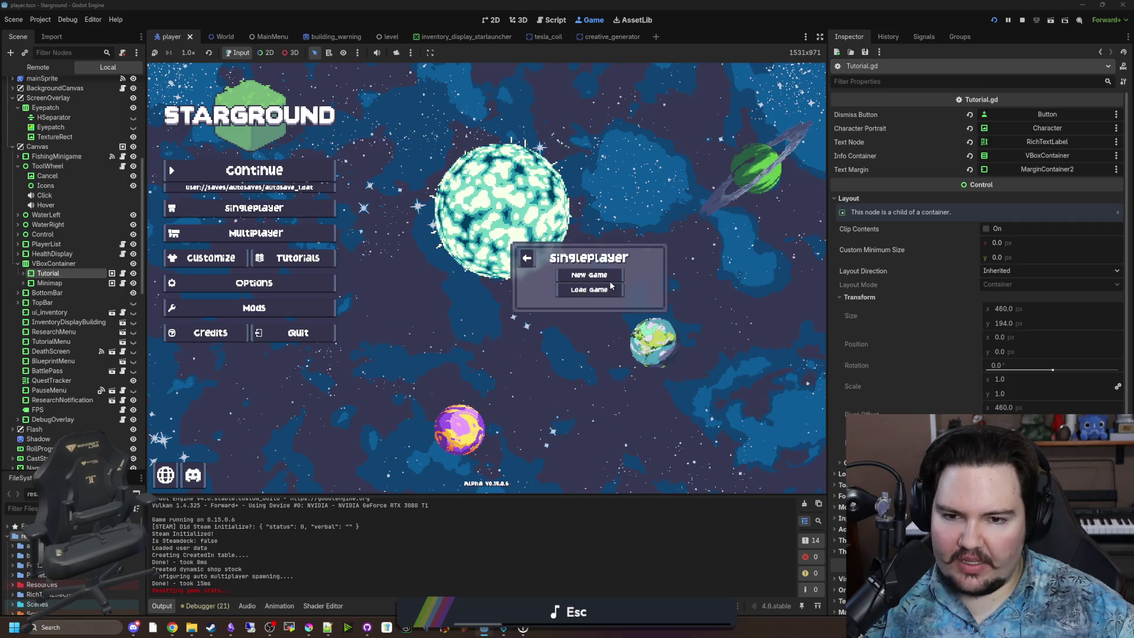
{"action": "left_click", "coordinate": [589, 285]}
{"action": "left_click", "coordinate": [604, 346]}
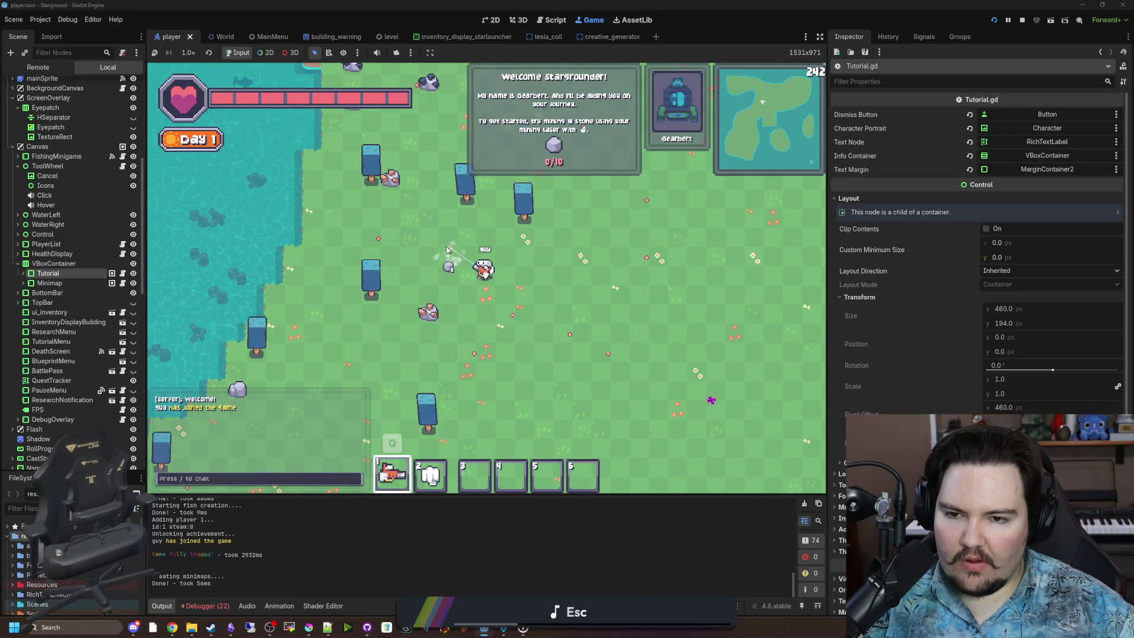
Step: Walk to the nearby stones and mine 10 stone with the mining laser
{"action": "key", "text": "a"}
{"action": "key", "text": "w"}
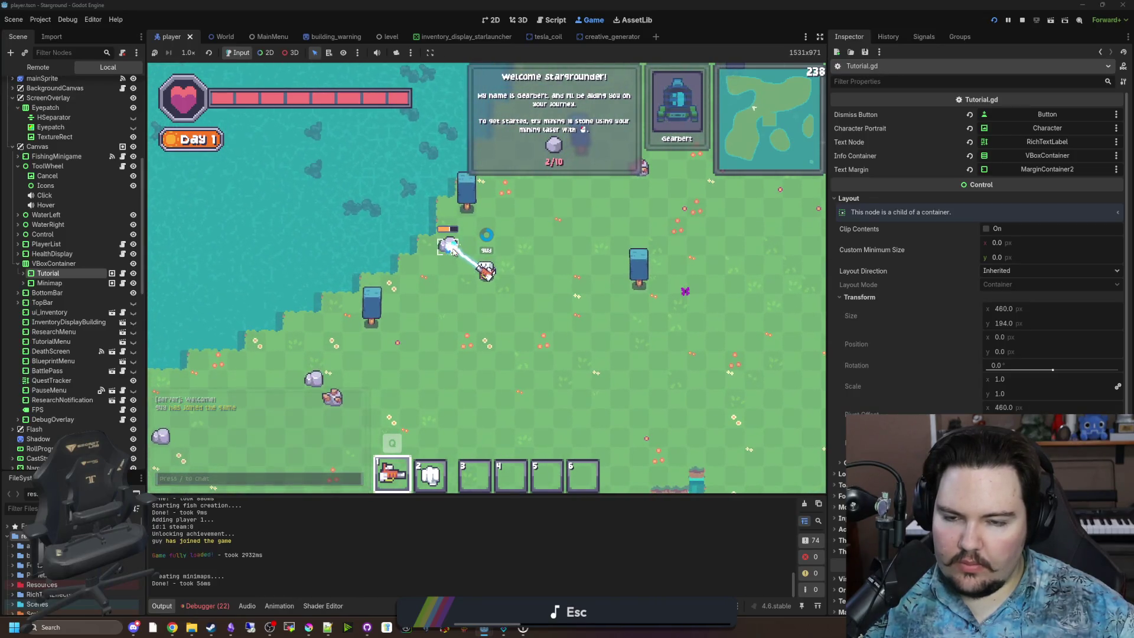
{"action": "mouse_move", "coordinate": [451, 251]}
{"action": "left_mouse_down"}
{"action": "mouse_move", "coordinate": [444, 307]}
{"action": "mouse_move", "coordinate": [454, 353]}
{"action": "mouse_move", "coordinate": [484, 300]}
{"action": "mouse_move", "coordinate": [457, 280]}
{"action": "mouse_move", "coordinate": [502, 277]}
{"action": "left_mouse_up"}
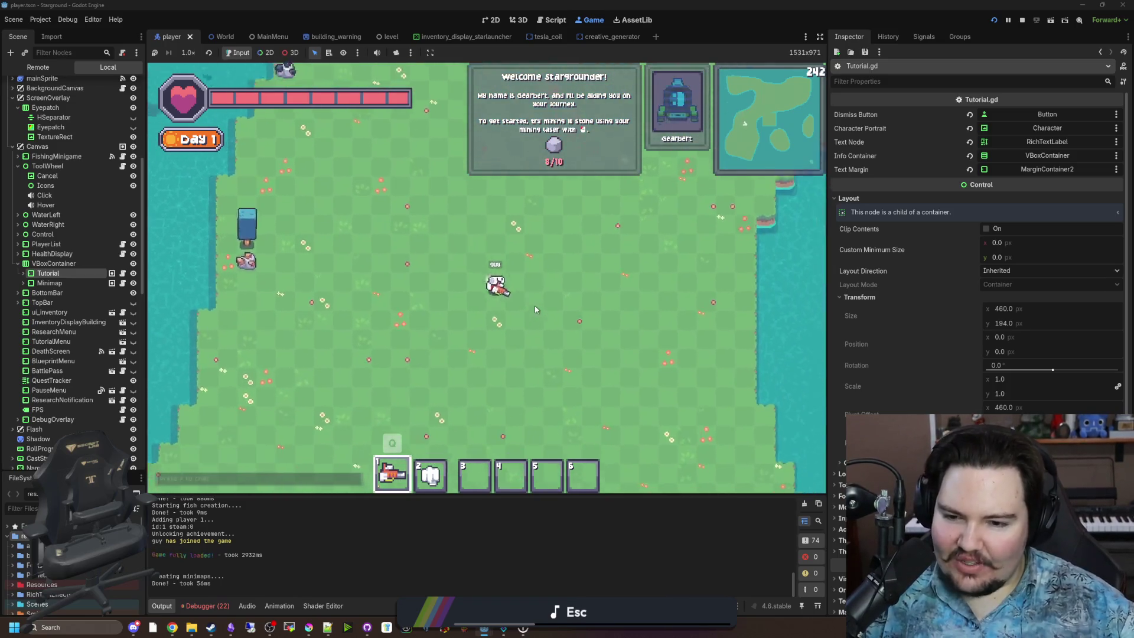
{"action": "key", "text": "d"}
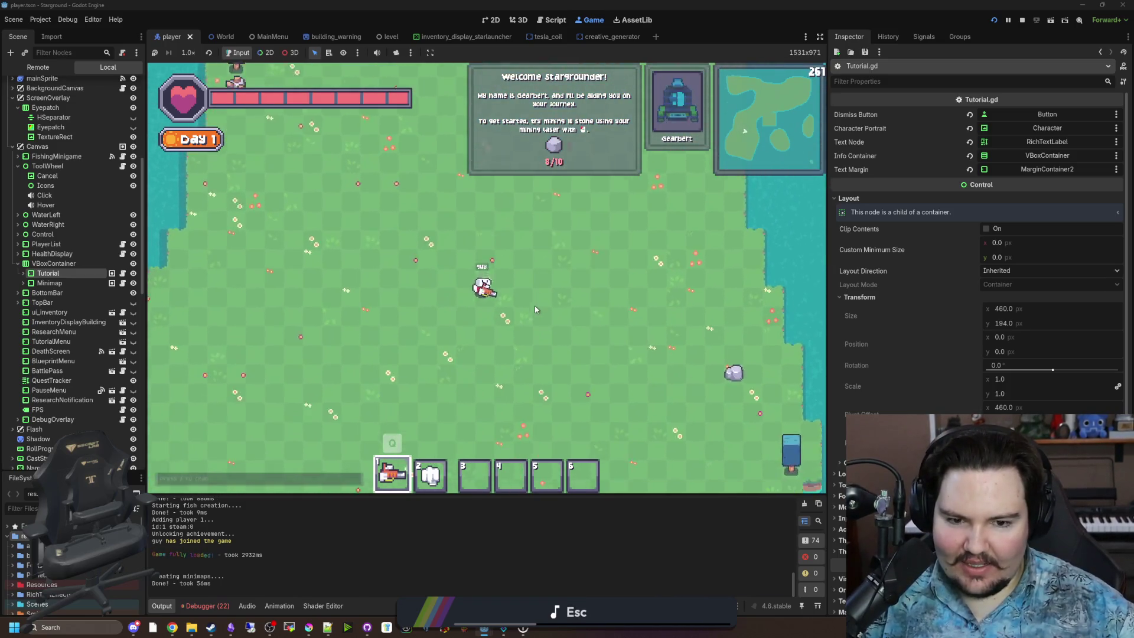
{"action": "left_click_drag", "start_coordinate": [531, 266], "coordinate": [527, 269]}
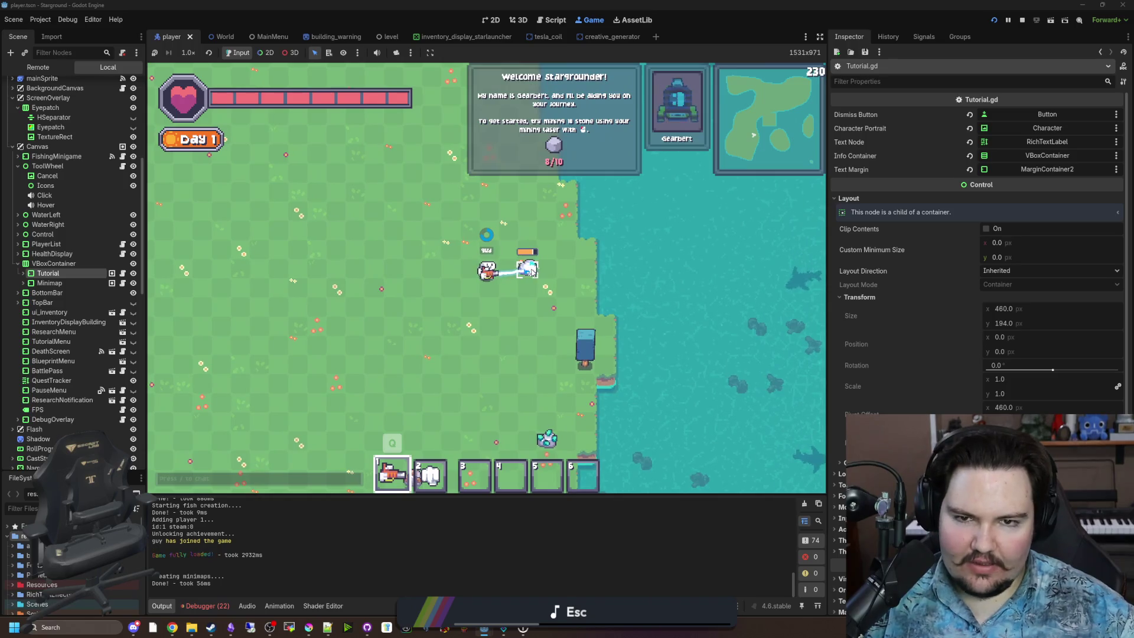
{"action": "key", "text": "d"}
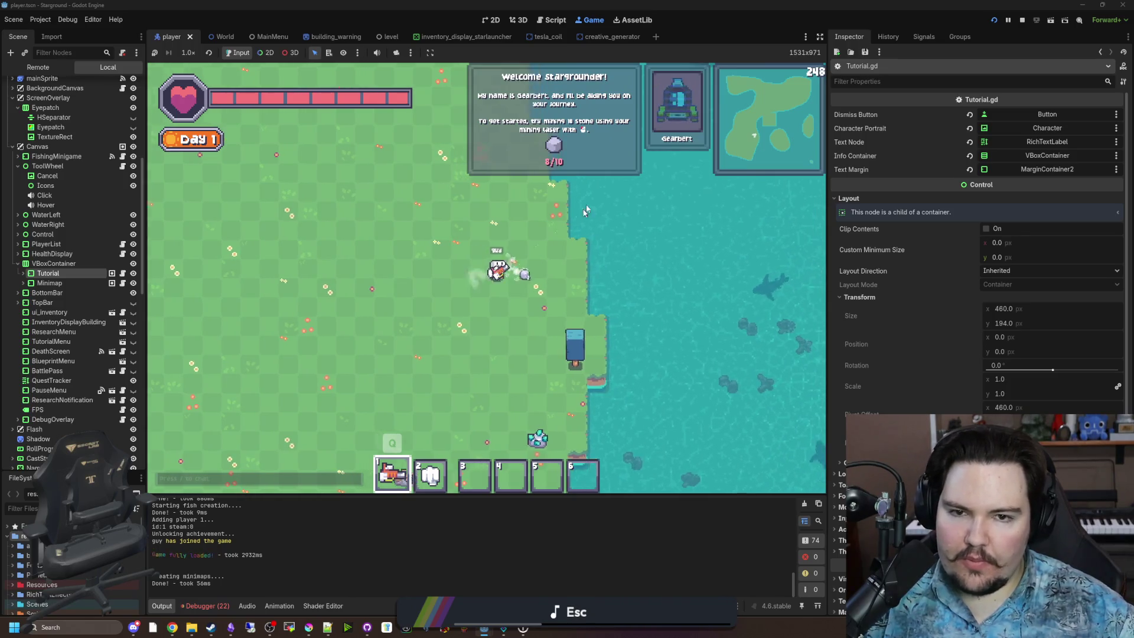
{"action": "key", "text": "w"}
{"action": "key", "text": "a"}
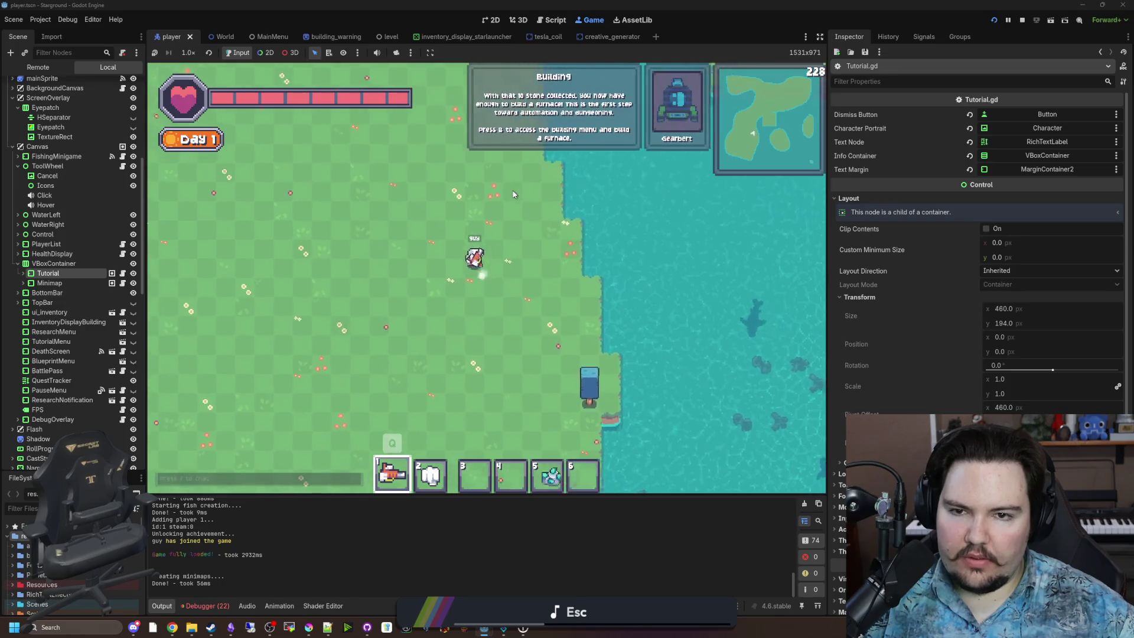
Step: Build a furnace near the player and dismiss the Basics Complete panel
{"action": "key", "text": "w"}
{"action": "key", "text": "b"}
{"action": "left_click", "coordinate": [601, 215]}
{"action": "key", "text": "w"}
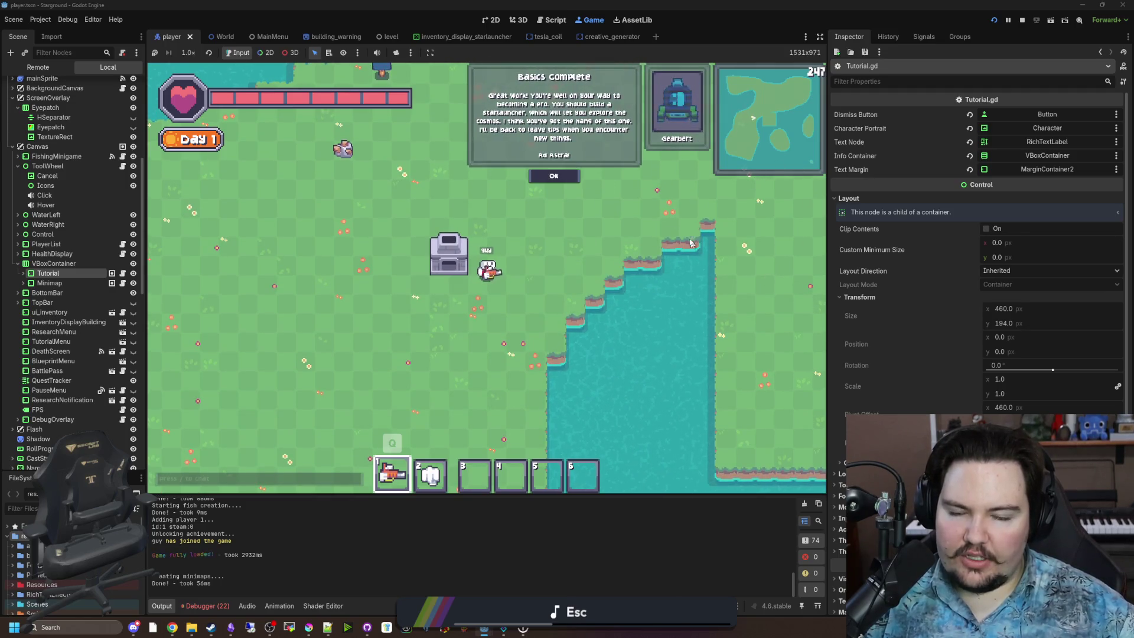
{"action": "key", "text": "w"}
{"action": "key", "text": "a"}
{"action": "key", "text": "s"}
{"action": "left_click", "coordinate": [551, 177]}
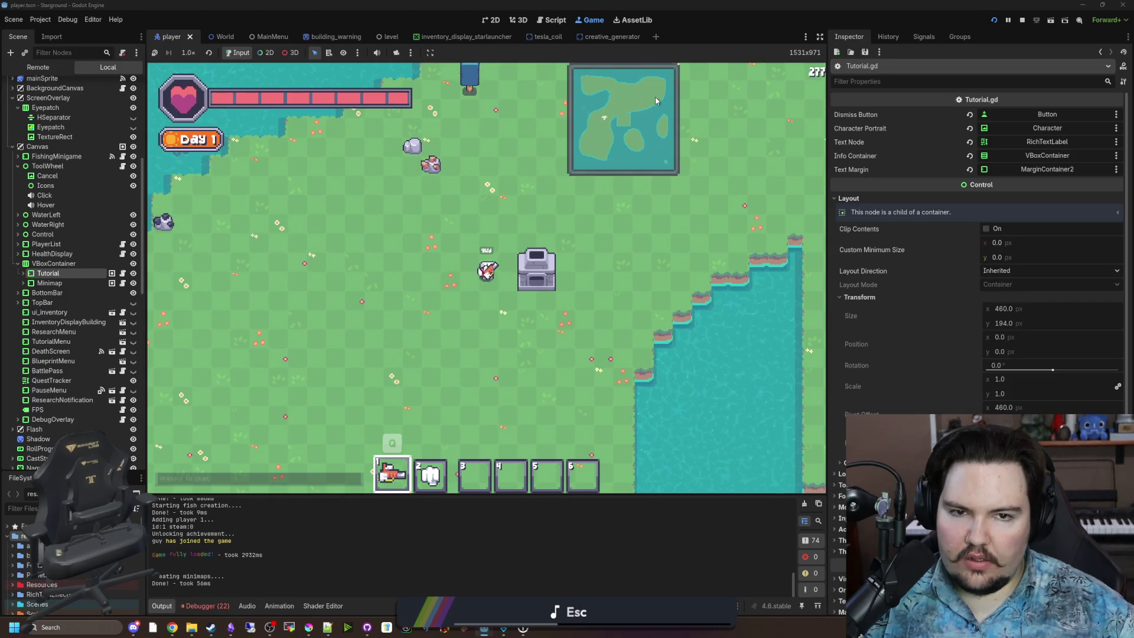
Step: Set the VBoxContainer holding Tutorial and Minimap to End alignment
{"action": "key", "text": "w"}
{"action": "key", "text": "d"}
{"action": "left_click", "coordinate": [997, 155]}
{"action": "left_click", "coordinate": [996, 116]}
{"action": "left_click", "coordinate": [1012, 150]}
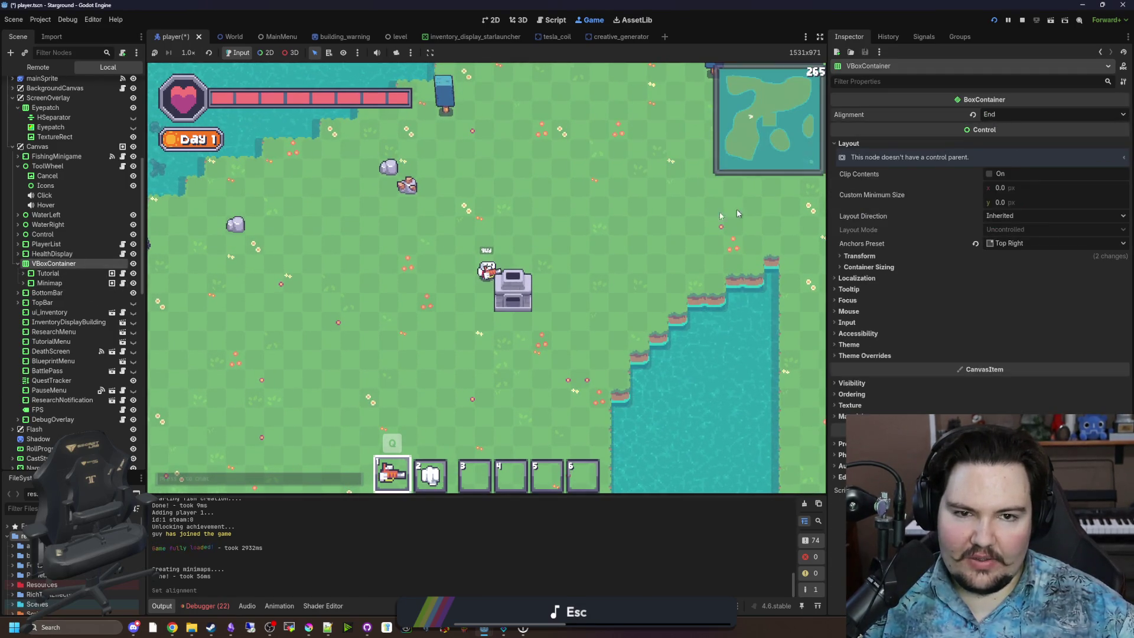
Step: In the running game, walk to the generator building and fire the mining laser at it
{"action": "key", "text": "d"}
{"action": "key", "text": "s"}
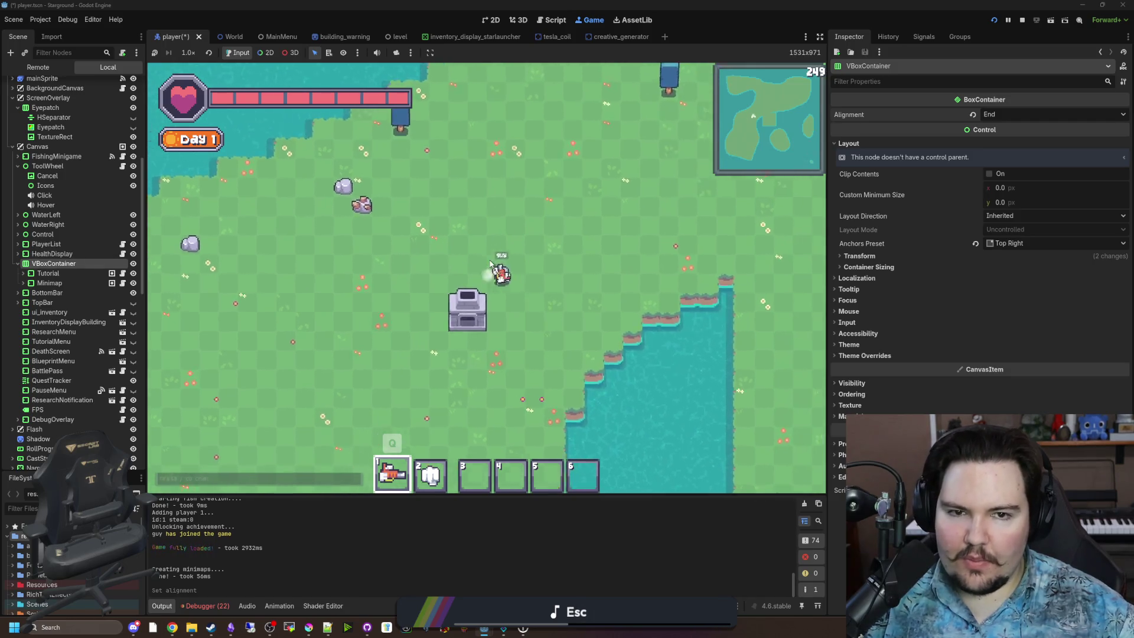
{"action": "left_click_drag", "start_coordinate": [435, 243], "coordinate": [431, 239]}
{"action": "key", "text": "w"}
{"action": "key", "text": "a"}
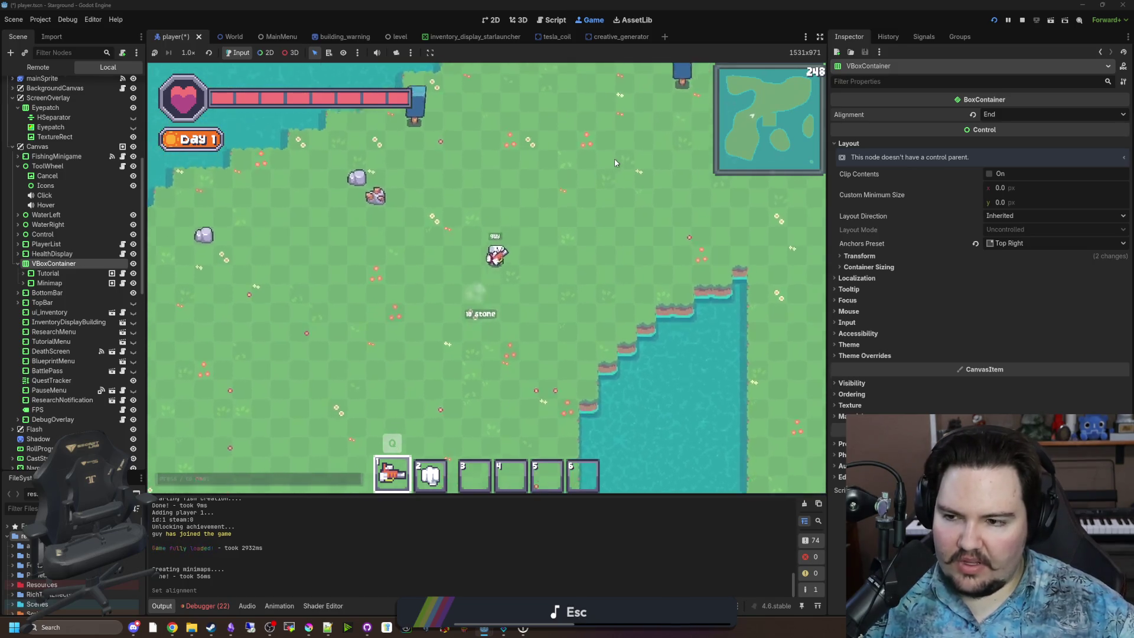
Step: Rename the VBoxContainer node to TopRight in the Scene tree
{"action": "left_click", "coordinate": [80, 268]}
{"action": "double_click", "coordinate": [90, 264]}
{"action": "type", "text": "Top"}
{"action": "key", "text": "Return"}
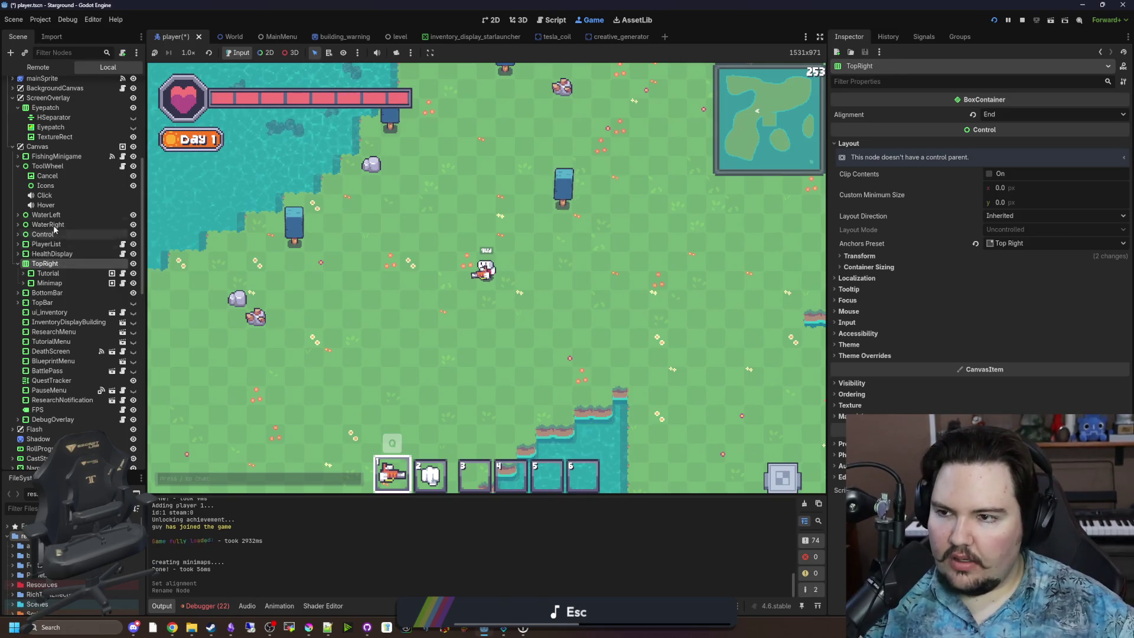
{"action": "scroll", "coordinate": [106, 178], "scroll_direction": "up", "scroll_amount": 5}
Step: Open player.gd and search it for 'minigame'
{"action": "left_click", "coordinate": [122, 87]}
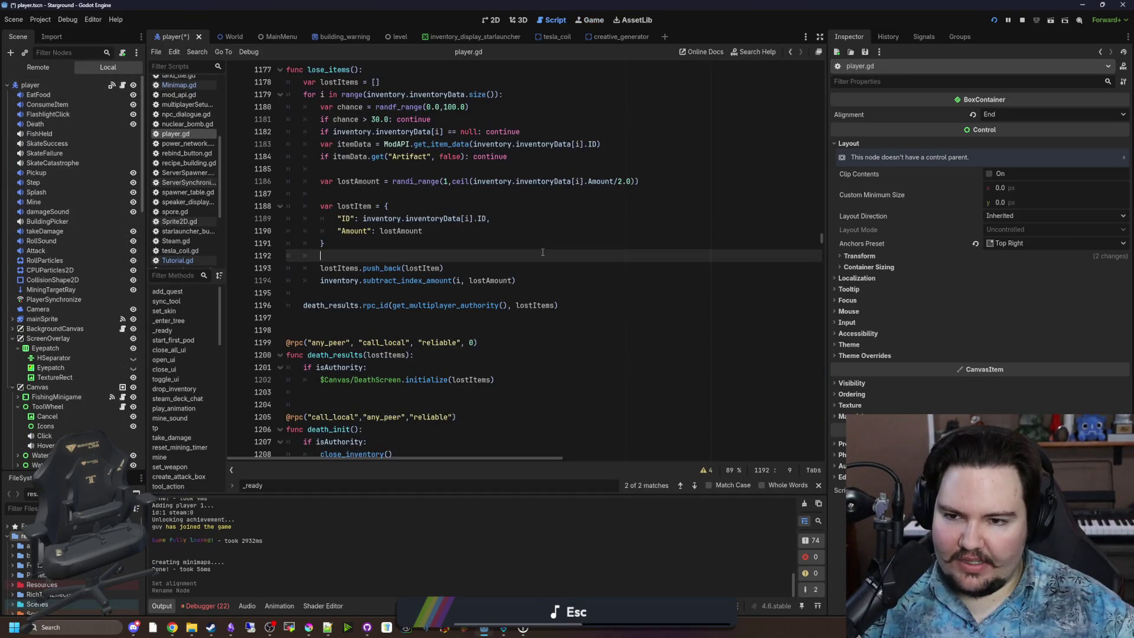
{"action": "key", "text": "ctrl+f"}
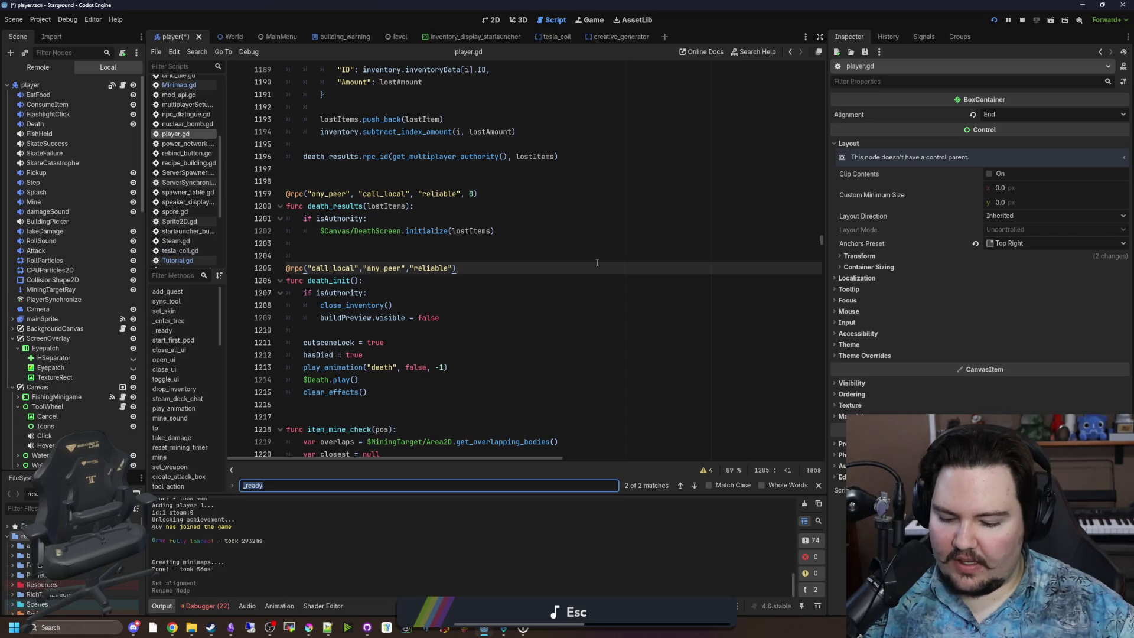
{"action": "scroll", "coordinate": [418, 273], "scroll_direction": "down", "scroll_amount": 1}
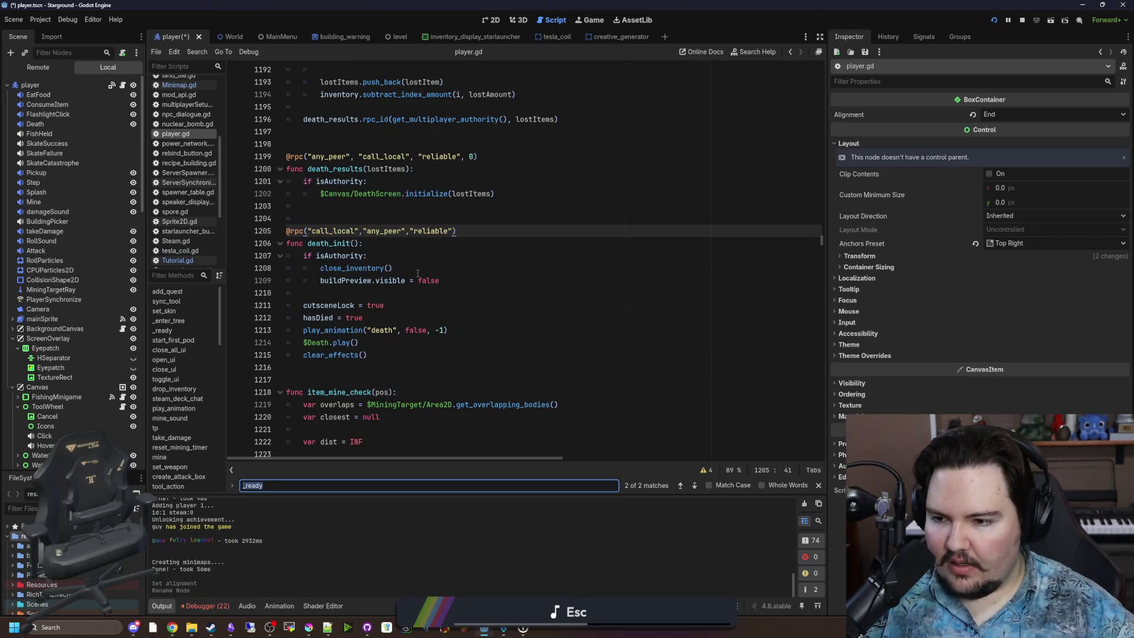
{"action": "type", "text": "minigame"}
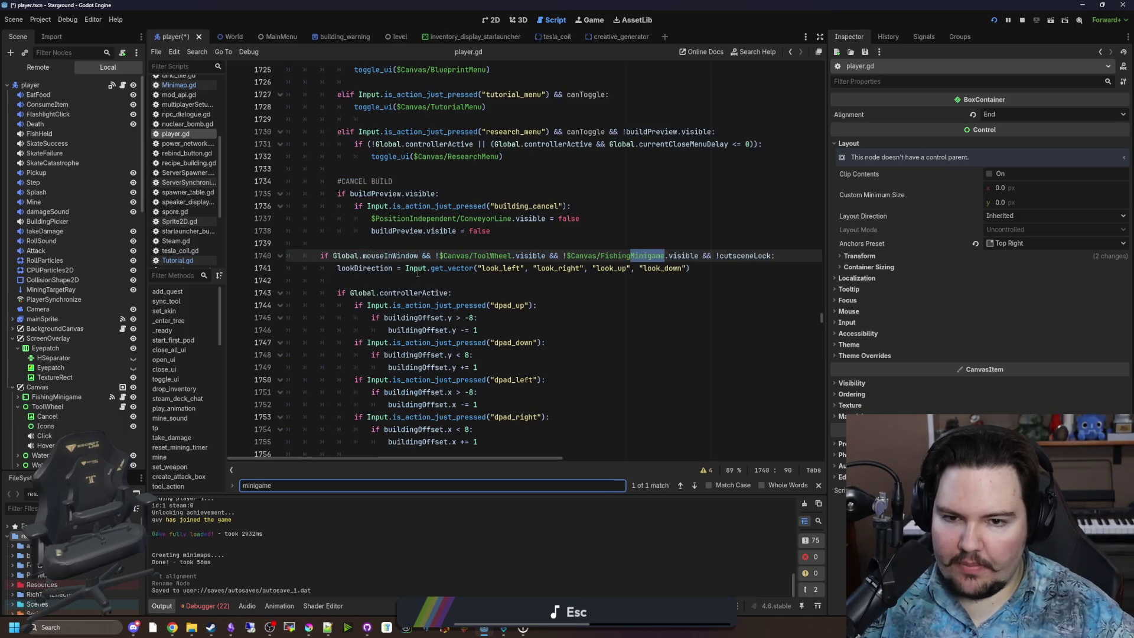
Step: Search player.gd for 'tutorial' and step through the tutorial matches
{"action": "key", "text": "BackSpace"}
{"action": "key", "text": "BackSpace"}
{"action": "key", "text": "BackSpace"}
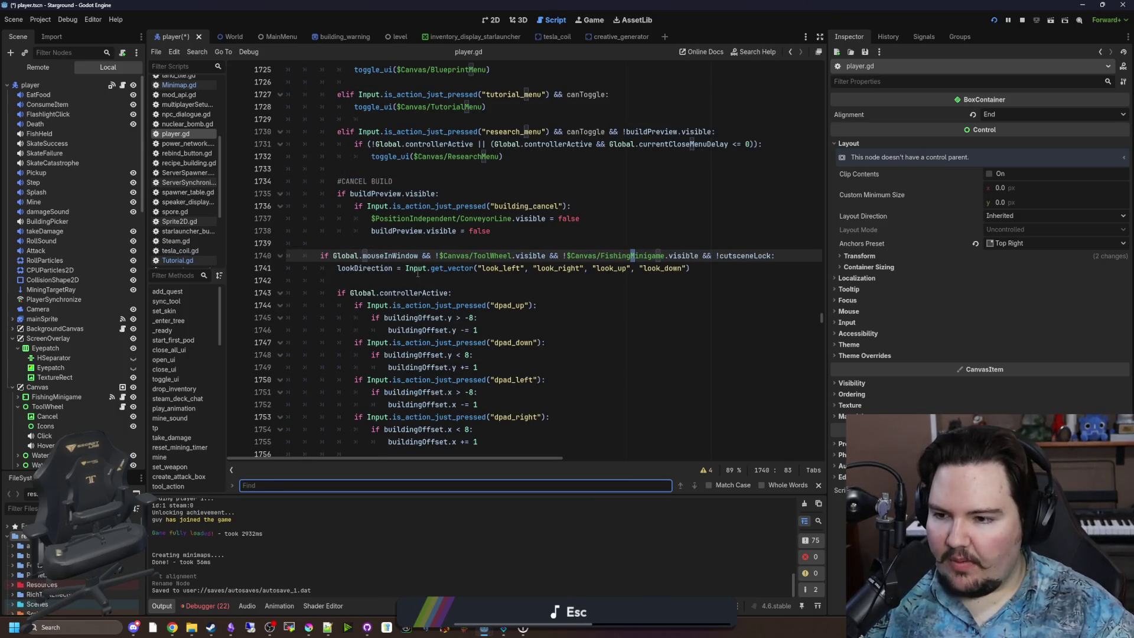
{"action": "type", "text": "tutorial"}
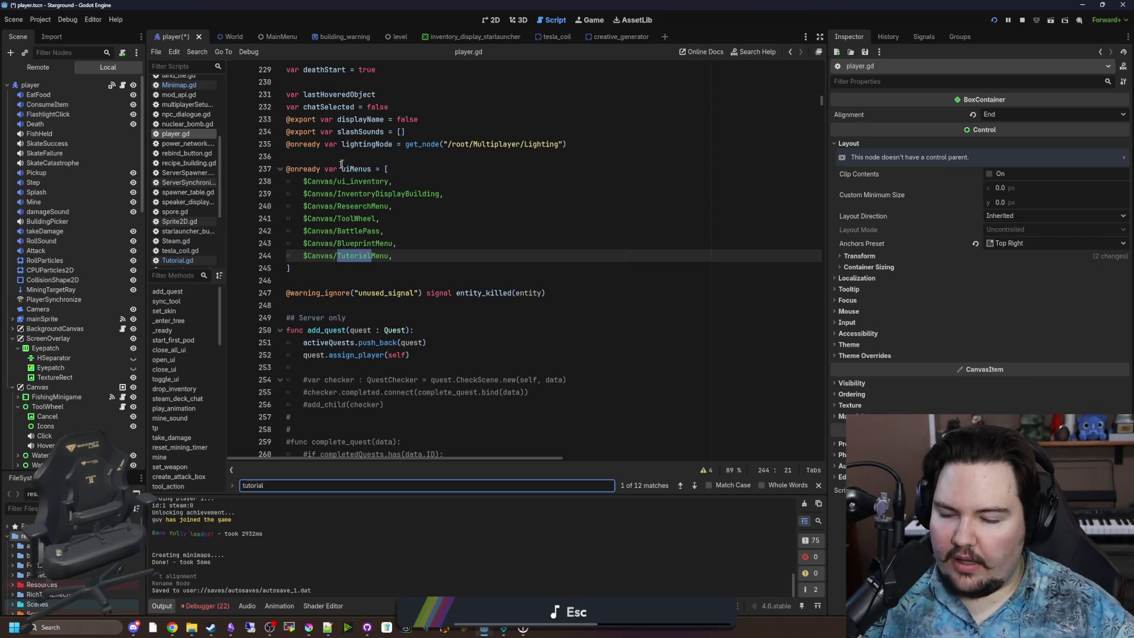
{"action": "scroll", "coordinate": [100, 295], "scroll_direction": "down", "scroll_amount": 5}
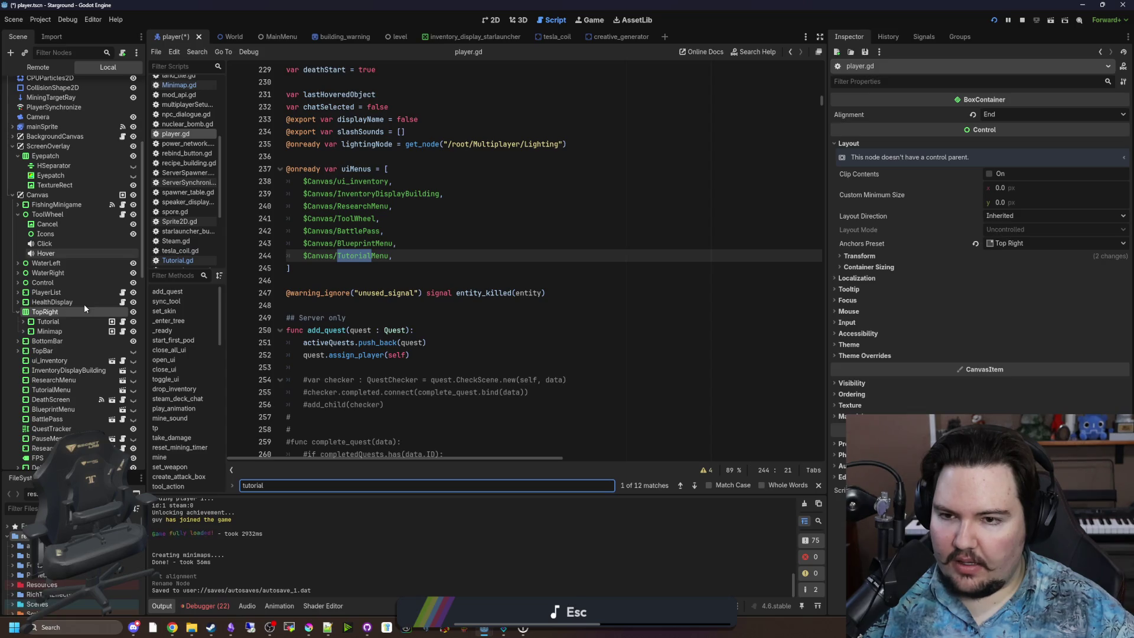
{"action": "scroll", "coordinate": [61, 330], "scroll_direction": "down", "scroll_amount": 4}
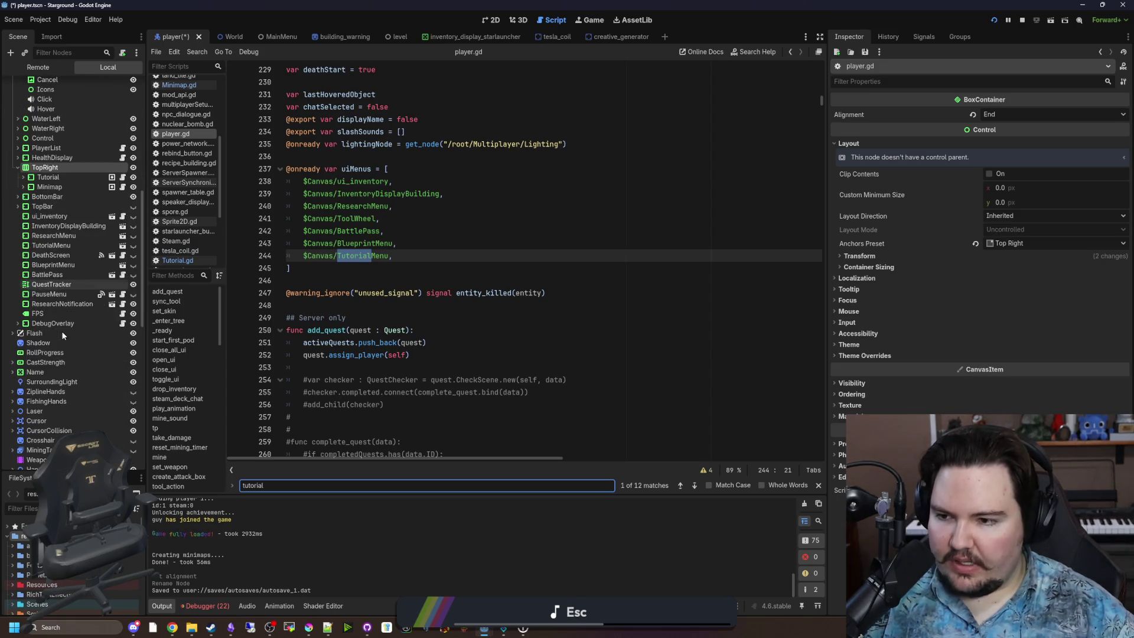
{"action": "scroll", "coordinate": [61, 331], "scroll_direction": "up", "scroll_amount": 1}
{"action": "key", "text": "Return"}
{"action": "key", "text": "Return"}
{"action": "key", "text": "Return"}
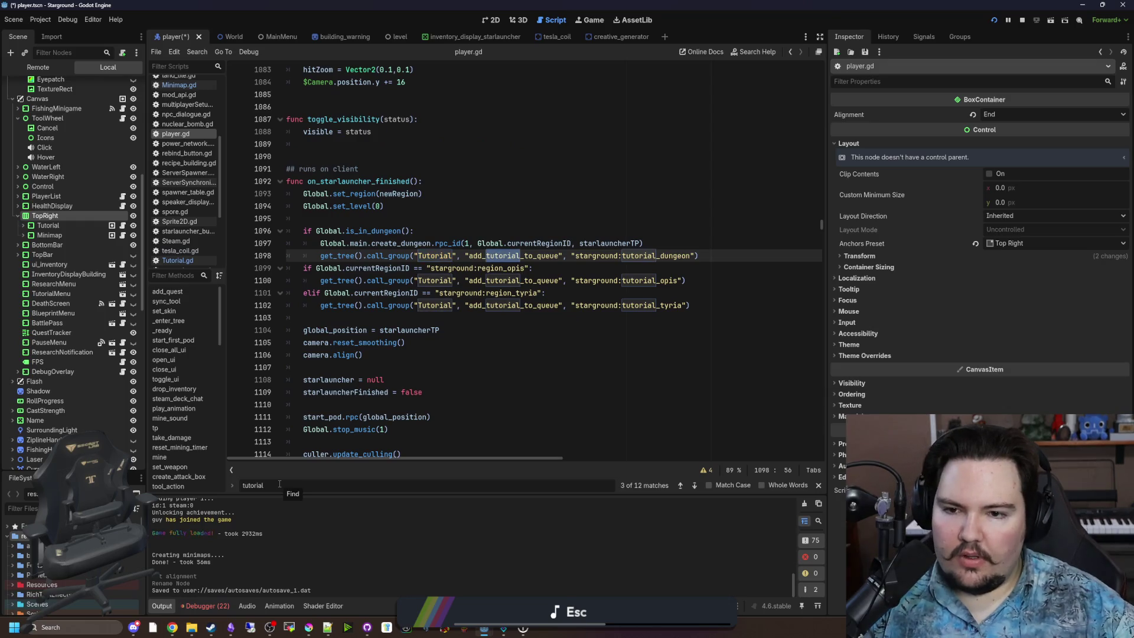
{"action": "key", "text": "Return"}
{"action": "key", "text": "Return"}
{"action": "key", "text": "Return"}
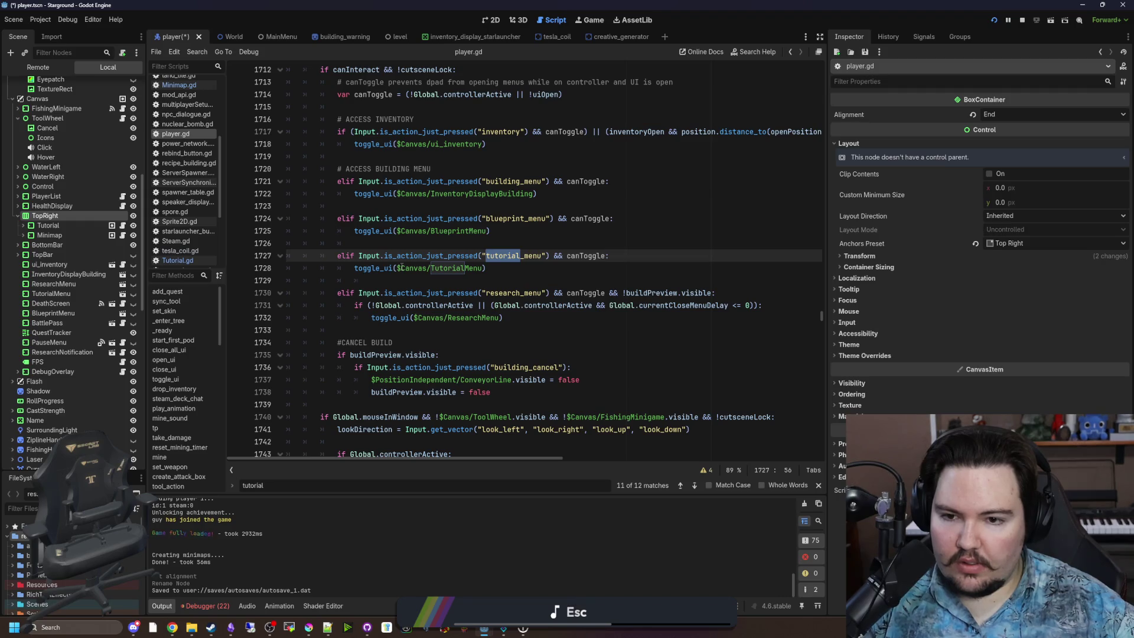
{"action": "key", "text": "Return"}
{"action": "key", "text": "Return"}
{"action": "key", "text": "Return"}
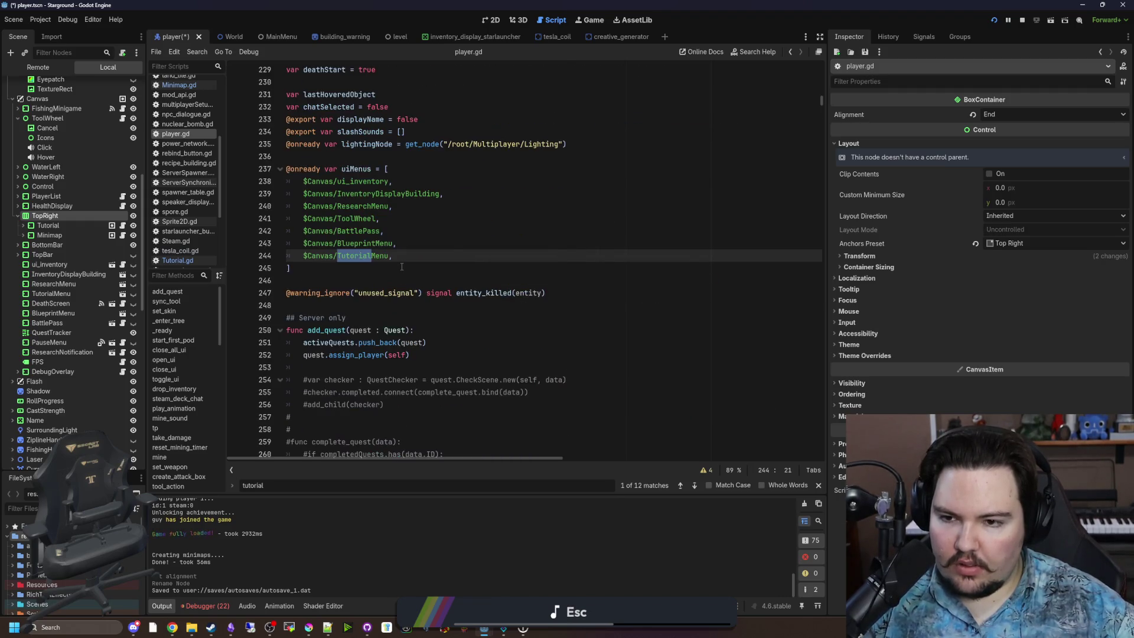
{"action": "key", "text": "Return"}
{"action": "key", "text": "Return"}
{"action": "key", "text": "Return"}
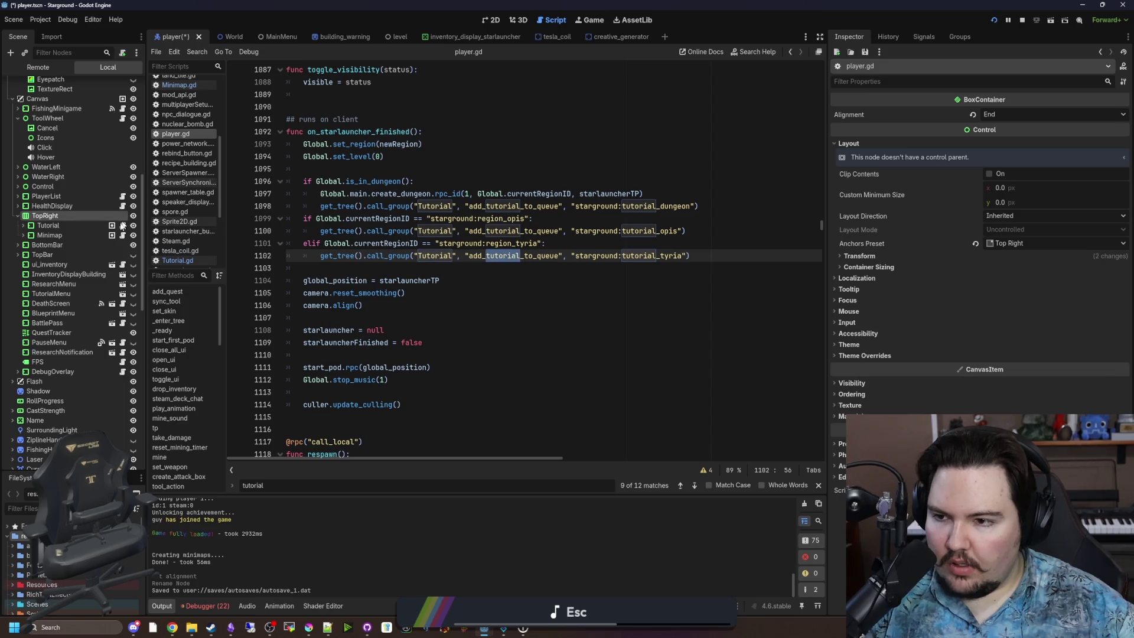
Step: Search for the next add_tutorial_to_queue call in player.gd
{"action": "left_click", "coordinate": [548, 298]}
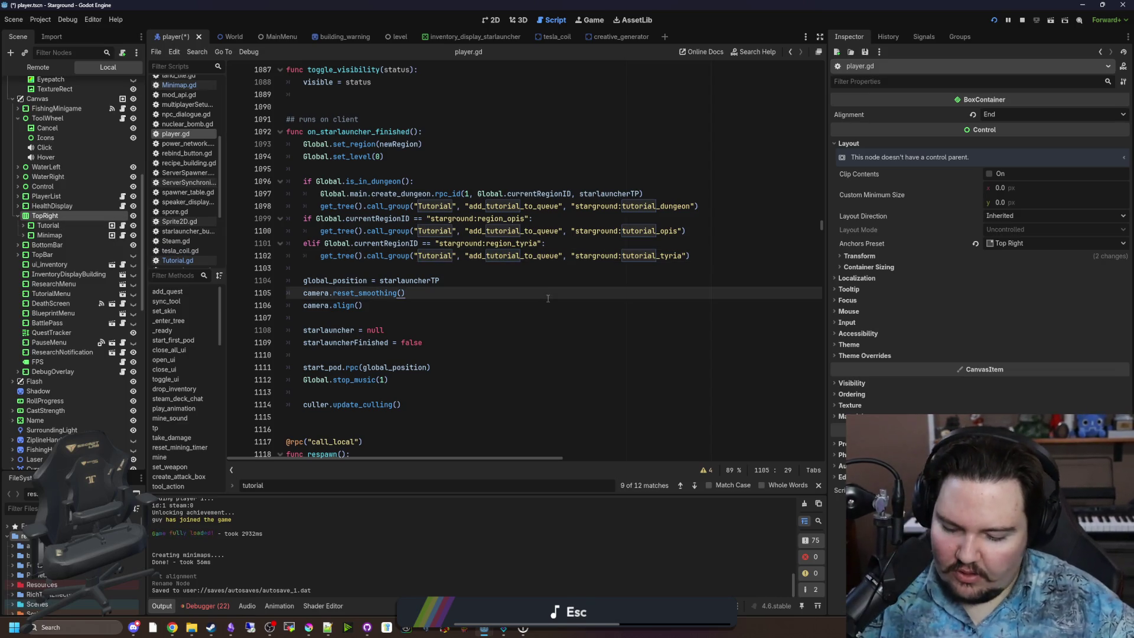
{"action": "key", "text": "ctrl+f"}
{"action": "type", "text": "add_t"}
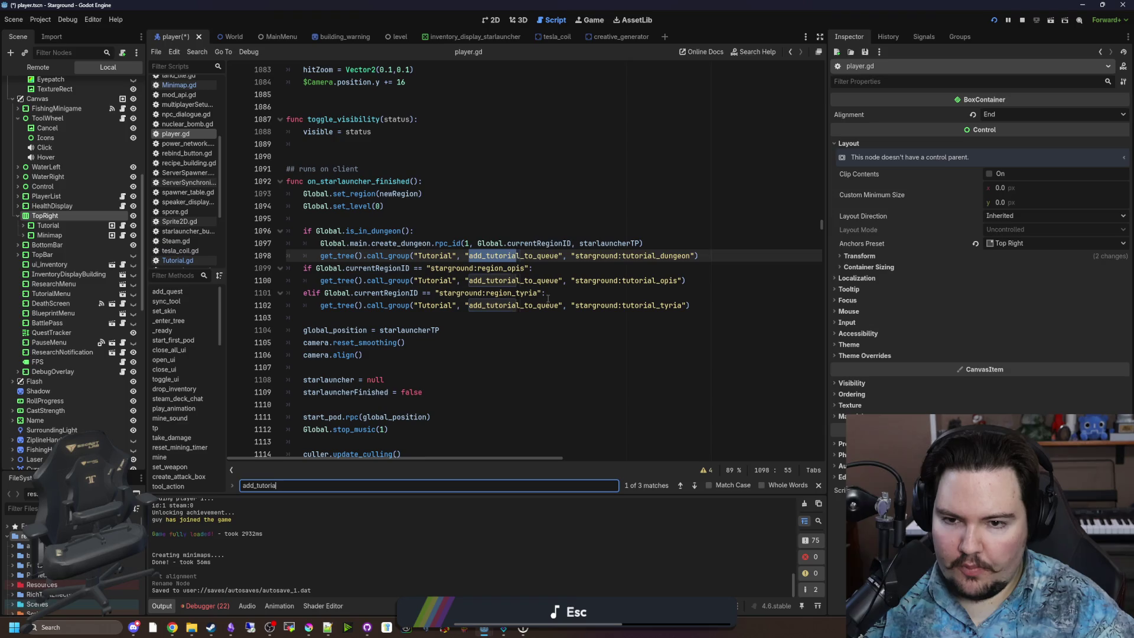
{"action": "type", "text": "ue"}
{"action": "key", "text": "Return"}
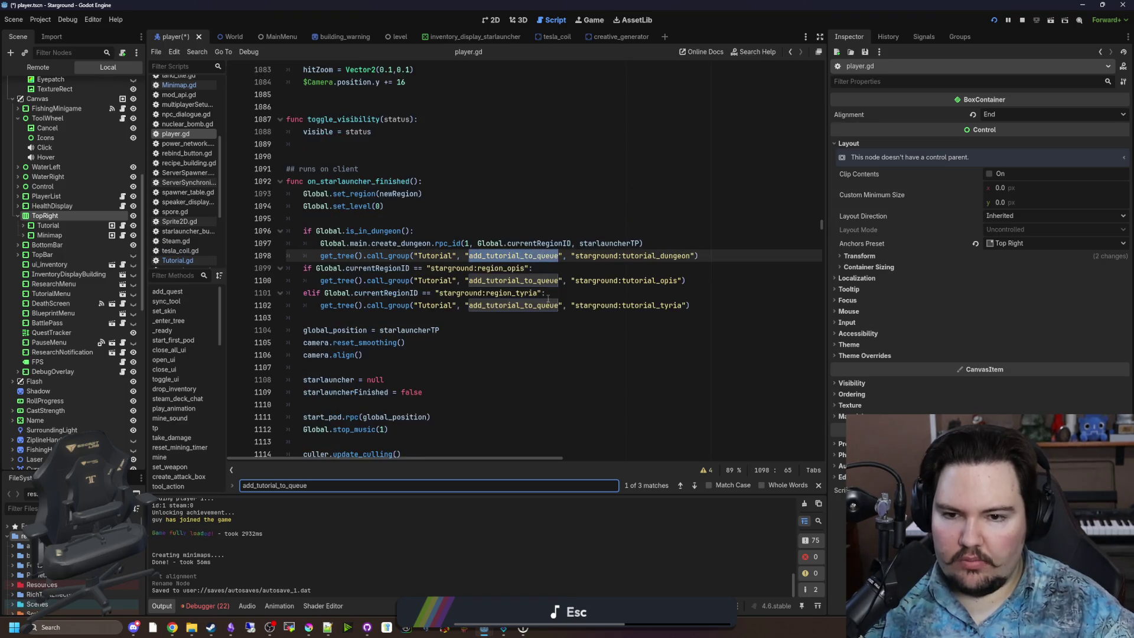
Step: Review the tutorial-queue lines around line 1095 and save the player scene
{"action": "left_click", "coordinate": [548, 295]}
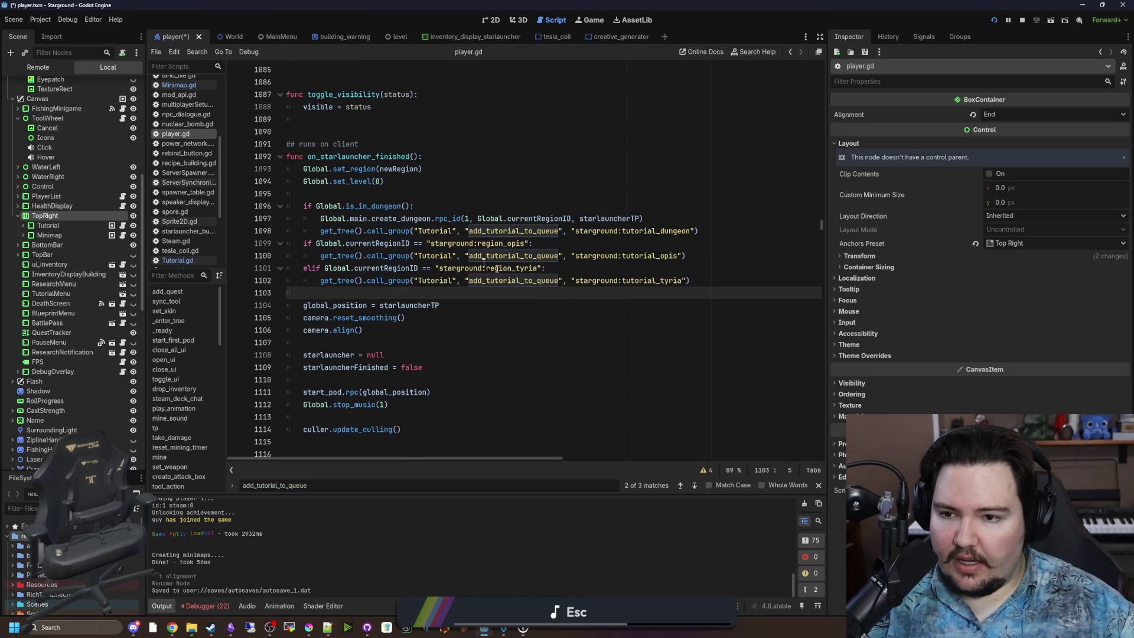
{"action": "left_click", "coordinate": [385, 197]}
{"action": "key", "text": "ctrl+s"}
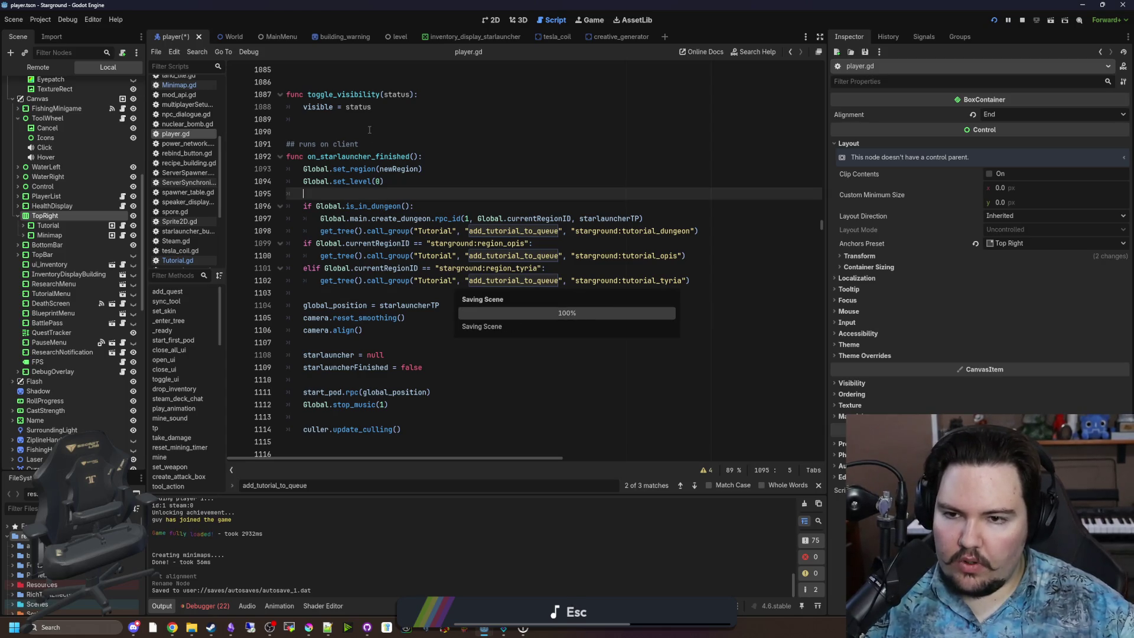
{"action": "left_click", "coordinate": [369, 130]}
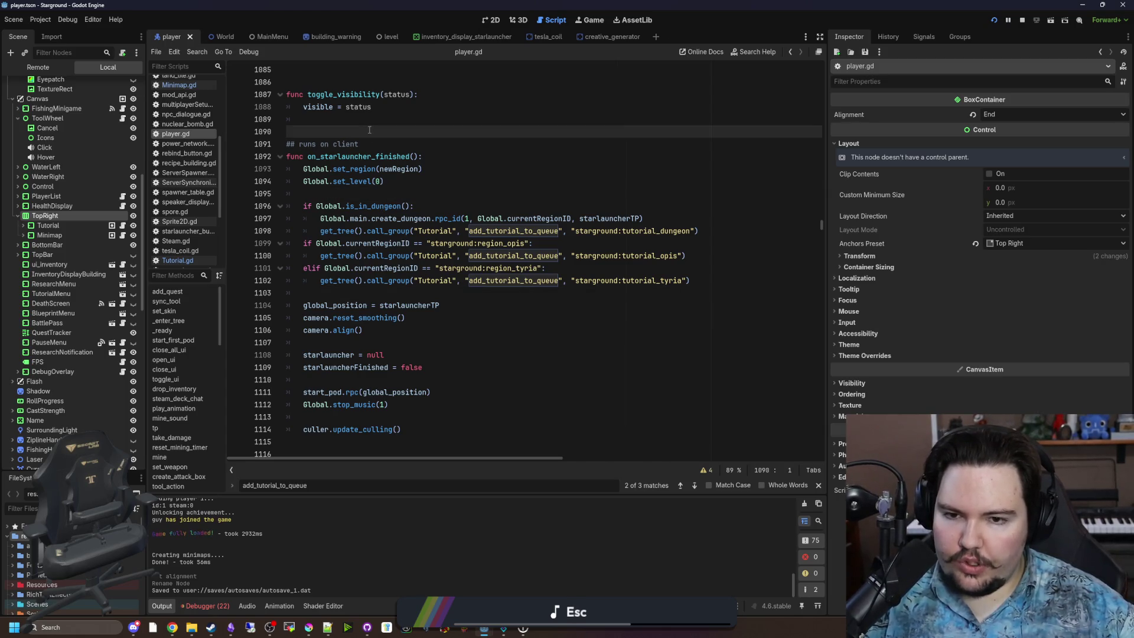
{"action": "left_click", "coordinate": [333, 183]}
{"action": "left_click", "coordinate": [332, 190]}
{"action": "key", "text": "ctrl+s"}
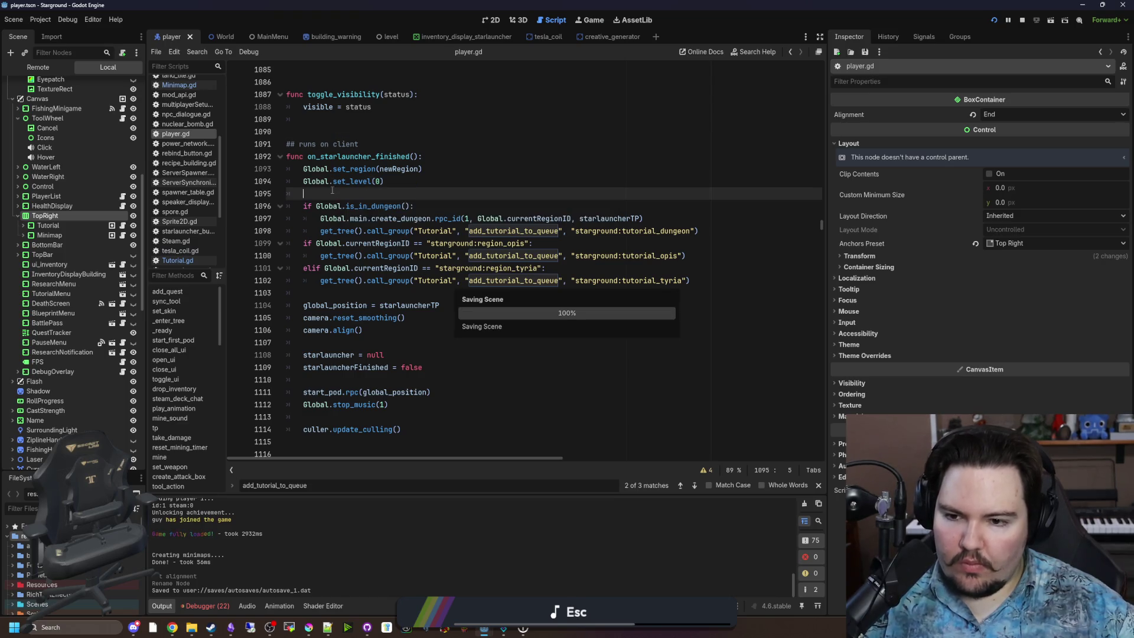
{"action": "scroll", "coordinate": [472, 248], "scroll_direction": "down", "scroll_amount": 3}
{"action": "scroll", "coordinate": [590, 283], "scroll_direction": "up", "scroll_amount": 3}
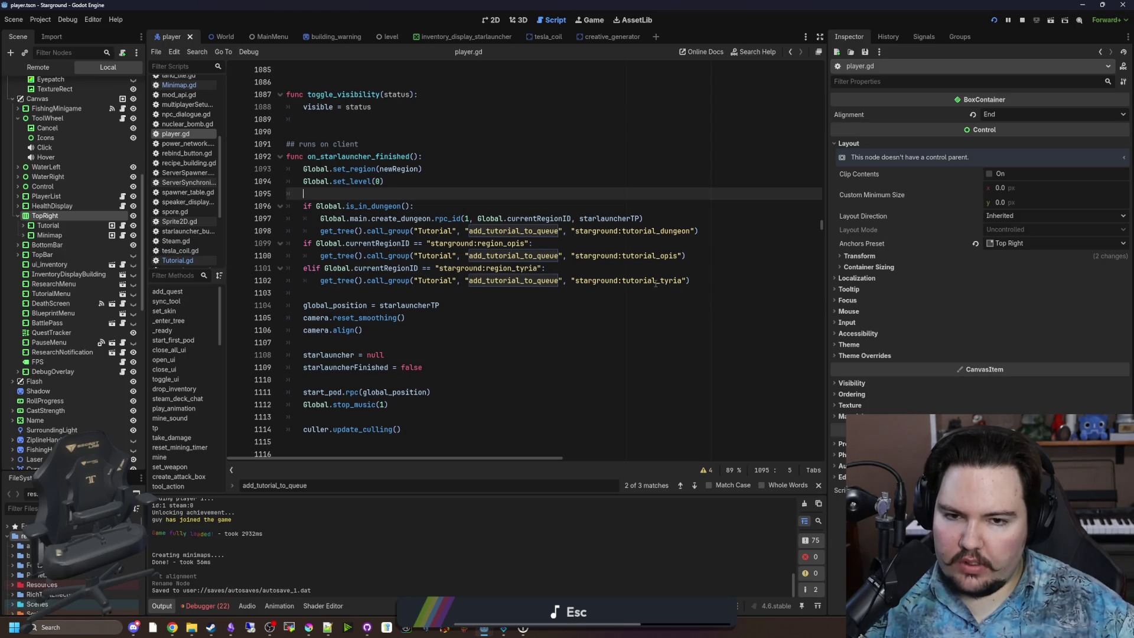
{"action": "key", "text": "ctrl+s"}
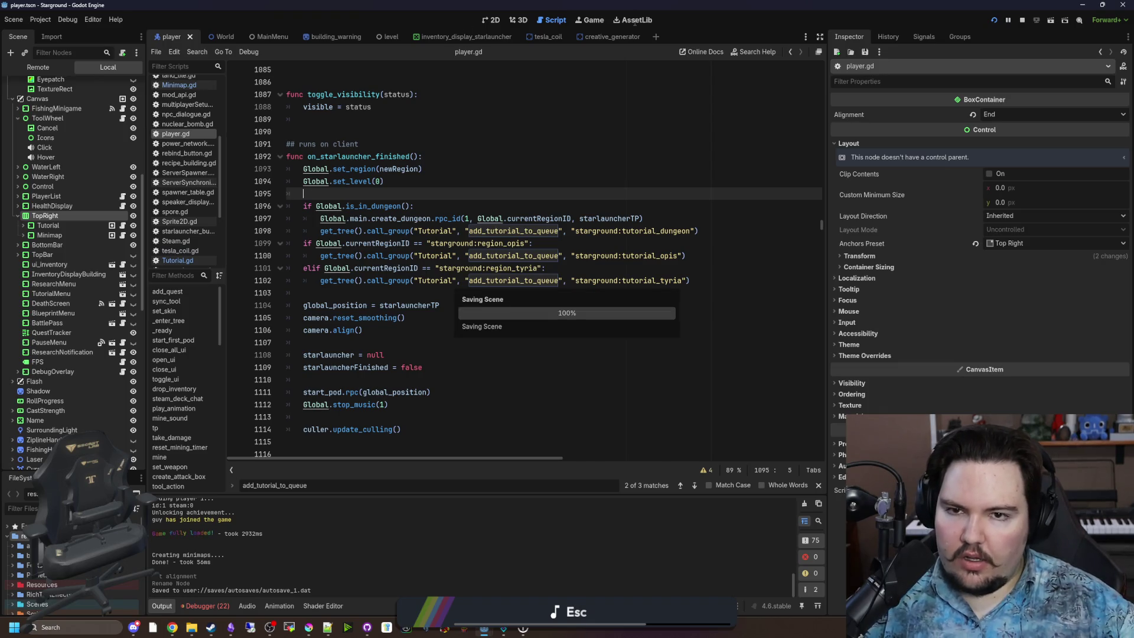
Step: Show the running game view and bring up the Obsidian notes window
{"action": "left_click", "coordinate": [595, 19]}
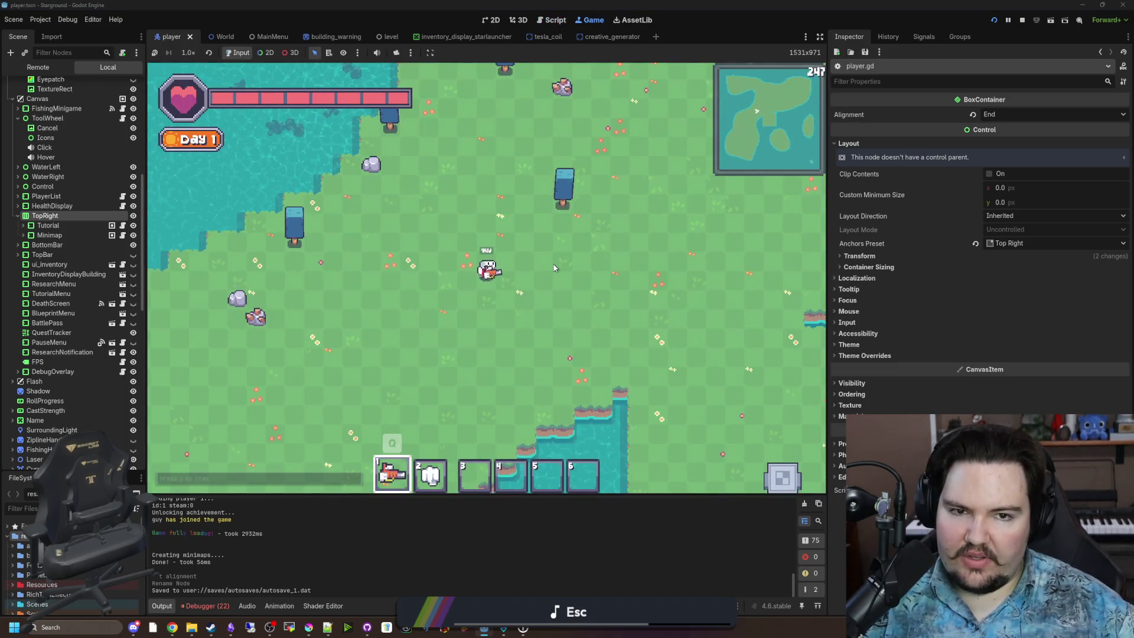
{"action": "left_click", "coordinate": [232, 627]}
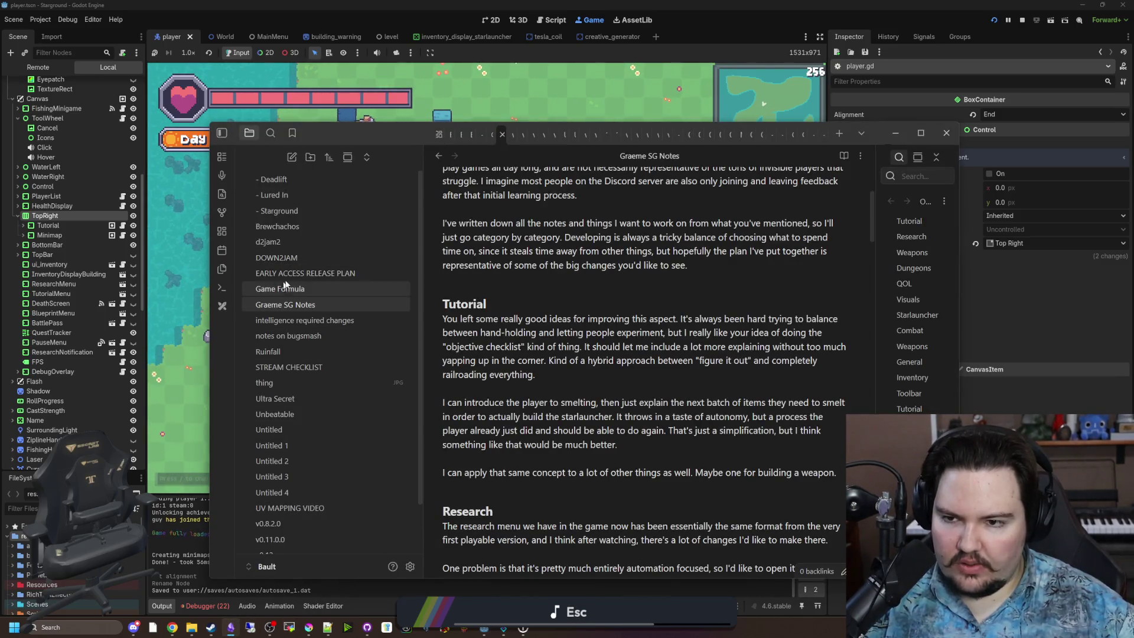
Step: Note in the Starground changelog that the tutorial now sits left of the minimap, then return to Godot
{"action": "left_click", "coordinate": [307, 210]}
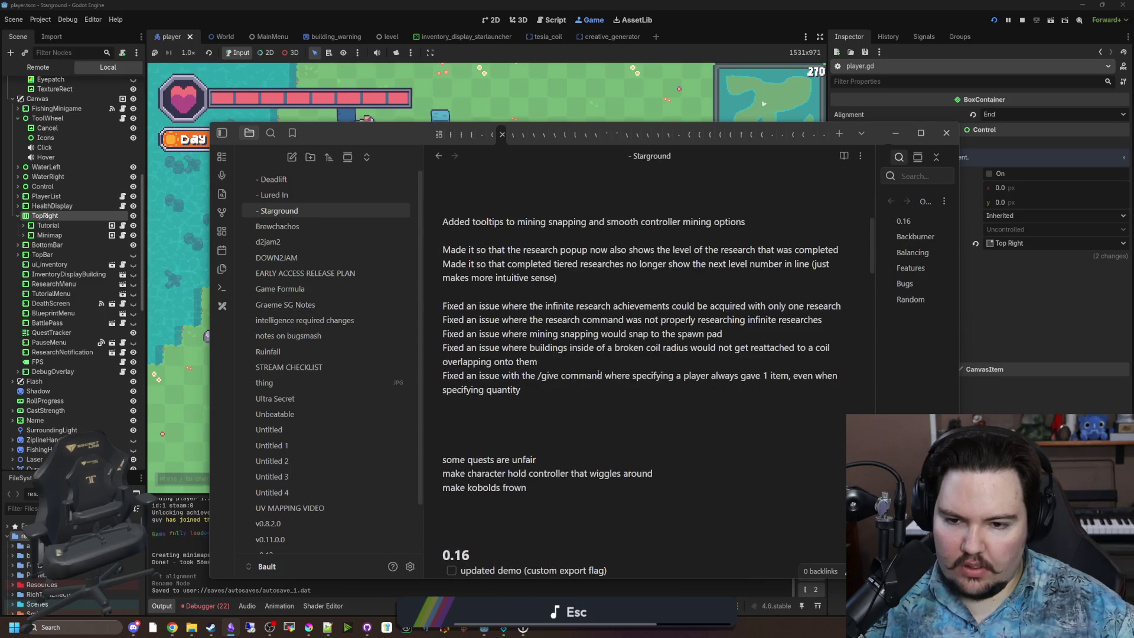
{"action": "key", "text": "Return"}
{"action": "type", "text": "Made is"}
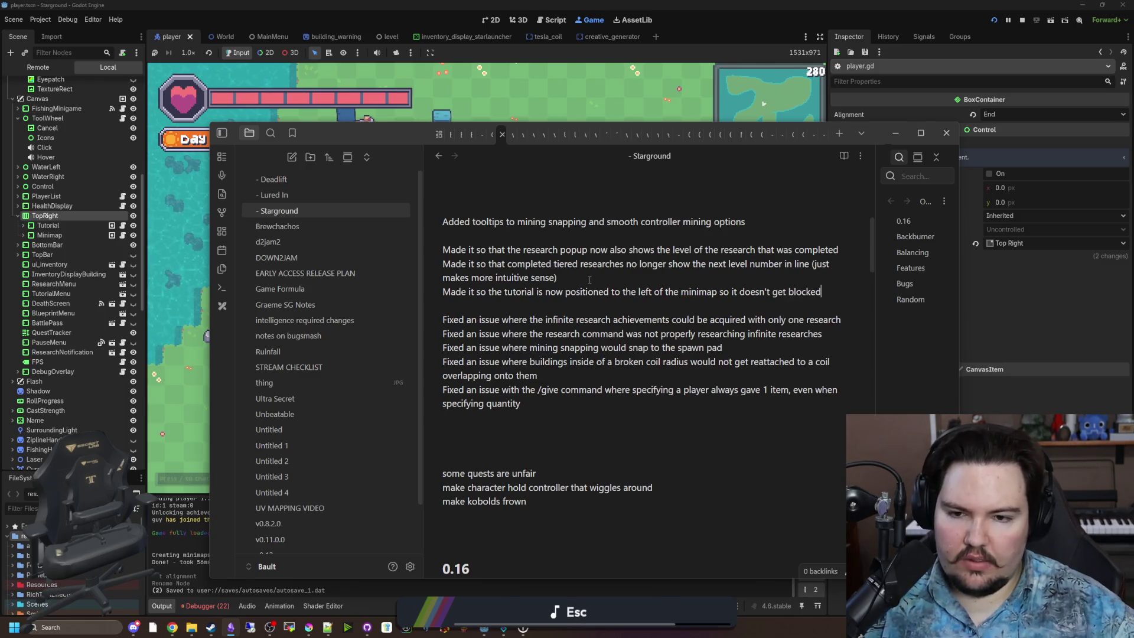
{"action": "key", "text": "alt+Tab"}
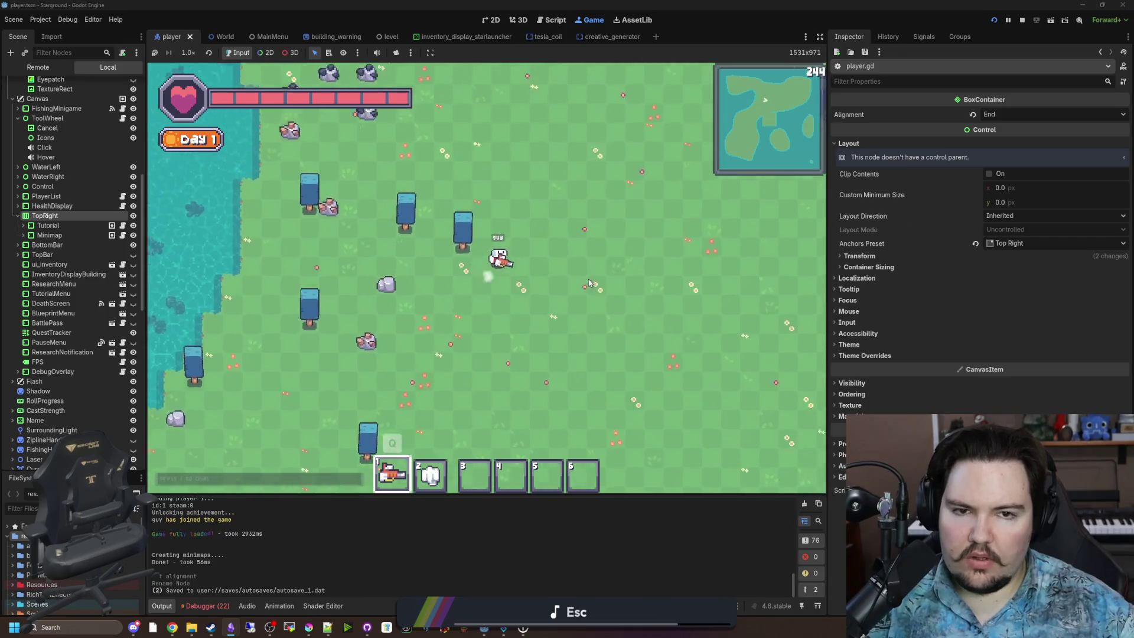
Step: Walk the character around the running game toward the water
{"action": "key", "text": "w"}
{"action": "key", "text": "Tab"}
{"action": "key", "text": "Tab"}
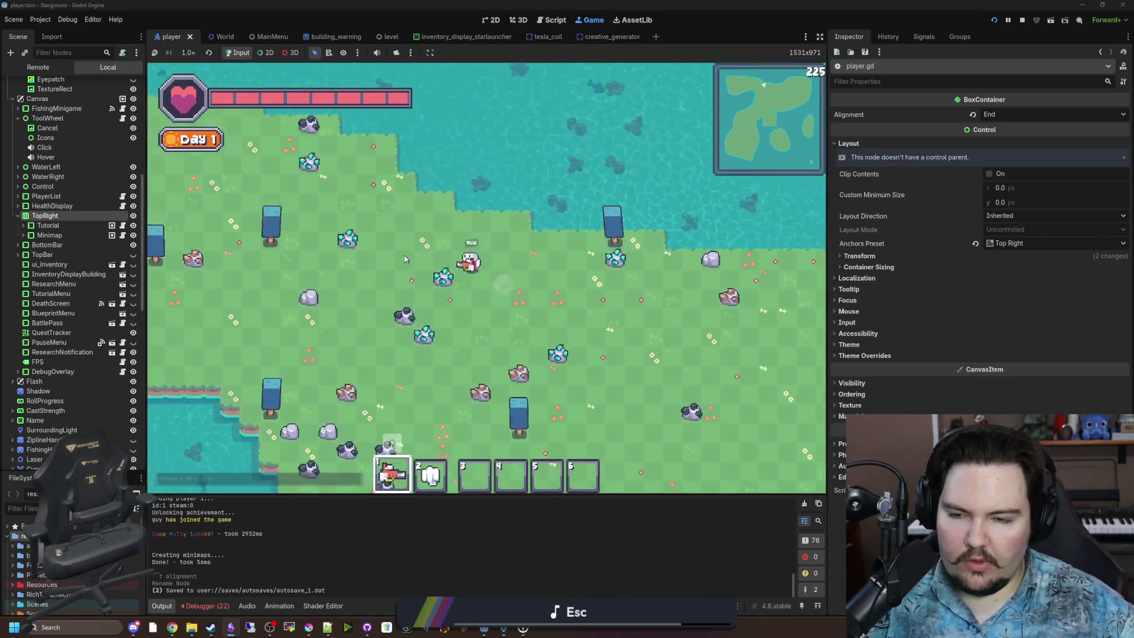
{"action": "key", "text": "a"}
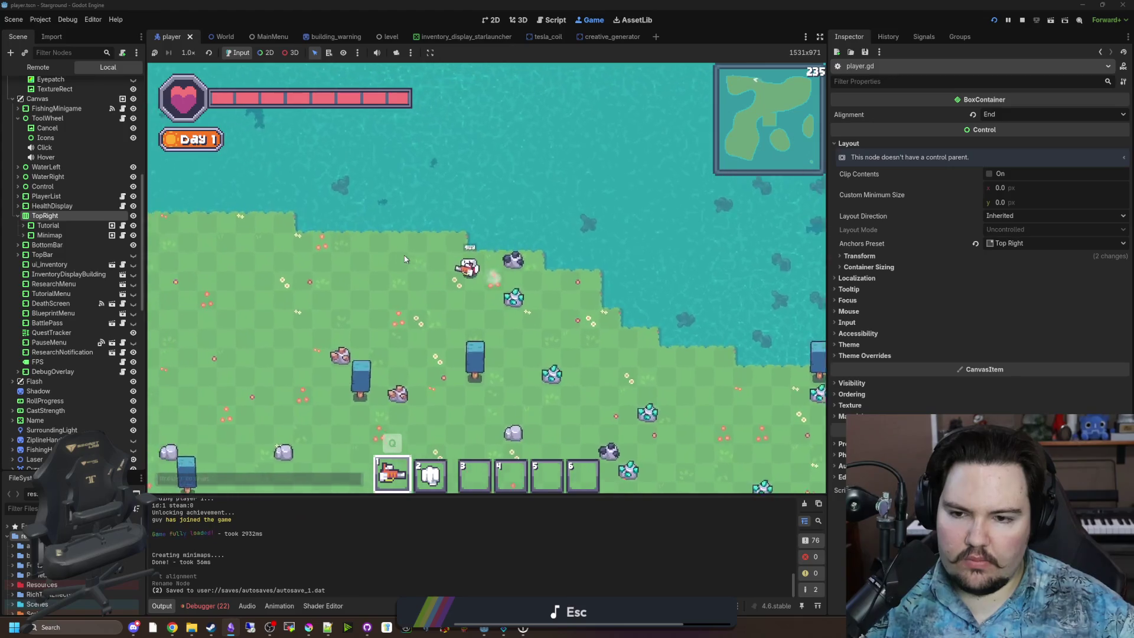
{"action": "key", "text": "s"}
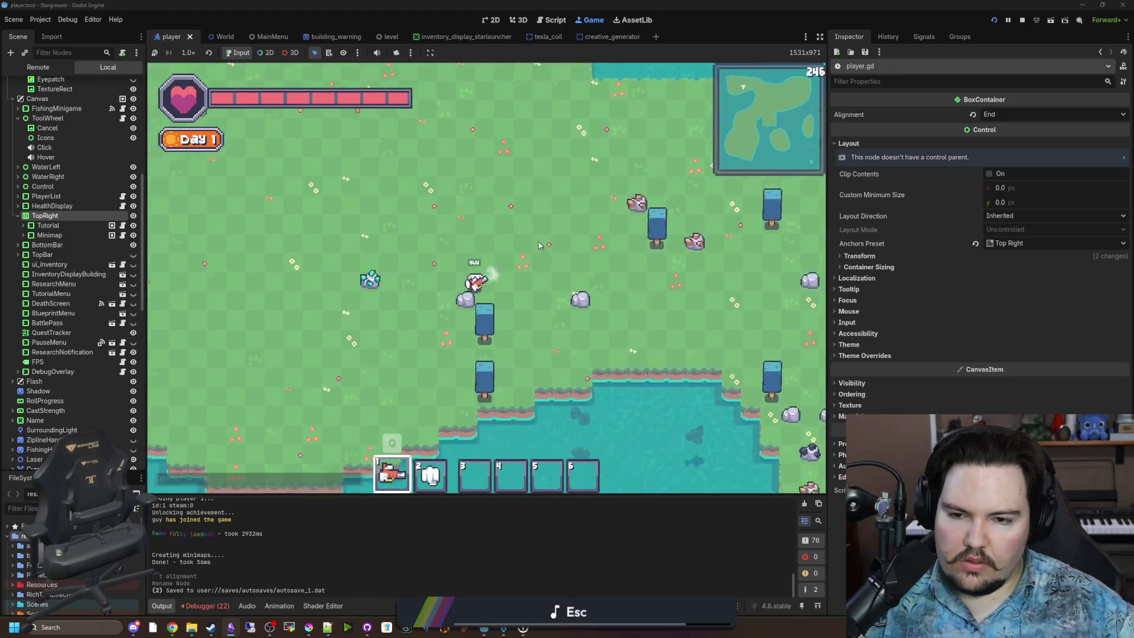
{"action": "key", "text": "a"}
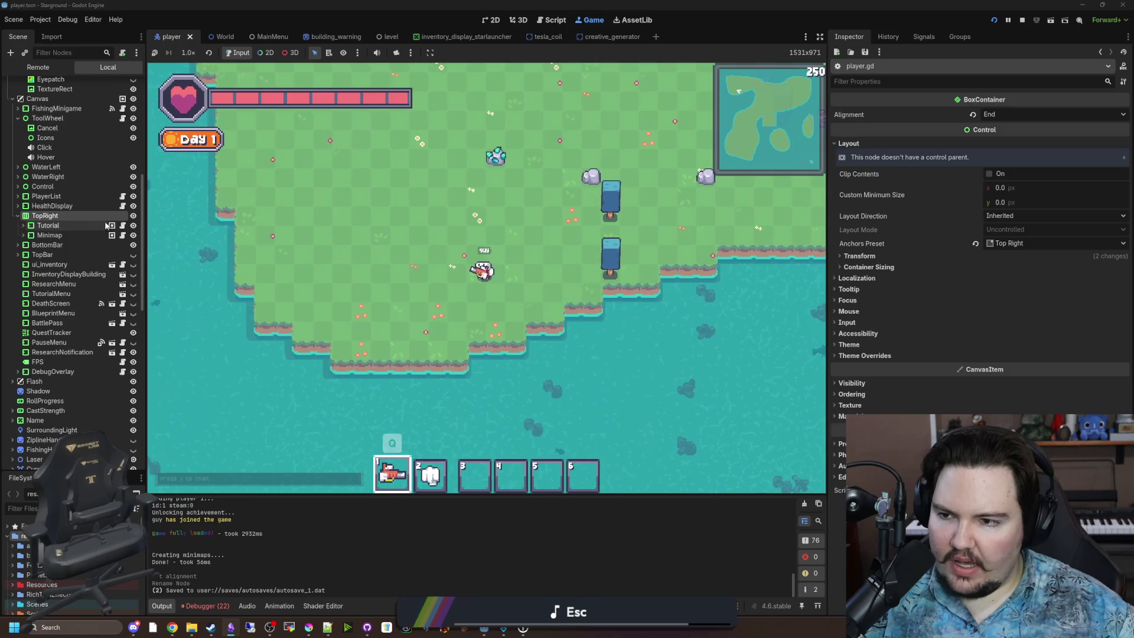
Step: Save the scene from the Tutorial script, return to the 2D view, and select Canvas
{"action": "left_click", "coordinate": [112, 225]}
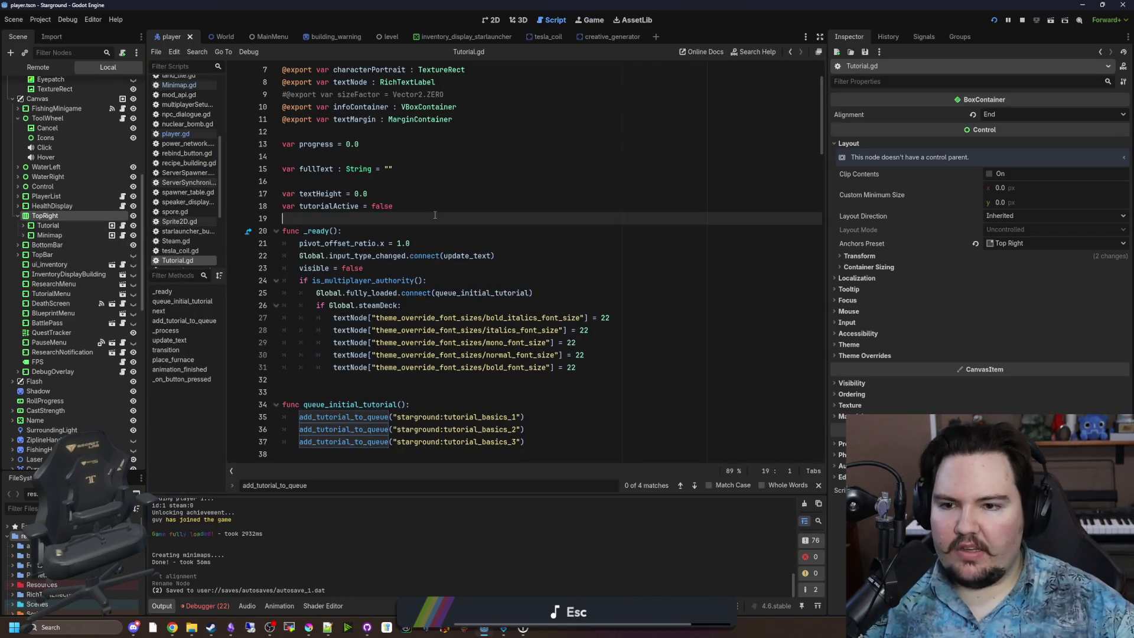
{"action": "key", "text": "ctrl+s"}
{"action": "left_click", "coordinate": [490, 20]}
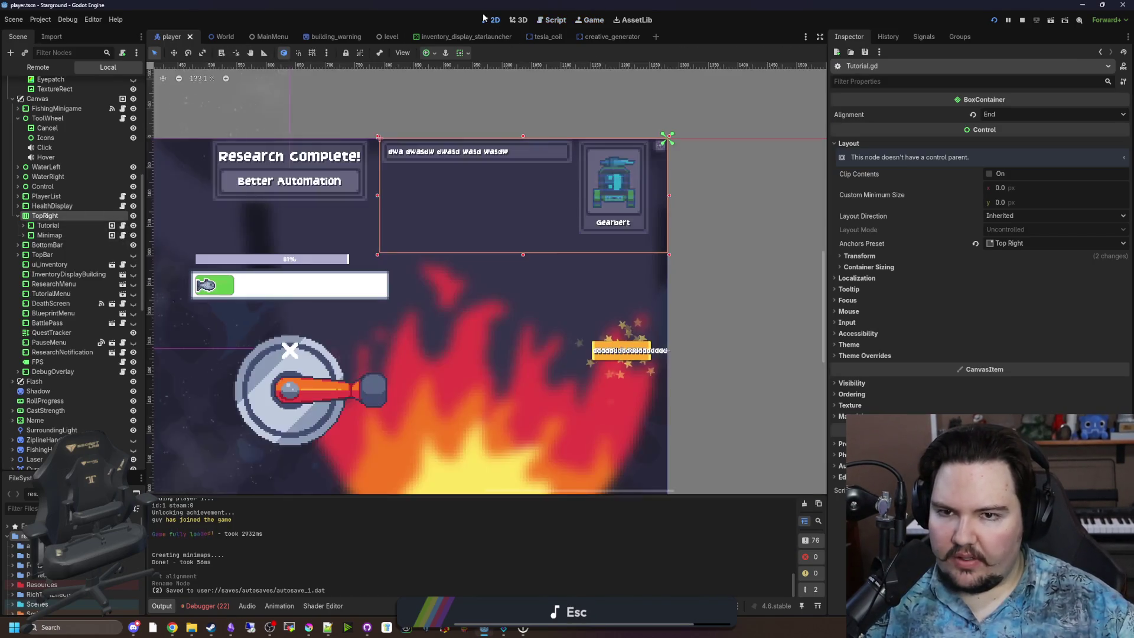
{"action": "scroll", "coordinate": [230, 243], "scroll_direction": "up", "scroll_amount": 1}
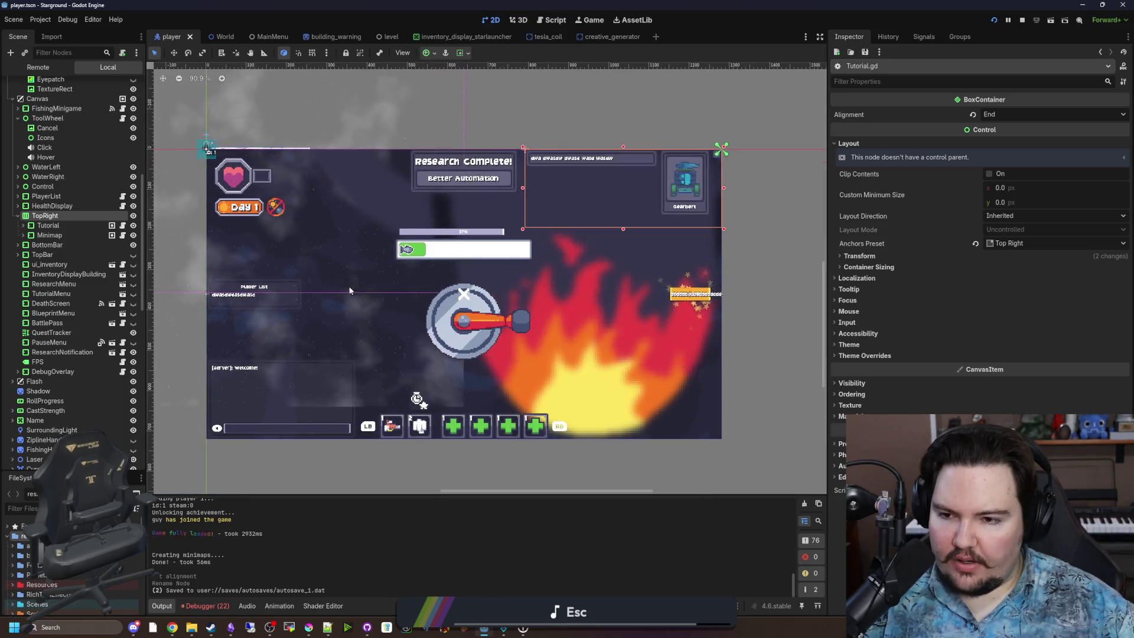
{"action": "scroll", "coordinate": [74, 348], "scroll_direction": "up", "scroll_amount": 10}
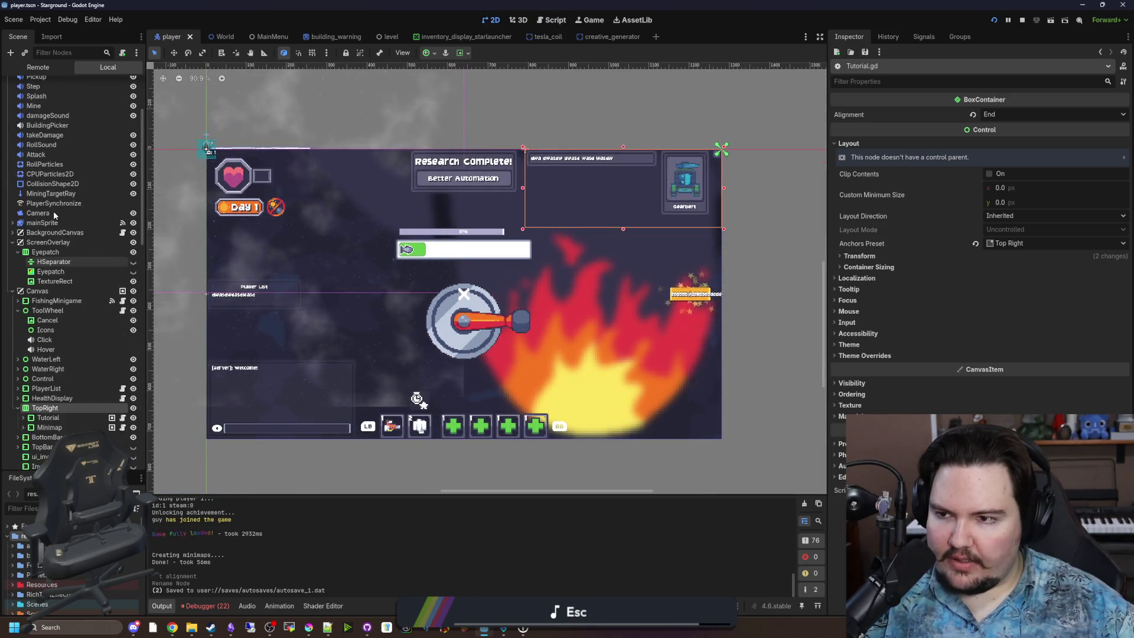
{"action": "scroll", "coordinate": [74, 348], "scroll_direction": "down", "scroll_amount": 5}
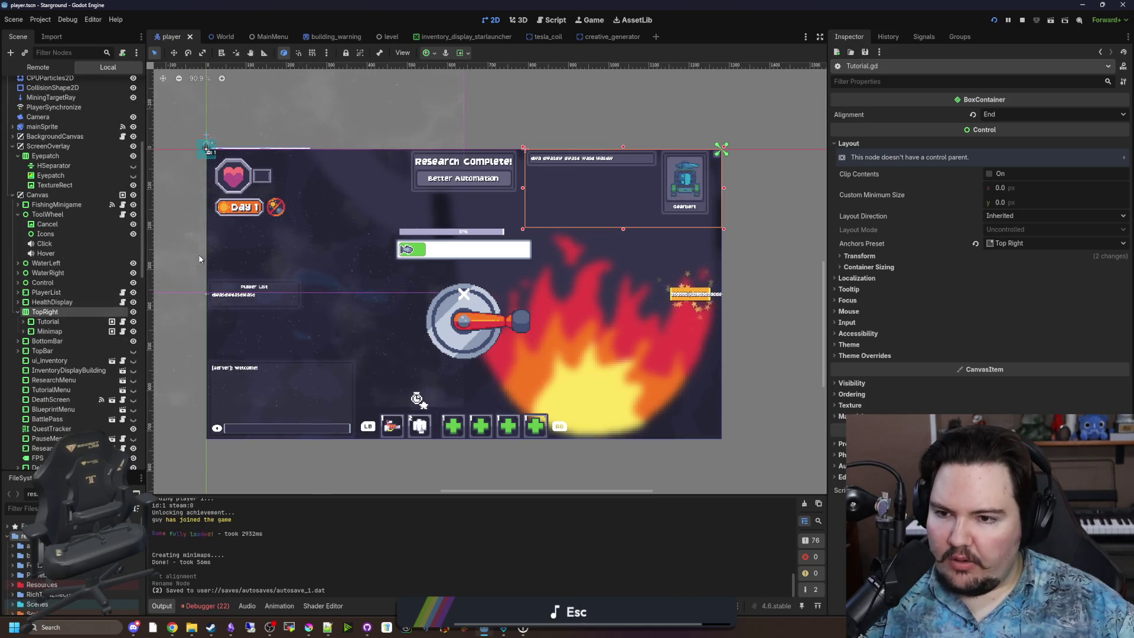
{"action": "left_click", "coordinate": [37, 195]}
{"action": "right_click", "coordinate": [46, 195]}
Step: Add a RichTextLabel under Canvas, move it just after Control, and rename it Objectives
{"action": "left_click", "coordinate": [79, 202]}
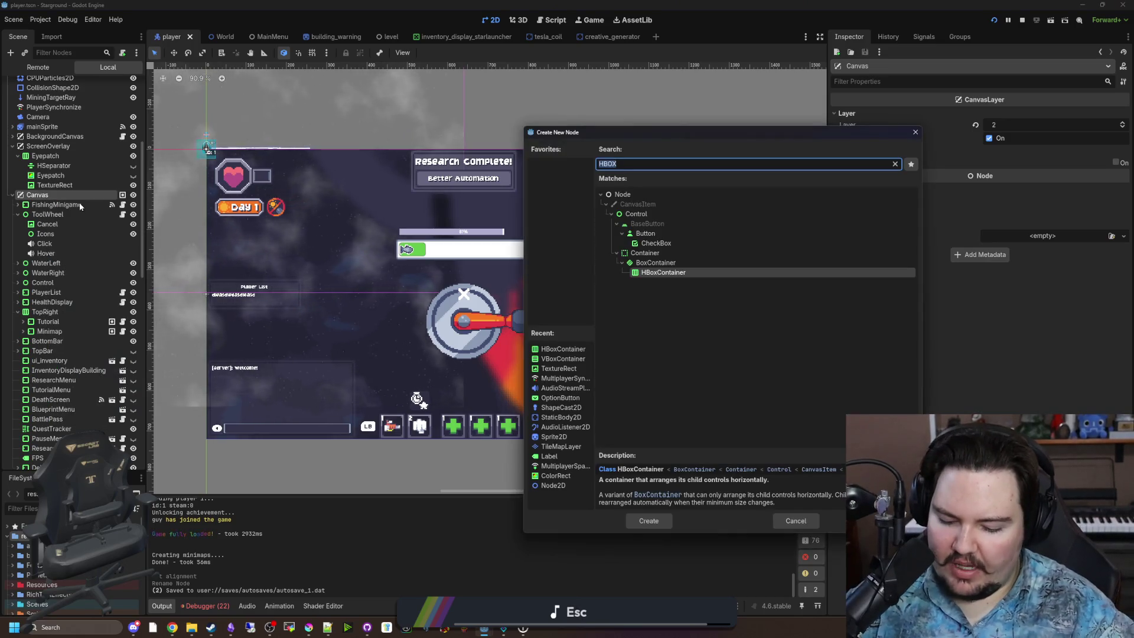
{"action": "key", "text": "Escape"}
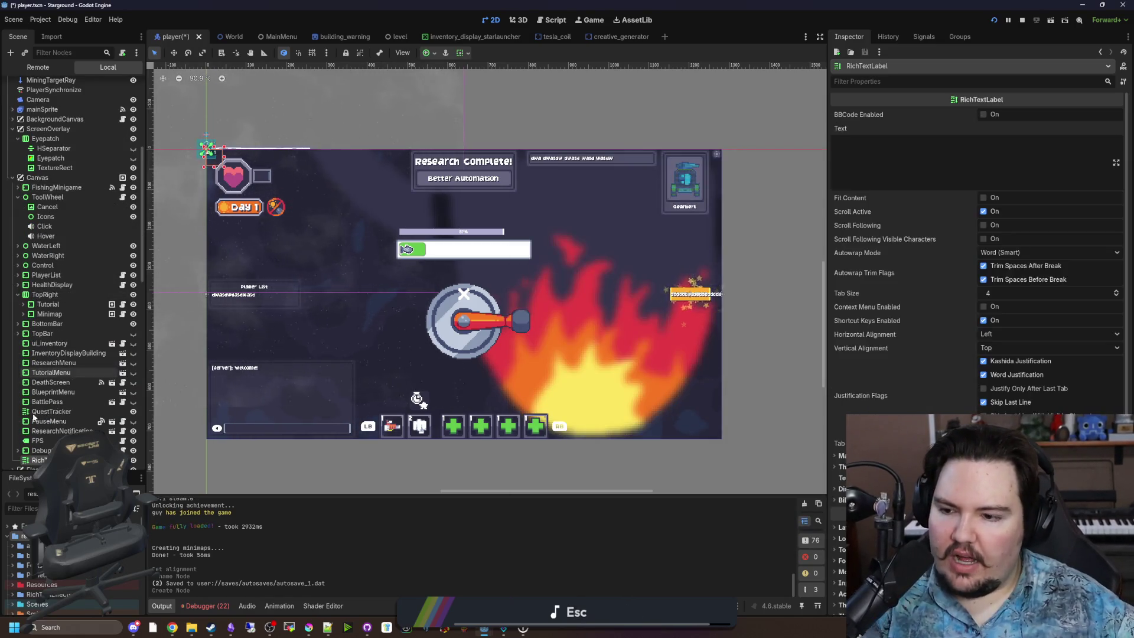
{"action": "mouse_move", "coordinate": [39, 460]}
{"action": "left_mouse_down"}
{"action": "mouse_move", "coordinate": [95, 385]}
{"action": "mouse_move", "coordinate": [96, 258]}
{"action": "mouse_move", "coordinate": [68, 293]}
{"action": "mouse_move", "coordinate": [61, 272]}
{"action": "left_mouse_up"}
{"action": "type", "text": "Obj"}
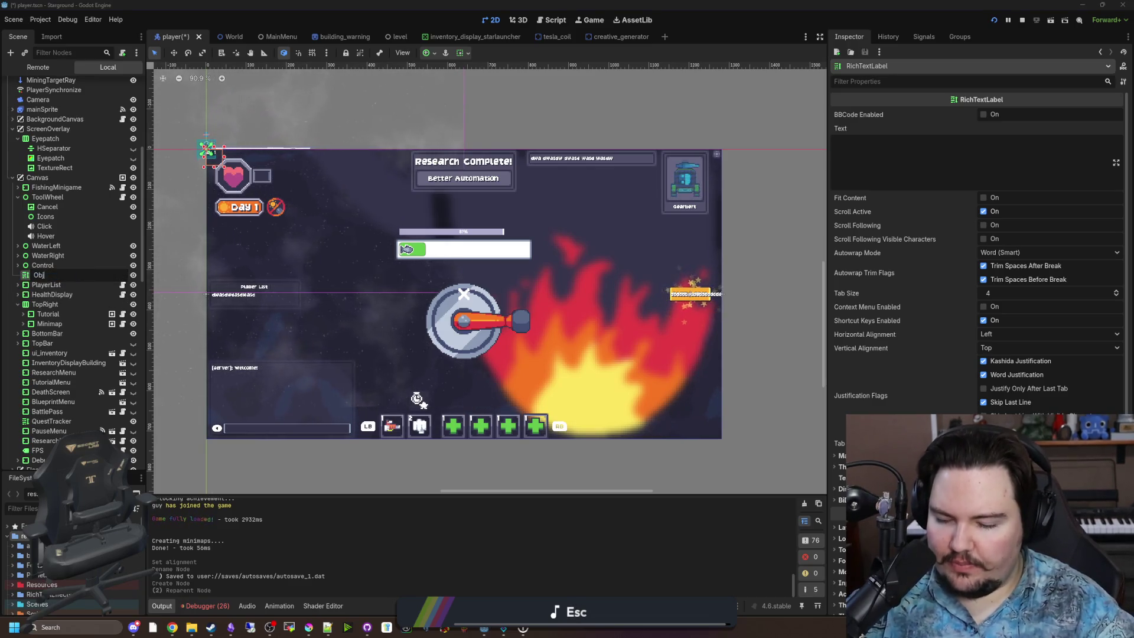
{"action": "type", "text": "ectiv"}
{"action": "key", "text": "Return"}
{"action": "key", "text": "Down"}
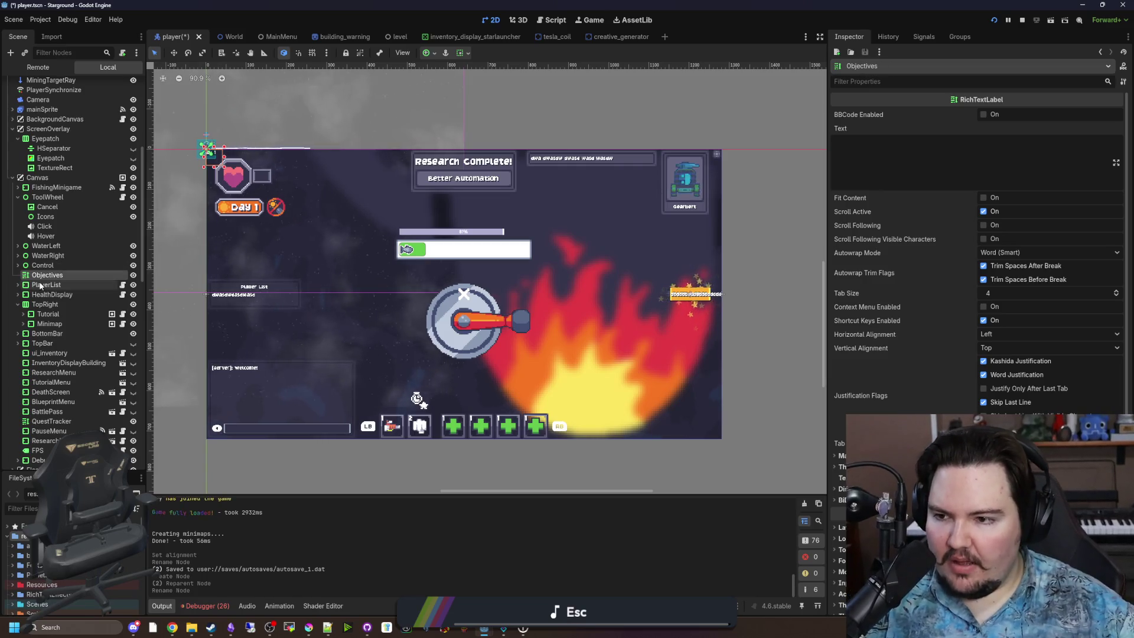
Step: On Objectives, enable BBCode and Fit Content, disable Scroll Active, and set Autowrap Mode to Off
{"action": "left_click", "coordinate": [59, 270]}
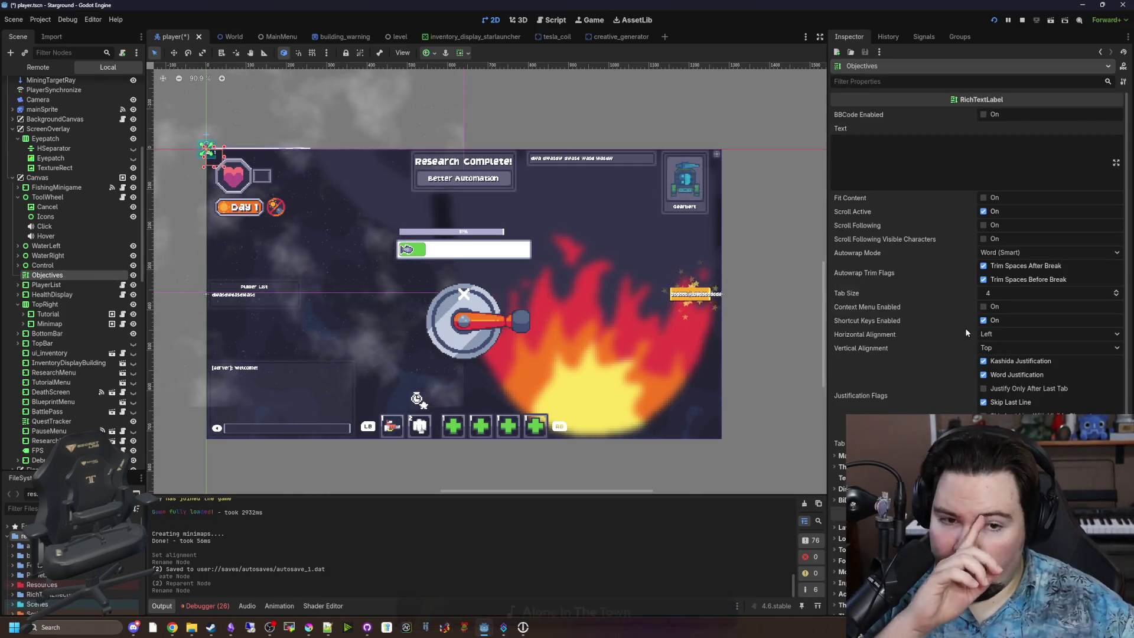
{"action": "scroll", "coordinate": [923, 295], "scroll_direction": "down", "scroll_amount": 3}
{"action": "scroll", "coordinate": [923, 295], "scroll_direction": "up", "scroll_amount": 5}
{"action": "left_click", "coordinate": [982, 119]}
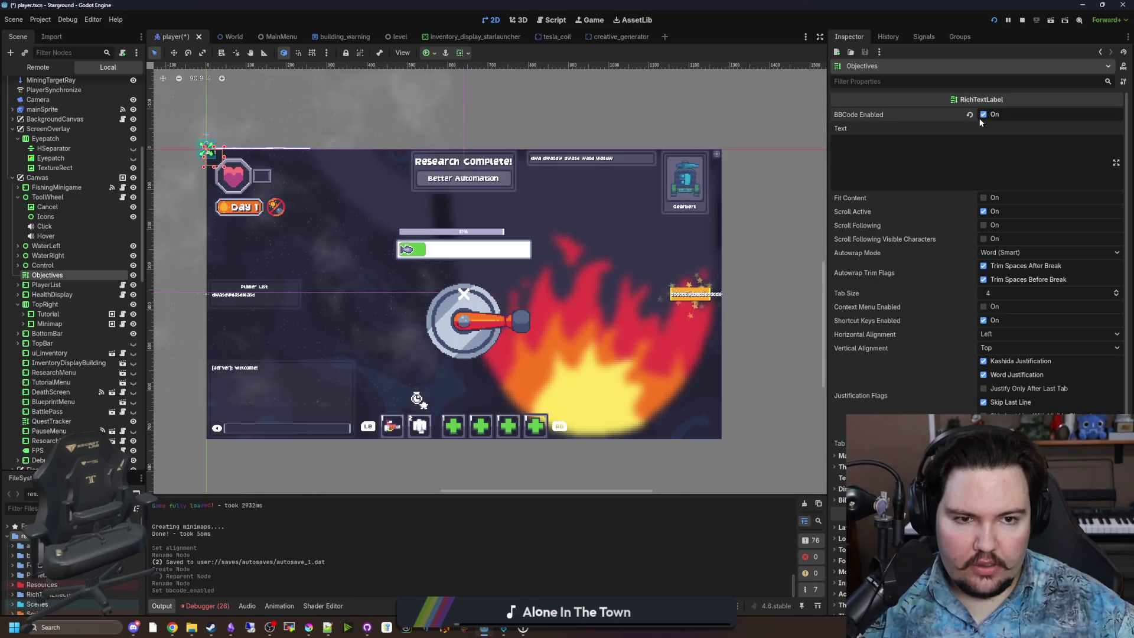
{"action": "scroll", "coordinate": [895, 308], "scroll_direction": "down", "scroll_amount": 5}
{"action": "left_click", "coordinate": [849, 398]}
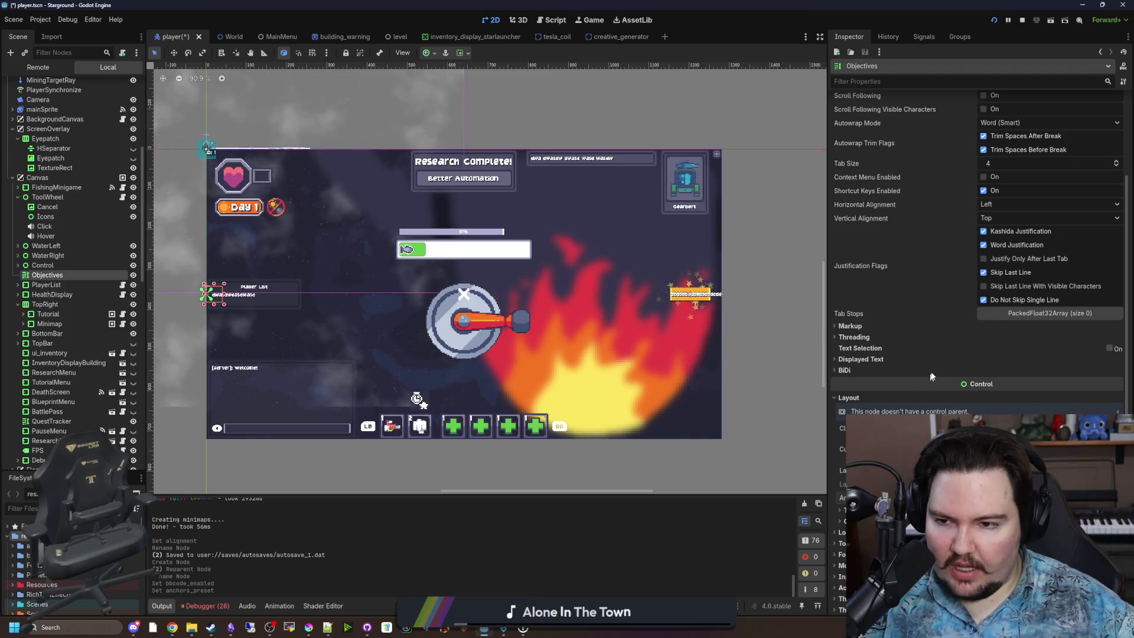
{"action": "scroll", "coordinate": [927, 379], "scroll_direction": "up", "scroll_amount": 5}
{"action": "left_click", "coordinate": [983, 197]}
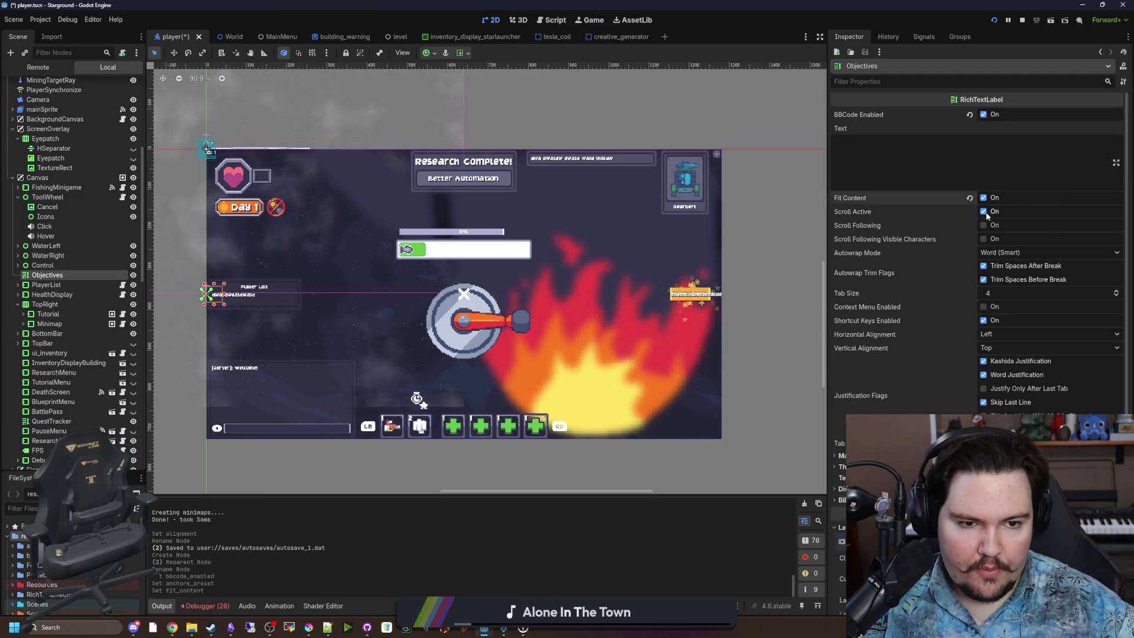
{"action": "left_click", "coordinate": [983, 211]}
{"action": "left_click", "coordinate": [1015, 253]}
{"action": "left_click", "coordinate": [1009, 264]}
Step: Fill the label's Text with a single line of placeholder 'd' characters
{"action": "left_click", "coordinate": [939, 161]}
{"action": "type", "text": "dddddddddddddddddddddddddddddddddddddddd"}
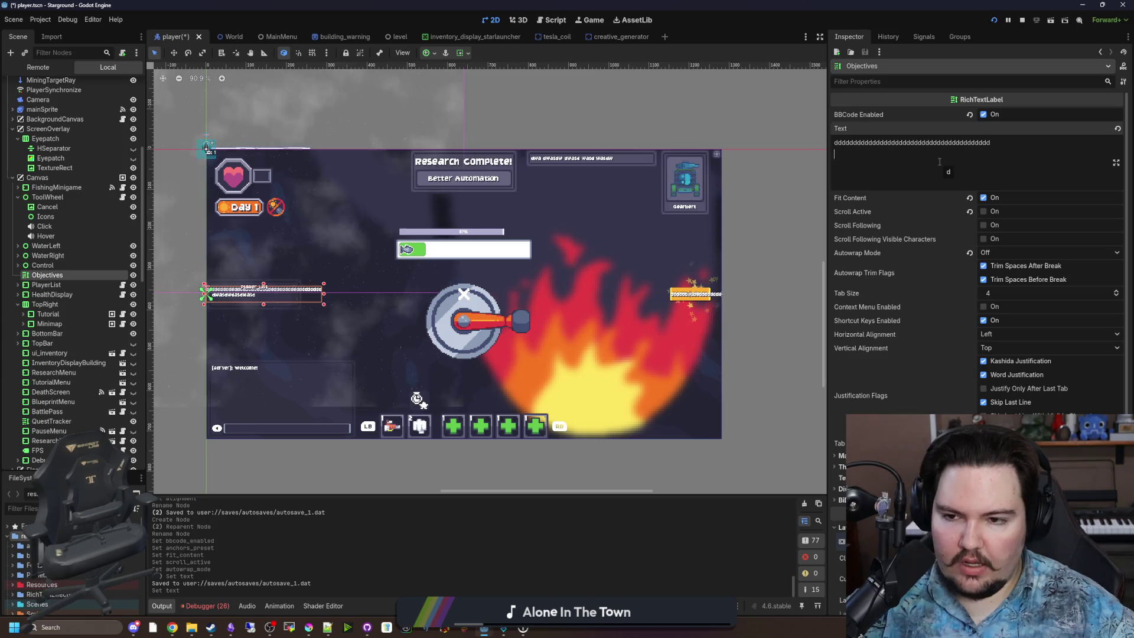
{"action": "key", "text": "ctrl+a"}
{"action": "type", "text": "dwasdwasd"}
{"action": "key", "text": "Return"}
{"action": "key", "text": "Return"}
{"action": "key", "text": "Return"}
{"action": "type", "text": "dwasdw"}
{"action": "key", "text": "Return"}
{"action": "type", "text": "sd wa sd w as"}
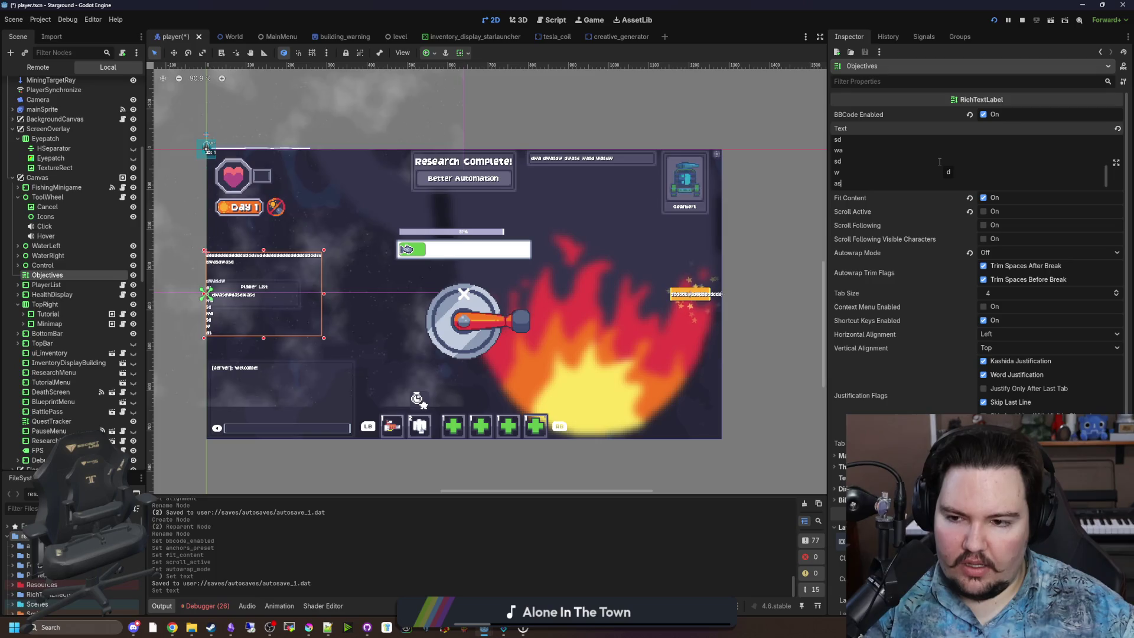
{"action": "key", "text": "ctrl+a"}
{"action": "type", "text": "dddddddddddddddddddddddddddddd"}
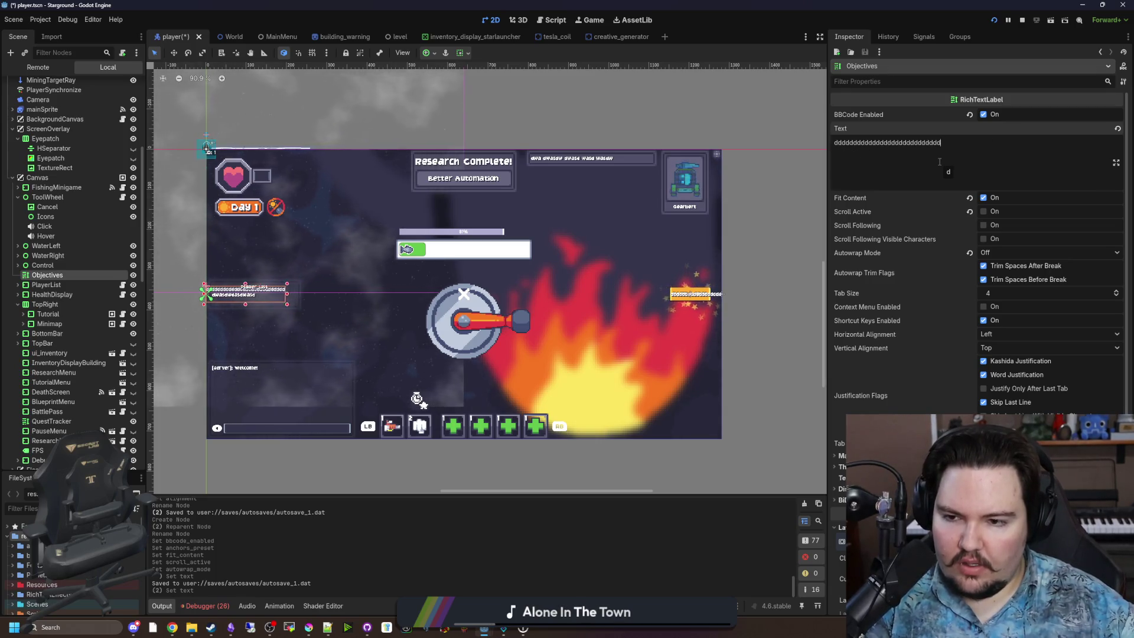
{"action": "key", "text": "BackSpace"}
{"action": "key", "text": "BackSpace"}
{"action": "key", "text": "BackSpace"}
{"action": "scroll", "coordinate": [912, 380], "scroll_direction": "down", "scroll_amount": 5}
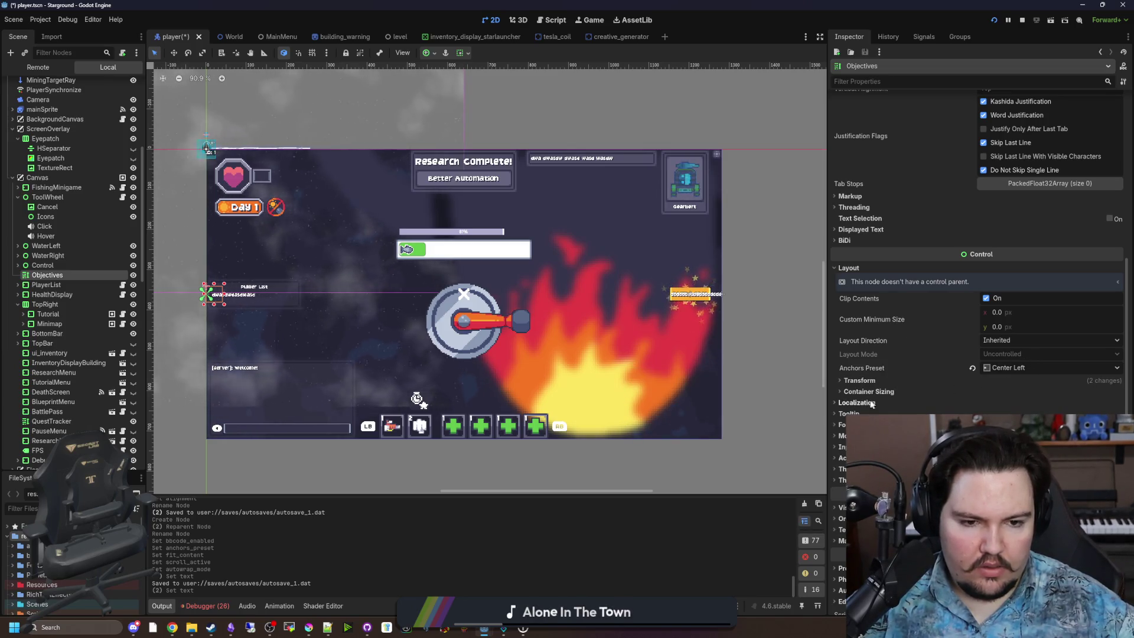
Step: Give the Objectives label a 0,0 size and Center Left anchors
{"action": "left_click", "coordinate": [867, 381]}
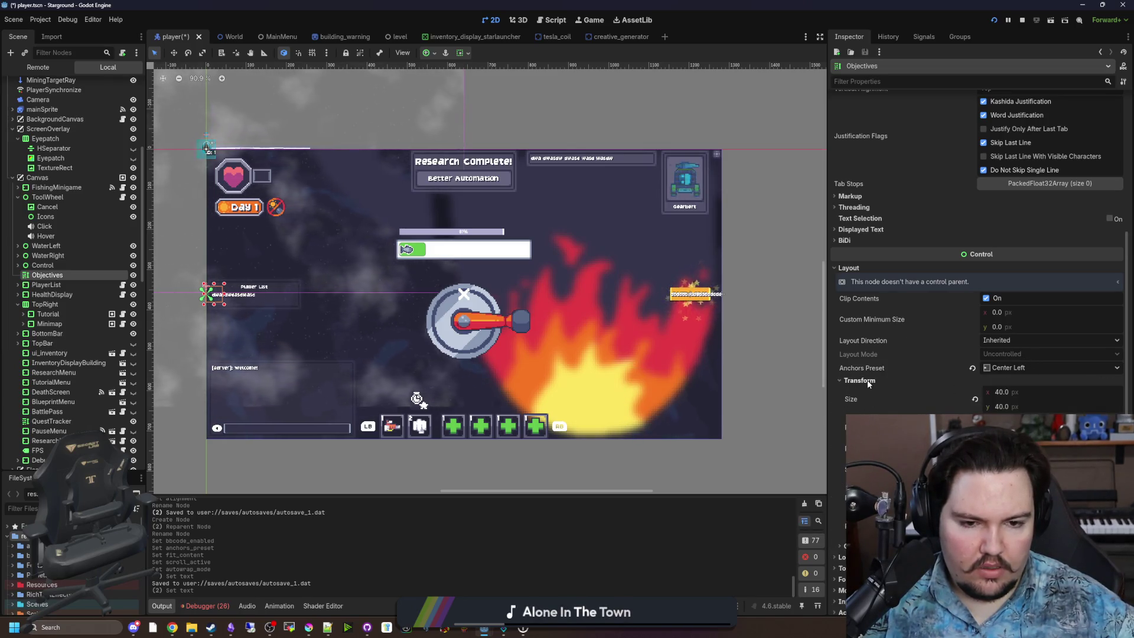
{"action": "left_click", "coordinate": [1004, 406]}
{"action": "type", "text": "0.0"}
{"action": "key", "text": "Return"}
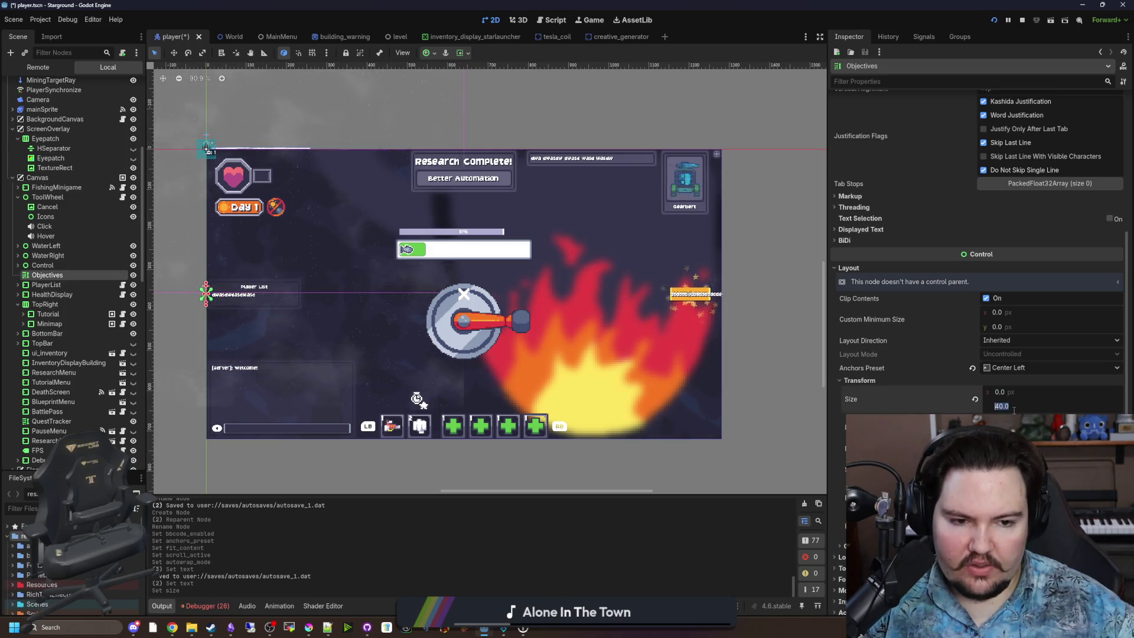
{"action": "left_click", "coordinate": [1011, 367]}
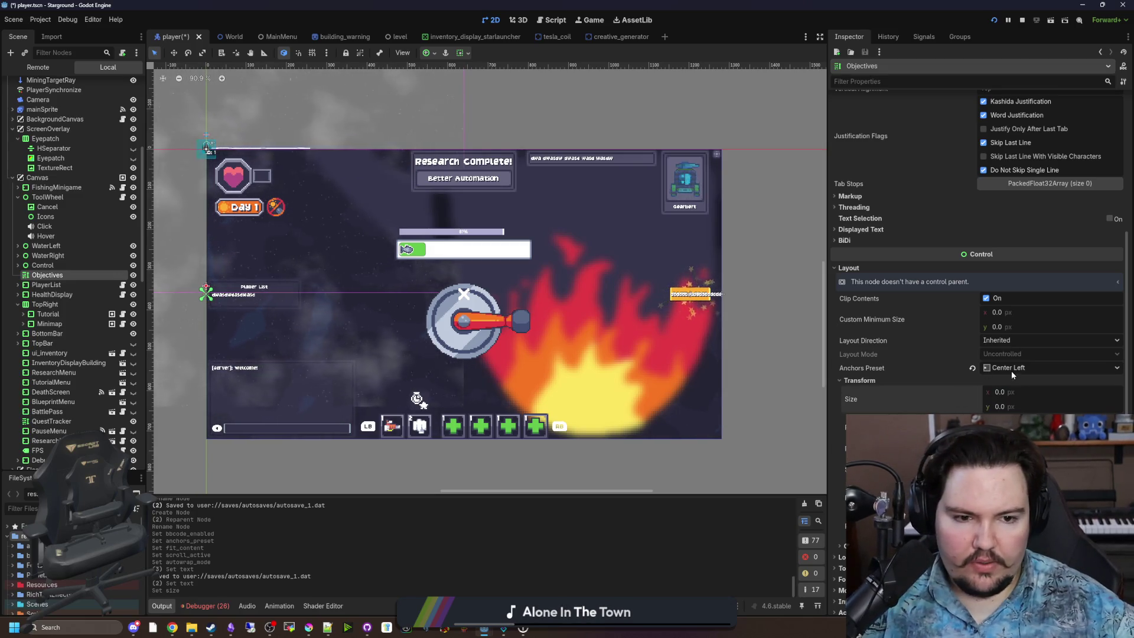
{"action": "left_click", "coordinate": [1012, 372]}
{"action": "left_click", "coordinate": [1028, 378]}
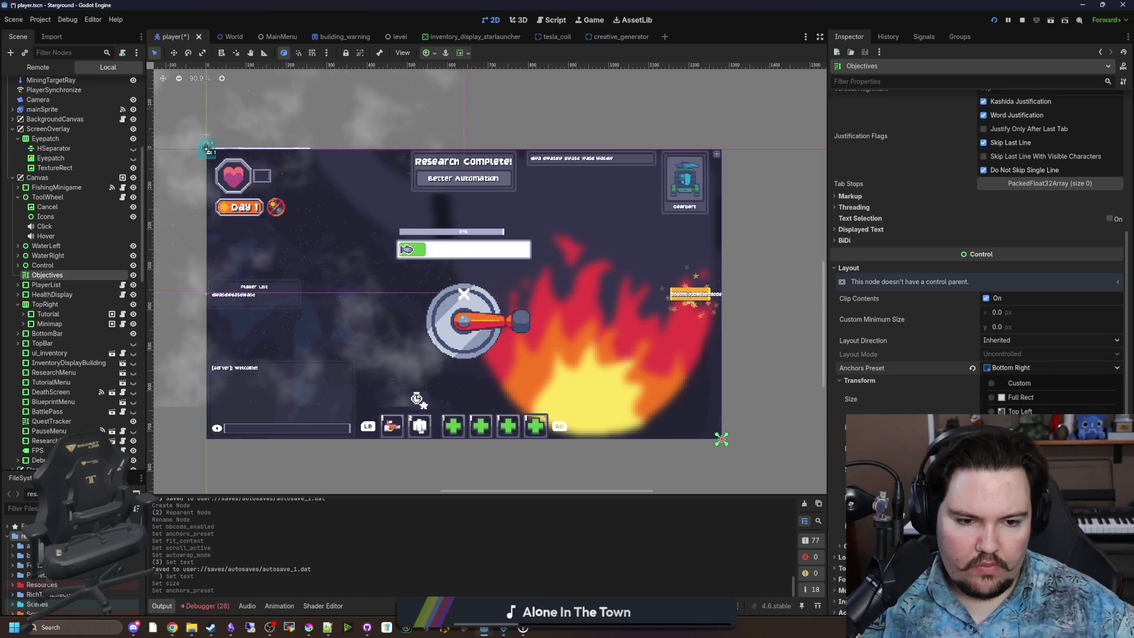
{"action": "left_click", "coordinate": [1018, 467]}
{"action": "left_click", "coordinate": [866, 381]}
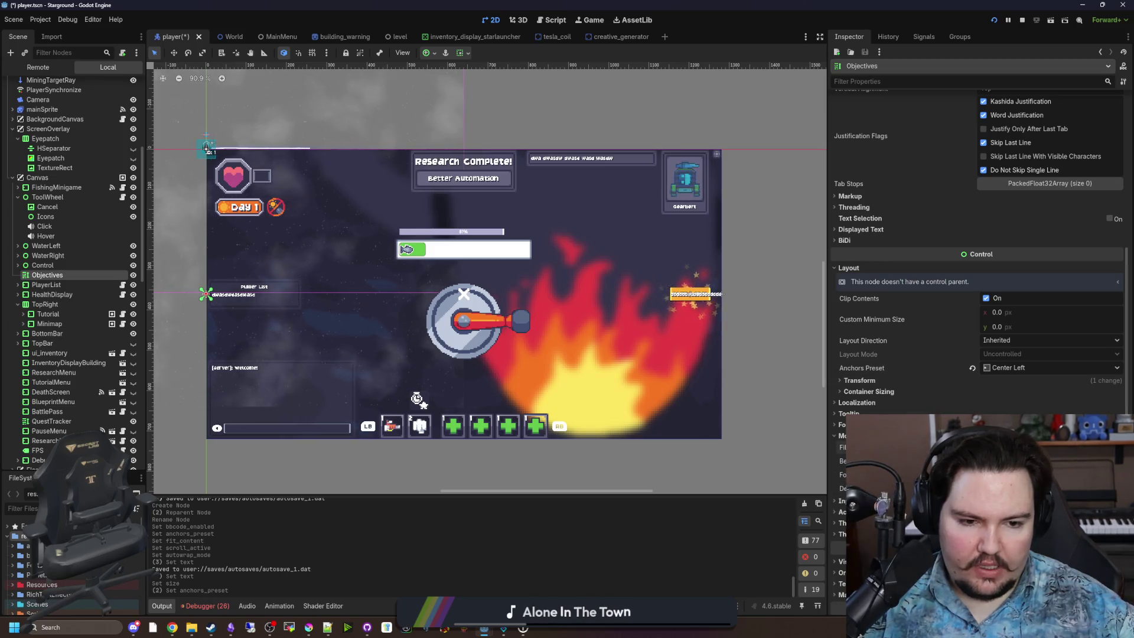
Step: Change the label's mouse filter, set its focus mode to None, and save the scene
{"action": "left_click", "coordinate": [844, 424]}
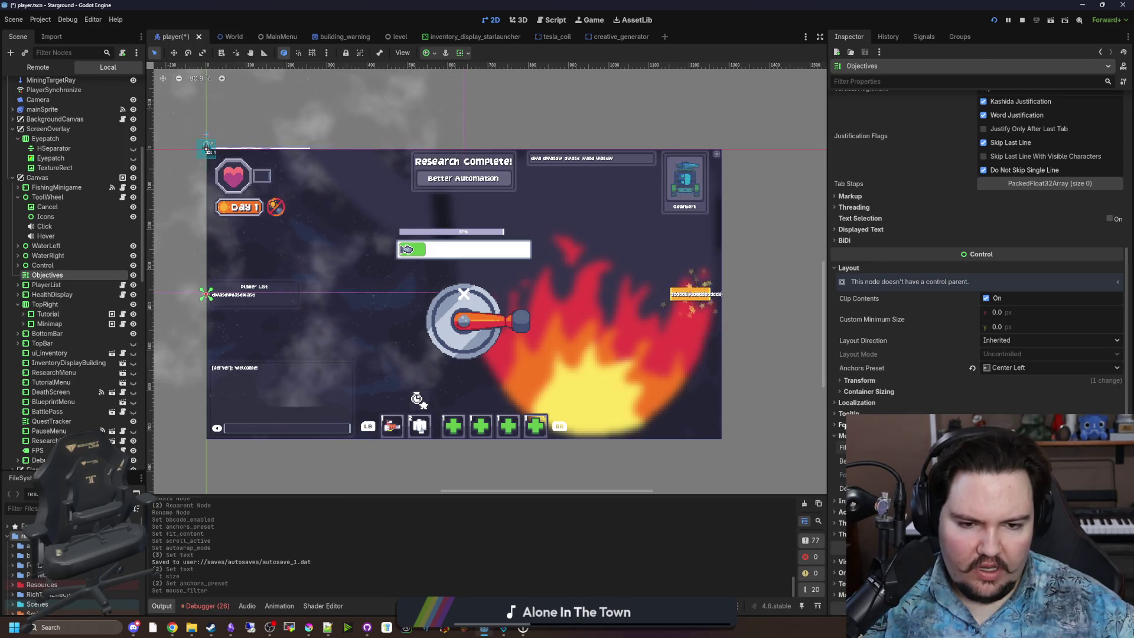
{"action": "left_click", "coordinate": [844, 424]}
{"action": "scroll", "coordinate": [845, 423], "scroll_direction": "down", "scroll_amount": 2}
{"action": "left_click", "coordinate": [1014, 389]}
{"action": "left_click", "coordinate": [1016, 391]}
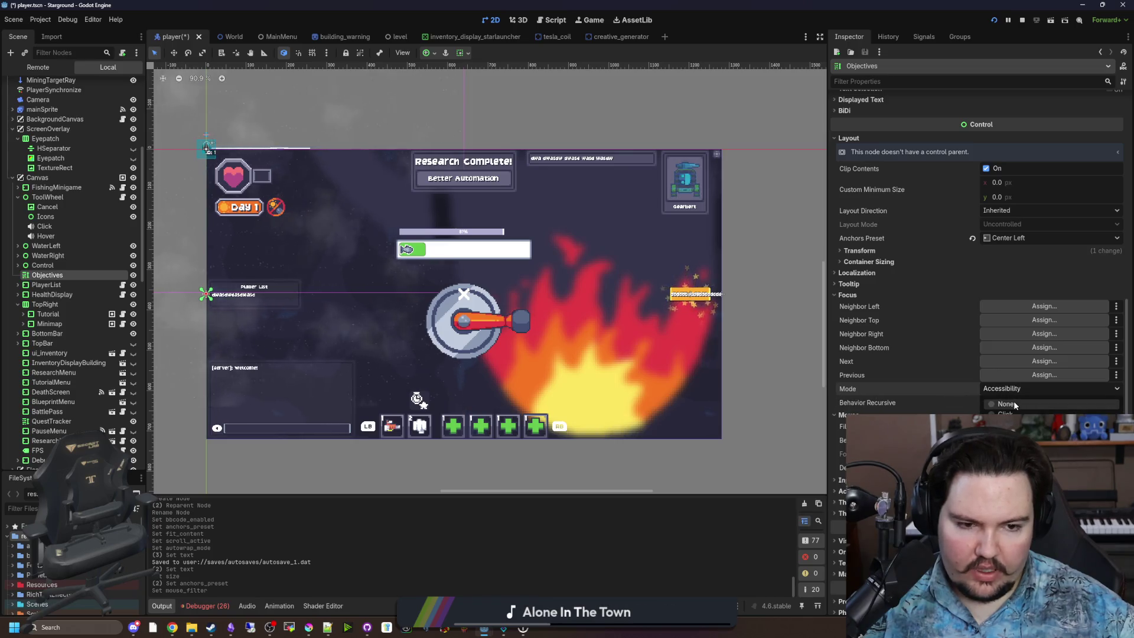
{"action": "left_click", "coordinate": [1013, 403]}
{"action": "key", "text": "ctrl+s"}
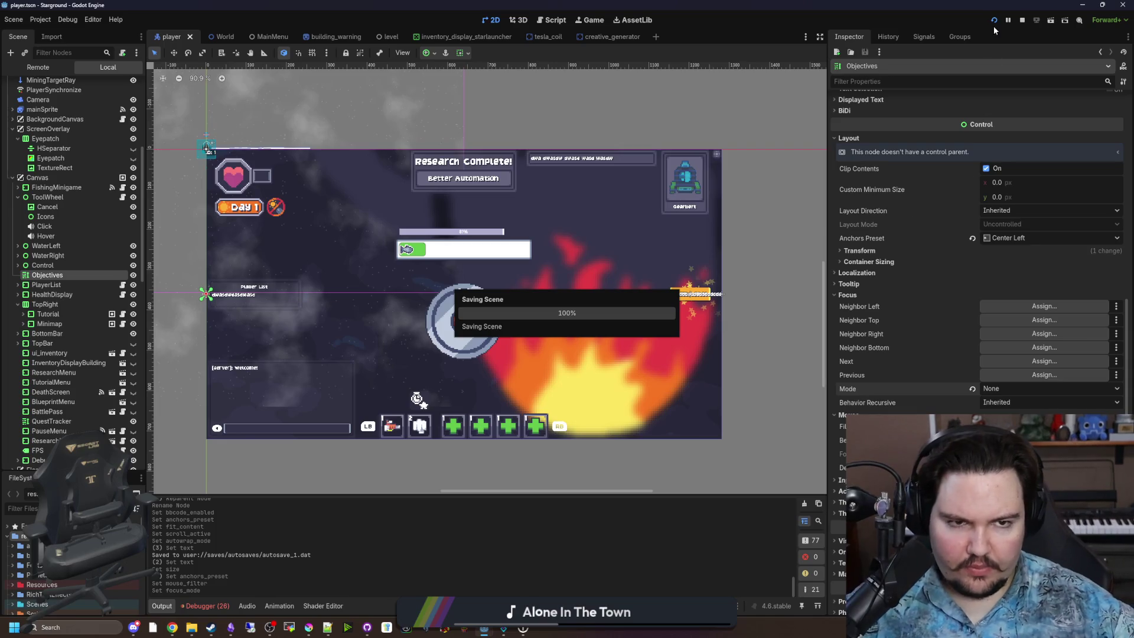
Step: Stop the running game and relaunch the project to playtest it
{"action": "left_click", "coordinate": [1022, 20]}
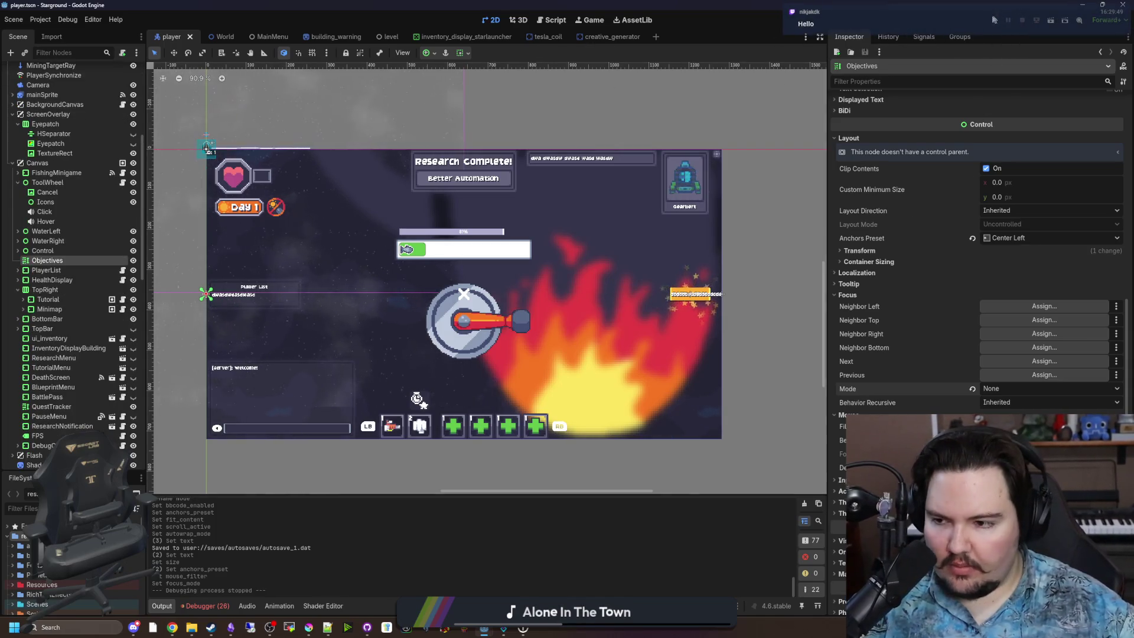
{"action": "left_click", "coordinate": [993, 19]}
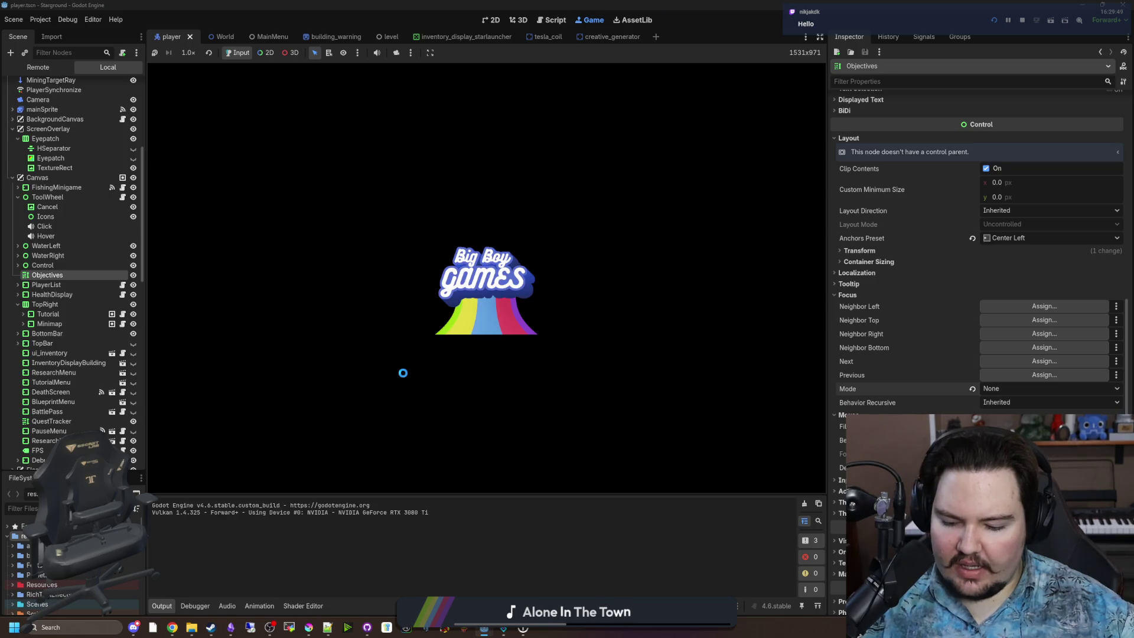
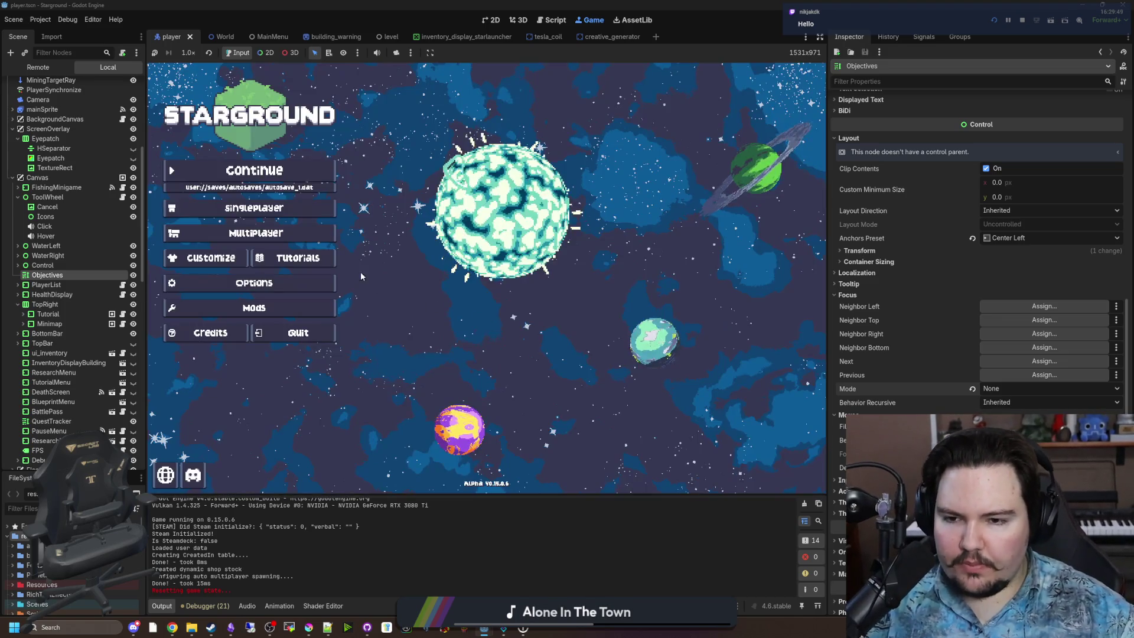
Step: Browse the Options panel's General and Controls settings, then close it back to the main menu
{"action": "left_click", "coordinate": [290, 283]}
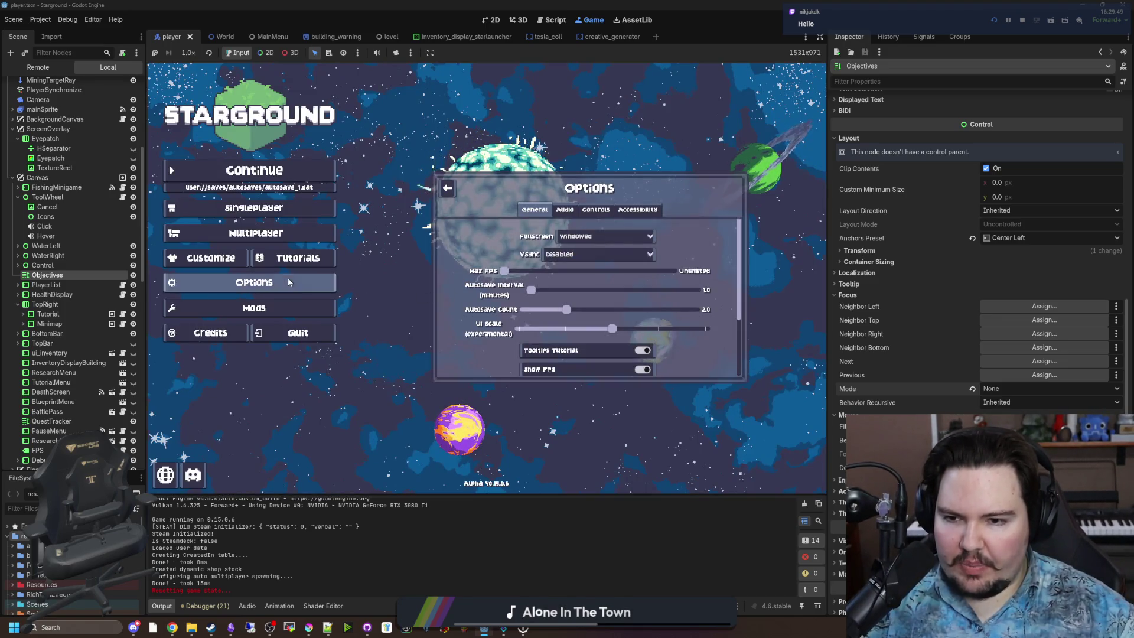
{"action": "left_click", "coordinate": [565, 209]}
{"action": "left_click", "coordinate": [596, 209]}
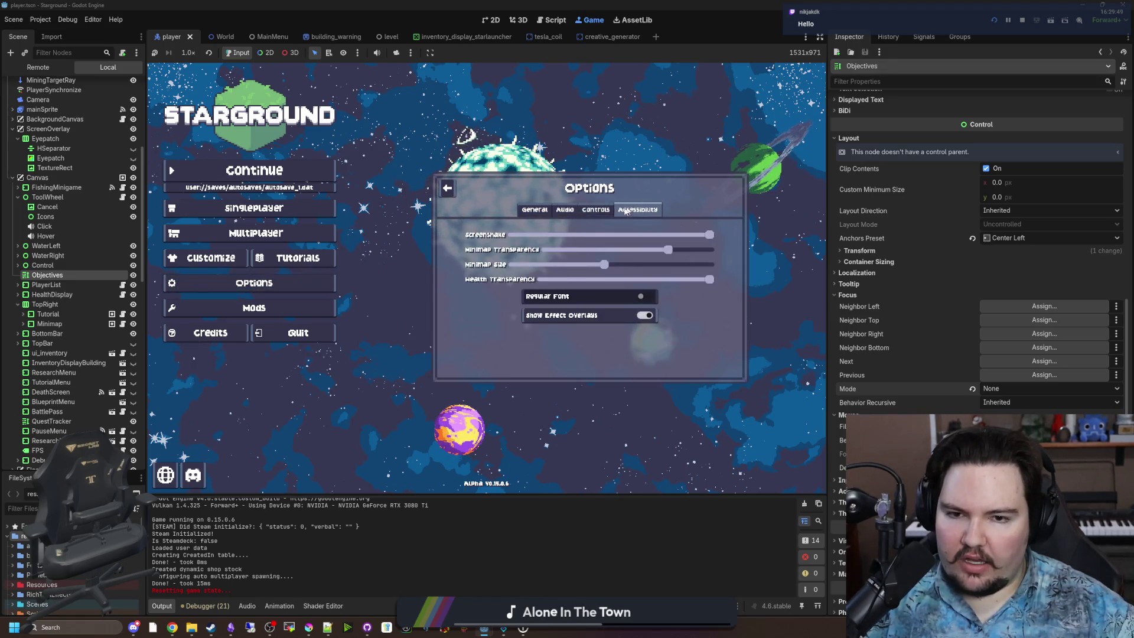
{"action": "scroll", "coordinate": [587, 283], "scroll_direction": "down", "scroll_amount": 2}
{"action": "left_click", "coordinate": [565, 209]}
{"action": "left_click", "coordinate": [534, 209]}
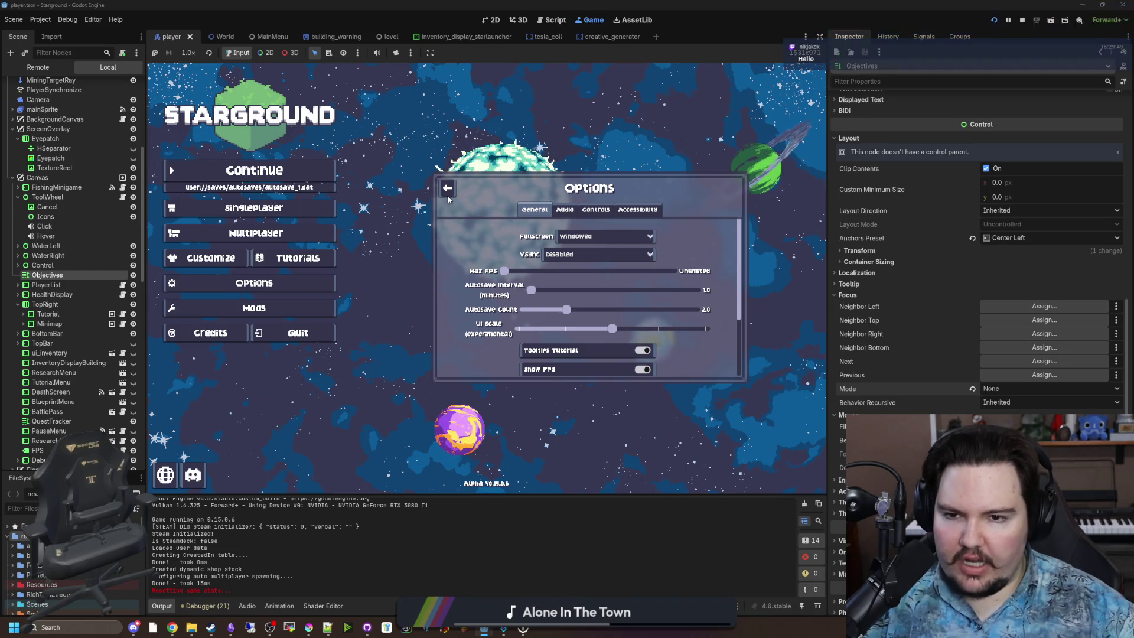
{"action": "left_click", "coordinate": [447, 188]}
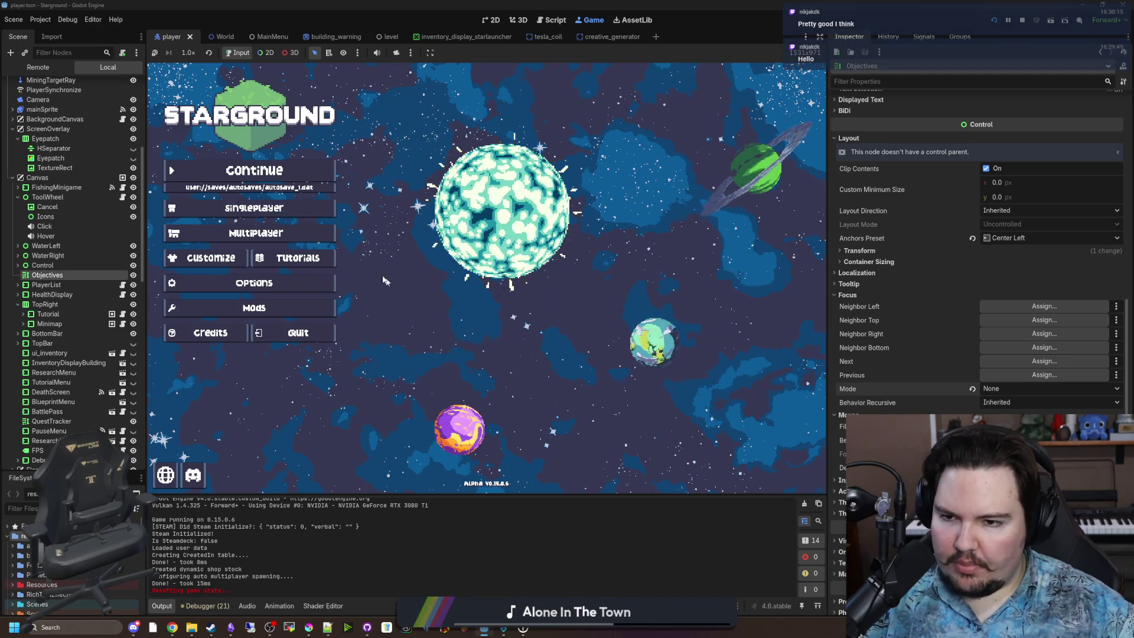
Step: Look through the Tutorials, Customize and Options panels from the main menu
{"action": "left_click", "coordinate": [312, 264]}
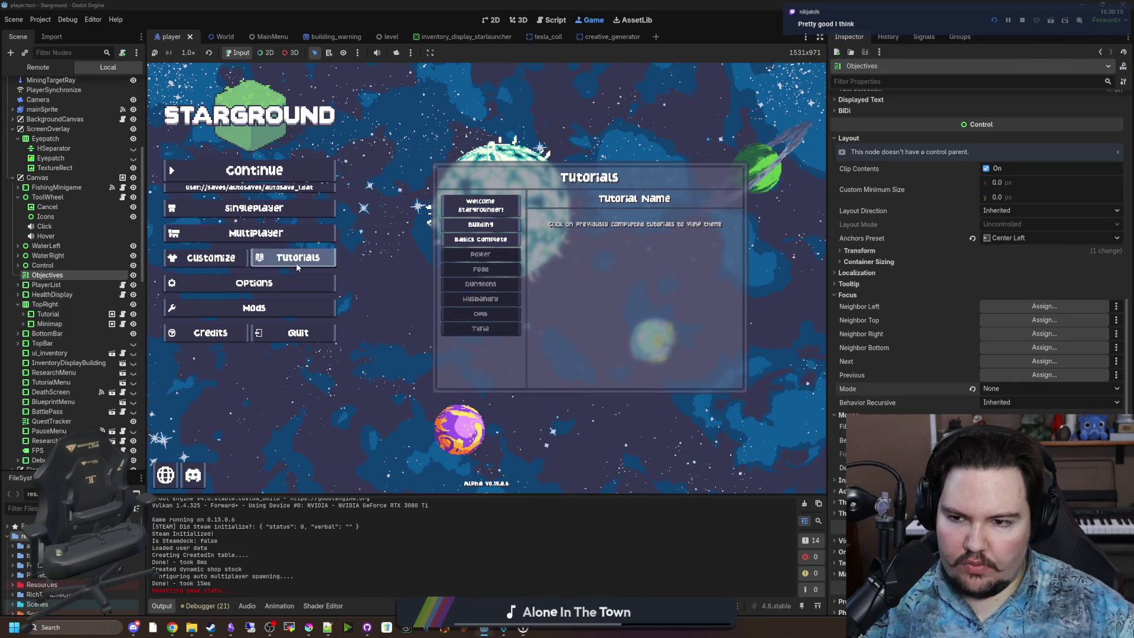
{"action": "left_click", "coordinate": [229, 259]}
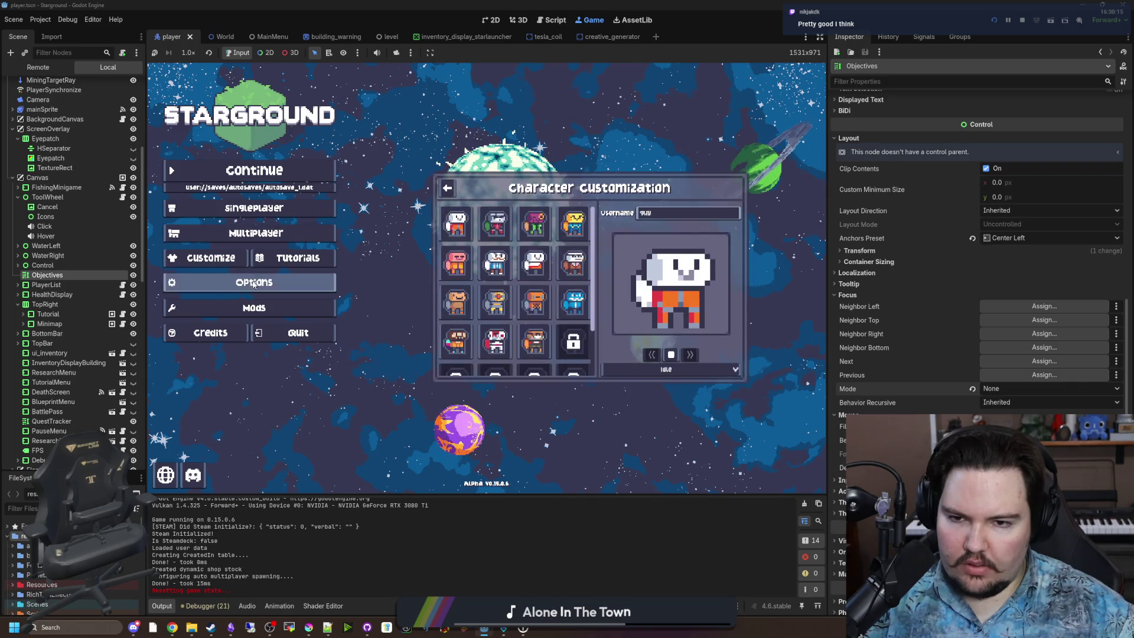
{"action": "left_click", "coordinate": [255, 284]}
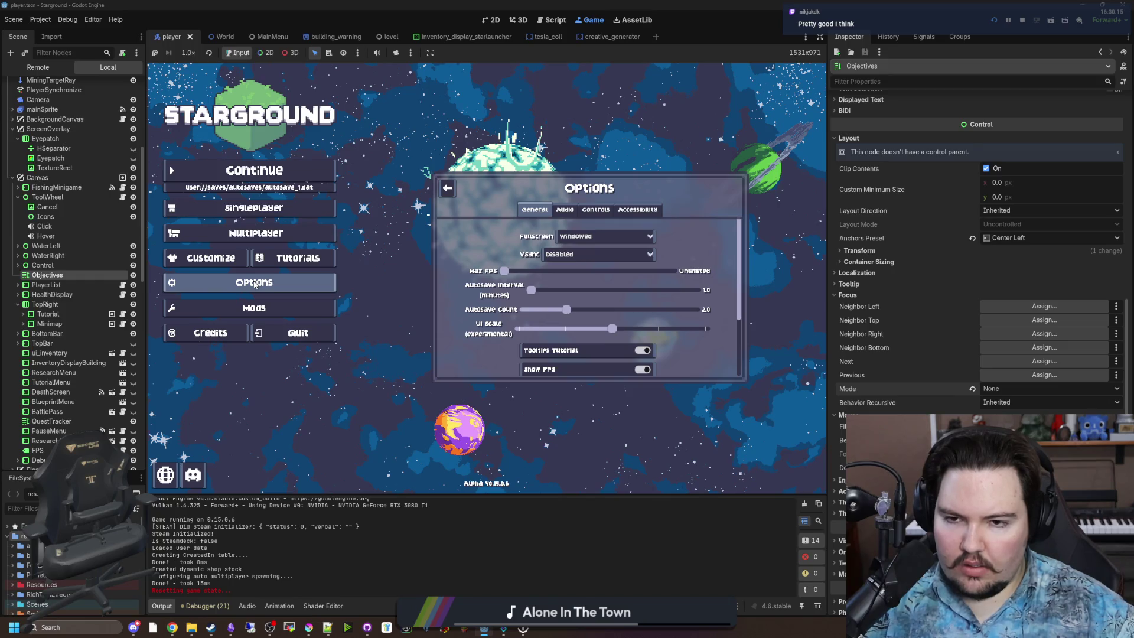
{"action": "left_click", "coordinate": [255, 284]}
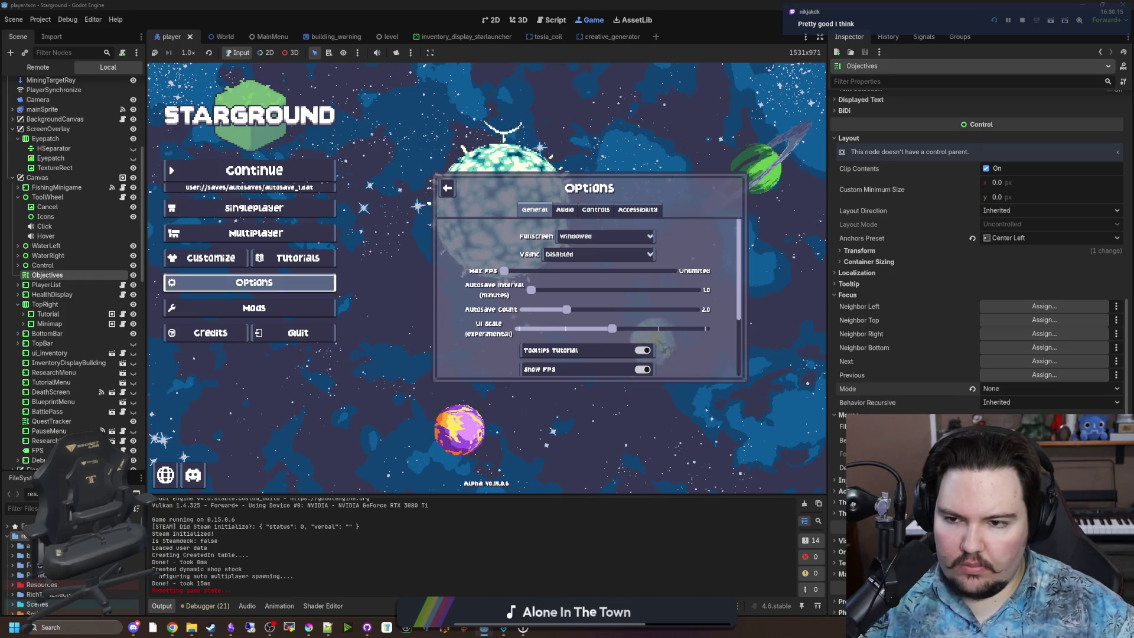
{"action": "left_click", "coordinate": [298, 258]}
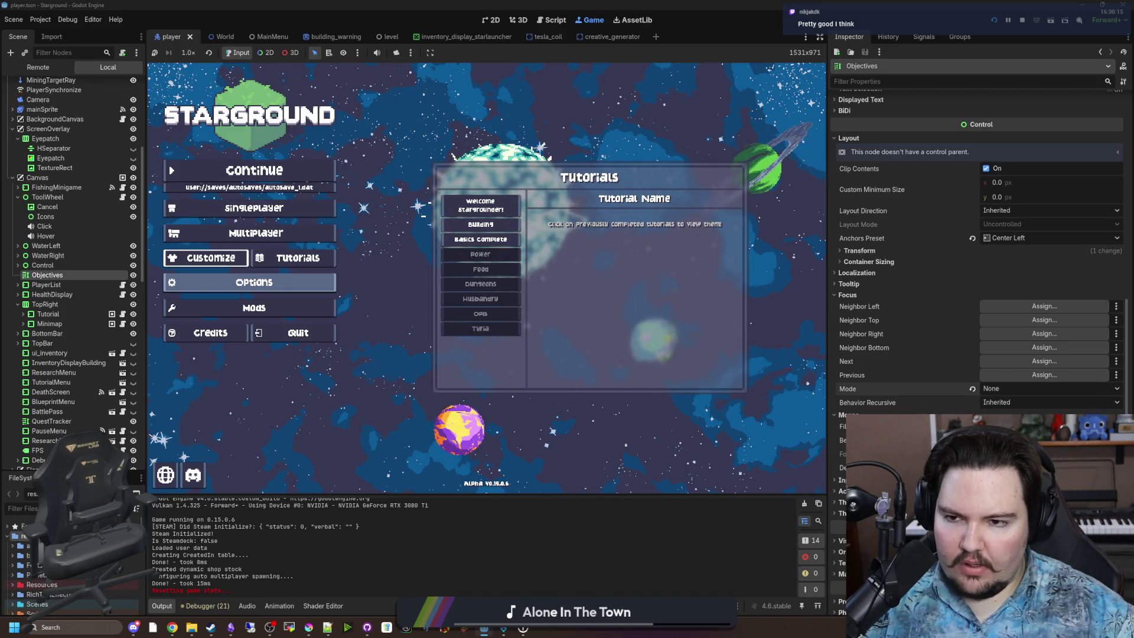
{"action": "left_click", "coordinate": [211, 258]}
{"action": "left_click", "coordinate": [254, 282]}
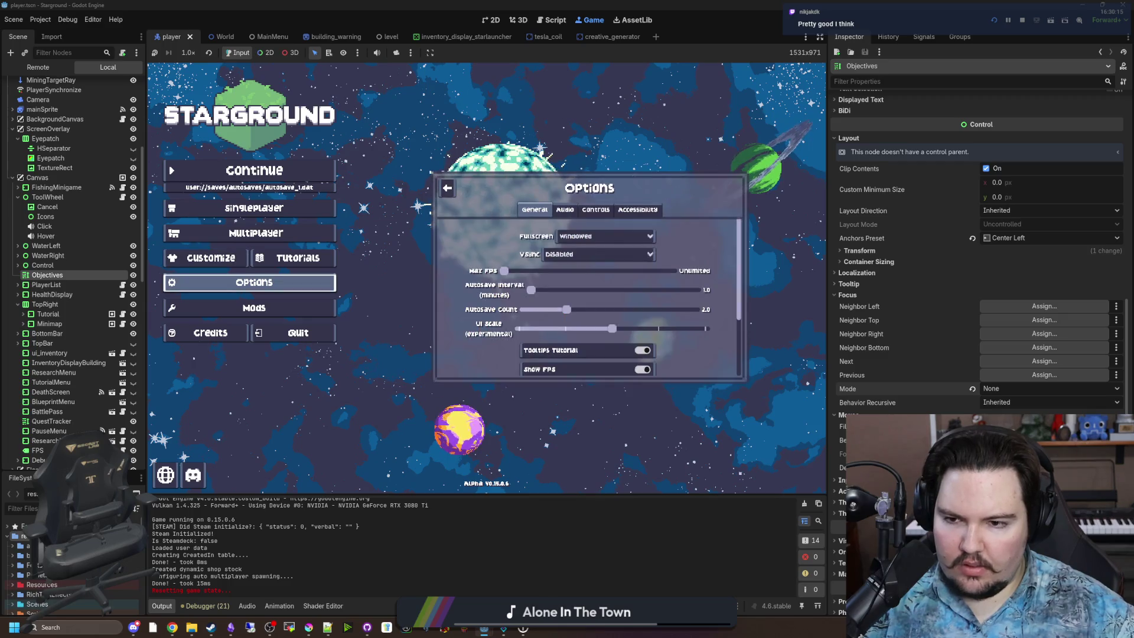
Step: Open the Mods panel, dismiss the mod safety warning, and bring up Options again
{"action": "left_click", "coordinate": [254, 308]}
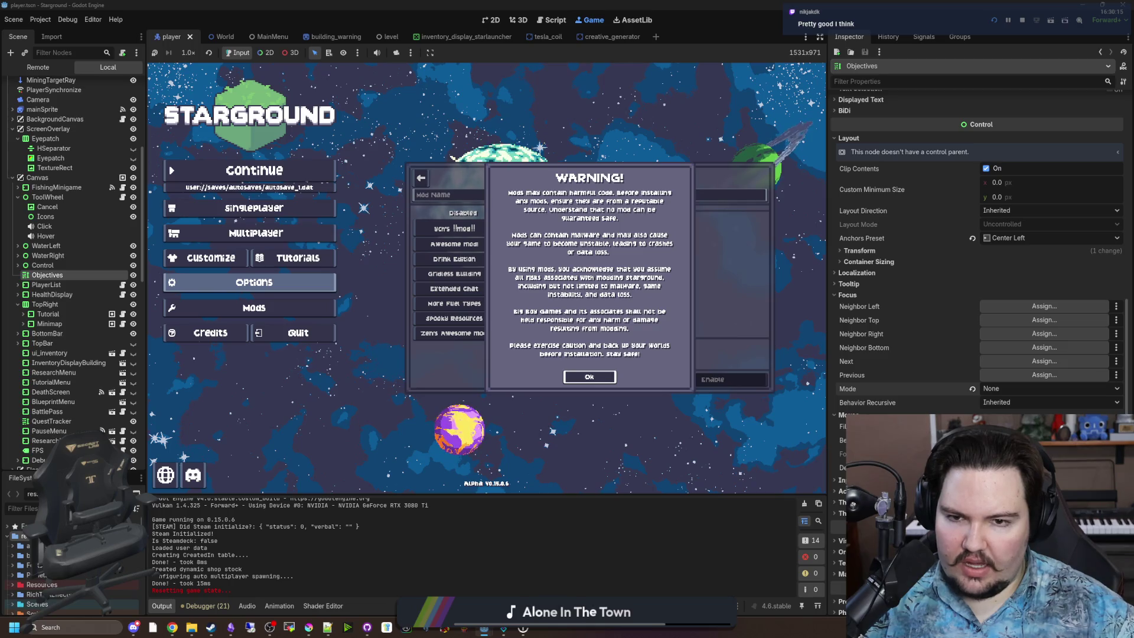
{"action": "key", "text": "Return"}
{"action": "key", "text": "Down"}
{"action": "key", "text": "Down"}
{"action": "key", "text": "Down"}
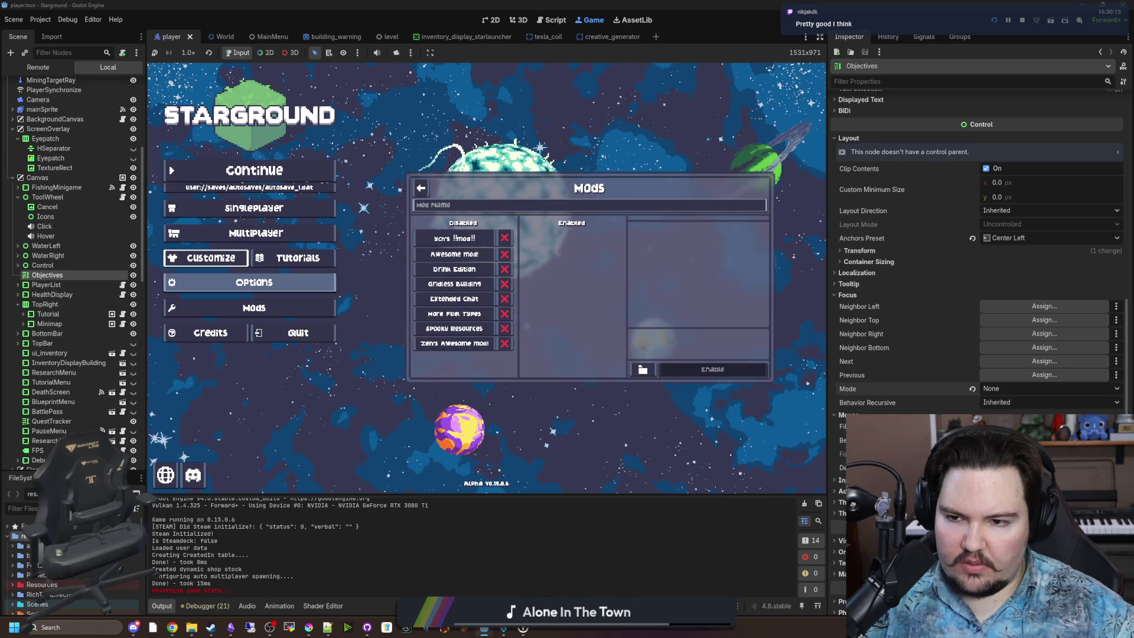
{"action": "key", "text": "Return"}
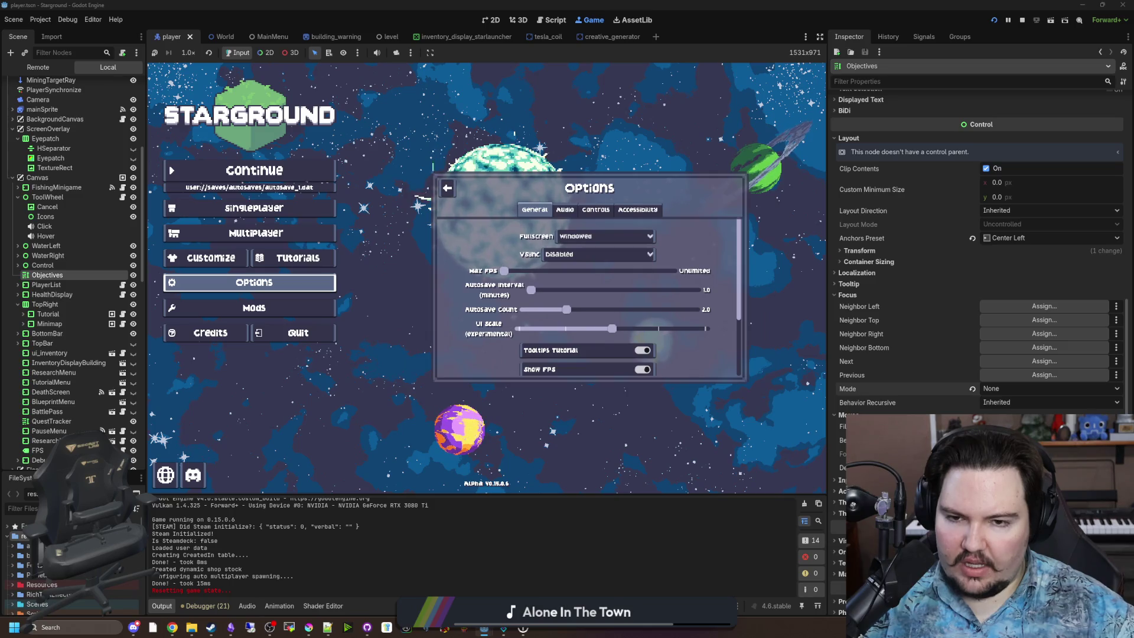
Step: Move the menu focus with the arrow keys to Singleplayer and open it
{"action": "key", "text": "Up"}
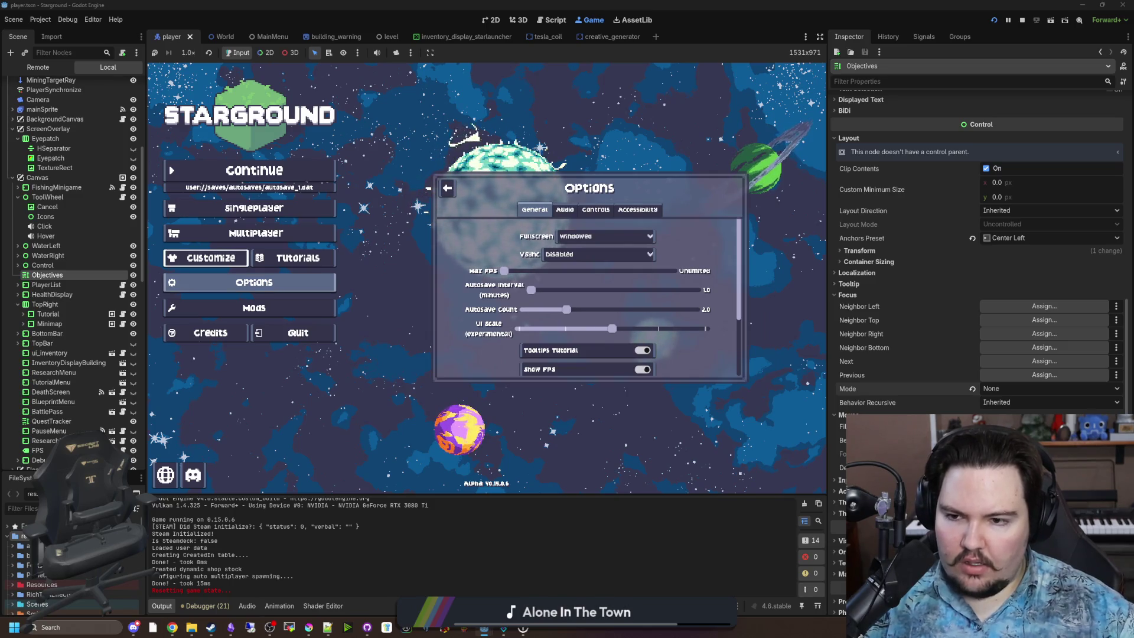
{"action": "key", "text": "Up"}
{"action": "key", "text": "Up"}
{"action": "key", "text": "Up"}
{"action": "key", "text": "Down"}
{"action": "key", "text": "Return"}
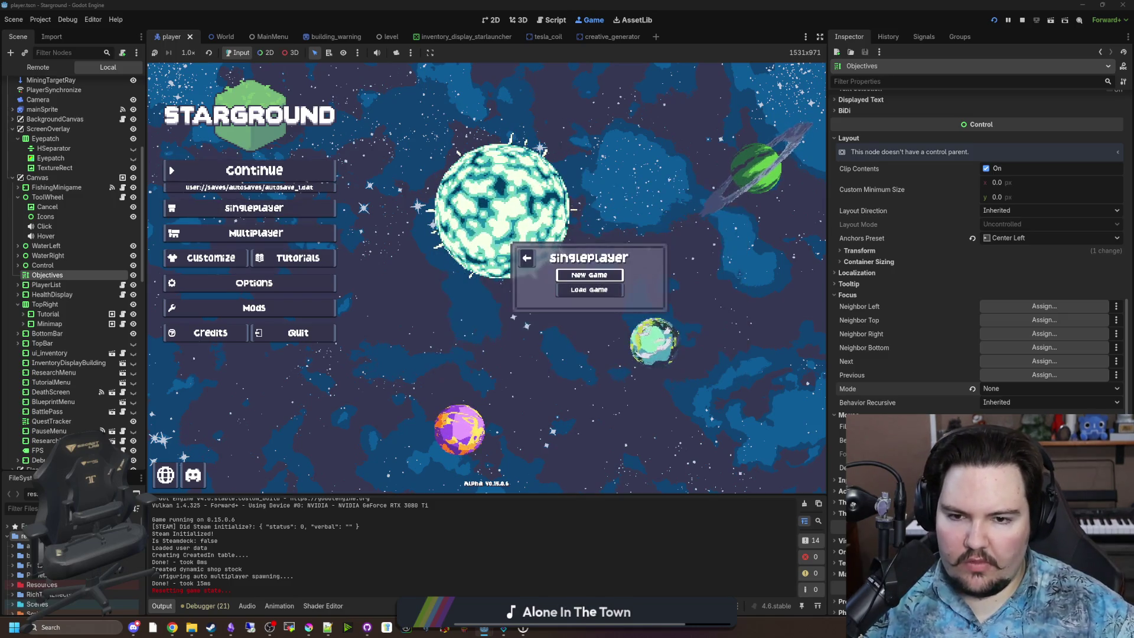
Step: Start a new game from World Setup and walk the character across the map
{"action": "key", "text": "Return"}
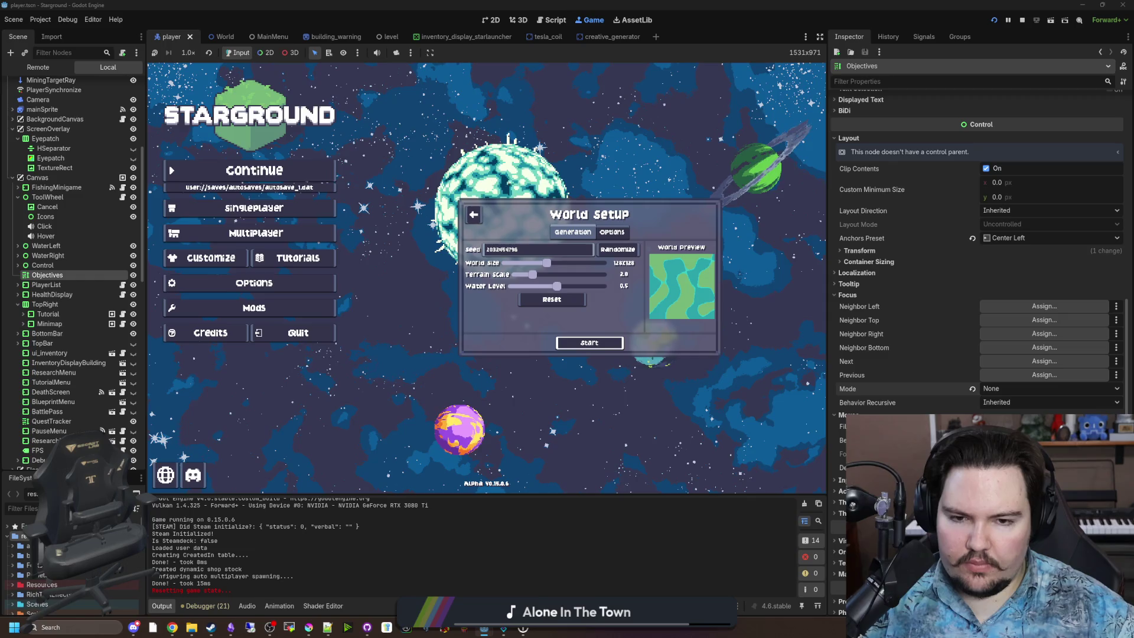
{"action": "key", "text": "Return"}
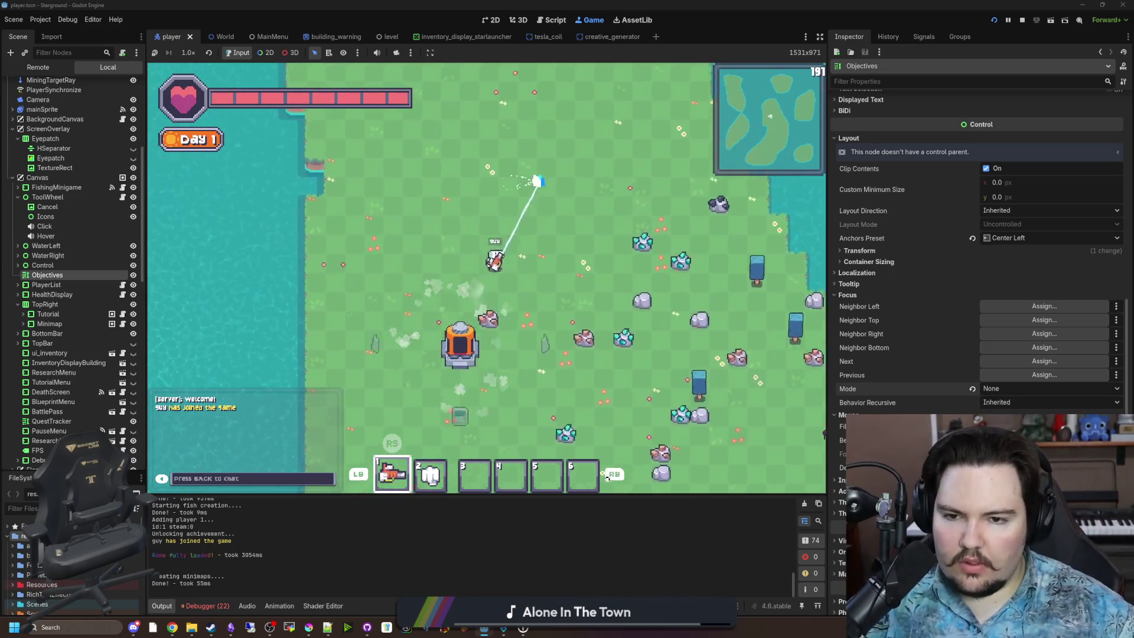
{"action": "key", "text": "d"}
{"action": "key", "text": "Escape"}
{"action": "key", "text": "Escape"}
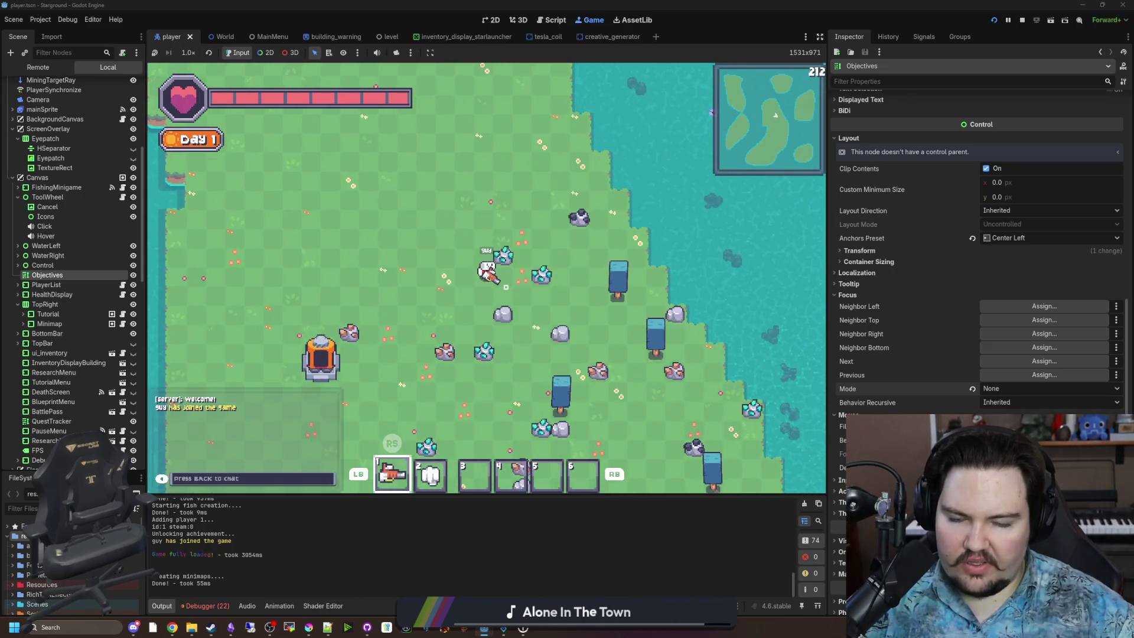
{"action": "key", "text": "Escape"}
Step: Open the in-game Options and cycle through its settings categories
{"action": "key", "text": "Return"}
{"action": "key", "text": "Right"}
{"action": "key", "text": "Right"}
{"action": "key", "text": "Right"}
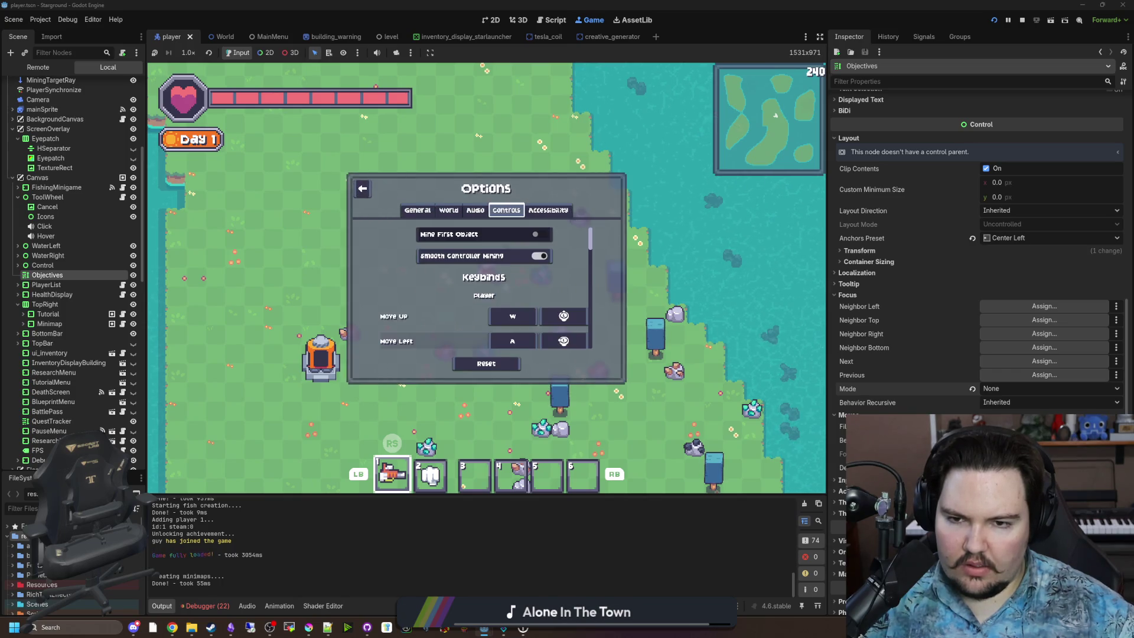
{"action": "key", "text": "Right"}
{"action": "key", "text": "Left"}
{"action": "key", "text": "Left"}
{"action": "key", "text": "Left"}
{"action": "key", "text": "Right"}
{"action": "key", "text": "Right"}
{"action": "key", "text": "Right"}
{"action": "key", "text": "Left"}
{"action": "key", "text": "Left"}
{"action": "key", "text": "Left"}
{"action": "key", "text": "Right"}
{"action": "key", "text": "Left"}
{"action": "key", "text": "Down"}
{"action": "key", "text": "Down"}
{"action": "key", "text": "Down"}
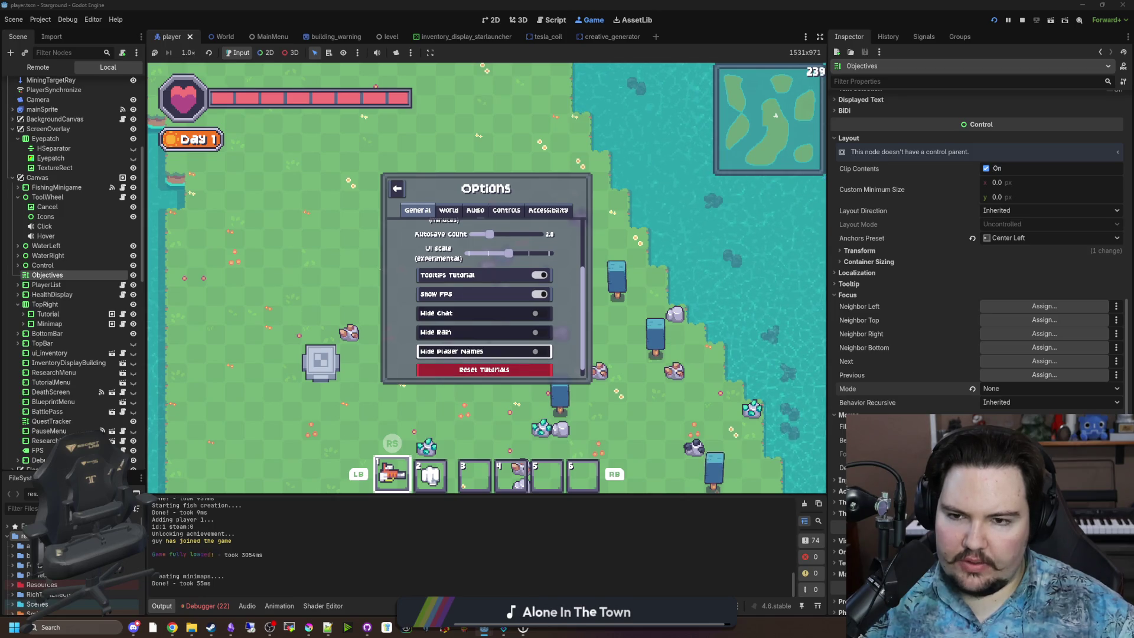
Step: Step through the World, Audio, Controls and Accessibility settings, ending on General
{"action": "key", "text": "Up"}
{"action": "key", "text": "Up"}
{"action": "key", "text": "Up"}
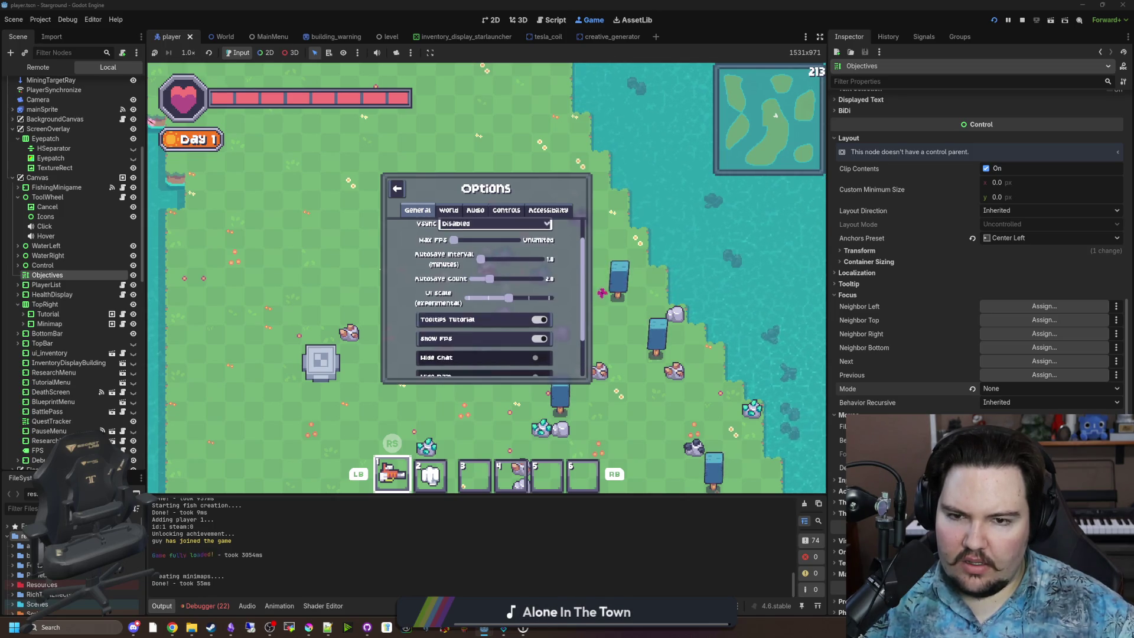
{"action": "key", "text": "Right"}
{"action": "key", "text": "Right"}
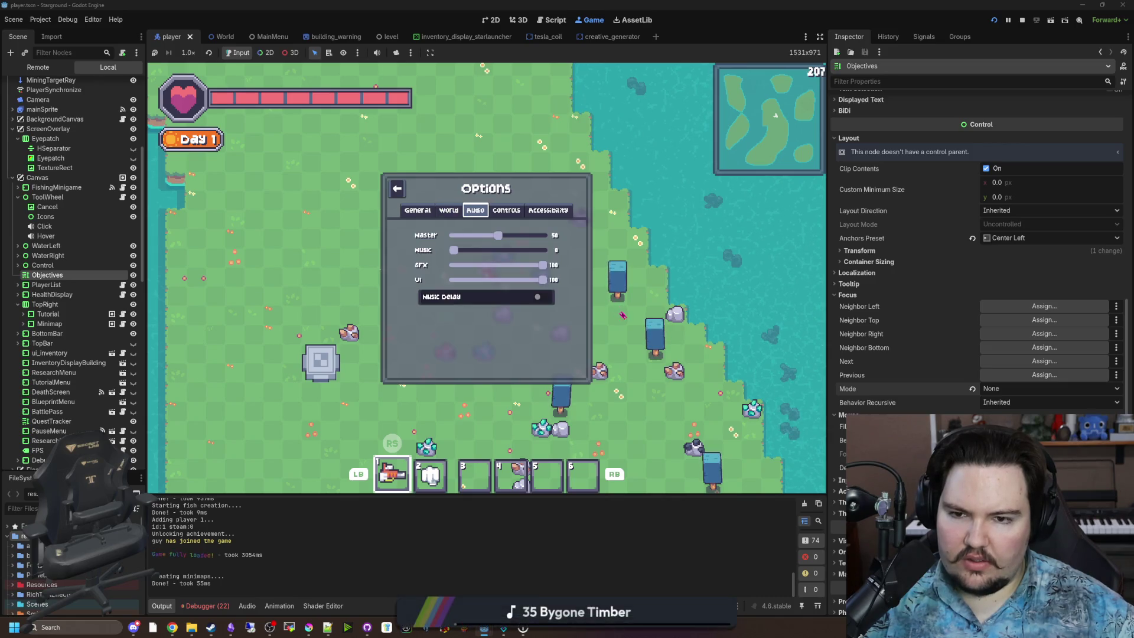
{"action": "key", "text": "Right"}
{"action": "key", "text": "Right"}
{"action": "key", "text": "Left"}
{"action": "key", "text": "Left"}
{"action": "key", "text": "Left"}
{"action": "key", "text": "Right"}
{"action": "key", "text": "Right"}
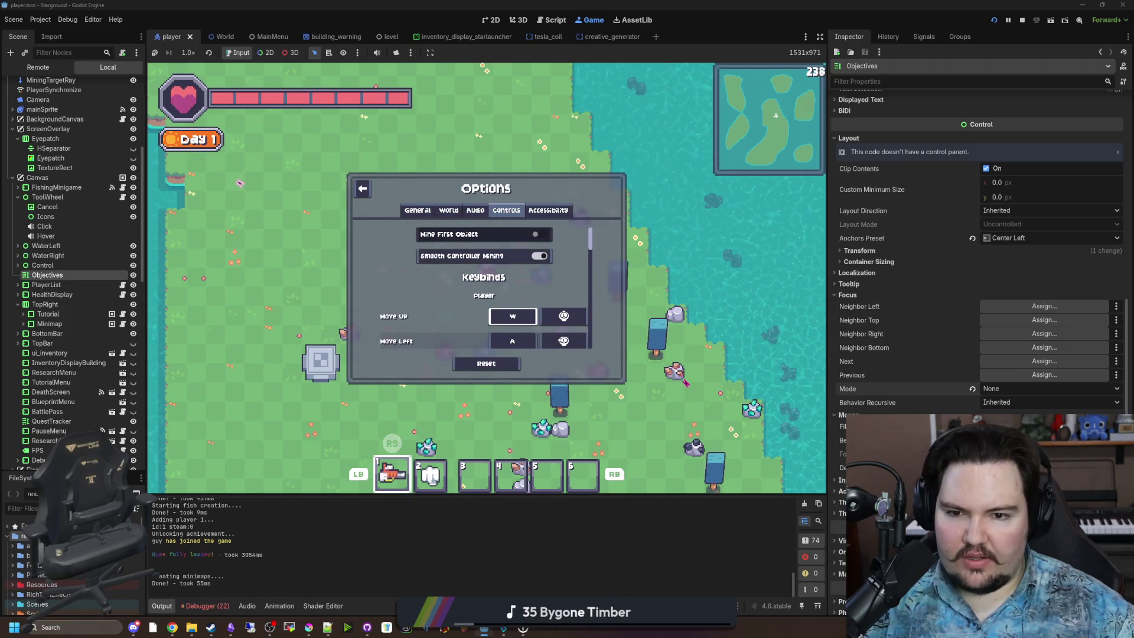
{"action": "key", "text": "Down"}
{"action": "key", "text": "Down"}
{"action": "key", "text": "Down"}
{"action": "key", "text": "Right"}
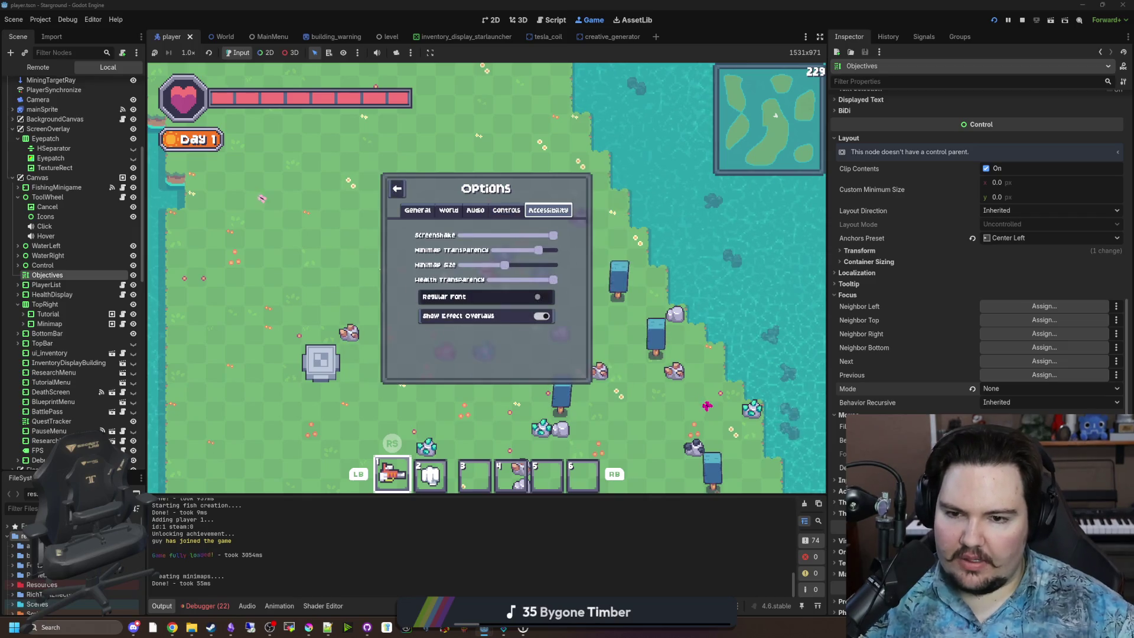
{"action": "key", "text": "Left"}
{"action": "key", "text": "Left"}
{"action": "key", "text": "Left"}
{"action": "key", "text": "Left"}
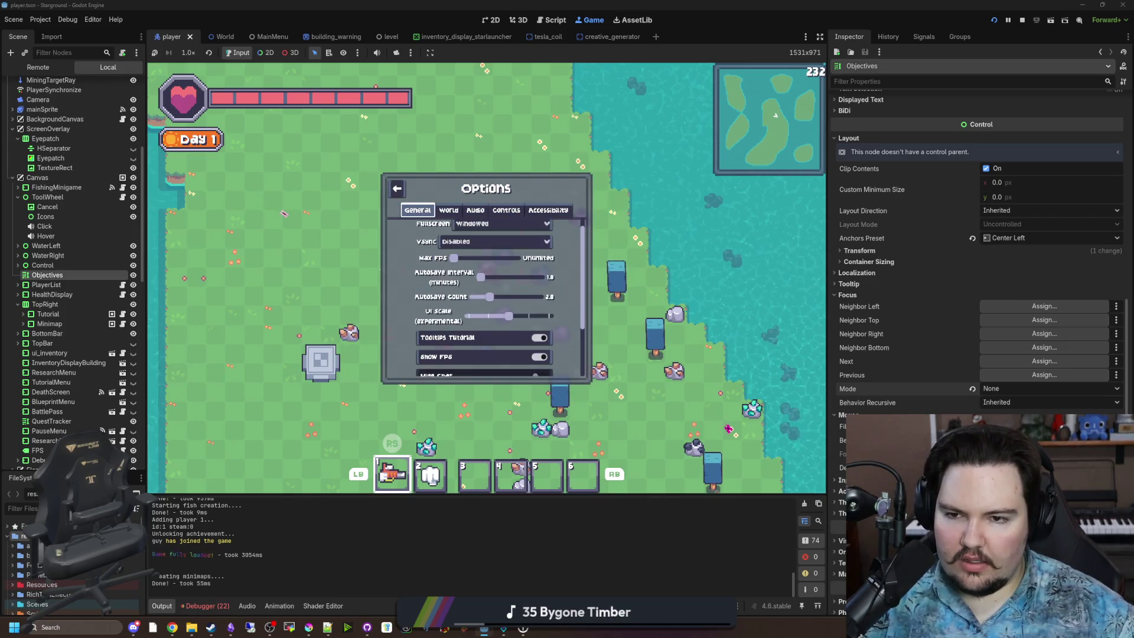
{"action": "key", "text": "Left"}
{"action": "key", "text": "Left"}
{"action": "key", "text": "Left"}
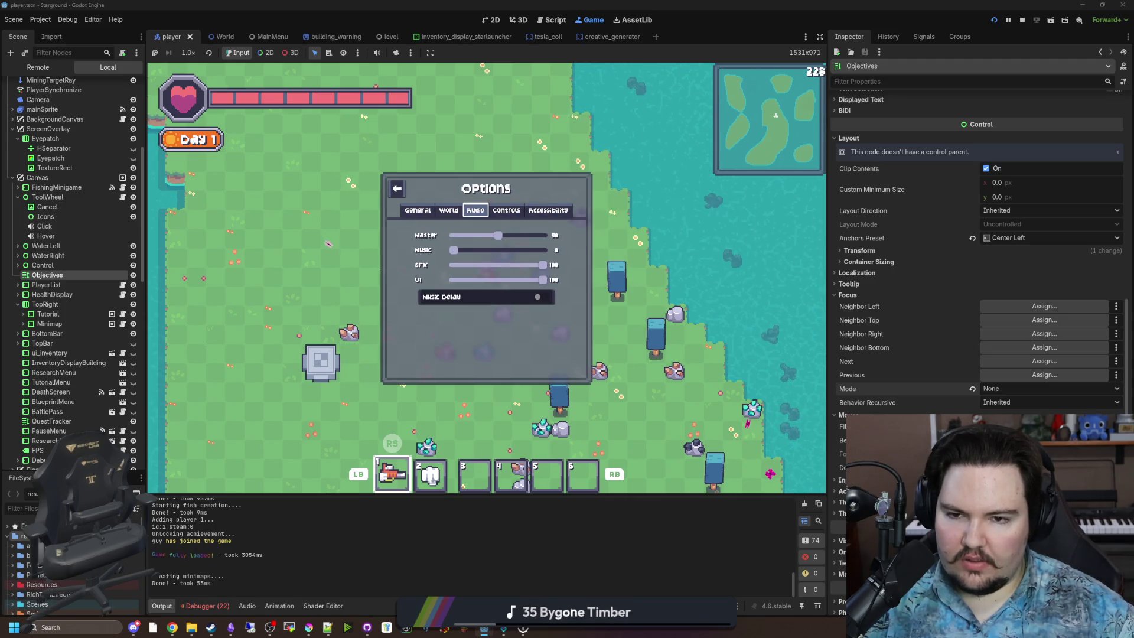
{"action": "key", "text": "Right"}
{"action": "key", "text": "Left"}
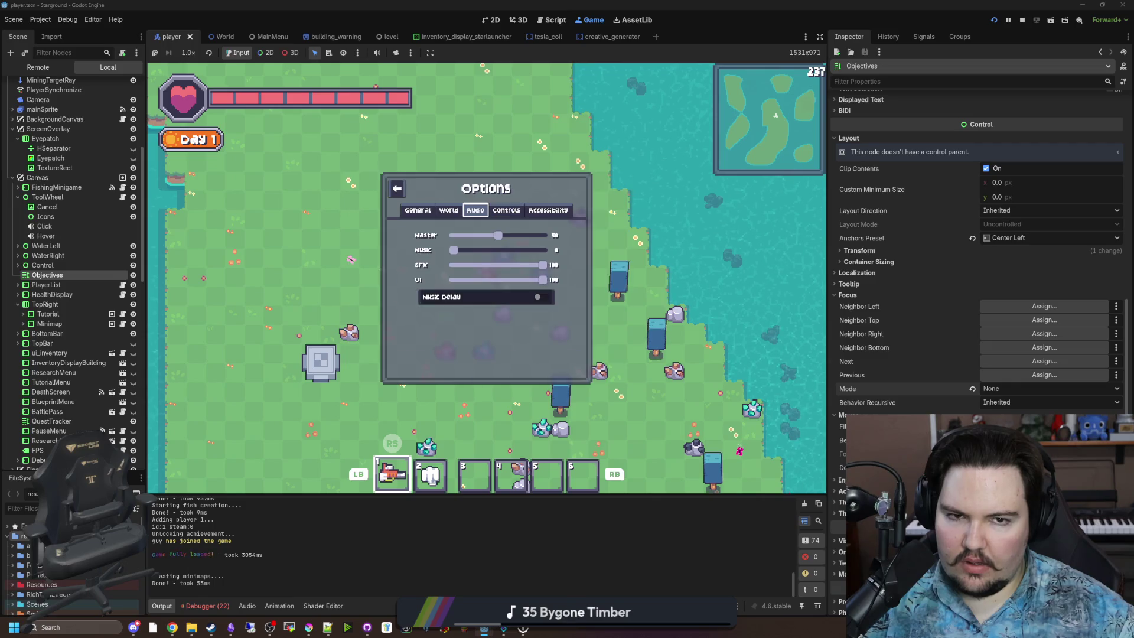
{"action": "key", "text": "Left"}
Step: Close Options to the pause menu, reopen it to peek at Controls, then resume playing
{"action": "key", "text": "Escape"}
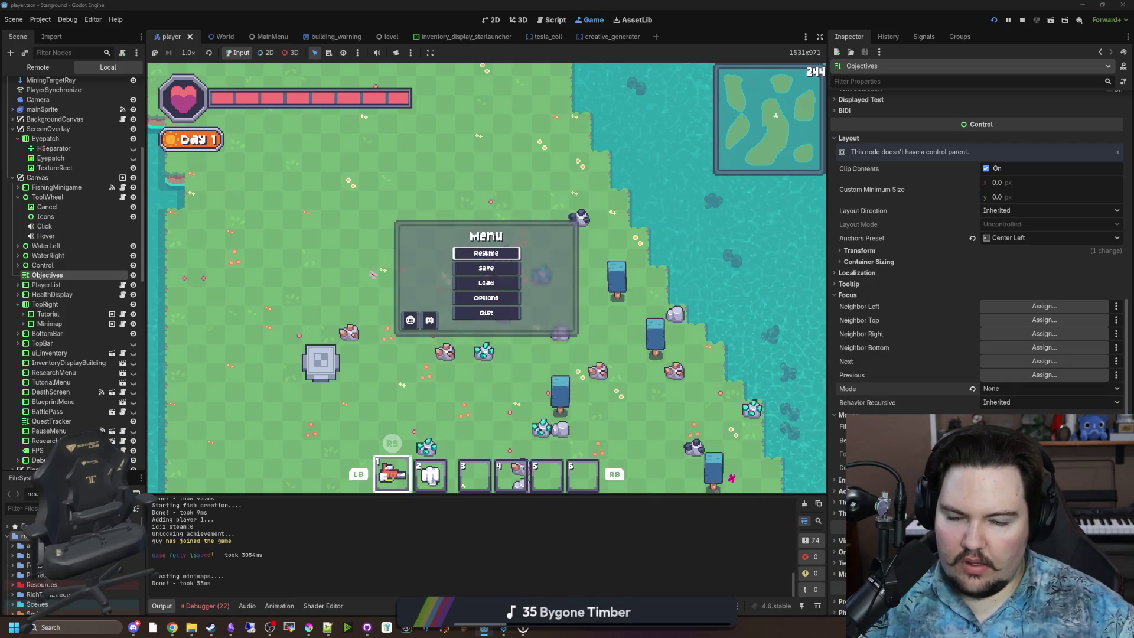
{"action": "key", "text": "Down"}
{"action": "key", "text": "Return"}
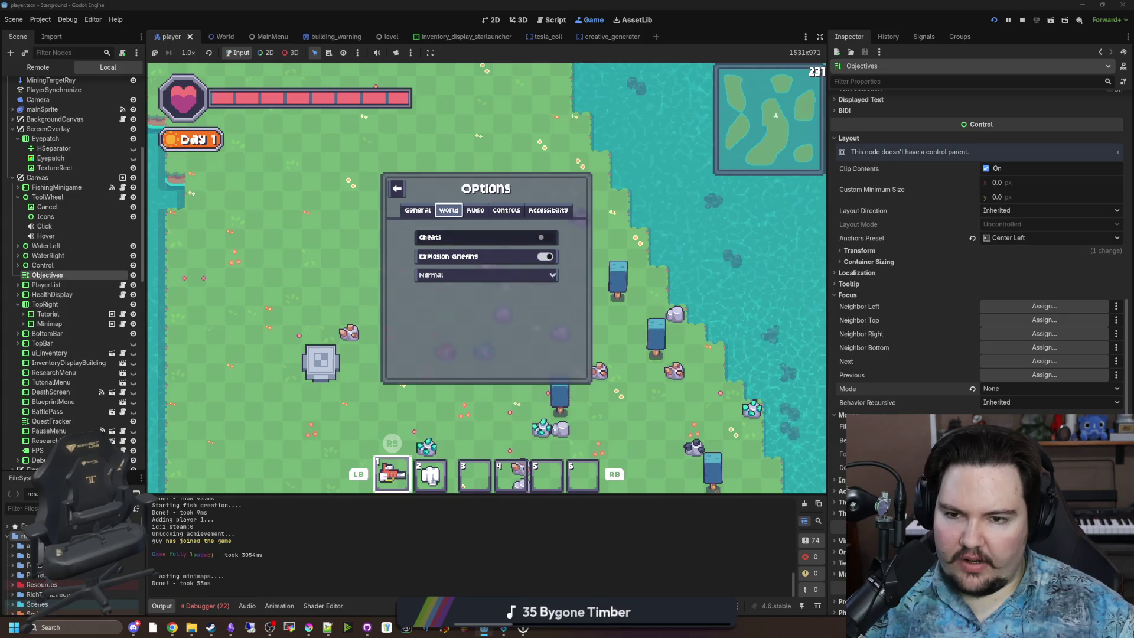
{"action": "key", "text": "Right"}
{"action": "key", "text": "Right"}
{"action": "key", "text": "Left"}
{"action": "key", "text": "Left"}
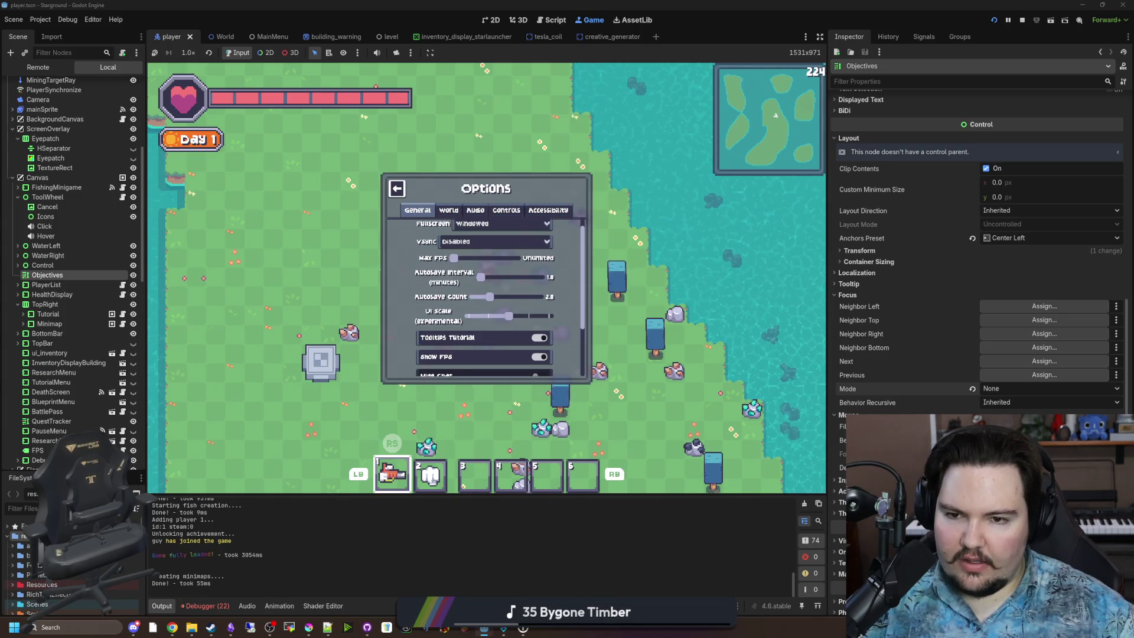
{"action": "key", "text": "Escape"}
{"action": "key", "text": "Escape"}
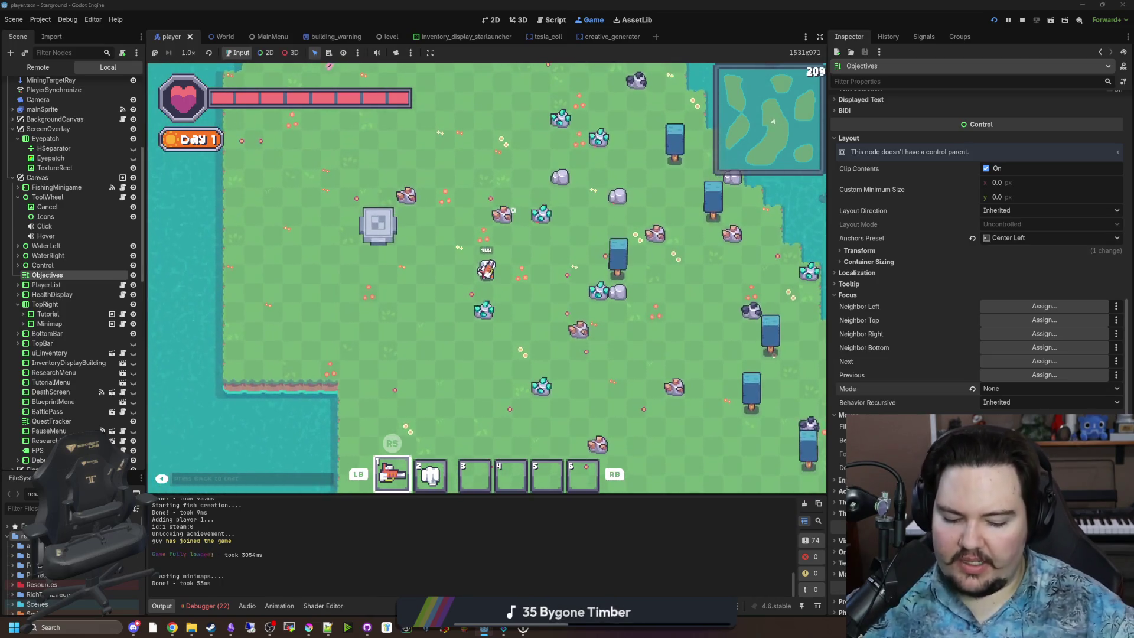
Step: Submit the /spawn chat command, which reports that cheats are disabled
{"action": "mouse_move", "coordinate": [249, 441]}
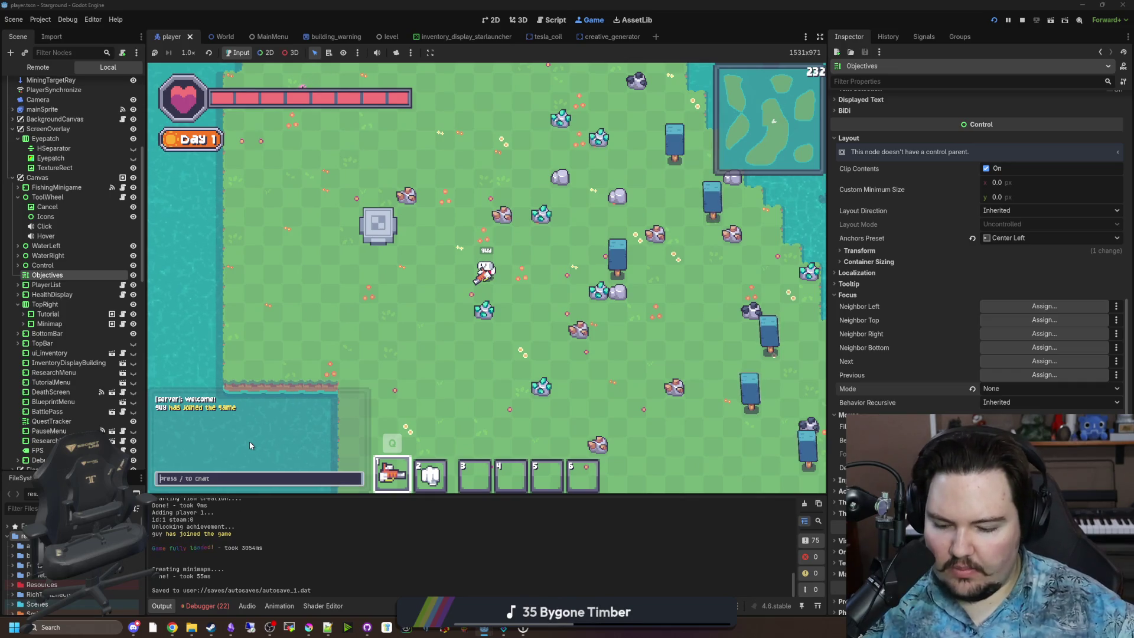
{"action": "type", "text": "/s"}
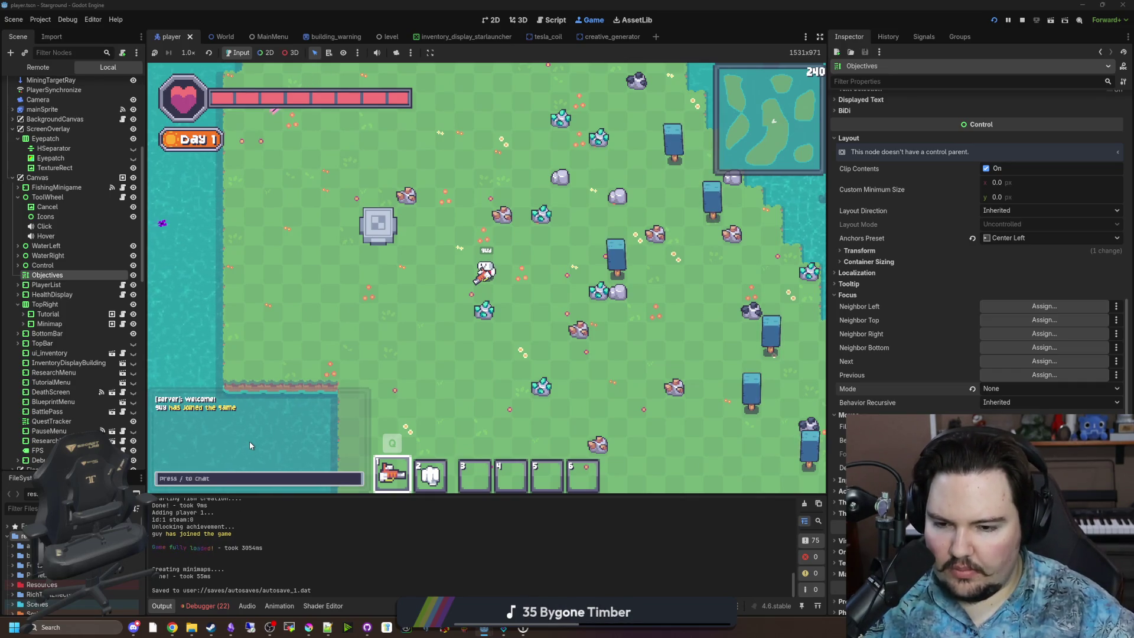
{"action": "type", "text": "pawn"}
{"action": "key", "text": "Return"}
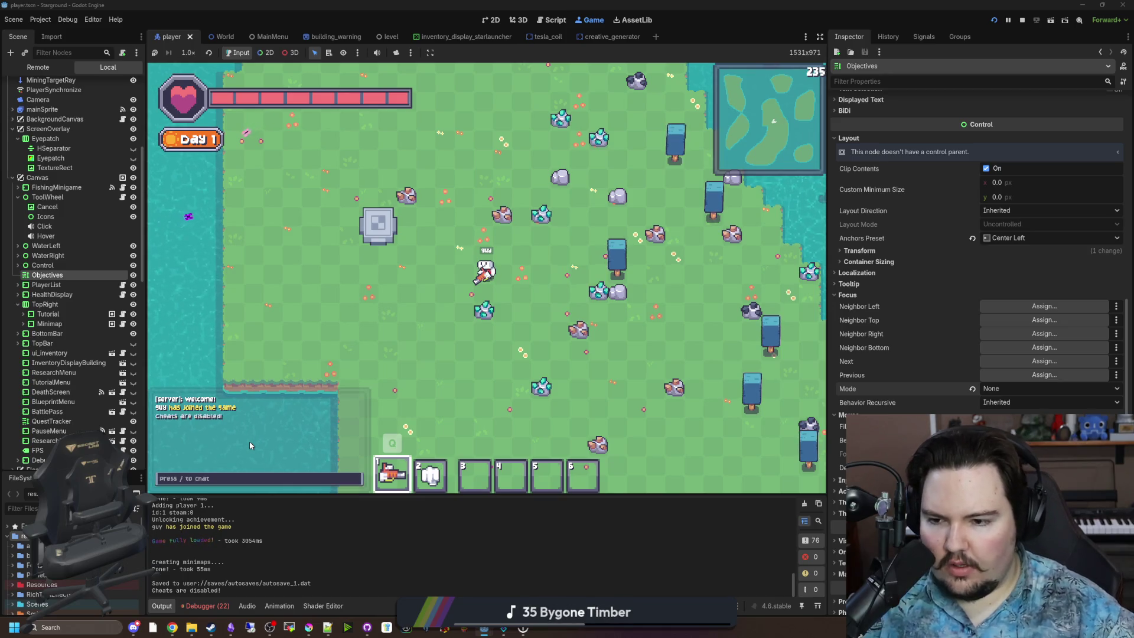
Step: Open the building menu, then view the Options' World settings with Cheats and Normal/Creative mode
{"action": "key", "text": "b"}
{"action": "key", "text": "Escape"}
{"action": "left_click", "coordinate": [486, 271]}
{"action": "left_click", "coordinate": [456, 210]}
{"action": "key", "text": "Escape"}
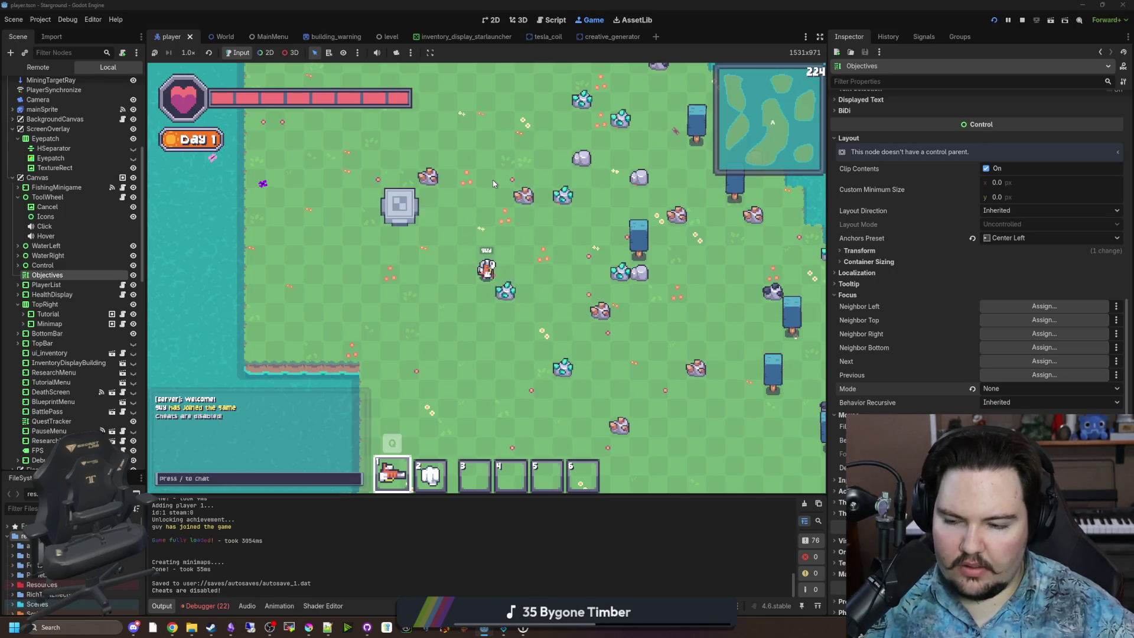
{"action": "key", "text": "Escape"}
{"action": "left_click", "coordinate": [510, 300]}
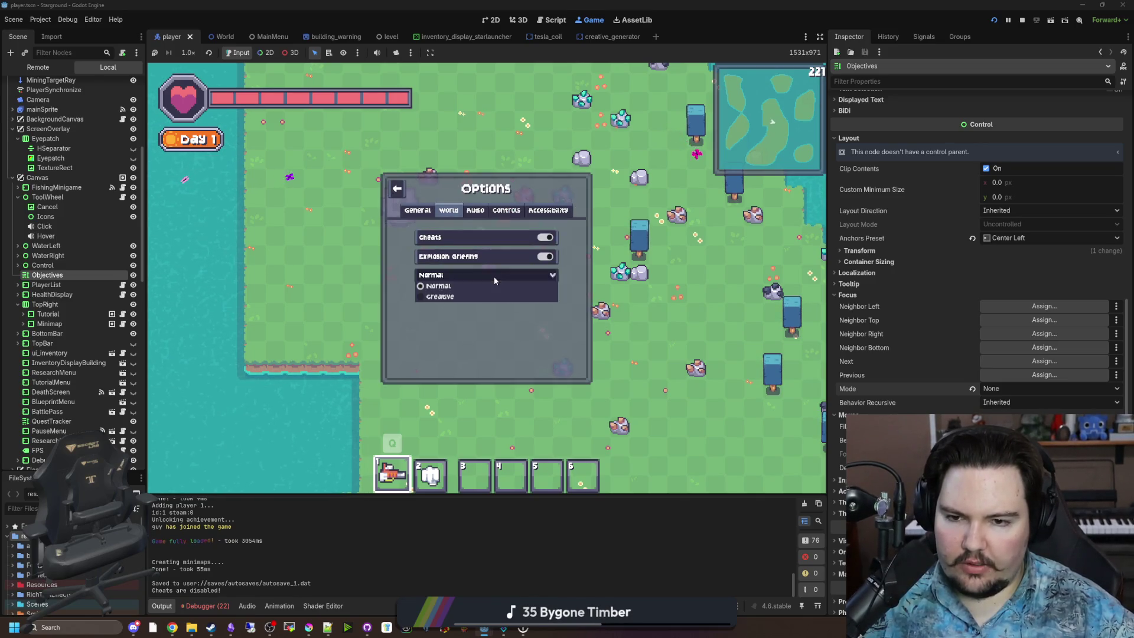
{"action": "key", "text": "Escape"}
Step: In the Building Menu, switch between floor tiles and misc buildings, then pick the Starlauncher
{"action": "key", "text": "b"}
{"action": "left_click", "coordinate": [332, 349]}
{"action": "left_click", "coordinate": [324, 330]}
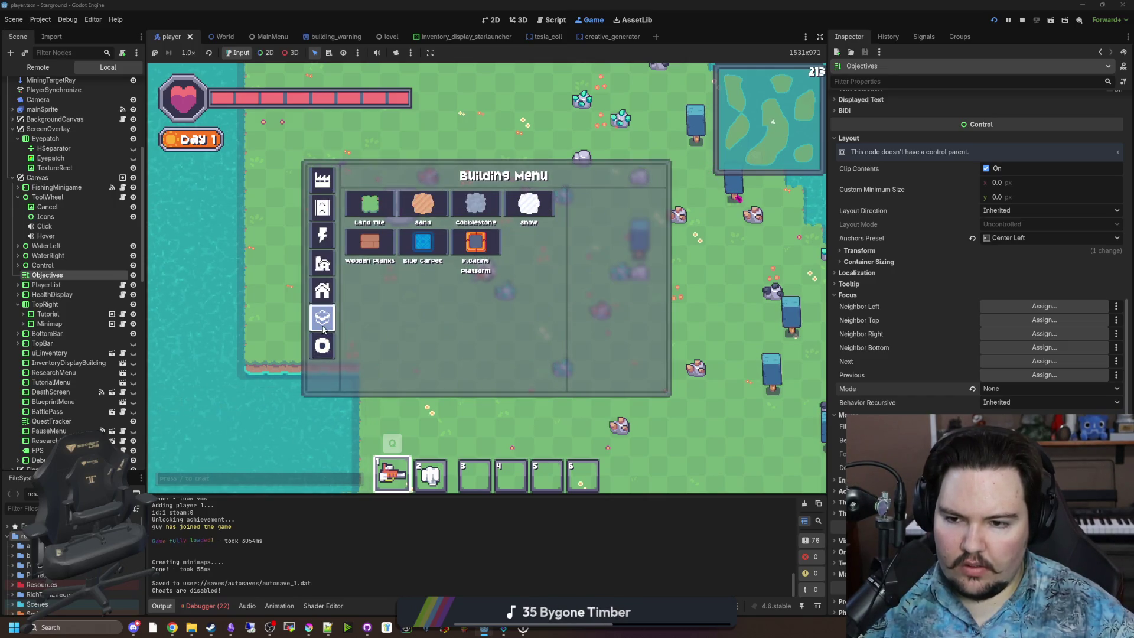
{"action": "left_click", "coordinate": [327, 355]}
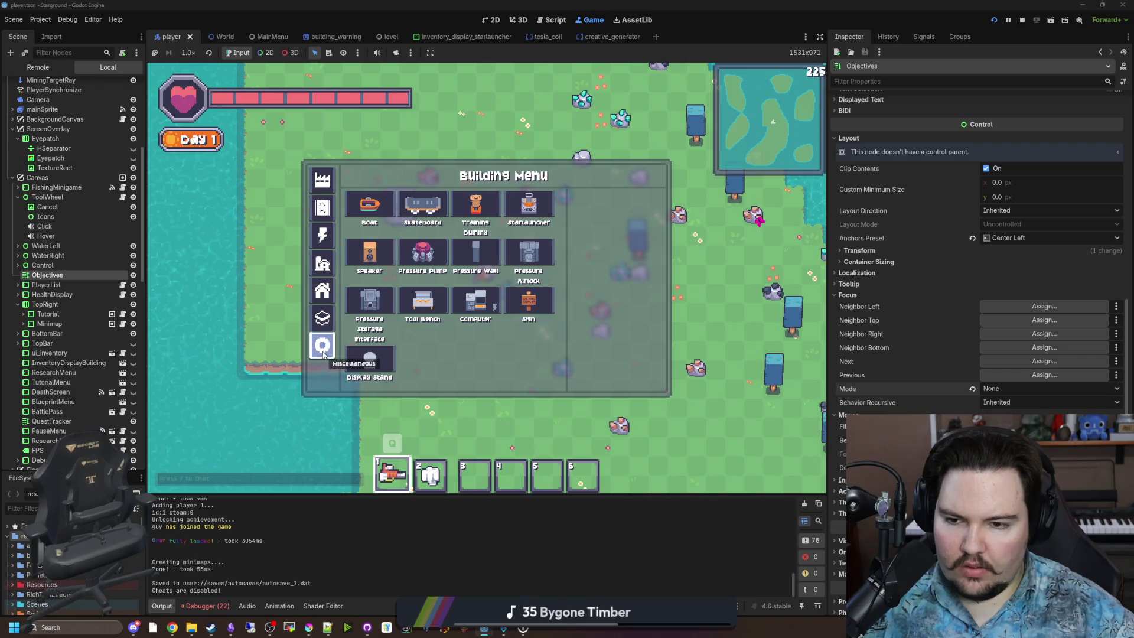
{"action": "left_click", "coordinate": [326, 319]}
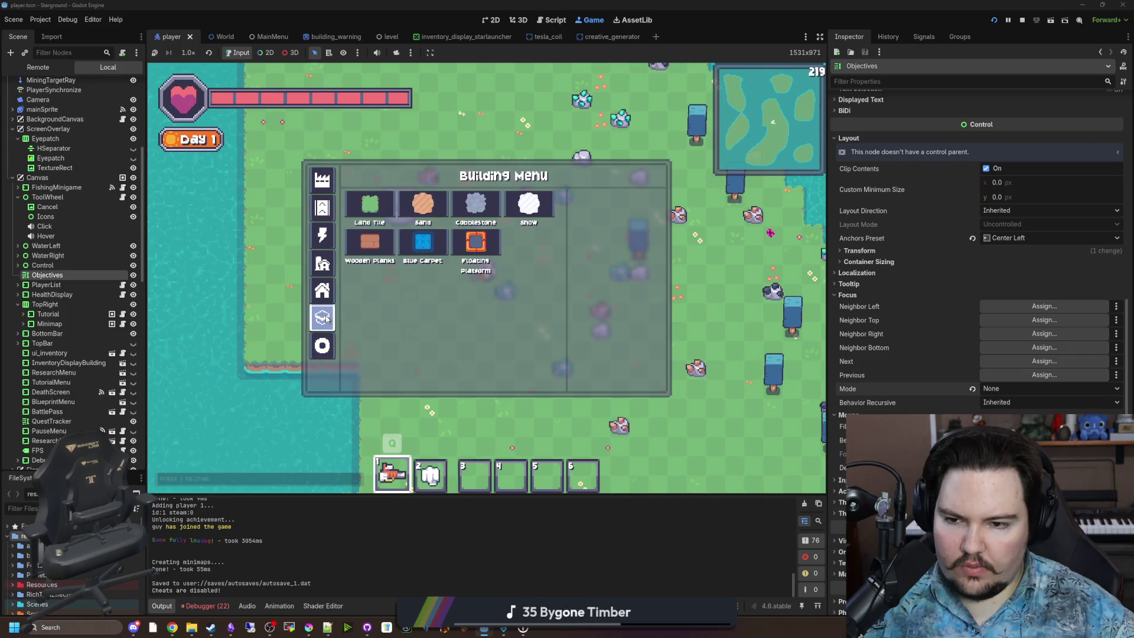
{"action": "left_click", "coordinate": [327, 347]}
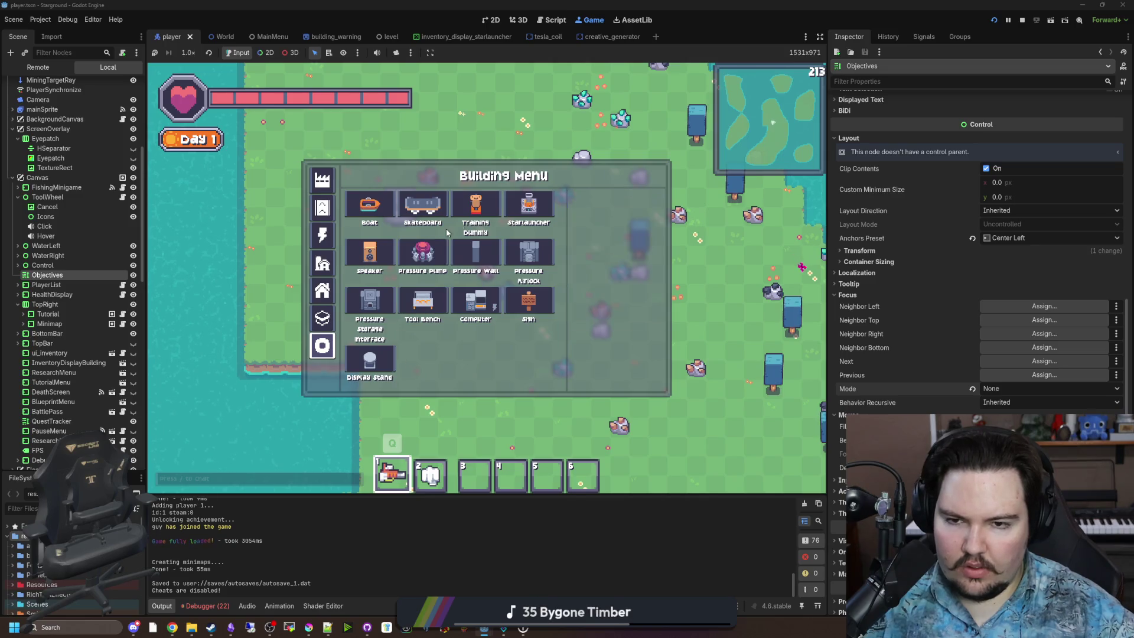
{"action": "mouse_move", "coordinate": [519, 201]}
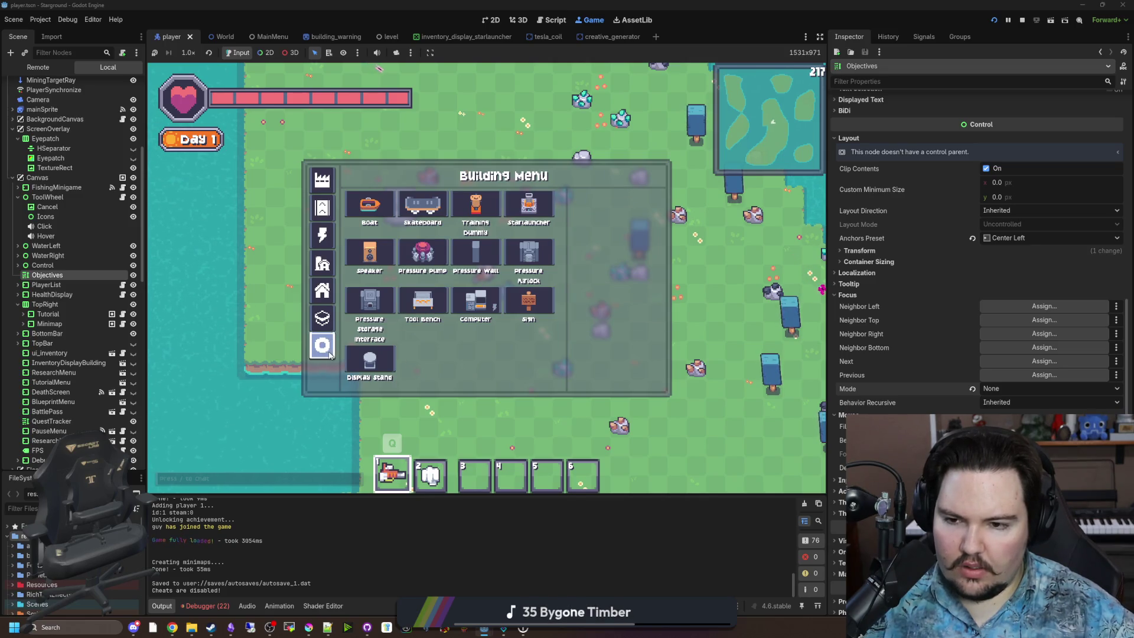
{"action": "mouse_move", "coordinate": [367, 360]}
{"action": "left_click", "coordinate": [542, 204]}
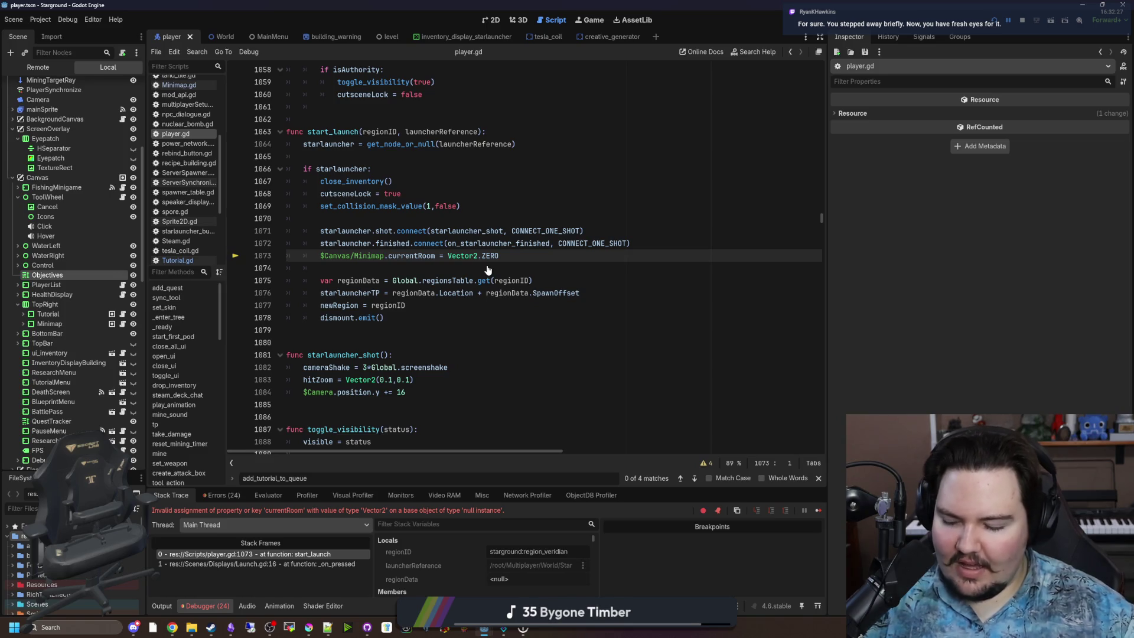
Step: Inspect the Minimap reference on player.gd line 1073 and search all project files for 'Minimap'
{"action": "left_click", "coordinate": [371, 267]}
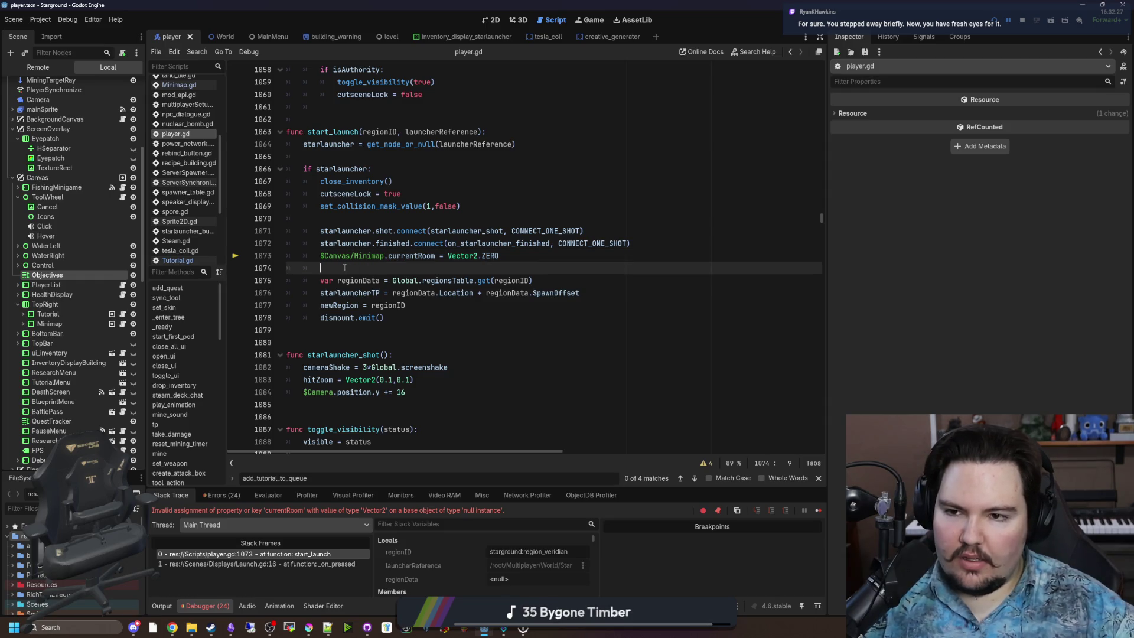
{"action": "scroll", "coordinate": [344, 267], "scroll_direction": "up", "scroll_amount": 2}
{"action": "left_click", "coordinate": [402, 278]}
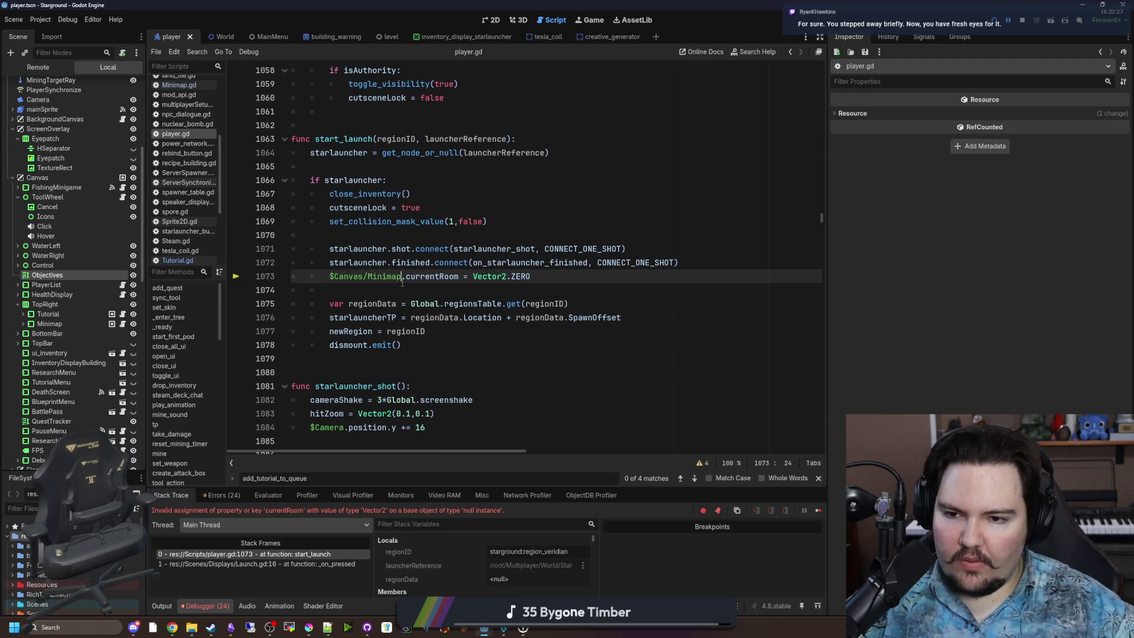
{"action": "left_click", "coordinate": [395, 288]}
{"action": "key", "text": "ctrl+shift+f"}
{"action": "type", "text": "Minimap"}
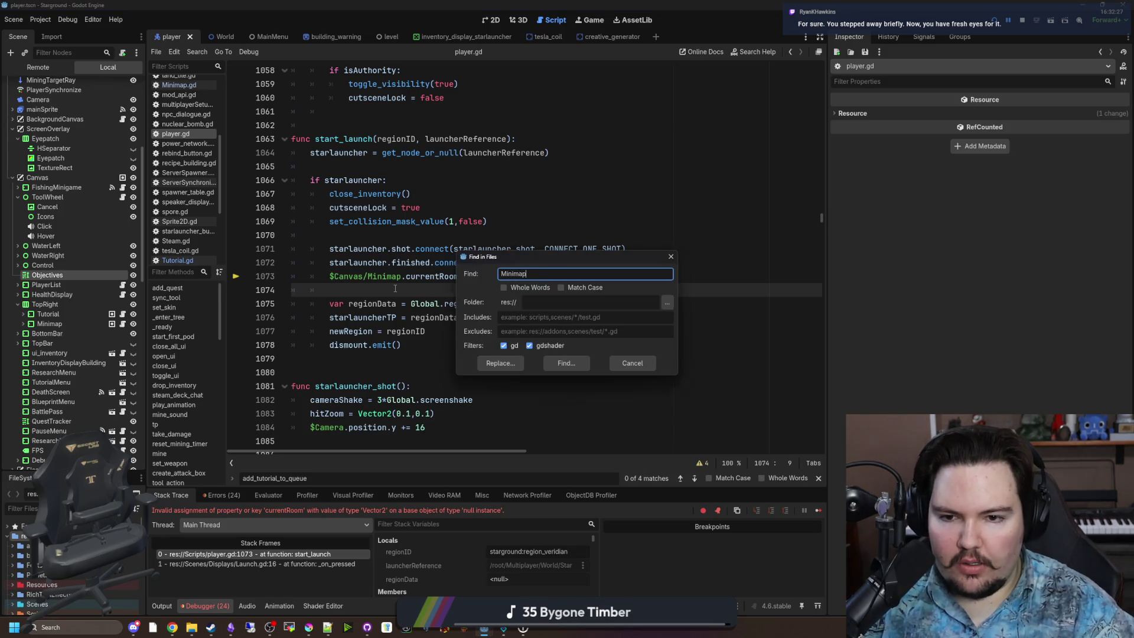
{"action": "key", "text": "Return"}
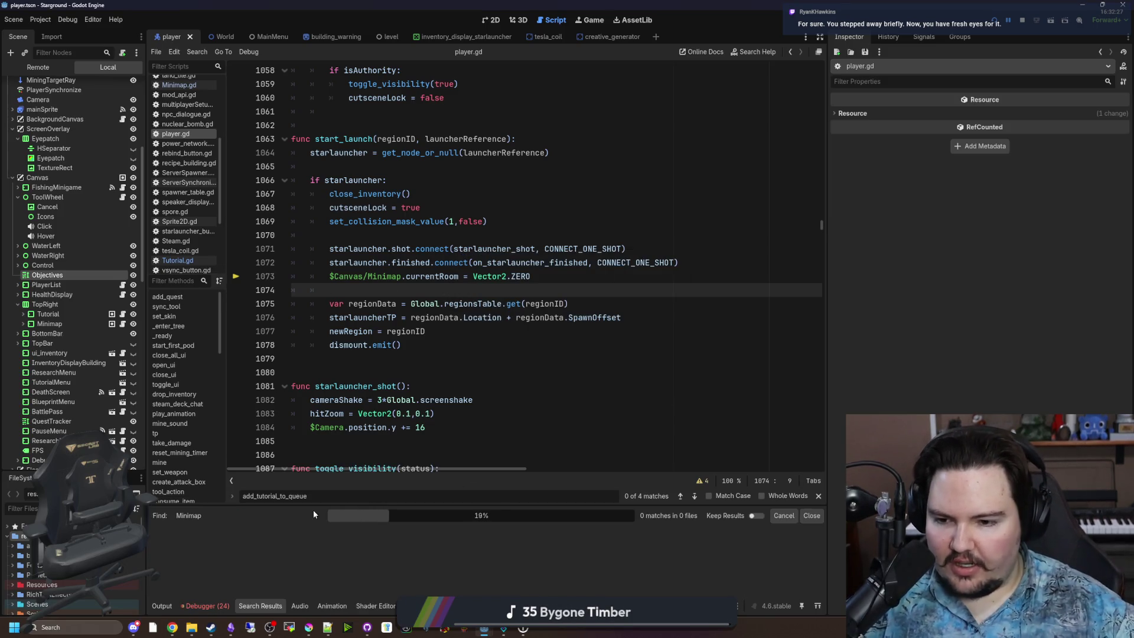
Step: Rerun the Minimap search with Match Case on and enlarge the results panel
{"action": "left_click", "coordinate": [498, 317]}
{"action": "key", "text": "ctrl+shift+f"}
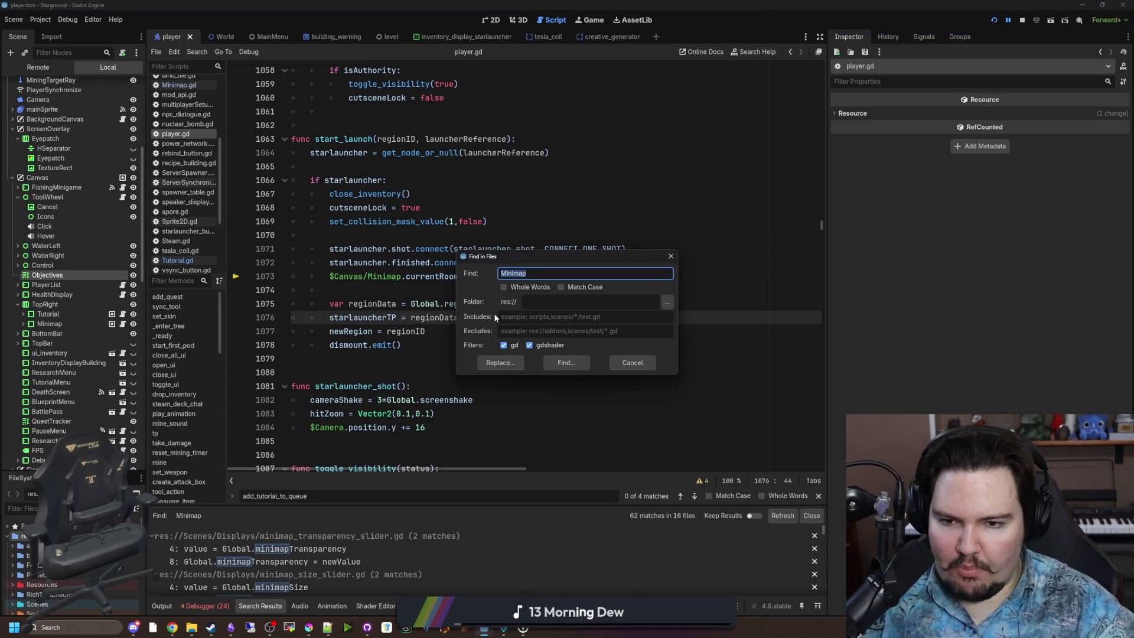
{"action": "left_click", "coordinate": [563, 288]}
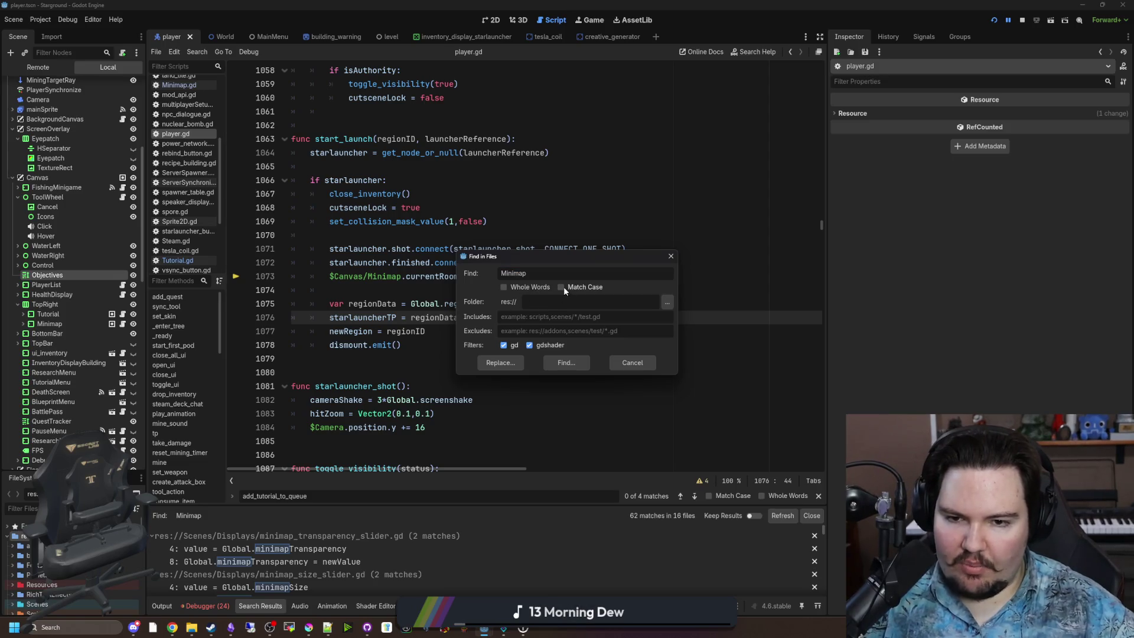
{"action": "left_click", "coordinate": [579, 363]}
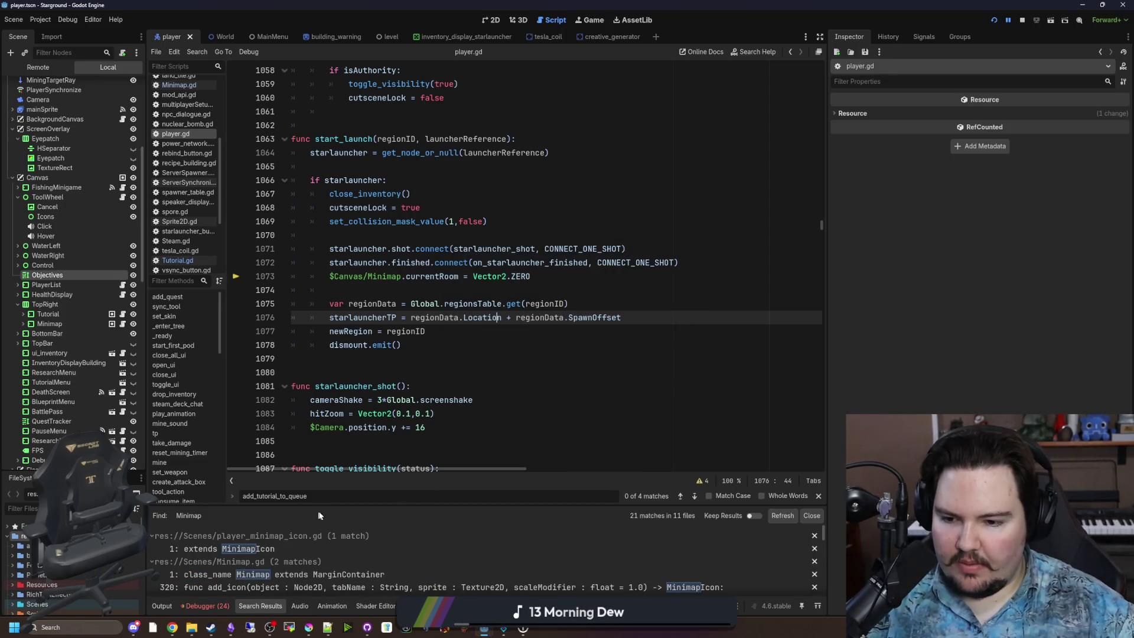
{"action": "left_click_drag", "start_coordinate": [324, 507], "coordinate": [354, 455]}
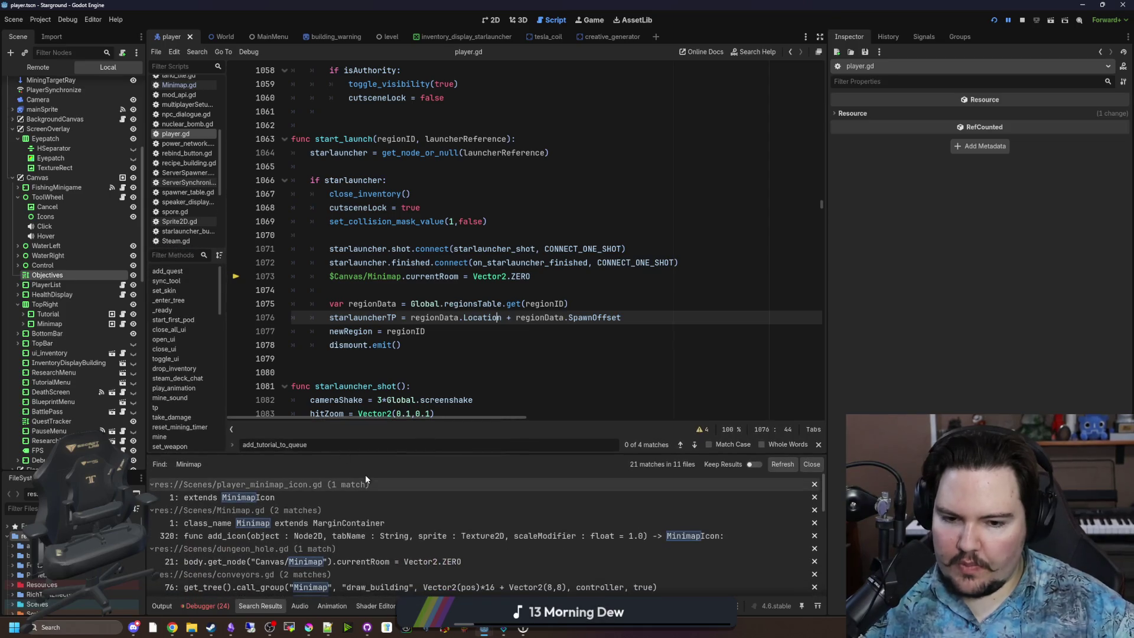
Step: Replace $Canvas/Minimap on line 1073 with the autocompleted minimap variable
{"action": "scroll", "coordinate": [391, 522], "scroll_direction": "down", "scroll_amount": 2}
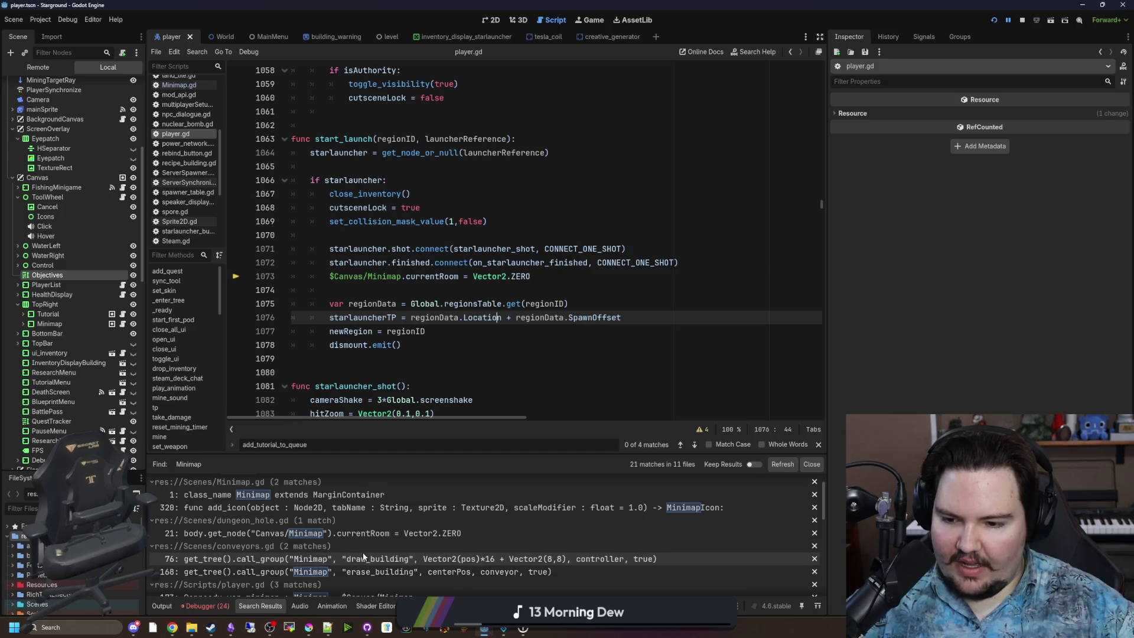
{"action": "scroll", "coordinate": [362, 552], "scroll_direction": "down", "scroll_amount": 3}
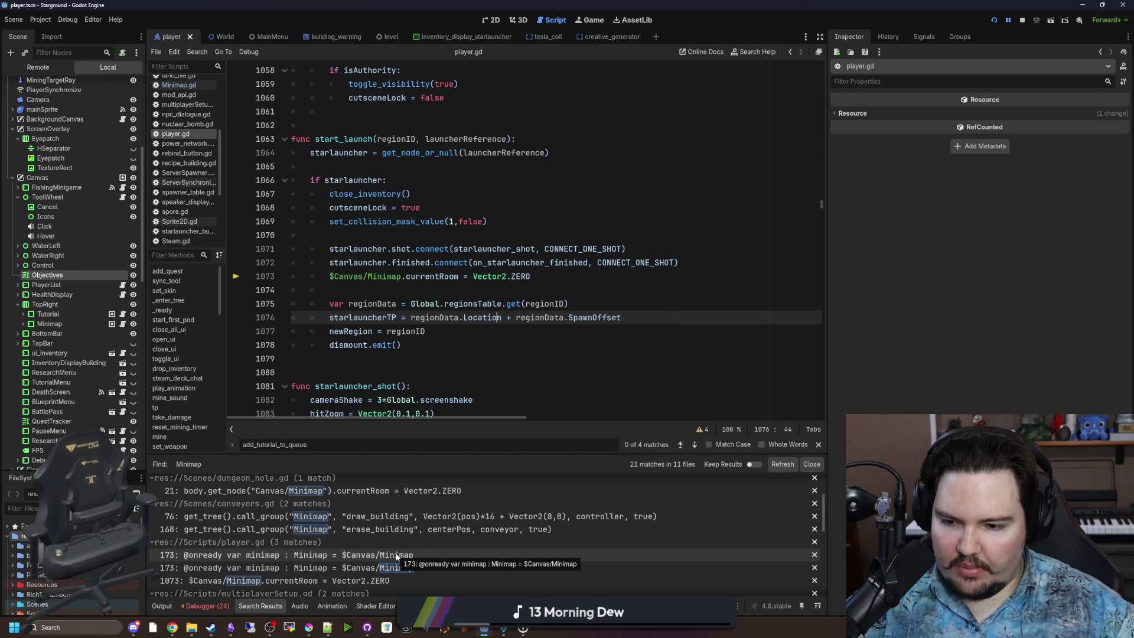
{"action": "scroll", "coordinate": [396, 556], "scroll_direction": "down", "scroll_amount": 1}
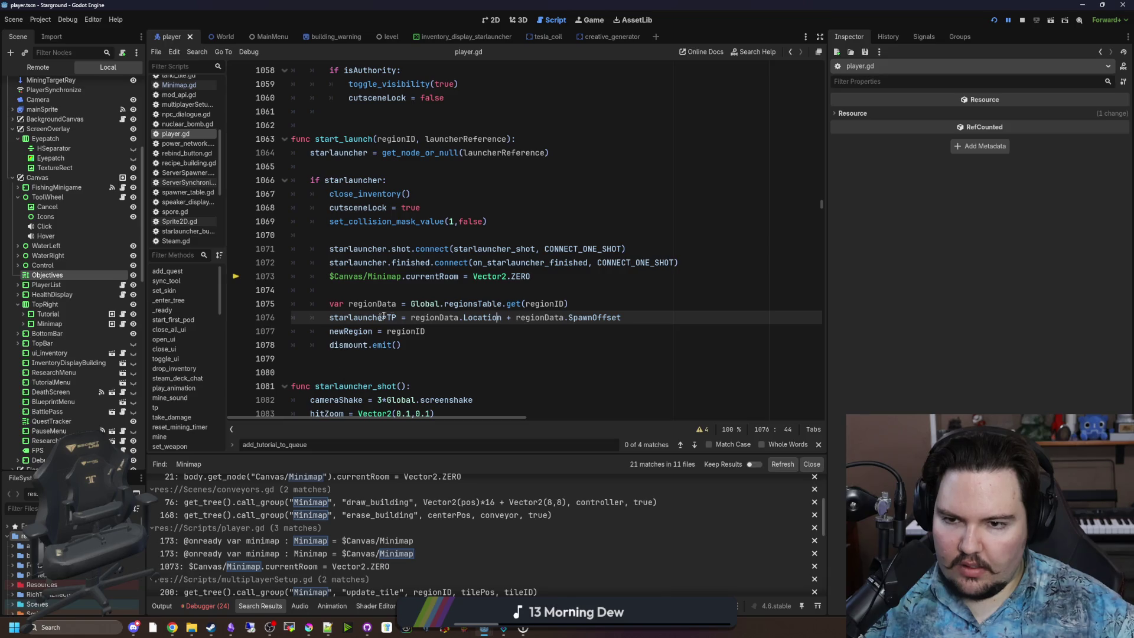
{"action": "left_click", "coordinate": [402, 290]}
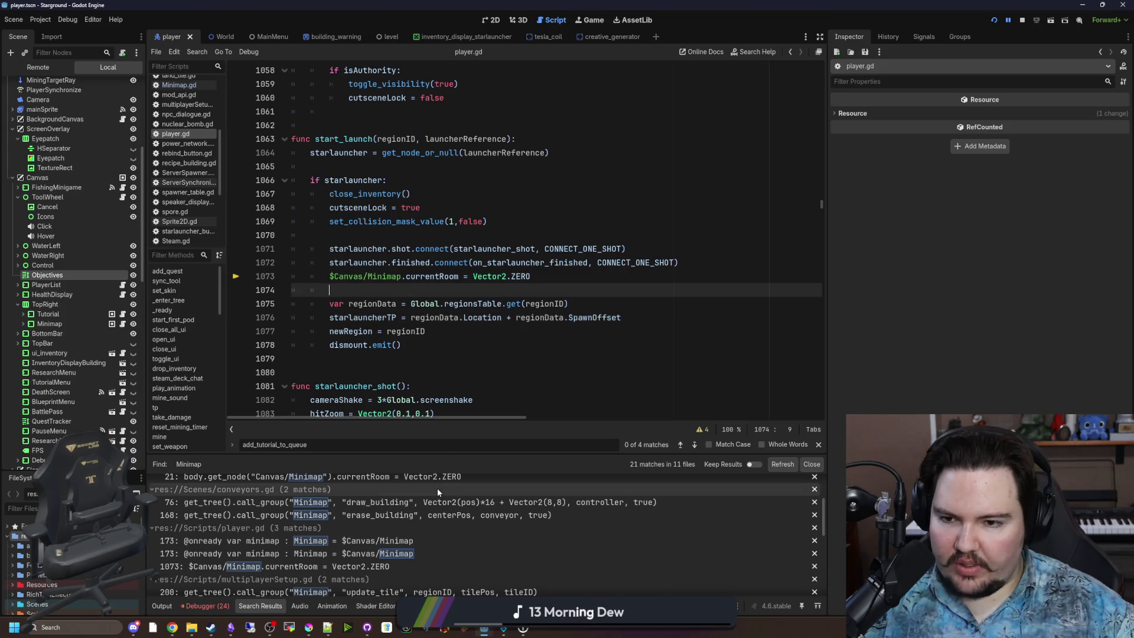
{"action": "left_click_drag", "start_coordinate": [402, 276], "coordinate": [332, 276]}
{"action": "key", "text": "BackSpace"}
{"action": "key", "text": "BackSpace"}
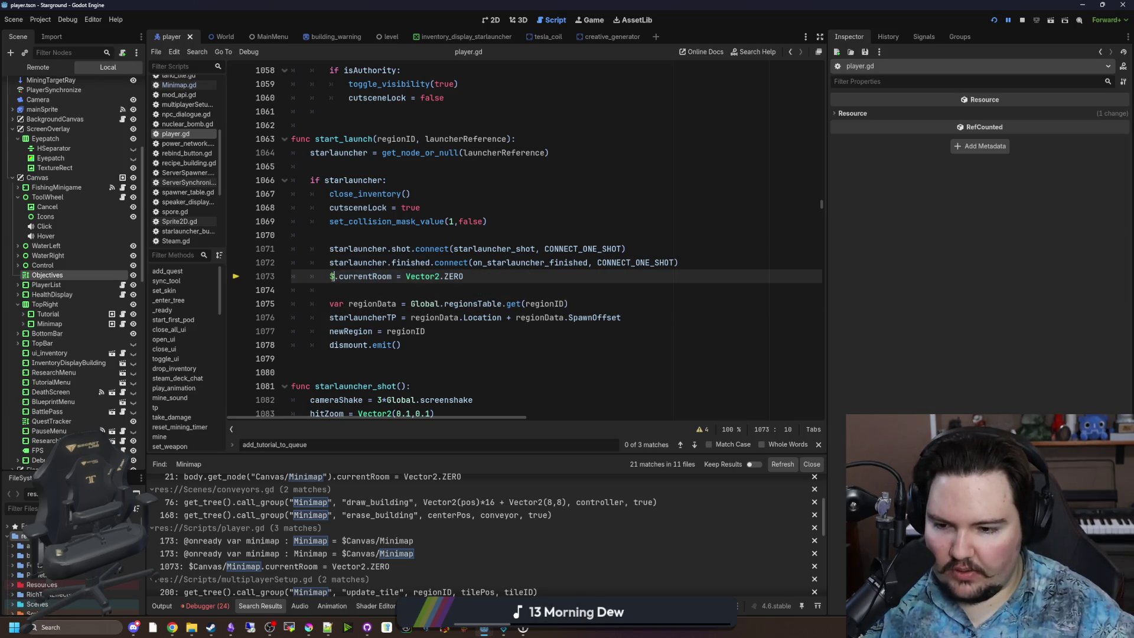
{"action": "type", "text": "min"}
{"action": "type", "text": "i"}
{"action": "key", "text": "Return"}
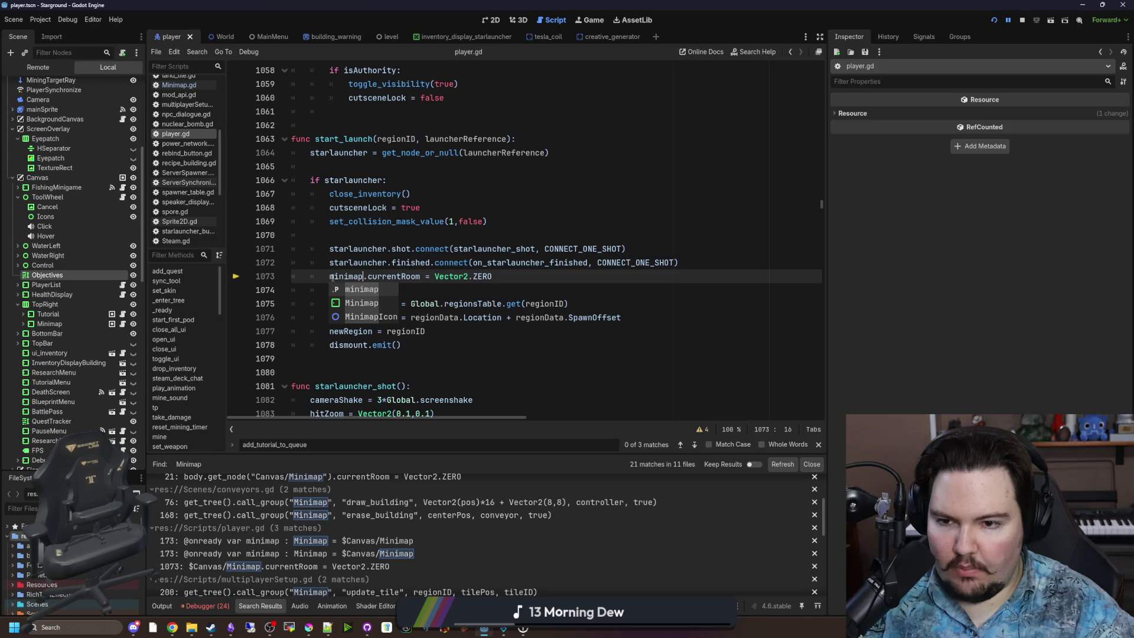
{"action": "left_click", "coordinate": [307, 372]}
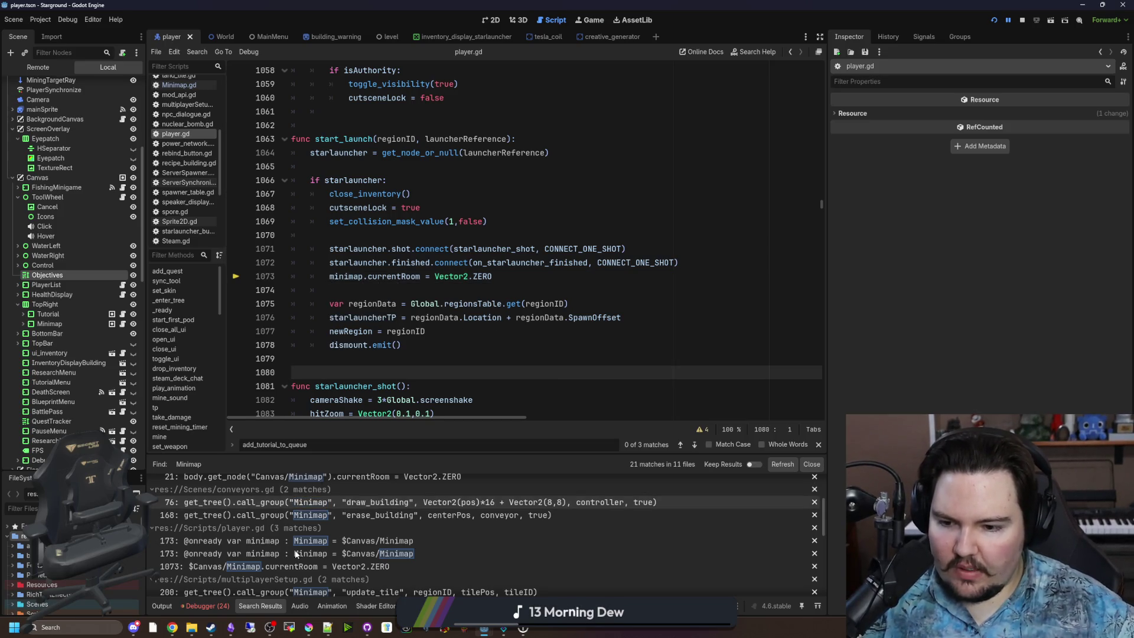
Step: Open dungeon_door.gd at its line 254 Minimap match
{"action": "scroll", "coordinate": [299, 554], "scroll_direction": "down", "scroll_amount": 5}
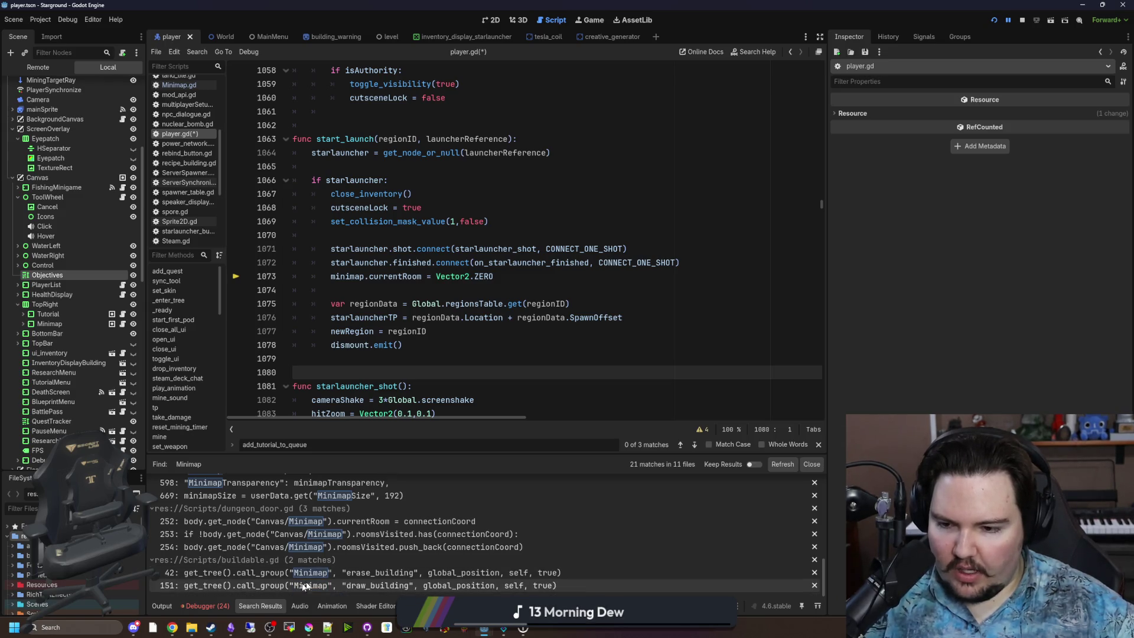
{"action": "scroll", "coordinate": [327, 564], "scroll_direction": "up", "scroll_amount": 1}
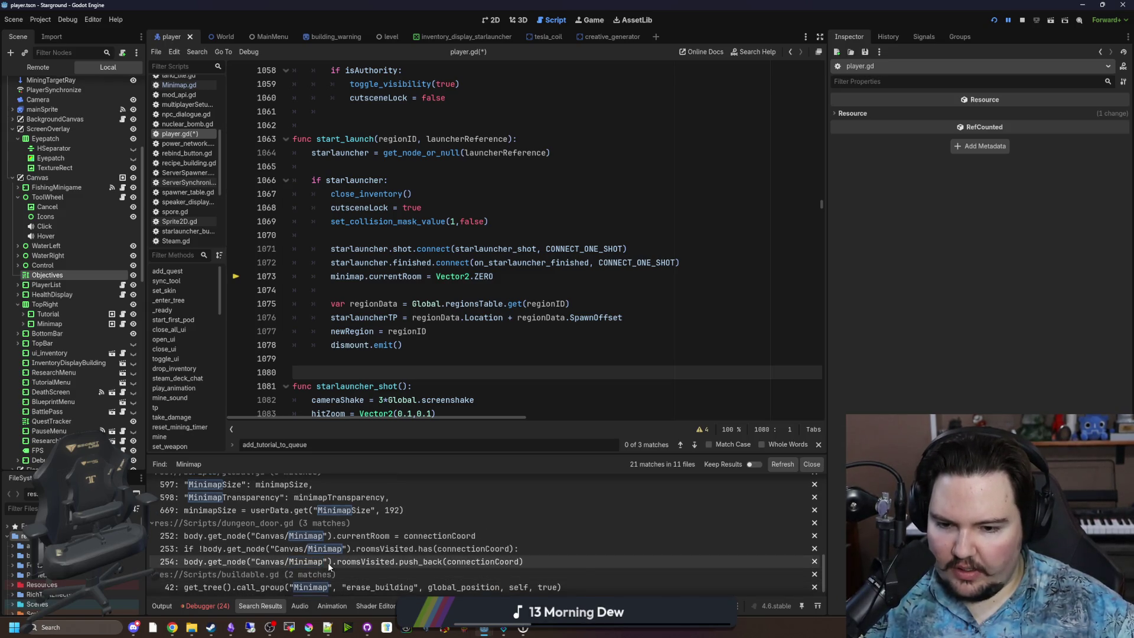
{"action": "left_click", "coordinate": [328, 562]}
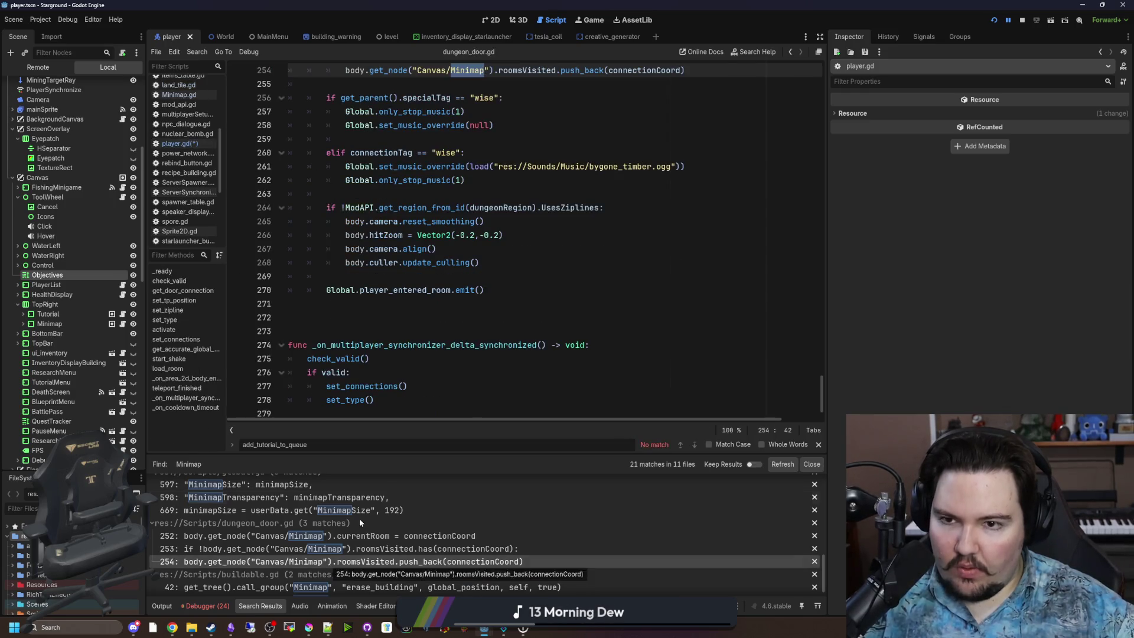
Step: Replace the get_node Minimap call on line 252 with minimap and copy that word
{"action": "scroll", "coordinate": [378, 265], "scroll_direction": "up", "scroll_amount": 2}
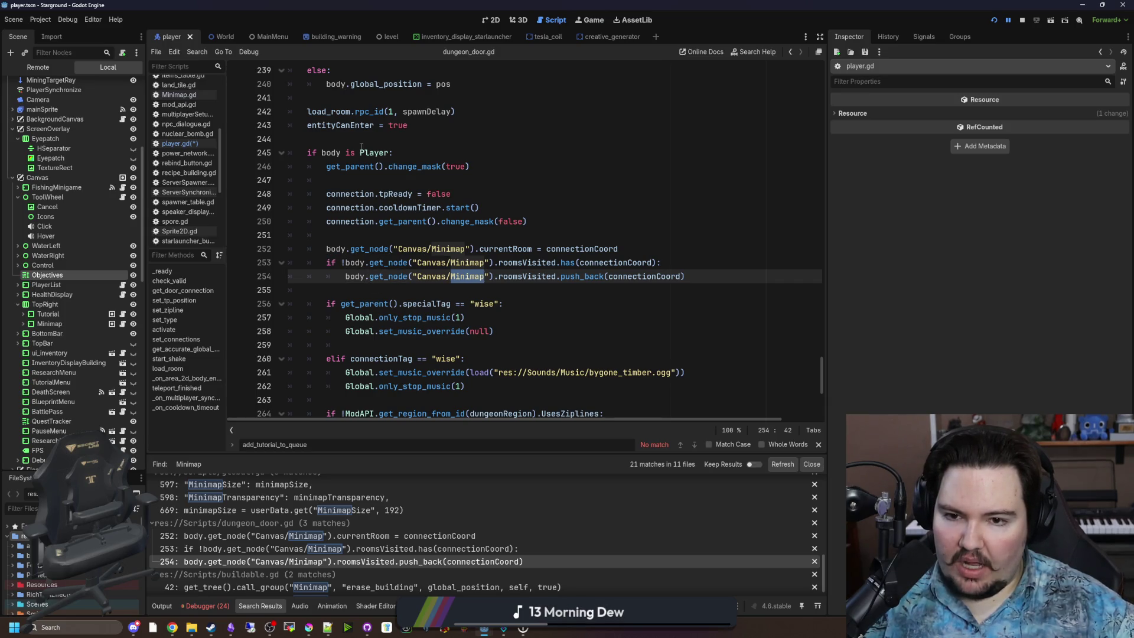
{"action": "left_click", "coordinate": [355, 235]}
{"action": "left_click_drag", "start_coordinate": [475, 248], "coordinate": [364, 249]}
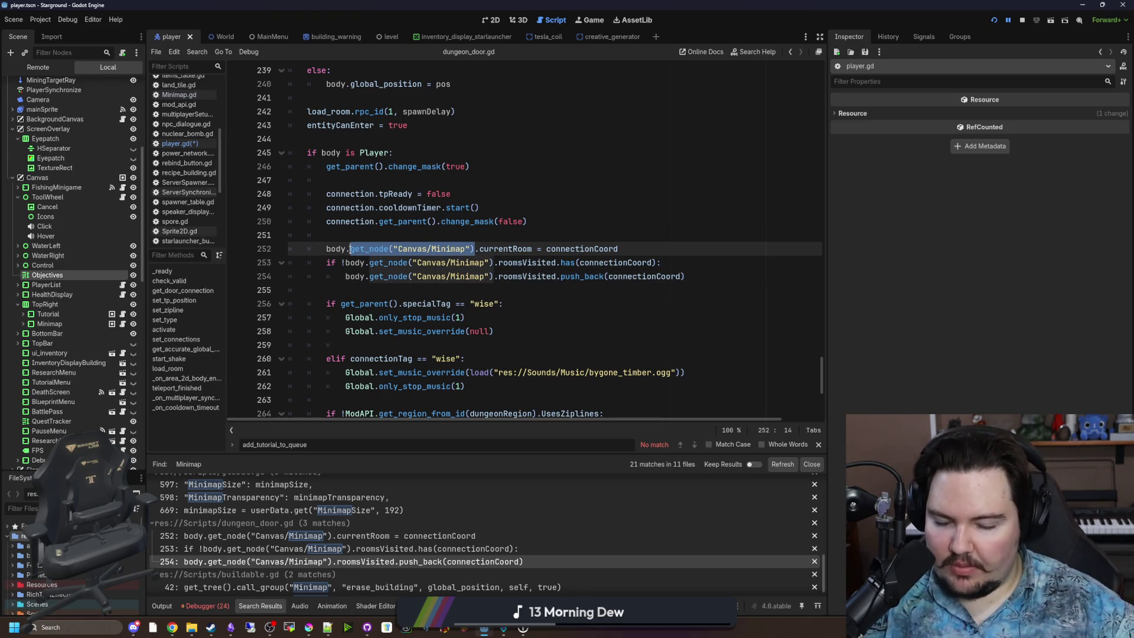
{"action": "key", "text": "BackSpace"}
{"action": "key", "text": "BackSpace"}
{"action": "type", "text": "minimap"}
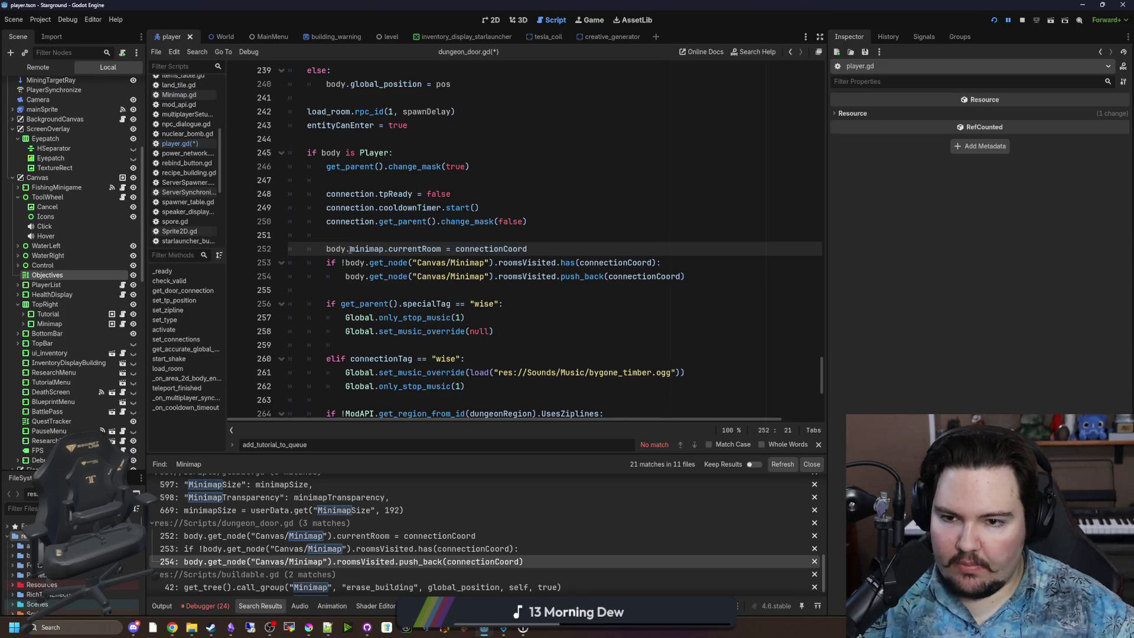
{"action": "double_click", "coordinate": [366, 248]}
{"action": "key", "text": "ctrl+c"}
Step: Paste minimap over get_node("Canvas/Minimap") on lines 253 and 254, then save dungeon_door.gd
{"action": "left_click_drag", "start_coordinate": [369, 262], "coordinate": [498, 263]}
{"action": "key", "text": "ctrl+v"}
{"action": "left_click", "coordinate": [494, 294]}
{"action": "left_click_drag", "start_coordinate": [369, 276], "coordinate": [492, 276]}
{"action": "key", "text": "ctrl+v"}
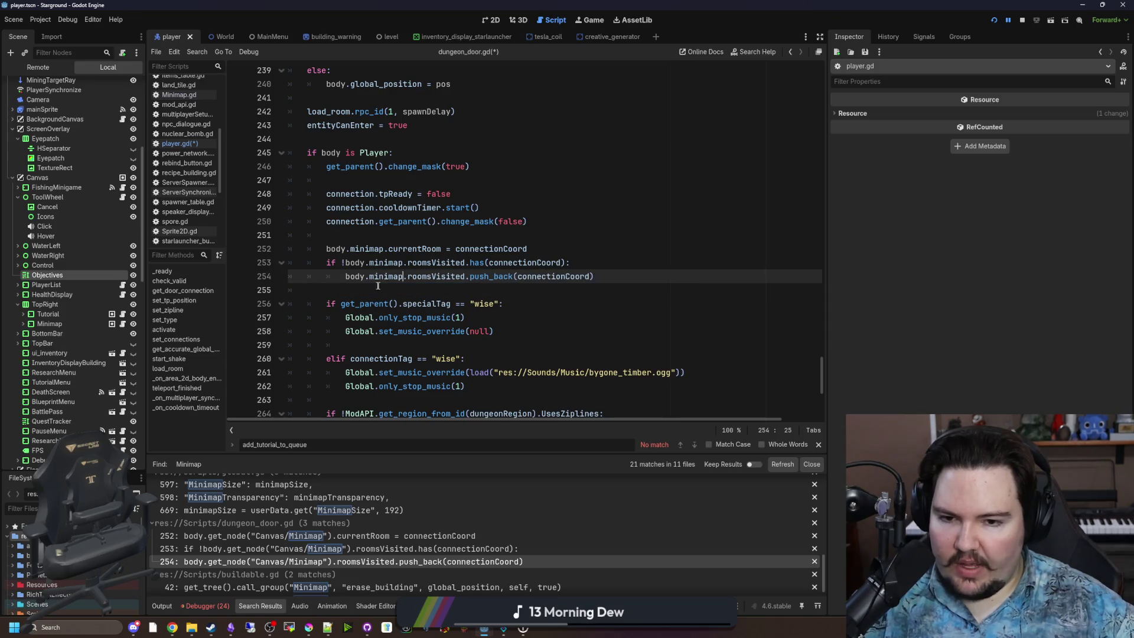
{"action": "left_click", "coordinate": [378, 286]}
{"action": "key", "text": "ctrl+s"}
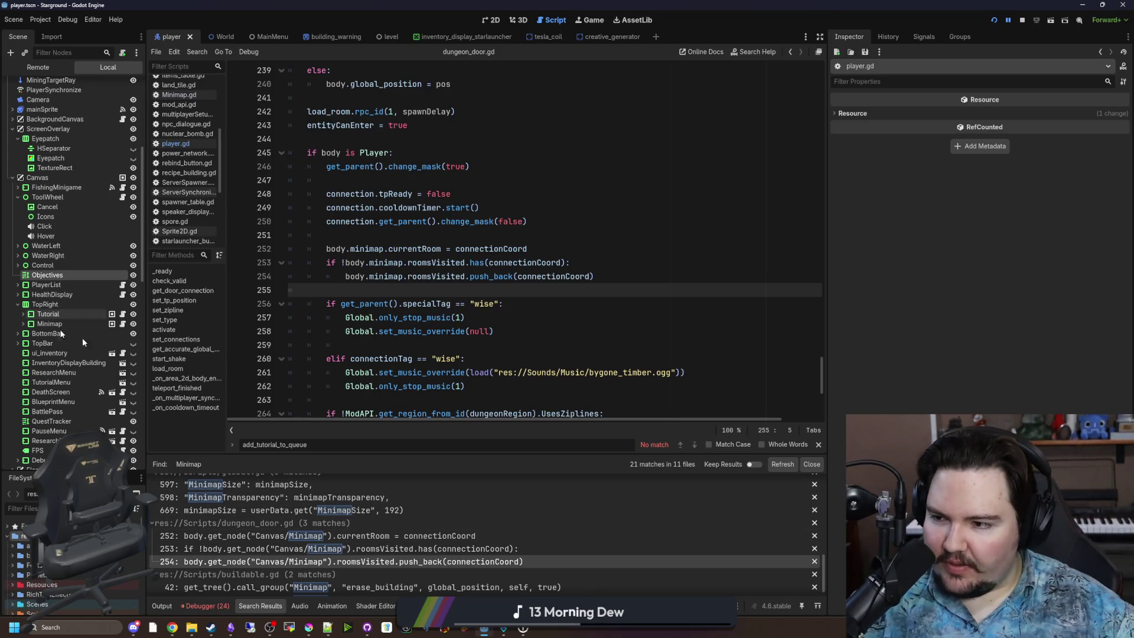
Step: Check the updated line 252–253 matches, then open player.gd at its line 1073 match
{"action": "left_click", "coordinate": [388, 549]}
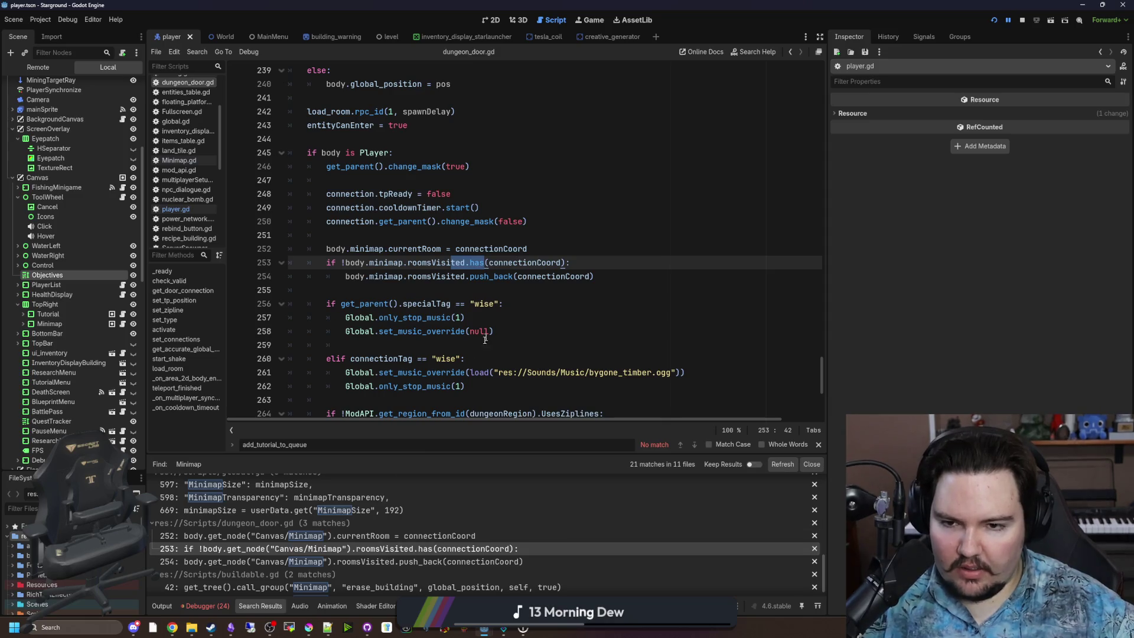
{"action": "left_click", "coordinate": [378, 535]}
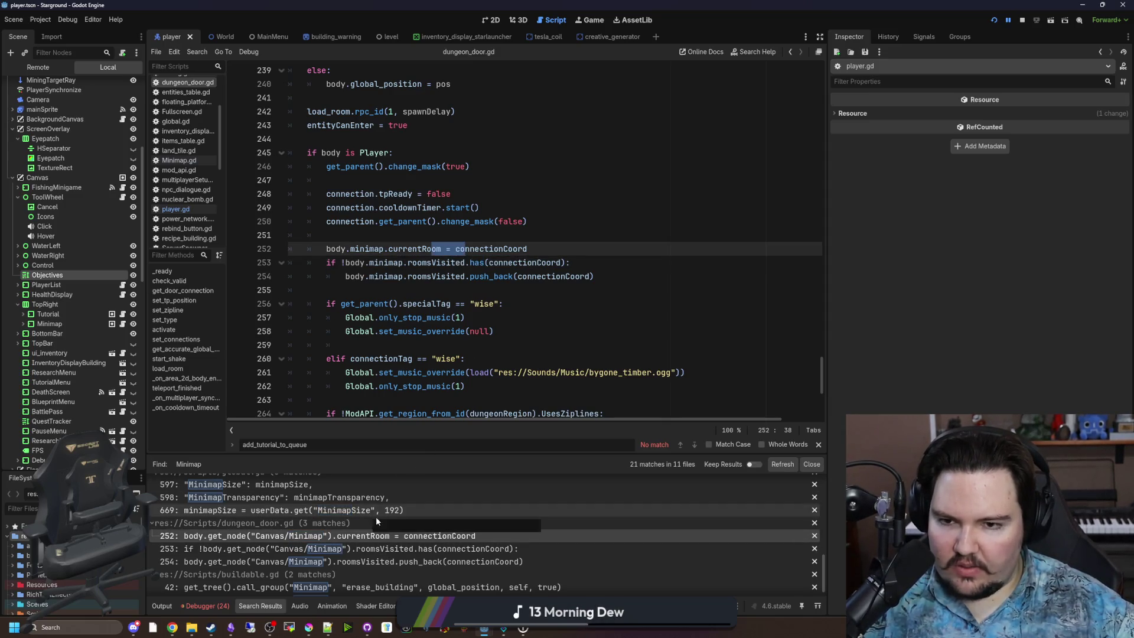
{"action": "scroll", "coordinate": [338, 536], "scroll_direction": "up", "scroll_amount": 3}
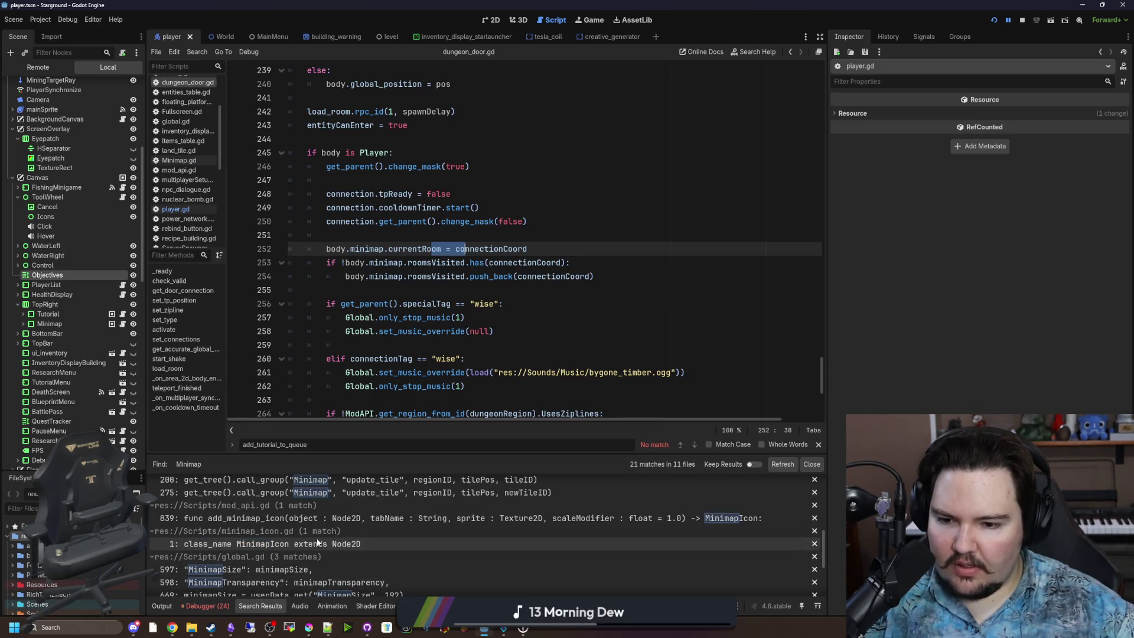
{"action": "scroll", "coordinate": [316, 537], "scroll_direction": "up", "scroll_amount": 3}
{"action": "scroll", "coordinate": [343, 541], "scroll_direction": "up", "scroll_amount": 4}
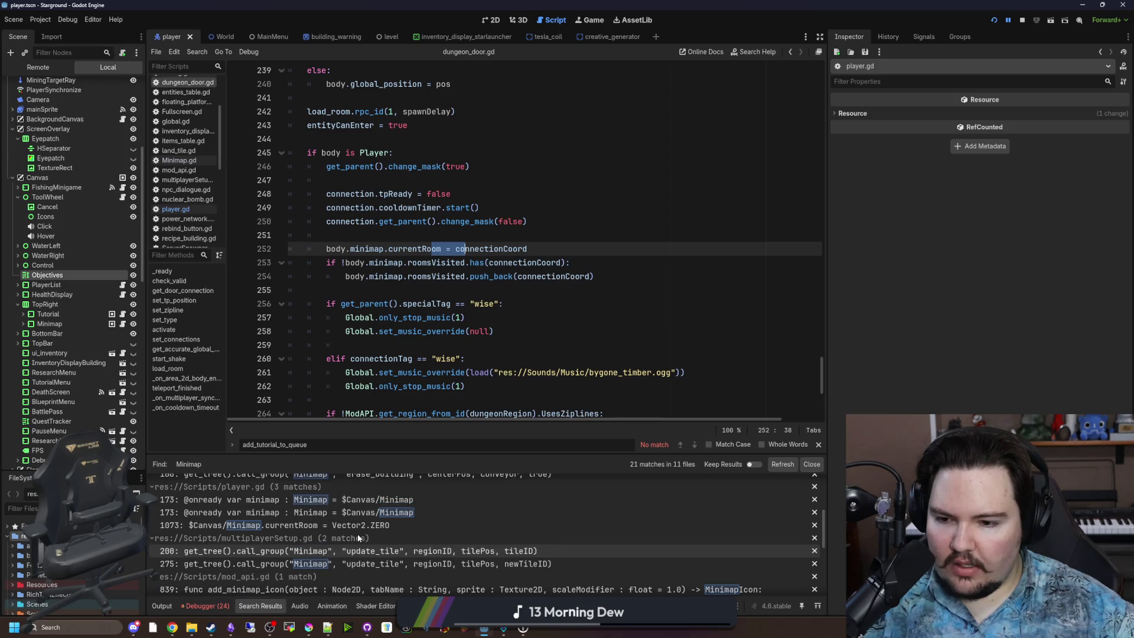
{"action": "left_click", "coordinate": [282, 554]}
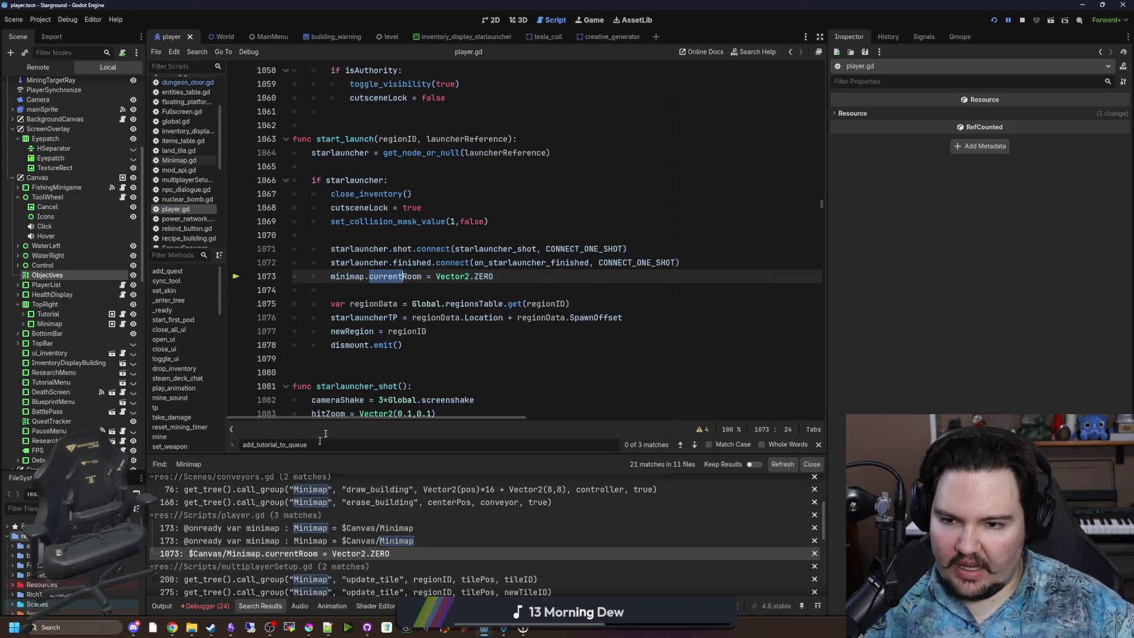
Step: Change the line 173 minimap path to $Canvas/TopRight/Minimap and save player.gd
{"action": "left_click", "coordinate": [327, 539]}
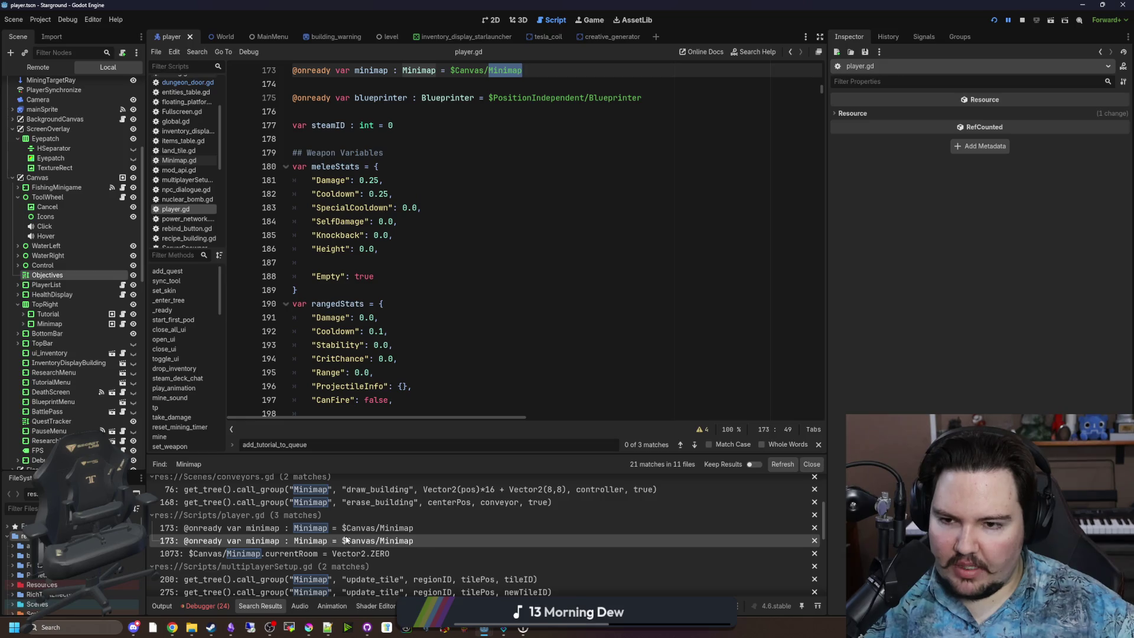
{"action": "left_click", "coordinate": [489, 278]}
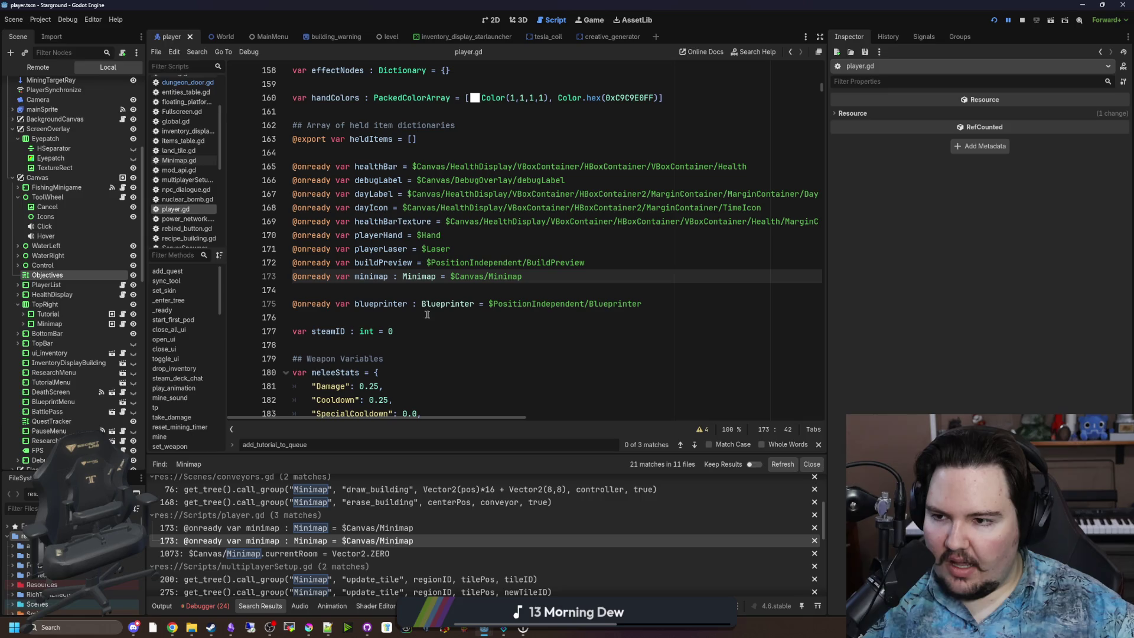
{"action": "type", "text": "TopRi"}
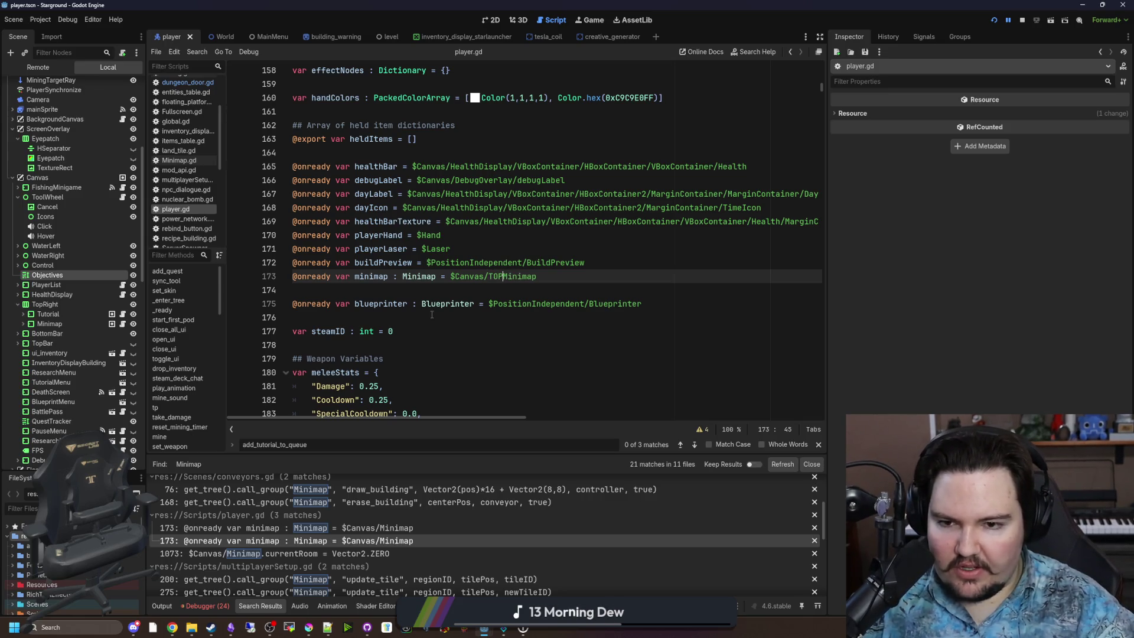
{"action": "type", "text": "ght/"}
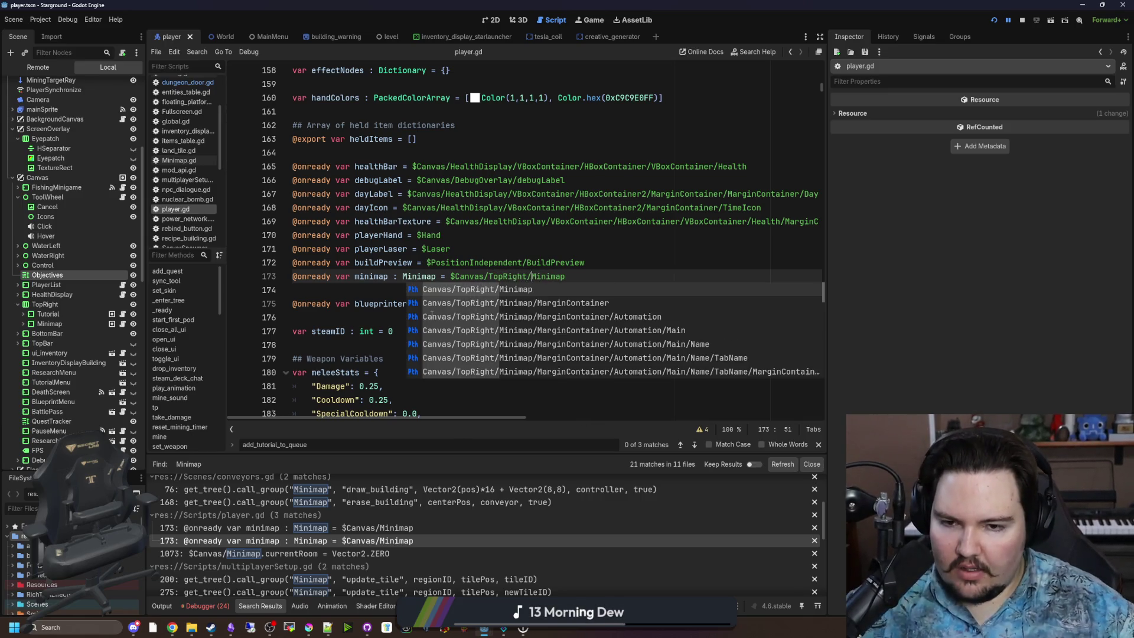
{"action": "left_click", "coordinate": [610, 221]}
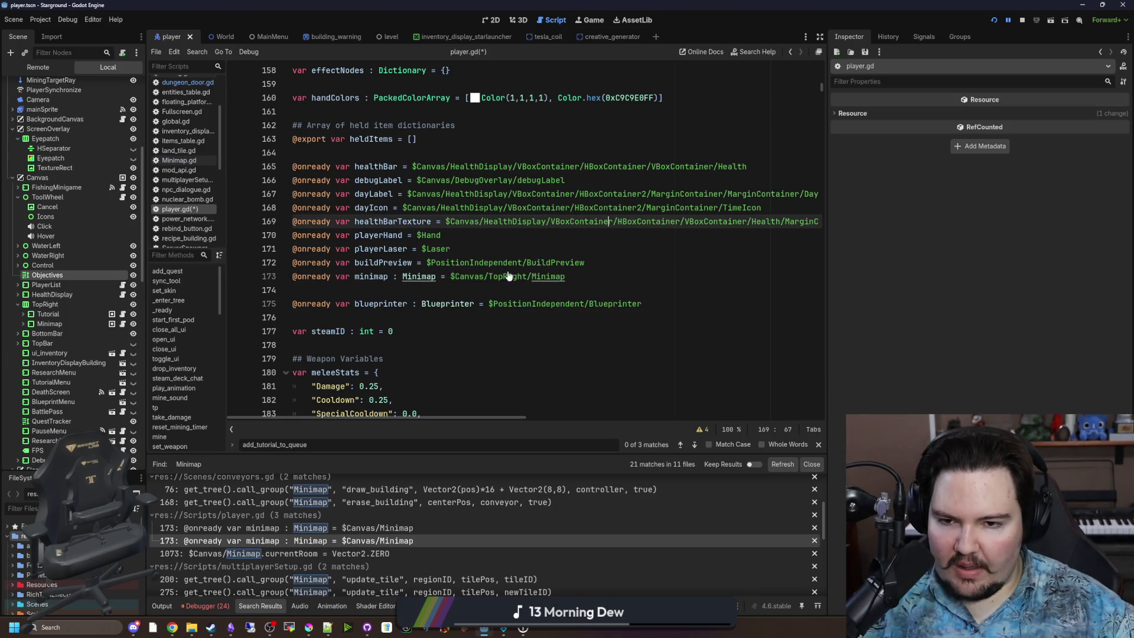
{"action": "left_click", "coordinate": [378, 290]}
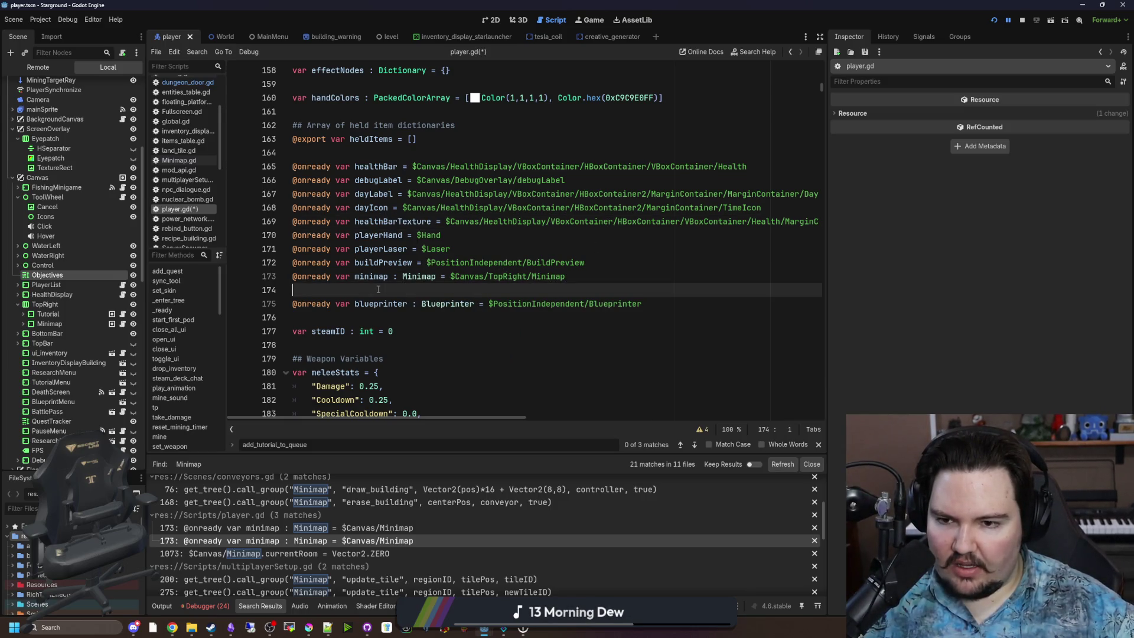
{"action": "key", "text": "ctrl+s"}
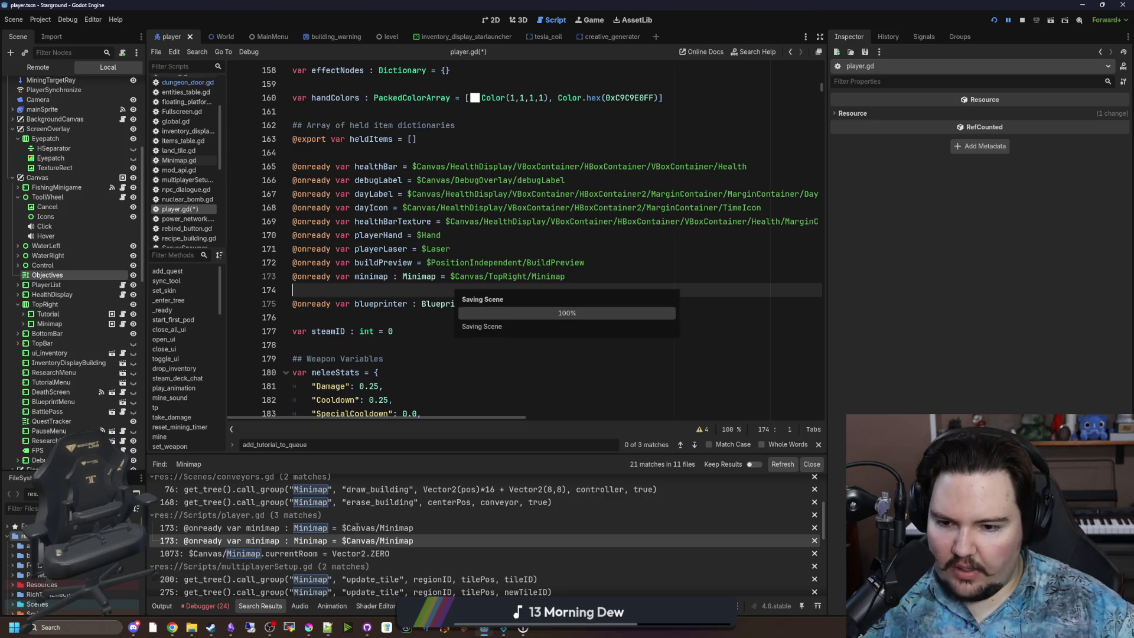
Step: Verify the updated line 173 match, then open dungeon_hole.gd at its line 21 match
{"action": "left_click", "coordinate": [398, 528]}
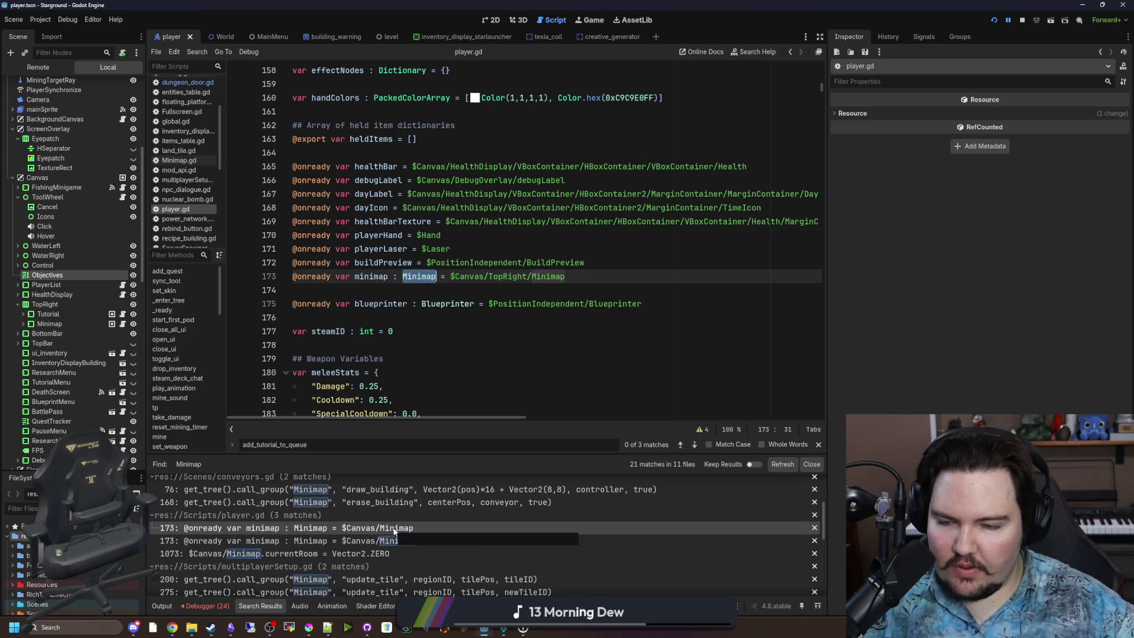
{"action": "scroll", "coordinate": [418, 348], "scroll_direction": "up", "scroll_amount": 1}
{"action": "scroll", "coordinate": [398, 548], "scroll_direction": "up", "scroll_amount": 2}
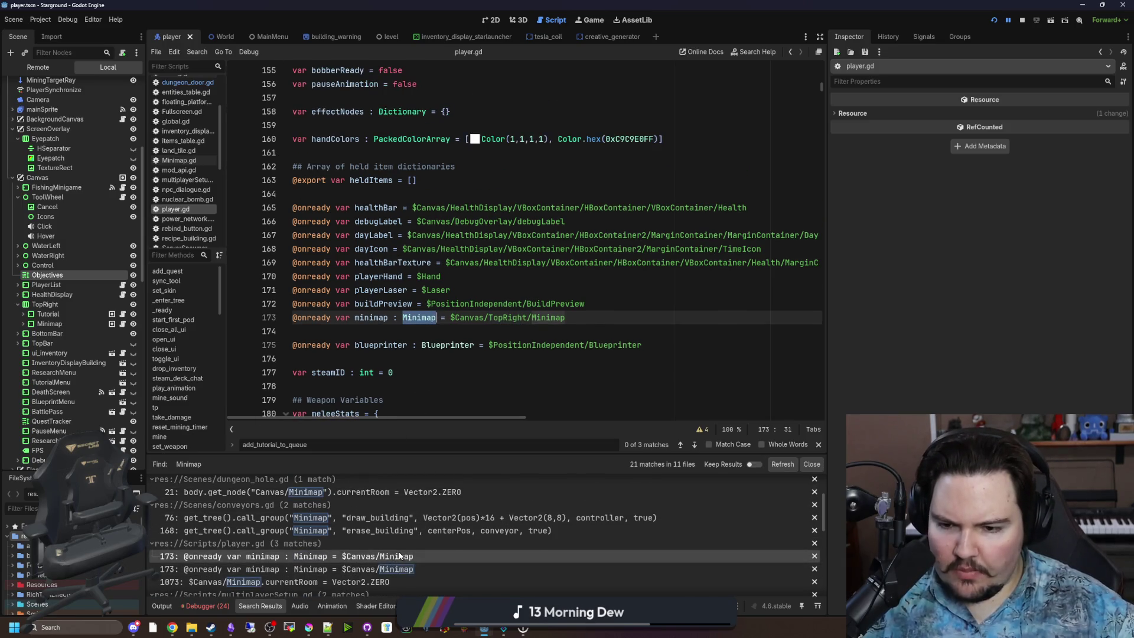
{"action": "scroll", "coordinate": [395, 525], "scroll_direction": "up", "scroll_amount": 1}
{"action": "left_click", "coordinate": [394, 524]}
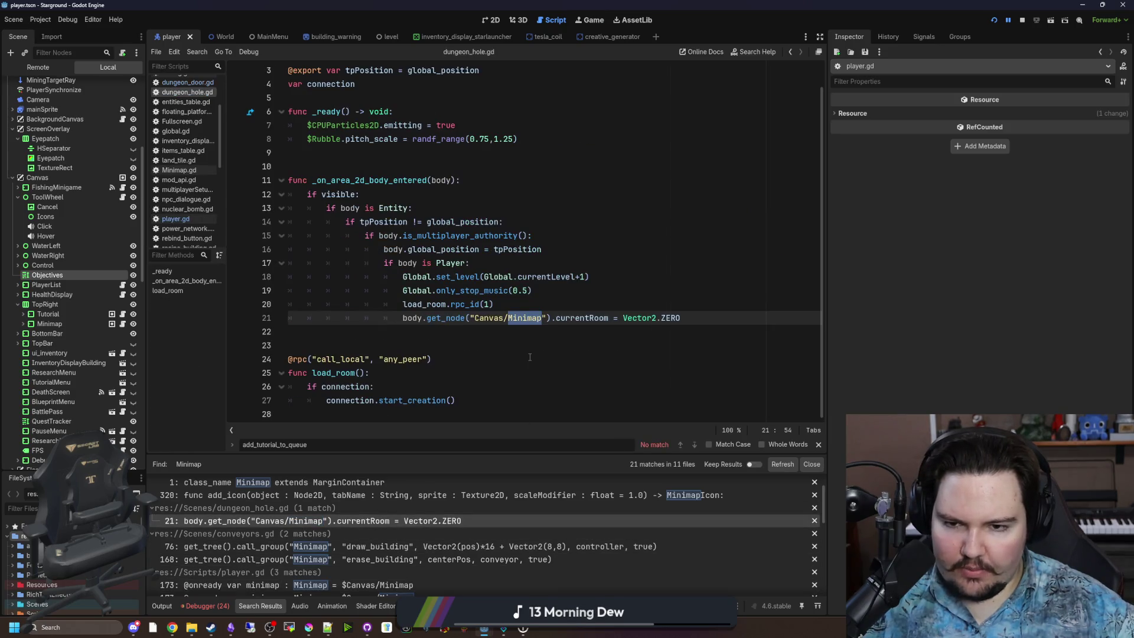
Step: Replace get_node("Canvas/Minimap") on line 21 with minimap and save dungeon_hole.gd
{"action": "left_click", "coordinate": [529, 357]}
{"action": "left_click", "coordinate": [507, 335]}
{"action": "left_click_drag", "start_coordinate": [550, 318], "coordinate": [426, 318]}
{"action": "type", "text": "minimap"}
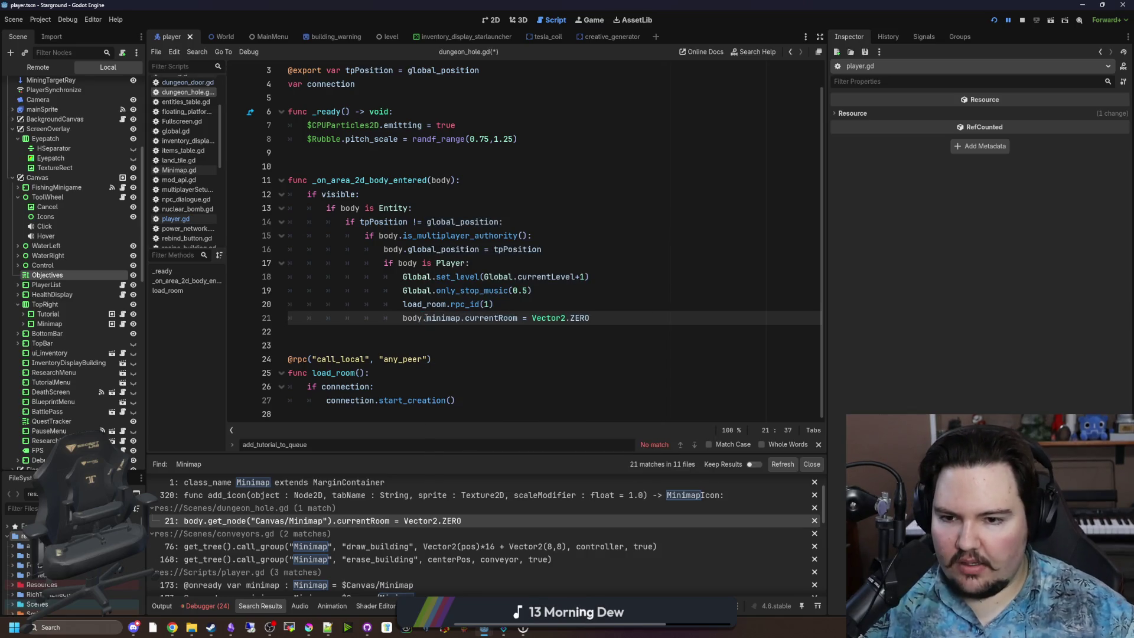
{"action": "left_click", "coordinate": [450, 340]}
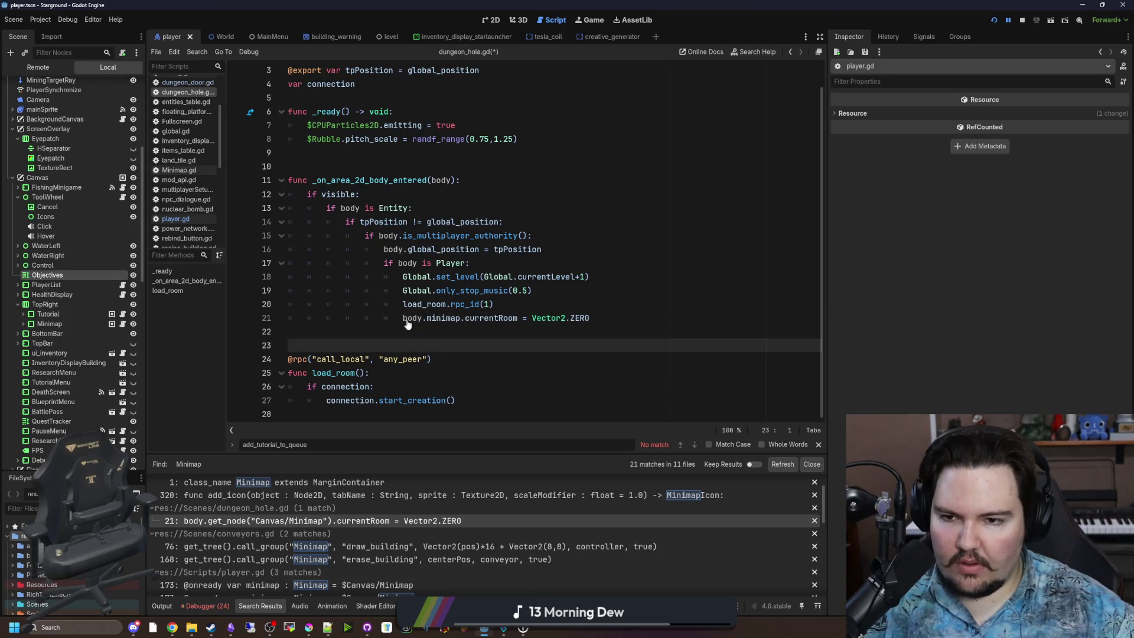
{"action": "left_click", "coordinate": [437, 196]}
{"action": "key", "text": "ctrl+s"}
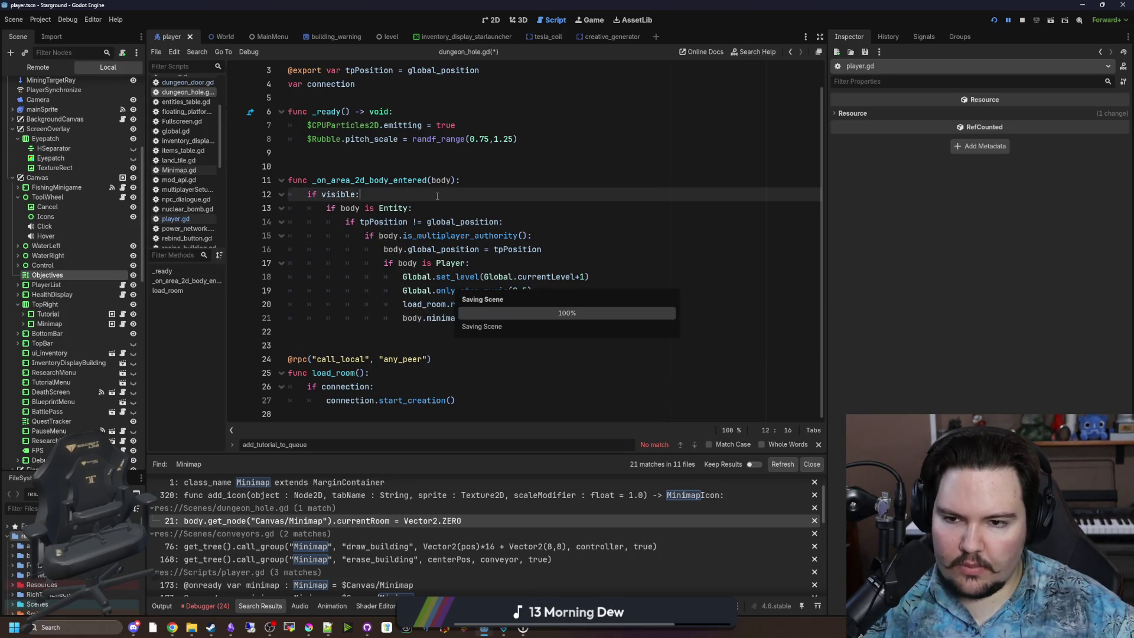
{"action": "left_click", "coordinate": [473, 332]}
{"action": "key", "text": "ctrl+s"}
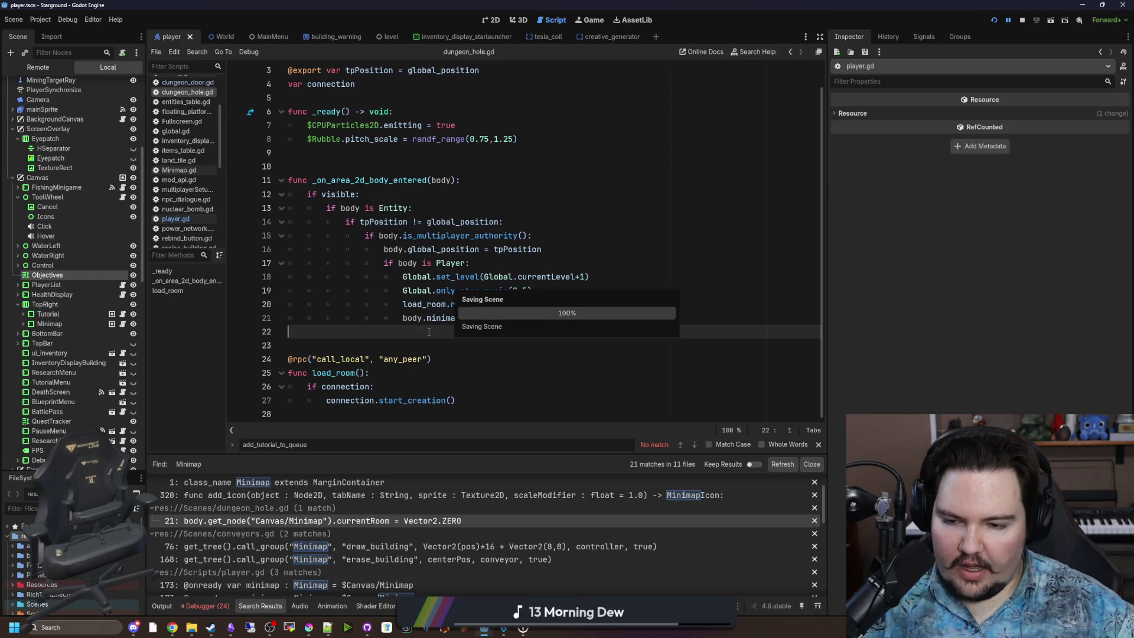
Step: Rerun the Minimap search across all project files
{"action": "left_click", "coordinate": [473, 347]}
{"action": "key", "text": "ctrl+shift+f"}
{"action": "key", "text": "Return"}
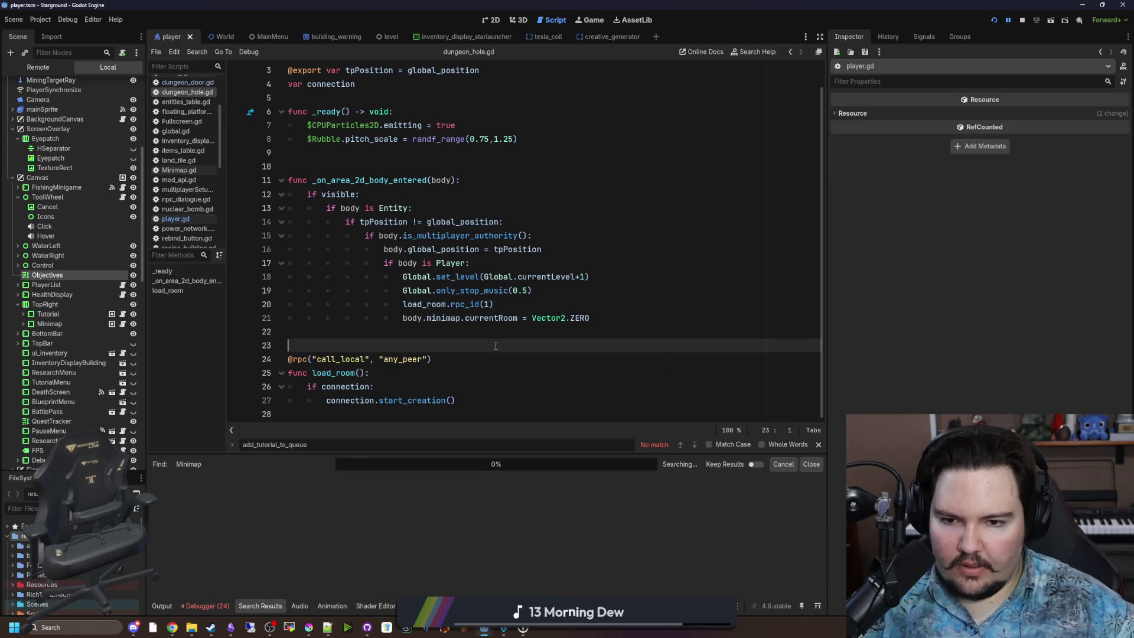
Step: Enlarge the Search Results panel and scroll through the 16 Minimap matches in 9 files
{"action": "left_click_drag", "start_coordinate": [350, 452], "coordinate": [350, 321]}
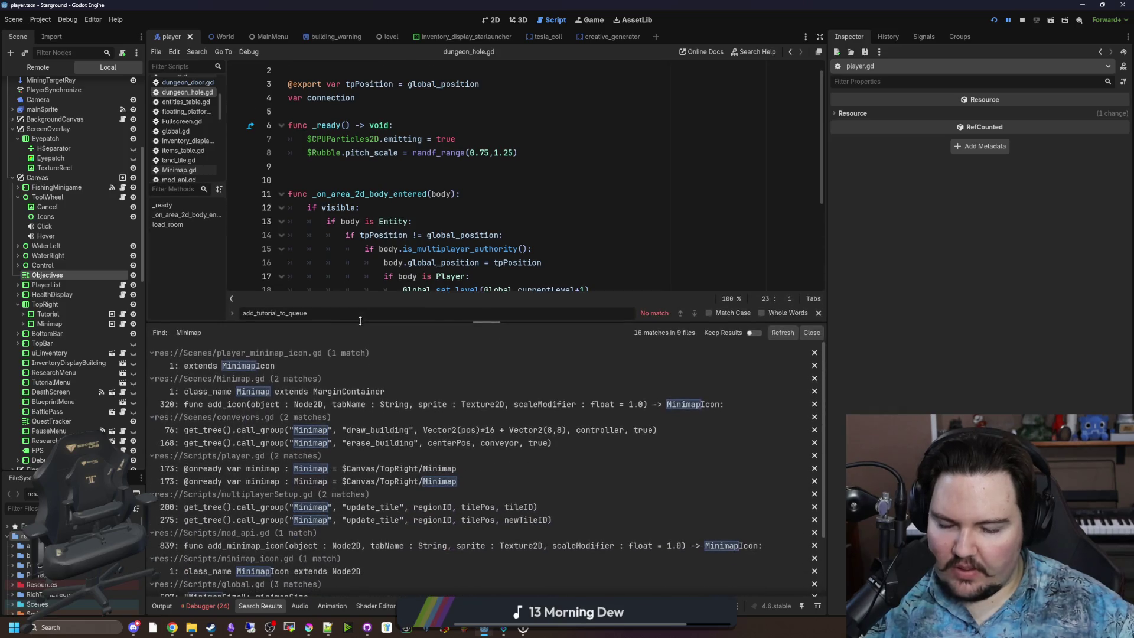
{"action": "scroll", "coordinate": [420, 406], "scroll_direction": "down", "scroll_amount": 3}
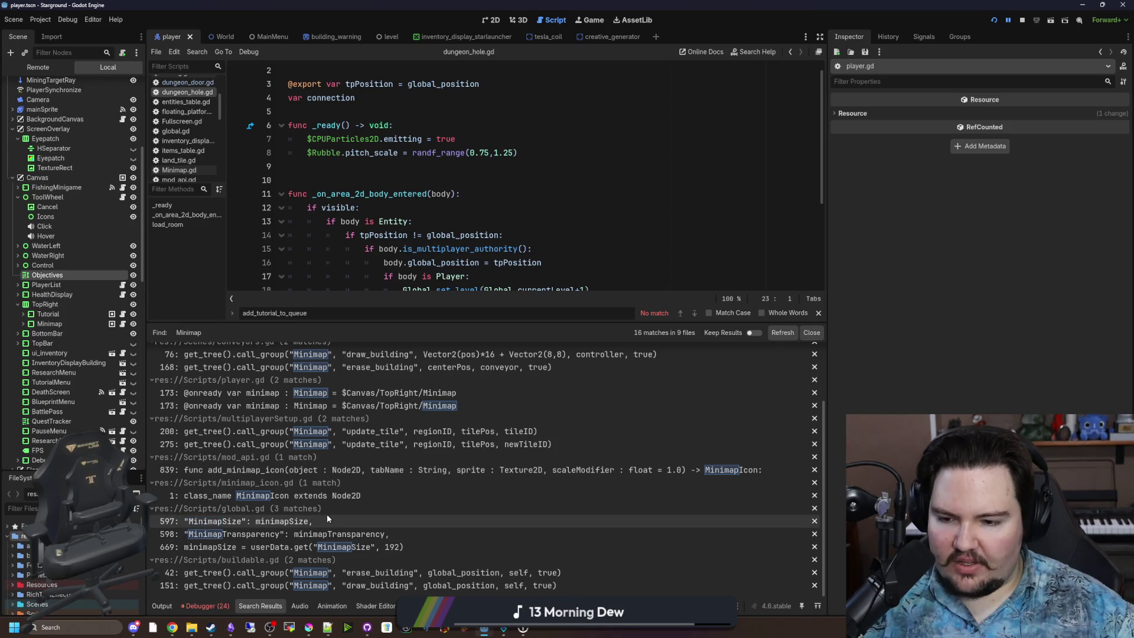
{"action": "scroll", "coordinate": [377, 467], "scroll_direction": "up", "scroll_amount": 2}
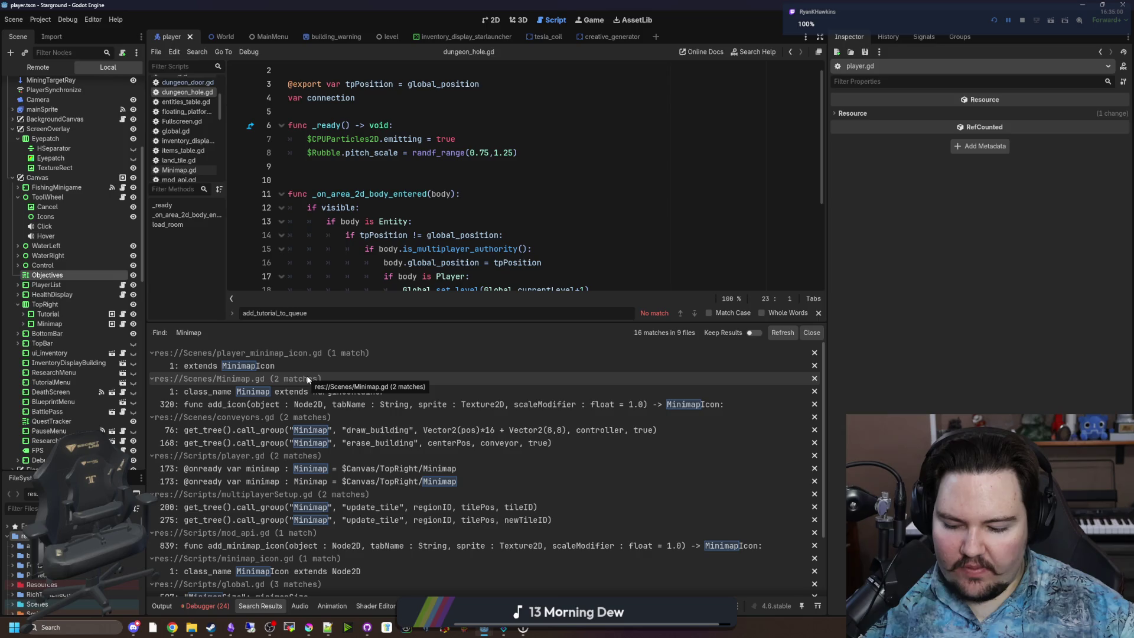
{"action": "left_click", "coordinate": [389, 185]}
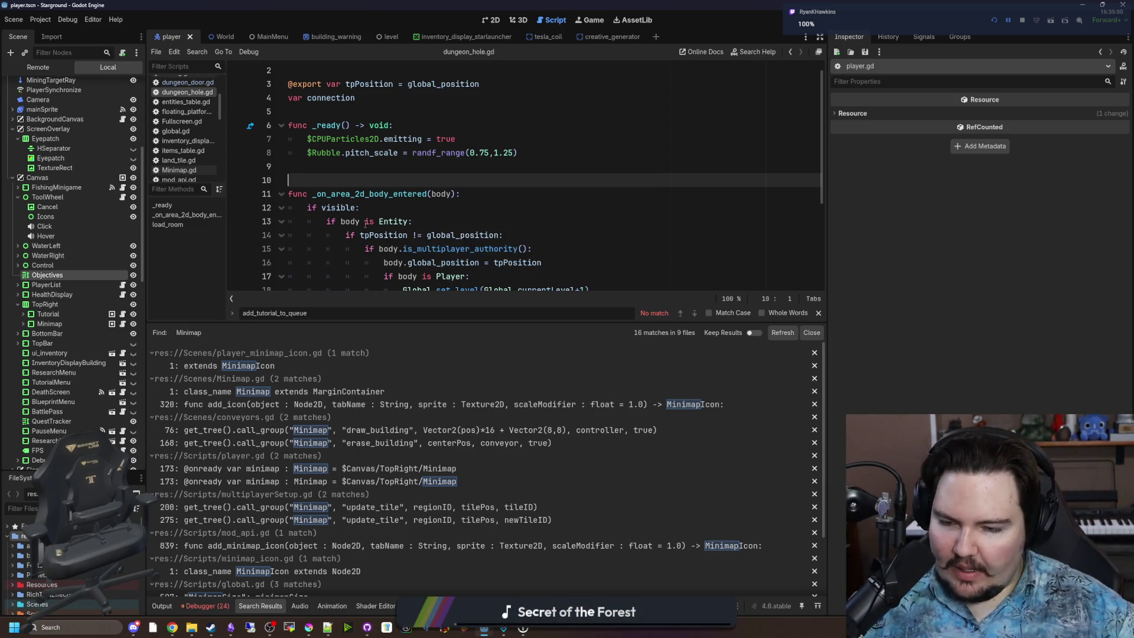
{"action": "scroll", "coordinate": [371, 402], "scroll_direction": "down", "scroll_amount": 2}
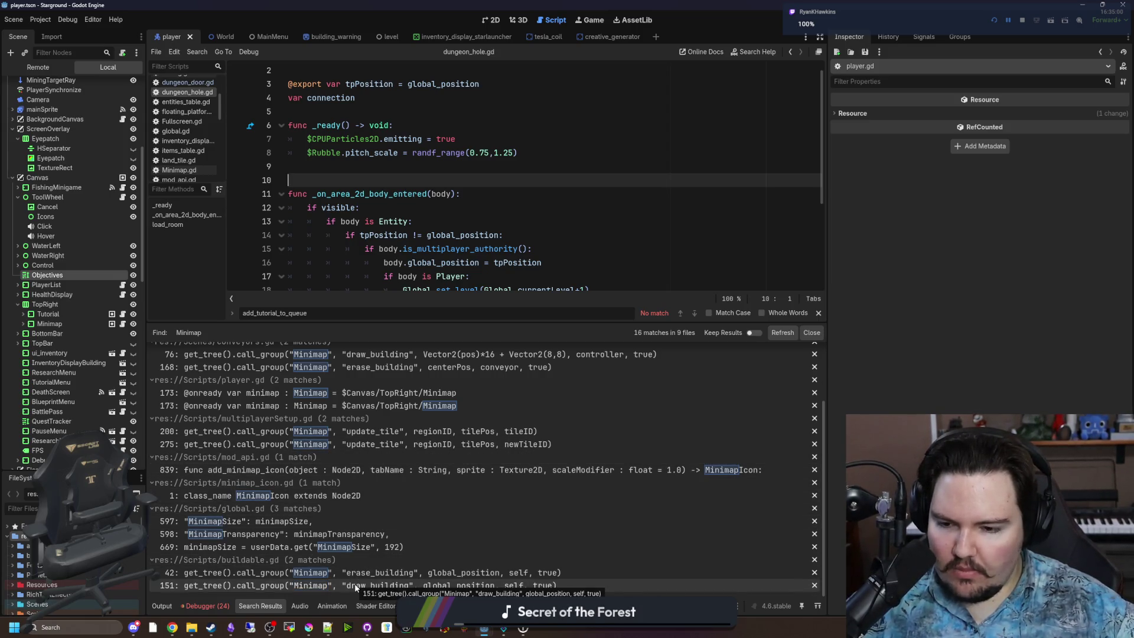
{"action": "scroll", "coordinate": [242, 511], "scroll_direction": "up", "scroll_amount": 3}
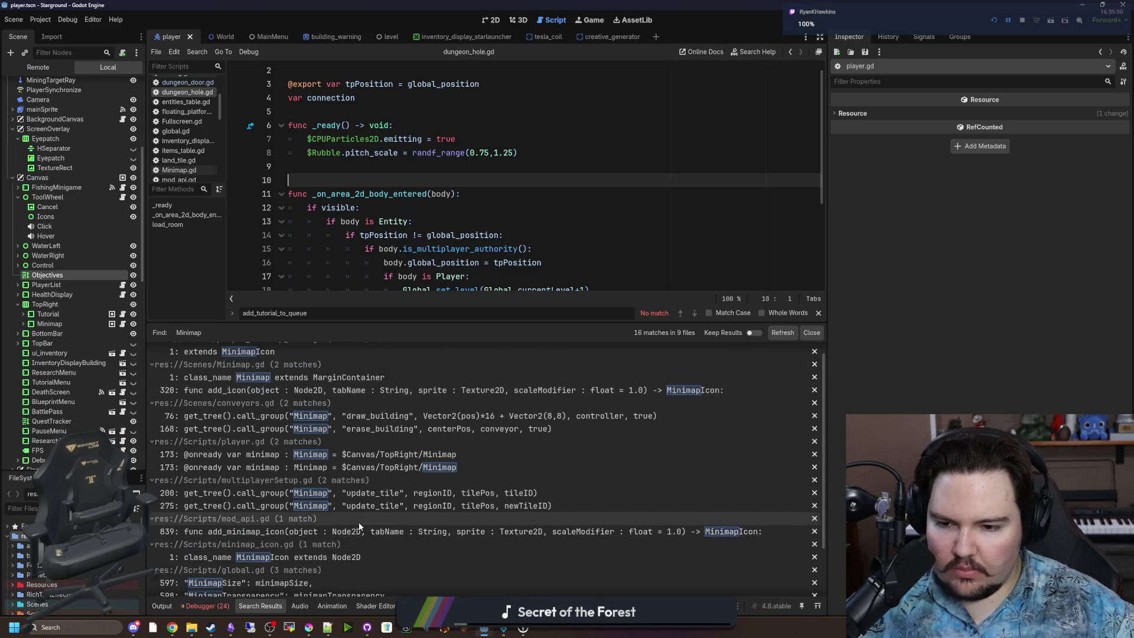
Step: Return to line 8 of the script and start a new project-wide Find in Files search
{"action": "scroll", "coordinate": [414, 531], "scroll_direction": "up", "scroll_amount": 1}
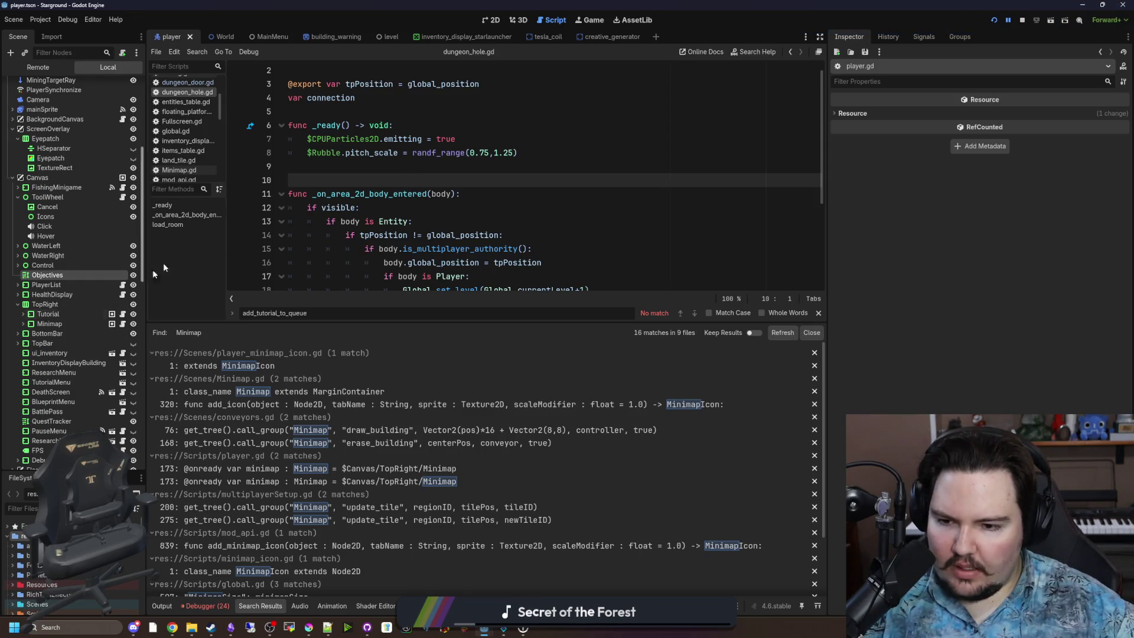
{"action": "left_click", "coordinate": [370, 154]}
{"action": "key", "text": "ctrl+shift+f"}
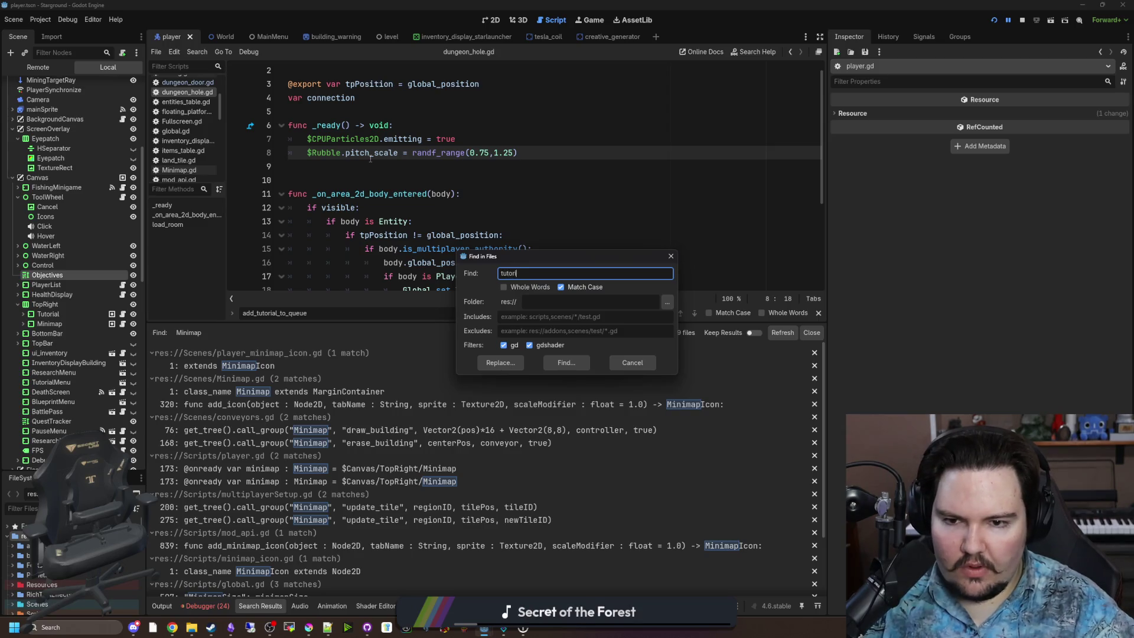
{"action": "type", "text": "tu"}
Step: Search all project files for 'Tutorial', finding 34 matches in 12 files
{"action": "key", "text": "BackSpace"}
{"action": "key", "text": "BackSpace"}
{"action": "type", "text": "T"}
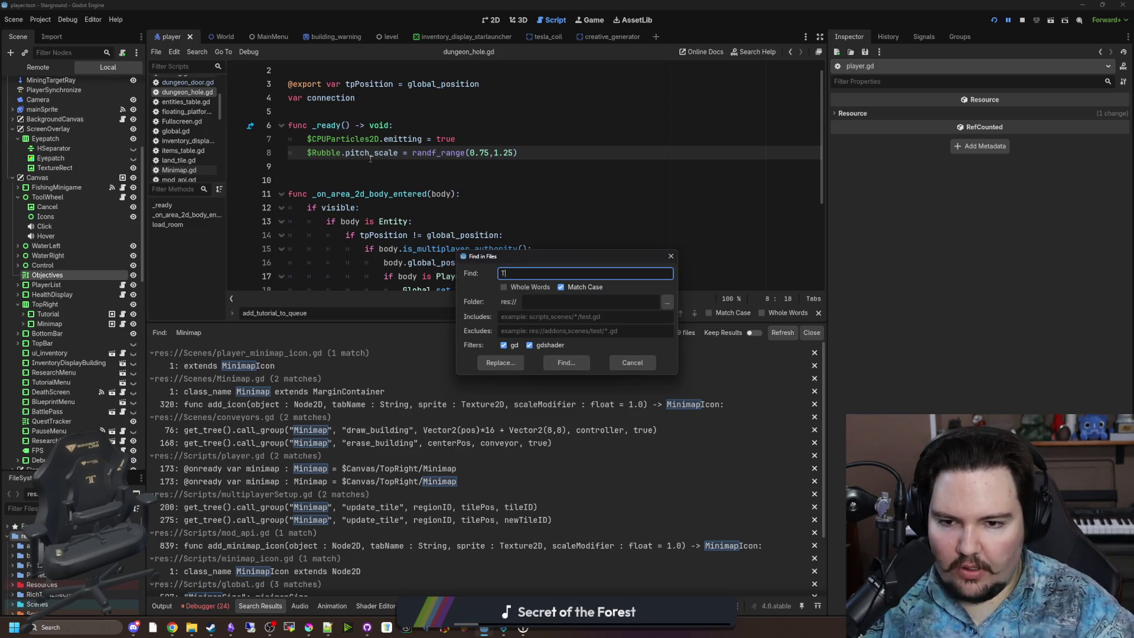
{"action": "type", "text": "l"}
{"action": "key", "text": "Return"}
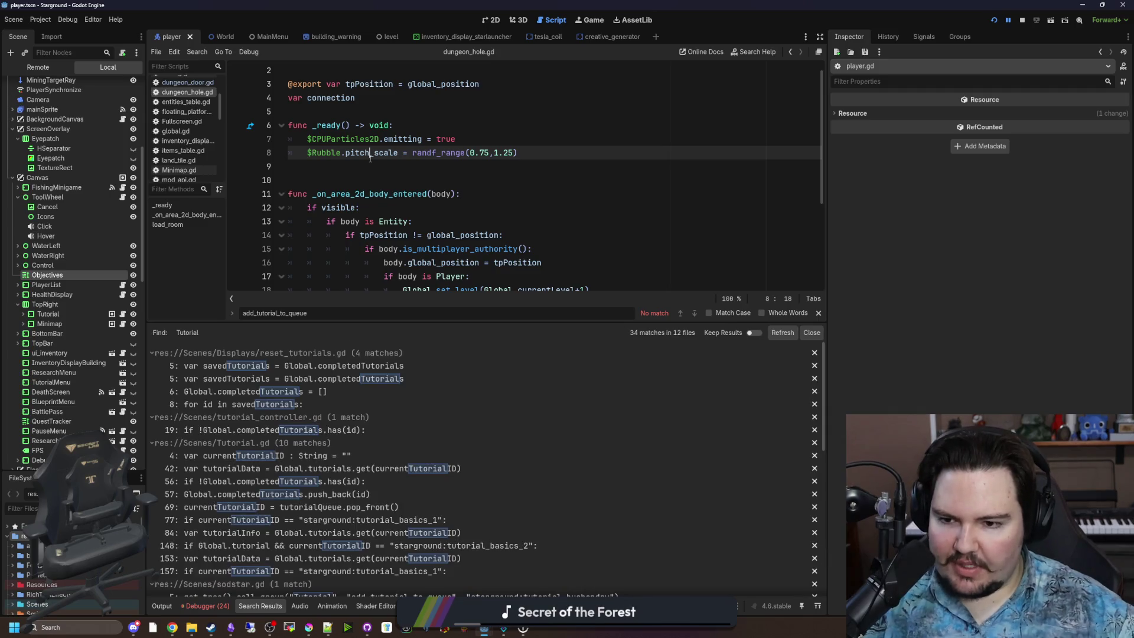
Step: Browse the Tutorial matches, including dungeon_hole.gd line 7, then reopen player.gd
{"action": "scroll", "coordinate": [472, 448], "scroll_direction": "down", "scroll_amount": 5}
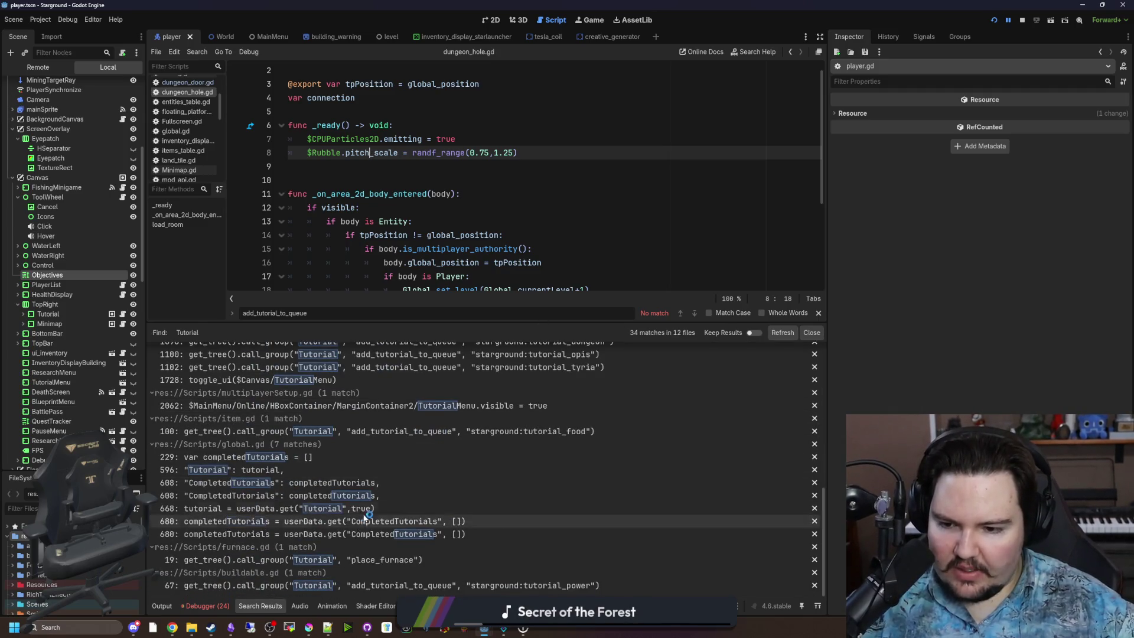
{"action": "scroll", "coordinate": [366, 588], "scroll_direction": "down", "scroll_amount": 5}
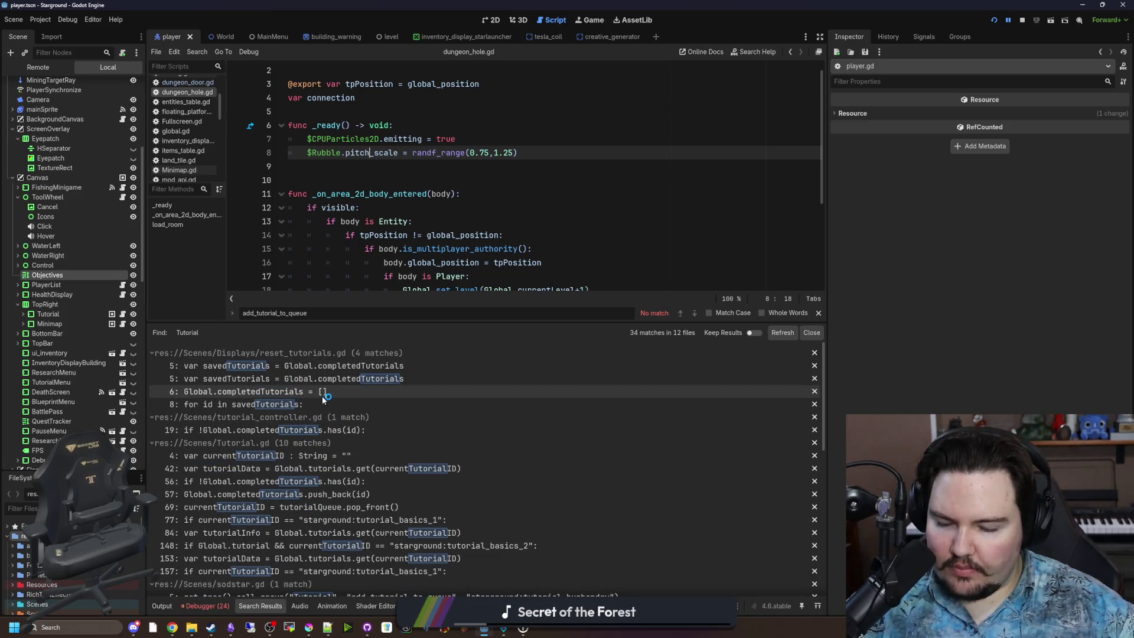
{"action": "left_click", "coordinate": [355, 139]}
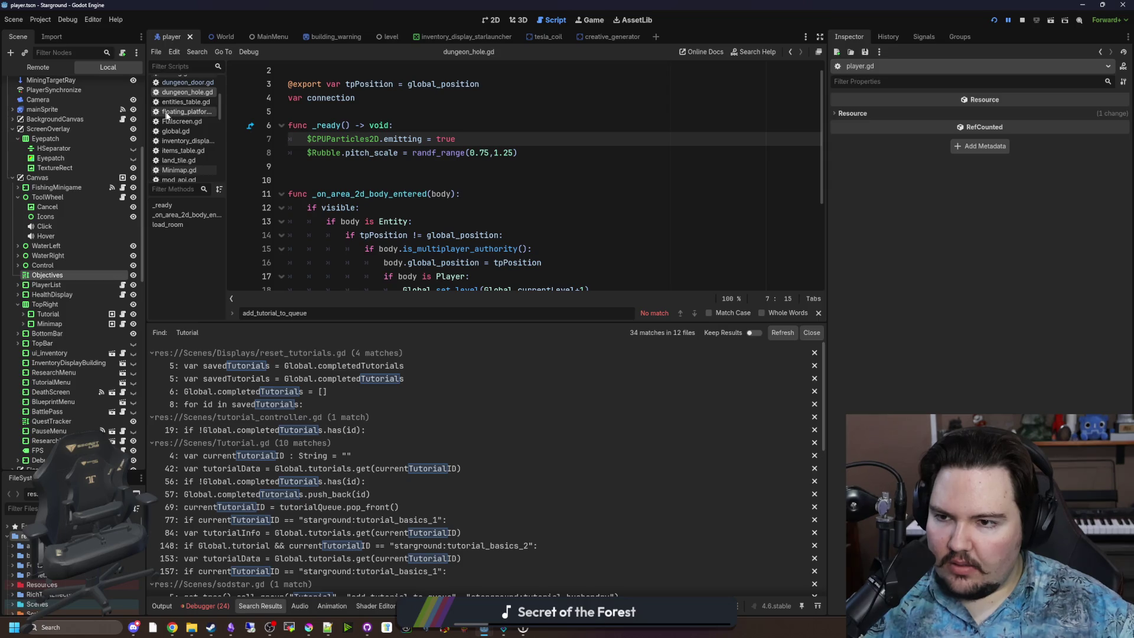
{"action": "scroll", "coordinate": [189, 131], "scroll_direction": "up", "scroll_amount": 5}
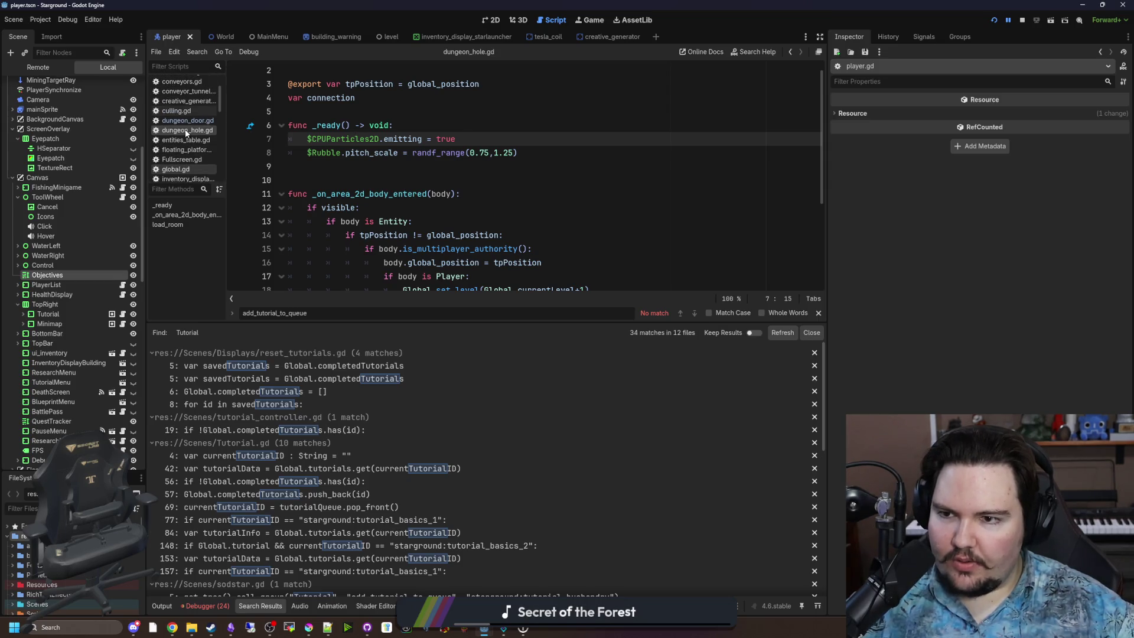
{"action": "scroll", "coordinate": [200, 118], "scroll_direction": "down", "scroll_amount": 4}
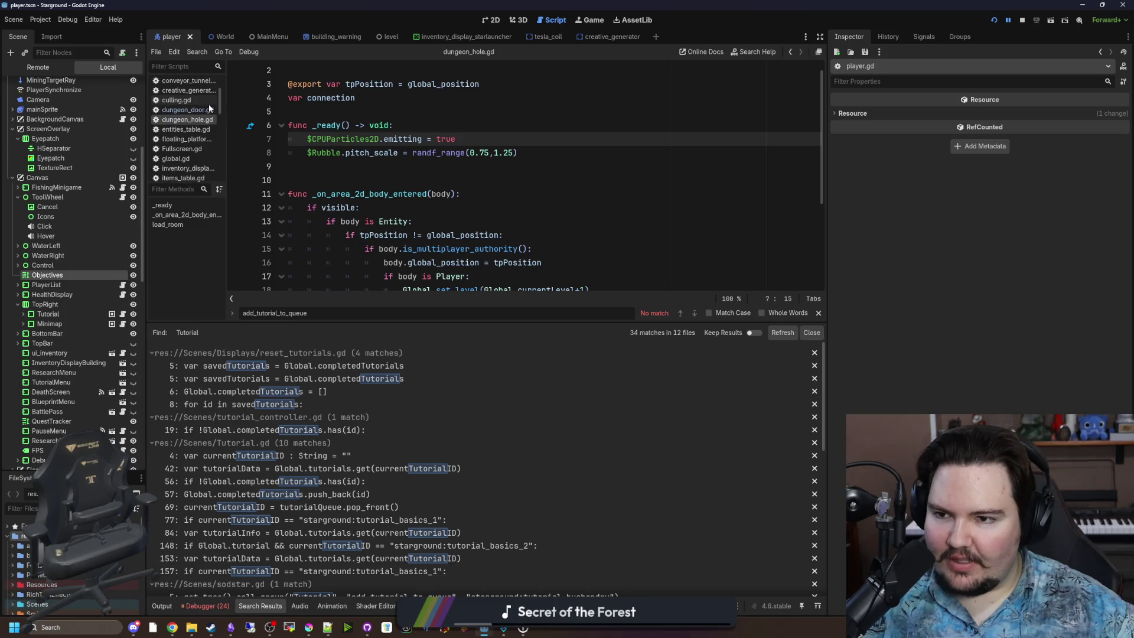
{"action": "scroll", "coordinate": [204, 121], "scroll_direction": "down", "scroll_amount": 3}
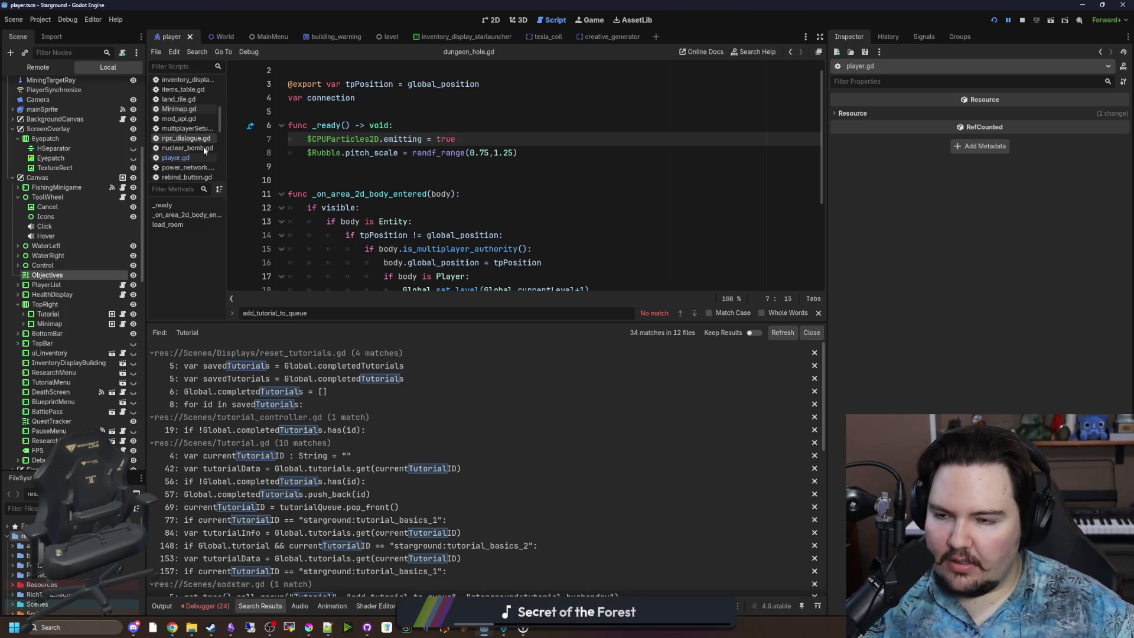
{"action": "left_click", "coordinate": [180, 157]}
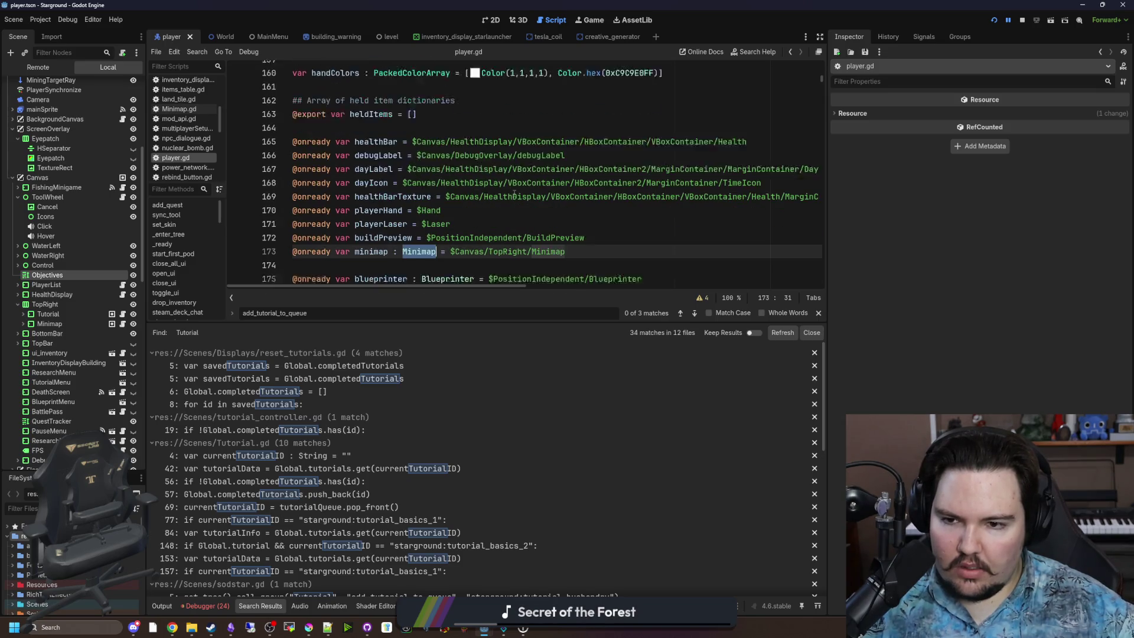
Step: Scroll through player.gd past the buildPreview line
{"action": "scroll", "coordinate": [512, 192], "scroll_direction": "down", "scroll_amount": 1}
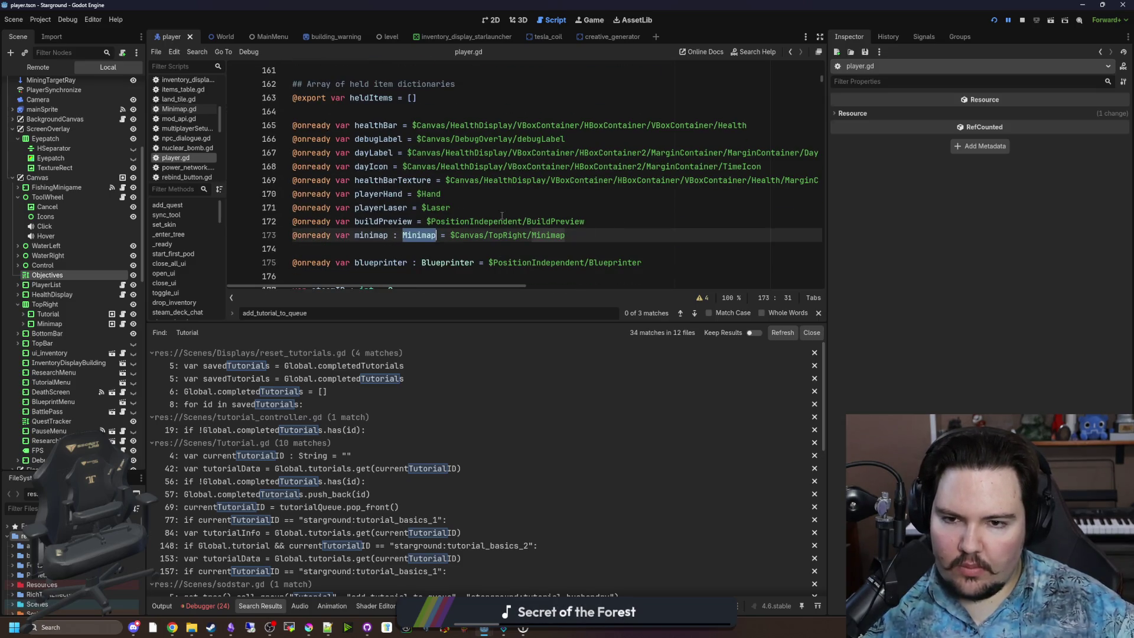
{"action": "left_click", "coordinate": [502, 219]}
{"action": "scroll", "coordinate": [486, 215], "scroll_direction": "down", "scroll_amount": 2}
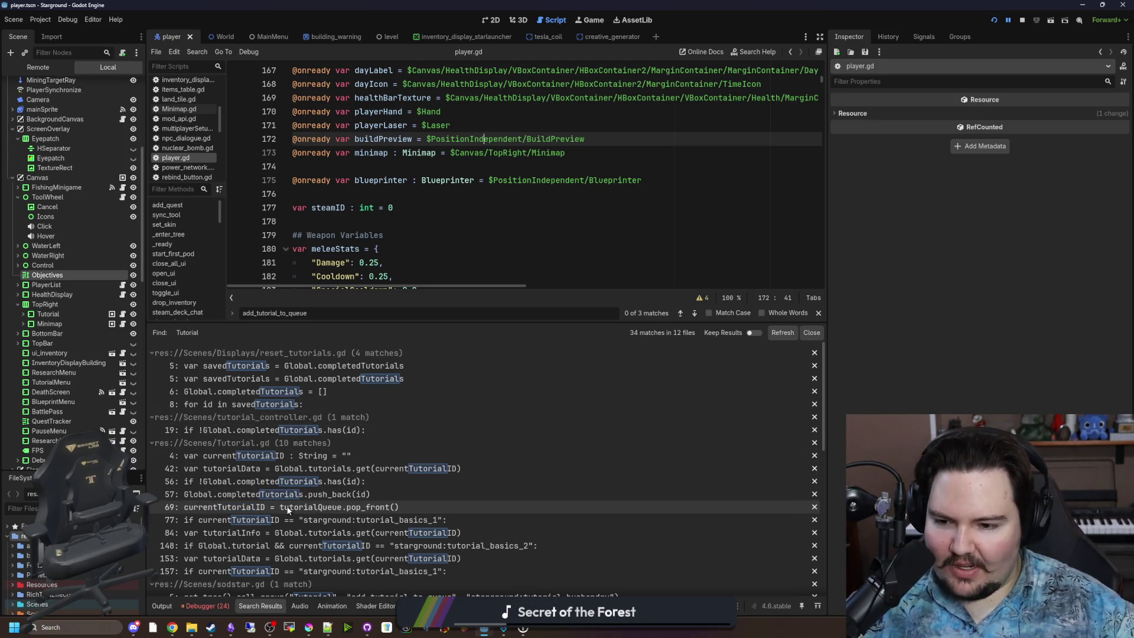
{"action": "scroll", "coordinate": [288, 509], "scroll_direction": "down", "scroll_amount": 1}
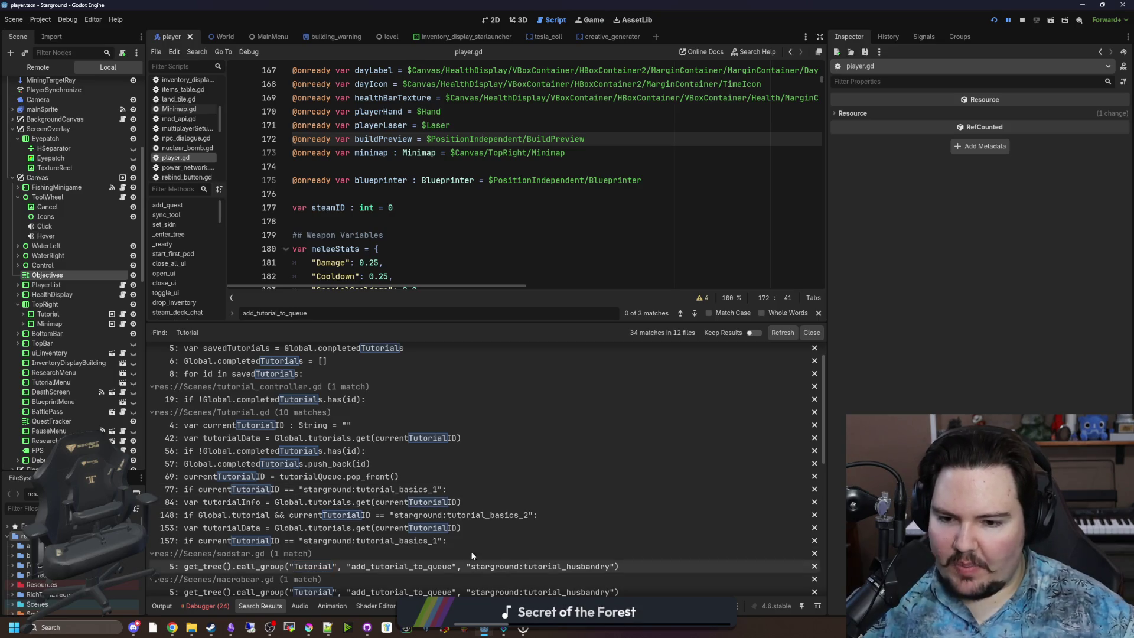
{"action": "scroll", "coordinate": [458, 505], "scroll_direction": "down", "scroll_amount": 4}
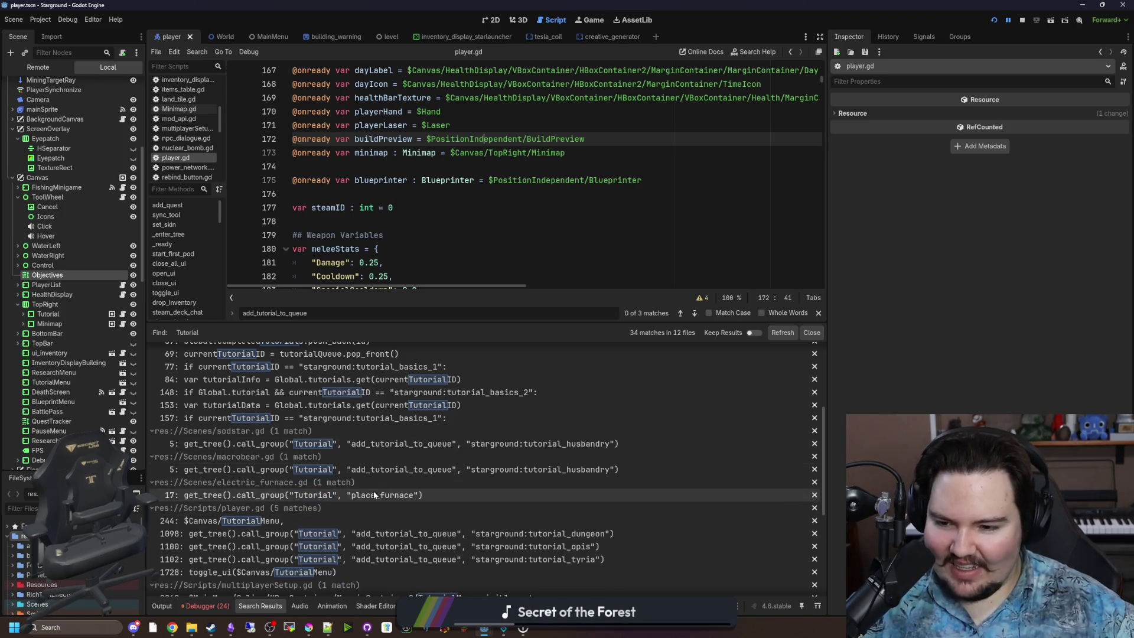
{"action": "scroll", "coordinate": [358, 491], "scroll_direction": "down", "scroll_amount": 2}
Step: Jump to the line 244 TutorialMenu entry in the uiMenus list and save
{"action": "left_click", "coordinate": [248, 464]}
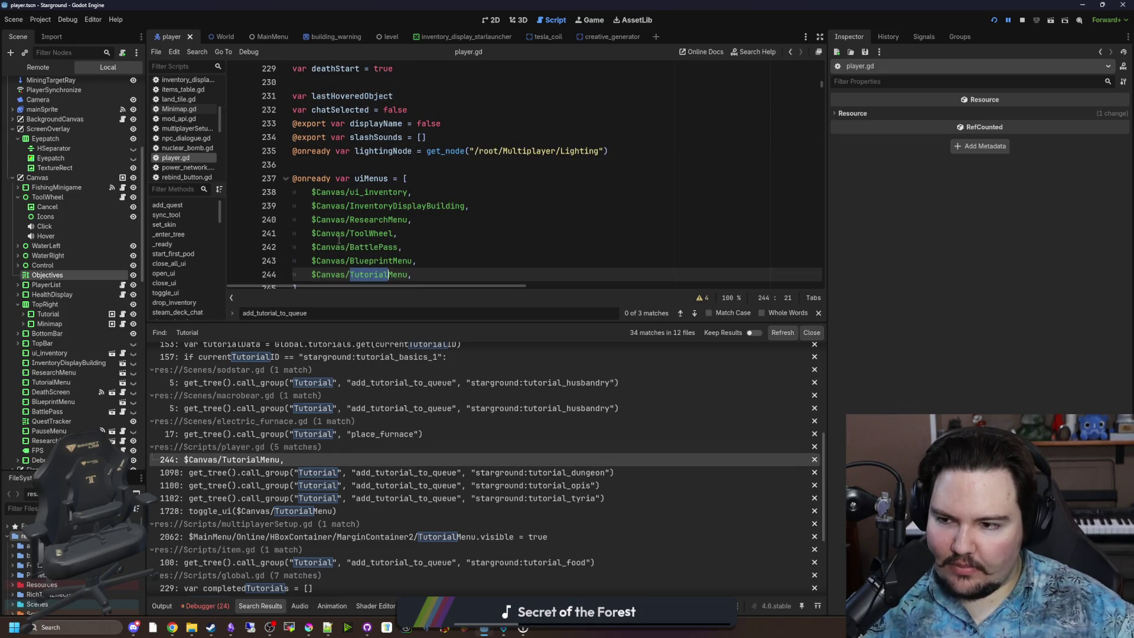
{"action": "scroll", "coordinate": [459, 466], "scroll_direction": "down", "scroll_amount": 2}
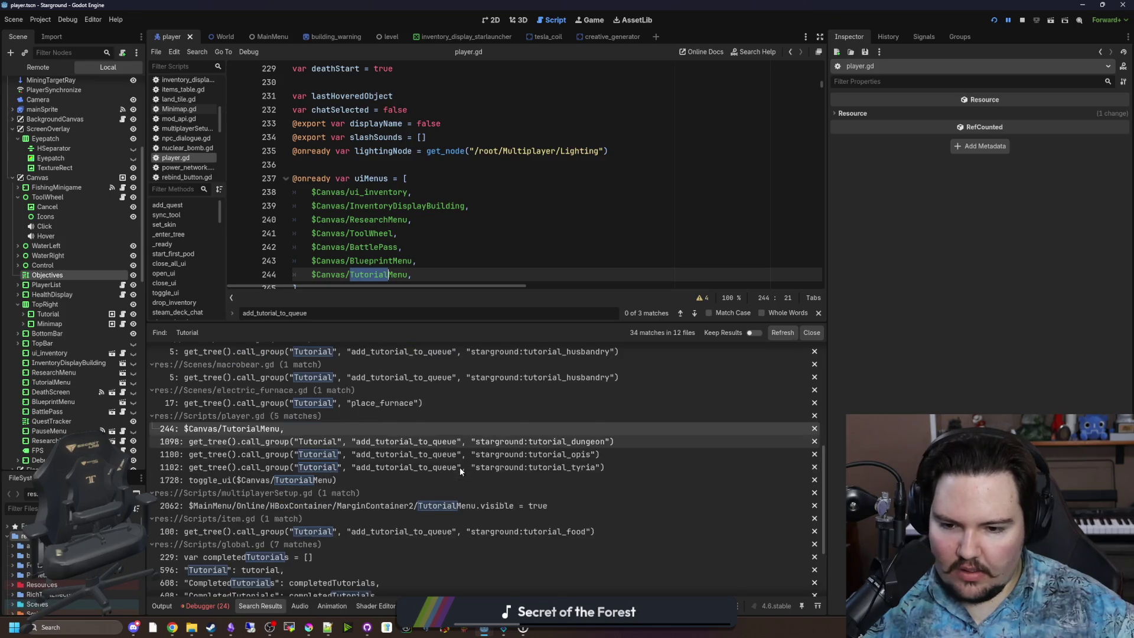
{"action": "scroll", "coordinate": [326, 476], "scroll_direction": "down", "scroll_amount": 2}
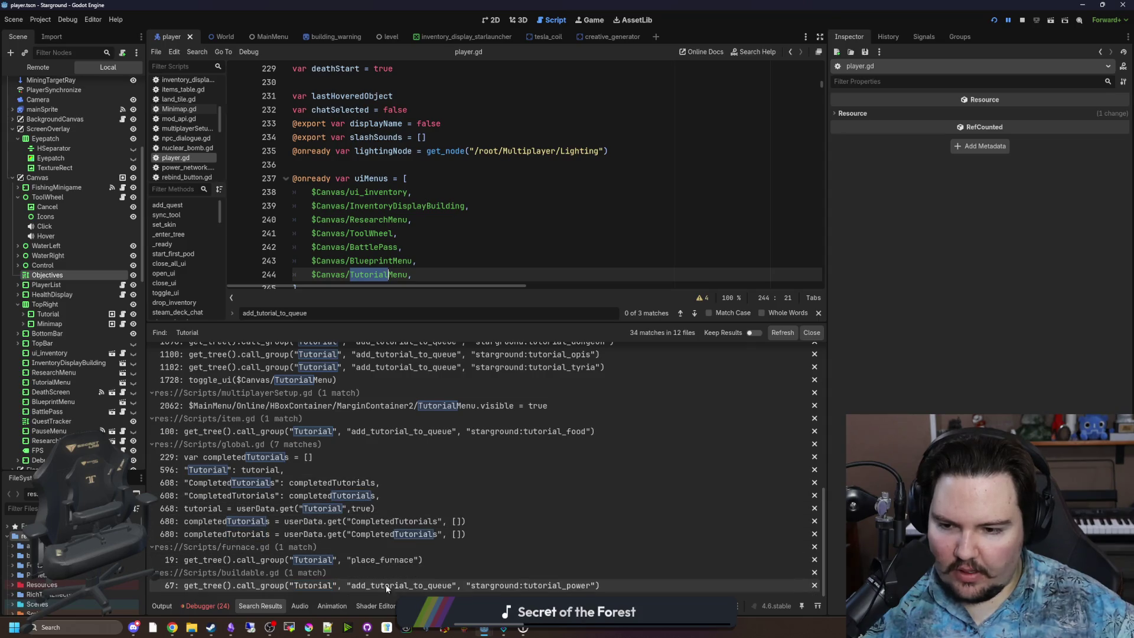
{"action": "scroll", "coordinate": [502, 462], "scroll_direction": "down", "scroll_amount": 5}
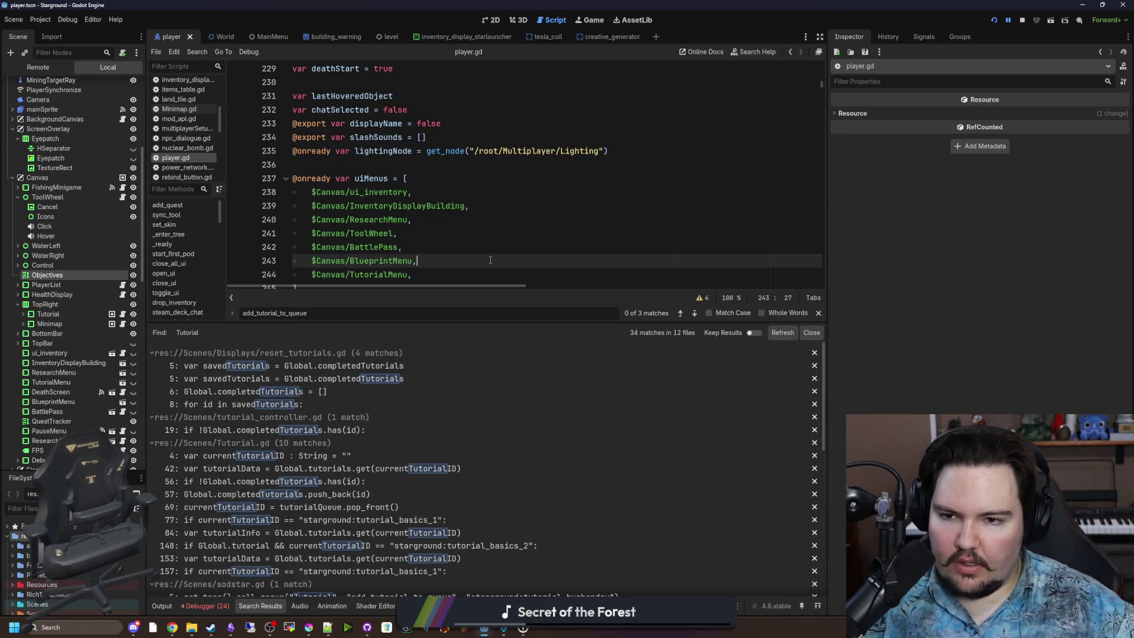
{"action": "left_click", "coordinate": [372, 151]}
{"action": "key", "text": "ctrl+s"}
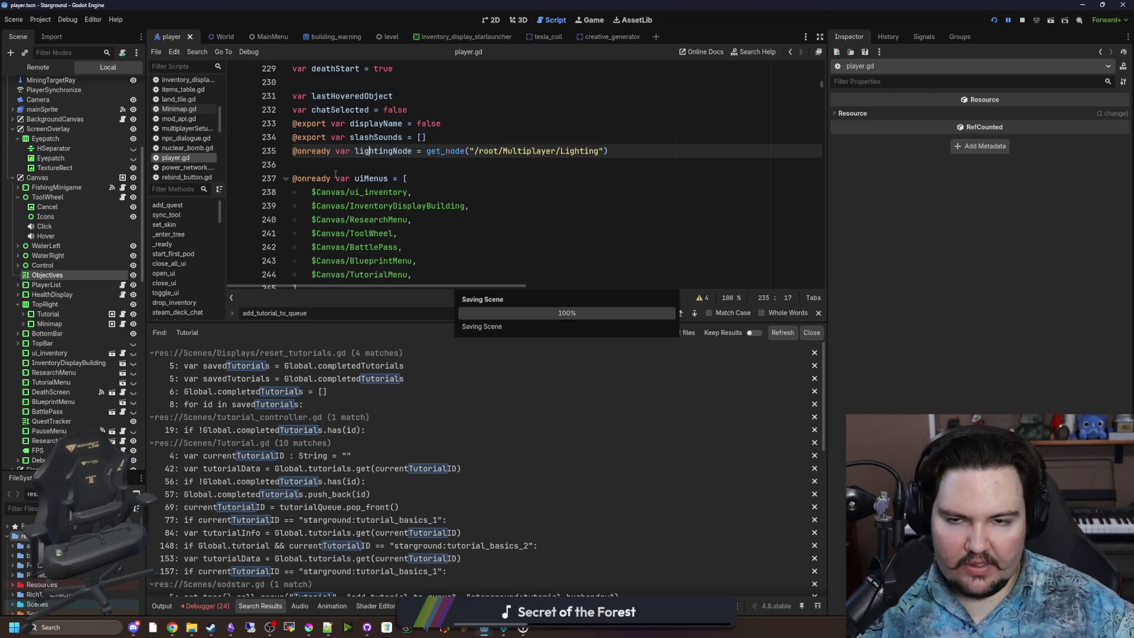
Step: Inspect the runtime error in the Debugger, resume the game, and restart Starground to its main menu
{"action": "left_click", "coordinate": [336, 177]}
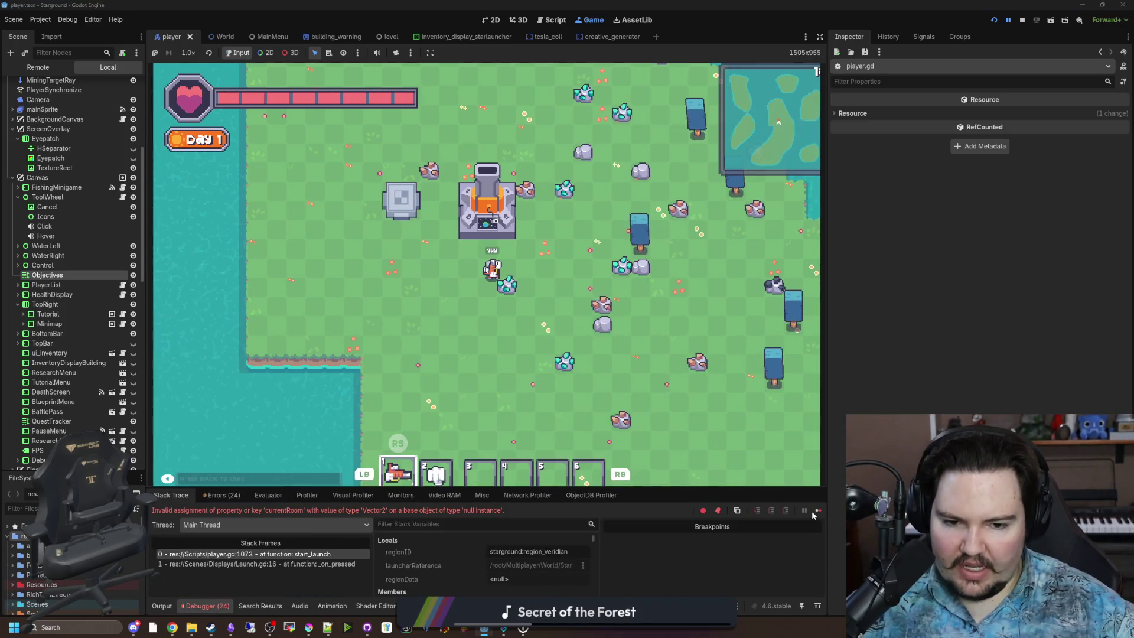
{"action": "left_click", "coordinate": [222, 606]}
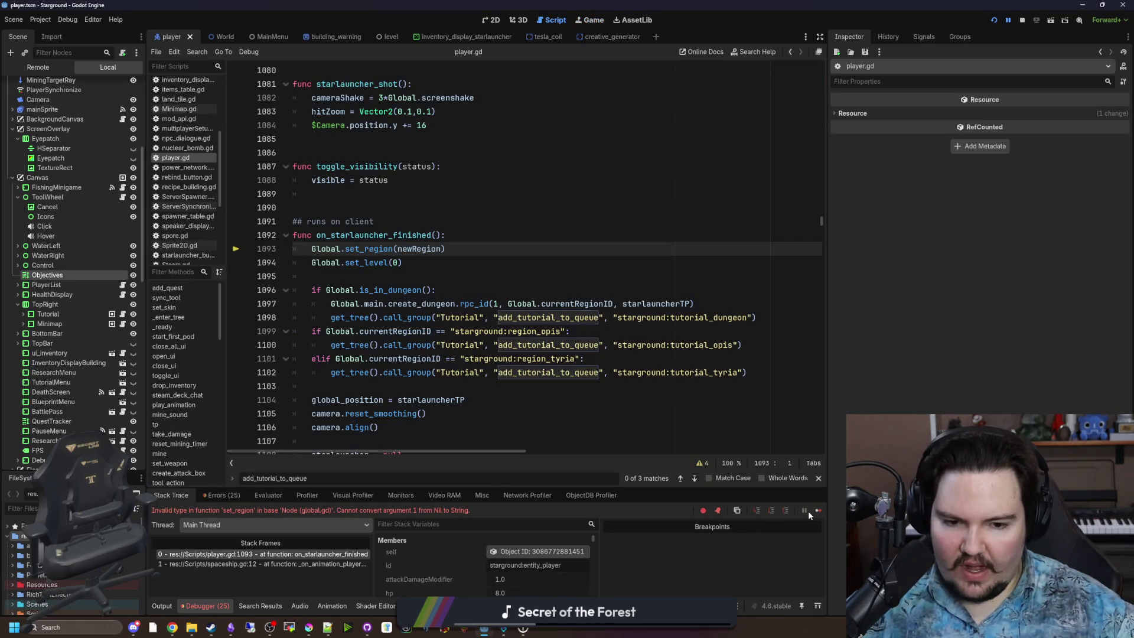
{"action": "left_click", "coordinate": [815, 511]}
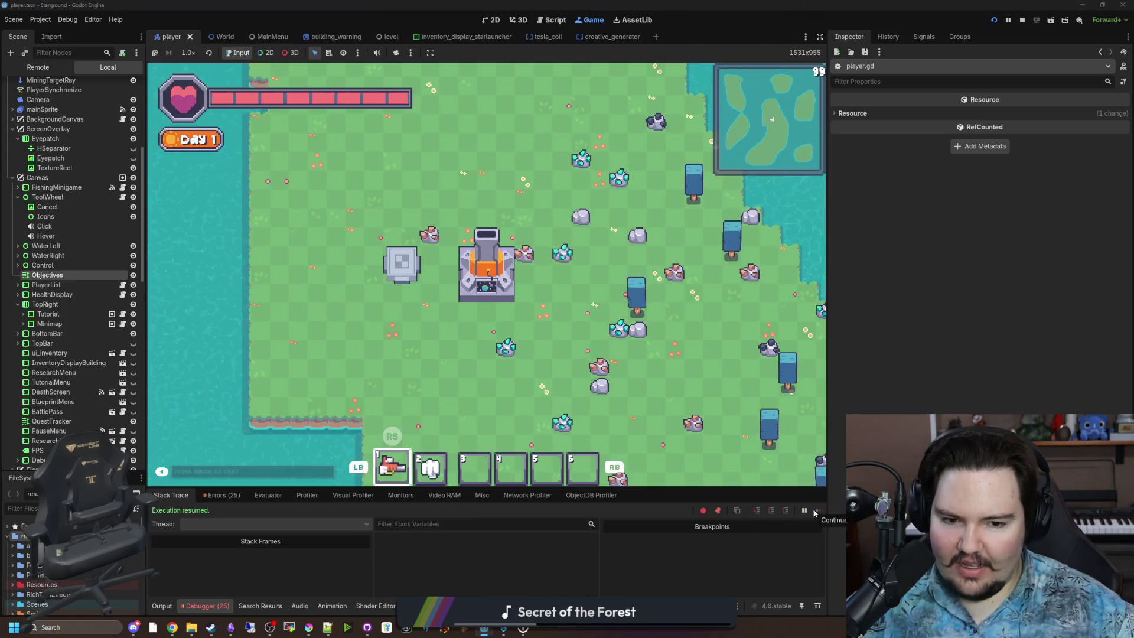
{"action": "left_click", "coordinate": [1022, 20]}
{"action": "left_click", "coordinate": [995, 21]}
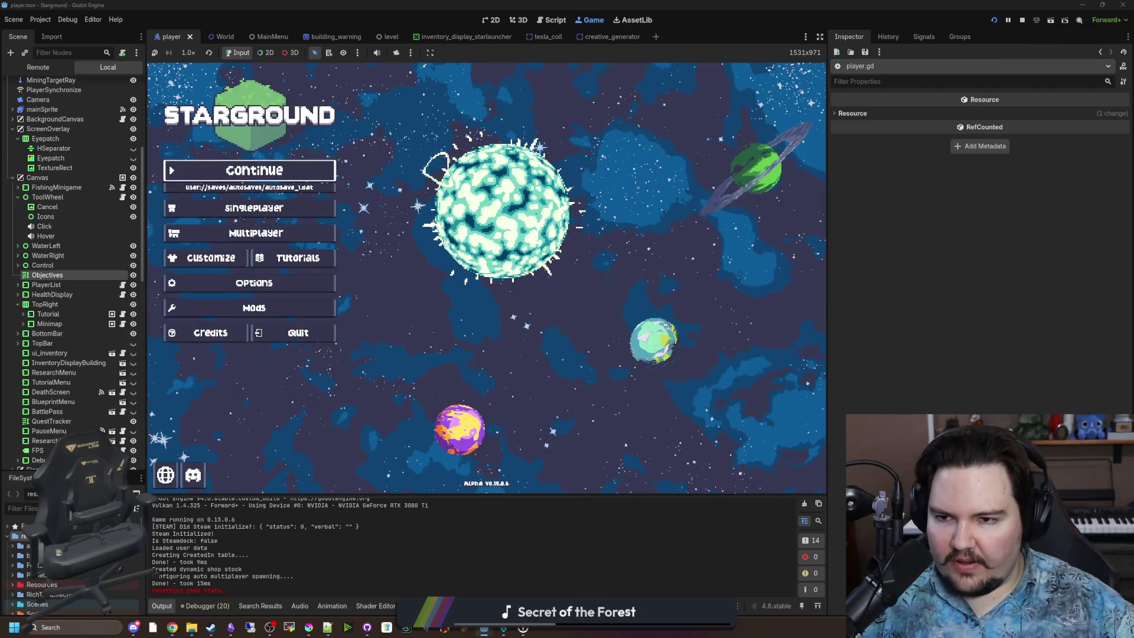
Step: Bring the keepnet_menu project window forward and open the KeepnetMenu script
{"action": "mouse_move", "coordinate": [483, 627]}
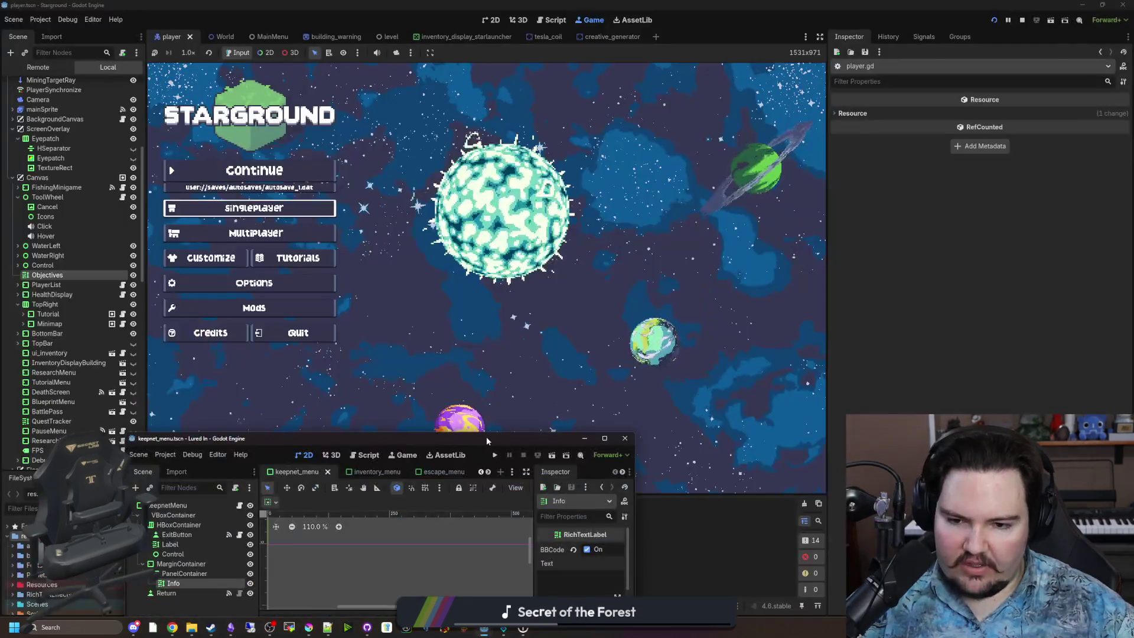
{"action": "left_click", "coordinate": [526, 573]}
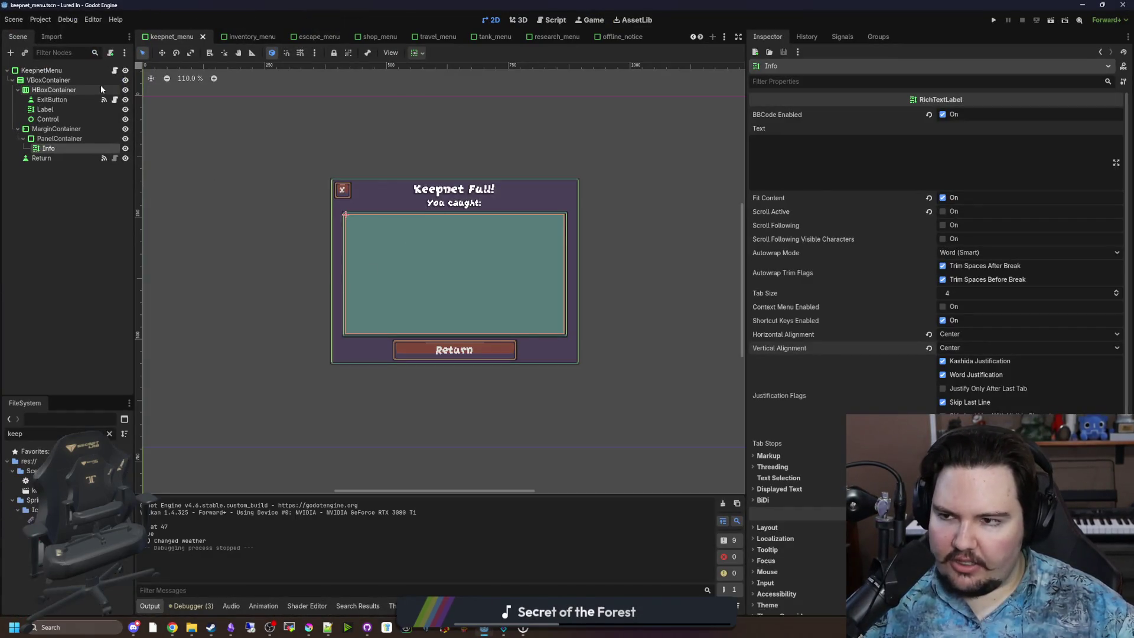
{"action": "left_click", "coordinate": [114, 70]}
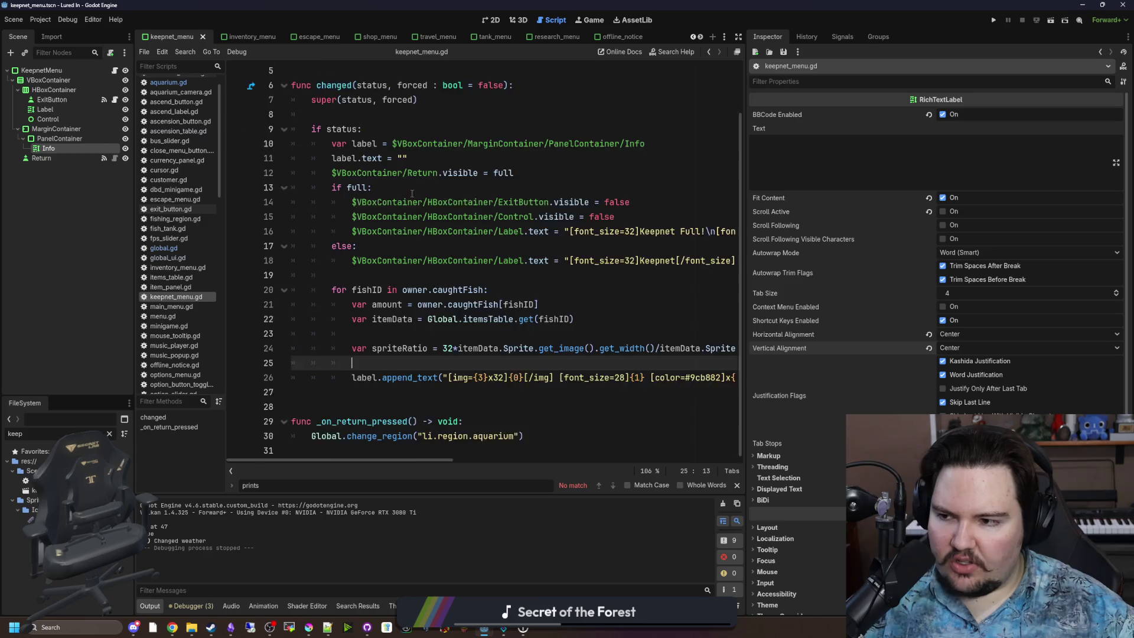
{"action": "scroll", "coordinate": [412, 193], "scroll_direction": "up", "scroll_amount": 2}
{"action": "left_click", "coordinate": [410, 124]}
Step: Open the Menu base class script menu.gd and review lines 21-25
{"action": "left_click", "coordinate": [342, 70], "text": "ctrl"}
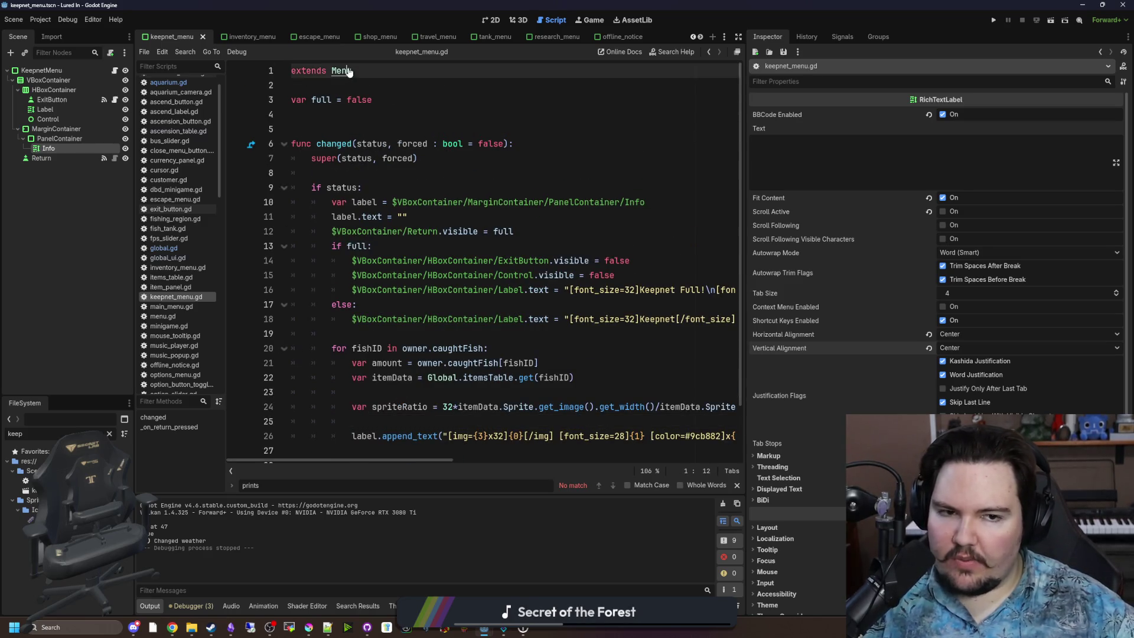
{"action": "left_click", "coordinate": [350, 189]}
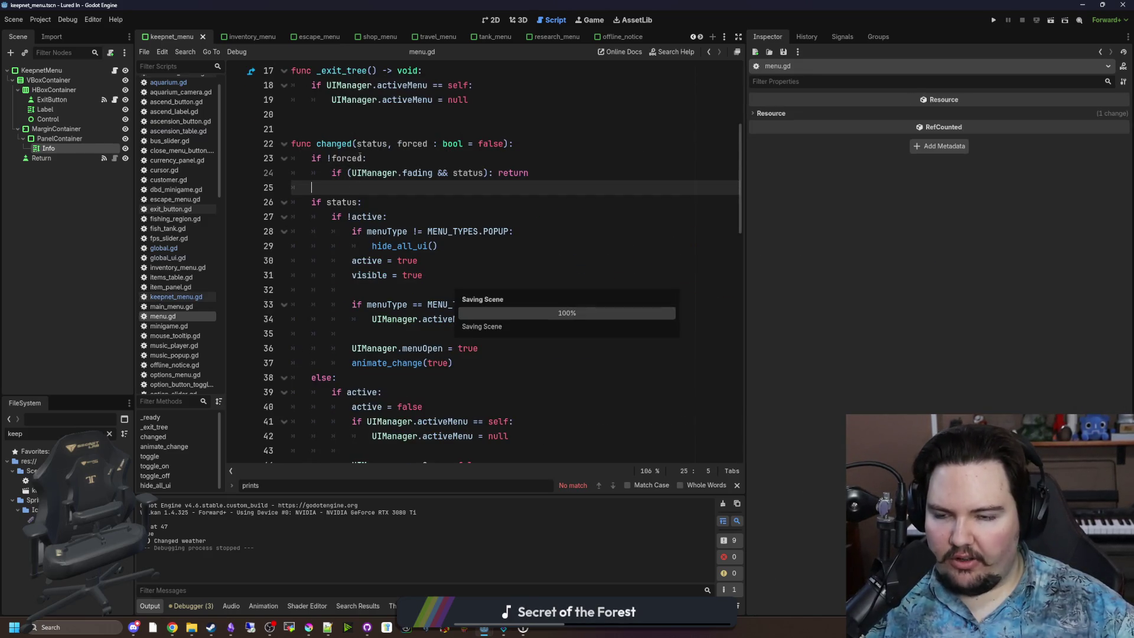
{"action": "key", "text": "Up"}
{"action": "key", "text": "Up"}
{"action": "key", "text": "Up"}
{"action": "scroll", "coordinate": [408, 222], "scroll_direction": "up", "scroll_amount": 5}
{"action": "scroll", "coordinate": [414, 231], "scroll_direction": "up", "scroll_amount": 1}
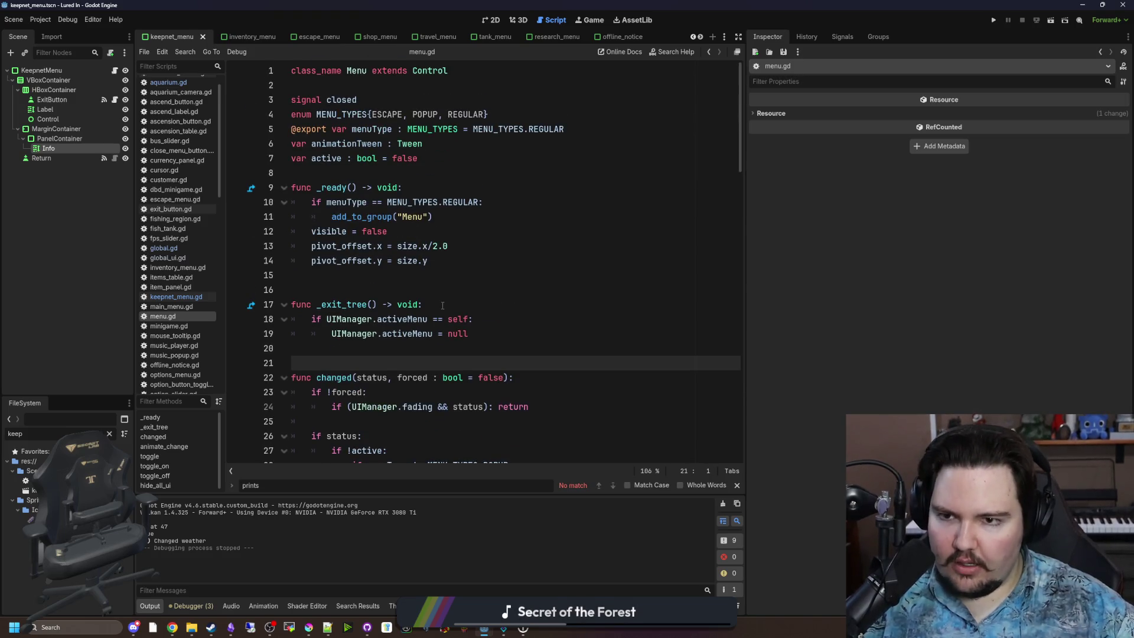
{"action": "scroll", "coordinate": [400, 293], "scroll_direction": "down", "scroll_amount": 2}
Step: Open the UIManager script and select the popupMenu.toggle_off(true) call on line 16
{"action": "left_click", "coordinate": [354, 245], "text": "ctrl"}
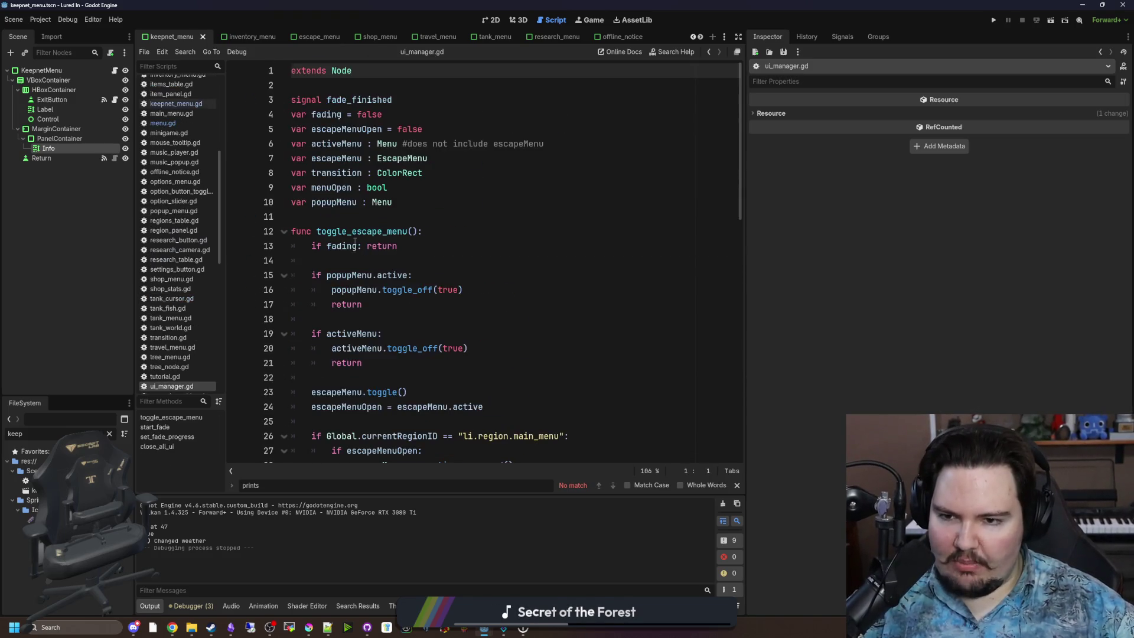
{"action": "left_click", "coordinate": [372, 215]}
{"action": "scroll", "coordinate": [371, 215], "scroll_direction": "down", "scroll_amount": 8}
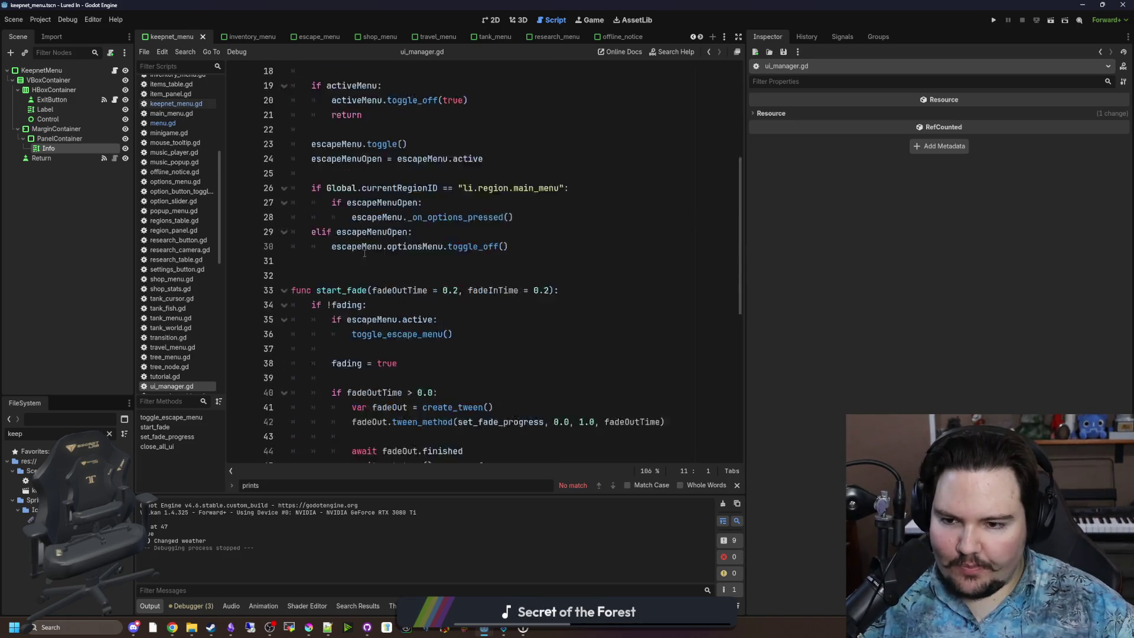
{"action": "scroll", "coordinate": [370, 236], "scroll_direction": "down", "scroll_amount": 6}
{"action": "scroll", "coordinate": [384, 248], "scroll_direction": "up", "scroll_amount": 9}
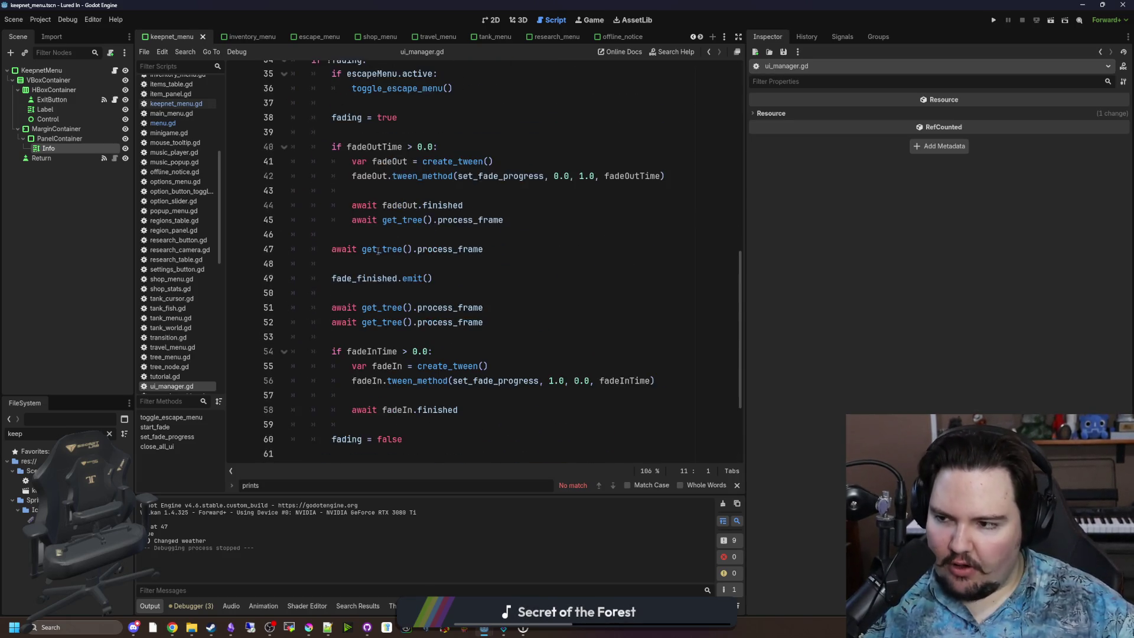
{"action": "left_click", "coordinate": [382, 292]}
{"action": "scroll", "coordinate": [383, 295], "scroll_direction": "up", "scroll_amount": 4}
{"action": "scroll", "coordinate": [383, 295], "scroll_direction": "up", "scroll_amount": 2}
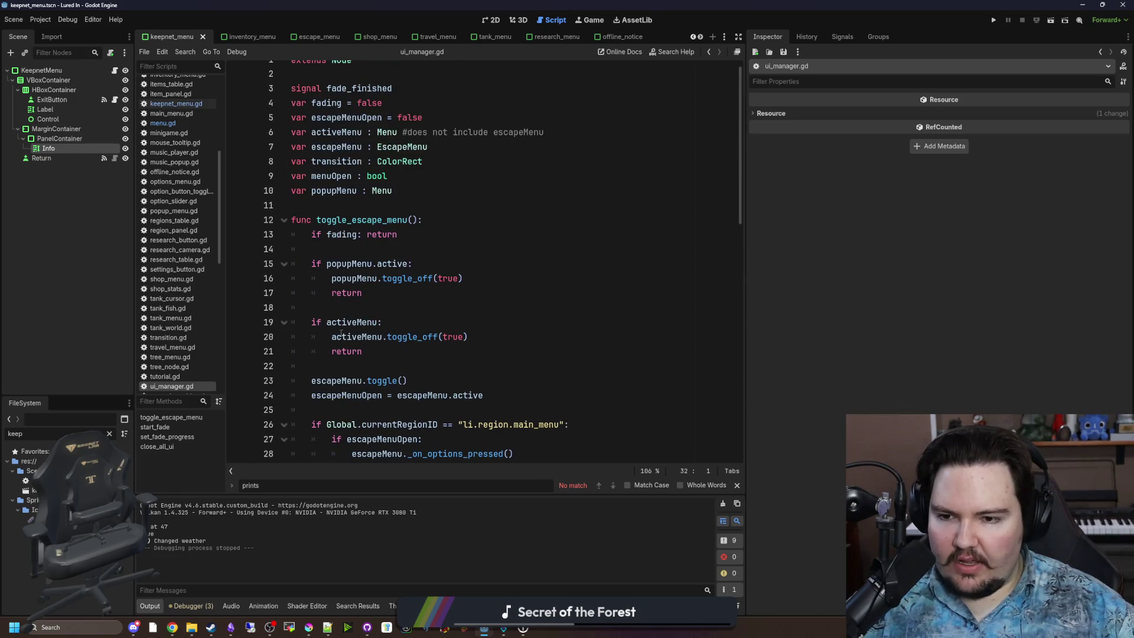
{"action": "left_click", "coordinate": [384, 307]}
{"action": "left_click", "coordinate": [462, 279]}
{"action": "key", "text": "shift+Home"}
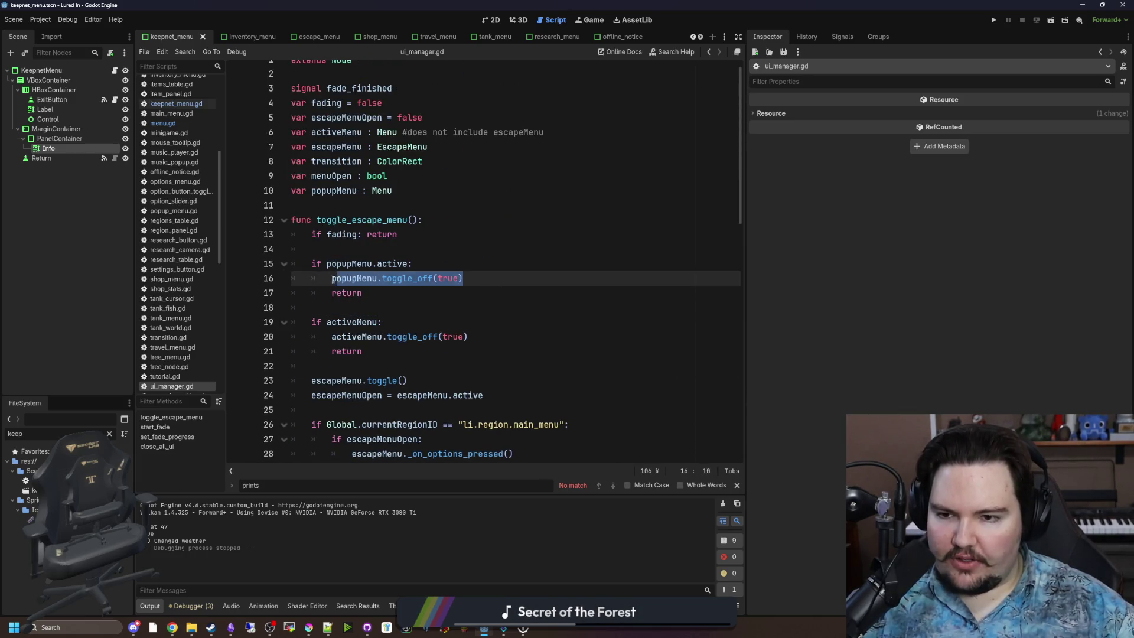
{"action": "left_click", "coordinate": [350, 302]}
Step: Select lines 63-64 and the close_all_ui function (lines 66-69), then switch to the Game view
{"action": "scroll", "coordinate": [350, 301], "scroll_direction": "down", "scroll_amount": 2}
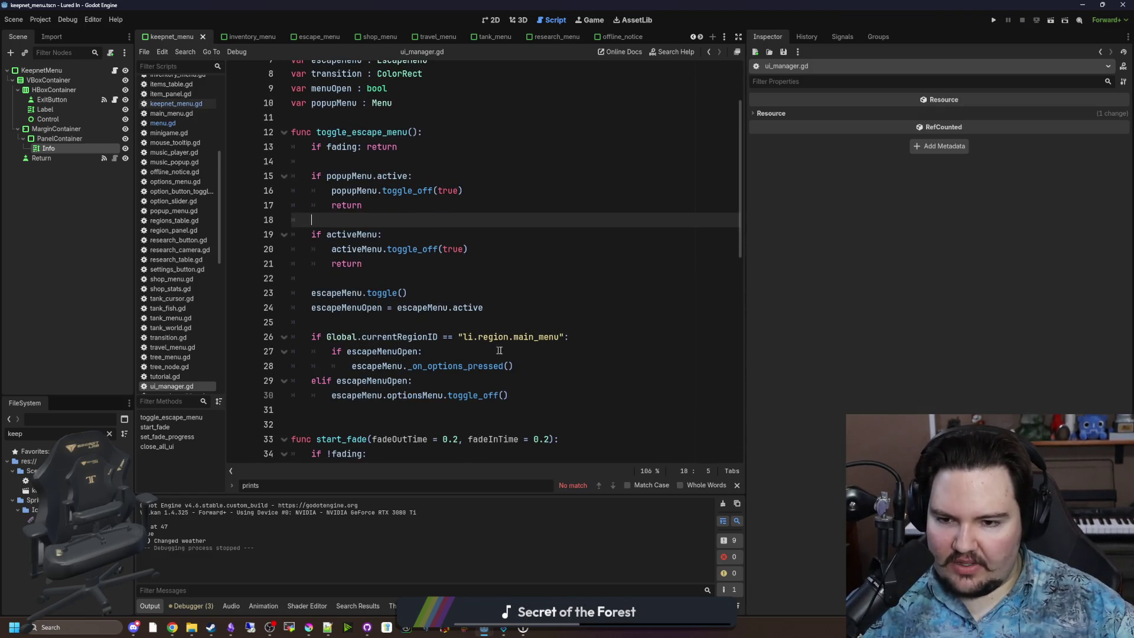
{"action": "scroll", "coordinate": [494, 350], "scroll_direction": "down", "scroll_amount": 3}
{"action": "scroll", "coordinate": [330, 292], "scroll_direction": "down", "scroll_amount": 9}
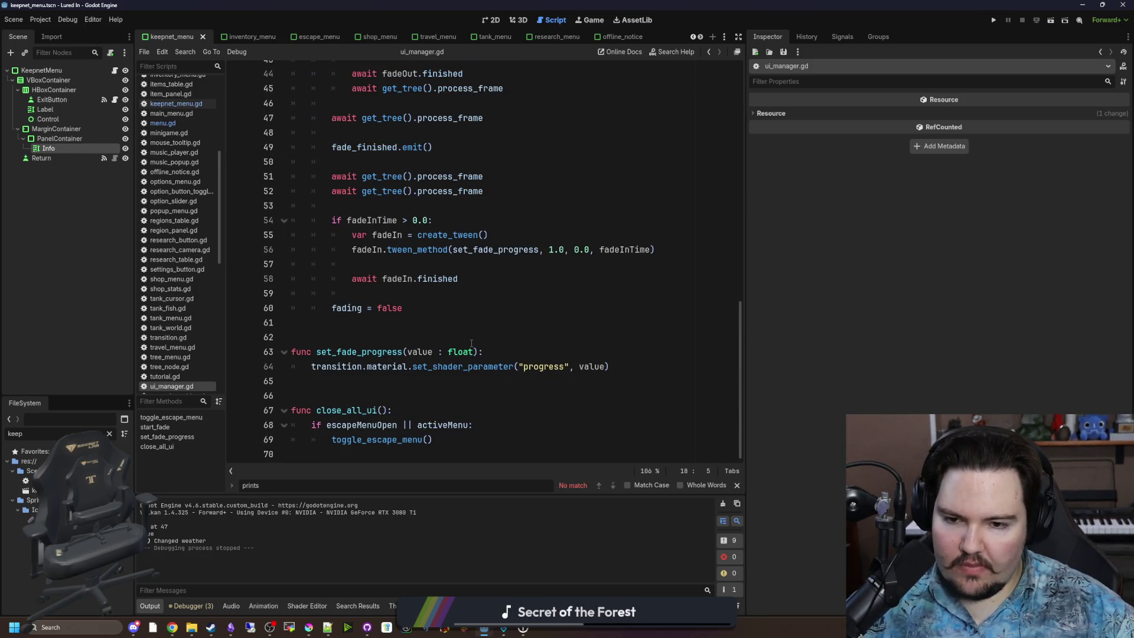
{"action": "left_click_drag", "start_coordinate": [624, 363], "coordinate": [292, 352]}
{"action": "left_click", "coordinate": [354, 323]}
{"action": "left_click_drag", "start_coordinate": [434, 439], "coordinate": [290, 395]}
{"action": "left_click", "coordinate": [289, 396]}
{"action": "scroll", "coordinate": [531, 178], "scroll_direction": "up", "scroll_amount": 14}
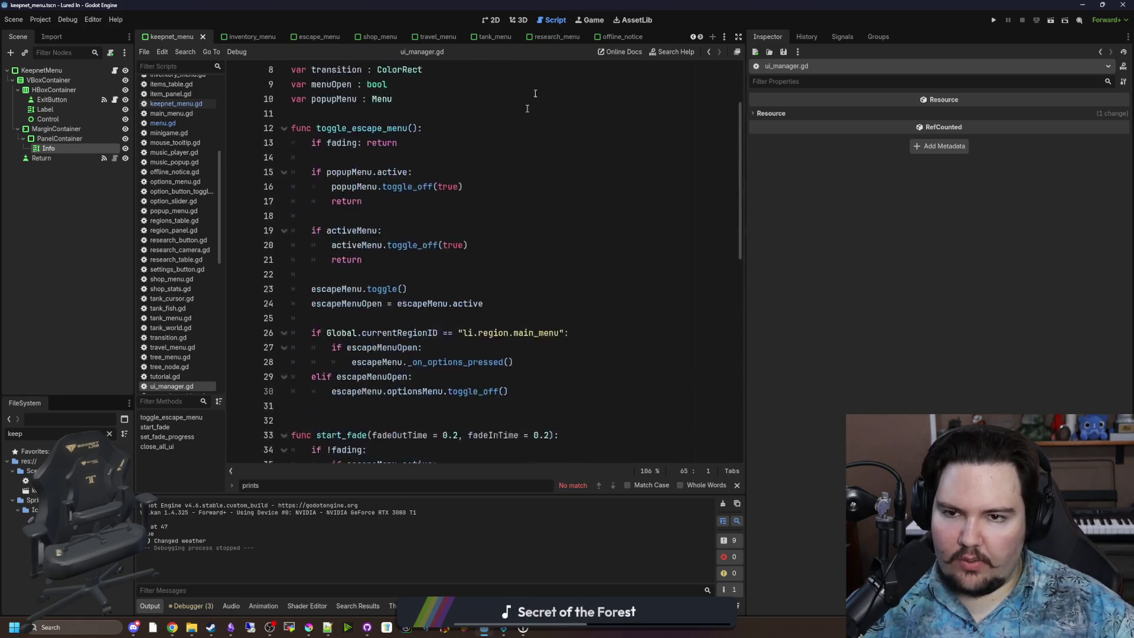
{"action": "left_click", "coordinate": [589, 19]}
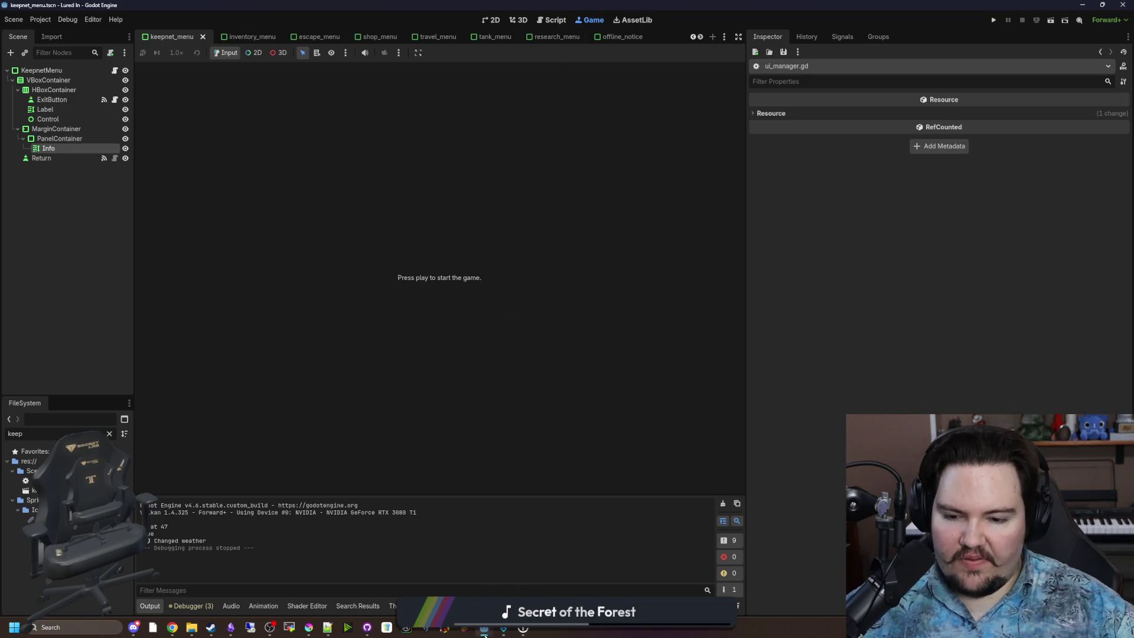
Step: Switch to the Starground window and browse its main menu, character customization and Options panel
{"action": "mouse_move", "coordinate": [484, 630]}
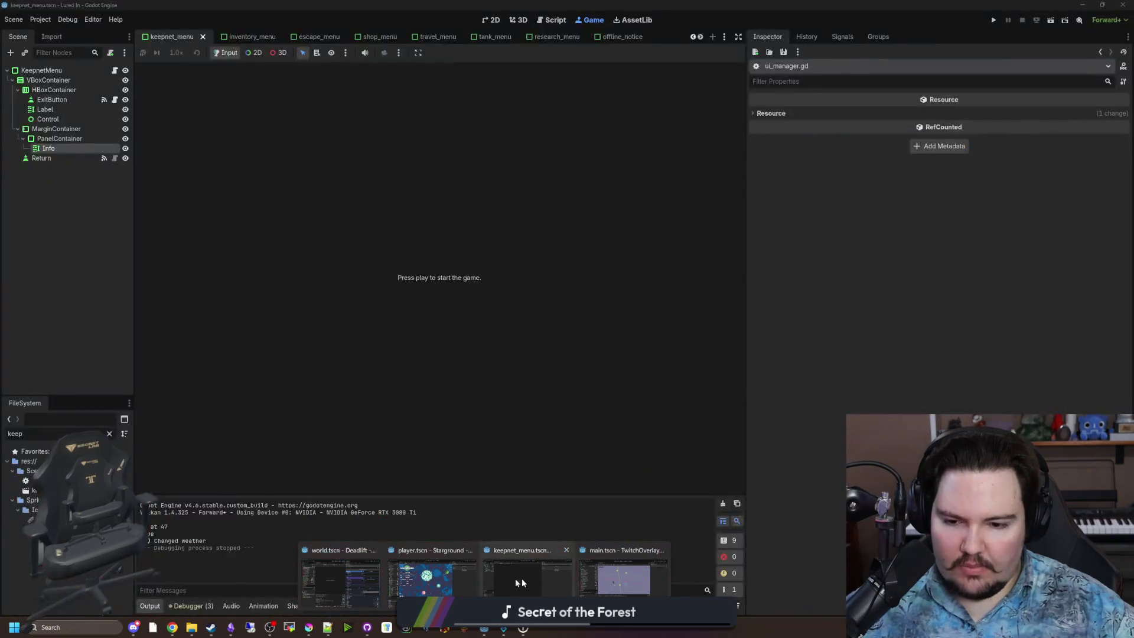
{"action": "left_click", "coordinate": [521, 579]}
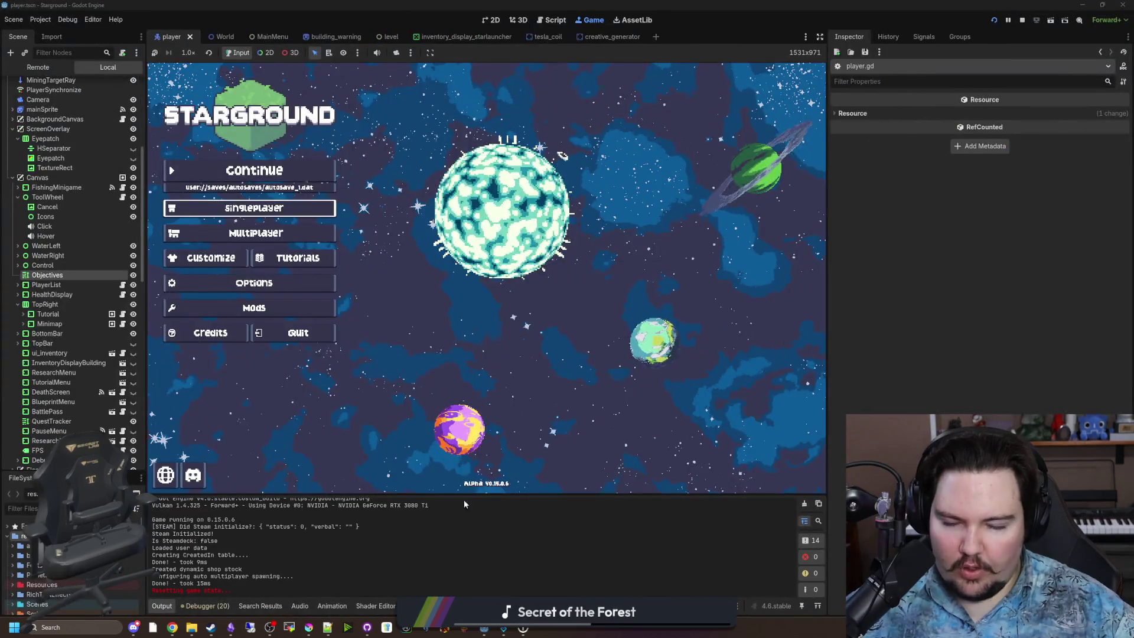
{"action": "key", "text": "Up"}
{"action": "key", "text": "Up"}
{"action": "key", "text": "Down"}
{"action": "key", "text": "Down"}
{"action": "key", "text": "Down"}
{"action": "key", "text": "Return"}
{"action": "key", "text": "Down"}
{"action": "key", "text": "Return"}
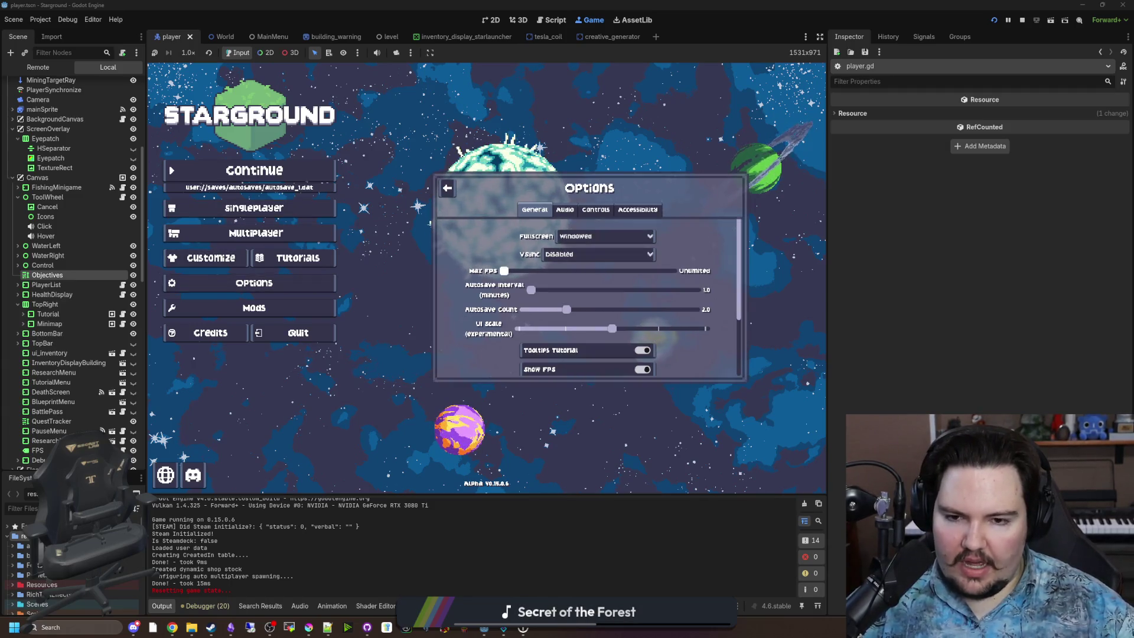
{"action": "key", "text": "Down"}
{"action": "key", "text": "Down"}
{"action": "key", "text": "Down"}
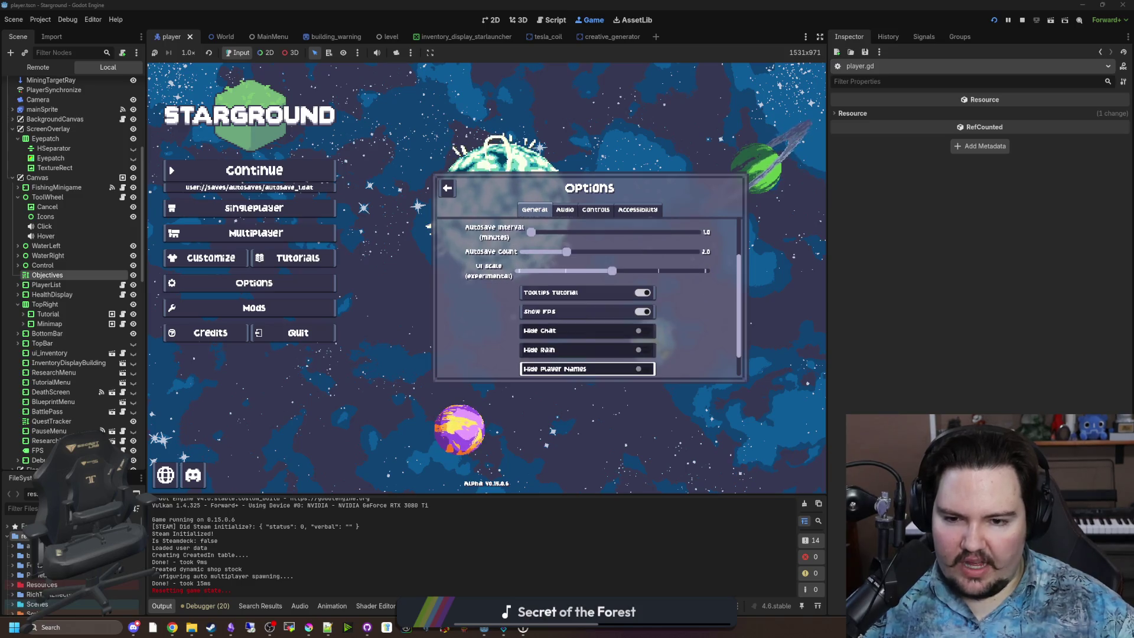
{"action": "key", "text": "Up"}
{"action": "key", "text": "Up"}
{"action": "key", "text": "Up"}
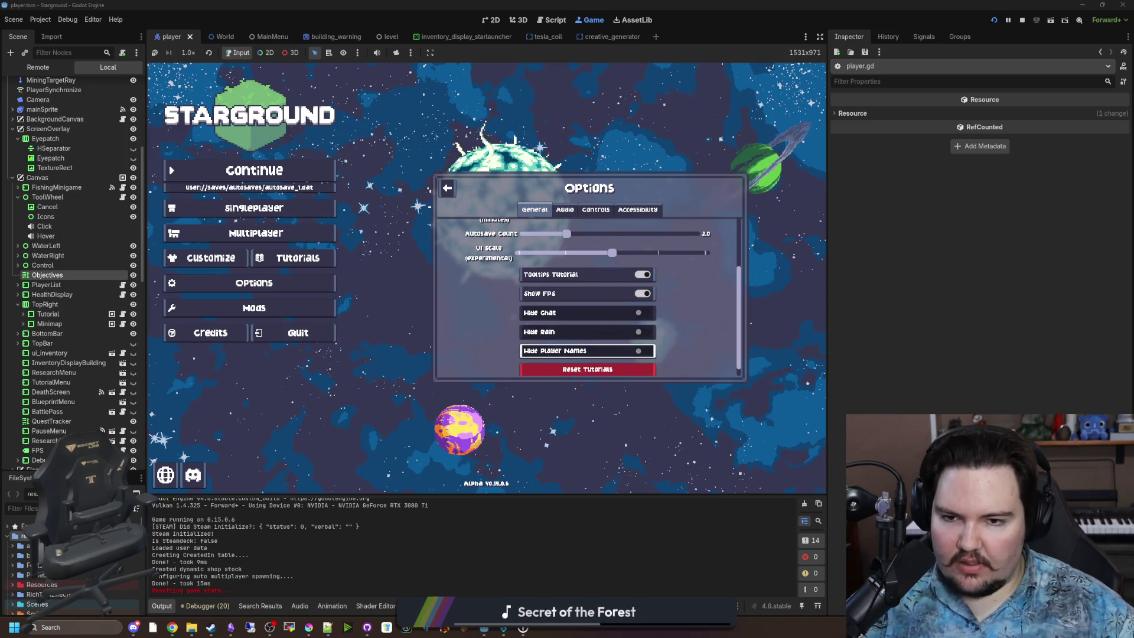
{"action": "key", "text": "Up"}
{"action": "key", "text": "Up"}
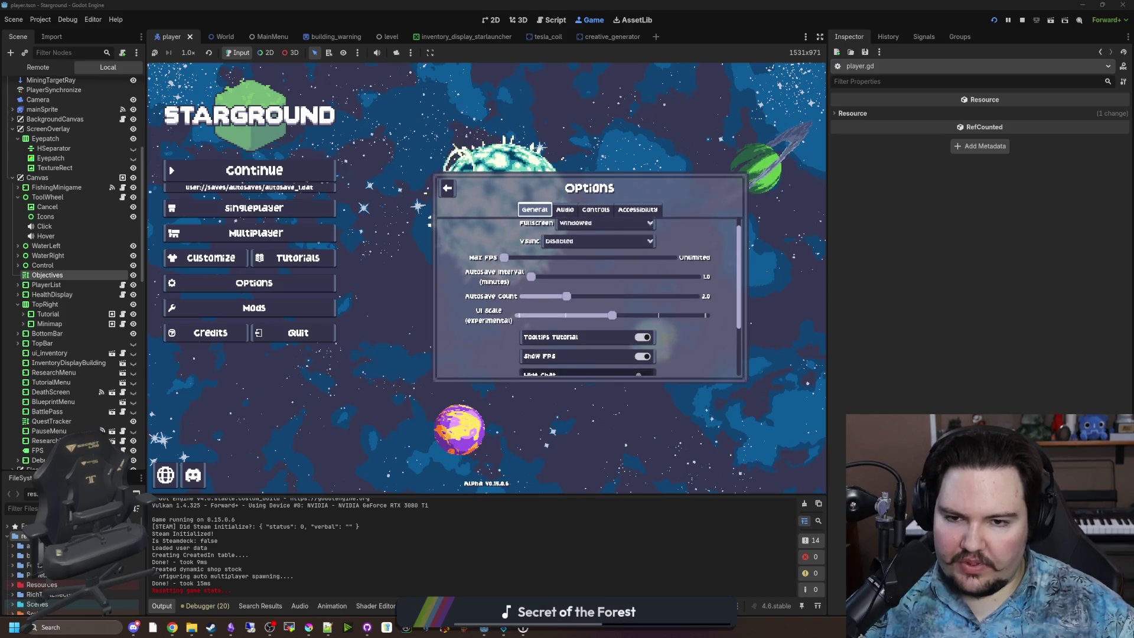
{"action": "key", "text": "Escape"}
Step: Start a new Singleplayer world with Cheats on and Creative difficulty, then walk right
{"action": "key", "text": "Down"}
{"action": "key", "text": "Up"}
{"action": "key", "text": "Down"}
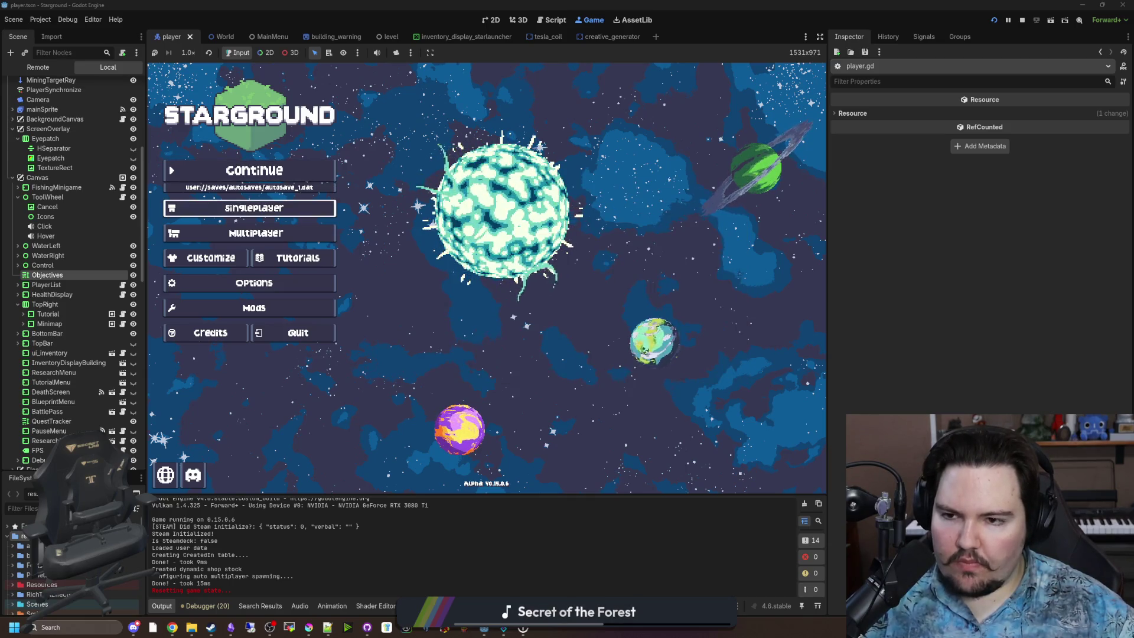
{"action": "key", "text": "Return"}
{"action": "key", "text": "Return"}
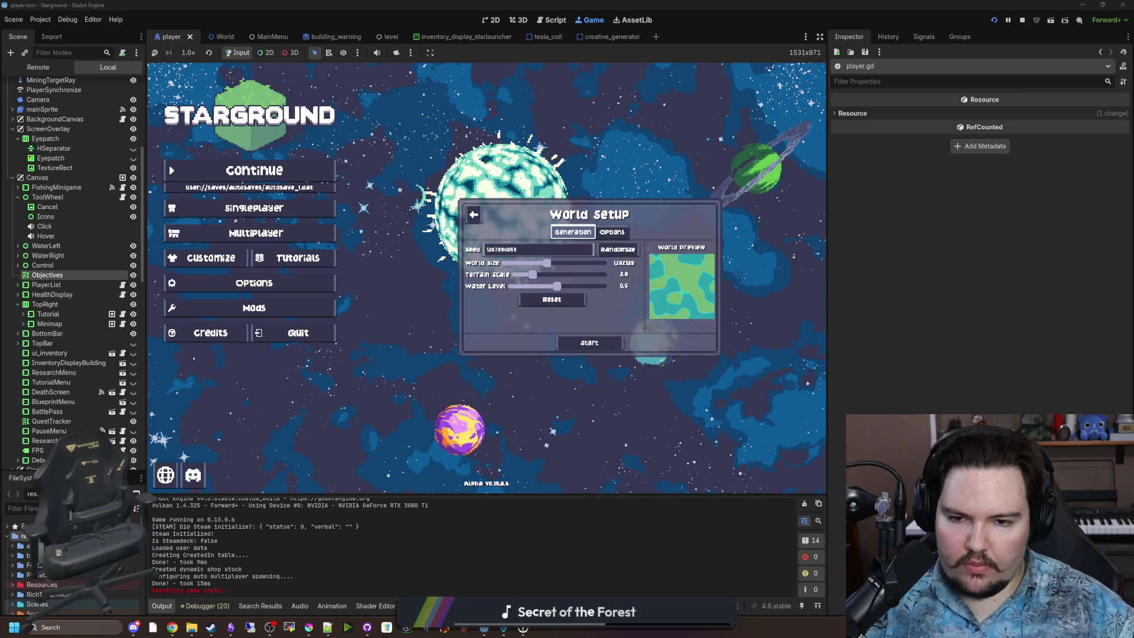
{"action": "key", "text": "Up"}
{"action": "key", "text": "Right"}
{"action": "key", "text": "Down"}
{"action": "key", "text": "Return"}
{"action": "key", "text": "Down"}
{"action": "key", "text": "Return"}
{"action": "key", "text": "Up"}
{"action": "key", "text": "Up"}
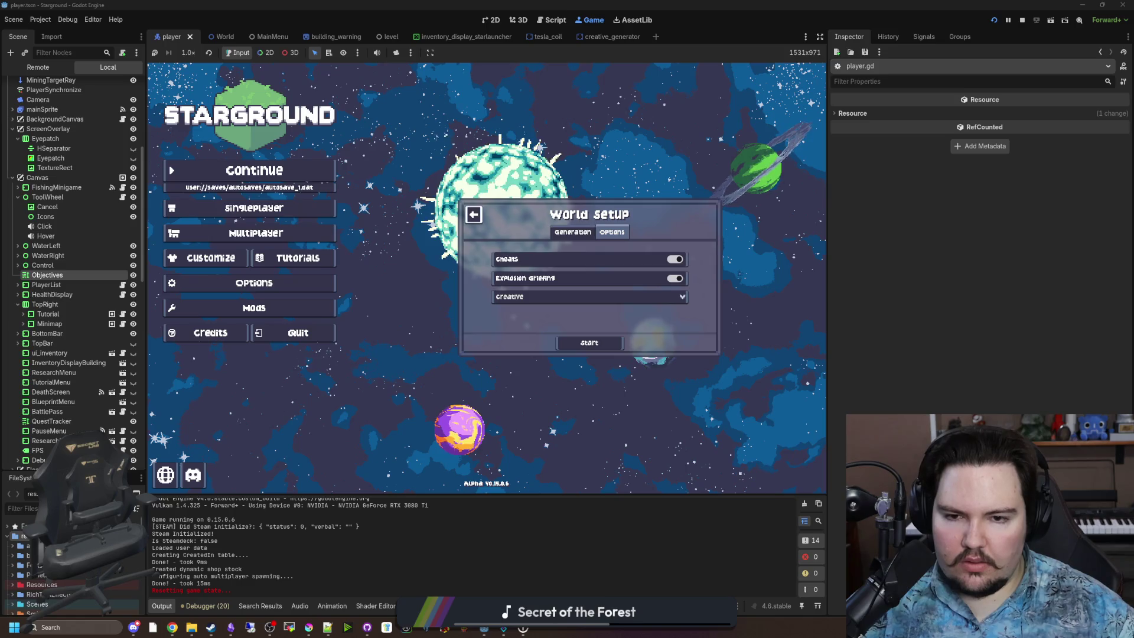
{"action": "key", "text": "Left"}
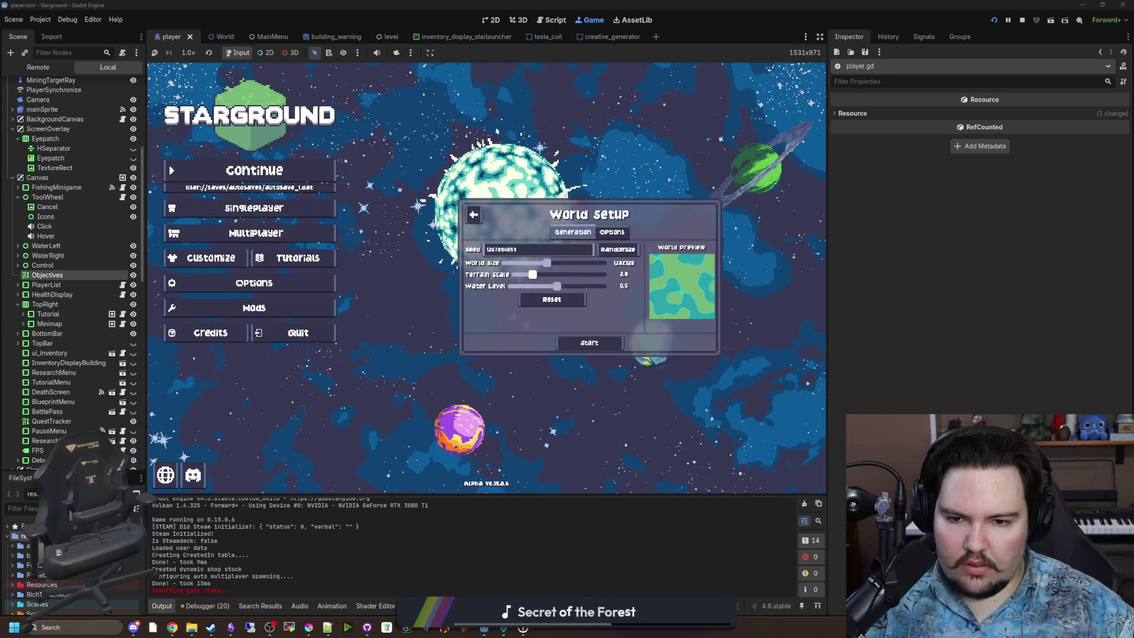
{"action": "key", "text": "Return"}
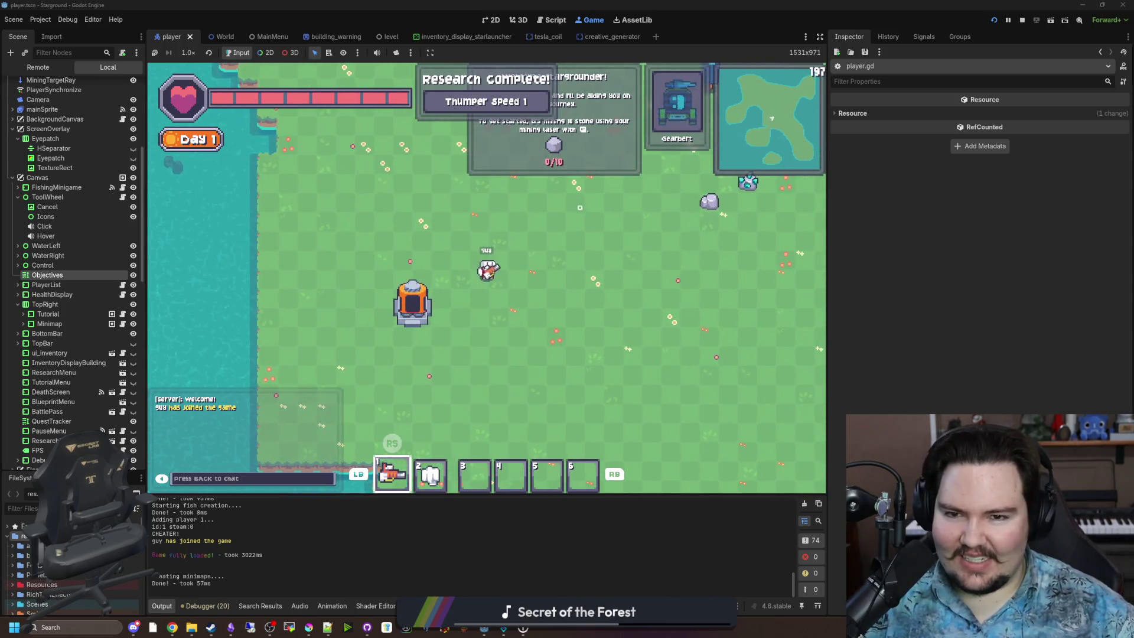
{"action": "key", "text": "d"}
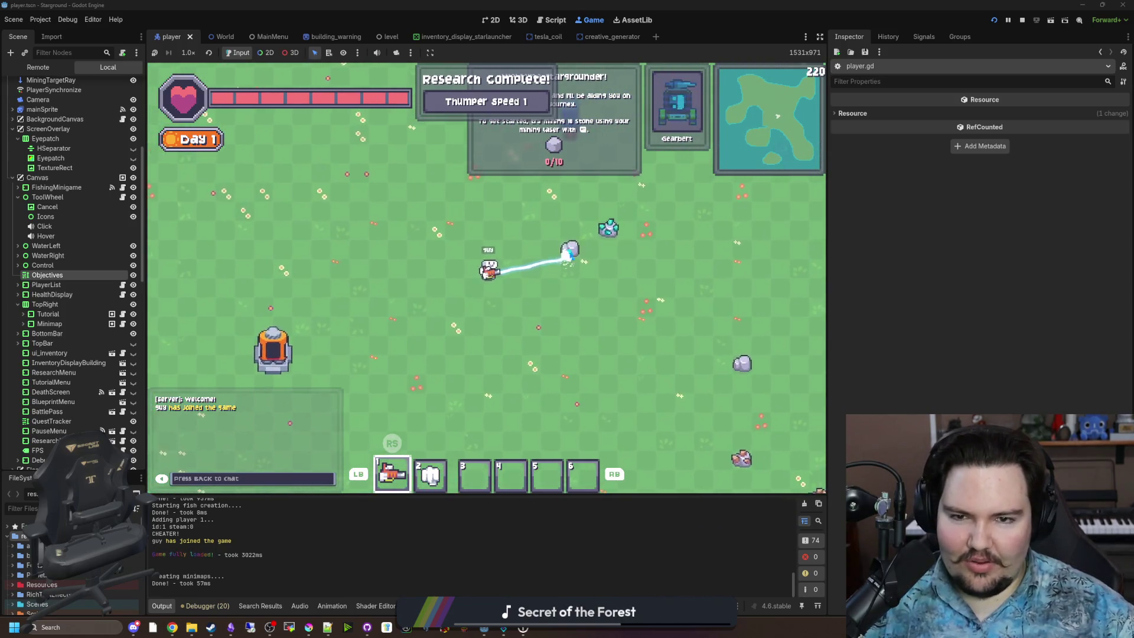
Step: Get 10 stone via a chat command and place a Furnace in the field
{"action": "key", "text": "s"}
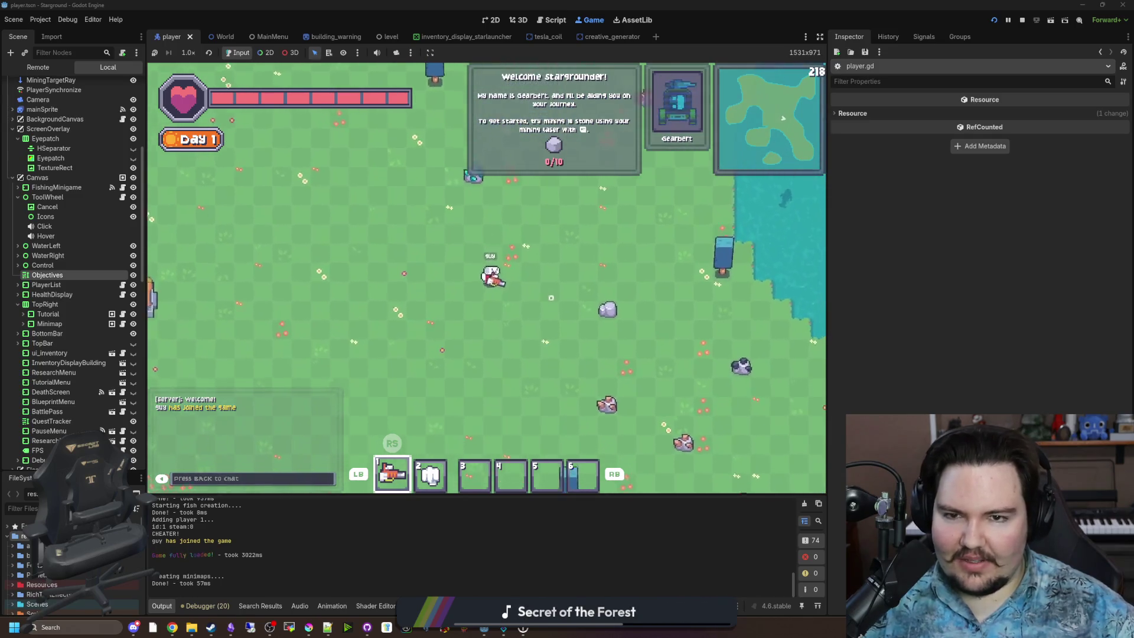
{"action": "key", "text": "a"}
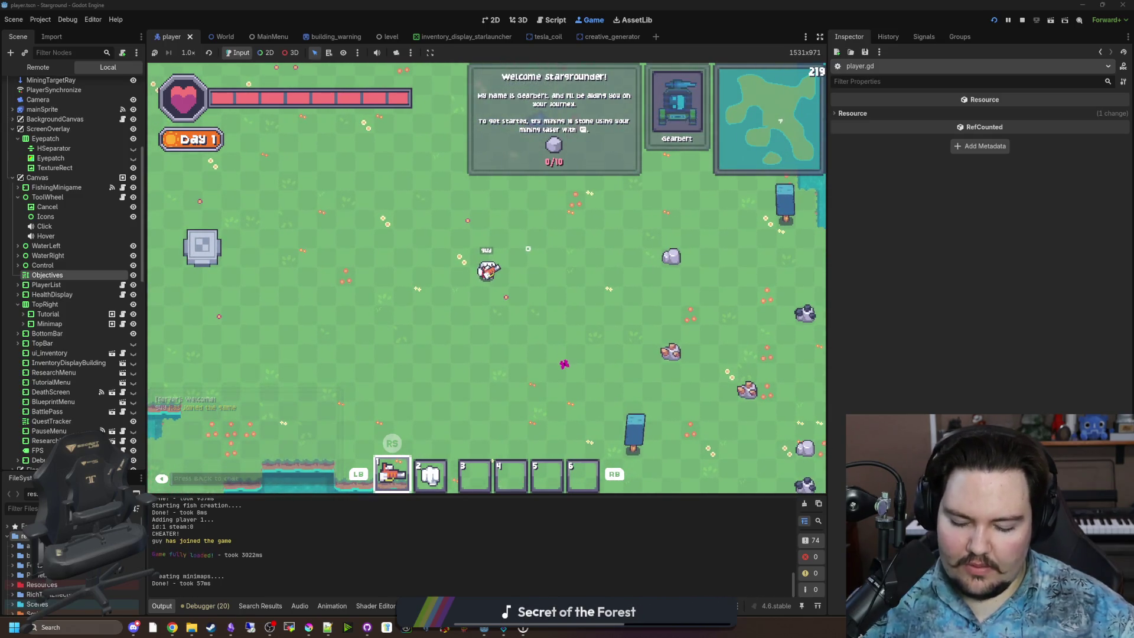
{"action": "type", "text": "/give stone 10"}
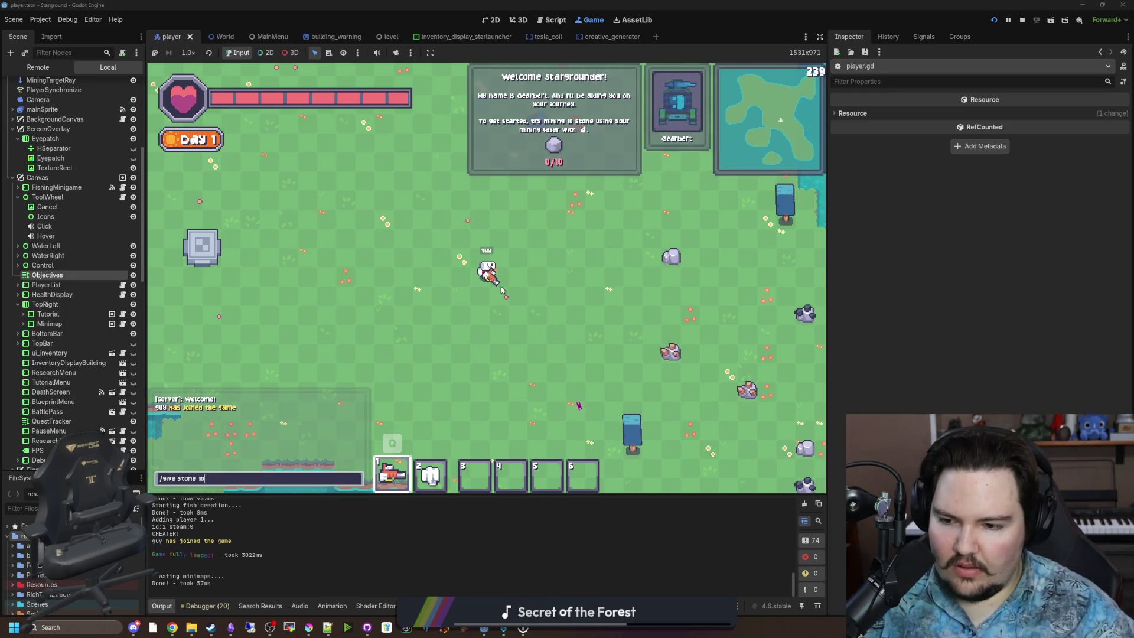
{"action": "key", "text": "Return"}
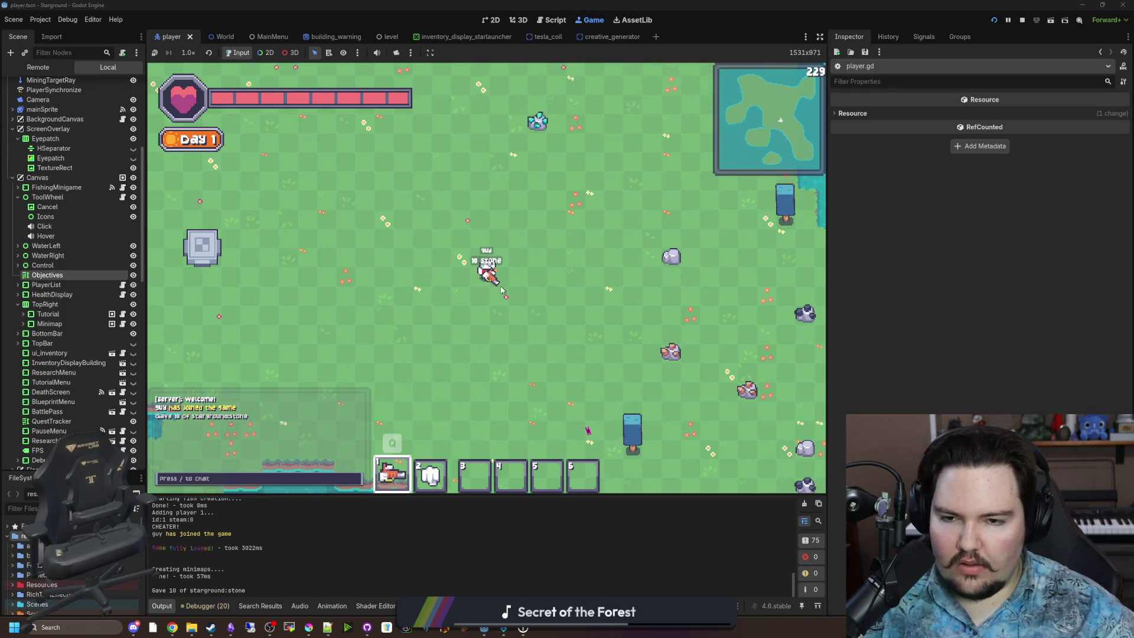
{"action": "type", "text": "/"}
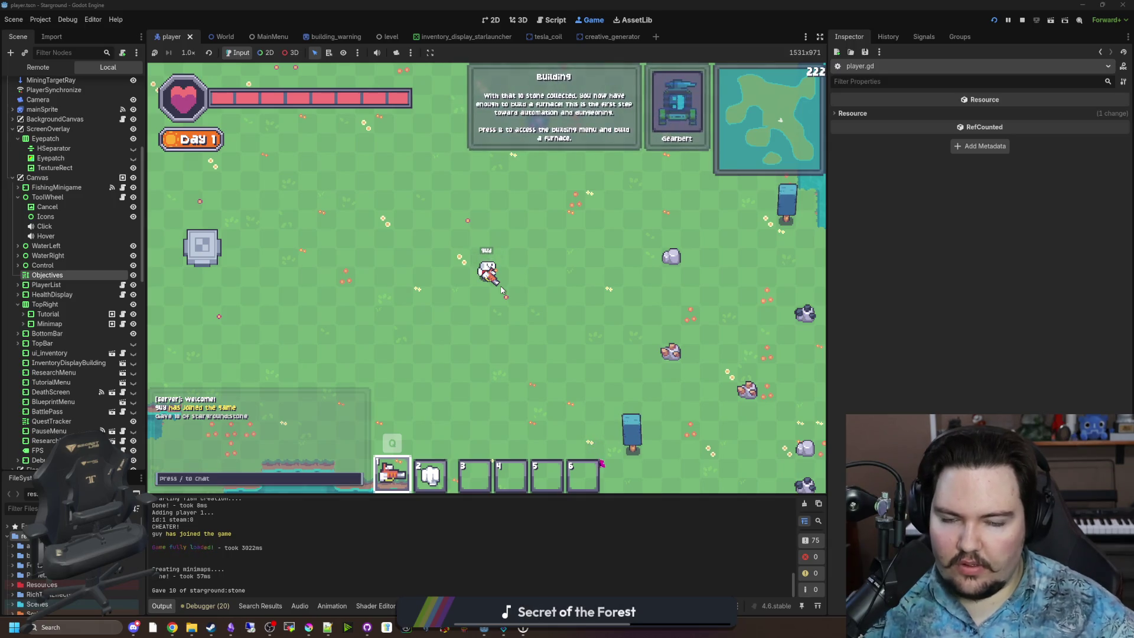
{"action": "type", "text": "a"}
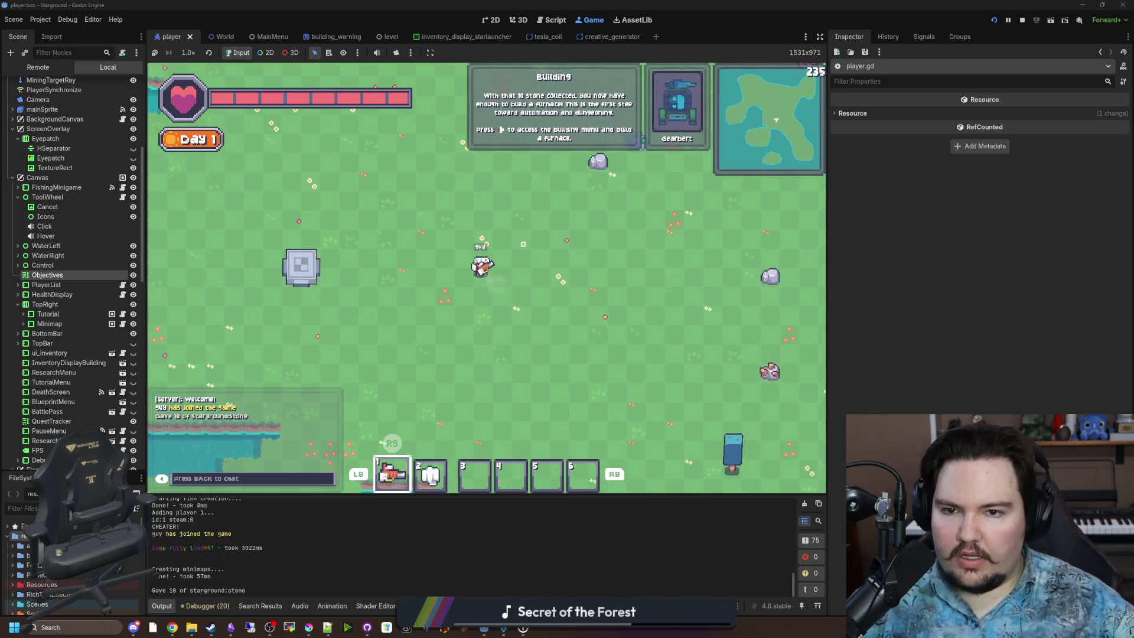
{"action": "type", "text": "b"}
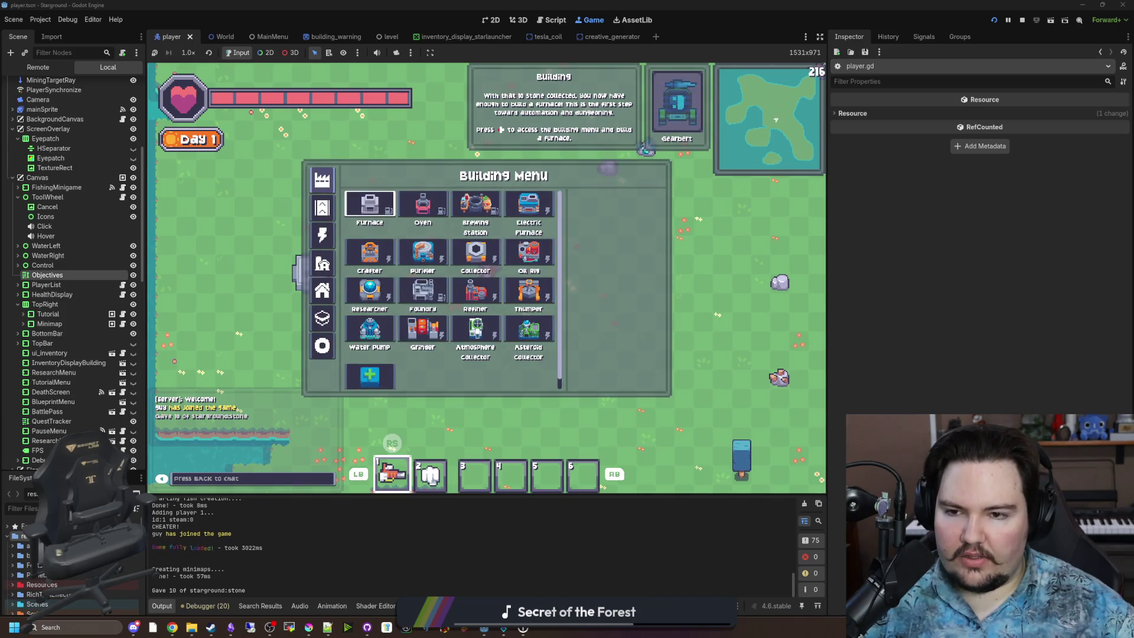
{"action": "key", "text": "Return"}
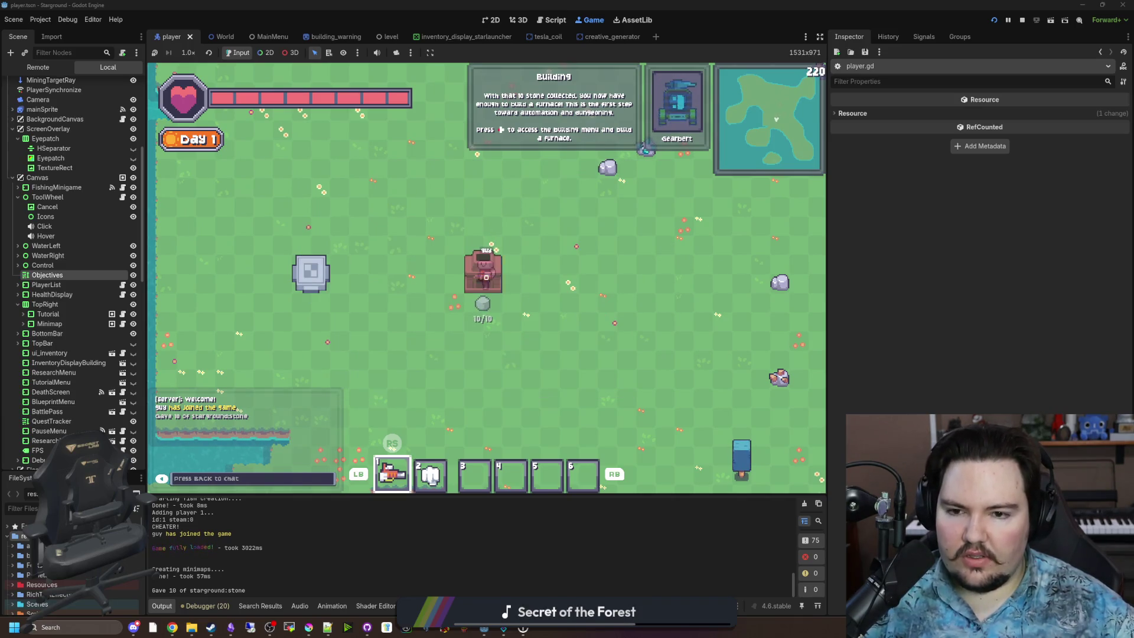
{"action": "key", "text": "d"}
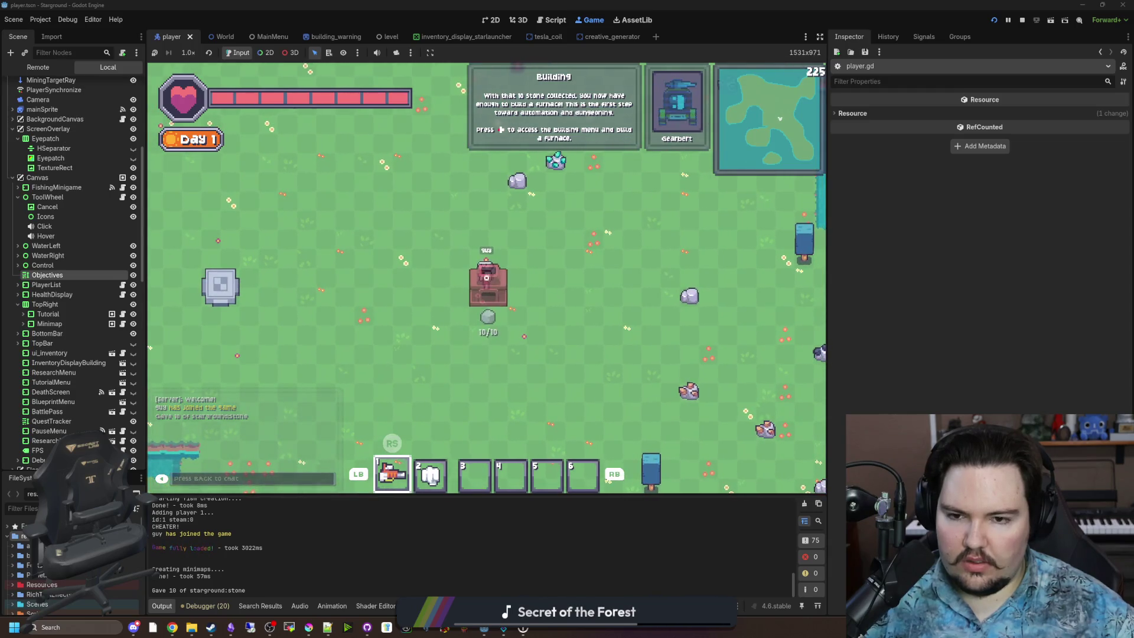
{"action": "key", "text": "Return"}
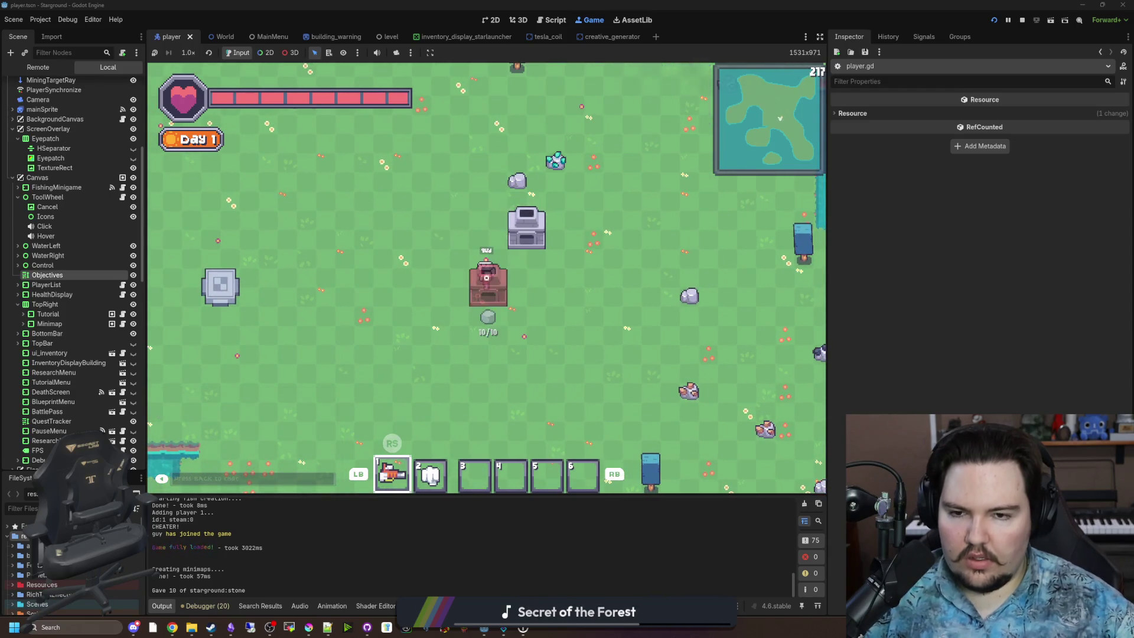
Step: Walk the character around the new furnace
{"action": "key", "text": "d"}
{"action": "key", "text": "s"}
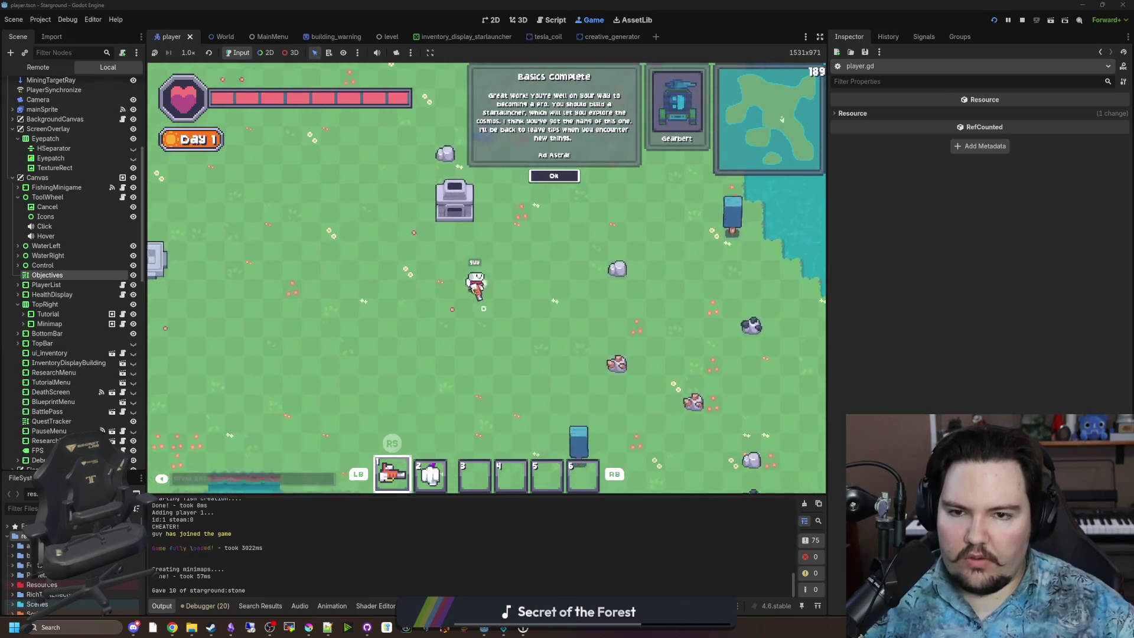
{"action": "key", "text": "a"}
{"action": "key", "text": "w"}
{"action": "key", "text": "Return"}
{"action": "key", "text": "w"}
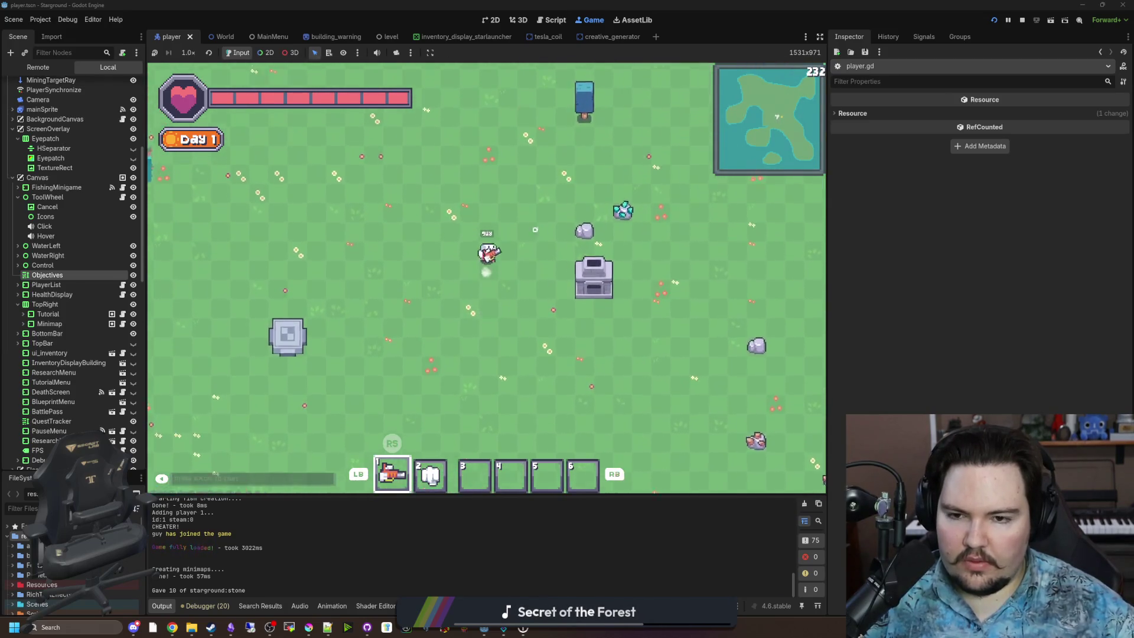
{"action": "key", "text": "d"}
{"action": "key", "text": "s"}
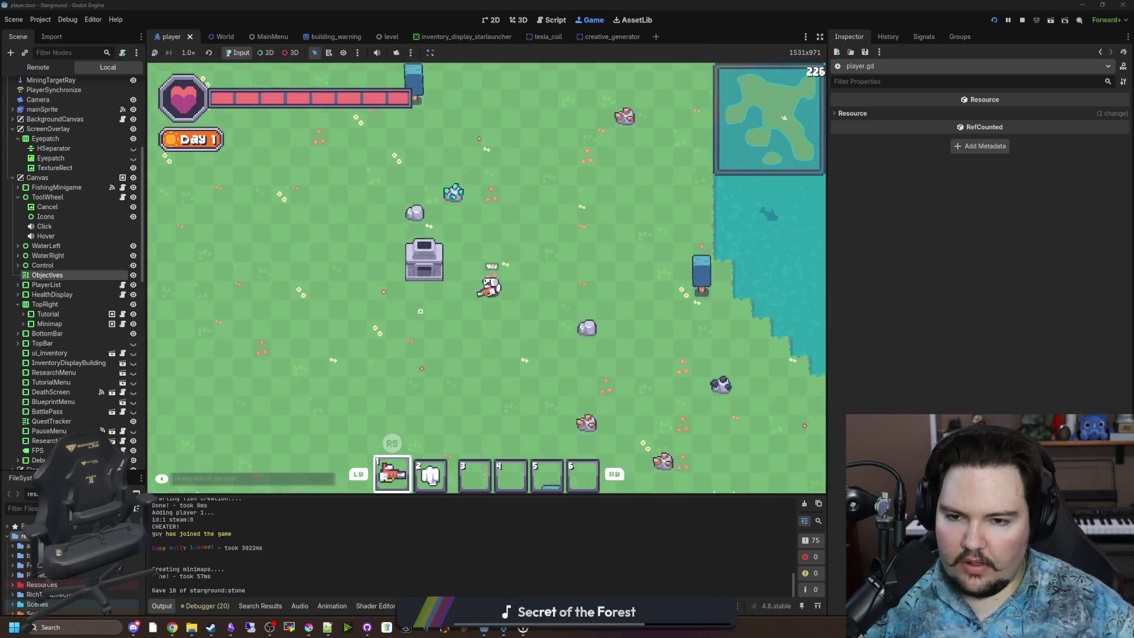
{"action": "key", "text": "a"}
Step: Open the Building Menu, switch to another category, and close it
{"action": "key", "text": "b"}
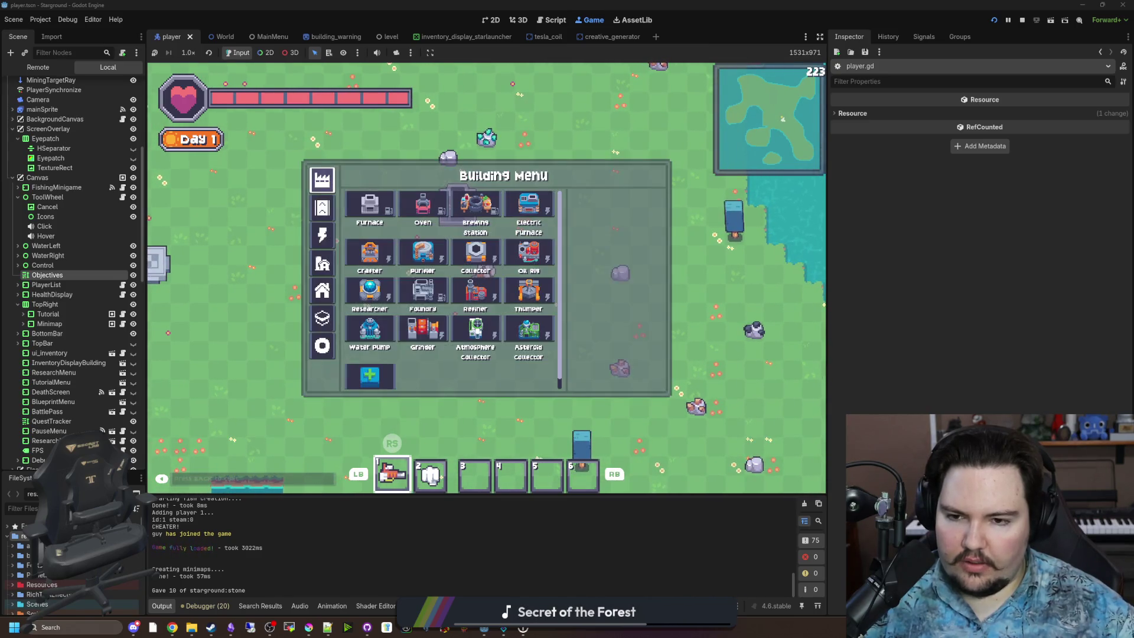
{"action": "key", "text": "Down"}
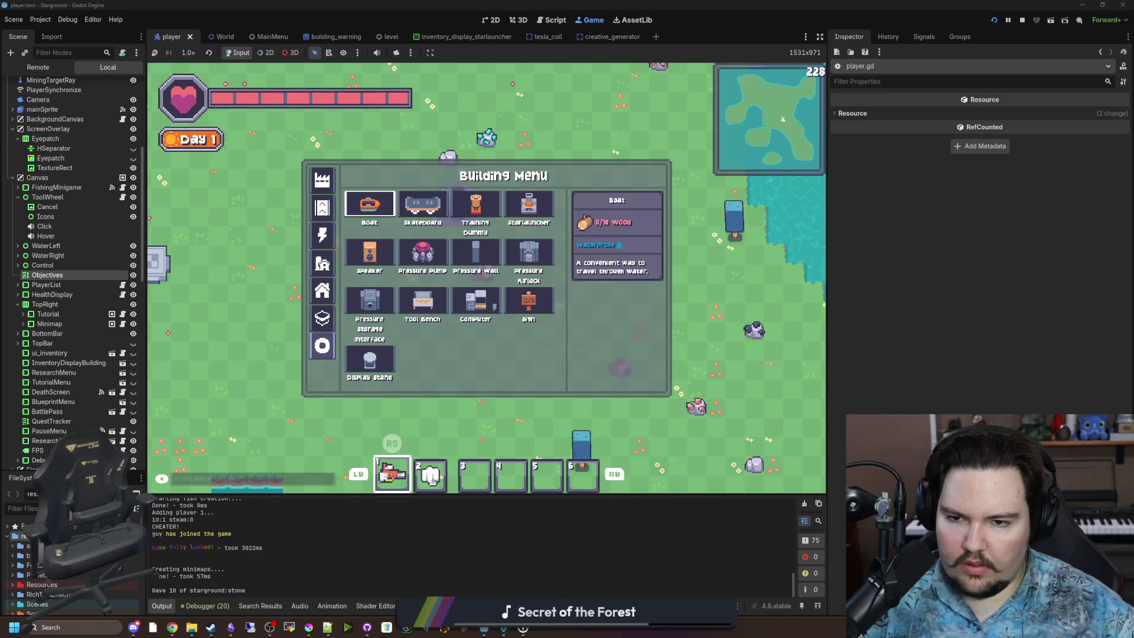
{"action": "key", "text": "b"}
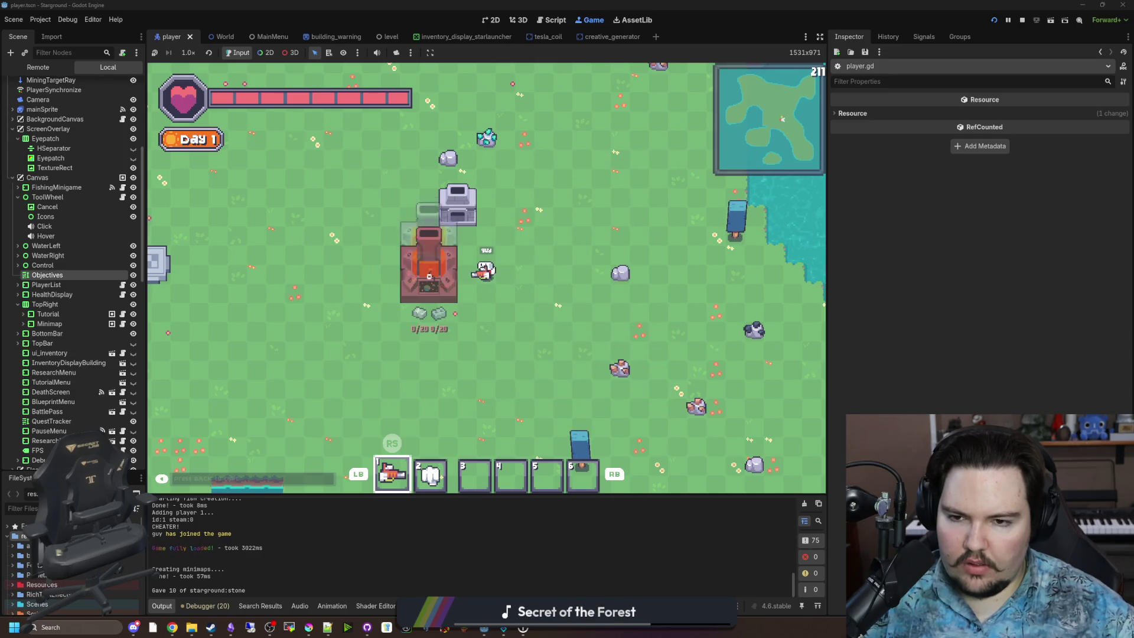
Step: Browse Starlauncher destinations like Enceladus, then launch to the Space Hub
{"action": "key", "text": "e"}
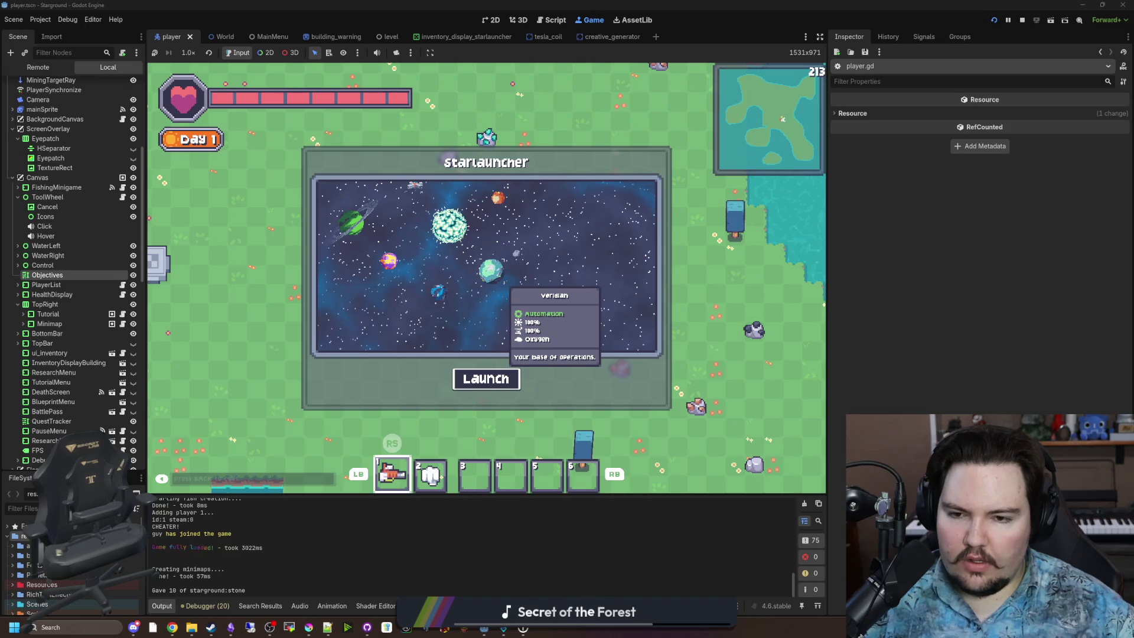
{"action": "key", "text": "Right"}
{"action": "key", "text": "Left"}
{"action": "key", "text": "Right"}
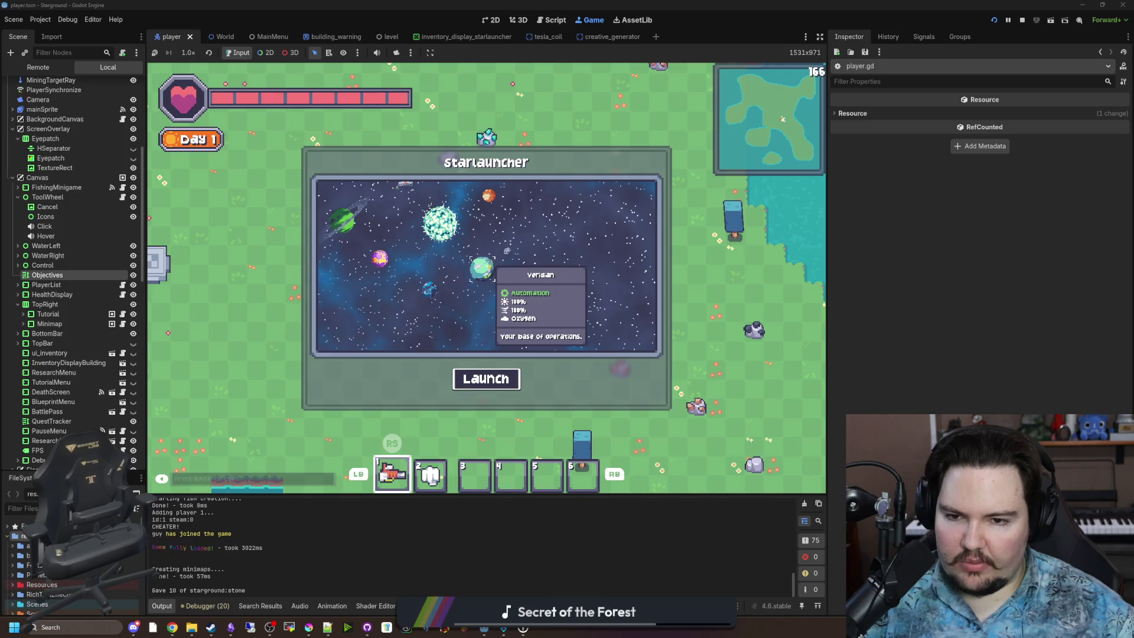
{"action": "key", "text": "Escape"}
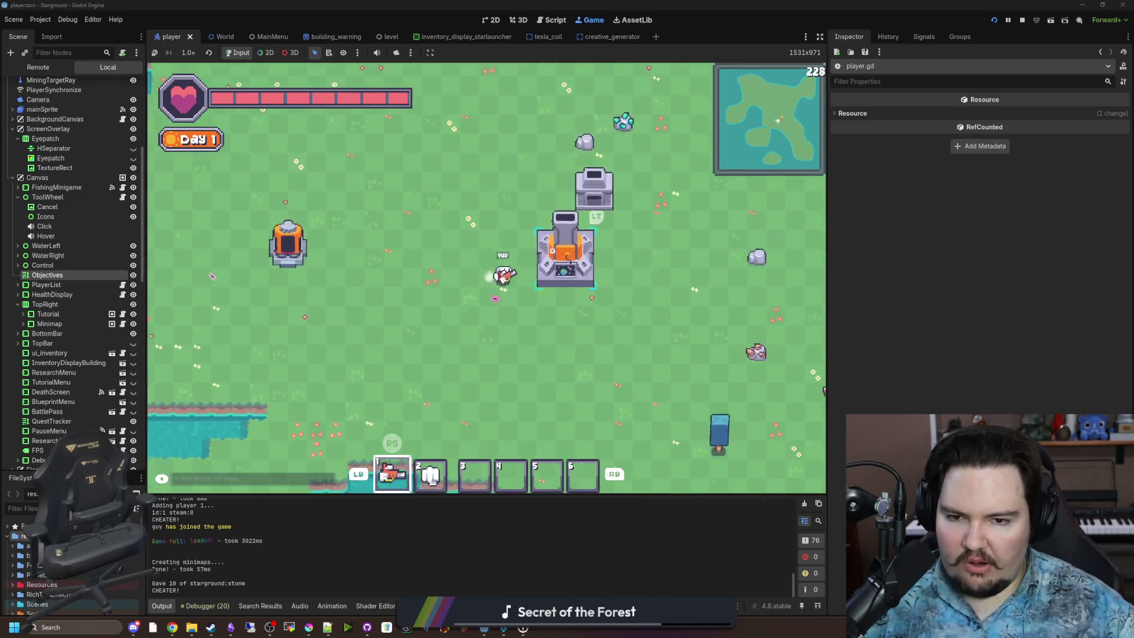
{"action": "key", "text": "e"}
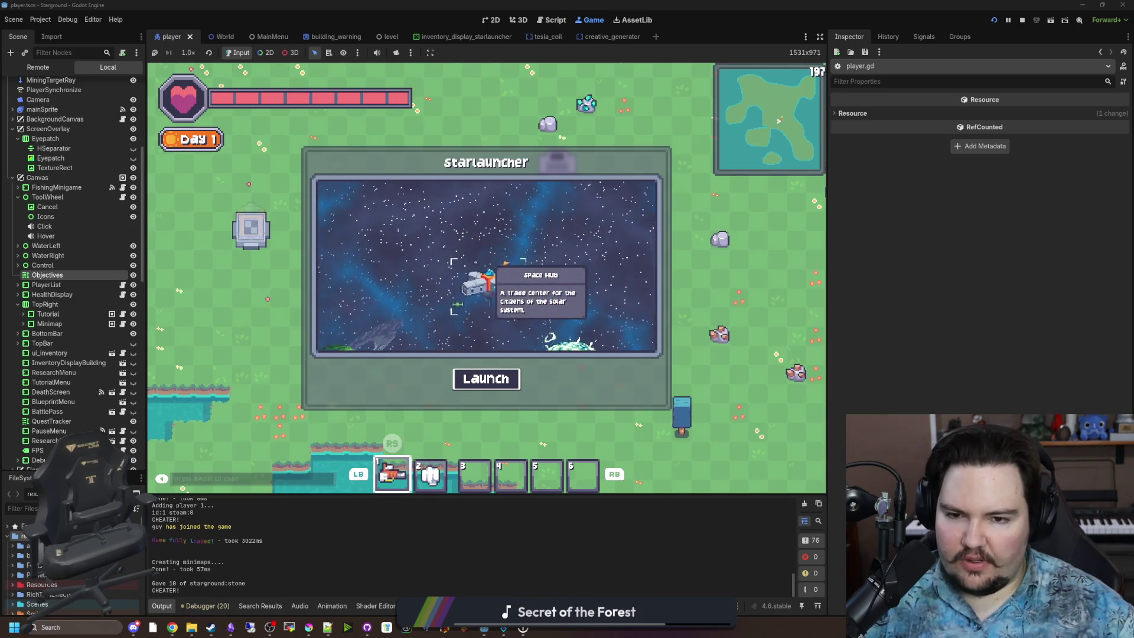
{"action": "key", "text": "Escape"}
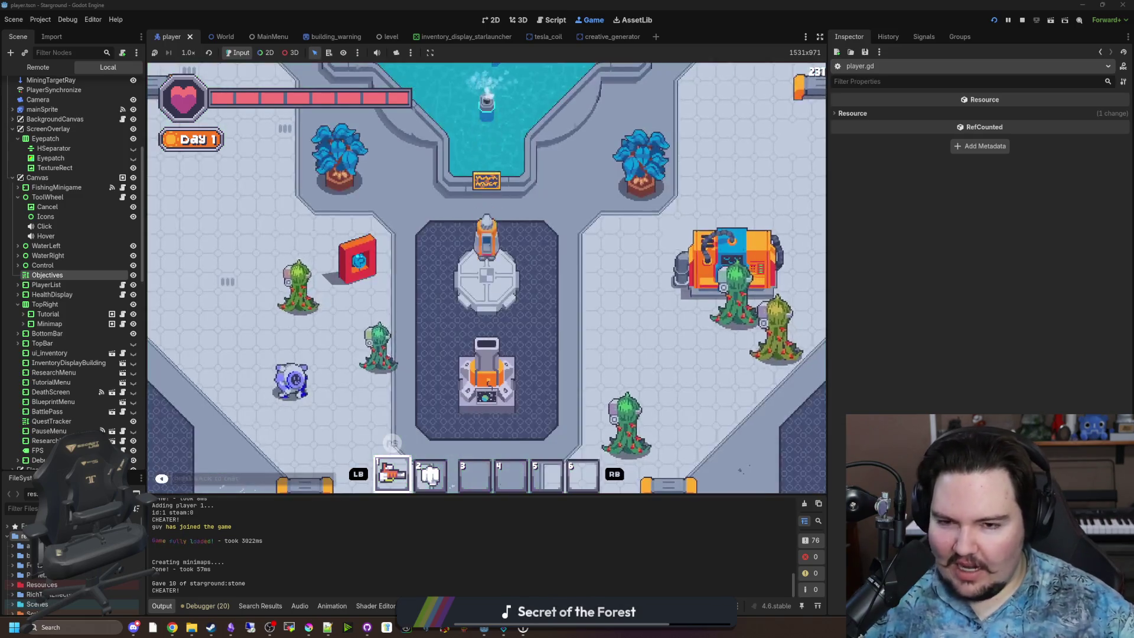
Step: Walk to the Trading Terminal, open it with the inventory, and close it
{"action": "key", "text": "d"}
{"action": "key", "text": "w"}
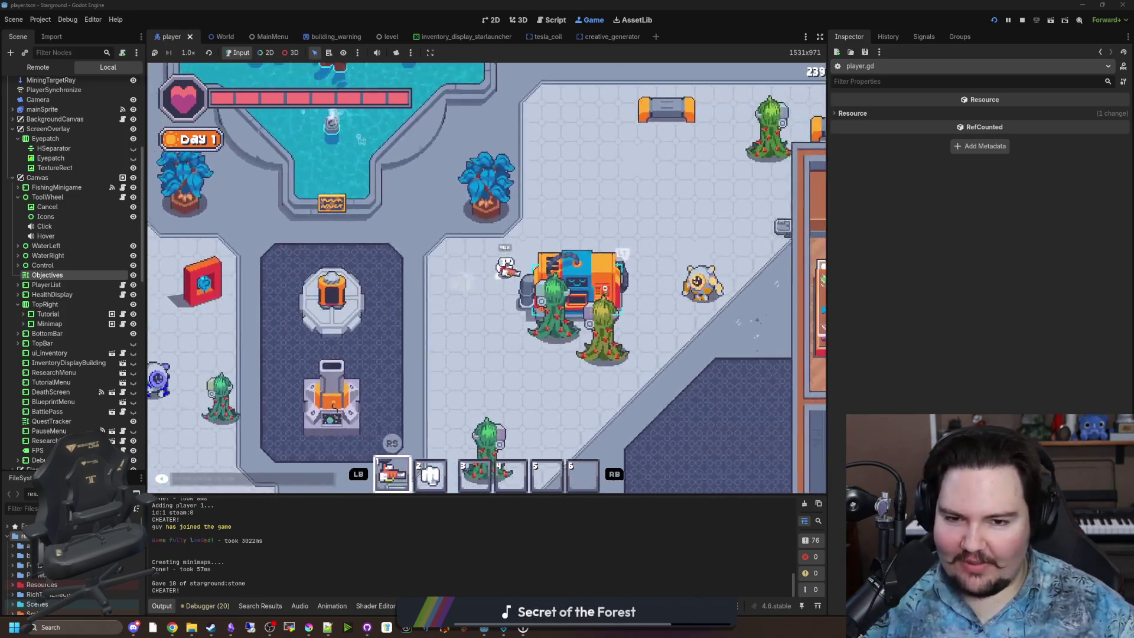
{"action": "key", "text": "e"}
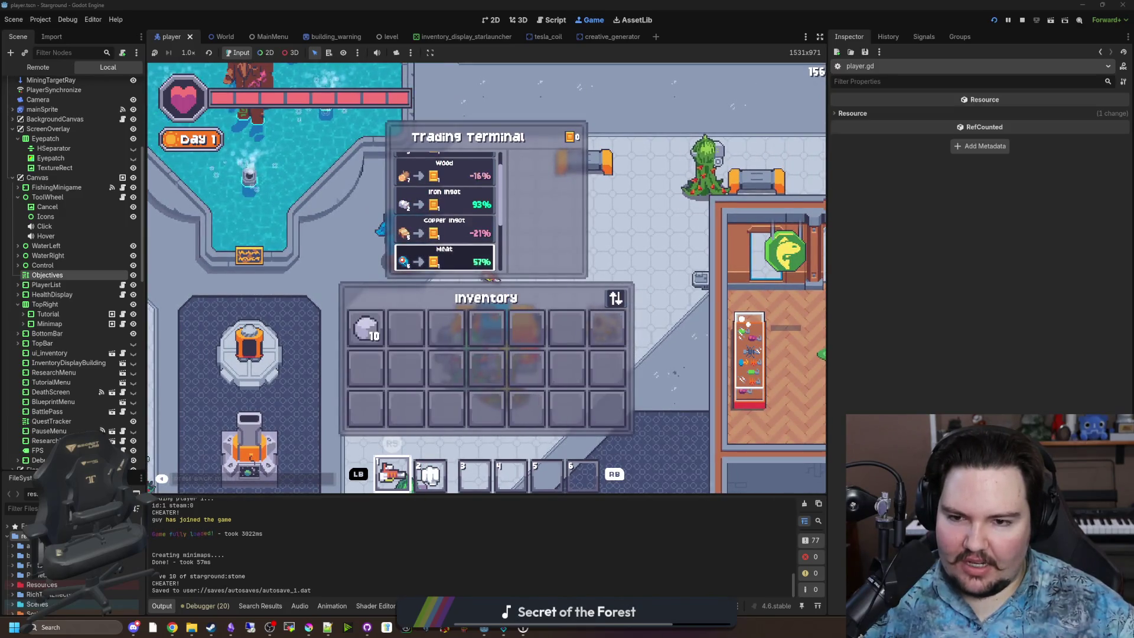
{"action": "key", "text": "e"}
Step: Walk into the next shop, open it, and switch to its Gather Weapons quest list
{"action": "key", "text": "w"}
{"action": "key", "text": "d"}
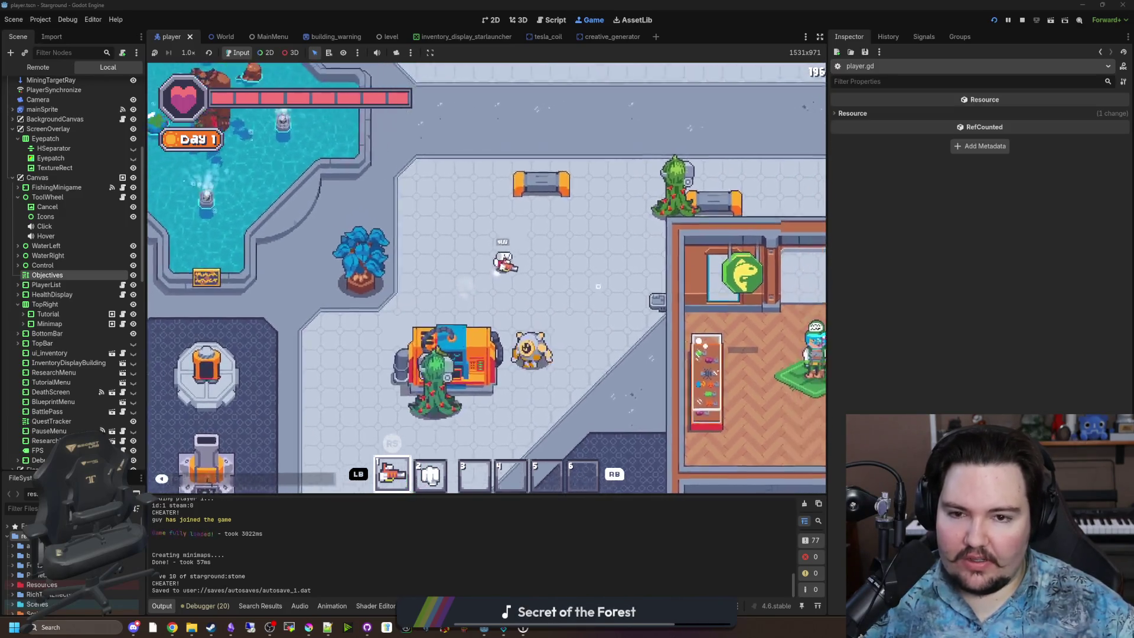
{"action": "key", "text": "s"}
{"action": "key", "text": "d"}
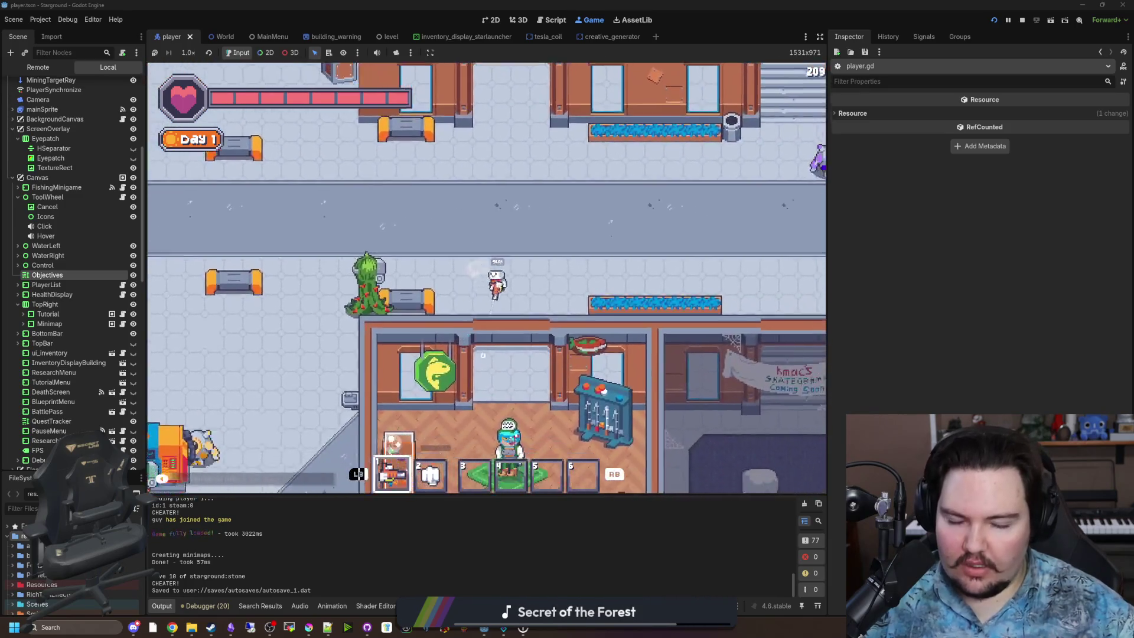
{"action": "key", "text": "e"}
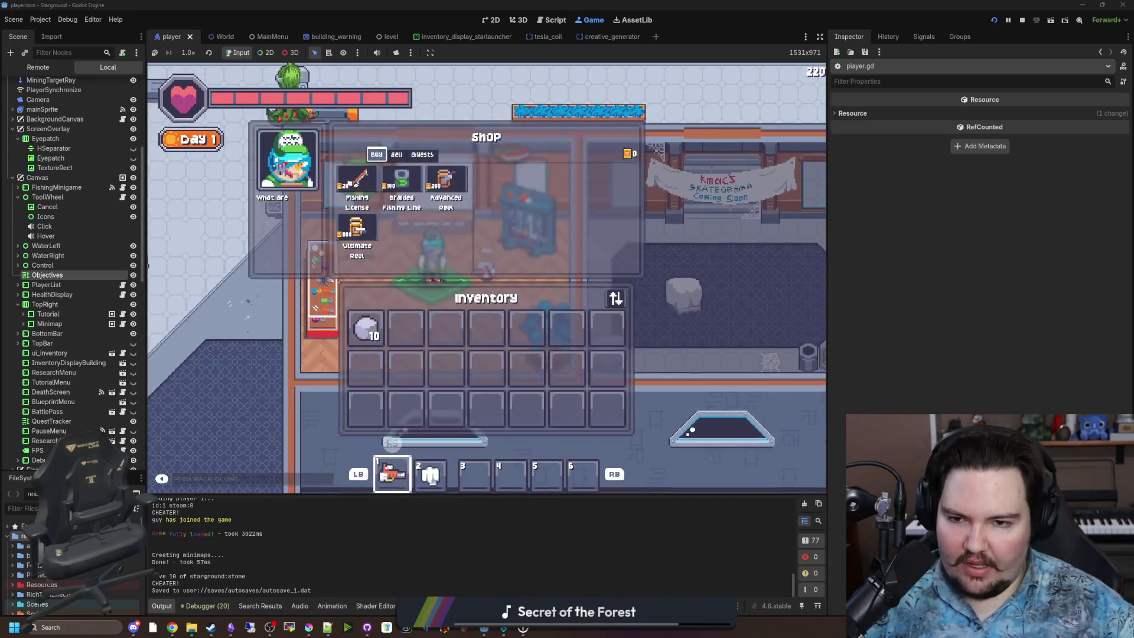
{"action": "key", "text": "e"}
{"action": "key", "text": "e"}
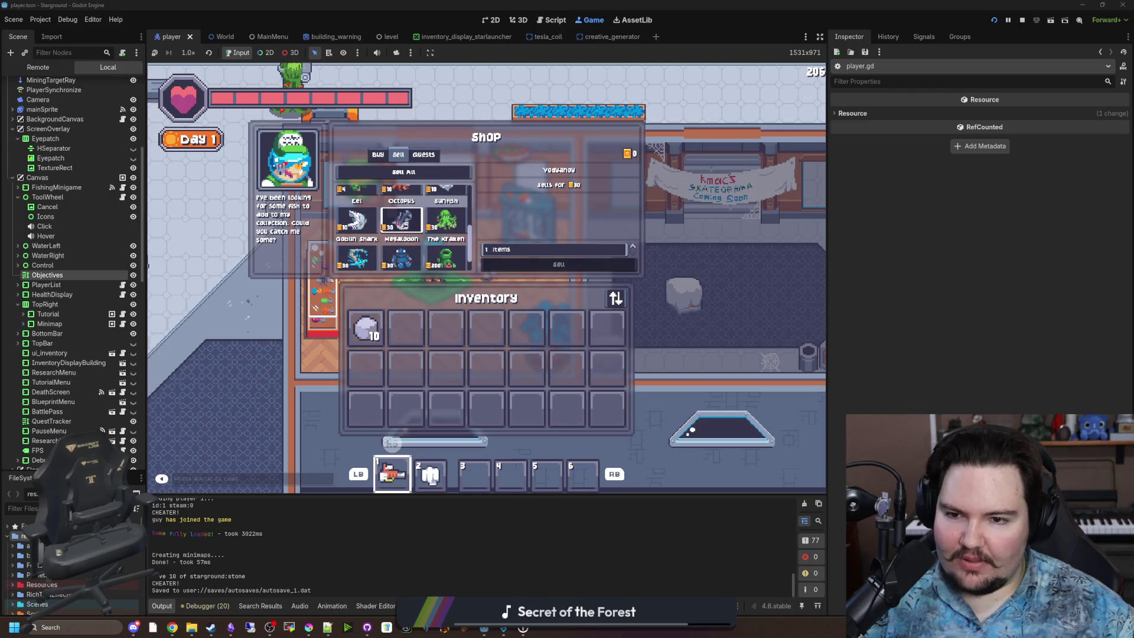
Step: Walk north into the next shop, open its quests, then close it
{"action": "key", "text": "w"}
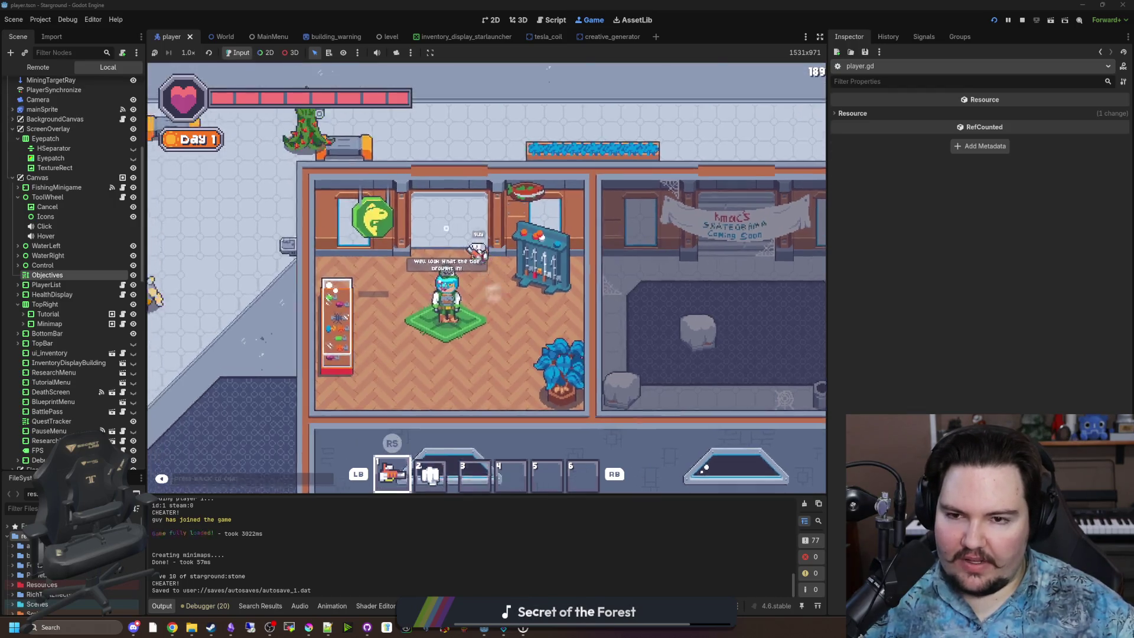
{"action": "key", "text": "w"}
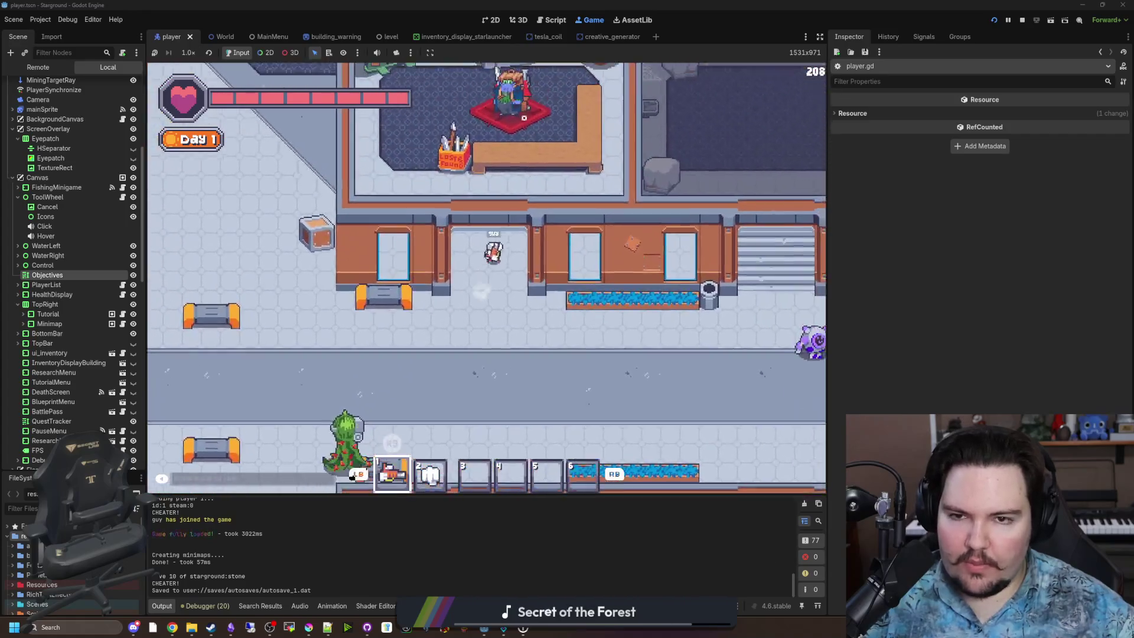
{"action": "key", "text": "e"}
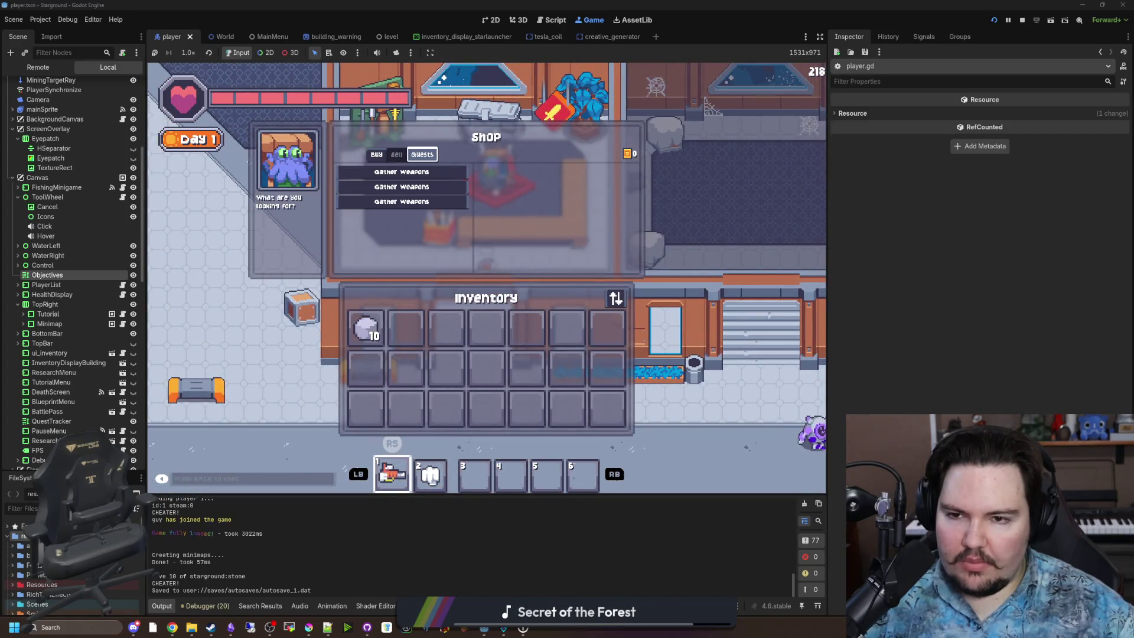
{"action": "key", "text": "Escape"}
Step: Walk south out of the building, past the fountain and seats, and down the corridor
{"action": "key", "text": "s"}
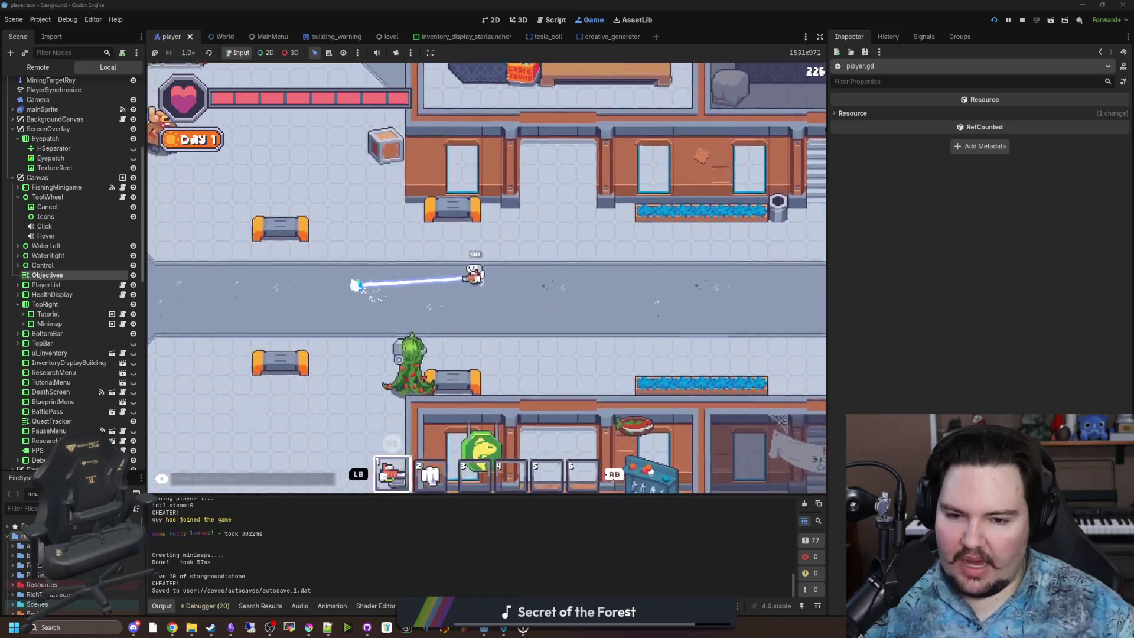
{"action": "key", "text": "a"}
{"action": "key", "text": "w"}
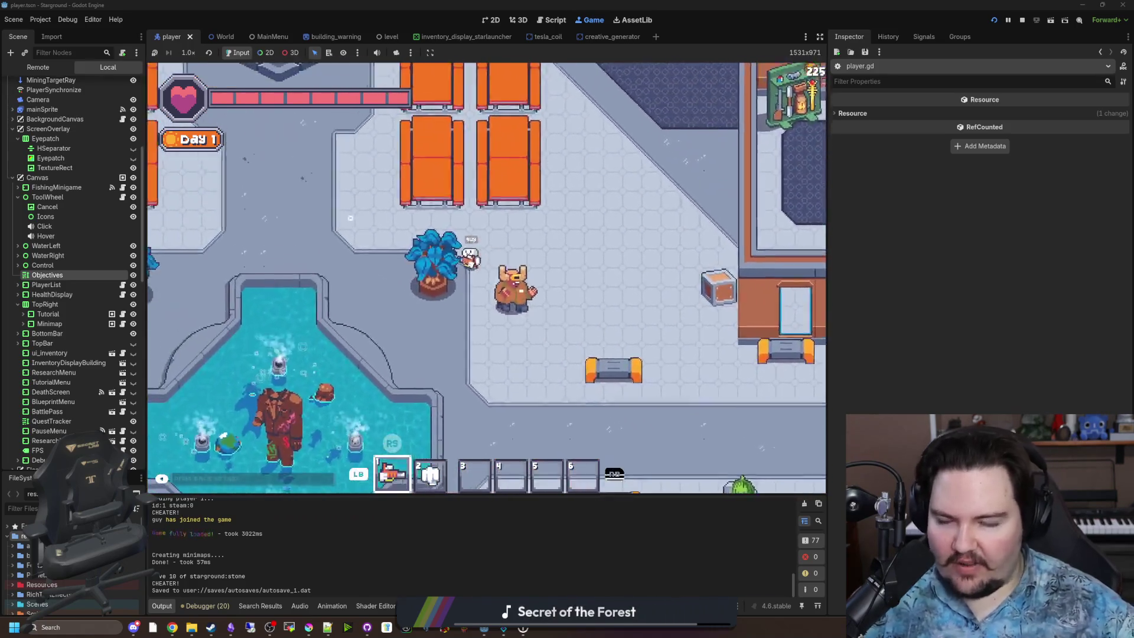
{"action": "key", "text": "w"}
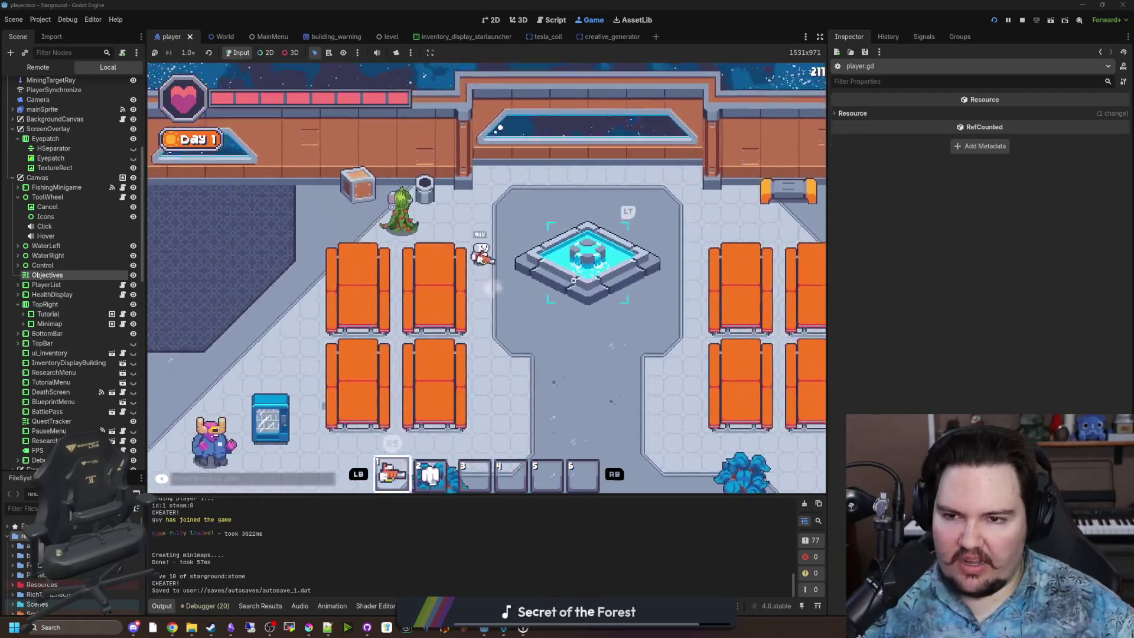
{"action": "key", "text": "a"}
{"action": "key", "text": "s"}
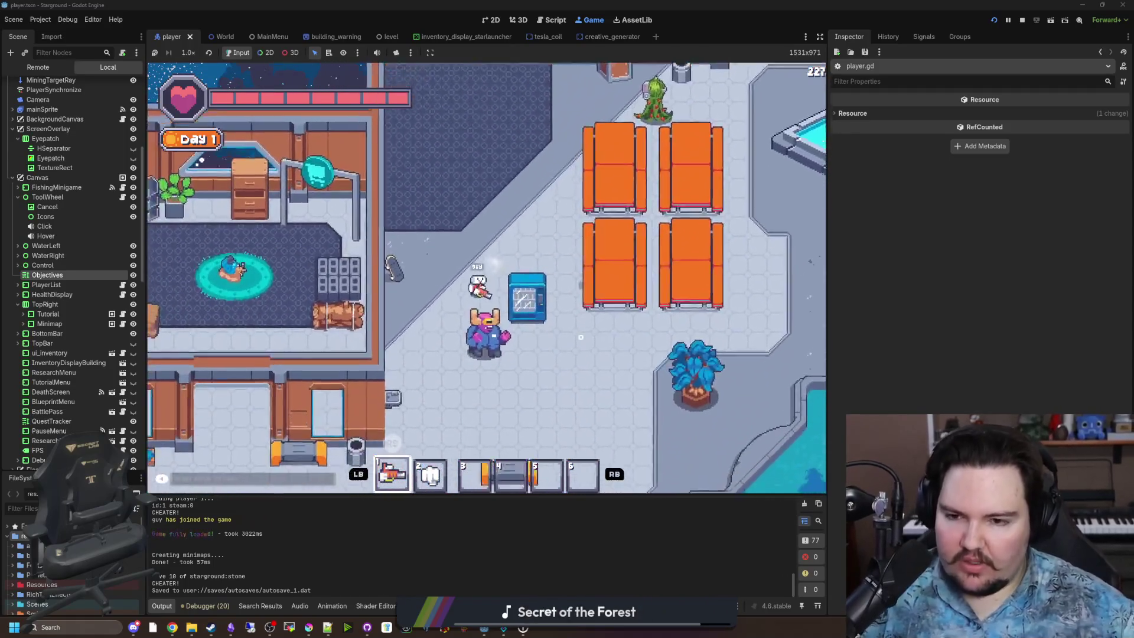
{"action": "key", "text": "s"}
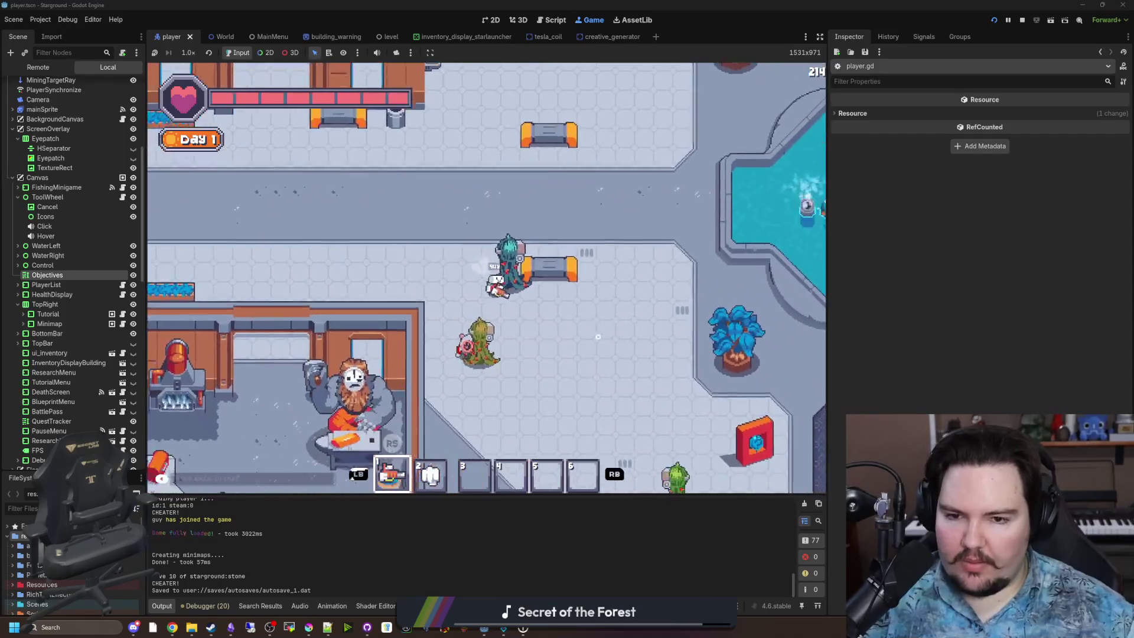
{"action": "key", "text": "s"}
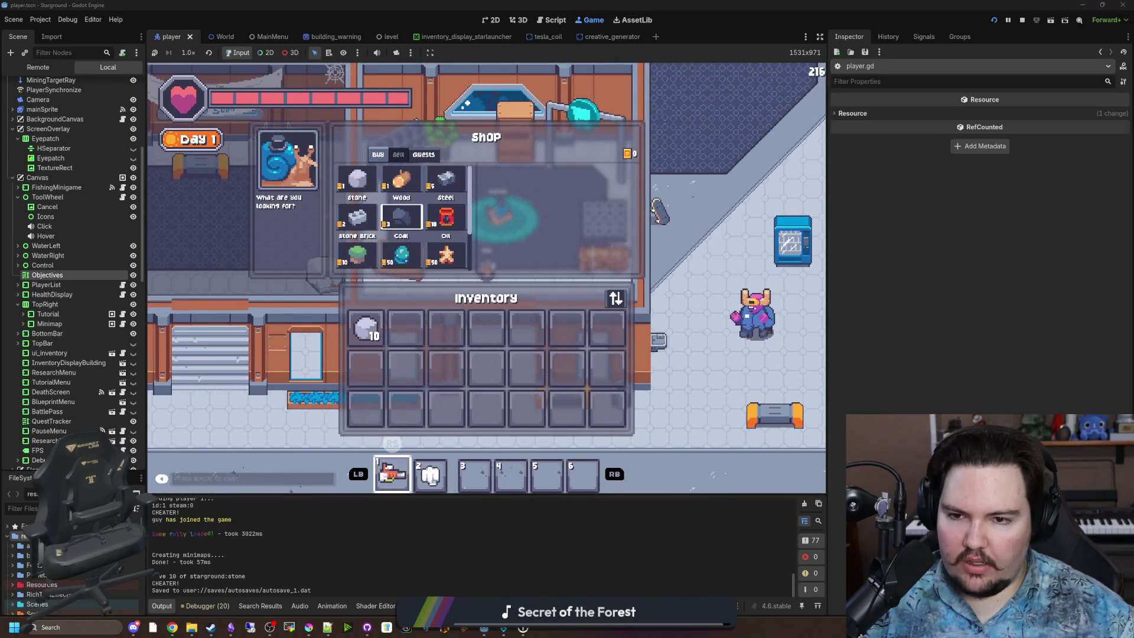
Step: Browse the shop's Gather Metal quests and Buy list down to Coal, then close it
{"action": "key", "text": "Down"}
{"action": "key", "text": "Down"}
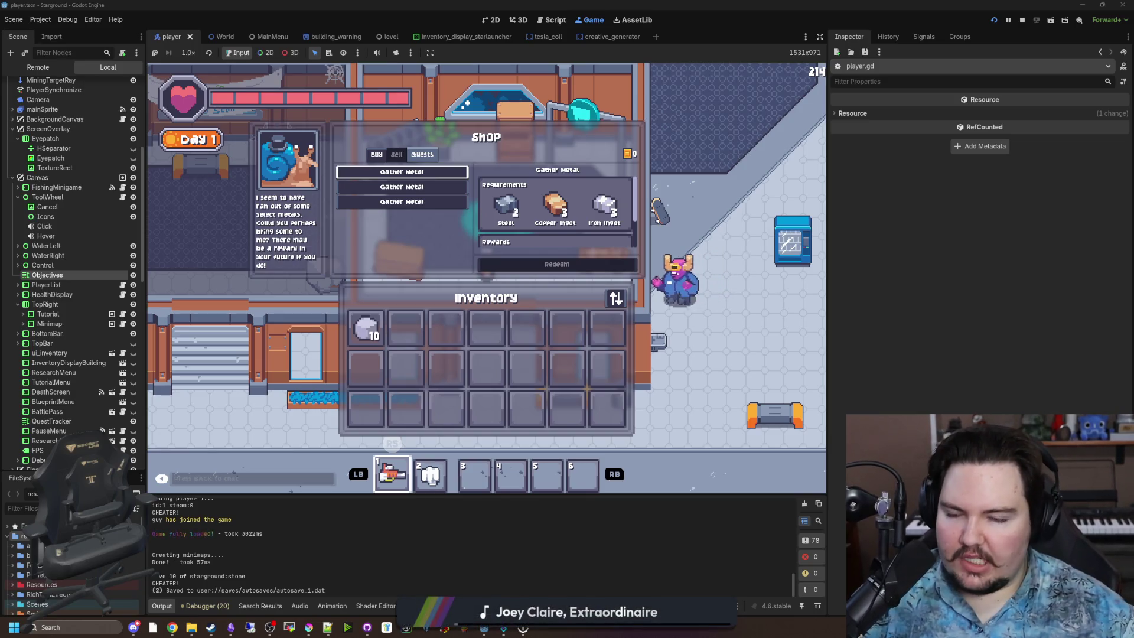
{"action": "key", "text": "q"}
{"action": "key", "text": "Down"}
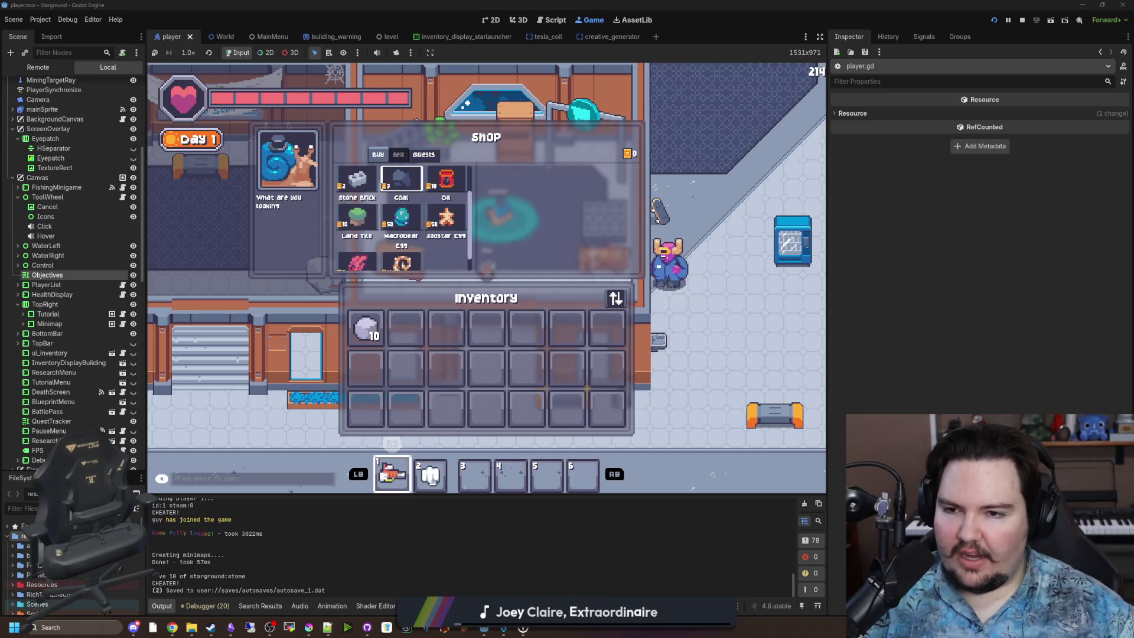
{"action": "key", "text": "Escape"}
Step: Walk out of the fishing shop and down-left across the dark carpet to the red vending machine
{"action": "key", "text": "w"}
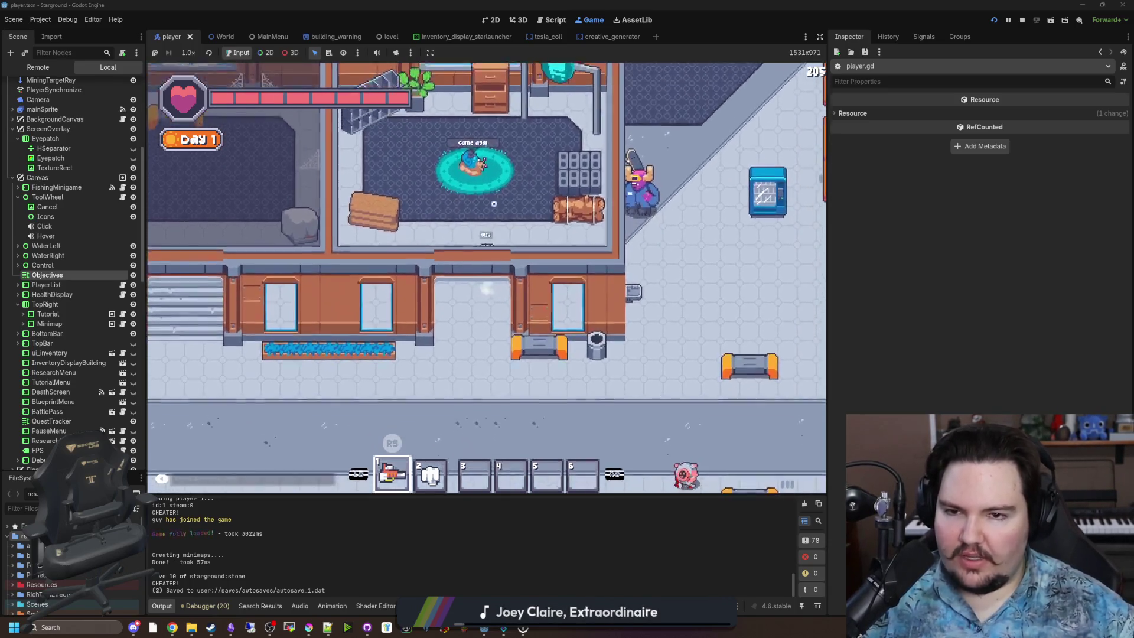
{"action": "key", "text": "s"}
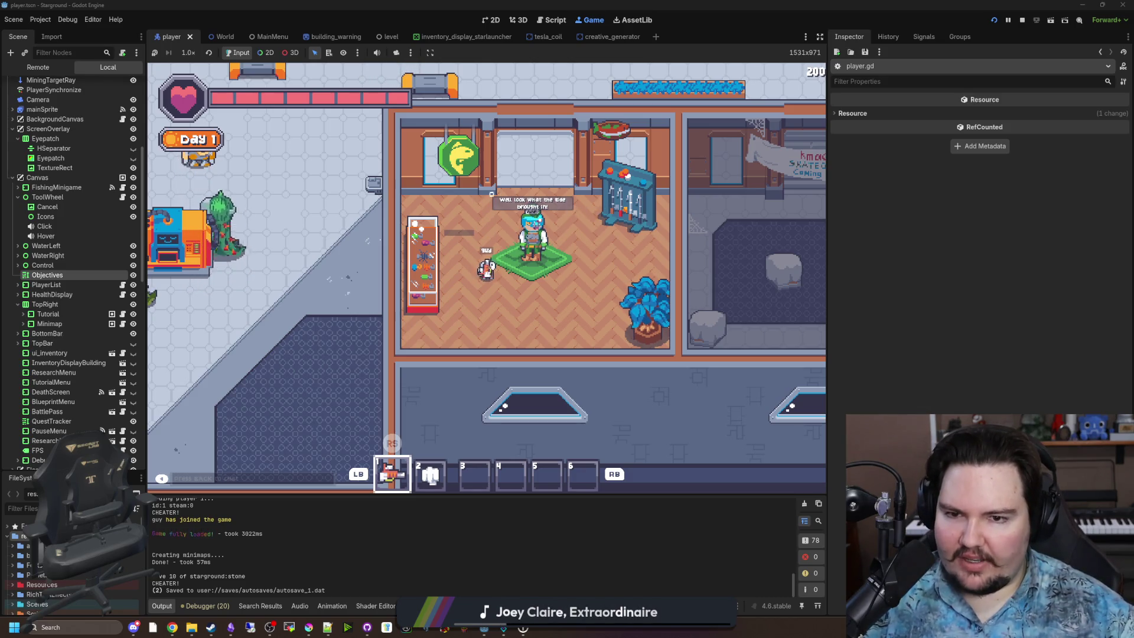
{"action": "key", "text": "w"}
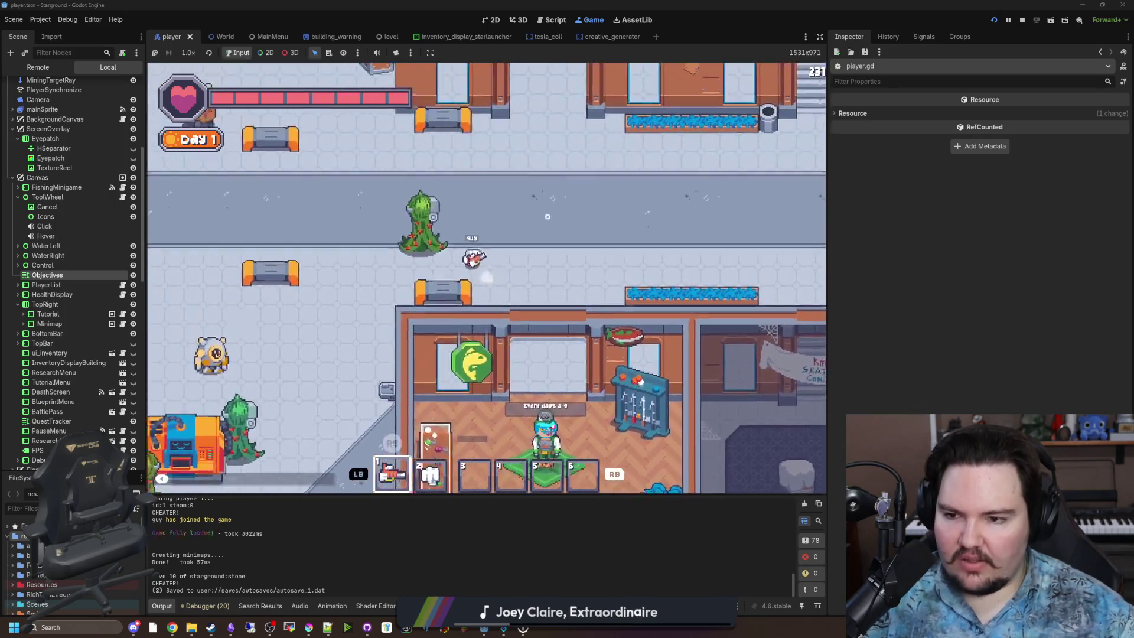
{"action": "key", "text": "a"}
{"action": "key", "text": "s"}
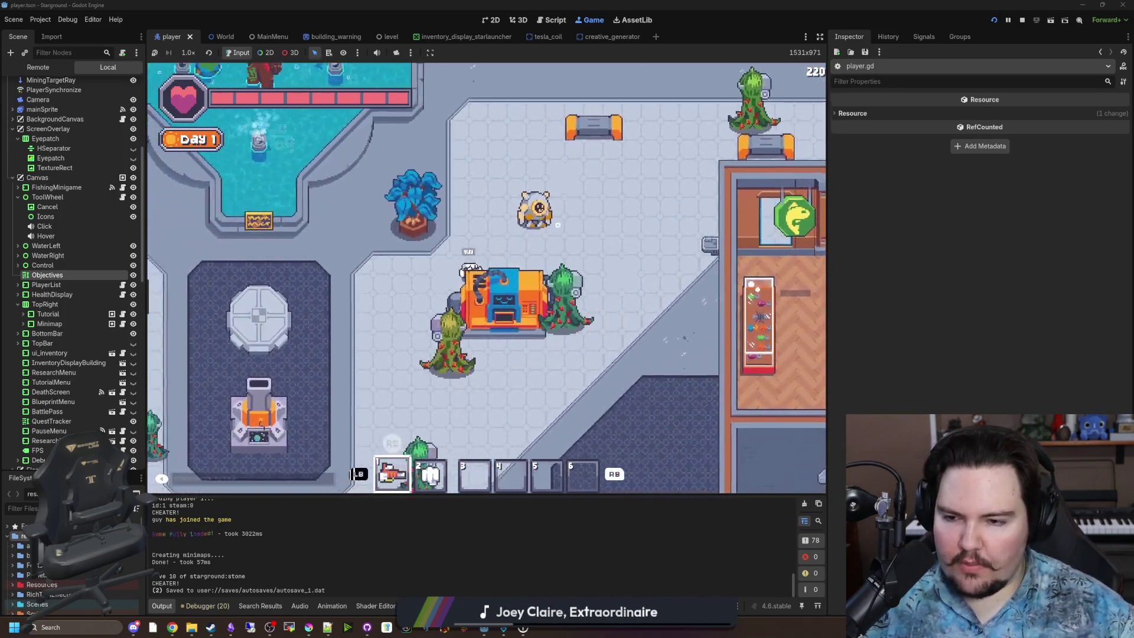
{"action": "key", "text": "a"}
{"action": "key", "text": "s"}
{"action": "key", "text": "a"}
{"action": "key", "text": "w"}
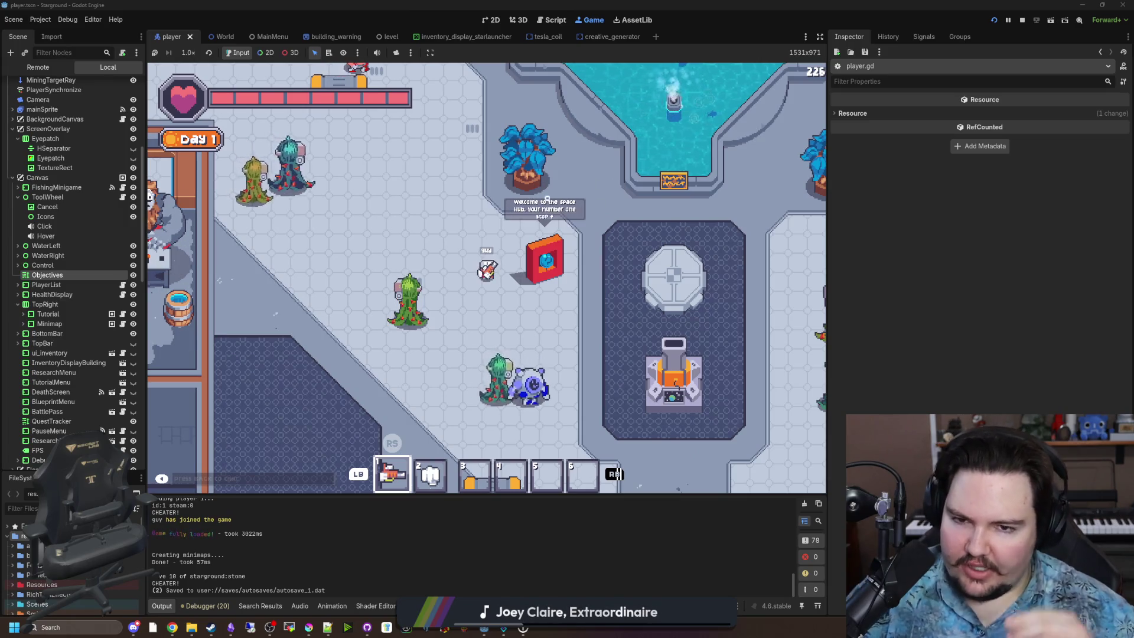
Step: Walk up toward the orange seats and open the vending machine menu
{"action": "key", "text": "a"}
{"action": "key", "text": "w"}
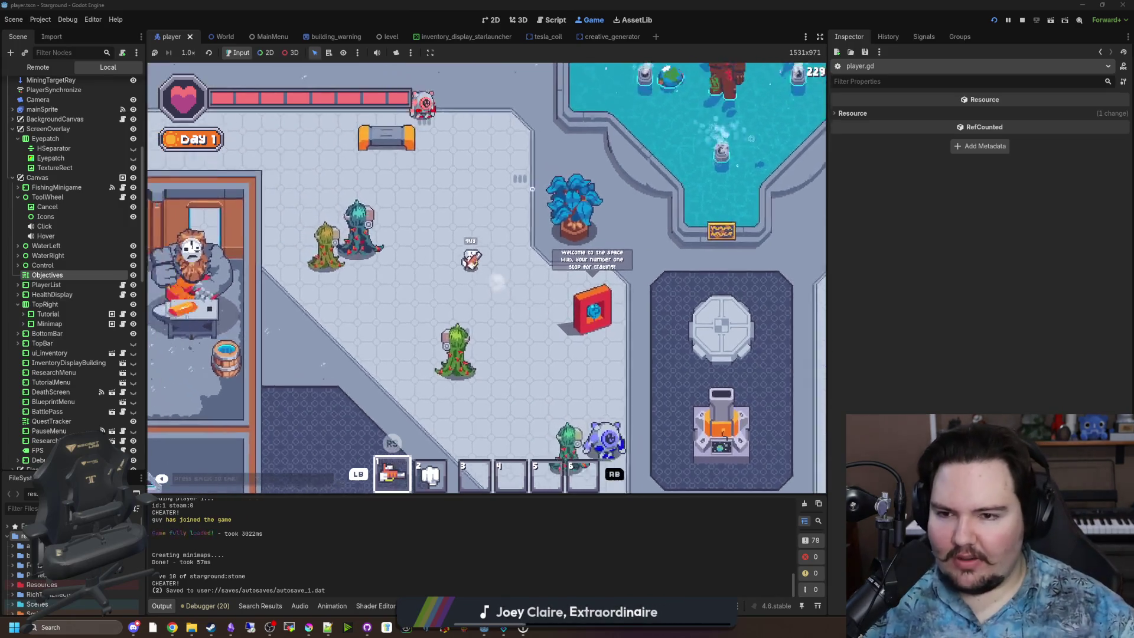
{"action": "key", "text": "d"}
{"action": "key", "text": "w"}
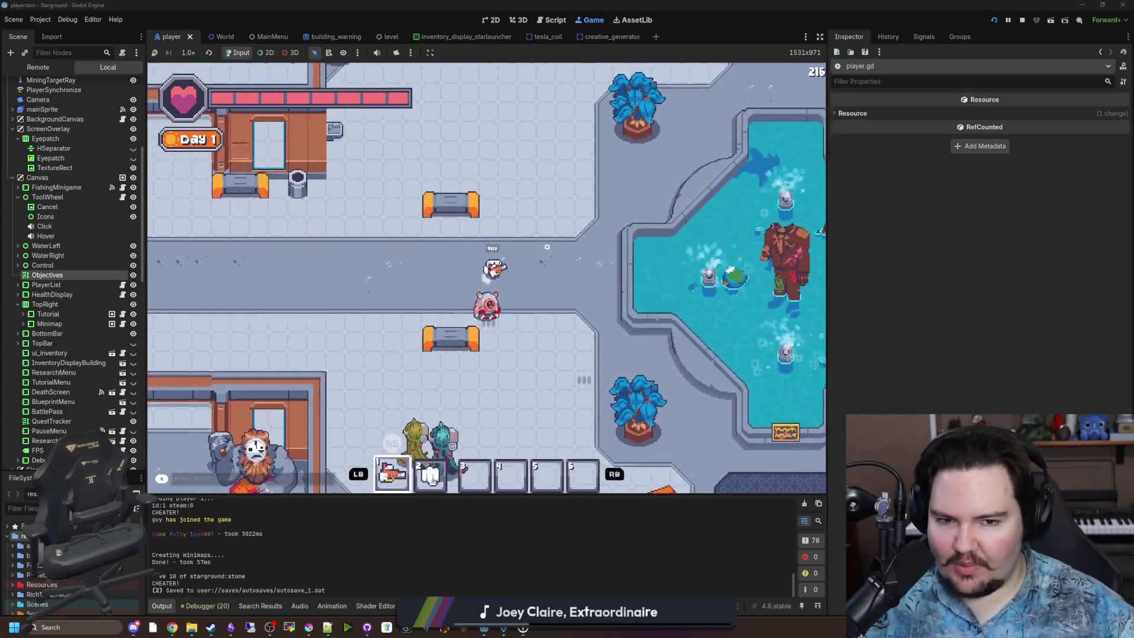
{"action": "key", "text": "w"}
{"action": "key", "text": "a"}
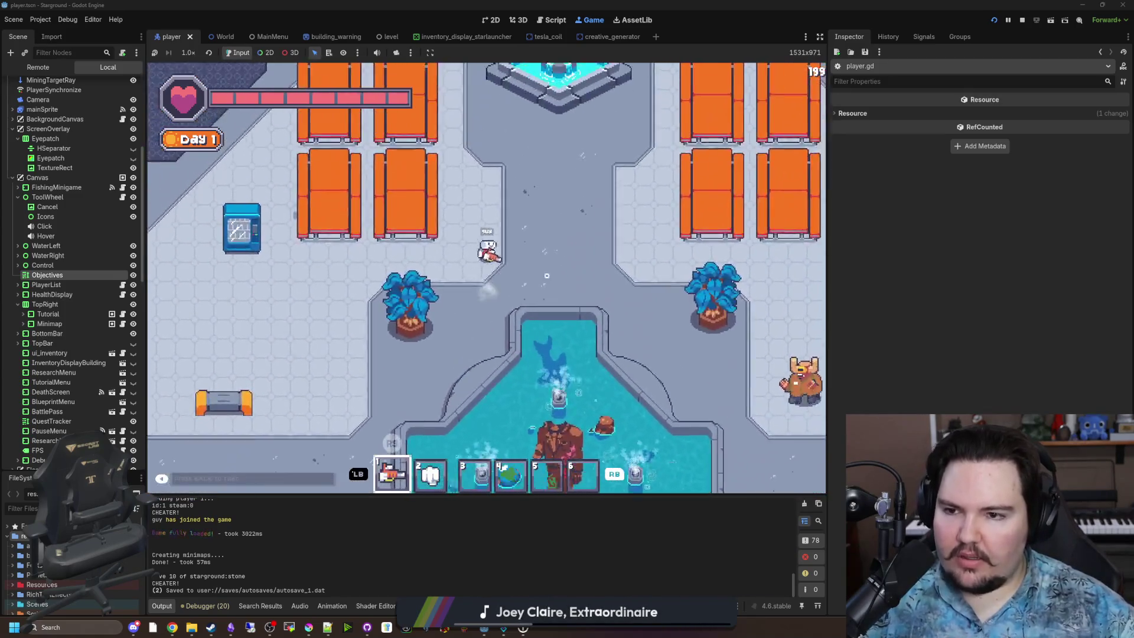
{"action": "key", "text": "e"}
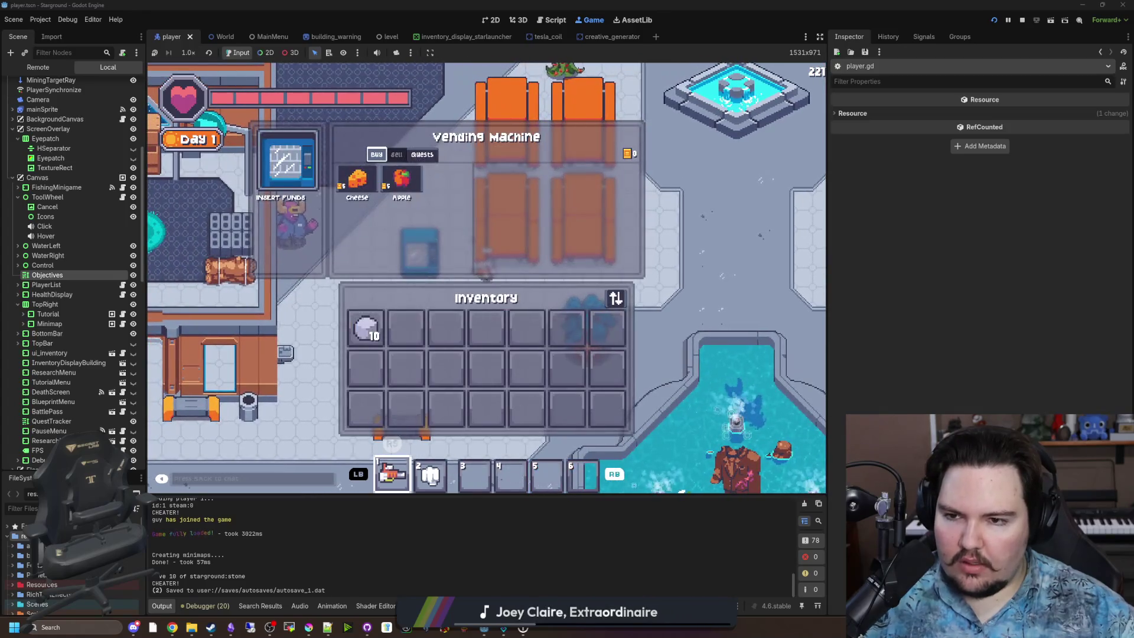
Step: Browse the vending machine's three Get Me Water quests (3 Water each), then bring up Obsidian
{"action": "key", "text": "q"}
{"action": "left_click", "coordinate": [402, 172]}
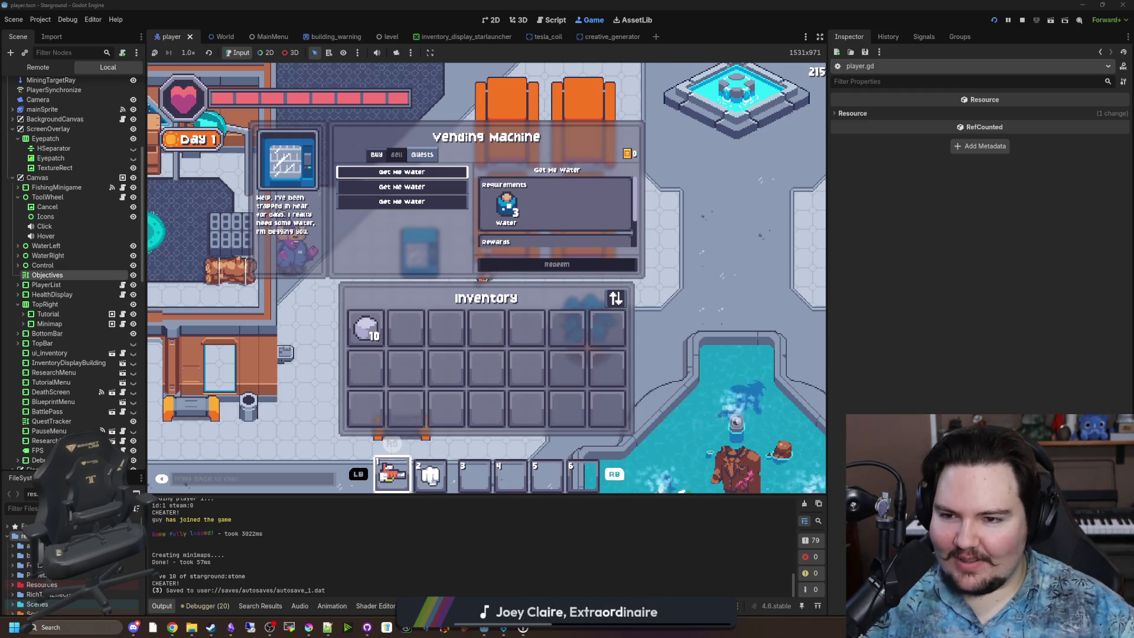
{"action": "key", "text": "Down"}
{"action": "key", "text": "Right"}
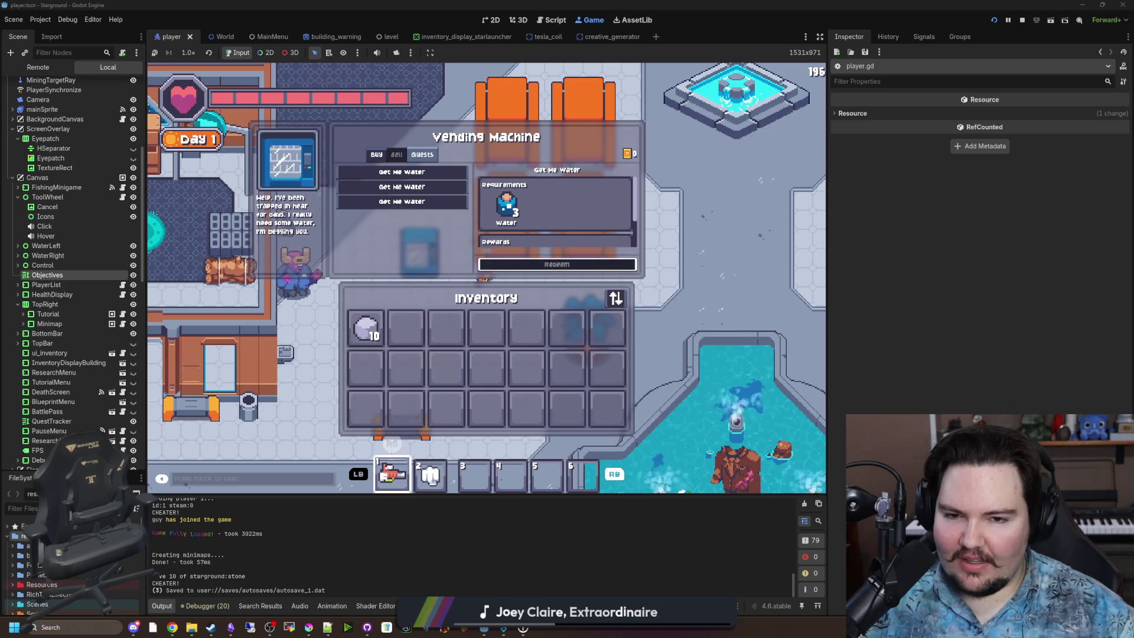
{"action": "key", "text": "Left"}
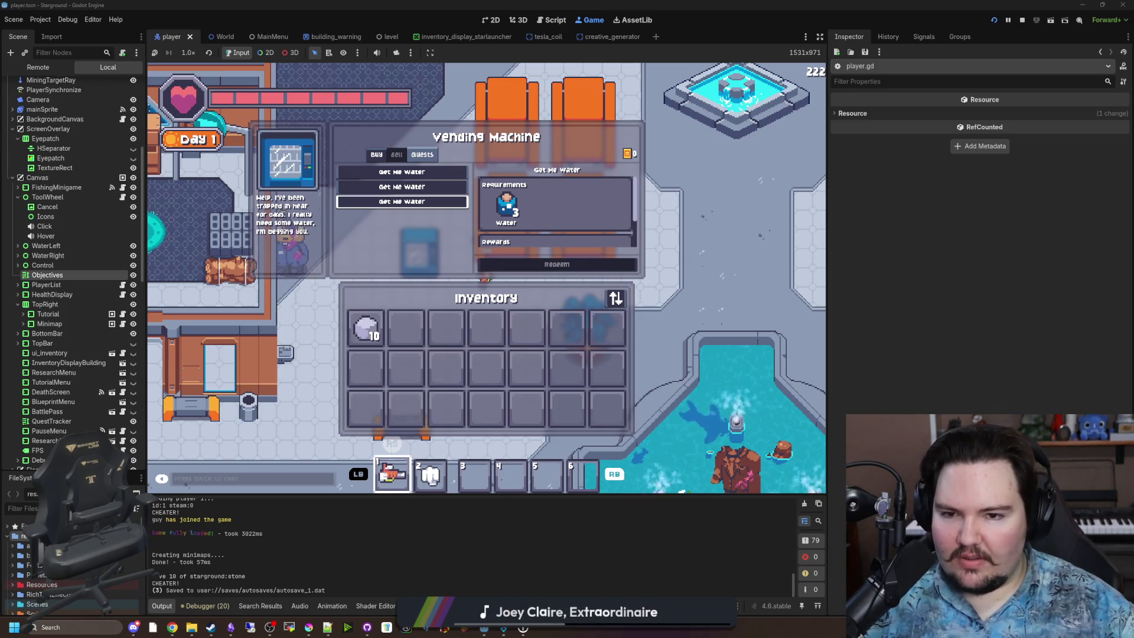
{"action": "key", "text": "Up"}
{"action": "key", "text": "Up"}
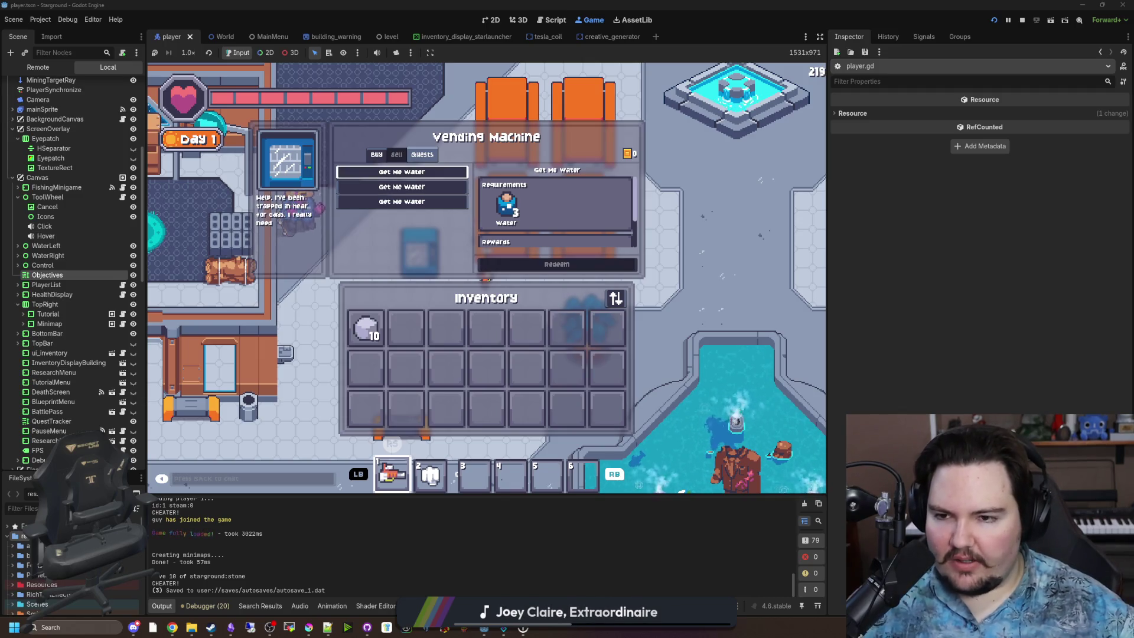
{"action": "left_click", "coordinate": [231, 629]}
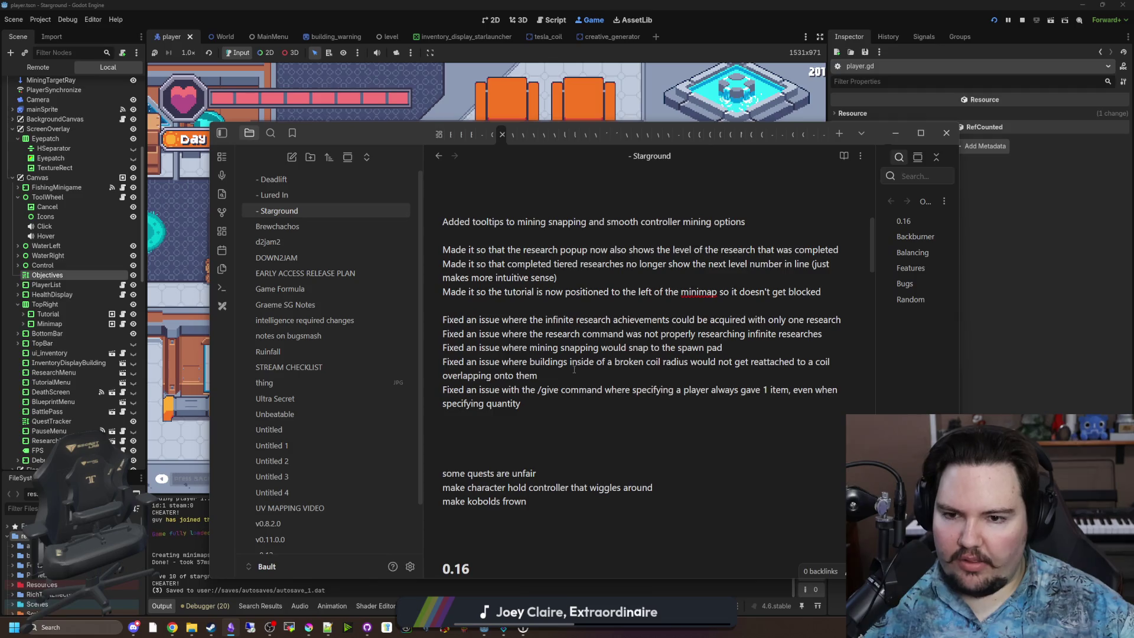
Step: Scroll through the Starground note to locate the Bugs list
{"action": "scroll", "coordinate": [573, 369], "scroll_direction": "up", "scroll_amount": 6}
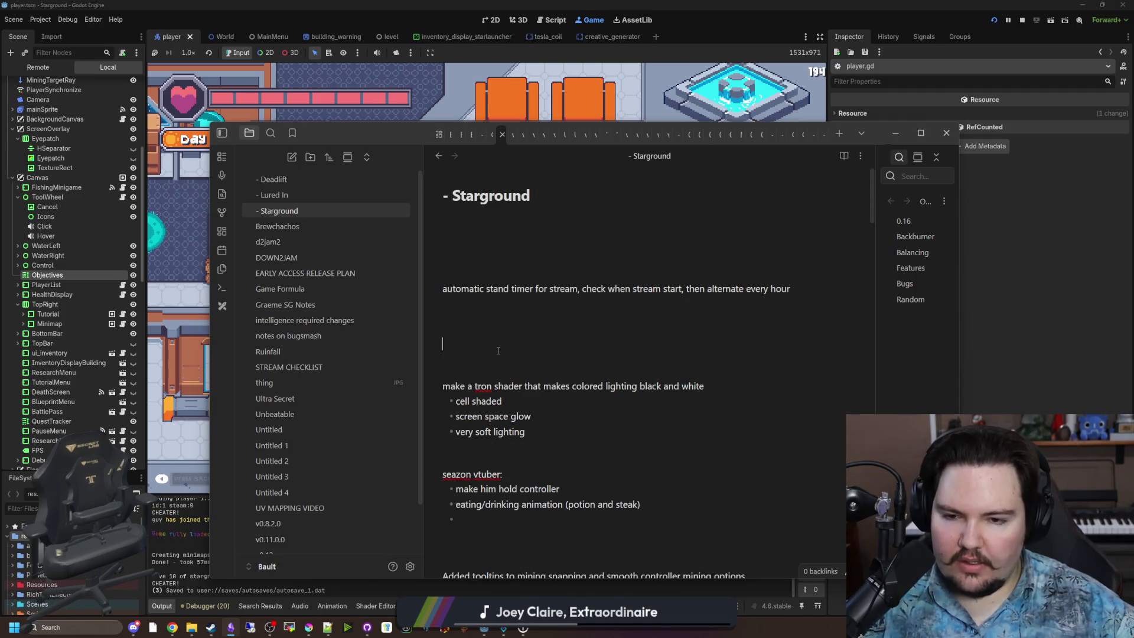
{"action": "scroll", "coordinate": [498, 350], "scroll_direction": "down", "scroll_amount": 15}
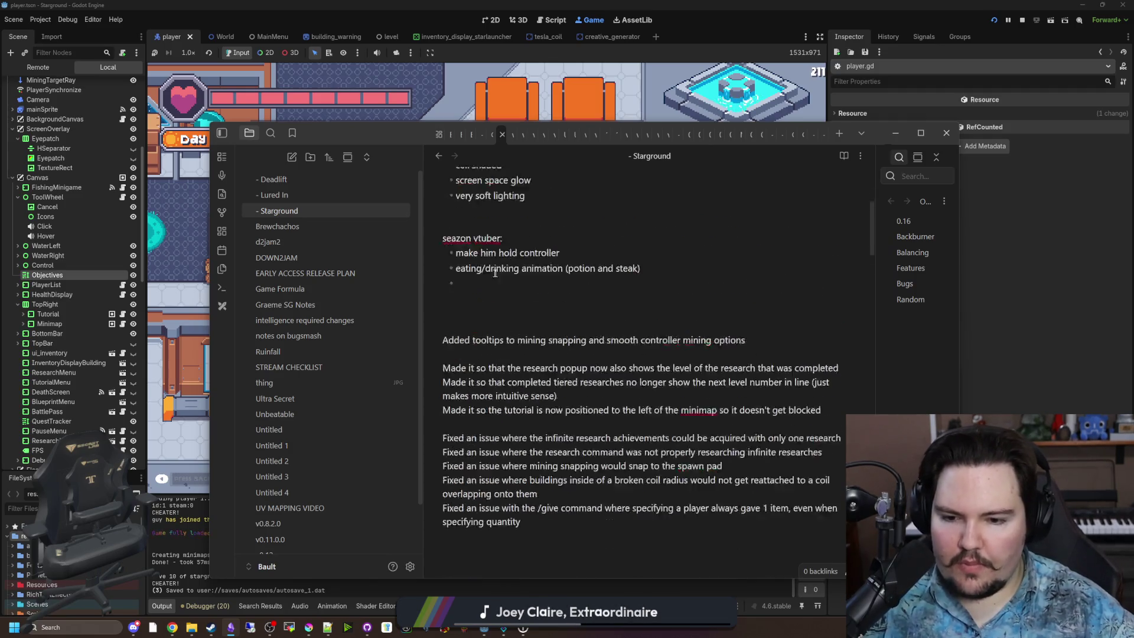
{"action": "scroll", "coordinate": [562, 358], "scroll_direction": "up", "scroll_amount": 4}
{"action": "scroll", "coordinate": [562, 359], "scroll_direction": "up", "scroll_amount": 2}
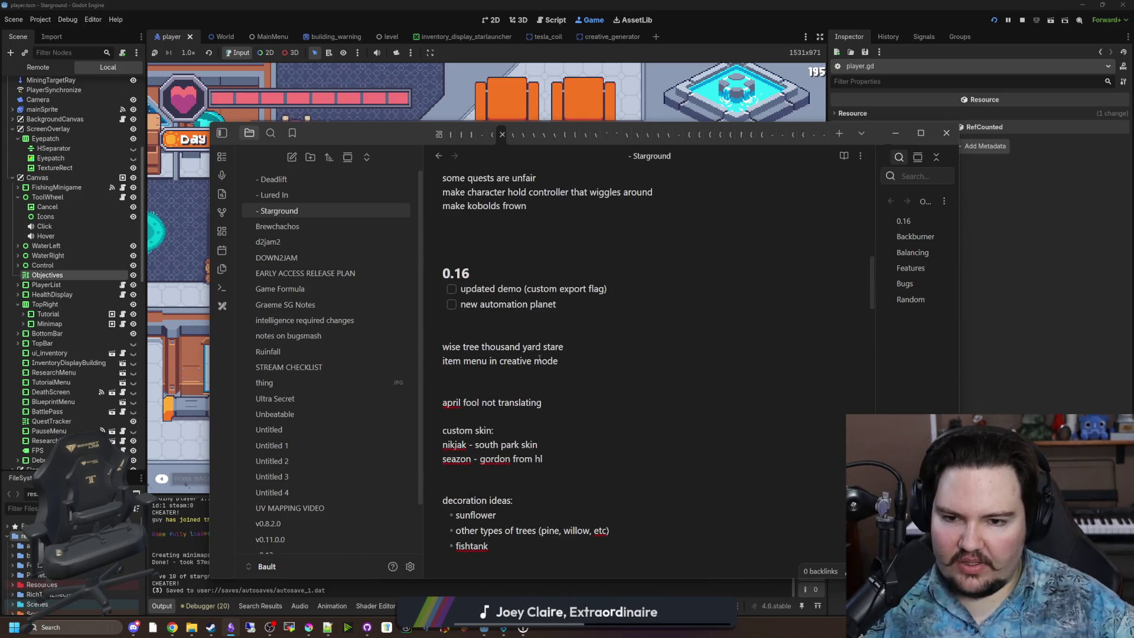
{"action": "scroll", "coordinate": [533, 353], "scroll_direction": "down", "scroll_amount": 6}
{"action": "scroll", "coordinate": [533, 352], "scroll_direction": "down", "scroll_amount": 10}
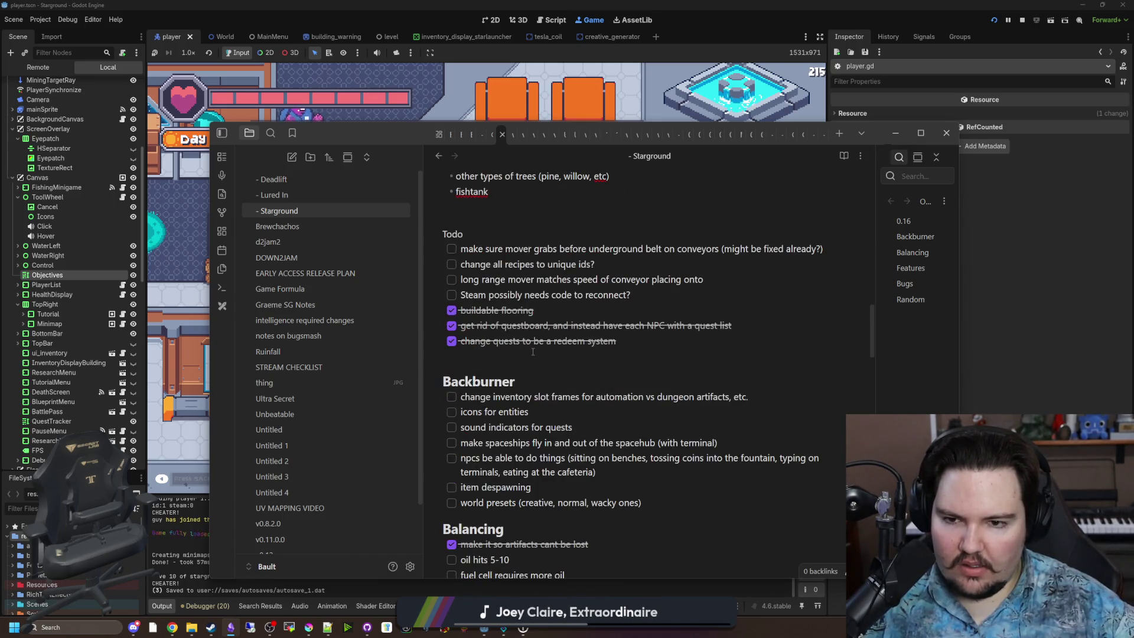
{"action": "scroll", "coordinate": [536, 411], "scroll_direction": "down", "scroll_amount": 10}
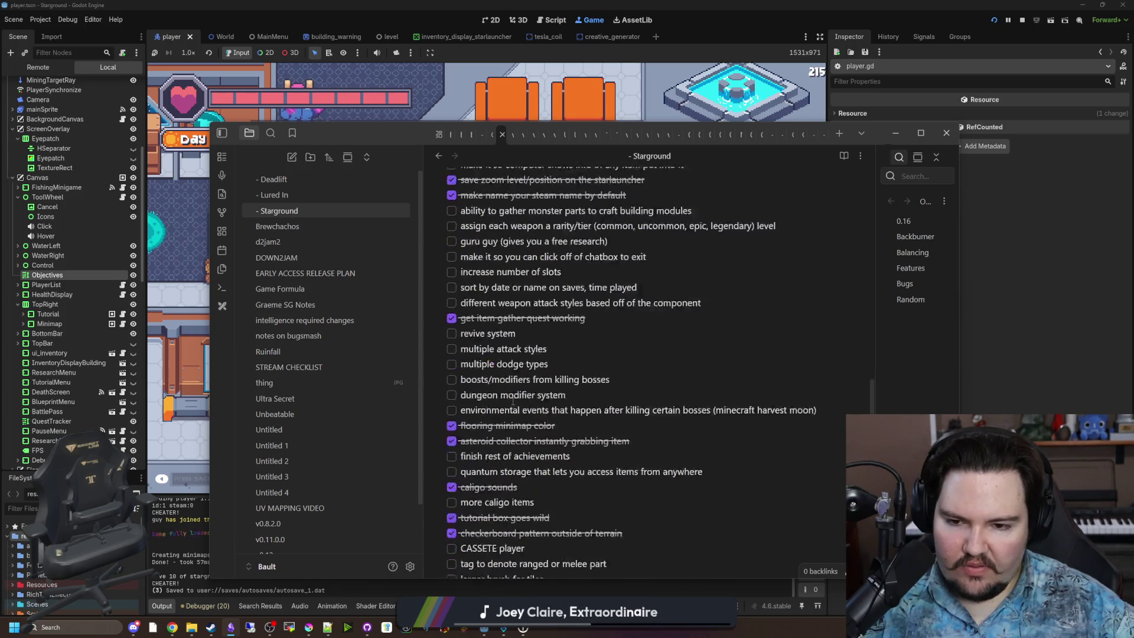
{"action": "scroll", "coordinate": [512, 436], "scroll_direction": "down", "scroll_amount": 3}
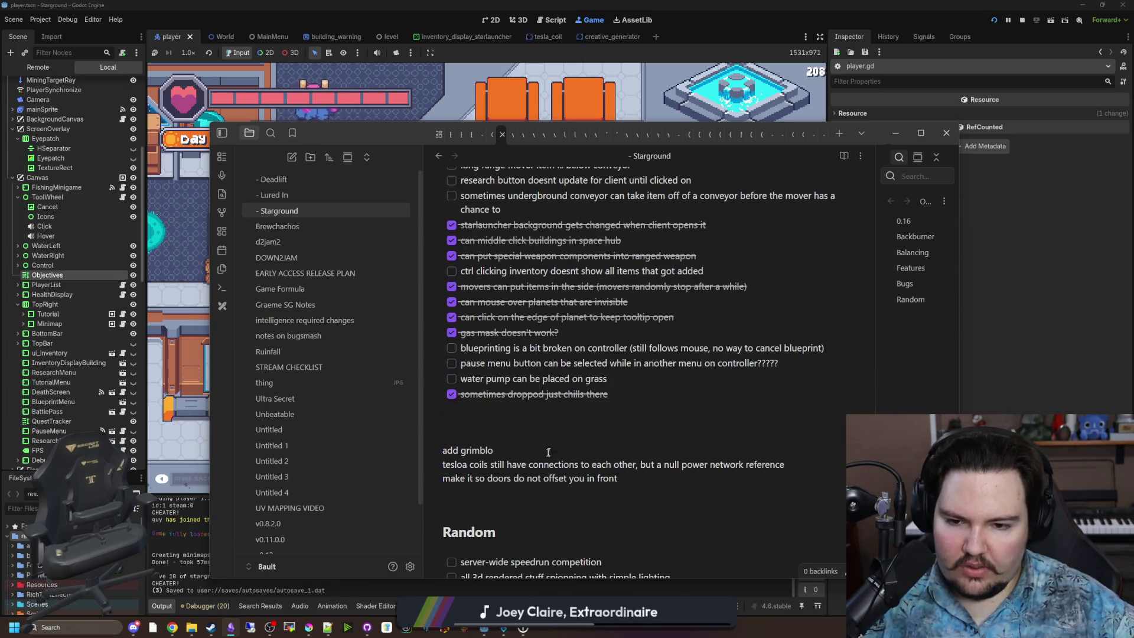
Step: Add an unchecked Bugs item: 'can't scroll down on controller inside of quest menu'
{"action": "left_click", "coordinate": [628, 399]}
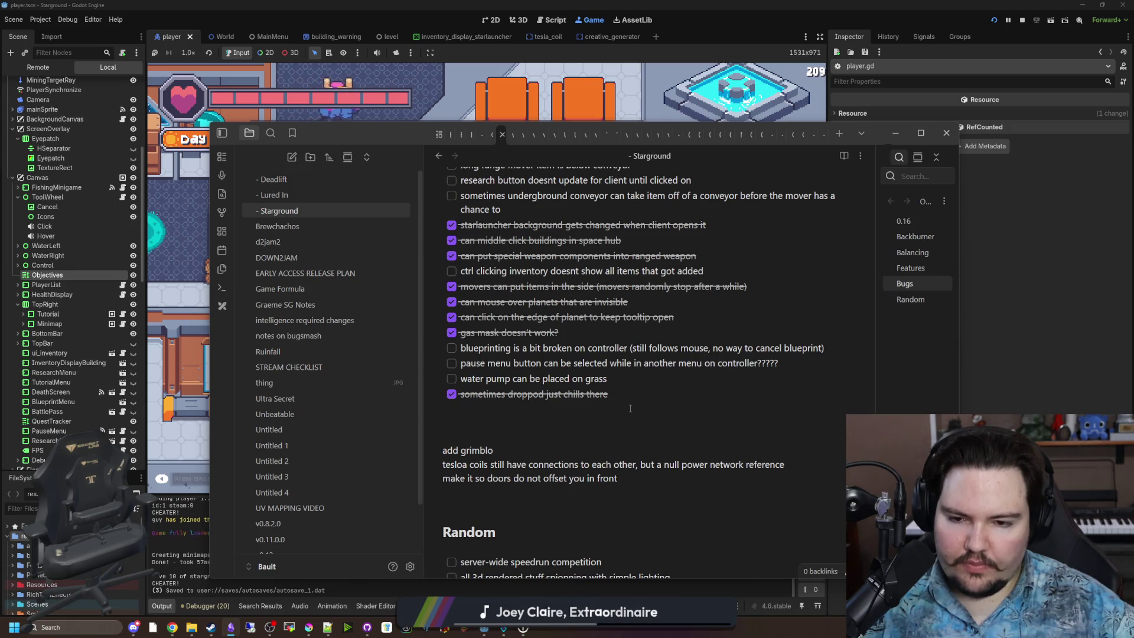
{"action": "scroll", "coordinate": [488, 293], "scroll_direction": "up", "scroll_amount": 5}
{"action": "left_click", "coordinate": [488, 294]}
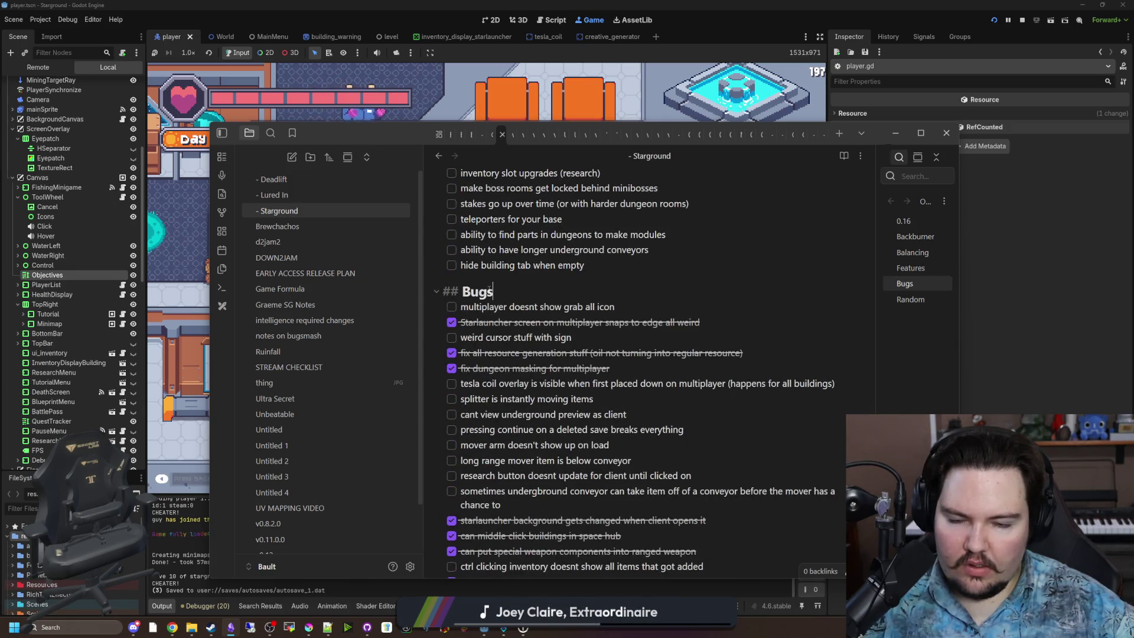
{"action": "key", "text": "Return"}
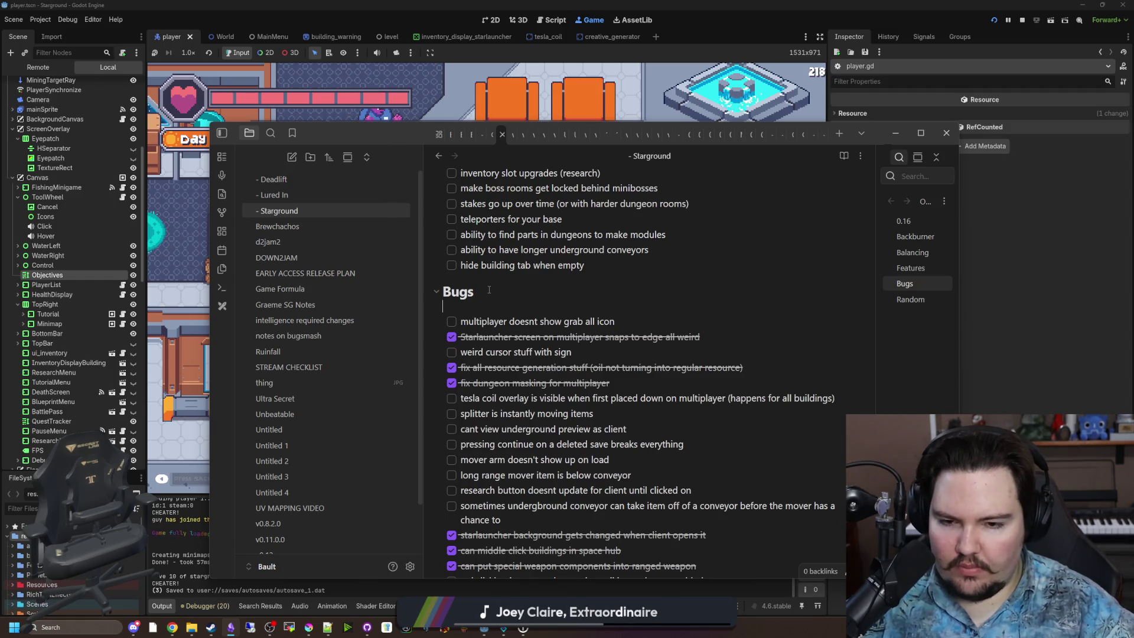
{"action": "key", "text": "ctrl+l"}
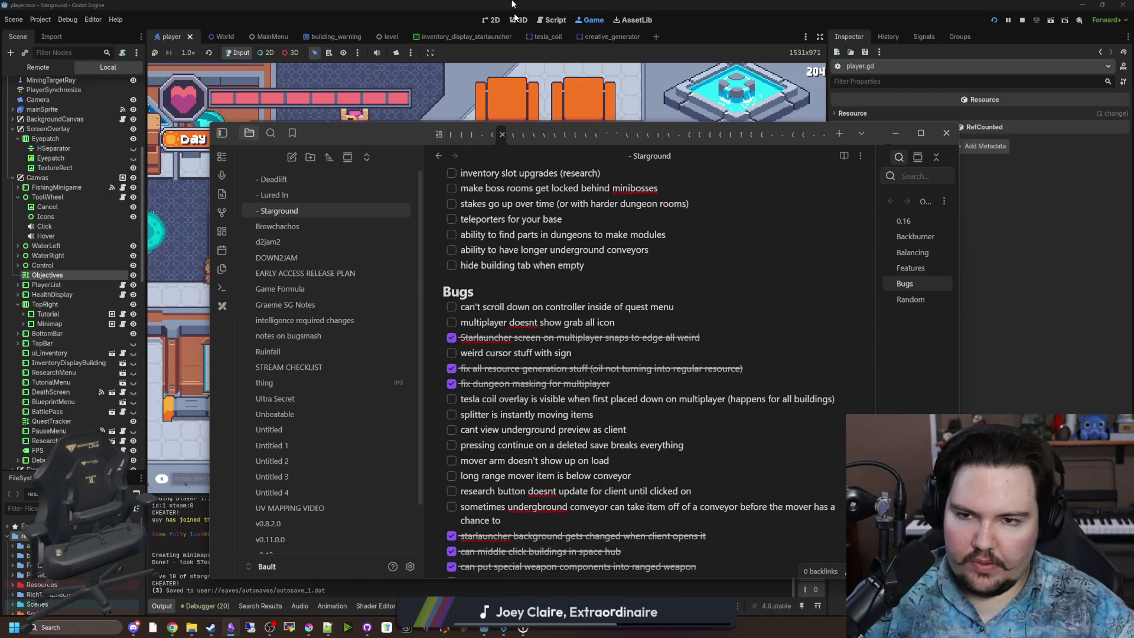
{"action": "left_click", "coordinate": [518, 64]}
Step: Close the vending menu and walk around the seats and carpet, then down past the lower rooms
{"action": "key", "text": "Escape"}
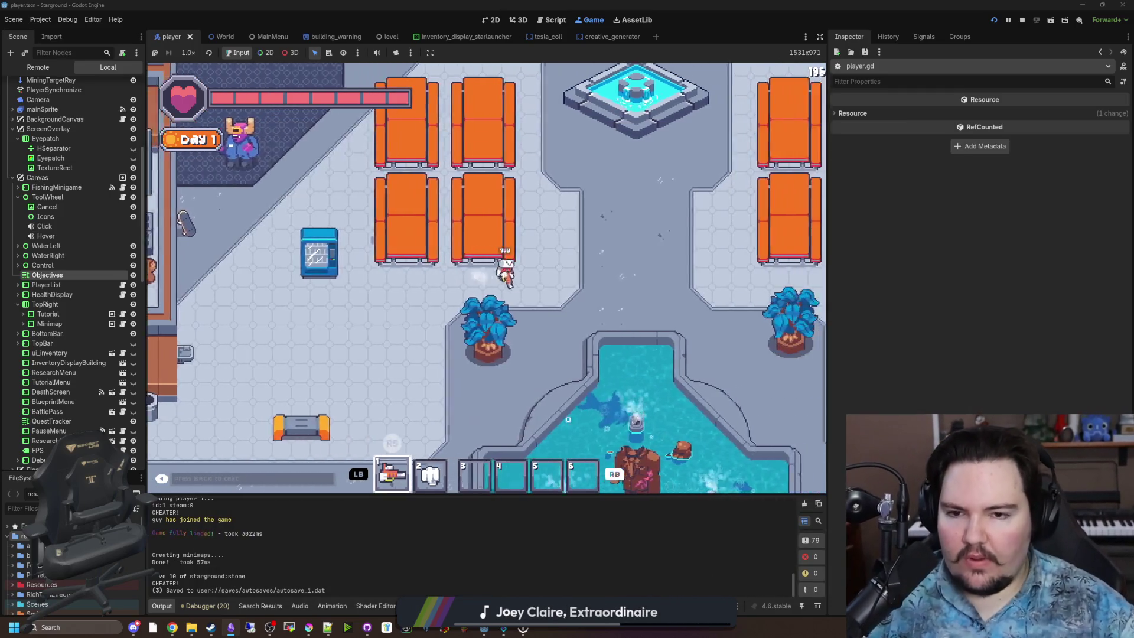
{"action": "key", "text": "w+d"}
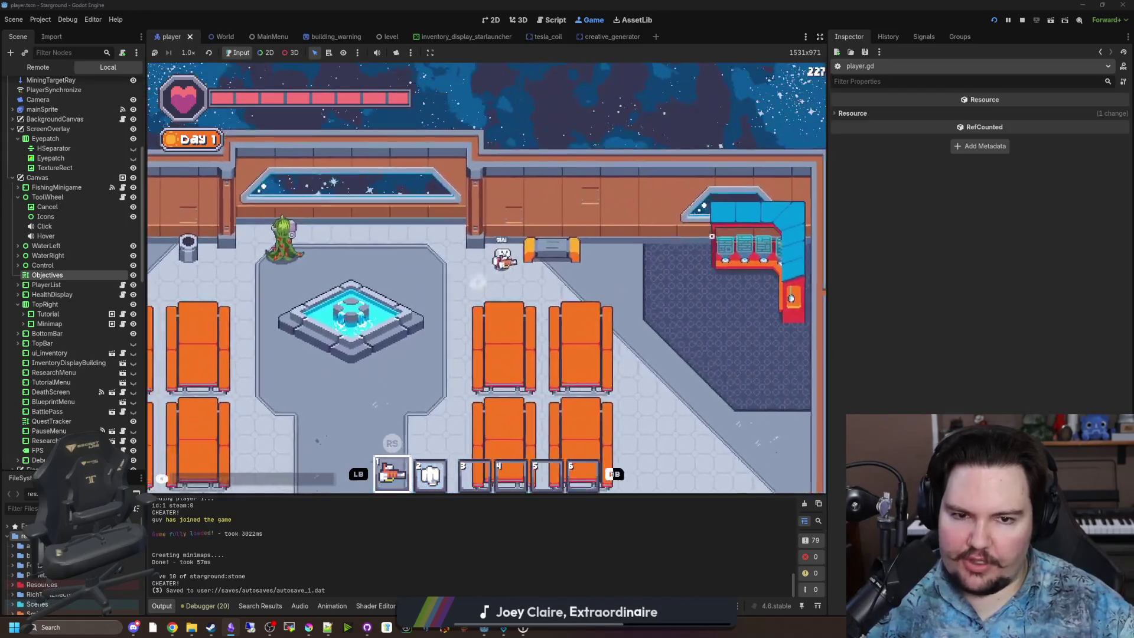
{"action": "key", "text": "d"}
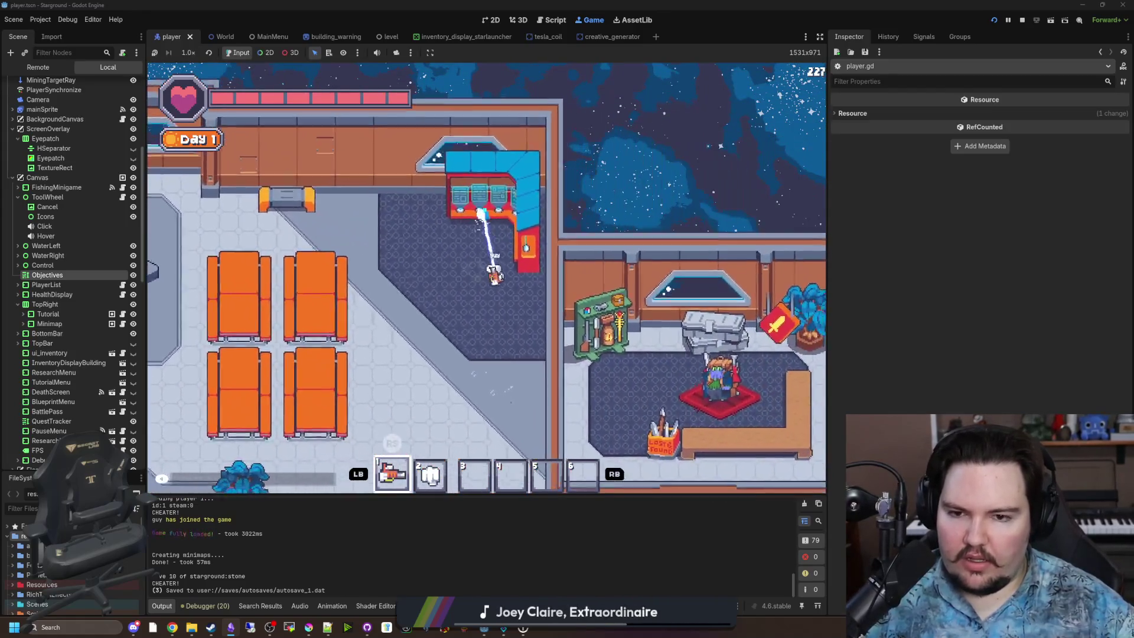
{"action": "key", "text": "w+a"}
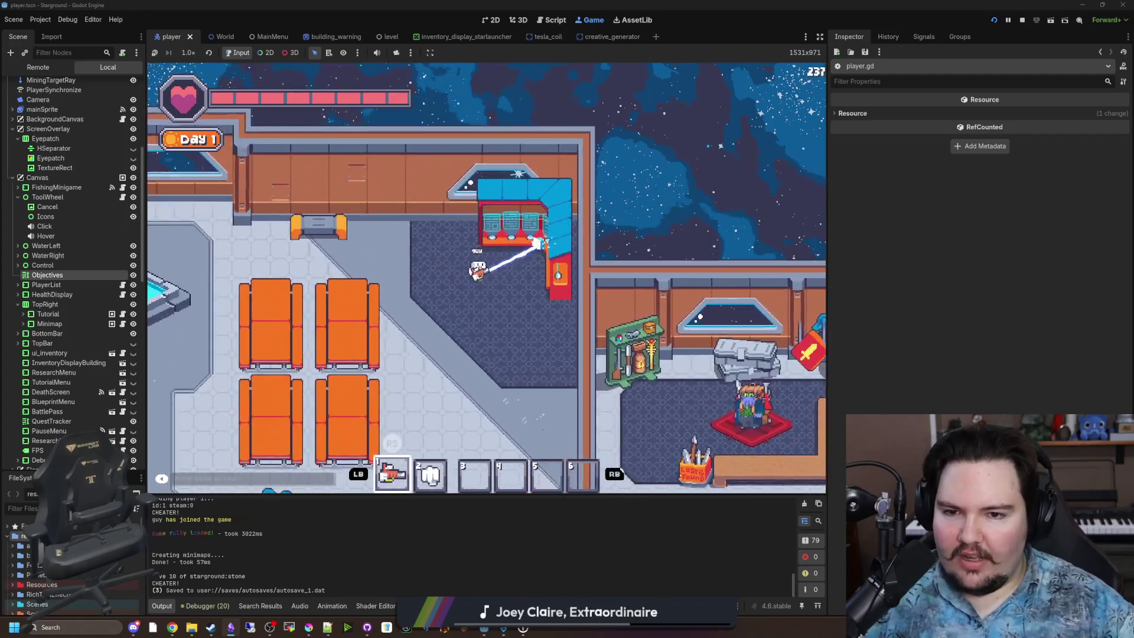
{"action": "key", "text": "d"}
{"action": "key", "text": "w+a"}
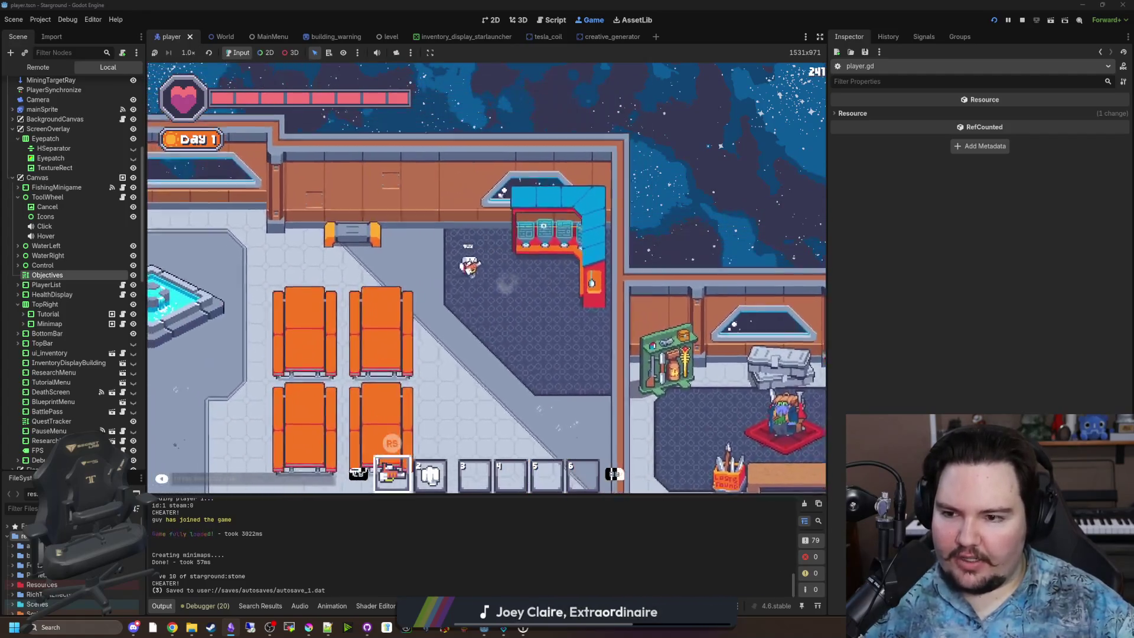
{"action": "key", "text": "d"}
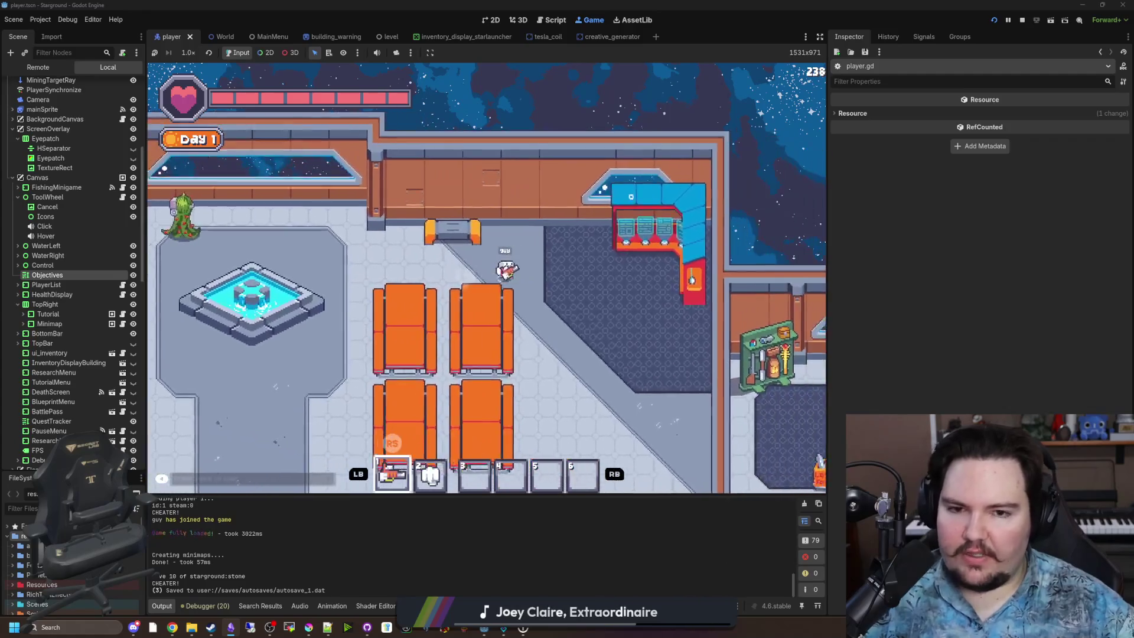
{"action": "key", "text": "s+d"}
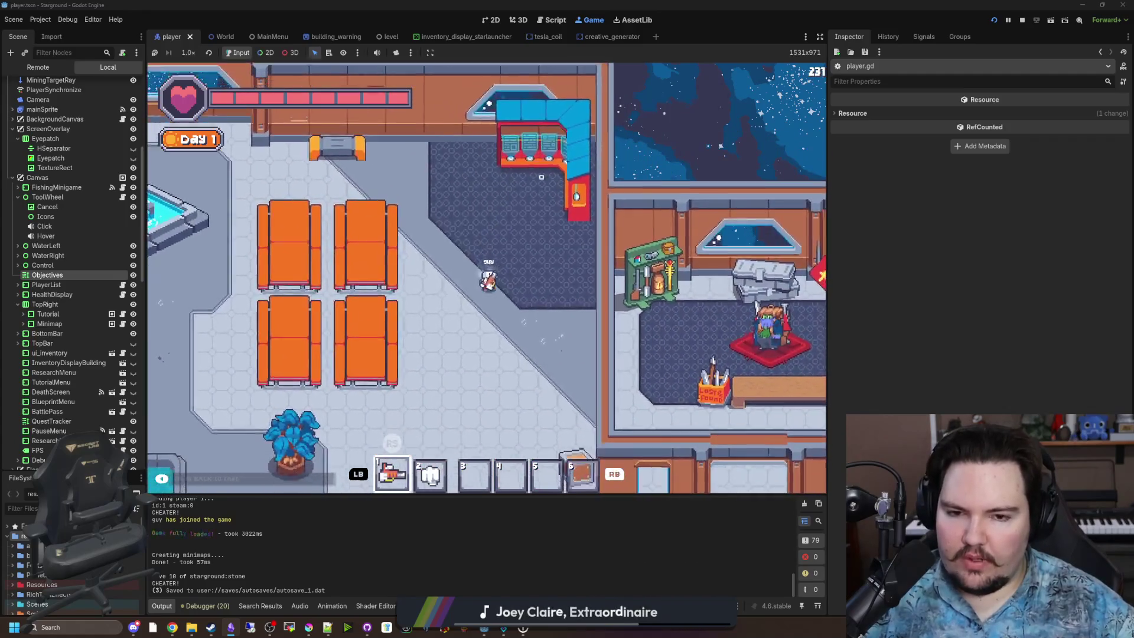
{"action": "key", "text": "s"}
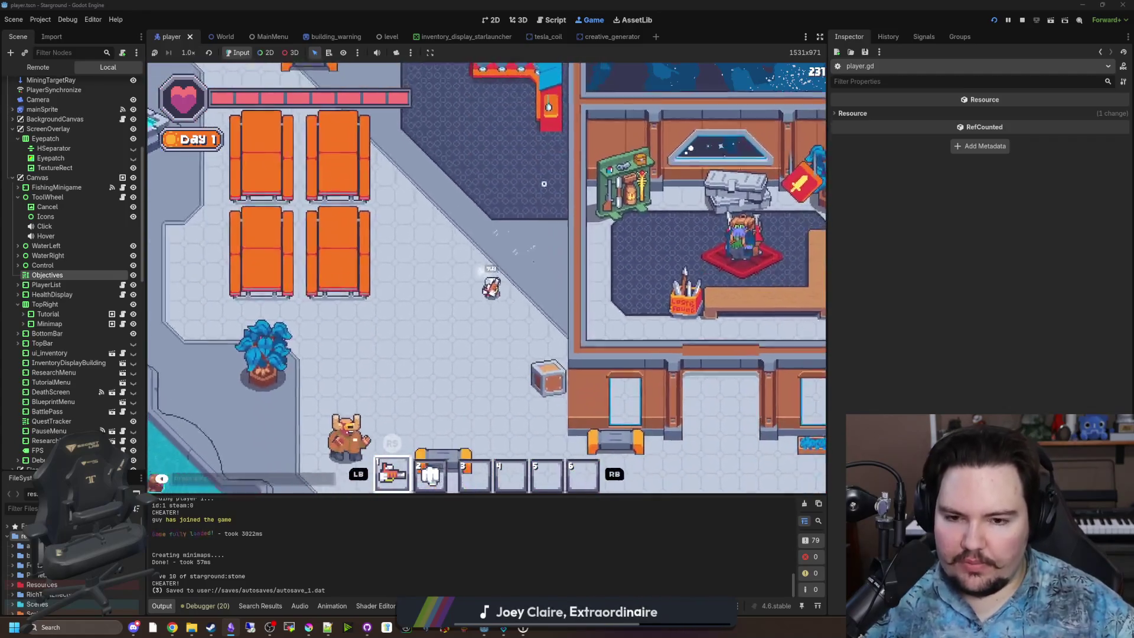
{"action": "key", "text": "d"}
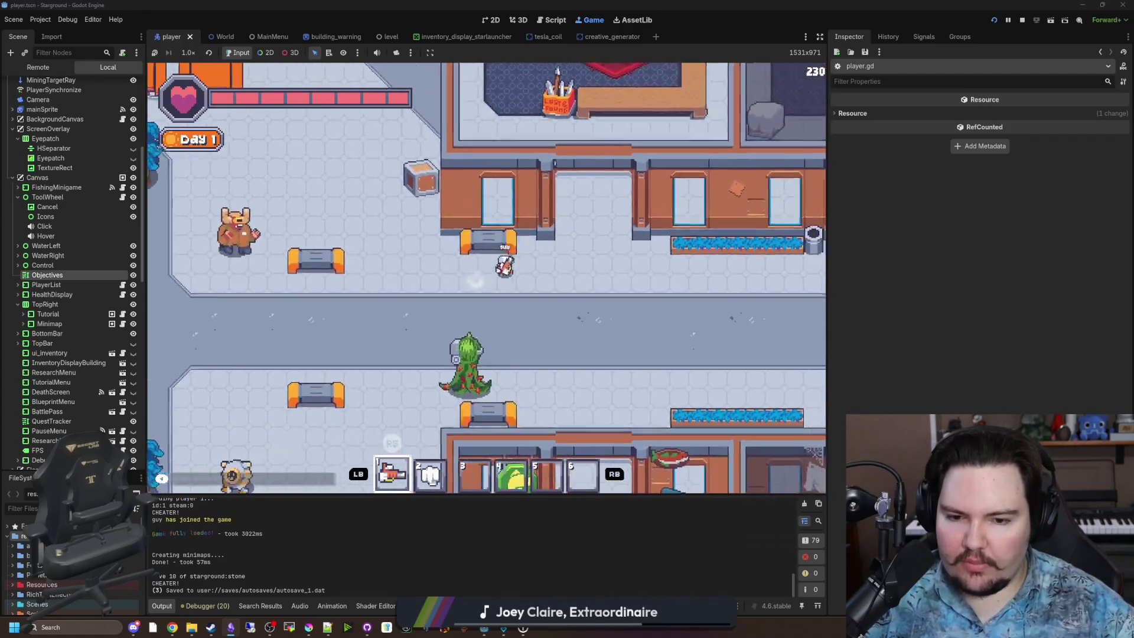
{"action": "key", "text": "d"}
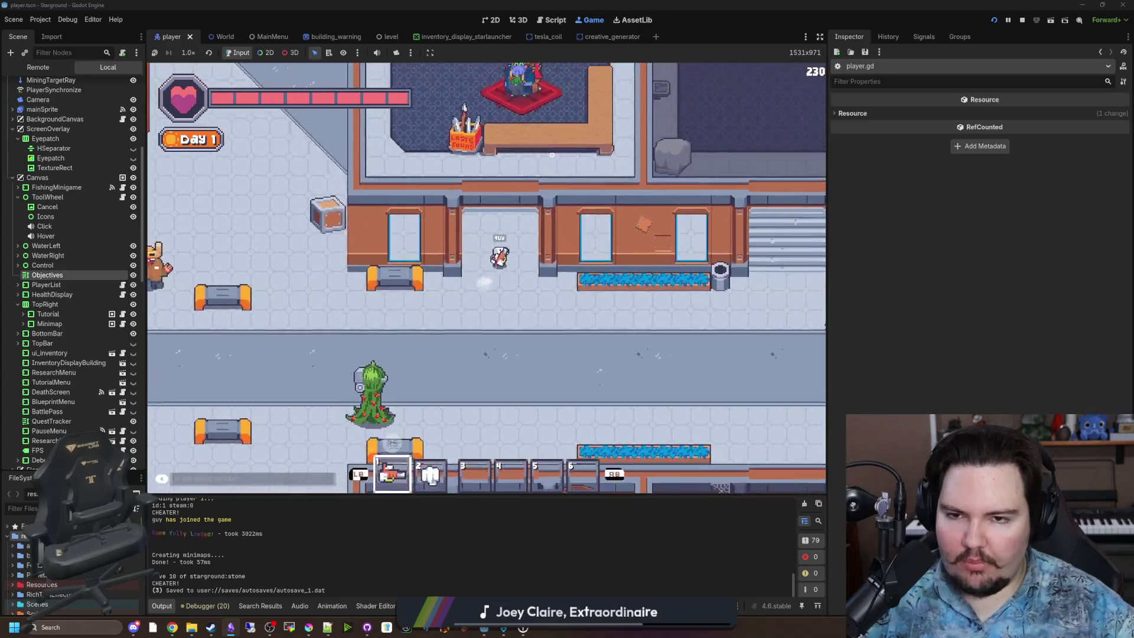
{"action": "key", "text": "w"}
{"action": "key", "text": "s"}
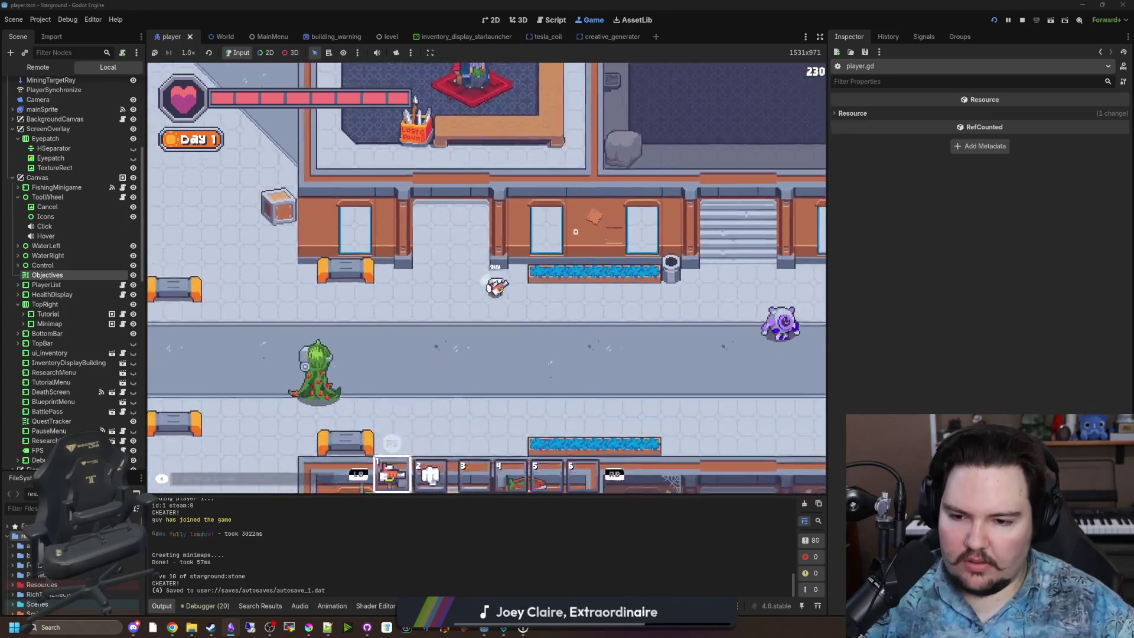
{"action": "key", "text": "s"}
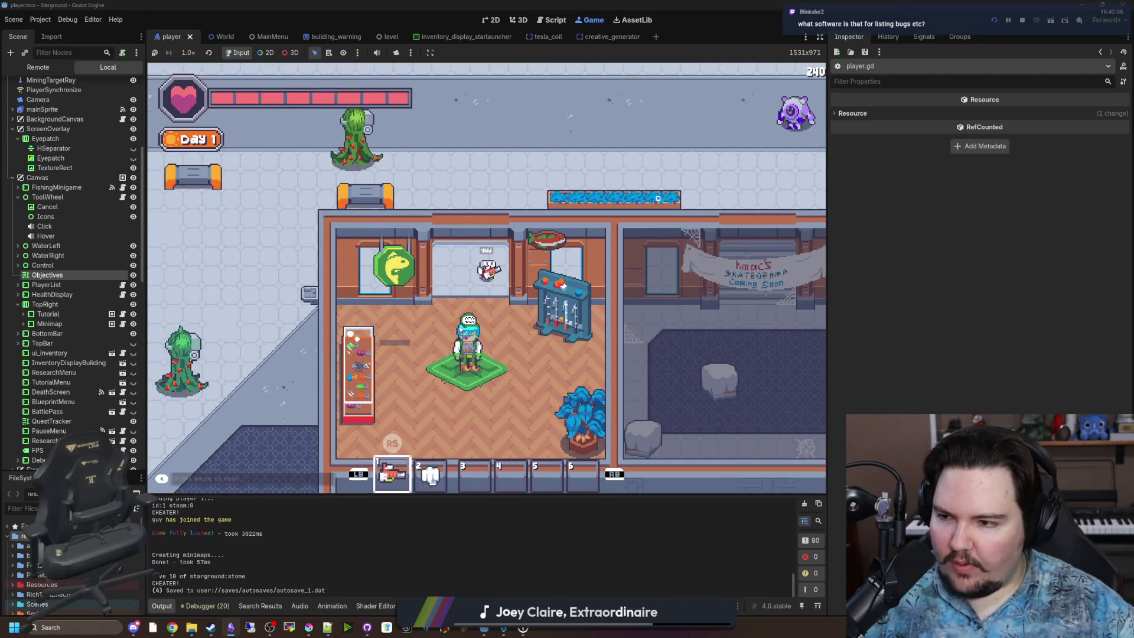
Step: Walk to the shop doorway, select hotbar slot 3, and switch back to Obsidian
{"action": "key", "text": "w"}
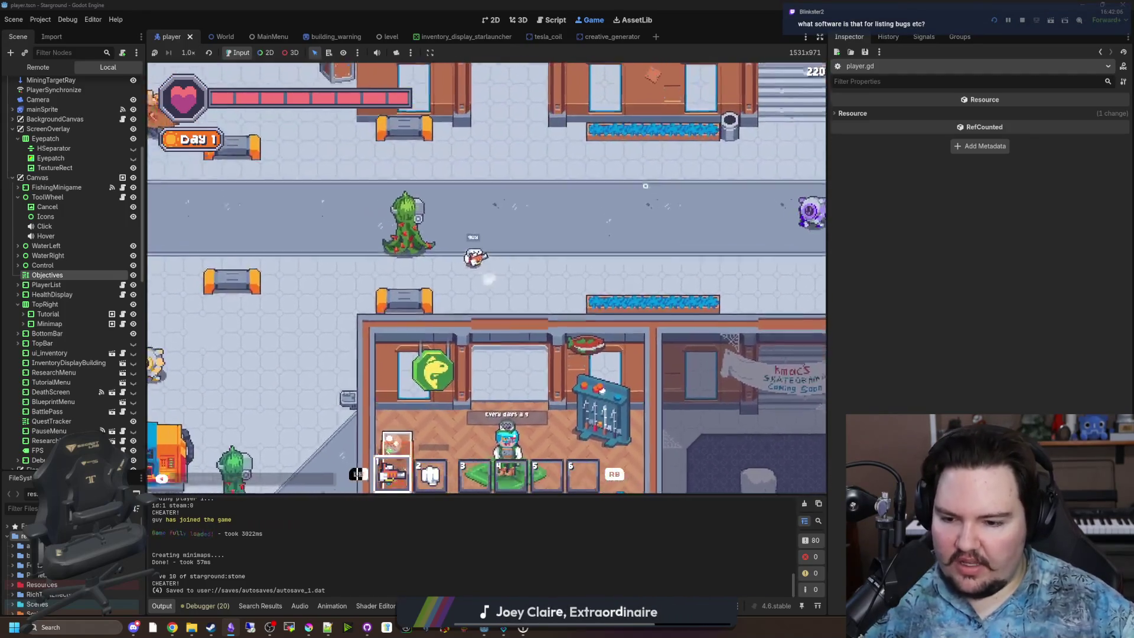
{"action": "key", "text": "a"}
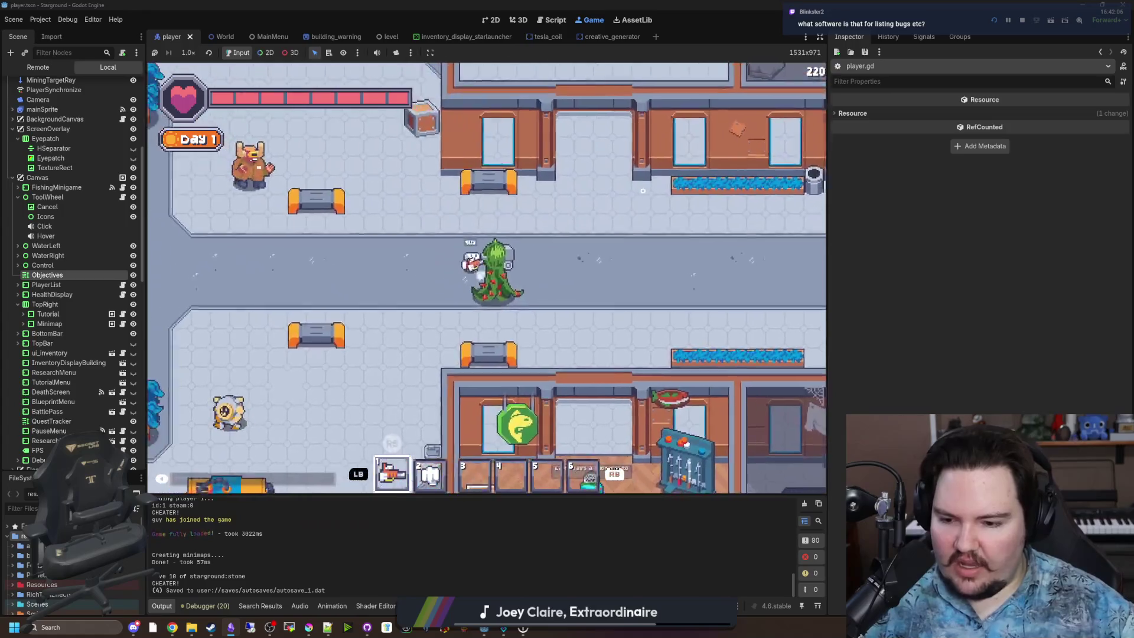
{"action": "key", "text": "3"}
{"action": "mouse_move", "coordinate": [230, 627]}
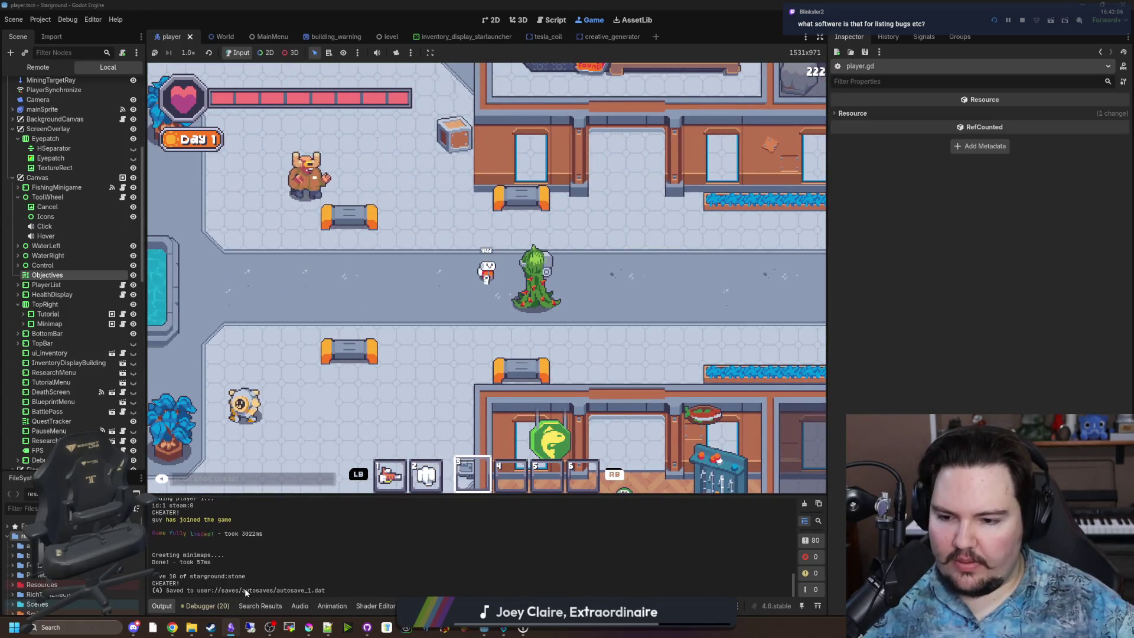
{"action": "left_click", "coordinate": [231, 629]}
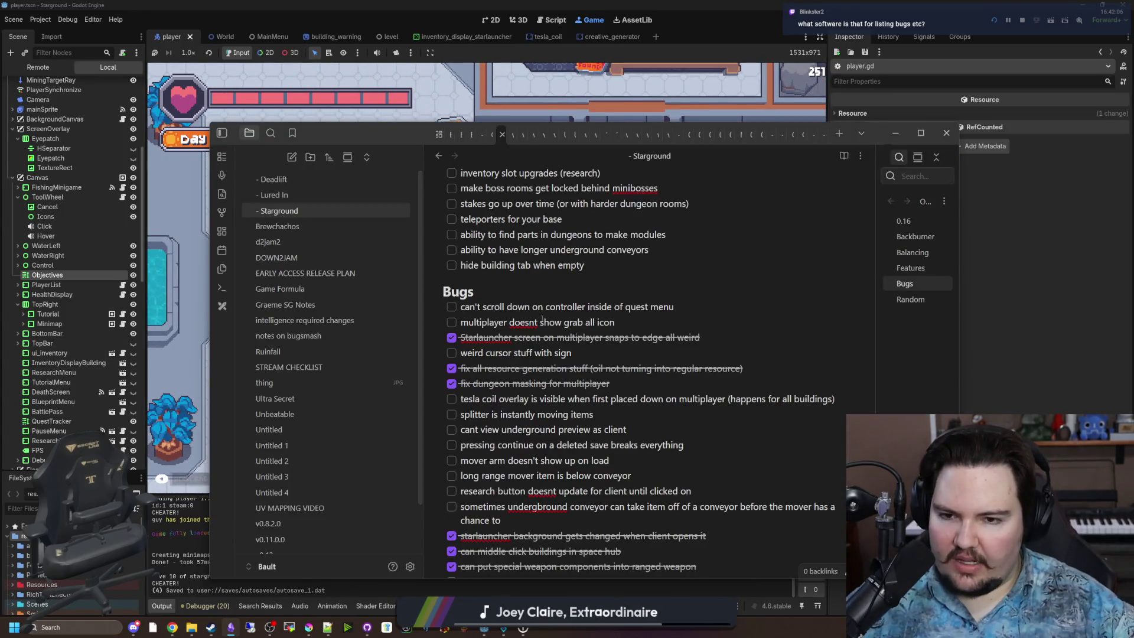
Step: Add a '##' heading line and delete the dwasdwasd heading from the Starground note
{"action": "scroll", "coordinate": [558, 323], "scroll_direction": "up", "scroll_amount": 15}
{"action": "scroll", "coordinate": [549, 314], "scroll_direction": "up", "scroll_amount": 20}
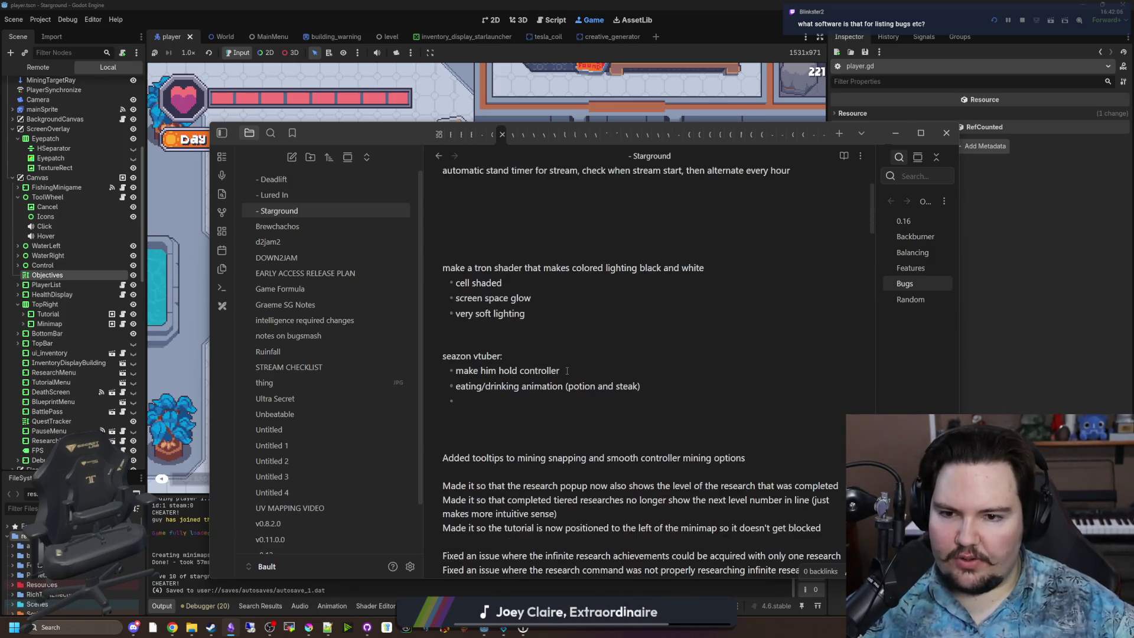
{"action": "scroll", "coordinate": [566, 370], "scroll_direction": "up", "scroll_amount": 3}
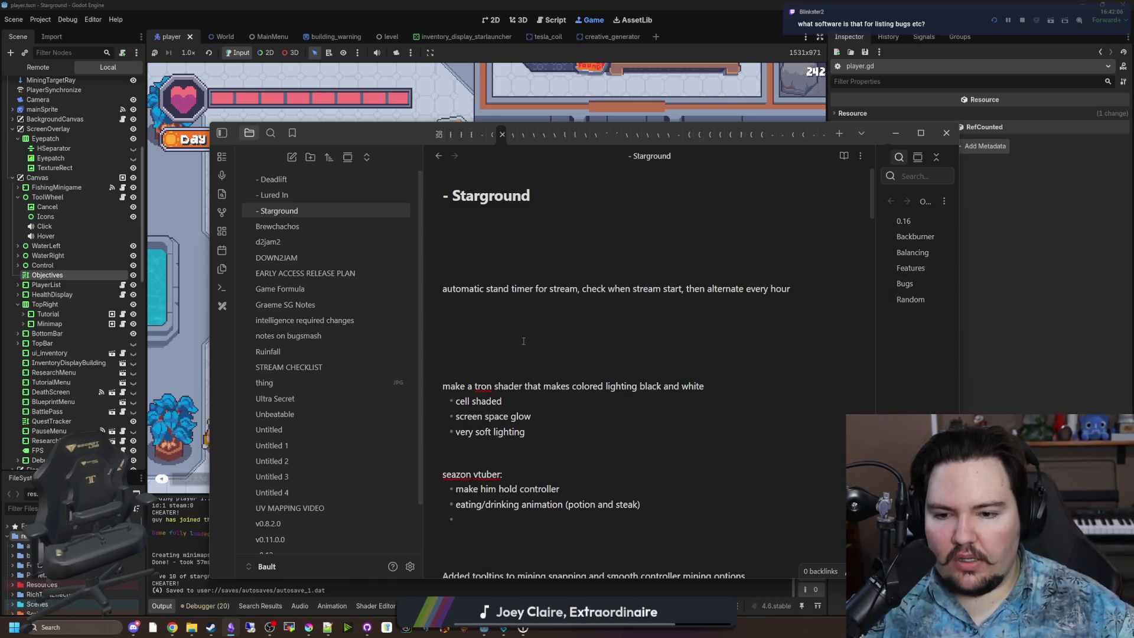
{"action": "type", "text": "## dwasdwasd"}
{"action": "left_click", "coordinate": [685, 260]}
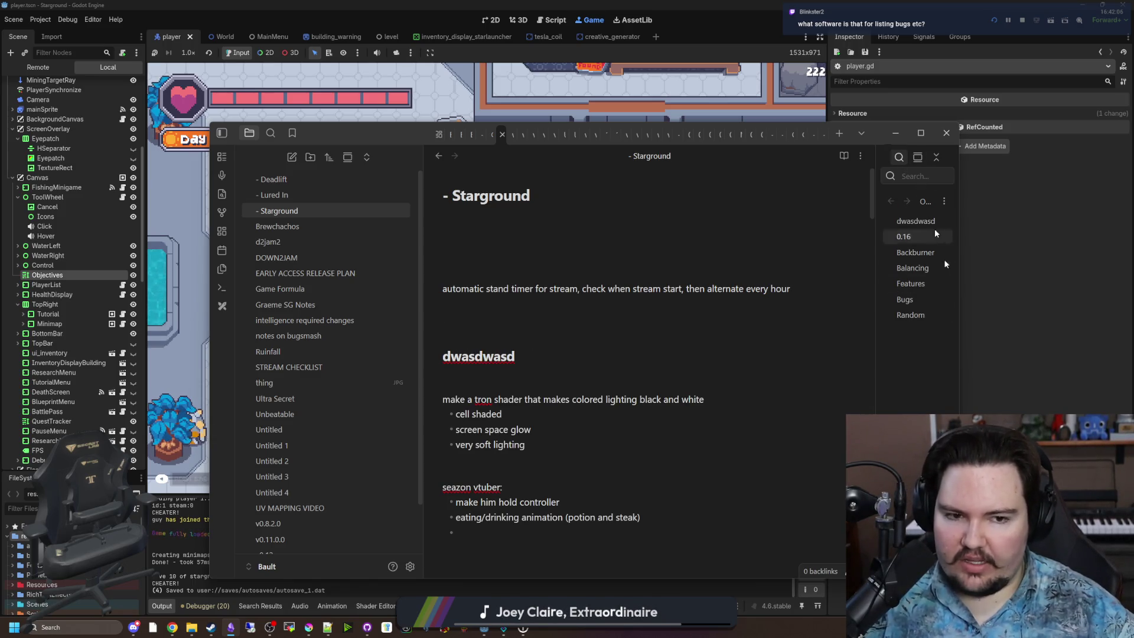
{"action": "left_click", "coordinate": [915, 221]}
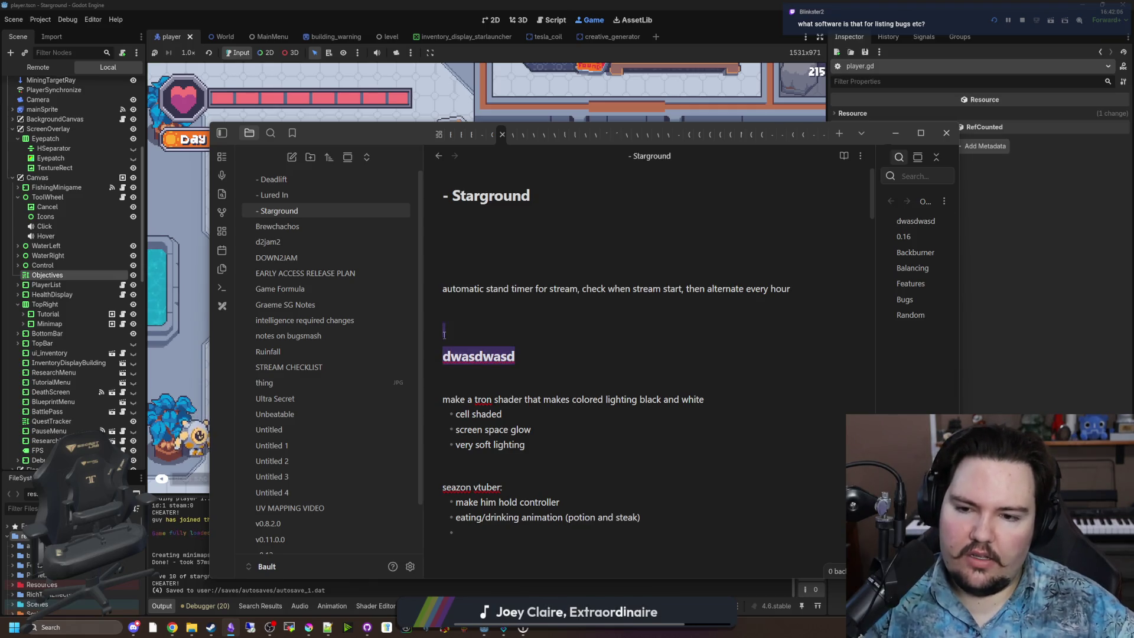
{"action": "key", "text": "BackSpace"}
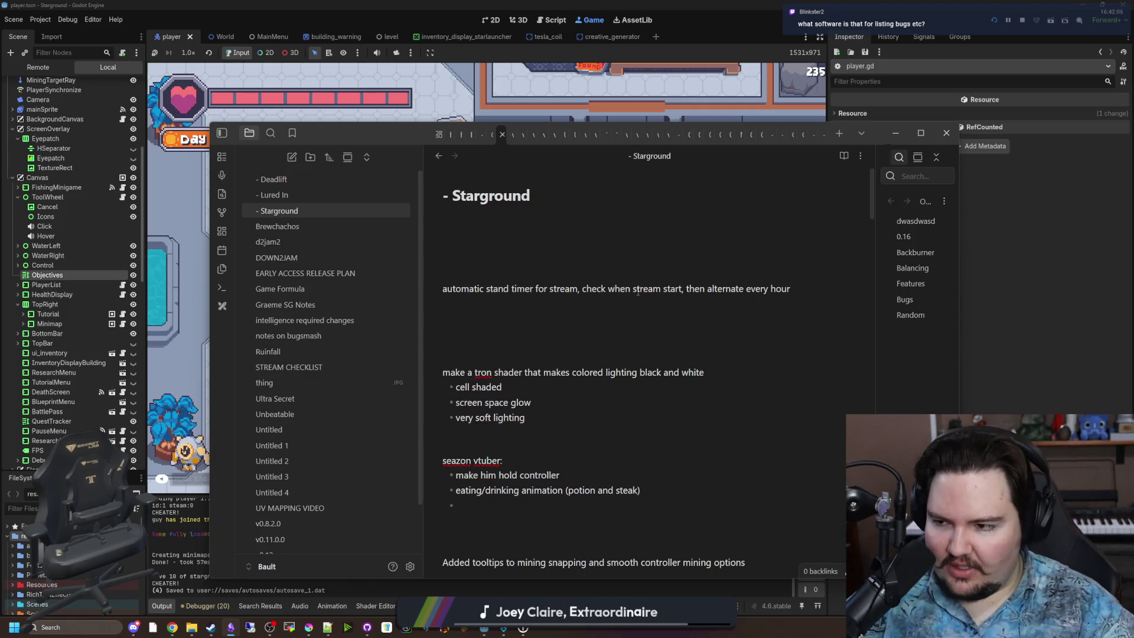
Step: Type three placeholder checklist tasks, the third with two extra sub-lines
{"action": "type", "text": "- [ ] dwasdwoak"}
{"action": "type", "text": "sdo kwaoskd owakSOD kwoASD"}
{"action": "key", "text": "Return"}
{"action": "type", "text": "dwoaksOD kwASodwAOSKod"}
{"action": "key", "text": "Return"}
{"action": "type", "text": "dwo KASOd kw"}
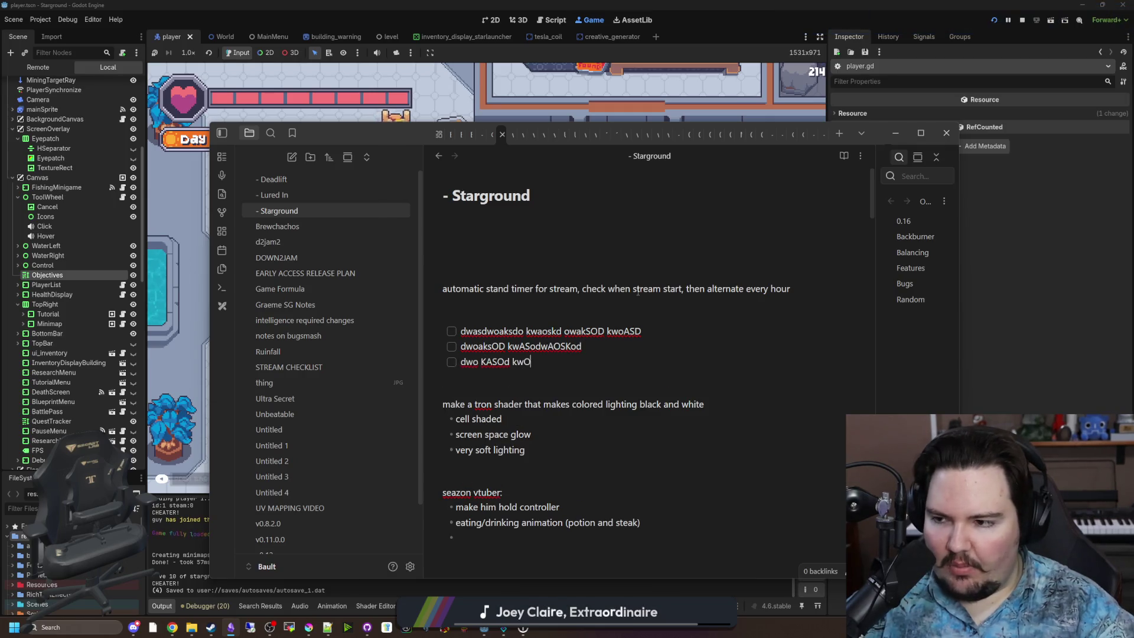
{"action": "type", "text": "O"}
{"action": "key", "text": "shift+Return"}
{"action": "type", "text": "sod kwOA"}
{"action": "key", "text": "shift+Return"}
{"action": "type", "text": "Sd wAKOSd"}
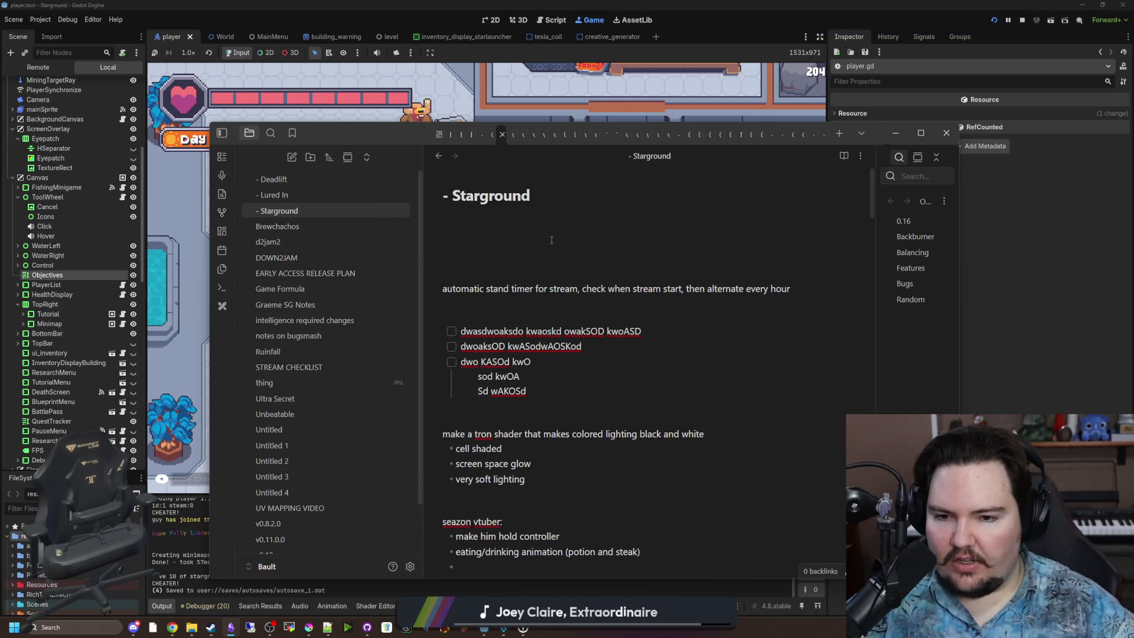
Step: Tick off the first and second placeholder tasks
{"action": "left_click", "coordinate": [451, 362]}
{"action": "left_click_drag", "start_coordinate": [468, 341], "coordinate": [466, 328]}
{"action": "left_click", "coordinate": [477, 289]}
{"action": "left_click", "coordinate": [451, 331]}
{"action": "left_click", "coordinate": [451, 347]}
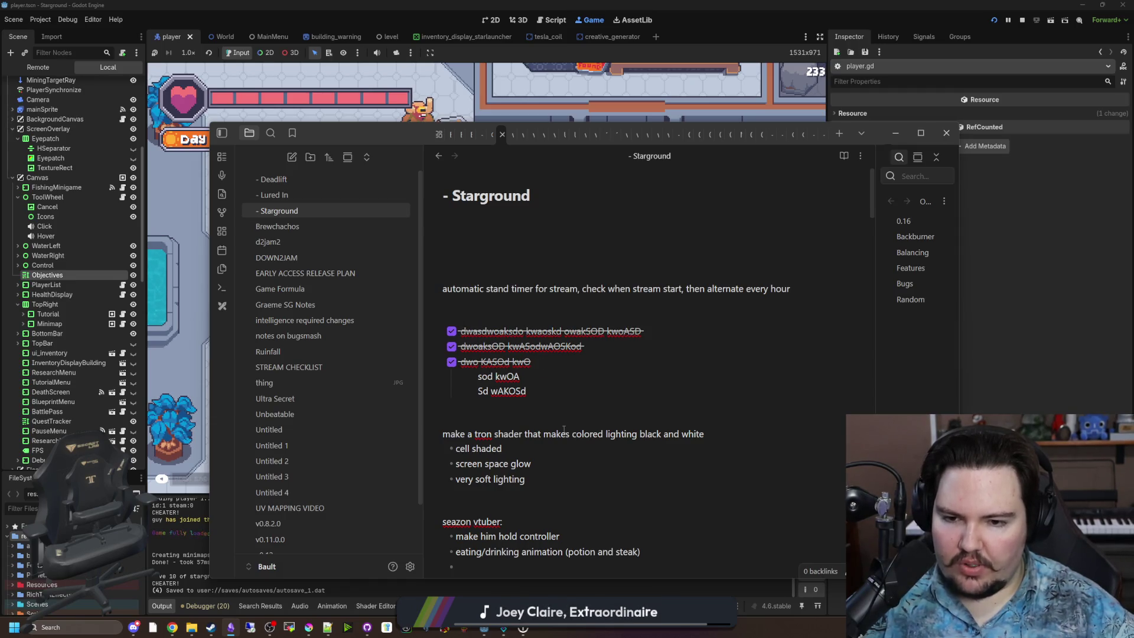
Step: Delete the placeholder tasks and blank lines around the timer note, then open Chrome
{"action": "left_click_drag", "start_coordinate": [541, 386], "coordinate": [424, 327]}
{"action": "key", "text": "BackSpace"}
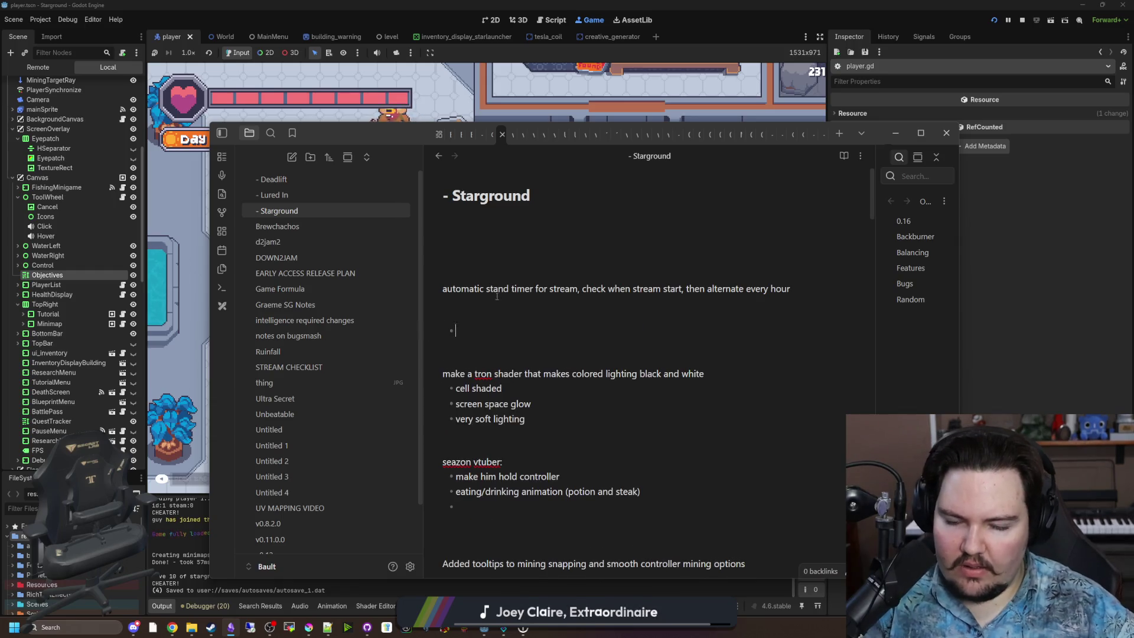
{"action": "key", "text": "BackSpace"}
{"action": "left_click", "coordinate": [484, 269]}
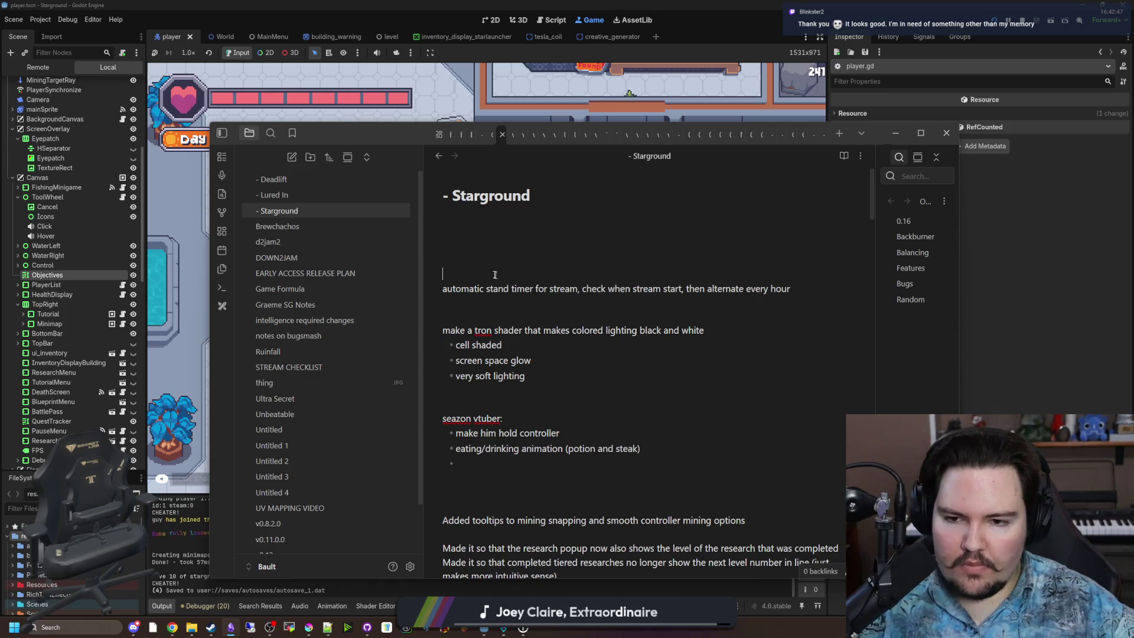
{"action": "key", "text": "BackSpace"}
{"action": "key", "text": "BackSpace"}
{"action": "key", "text": "super+3"}
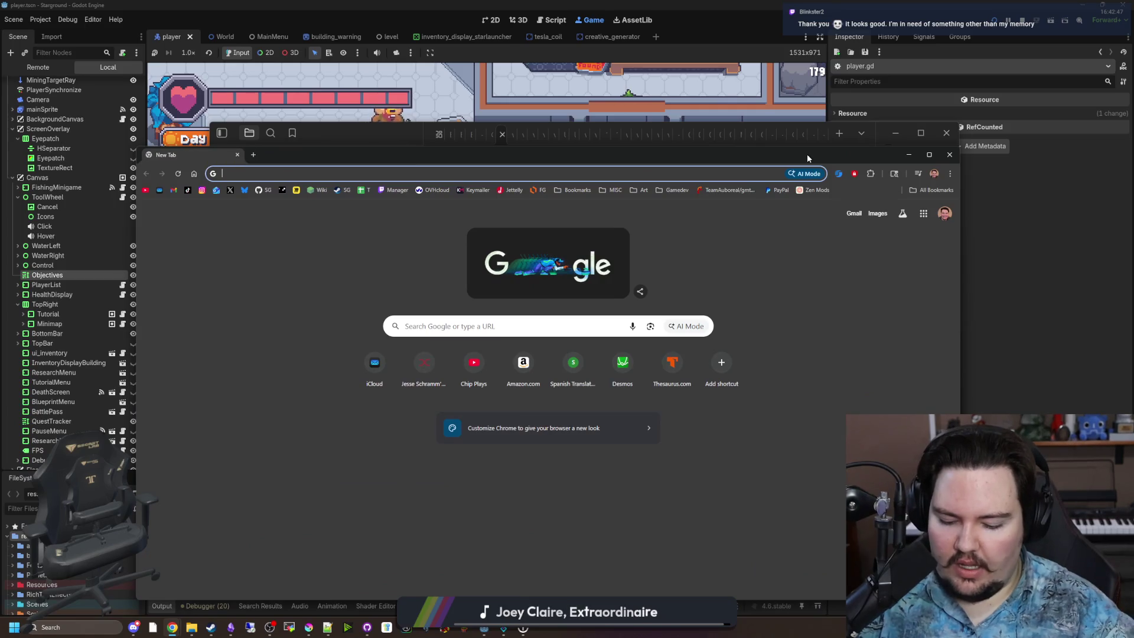
Step: Go to the Obsidian website and look through its Pricing and Sync pages
{"action": "type", "text": "obsidian"}
{"action": "key", "text": "Return"}
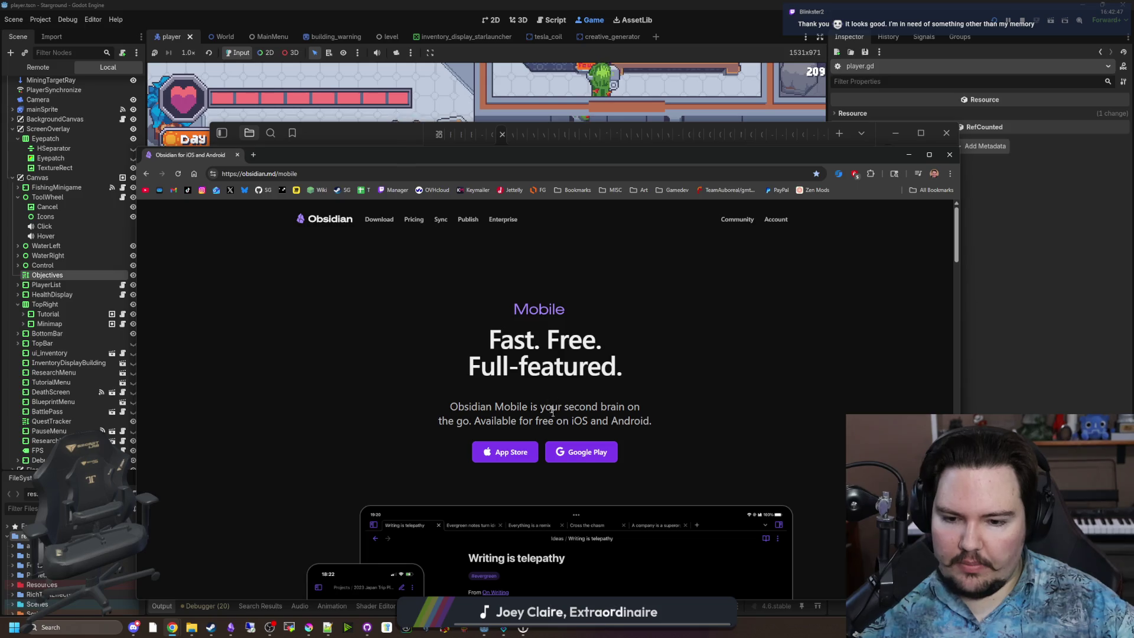
{"action": "scroll", "coordinate": [551, 359], "scroll_direction": "down", "scroll_amount": 3}
{"action": "scroll", "coordinate": [472, 296], "scroll_direction": "up", "scroll_amount": 3}
{"action": "left_click", "coordinate": [424, 219]}
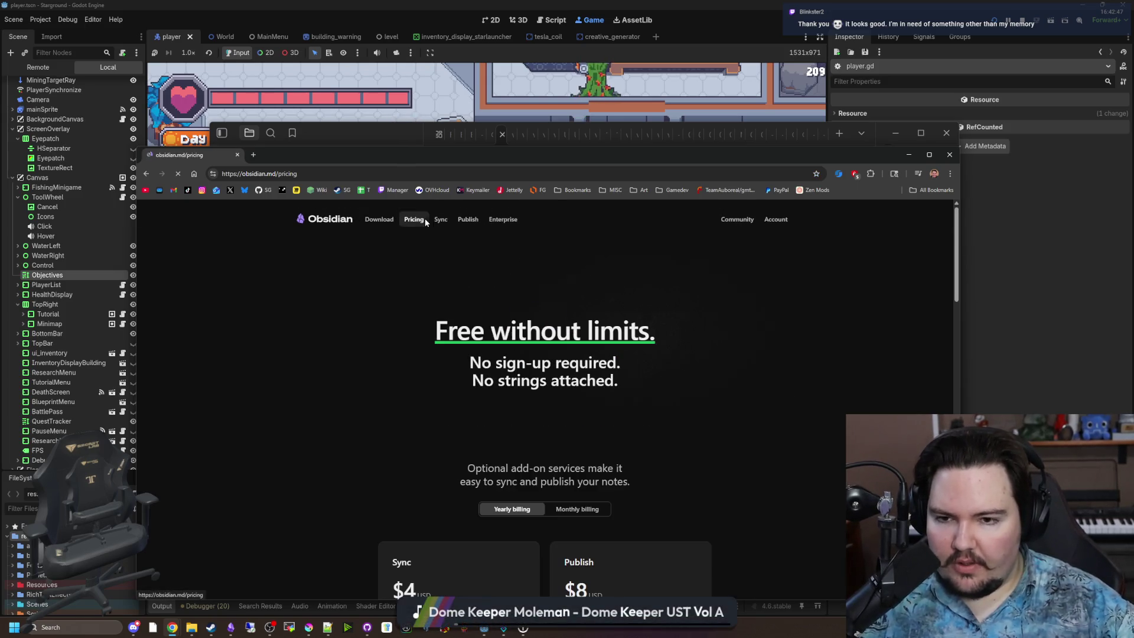
{"action": "left_click", "coordinate": [440, 221]}
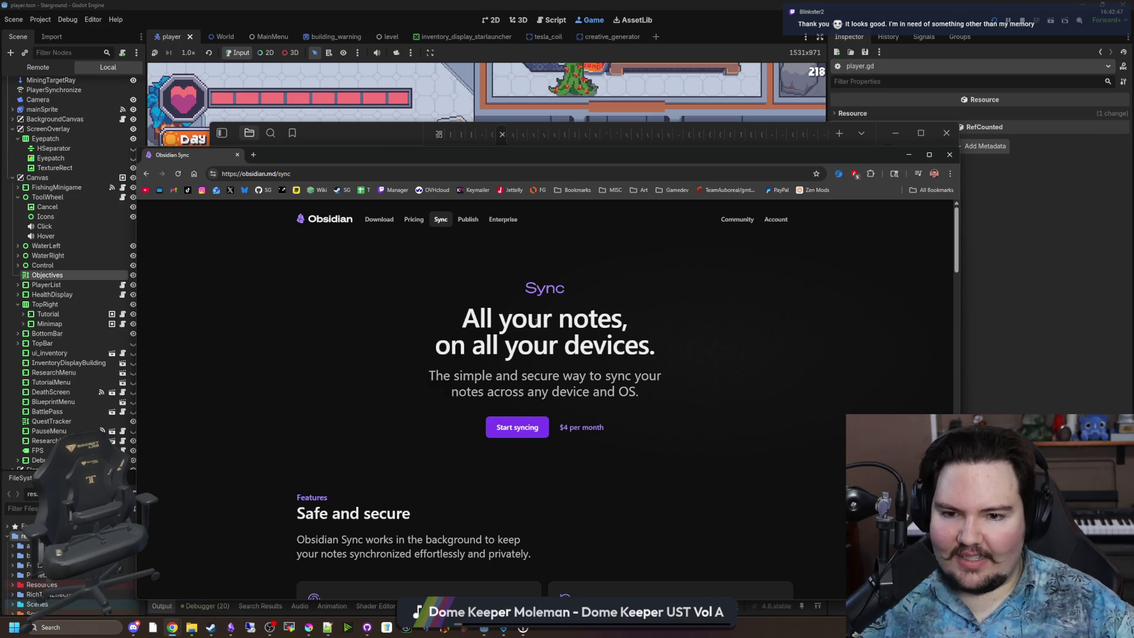
{"action": "scroll", "coordinate": [663, 334], "scroll_direction": "down", "scroll_amount": 4}
{"action": "scroll", "coordinate": [662, 334], "scroll_direction": "down", "scroll_amount": 1}
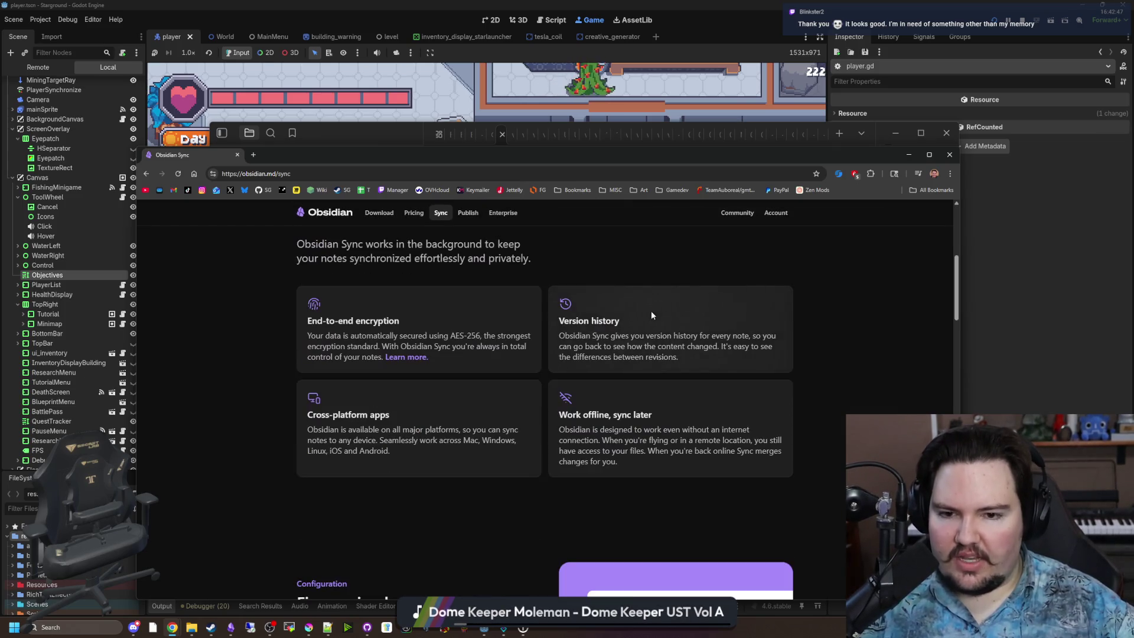
{"action": "scroll", "coordinate": [481, 493], "scroll_direction": "down", "scroll_amount": 5}
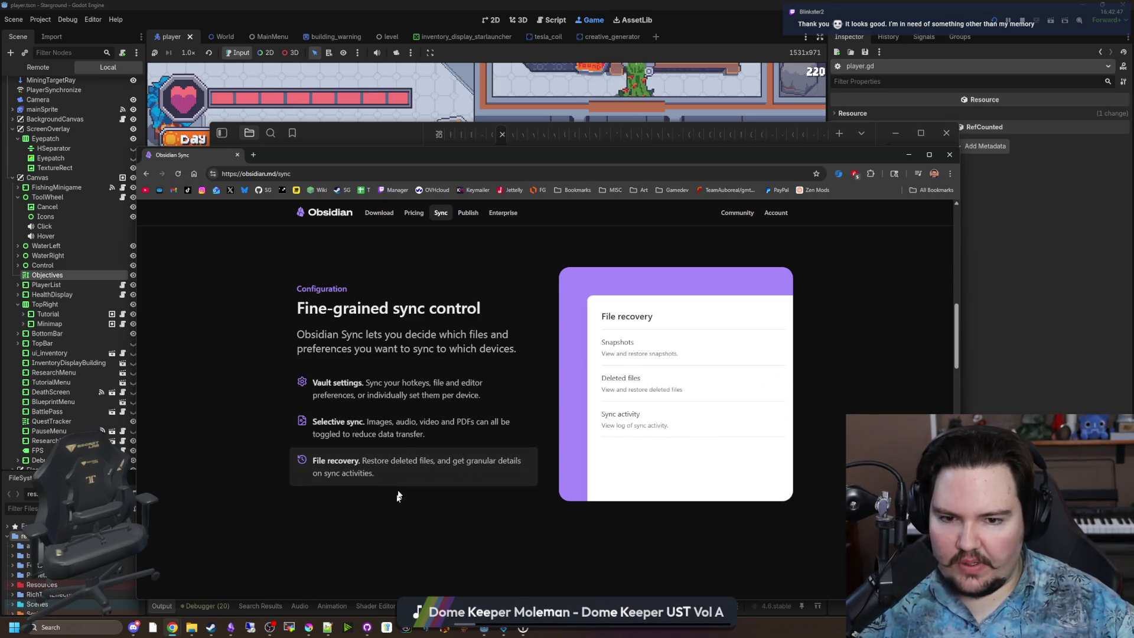
{"action": "scroll", "coordinate": [405, 450], "scroll_direction": "down", "scroll_amount": 10}
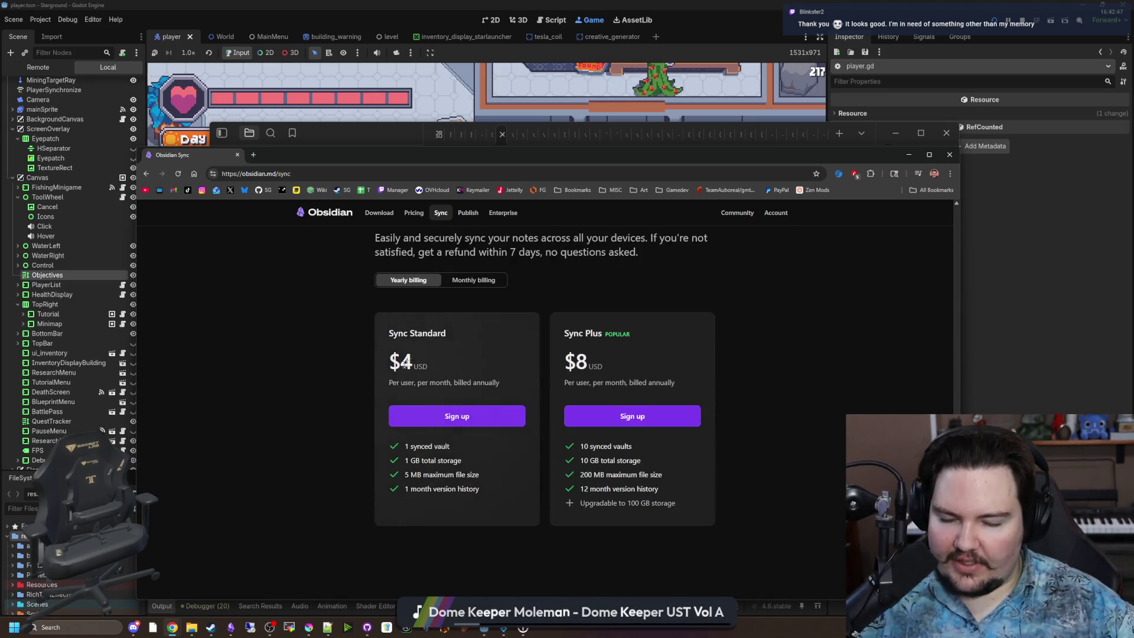
Step: Return to the pricing page, scroll its FAQ, then move the browser aside and close the tab
{"action": "key", "text": "alt+Left"}
{"action": "scroll", "coordinate": [555, 379], "scroll_direction": "up", "scroll_amount": 2}
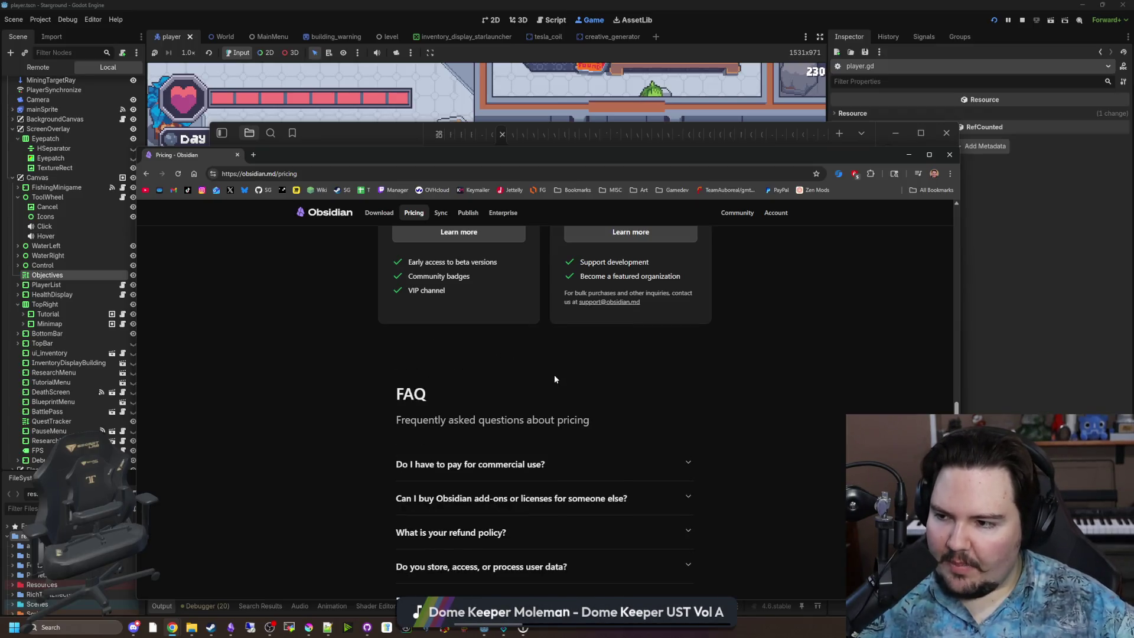
{"action": "scroll", "coordinate": [554, 378], "scroll_direction": "down", "scroll_amount": 2}
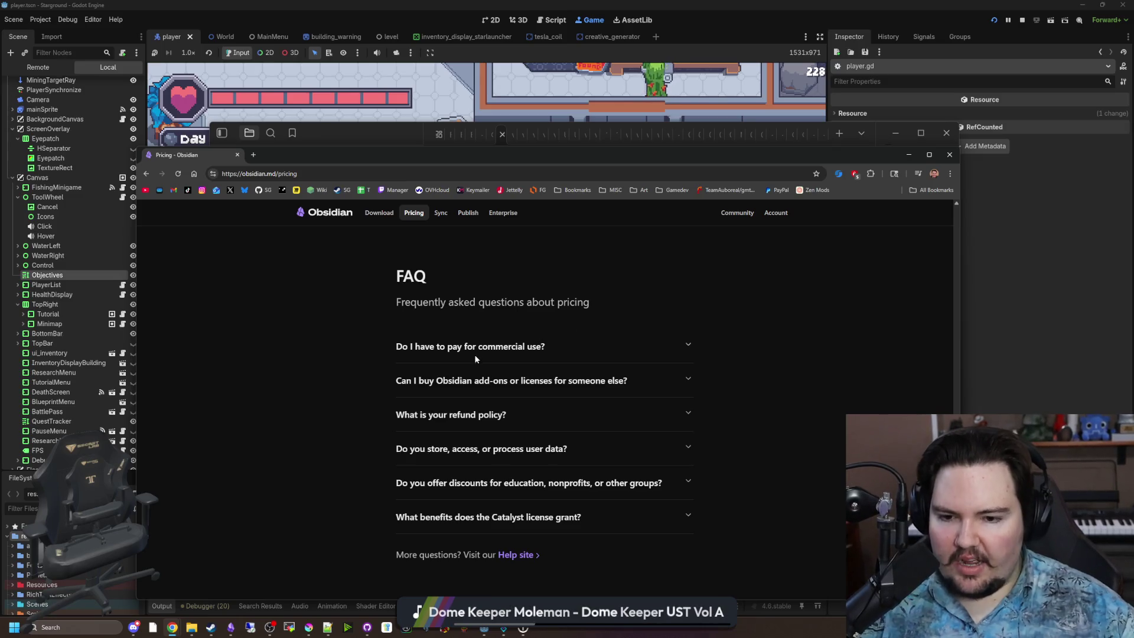
{"action": "scroll", "coordinate": [475, 358], "scroll_direction": "down", "scroll_amount": 5}
{"action": "key", "text": "Home"}
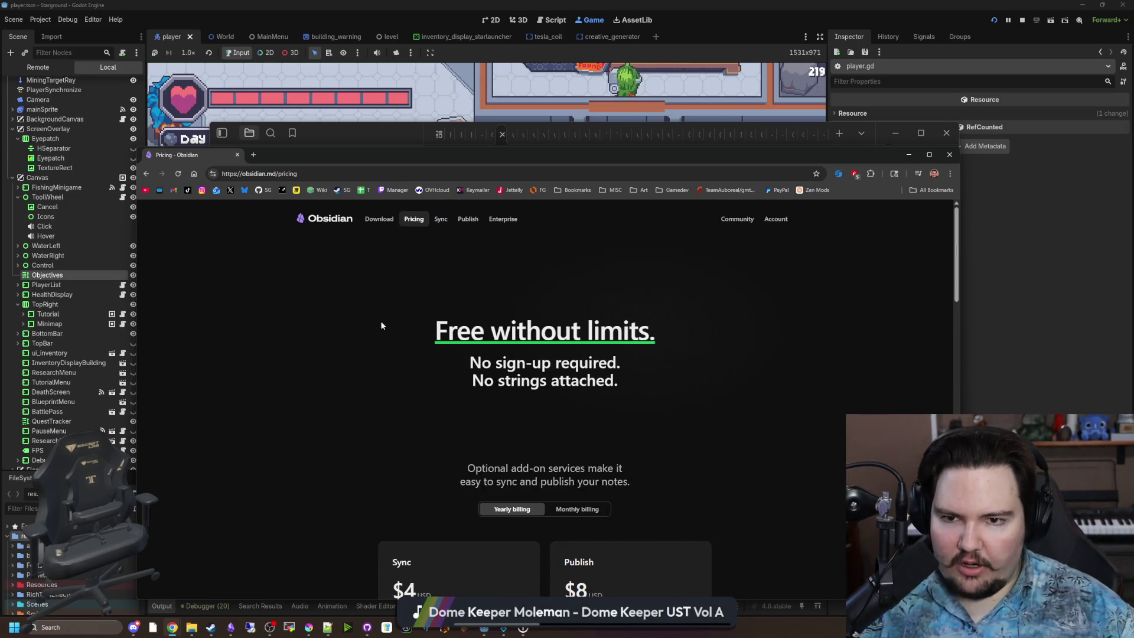
{"action": "left_click_drag", "start_coordinate": [310, 148], "coordinate": [691, 344]}
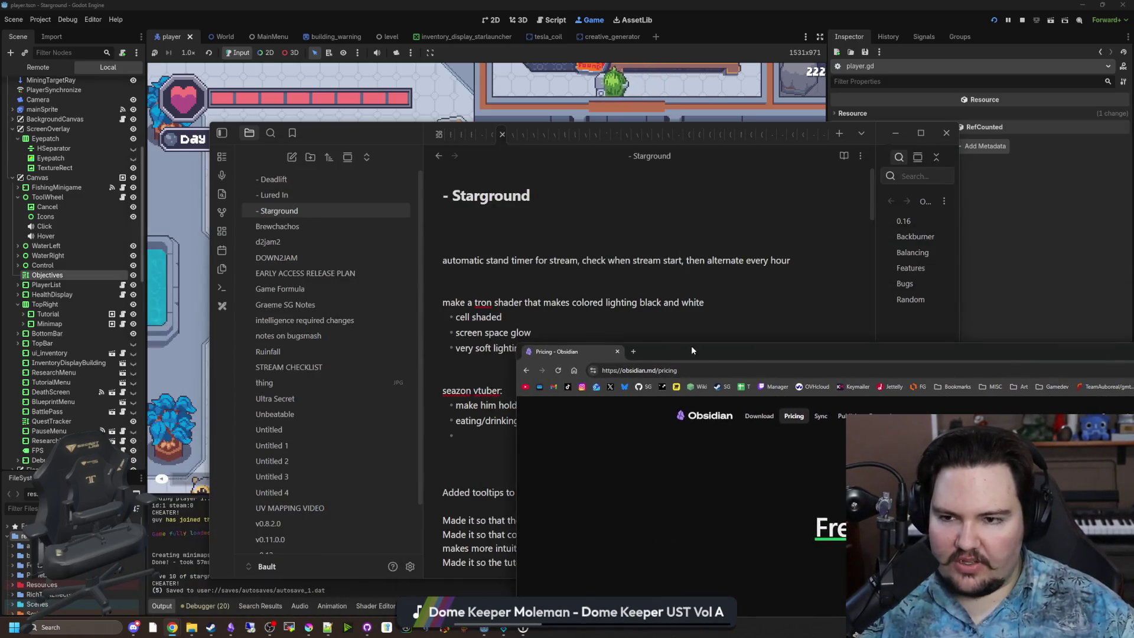
{"action": "left_click", "coordinate": [617, 351]}
Step: Type test checklist items 'dwasd' and 'dwasdwasd' under the Starground title, then delete them
{"action": "left_click", "coordinate": [485, 237]}
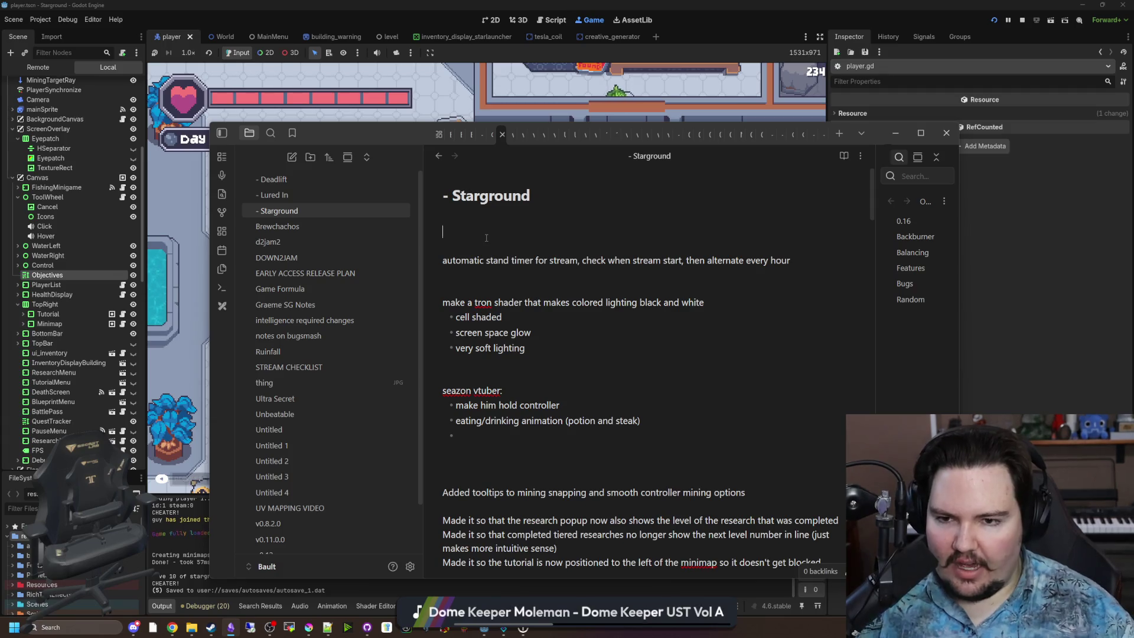
{"action": "key", "text": "ctrl+l"}
{"action": "type", "text": "dwasd"}
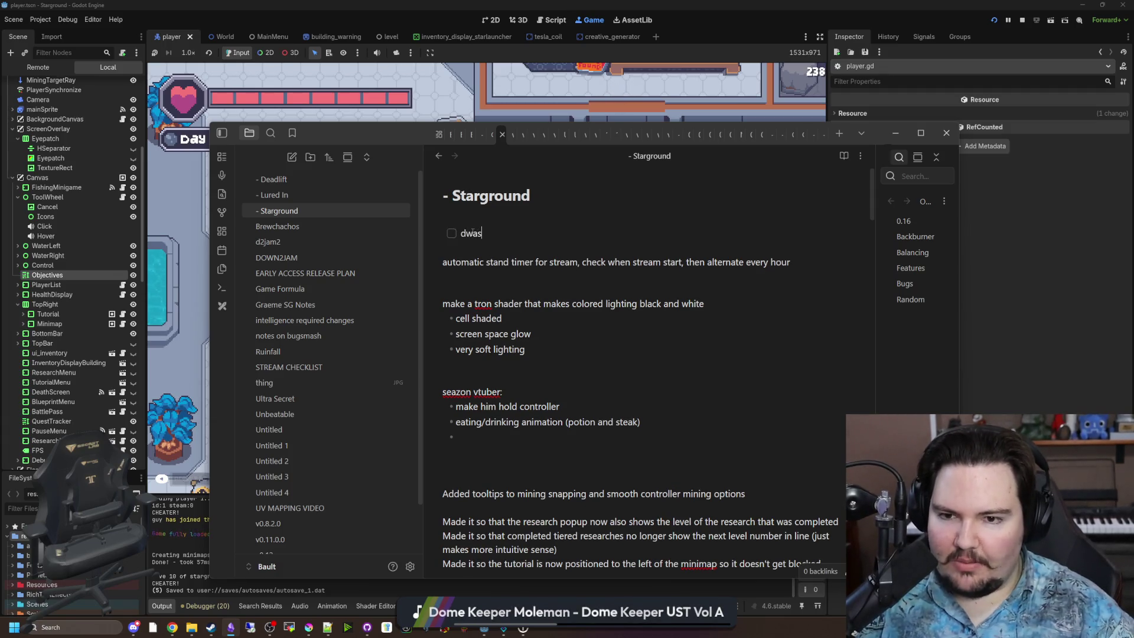
{"action": "key", "text": "Return"}
{"action": "type", "text": "dwasdwasd"}
{"action": "key", "text": "Return"}
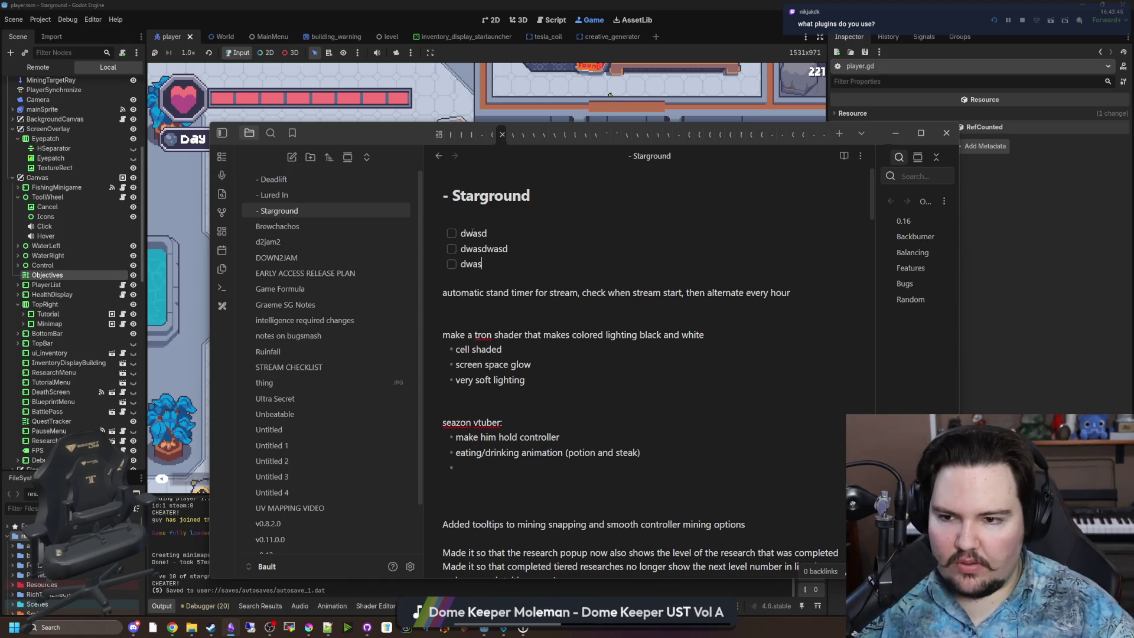
{"action": "key", "text": "BackSpace"}
{"action": "key", "text": "BackSpace"}
{"action": "key", "text": "BackSpace"}
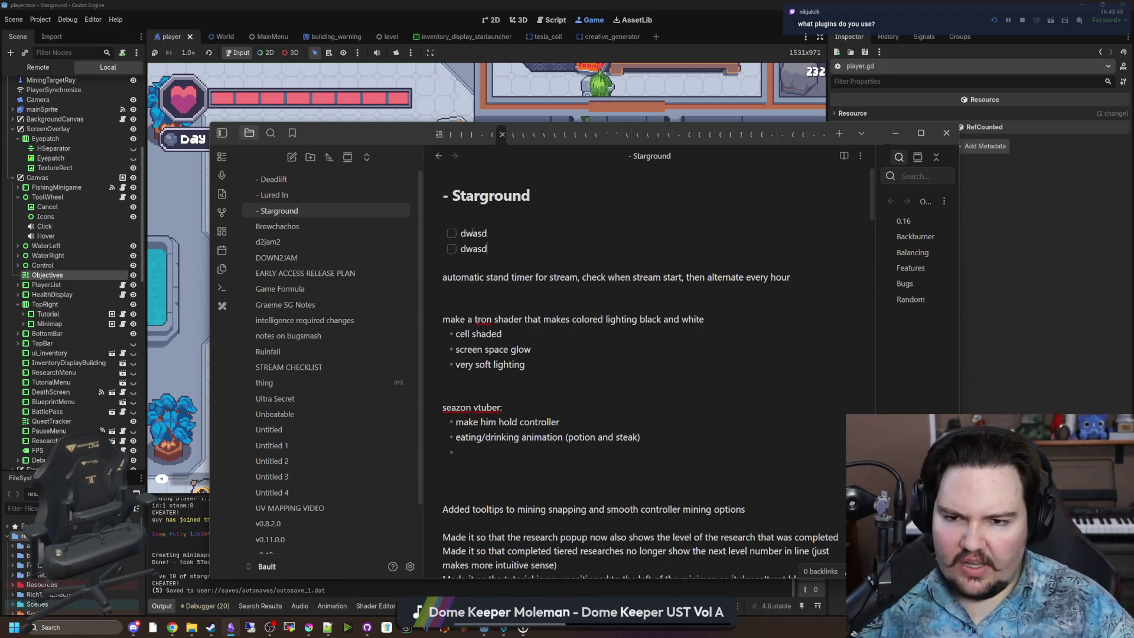
{"action": "key", "text": "BackSpace"}
{"action": "key", "text": "BackSpace"}
{"action": "key", "text": "BackSpace"}
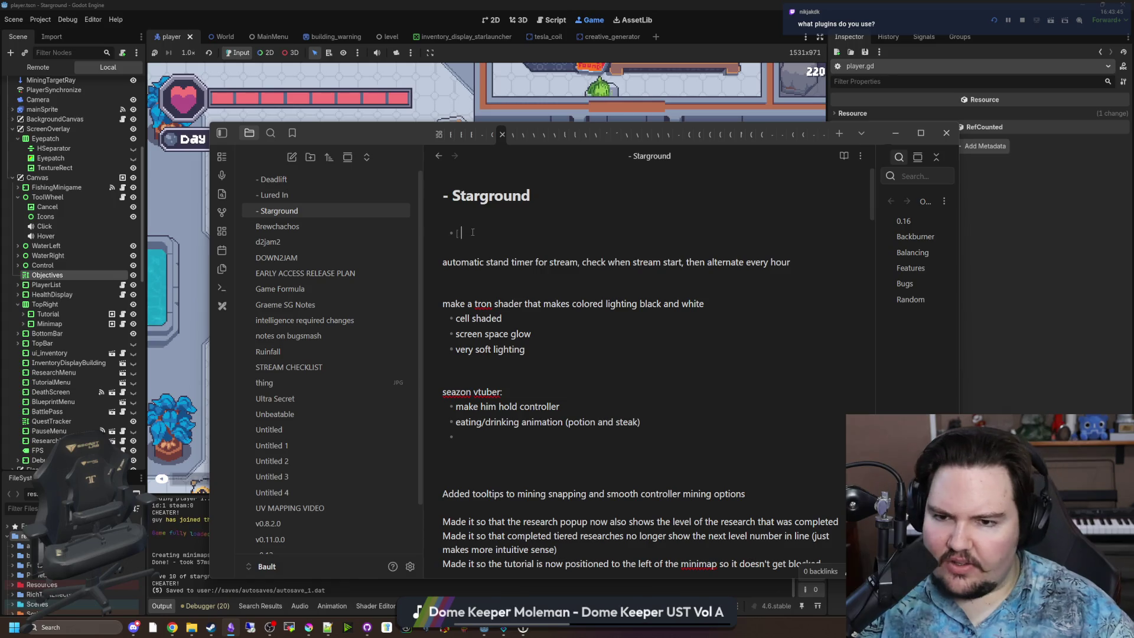
{"action": "key", "text": "BackSpace"}
{"action": "key", "text": "BackSpace"}
{"action": "key", "text": "BackSpace"}
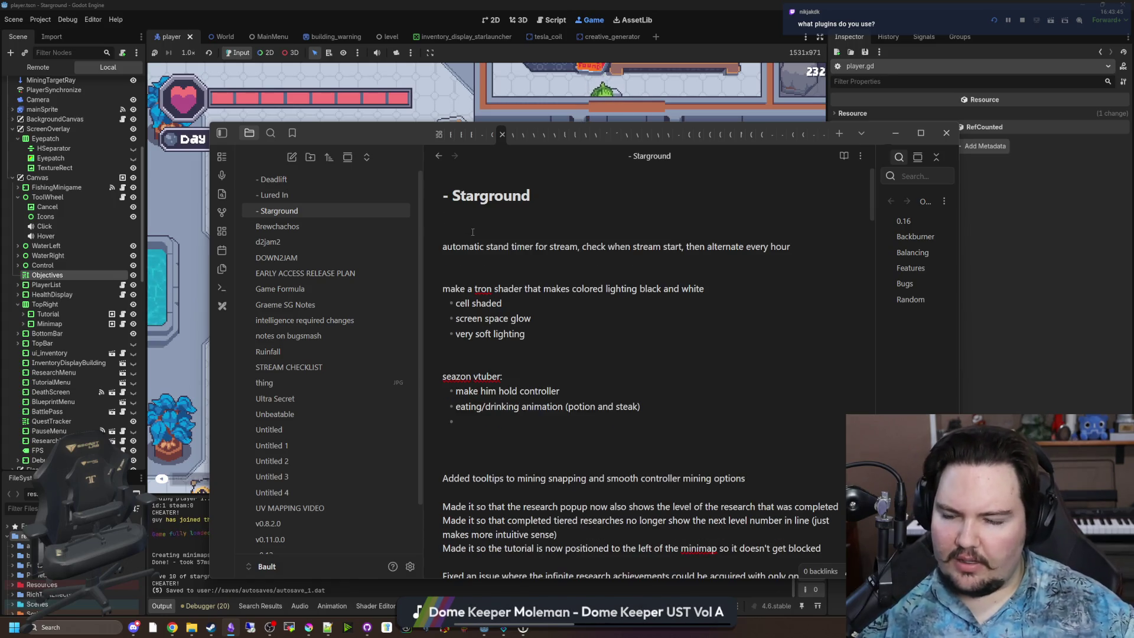
Step: Open Obsidian settings, browse Core plugins, then show Community plugins with Arrows and Excalidraw installed
{"action": "left_click", "coordinate": [410, 567]}
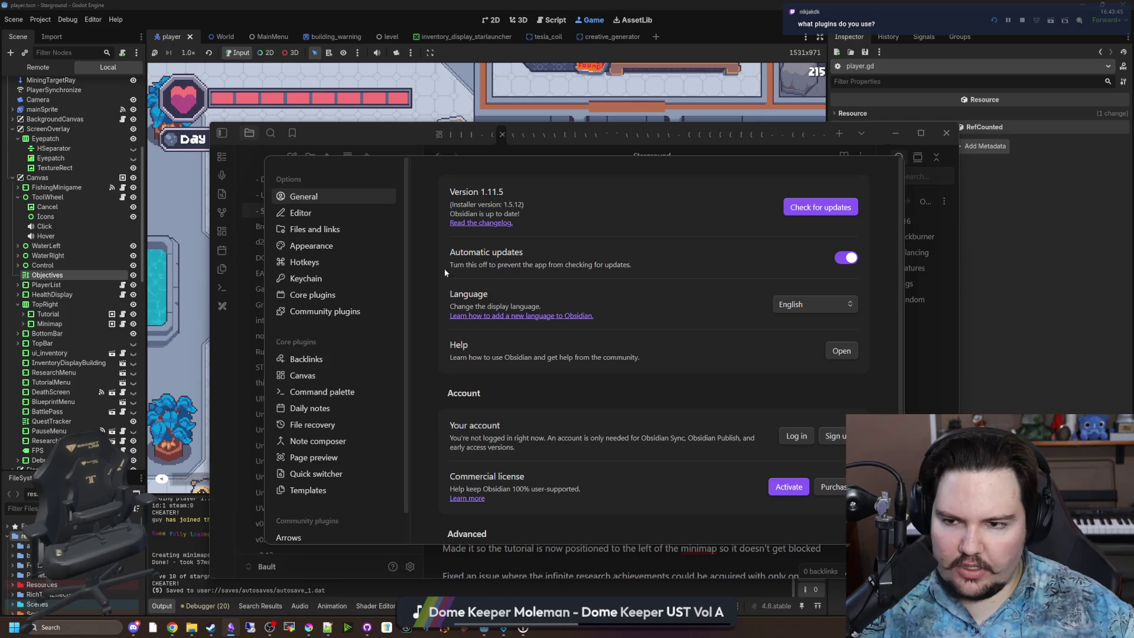
{"action": "left_click", "coordinate": [315, 295]}
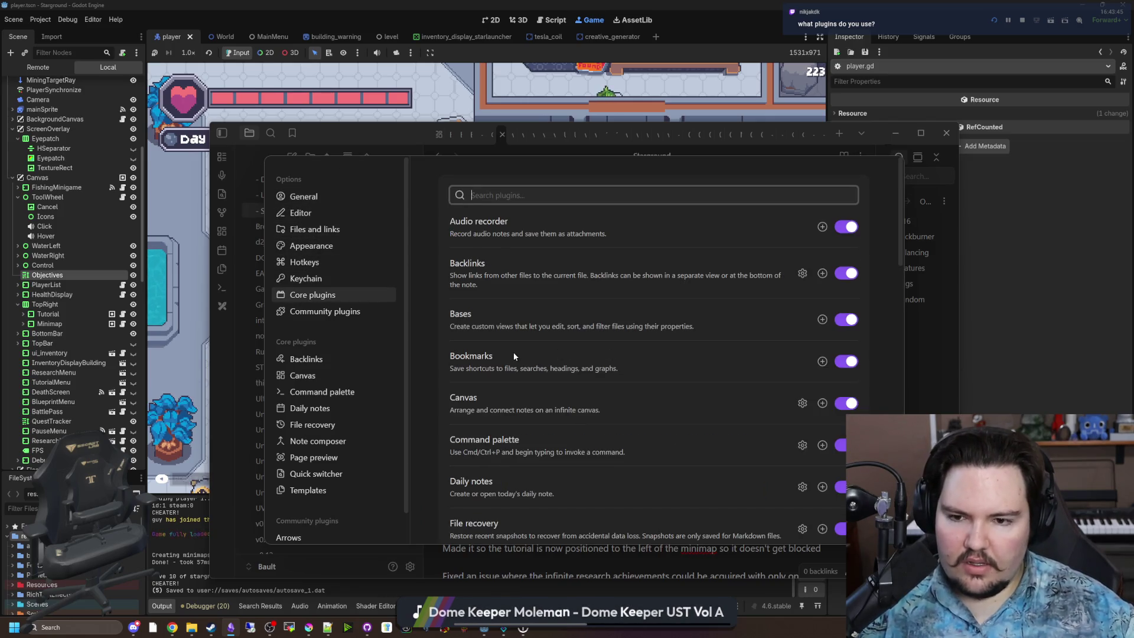
{"action": "scroll", "coordinate": [523, 346], "scroll_direction": "down", "scroll_amount": 2}
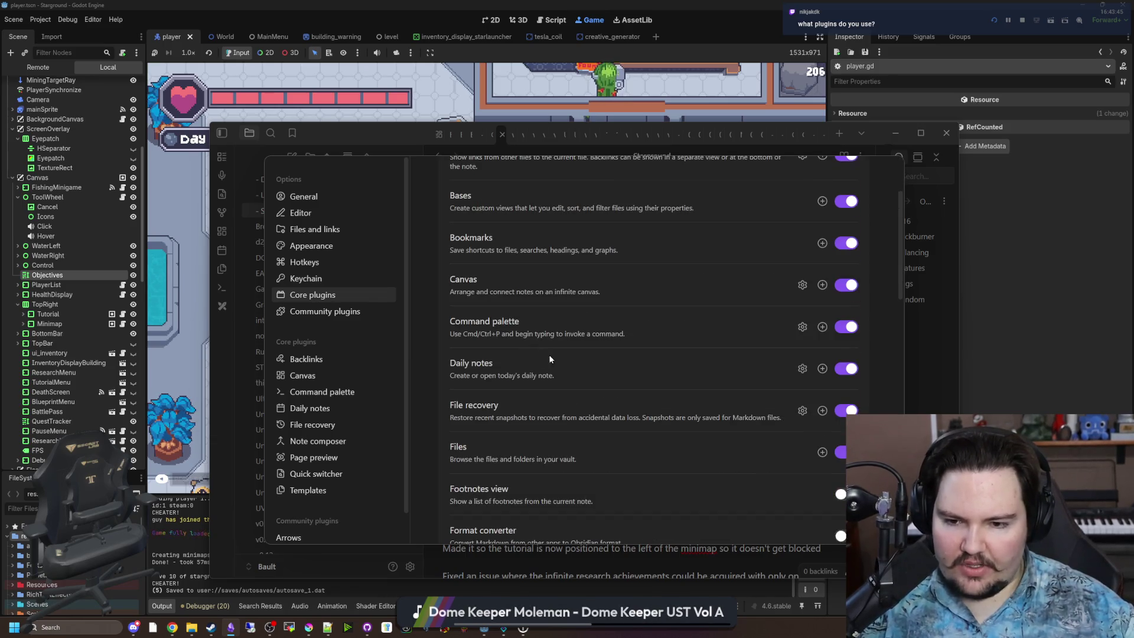
{"action": "scroll", "coordinate": [549, 354], "scroll_direction": "down", "scroll_amount": 3}
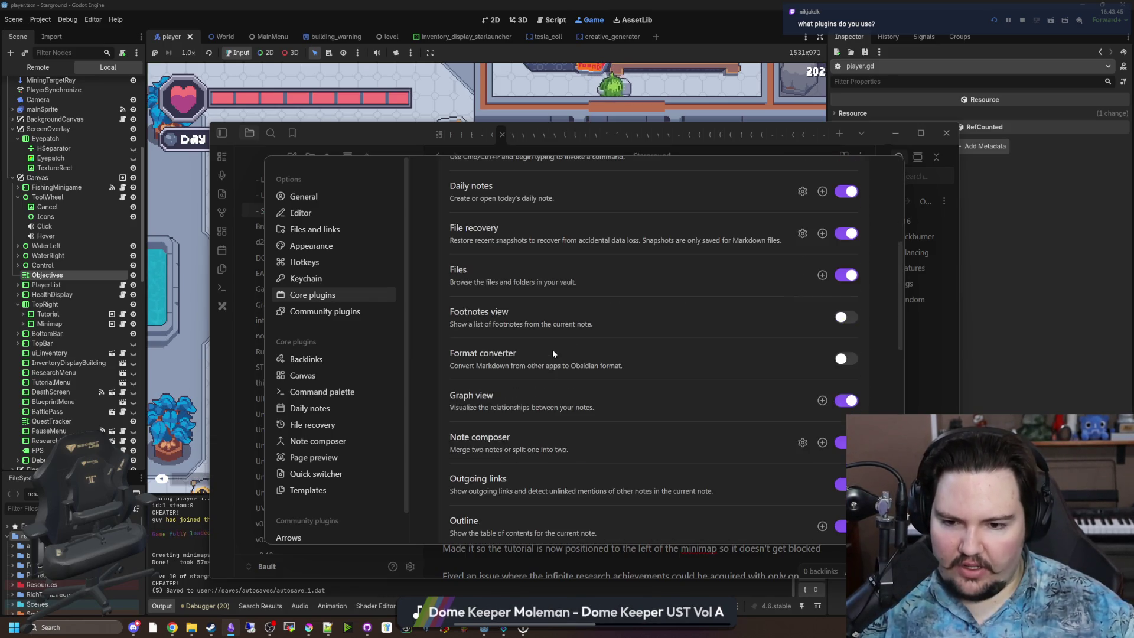
{"action": "scroll", "coordinate": [513, 390], "scroll_direction": "down", "scroll_amount": 1}
{"action": "scroll", "coordinate": [562, 399], "scroll_direction": "down", "scroll_amount": 6}
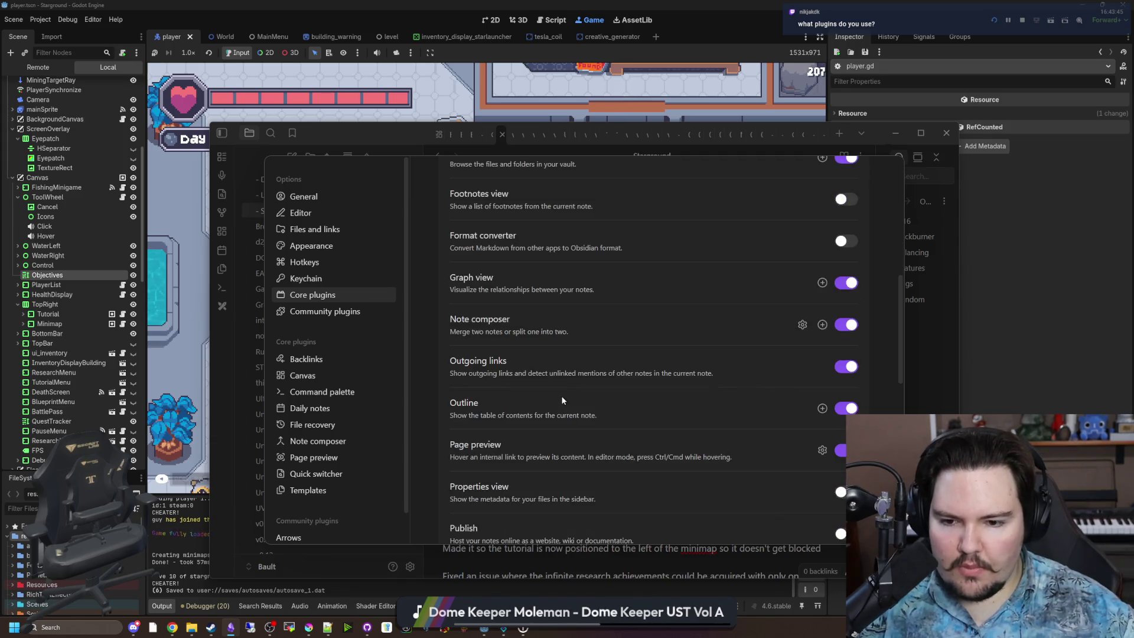
{"action": "scroll", "coordinate": [562, 391], "scroll_direction": "down", "scroll_amount": 5}
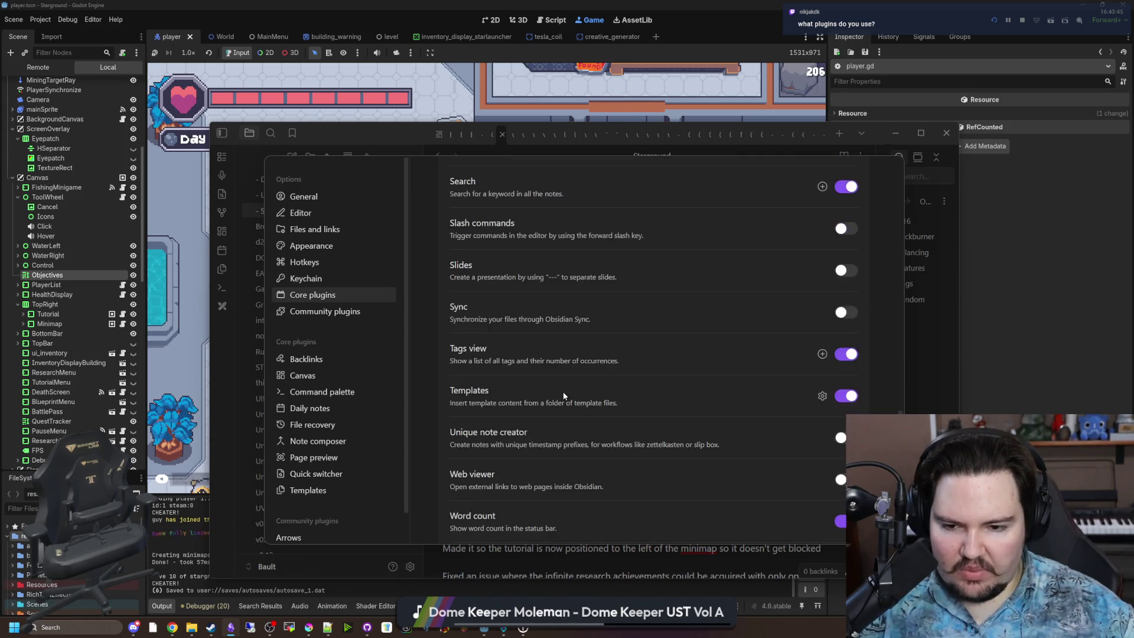
{"action": "left_click", "coordinate": [356, 313]}
{"action": "scroll", "coordinate": [642, 372], "scroll_direction": "down", "scroll_amount": 2}
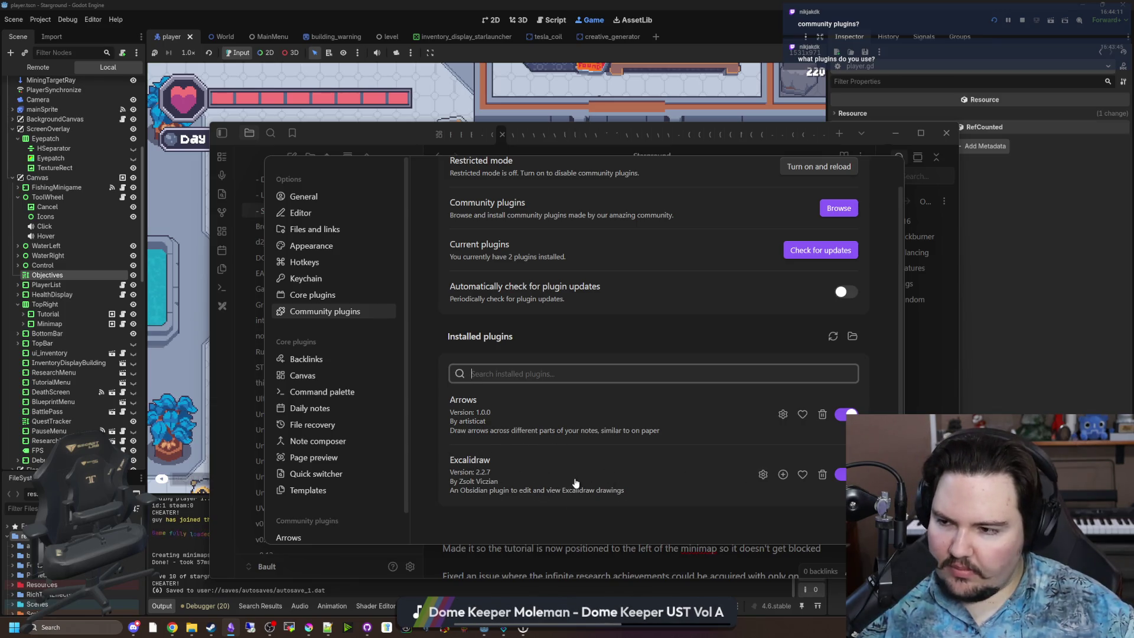
{"action": "scroll", "coordinate": [597, 456], "scroll_direction": "up", "scroll_amount": 1}
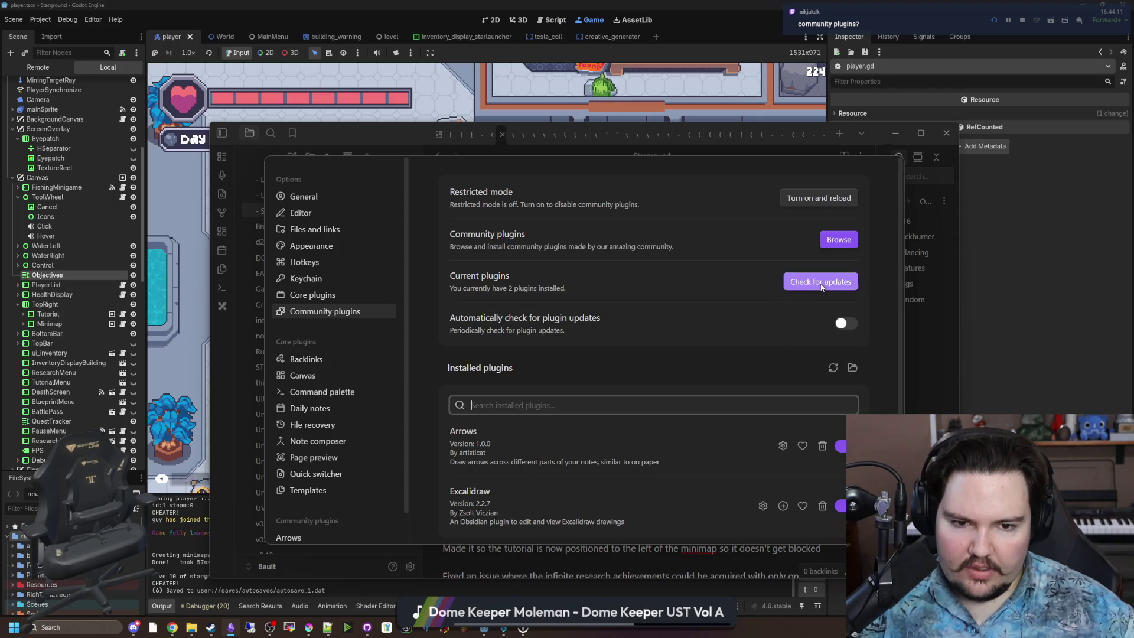
Step: Open the community plugin browser and scroll through its 2,725 plugins, starting at Excalidraw, Templater, Dataview and Tasks
{"action": "left_click", "coordinate": [839, 239]}
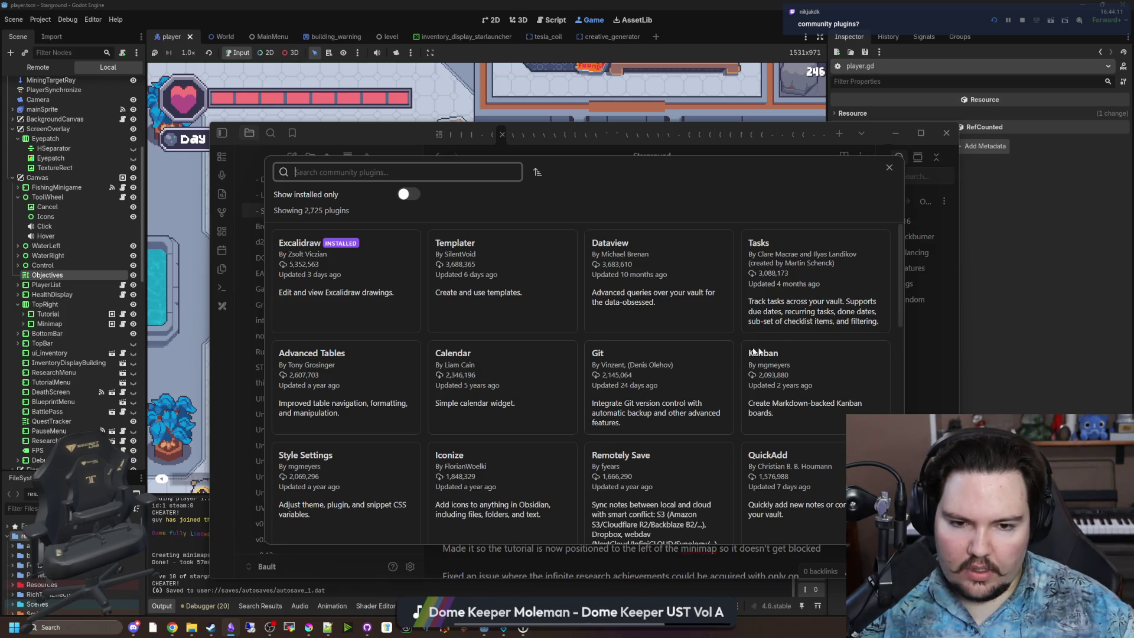
{"action": "scroll", "coordinate": [344, 366], "scroll_direction": "down", "scroll_amount": 2}
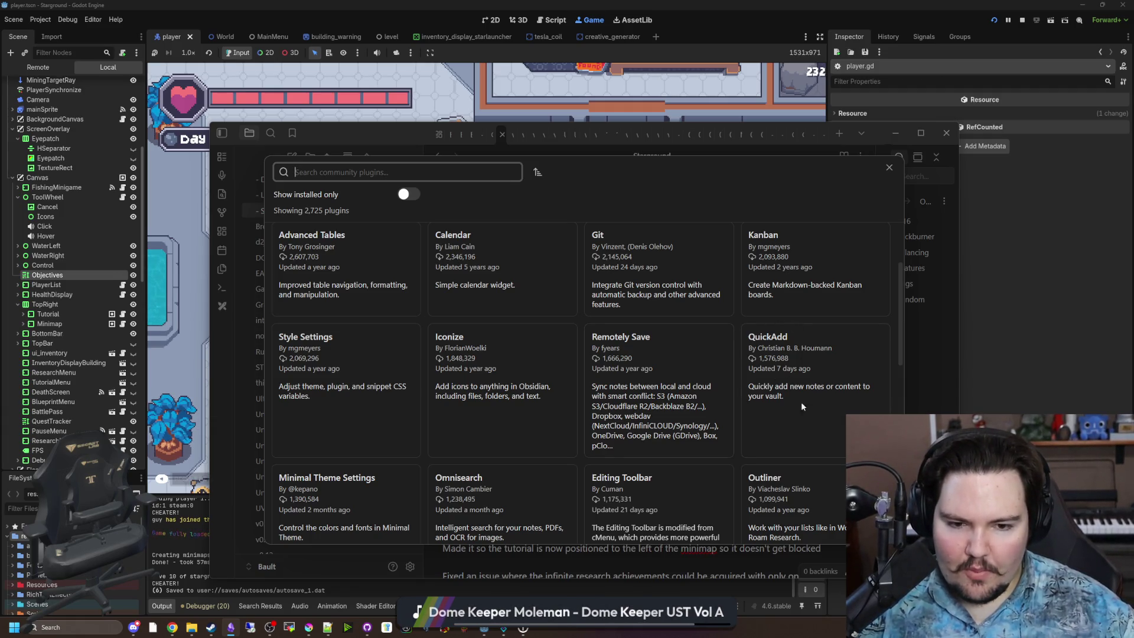
{"action": "scroll", "coordinate": [540, 373], "scroll_direction": "down", "scroll_amount": 2}
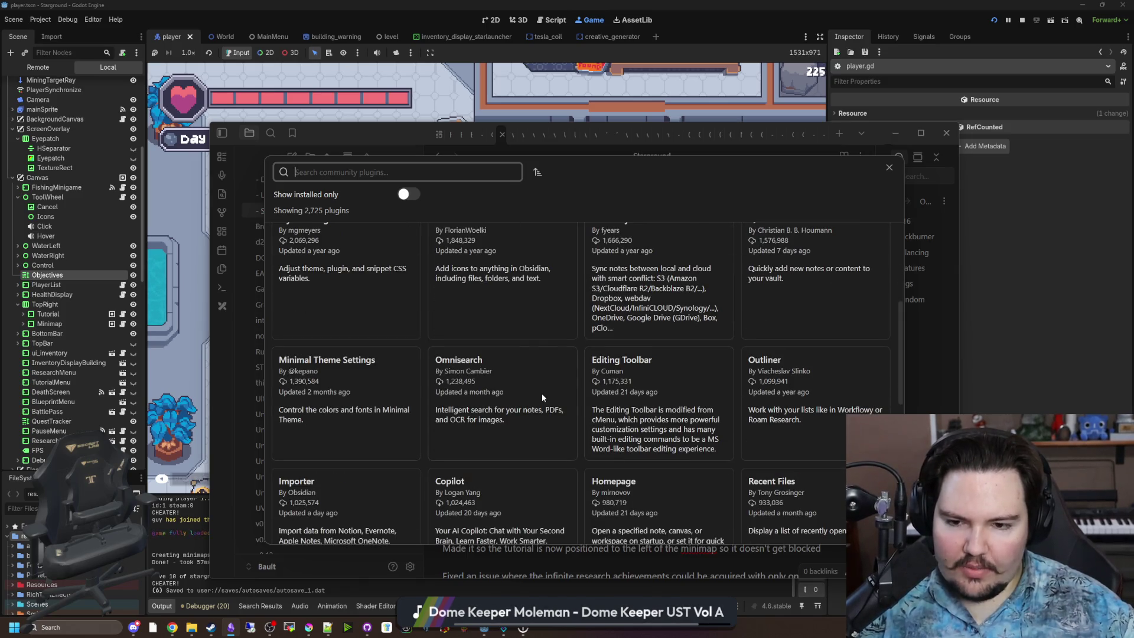
{"action": "scroll", "coordinate": [797, 390], "scroll_direction": "down", "scroll_amount": 2}
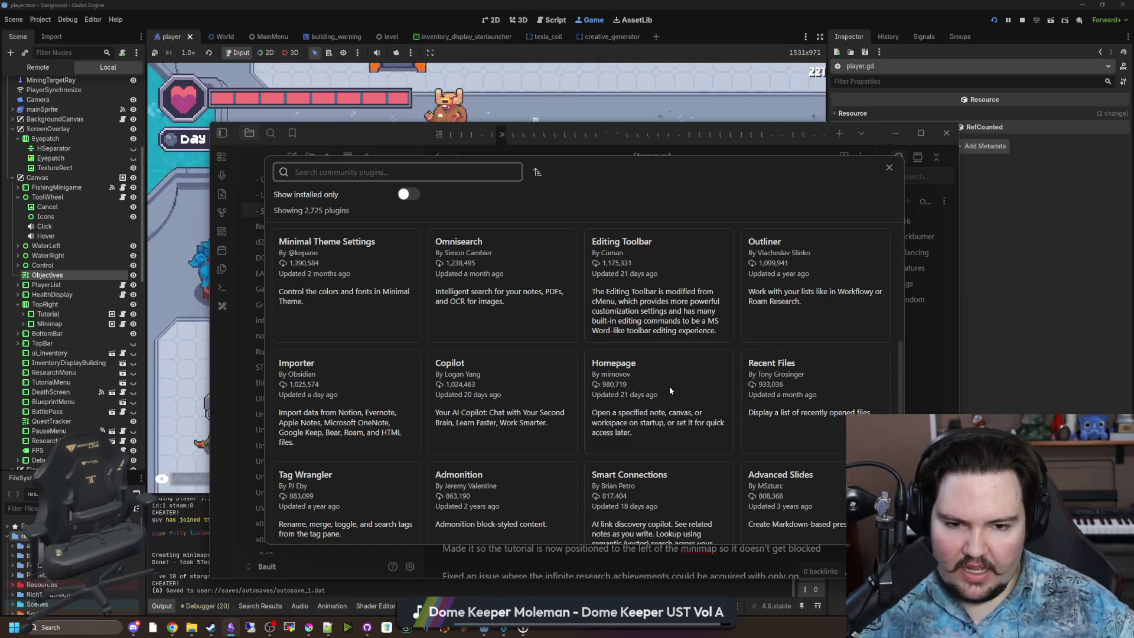
{"action": "scroll", "coordinate": [476, 349], "scroll_direction": "down", "scroll_amount": 2}
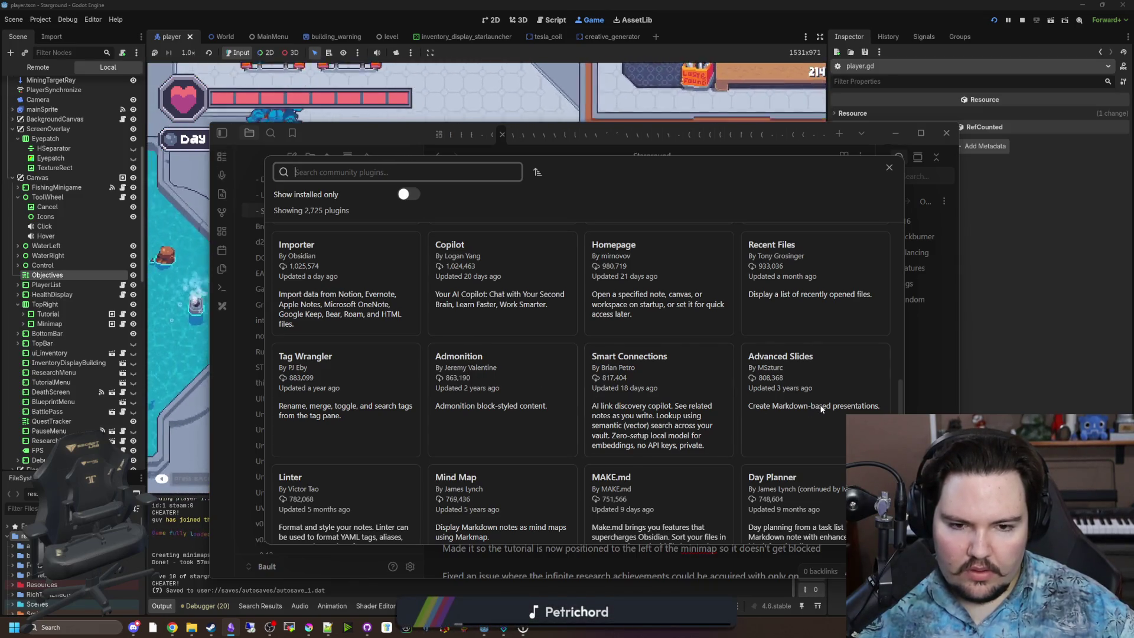
{"action": "scroll", "coordinate": [817, 408], "scroll_direction": "down", "scroll_amount": 2}
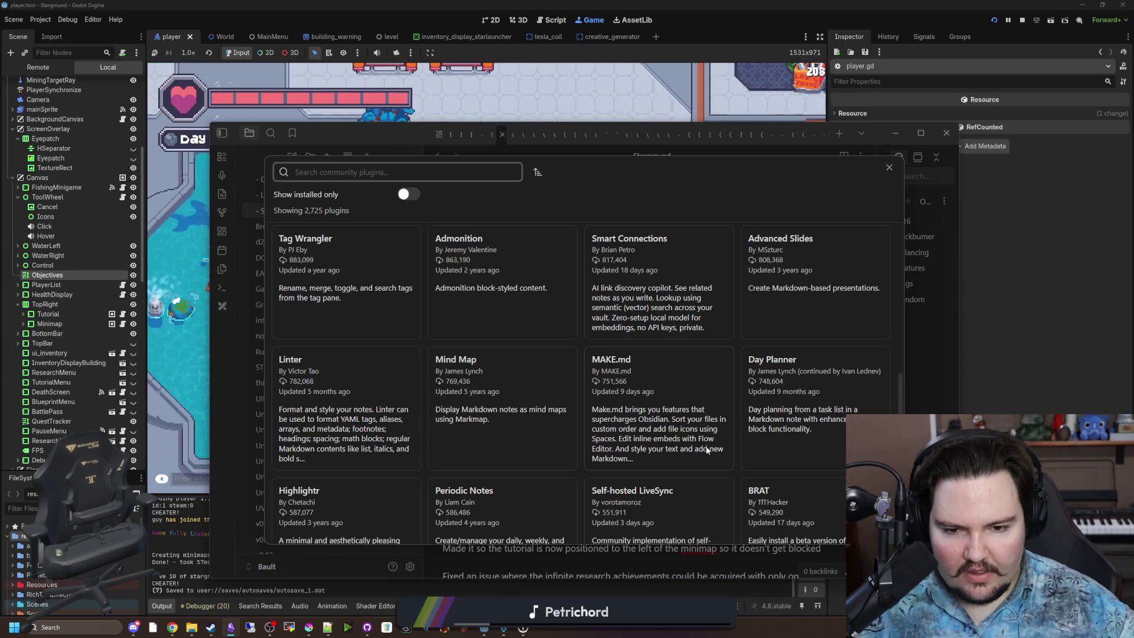
{"action": "scroll", "coordinate": [831, 380], "scroll_direction": "down", "scroll_amount": 1}
{"action": "scroll", "coordinate": [833, 384], "scroll_direction": "down", "scroll_amount": 1}
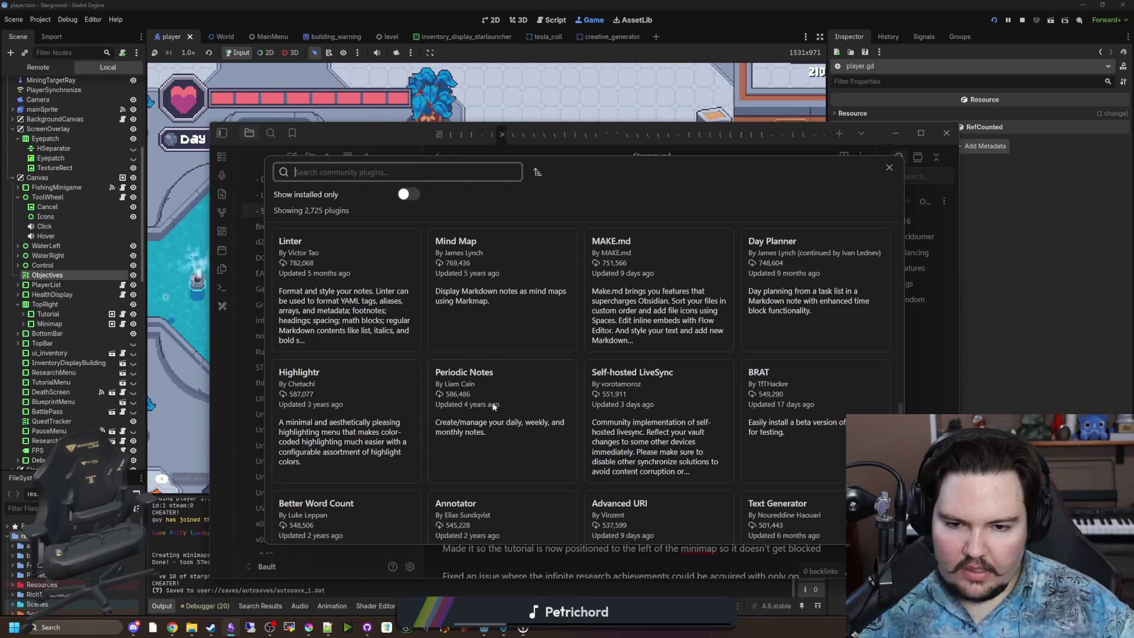
Step: Scroll further down past Advanced Canvas and Commander, then view the Checklist plugin's details
{"action": "scroll", "coordinate": [627, 441], "scroll_direction": "down", "scroll_amount": 1}
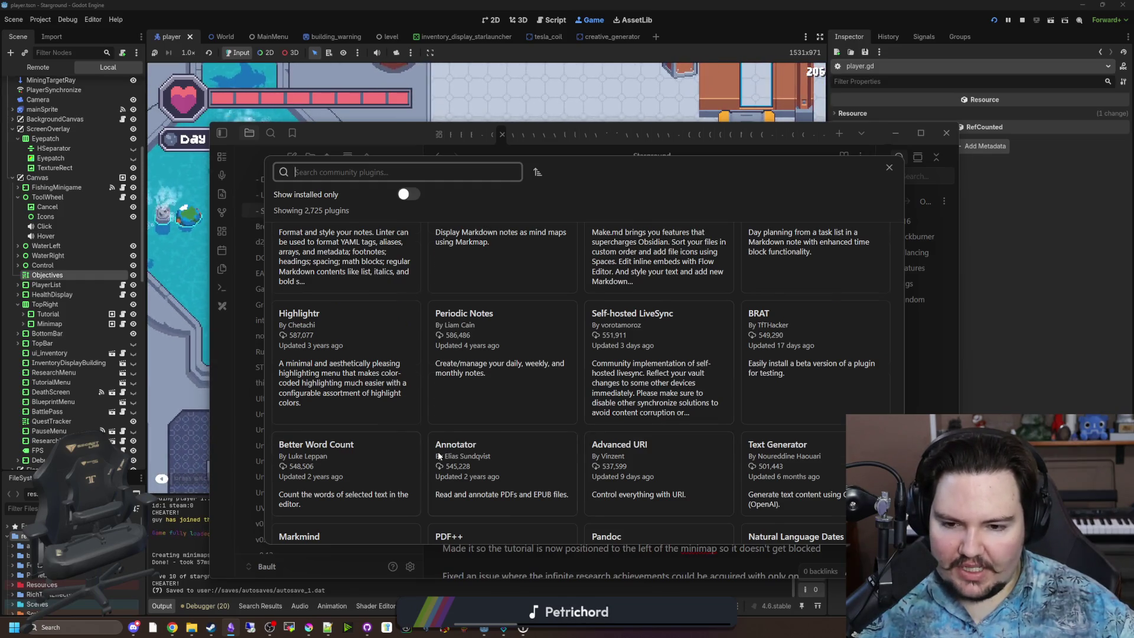
{"action": "scroll", "coordinate": [503, 443], "scroll_direction": "down", "scroll_amount": 1}
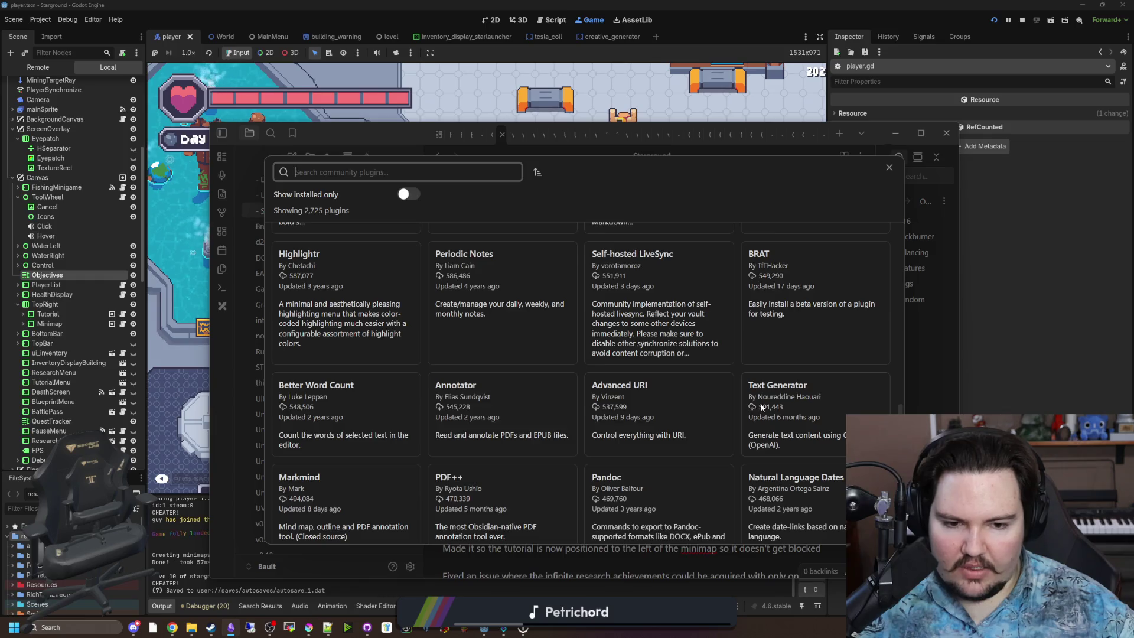
{"action": "scroll", "coordinate": [734, 396], "scroll_direction": "down", "scroll_amount": 1}
{"action": "scroll", "coordinate": [735, 396], "scroll_direction": "down", "scroll_amount": 1}
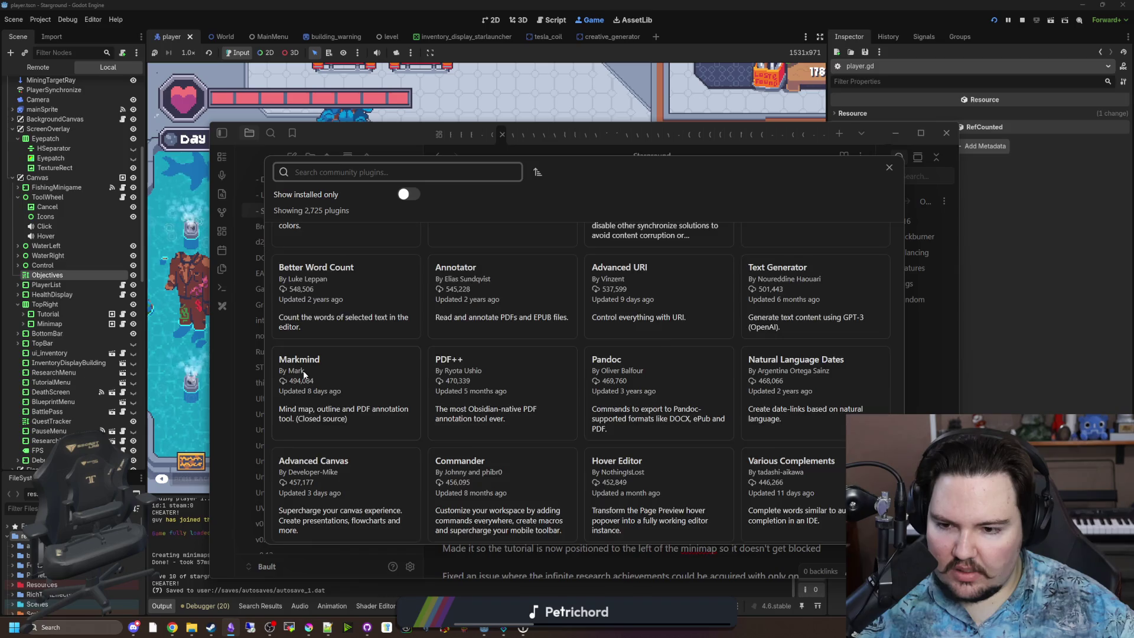
{"action": "scroll", "coordinate": [303, 370], "scroll_direction": "down", "scroll_amount": 1}
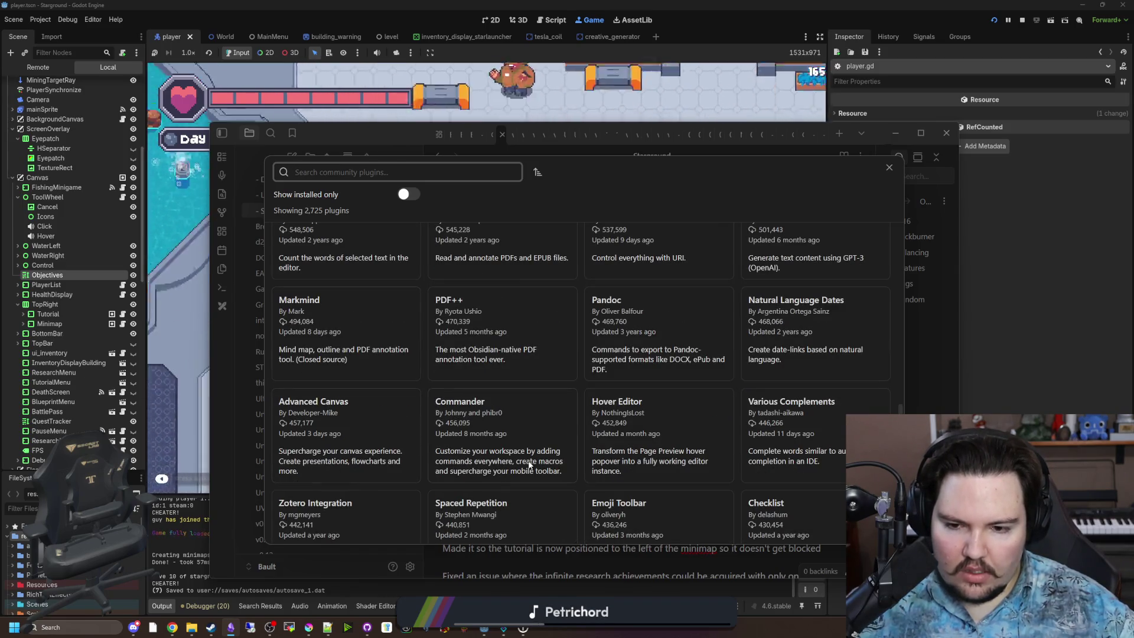
{"action": "scroll", "coordinate": [695, 450], "scroll_direction": "down", "scroll_amount": 2}
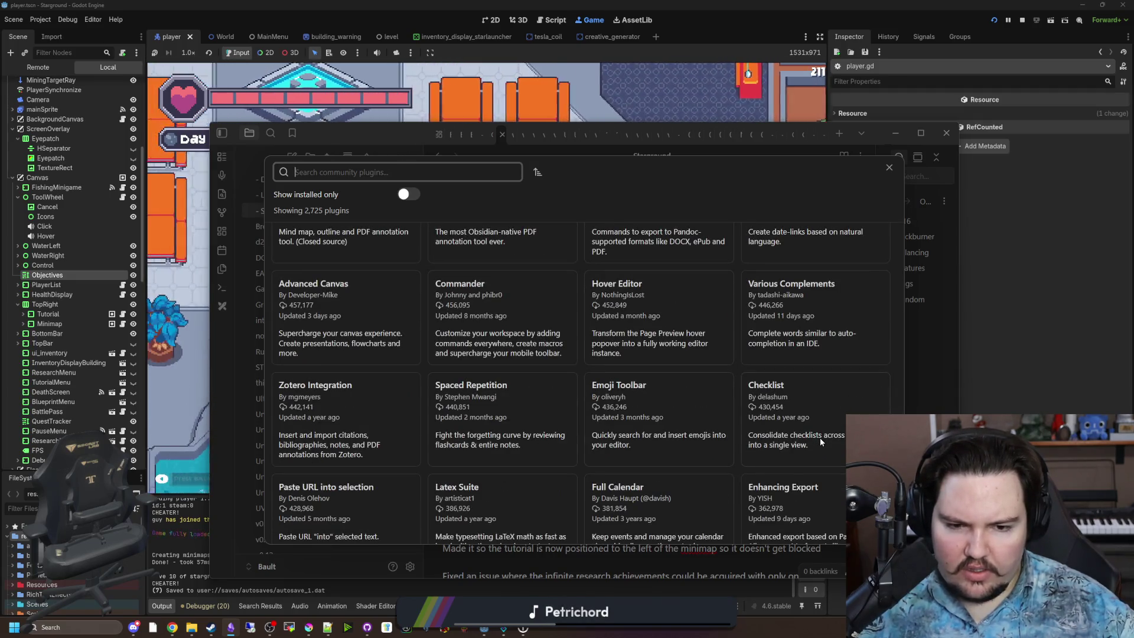
{"action": "left_click", "coordinate": [752, 431]}
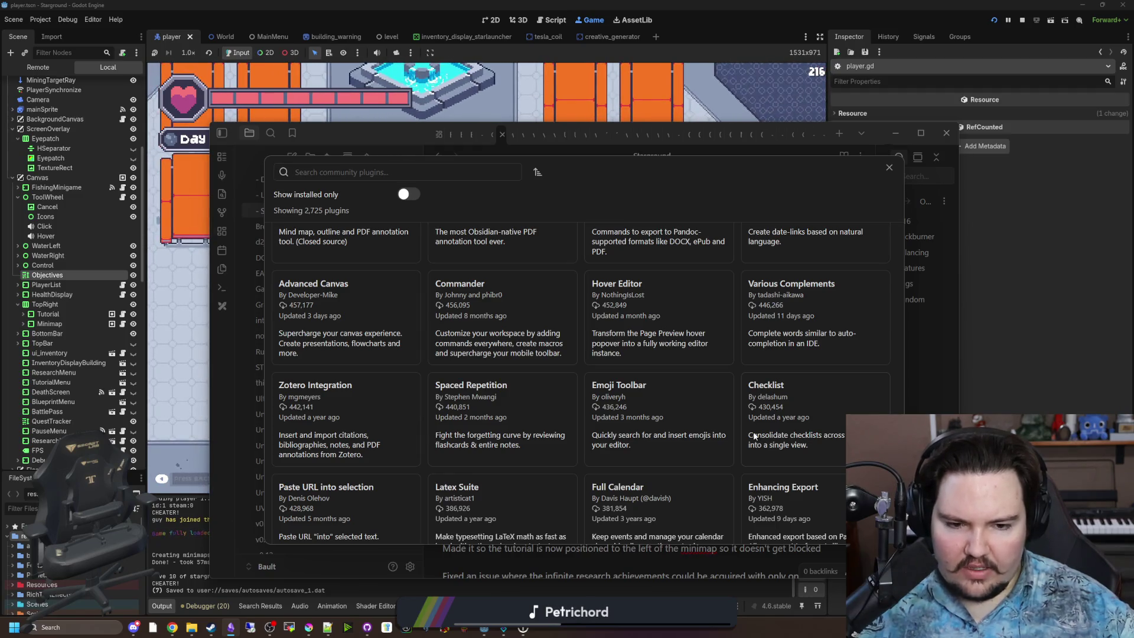
Step: Read through the Checklist plugin's README, then exit the plugin browser back to Community plugins settings
{"action": "scroll", "coordinate": [674, 403], "scroll_direction": "down", "scroll_amount": 3}
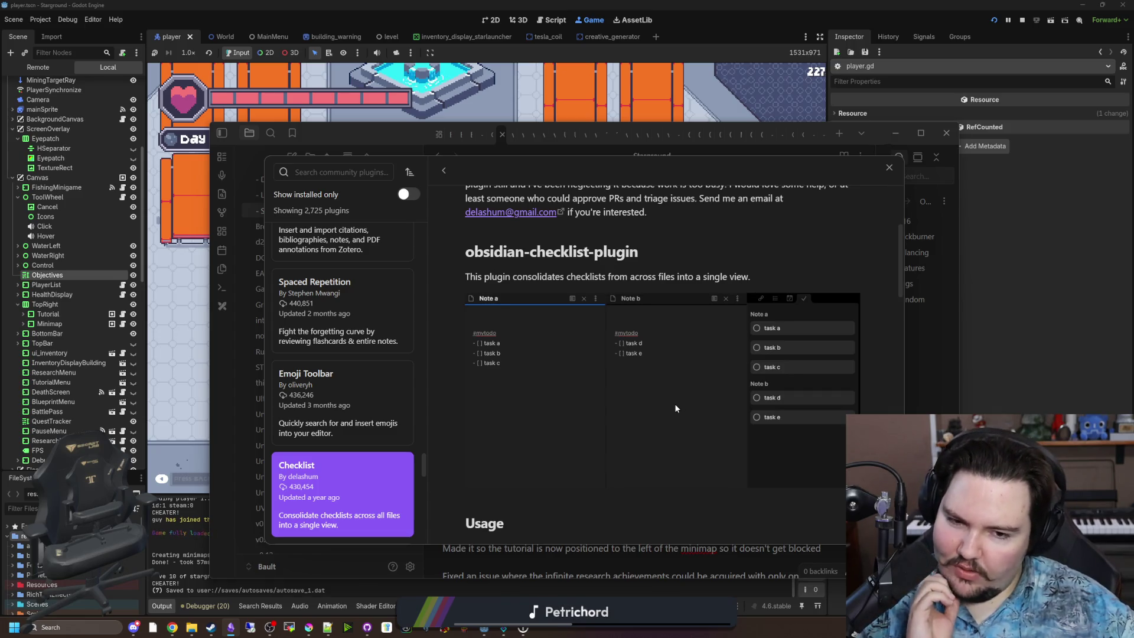
{"action": "scroll", "coordinate": [673, 406], "scroll_direction": "down", "scroll_amount": 5}
{"action": "scroll", "coordinate": [708, 431], "scroll_direction": "down", "scroll_amount": 2}
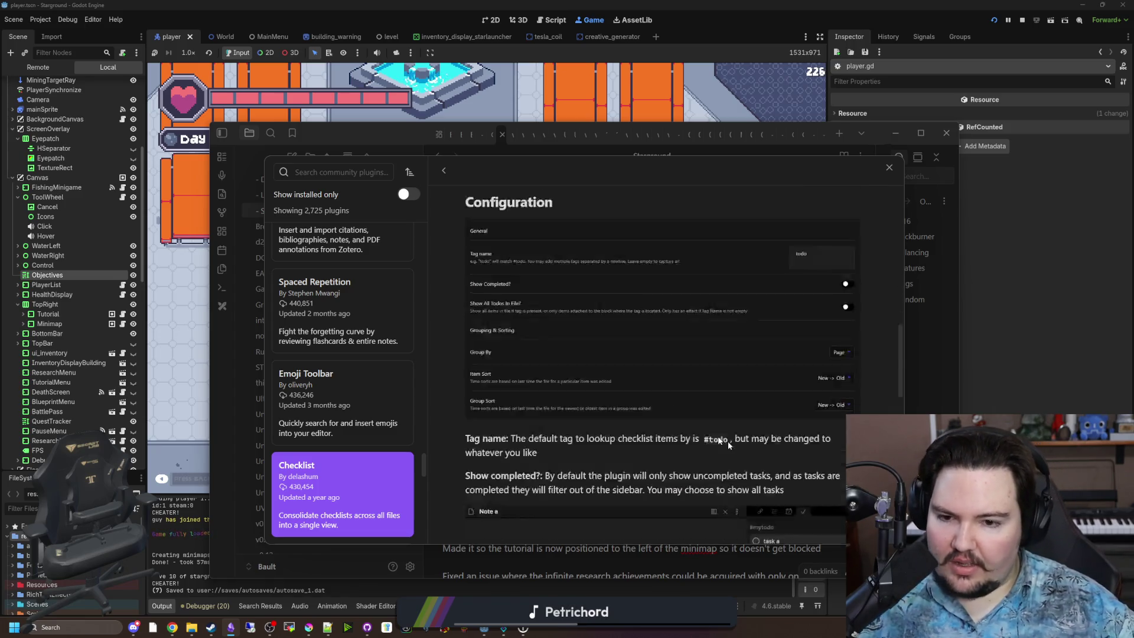
{"action": "scroll", "coordinate": [741, 450], "scroll_direction": "down", "scroll_amount": 5}
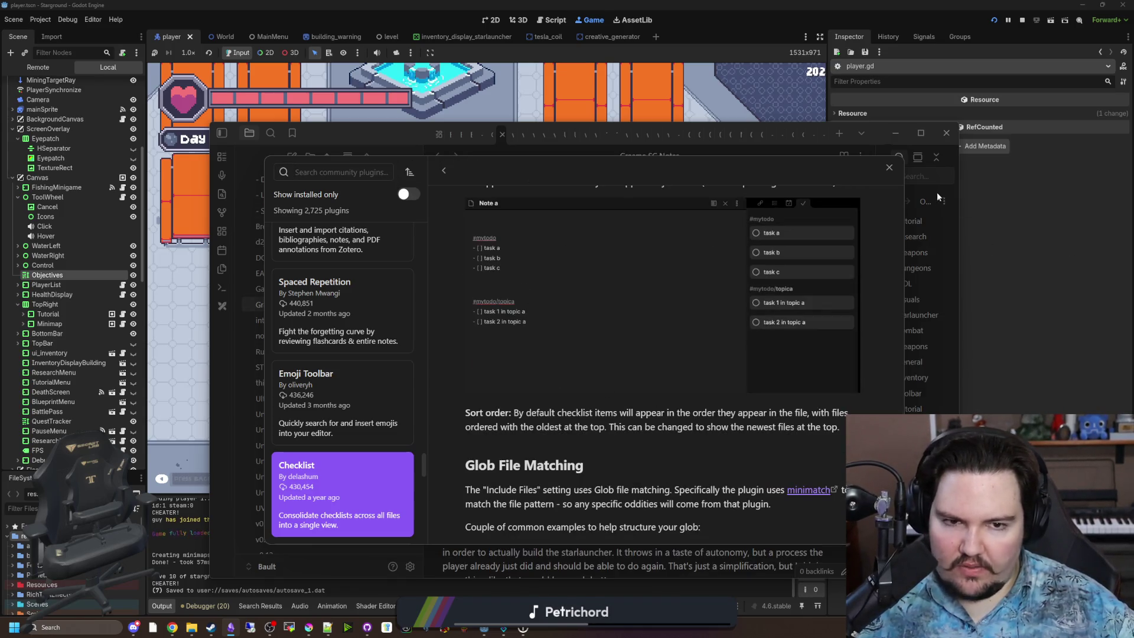
{"action": "left_click", "coordinate": [889, 167]}
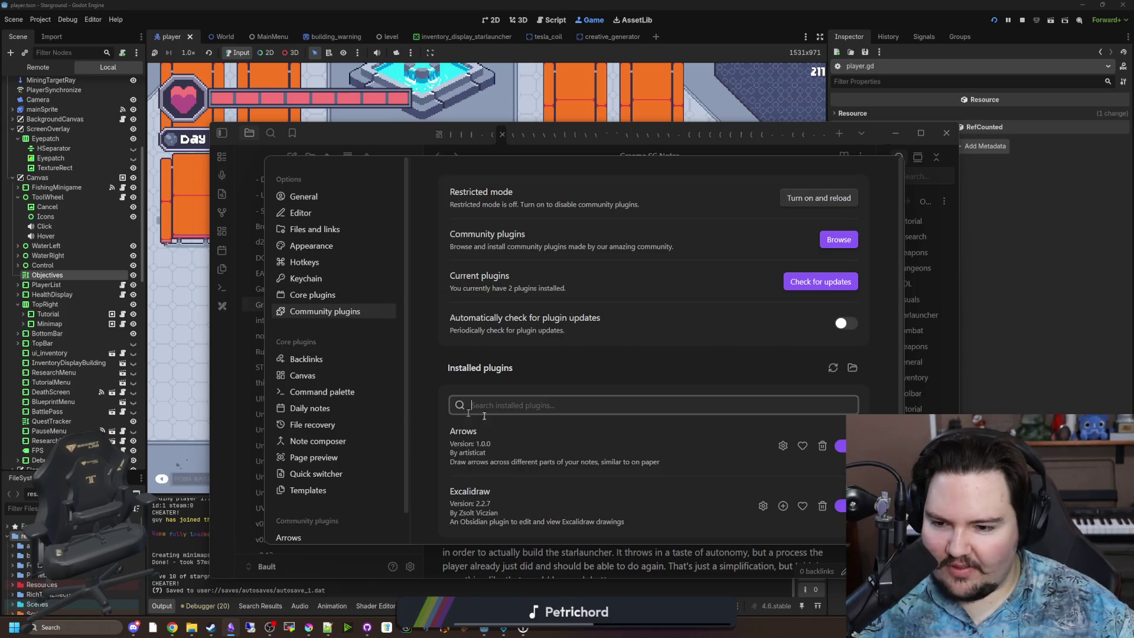
Step: Open the '- Starground' note, scroll to its 0.16 checklist and Todo list, then minimize Obsidian
{"action": "scroll", "coordinate": [440, 407], "scroll_direction": "down", "scroll_amount": 1}
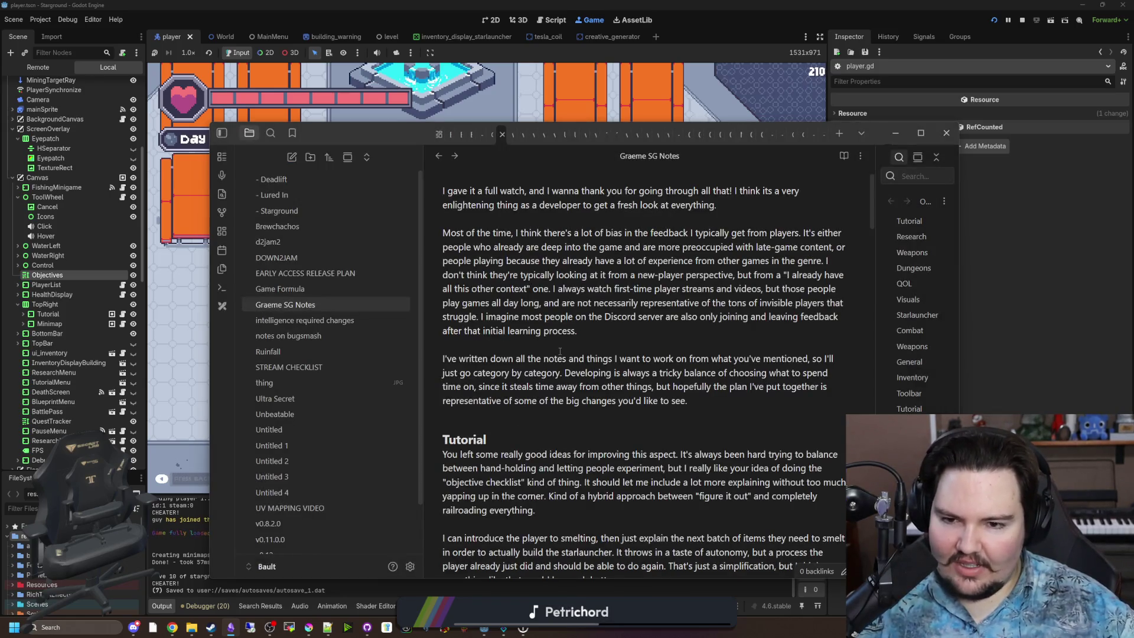
{"action": "scroll", "coordinate": [560, 351], "scroll_direction": "up", "scroll_amount": 1}
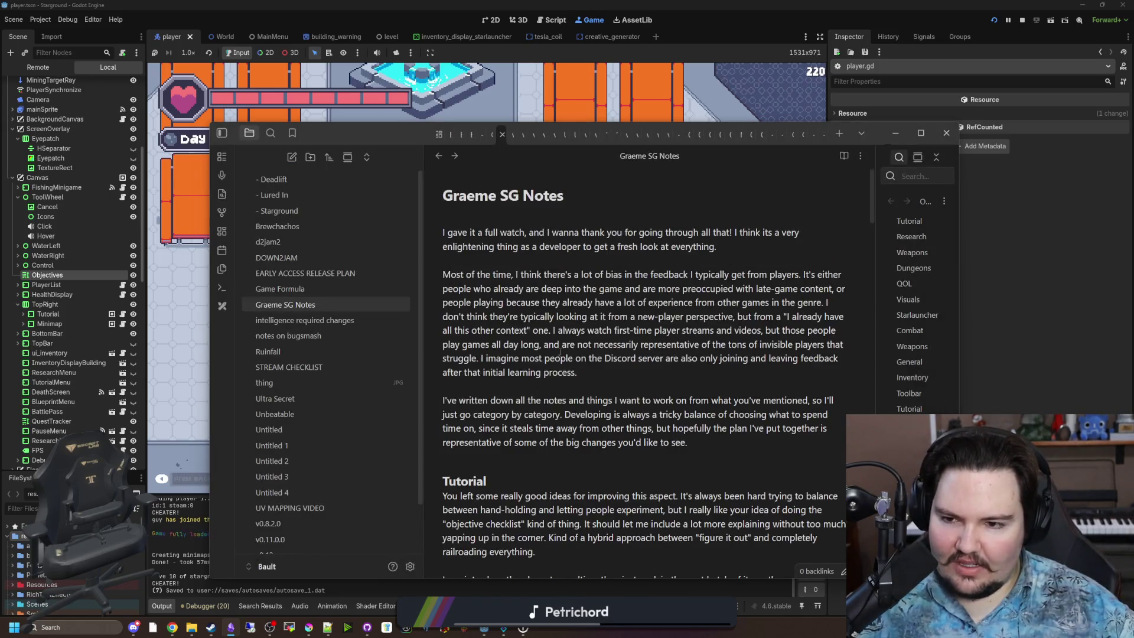
{"action": "left_click", "coordinate": [293, 207]}
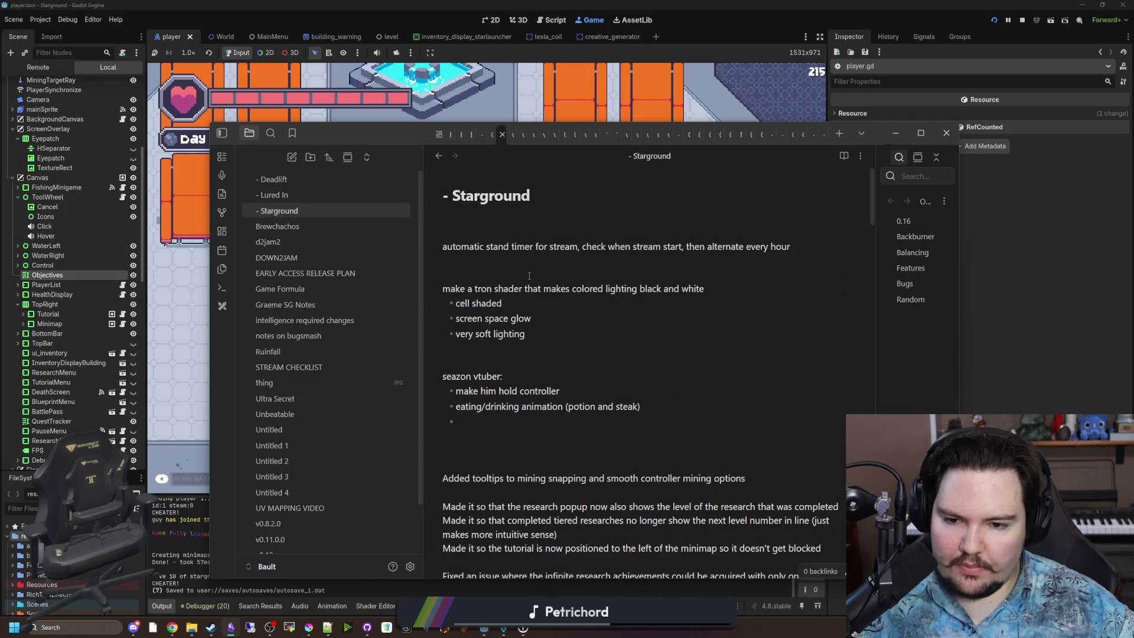
{"action": "scroll", "coordinate": [529, 275], "scroll_direction": "down", "scroll_amount": 10}
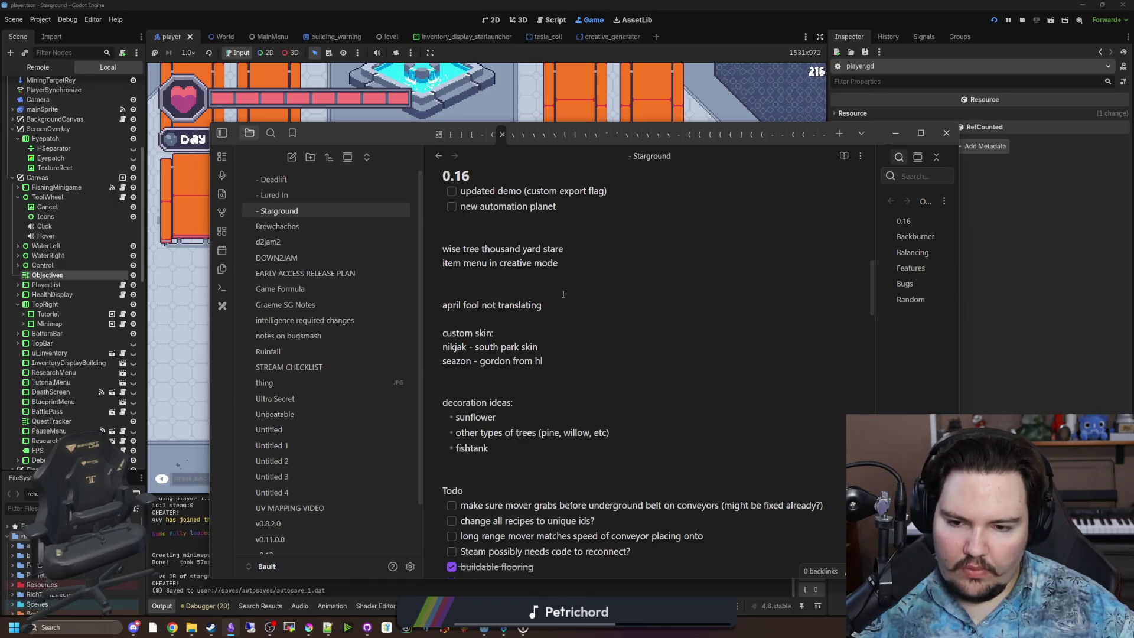
{"action": "left_click", "coordinate": [1072, 359]}
Step: Walk the player past the fountain onto the starlauncher pad, open its launch dialog, then dismiss it
{"action": "key", "text": "1"}
{"action": "key", "text": "w"}
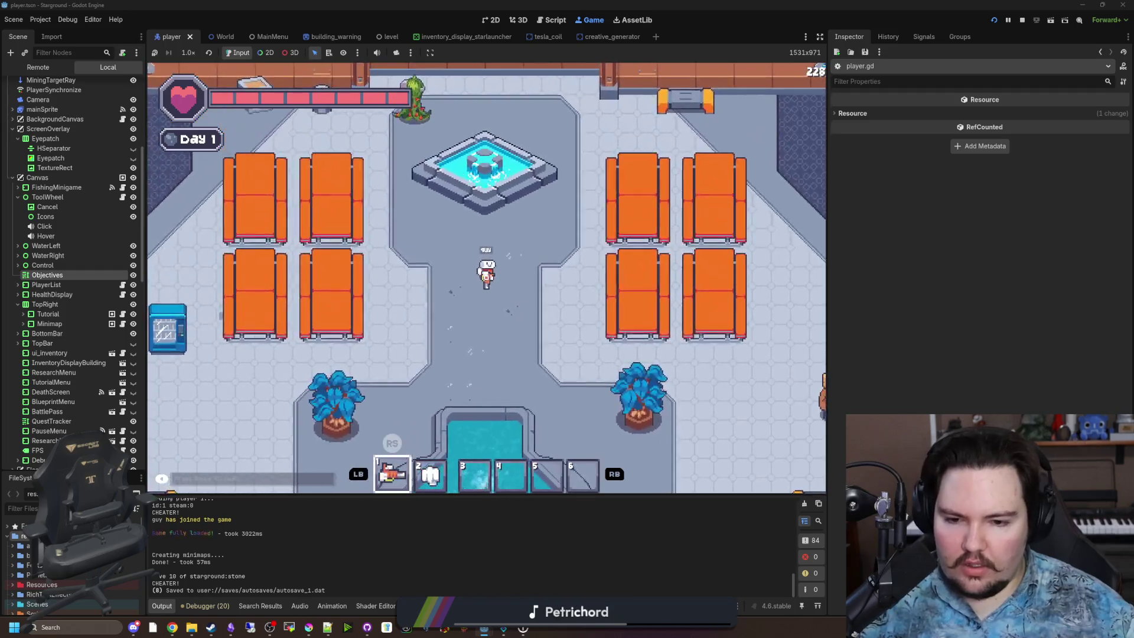
{"action": "key", "text": "s"}
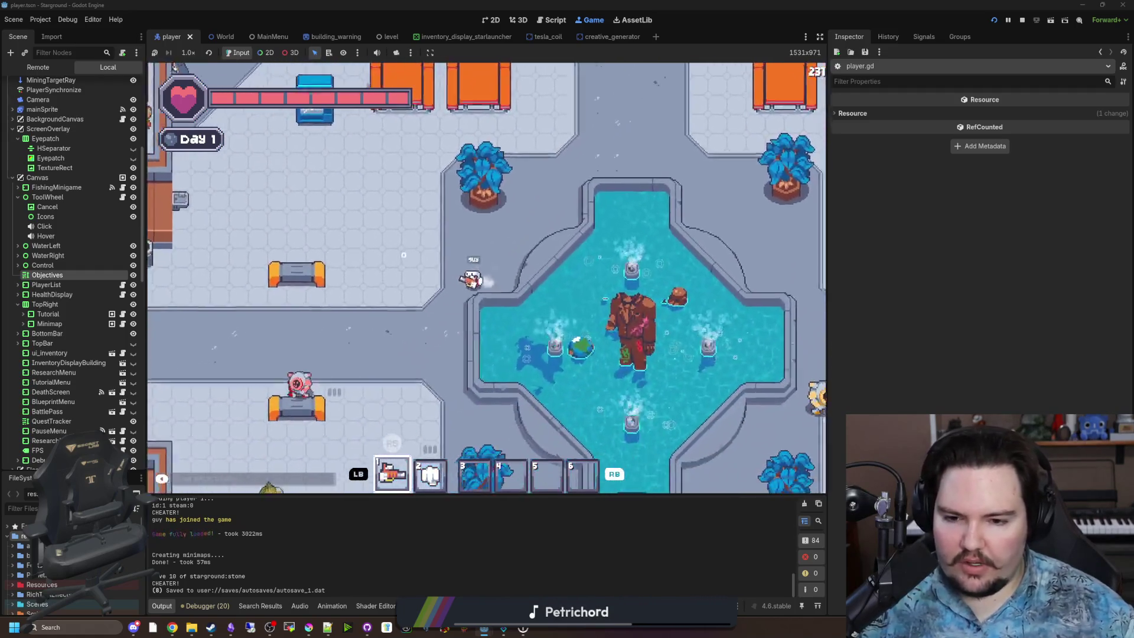
{"action": "key", "text": "s"}
{"action": "left_click", "coordinate": [542, 322]}
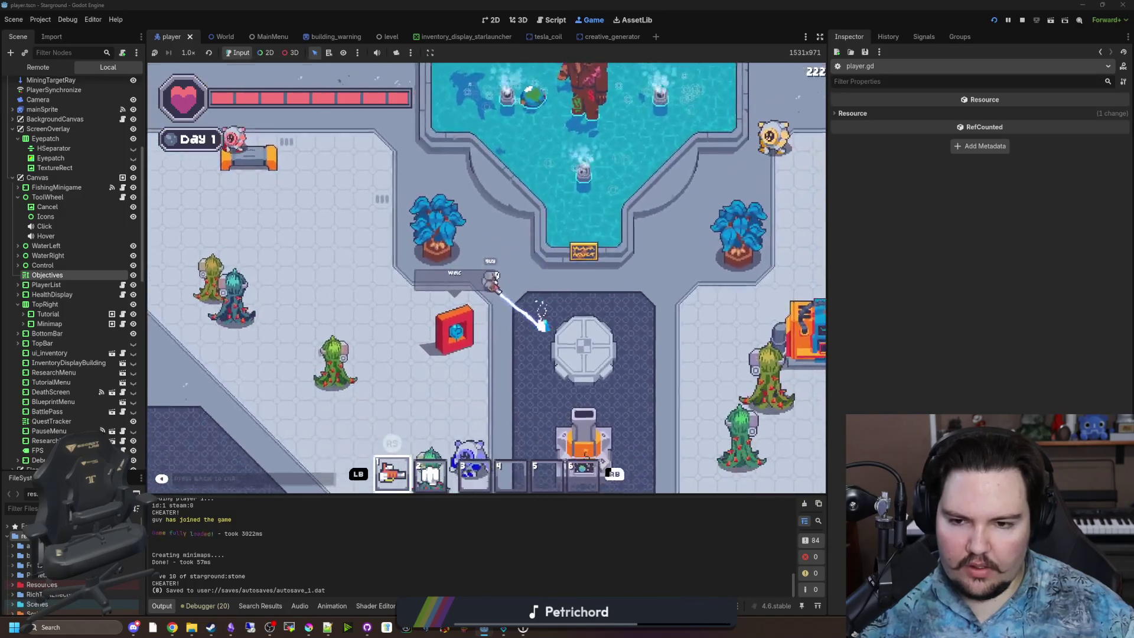
{"action": "key", "text": "s"}
{"action": "key", "text": "e"}
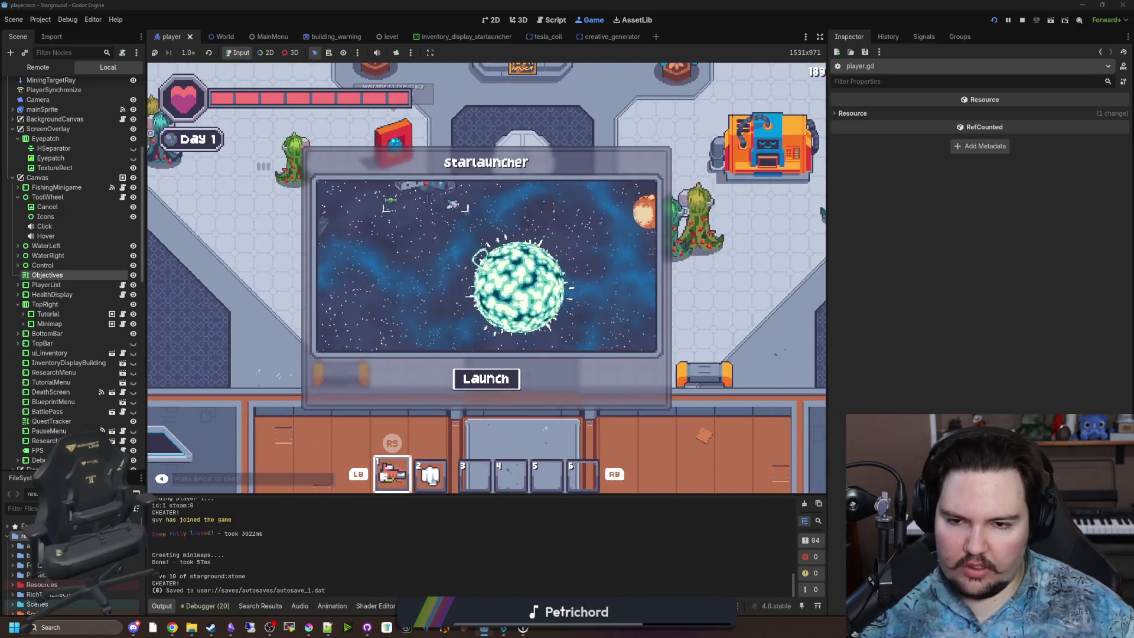
{"action": "key", "text": "Escape"}
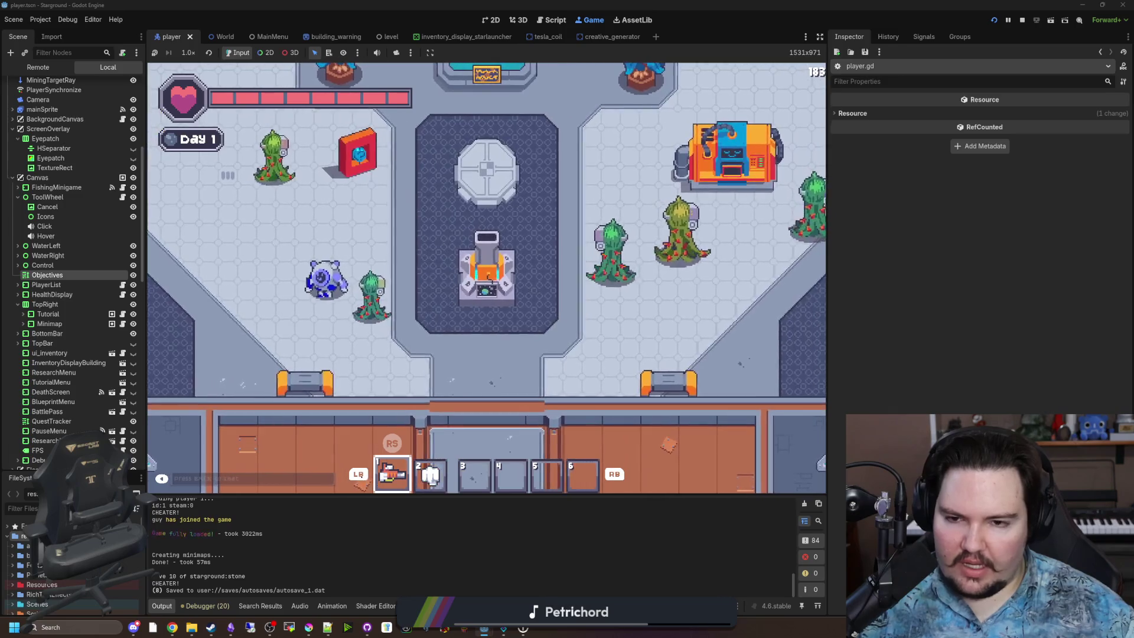
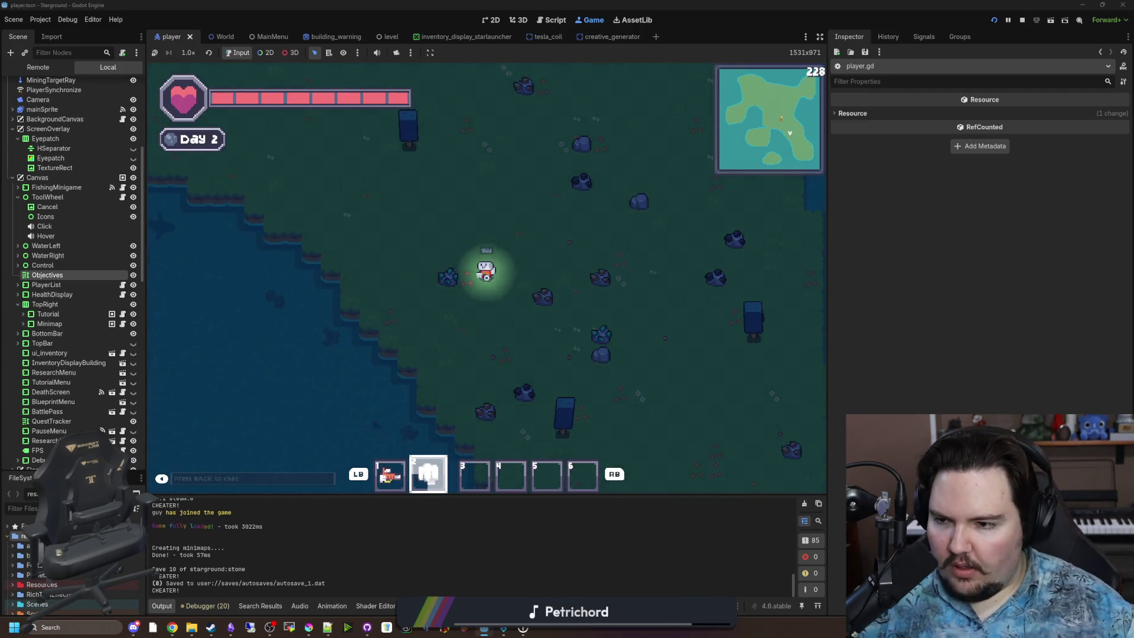
Step: Stop the running game and open Tutorial.gd, reviewing the Steam Deck font-size lines near queue_initial_tutorial
{"action": "left_click", "coordinate": [1023, 20]}
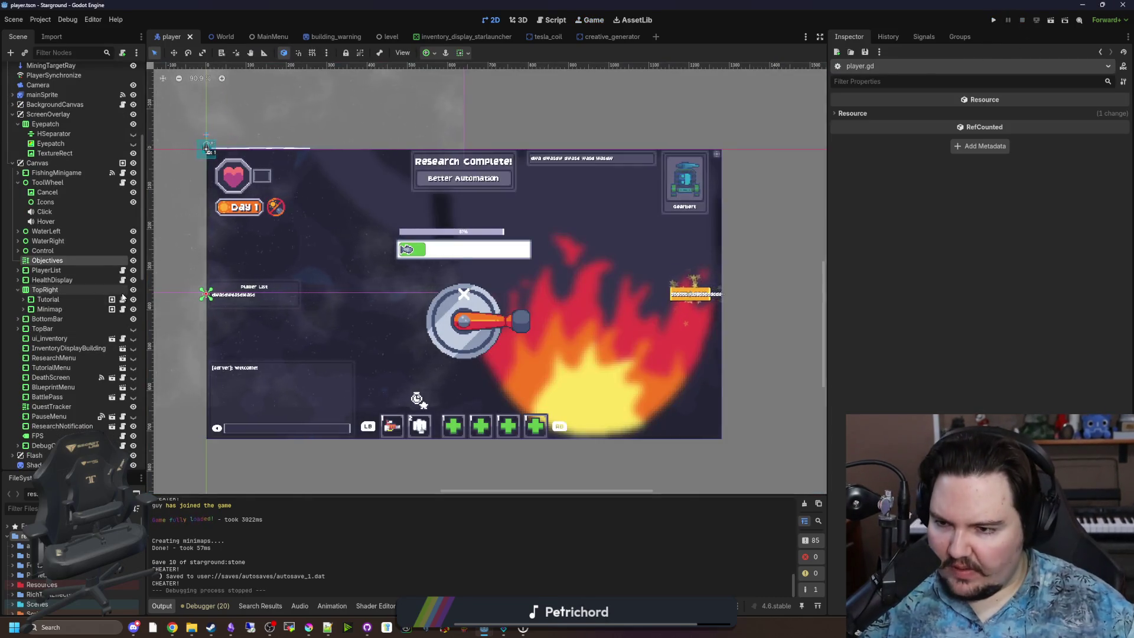
{"action": "left_click", "coordinate": [122, 300]}
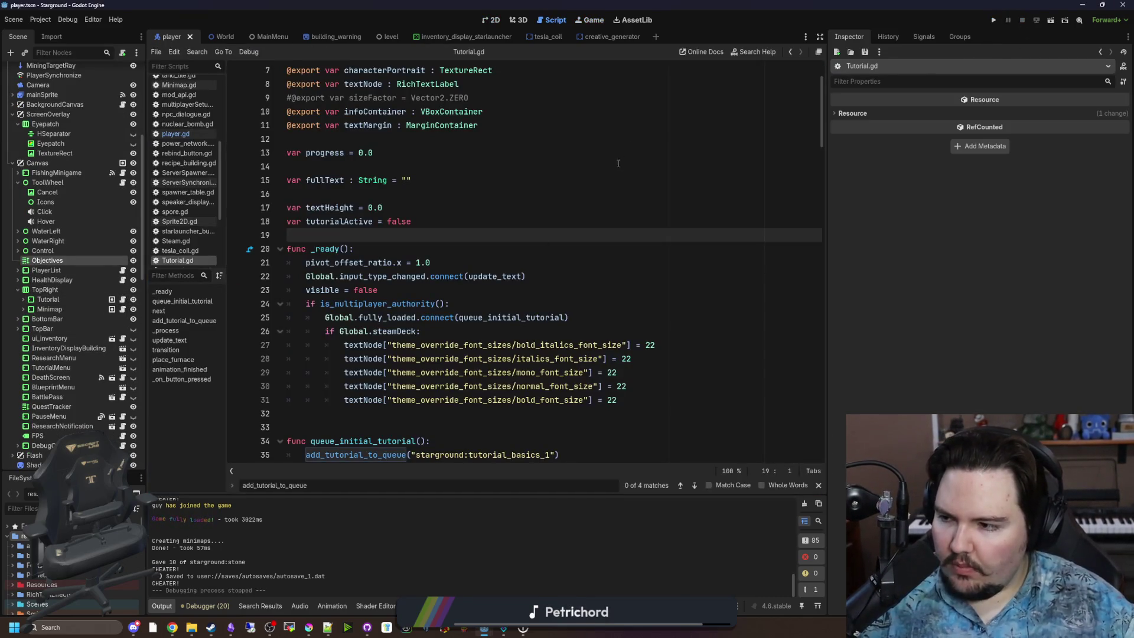
{"action": "scroll", "coordinate": [500, 323], "scroll_direction": "down", "scroll_amount": 4}
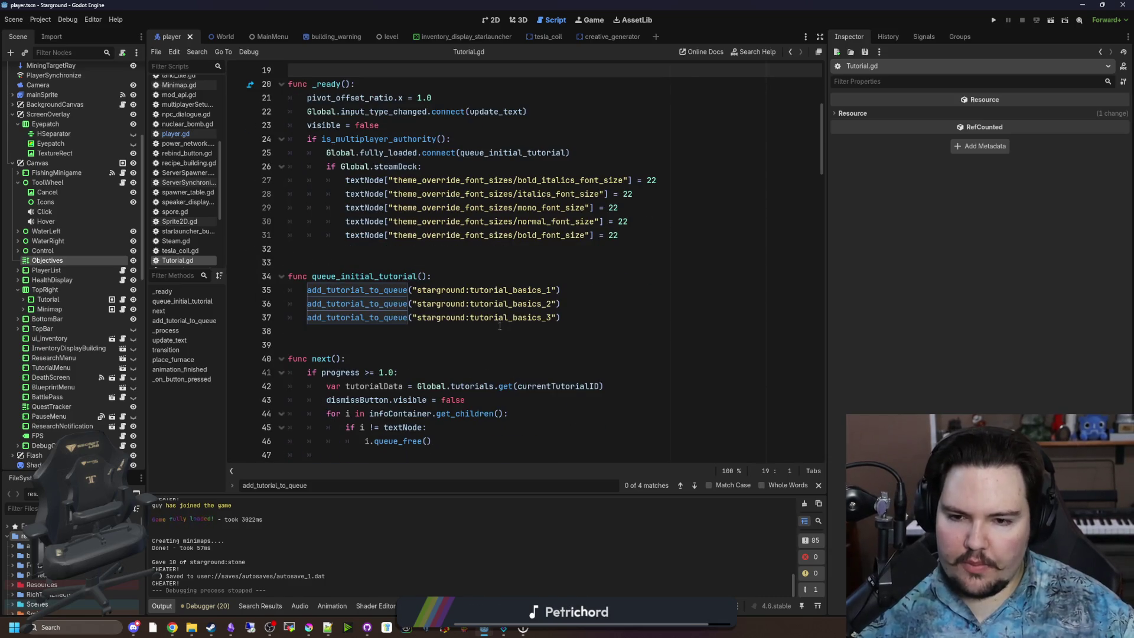
{"action": "left_click", "coordinate": [500, 326]}
{"action": "left_click", "coordinate": [535, 257]}
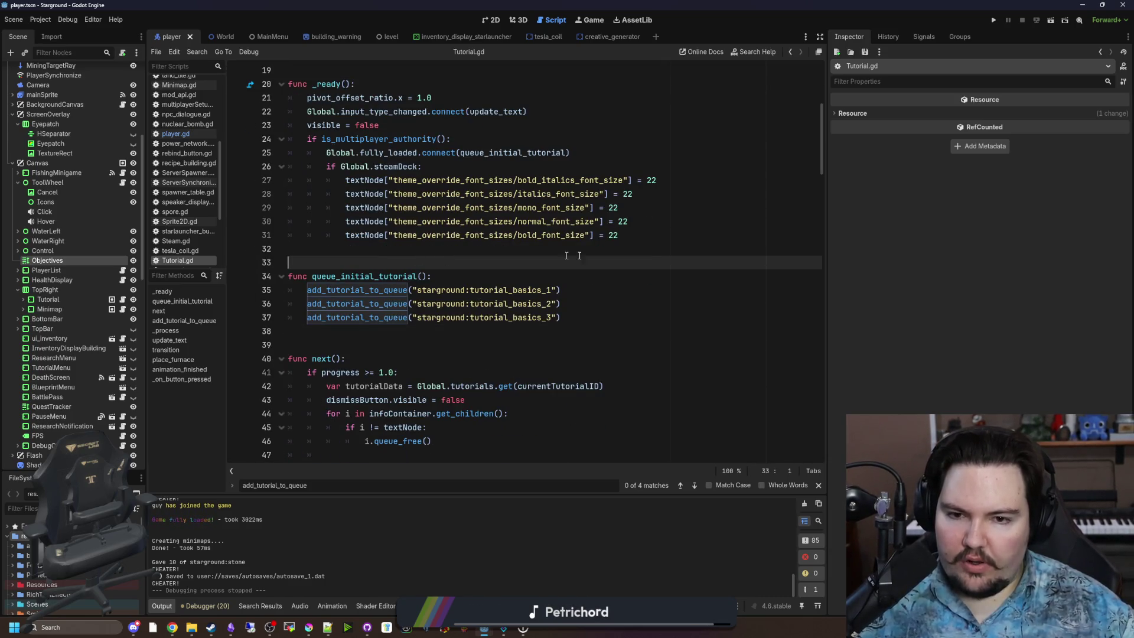
{"action": "mouse_move", "coordinate": [660, 238]}
{"action": "left_mouse_down"}
{"action": "mouse_move", "coordinate": [355, 168]}
{"action": "mouse_move", "coordinate": [290, 181]}
{"action": "left_mouse_up"}
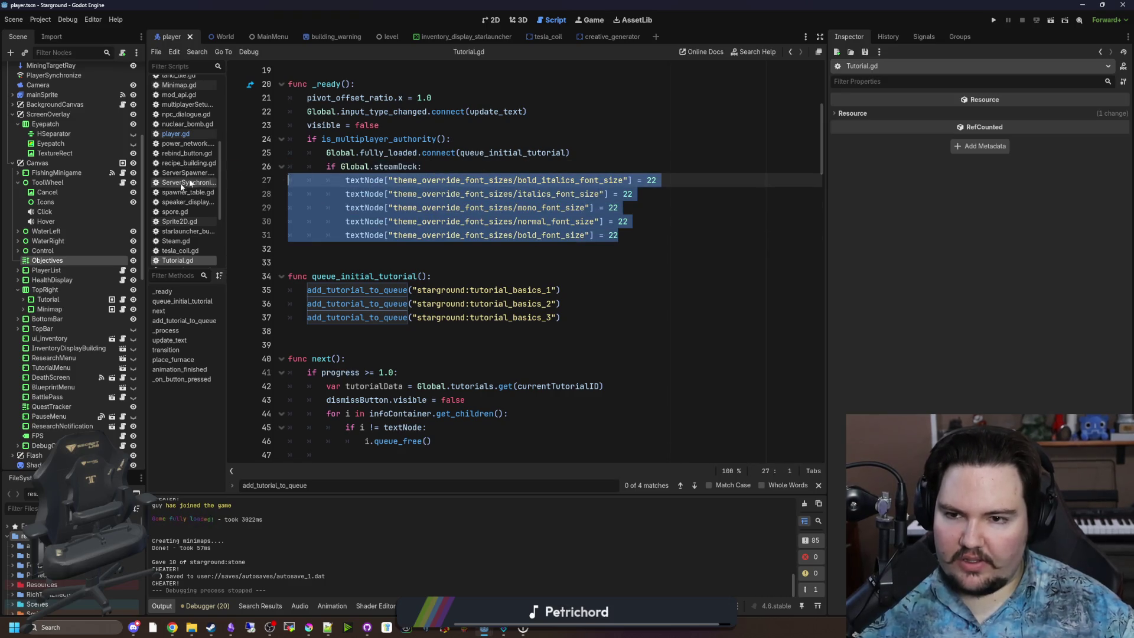
{"action": "left_click", "coordinate": [479, 164]}
{"action": "left_click", "coordinate": [401, 129]}
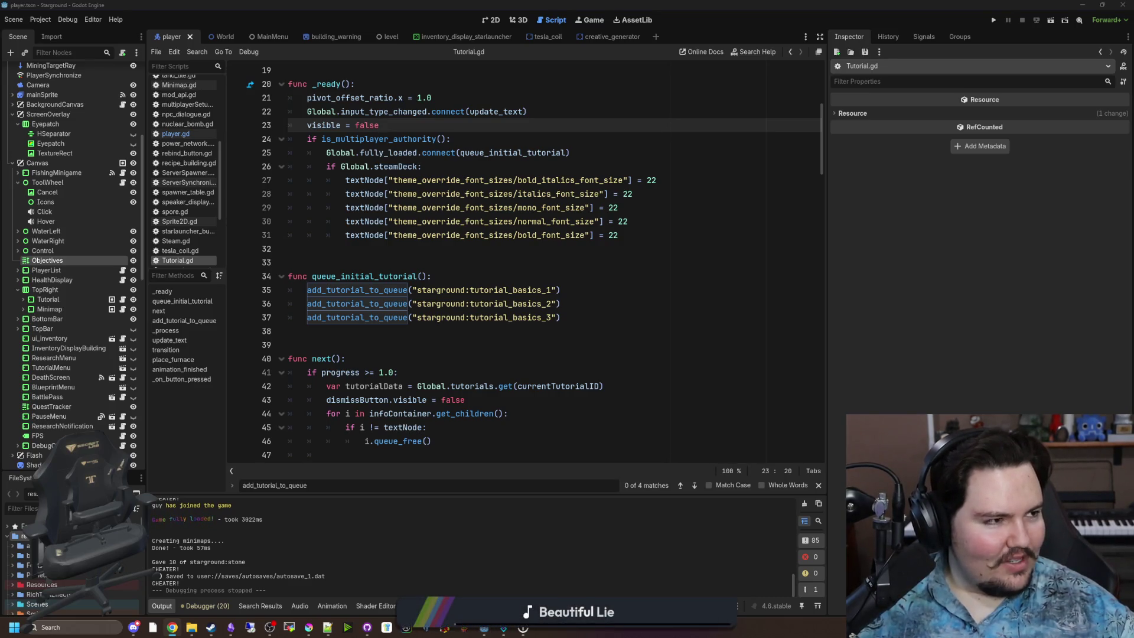
Step: Briefly open a browser window, return to the script, then bring the Steam Deck compatibility review forward
{"action": "key", "text": "super+3"}
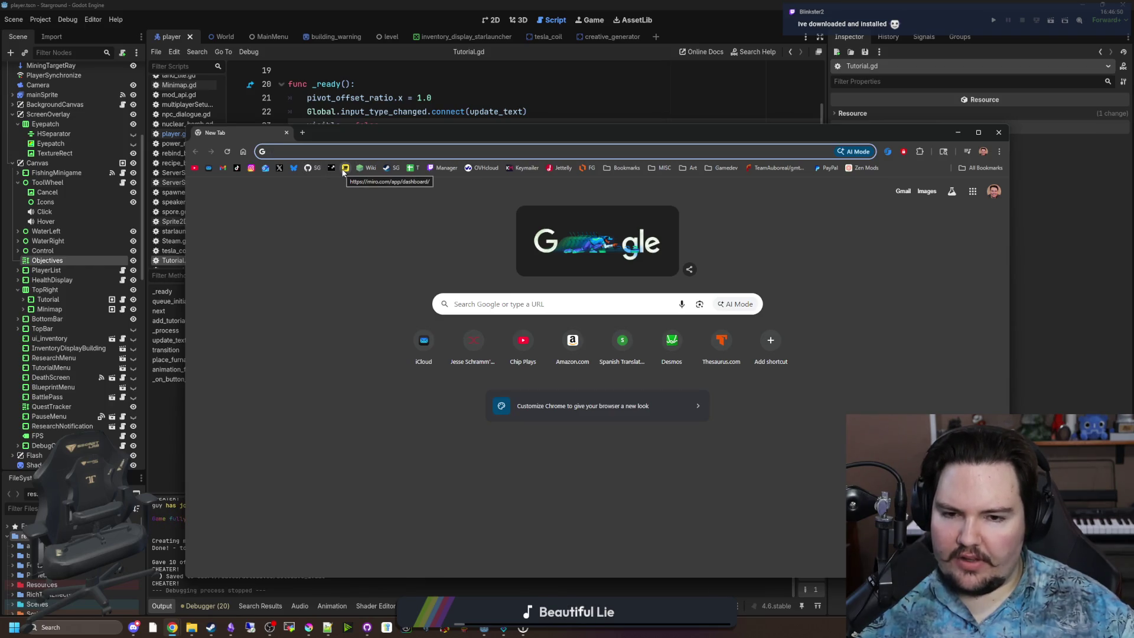
{"action": "key", "text": "super+Down"}
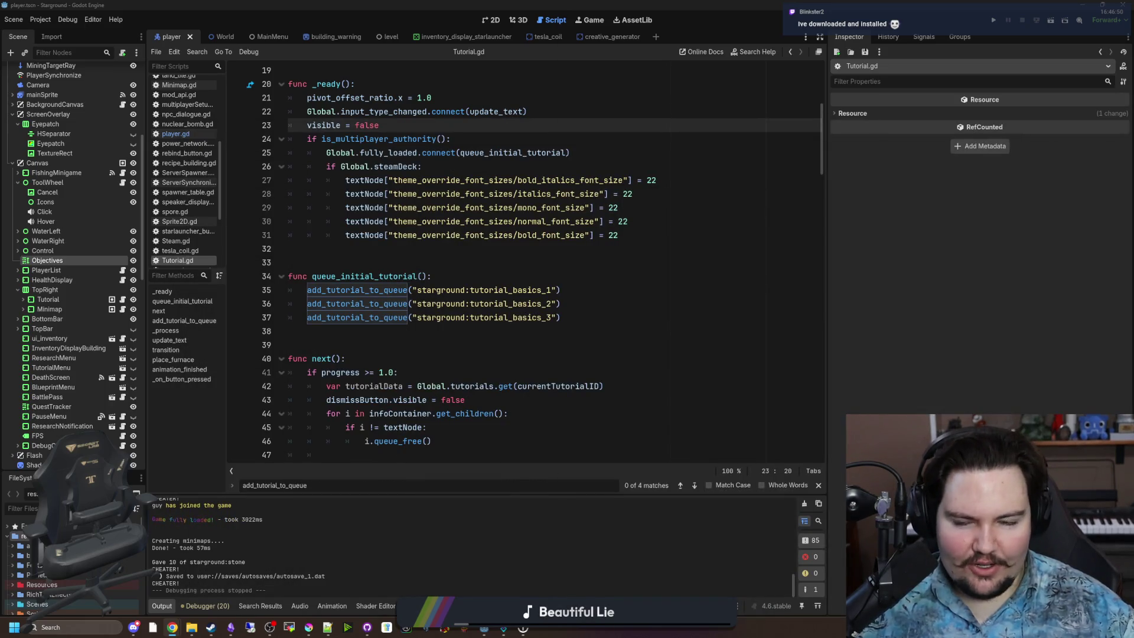
{"action": "left_click", "coordinate": [600, 257]}
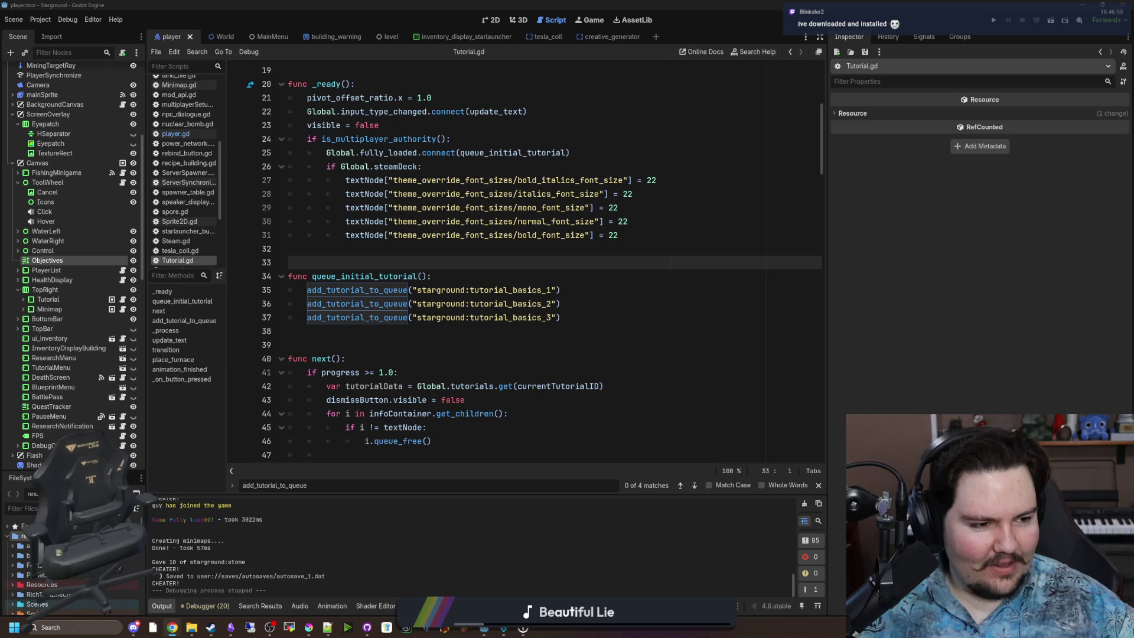
{"action": "left_click", "coordinate": [172, 627]}
Step: Scroll through Starground's failed Steam Deck compatibility test results
{"action": "scroll", "coordinate": [531, 295], "scroll_direction": "down", "scroll_amount": 4}
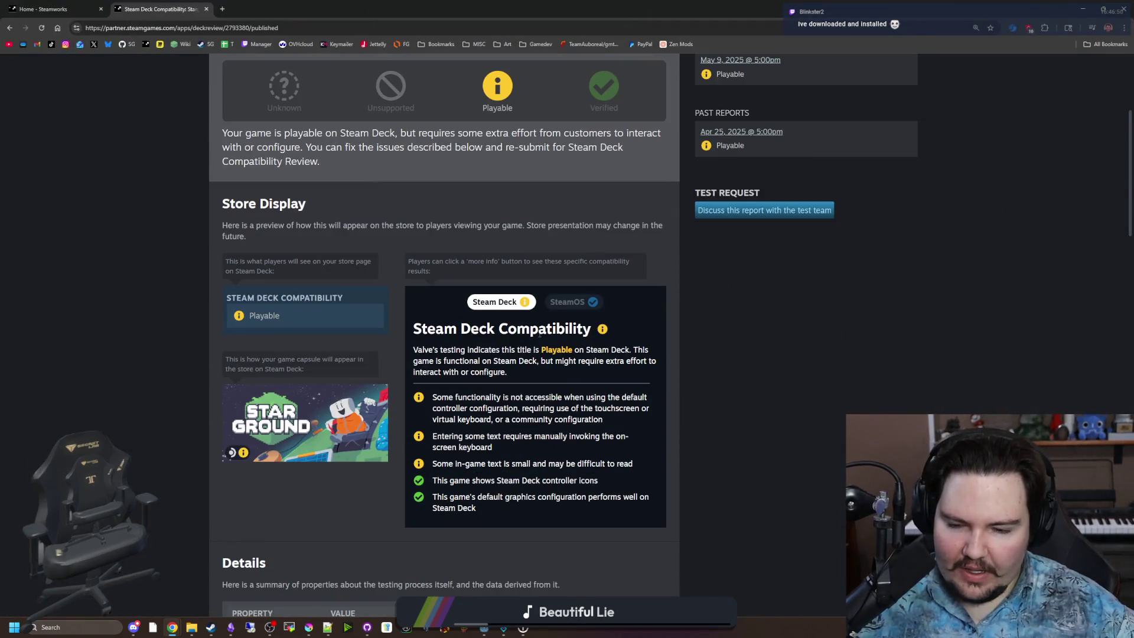
{"action": "scroll", "coordinate": [466, 468], "scroll_direction": "down", "scroll_amount": 4}
{"action": "scroll", "coordinate": [465, 470], "scroll_direction": "down", "scroll_amount": 15}
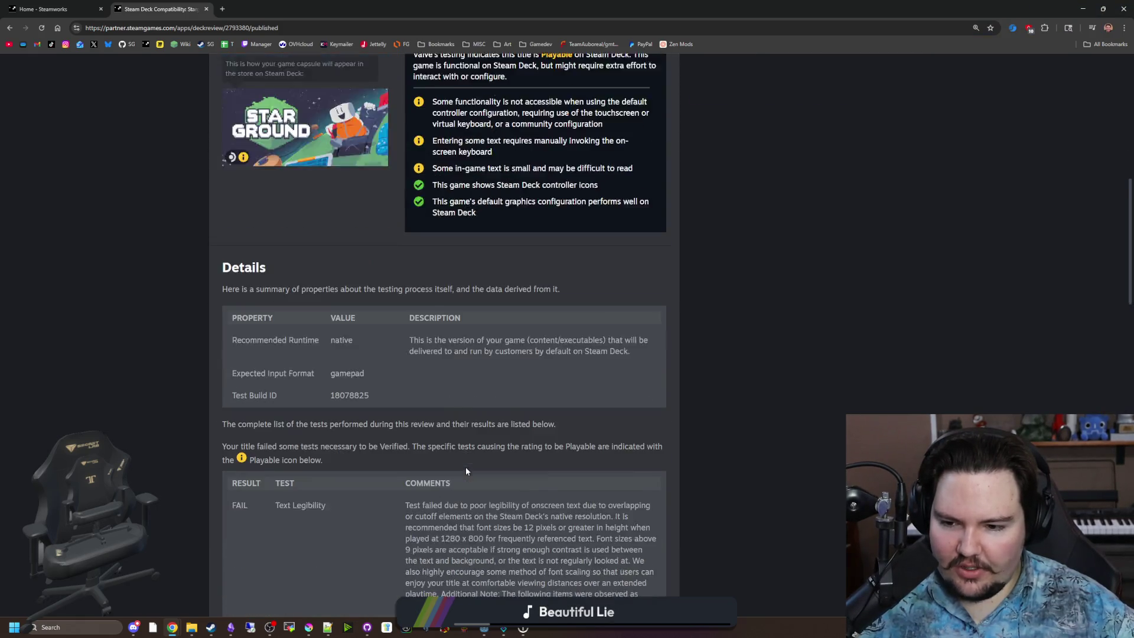
{"action": "scroll", "coordinate": [385, 444], "scroll_direction": "down", "scroll_amount": 9}
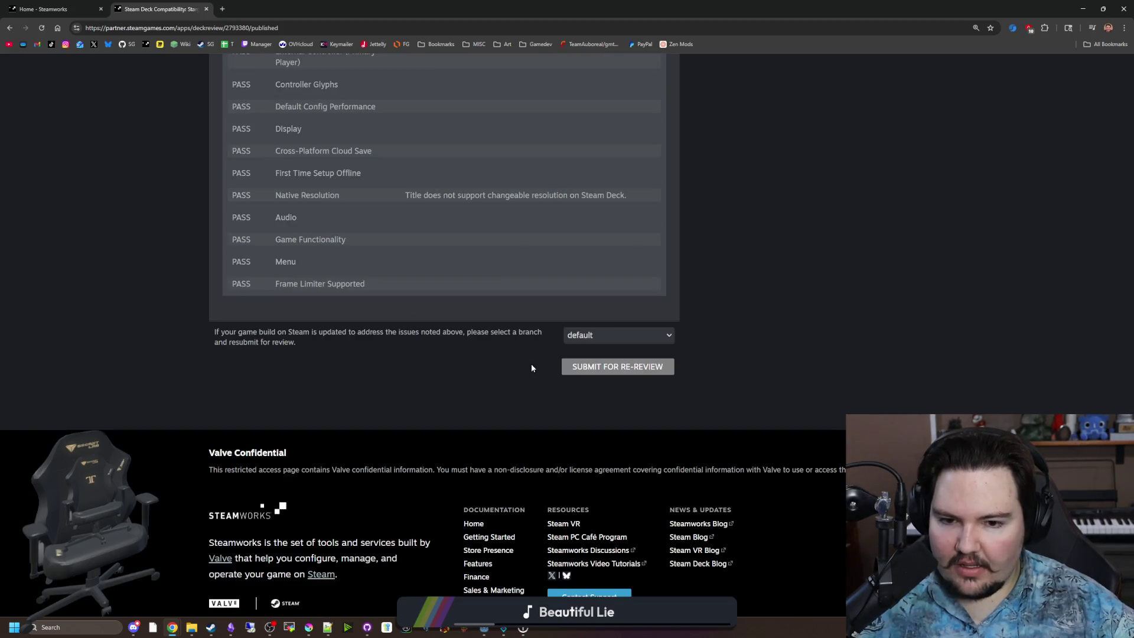
{"action": "scroll", "coordinate": [487, 370], "scroll_direction": "up", "scroll_amount": 20}
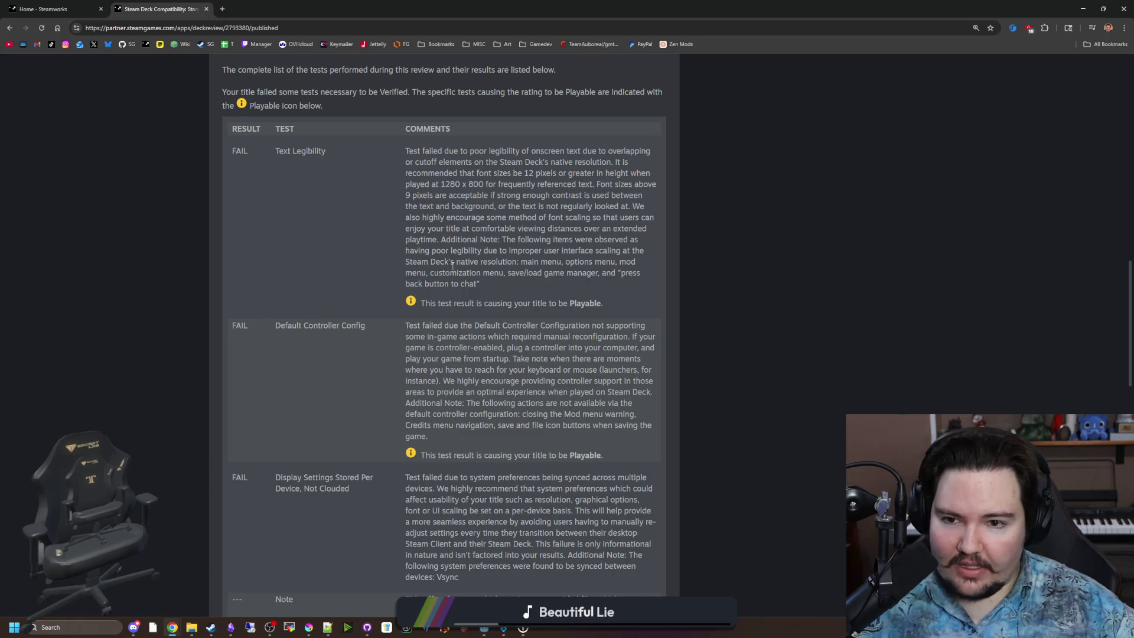
{"action": "scroll", "coordinate": [446, 263], "scroll_direction": "down", "scroll_amount": 4}
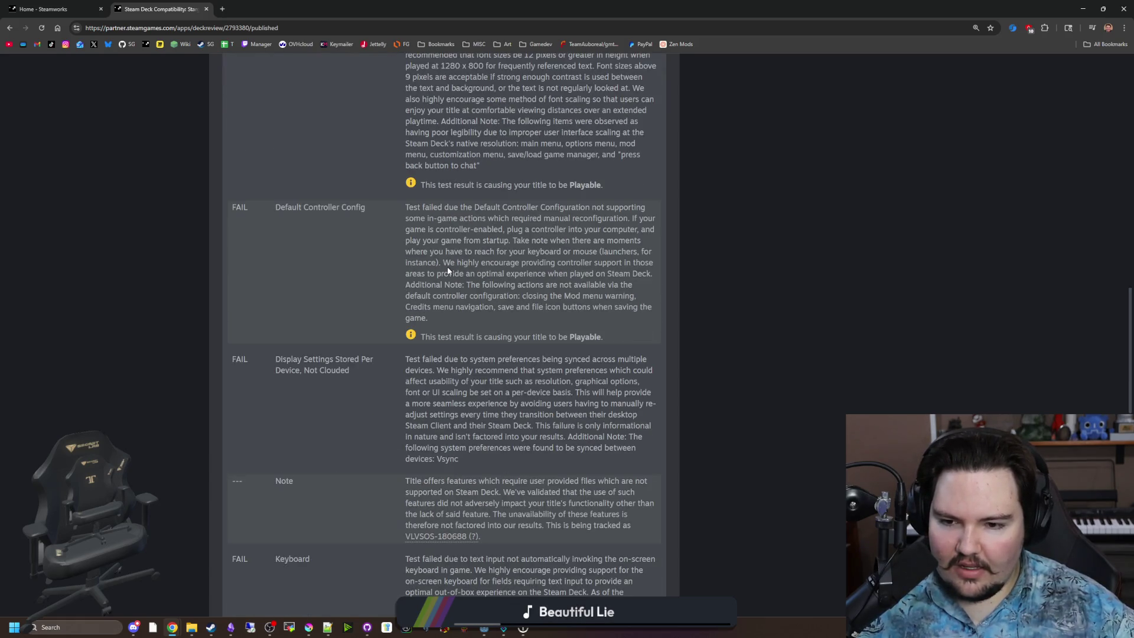
{"action": "scroll", "coordinate": [448, 267], "scroll_direction": "down", "scroll_amount": 3}
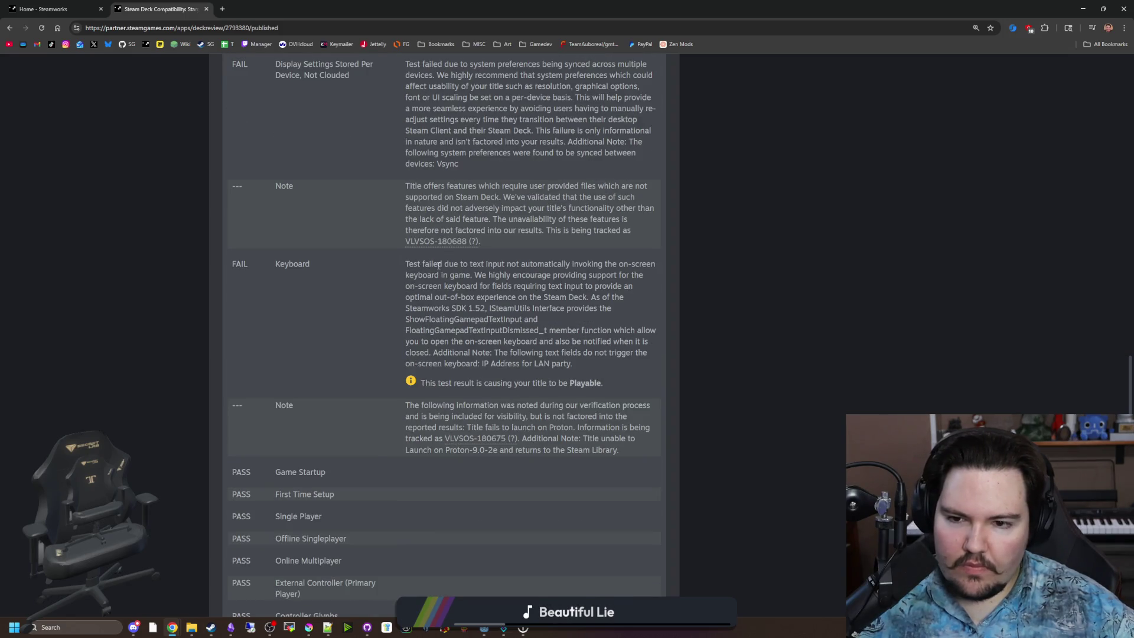
Step: Highlight the Keyboard test comment, then switch the store preview to SteamOS results
{"action": "mouse_move", "coordinate": [446, 263]}
{"action": "left_mouse_down"}
{"action": "mouse_move", "coordinate": [653, 265]}
{"action": "mouse_move", "coordinate": [640, 358]}
{"action": "left_mouse_up"}
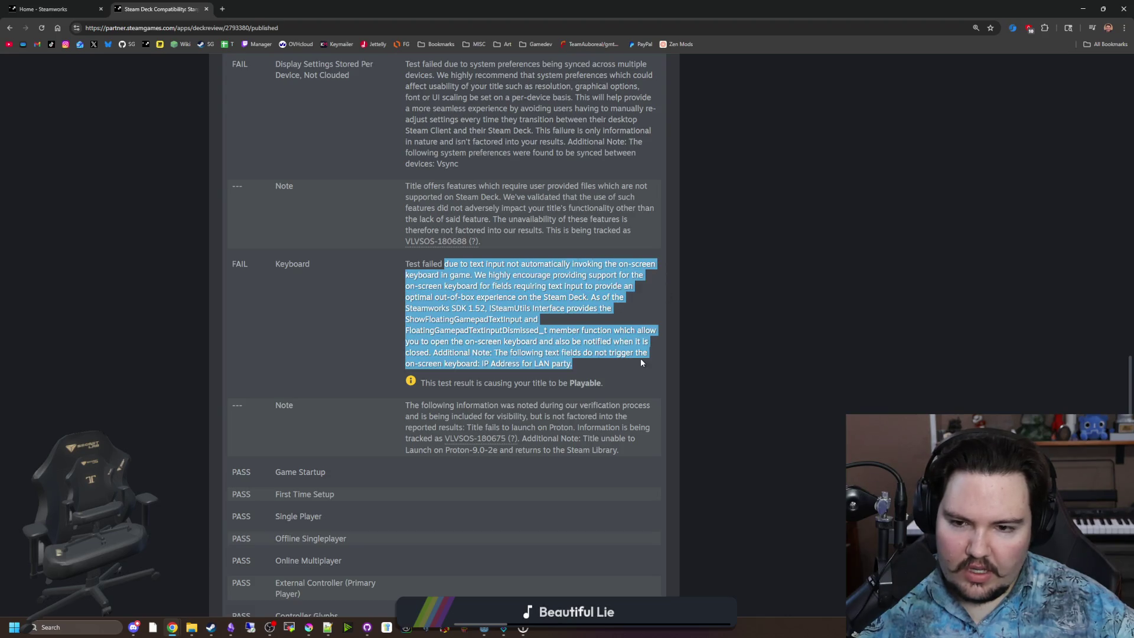
{"action": "left_click", "coordinate": [640, 358]}
{"action": "scroll", "coordinate": [641, 361], "scroll_direction": "up", "scroll_amount": 2}
{"action": "scroll", "coordinate": [641, 363], "scroll_direction": "up", "scroll_amount": 10}
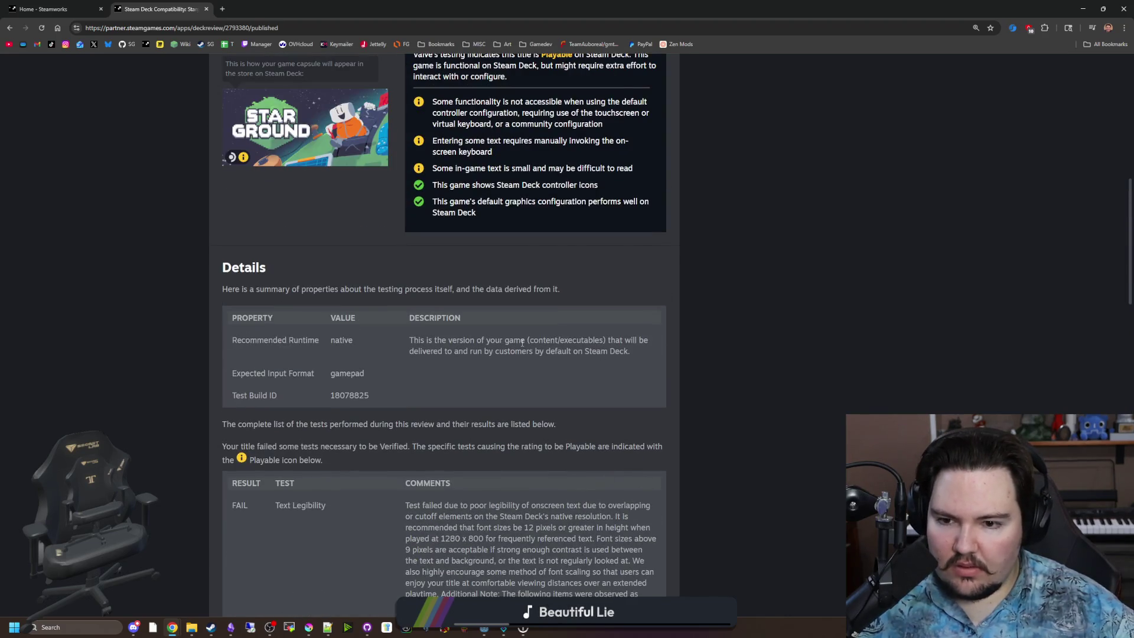
{"action": "scroll", "coordinate": [380, 356], "scroll_direction": "up", "scroll_amount": 4}
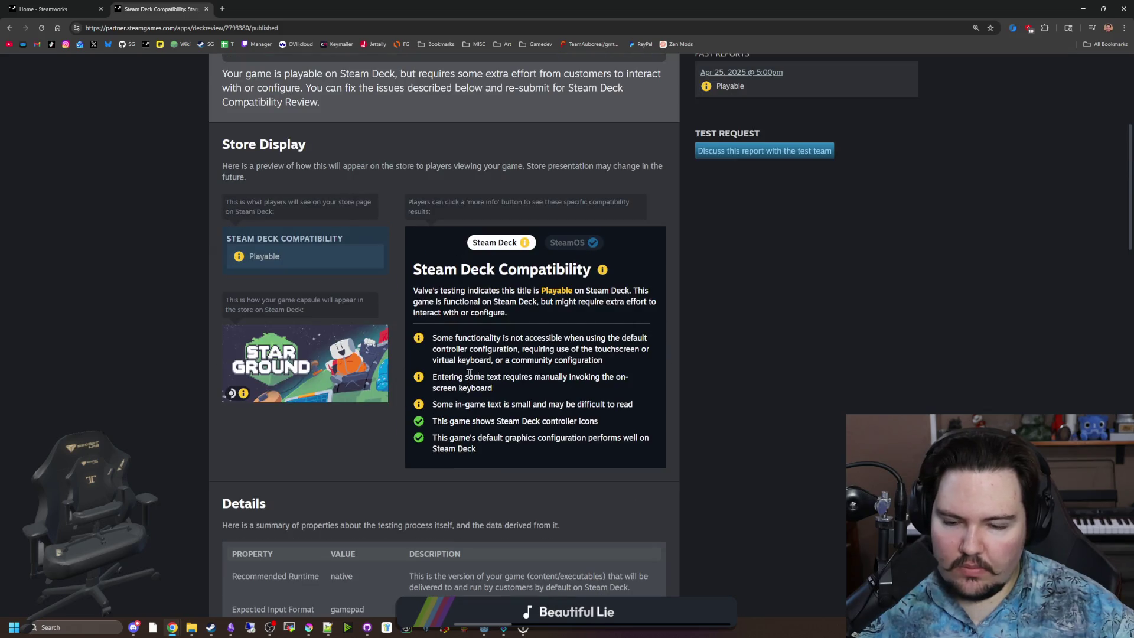
{"action": "left_click", "coordinate": [572, 246]}
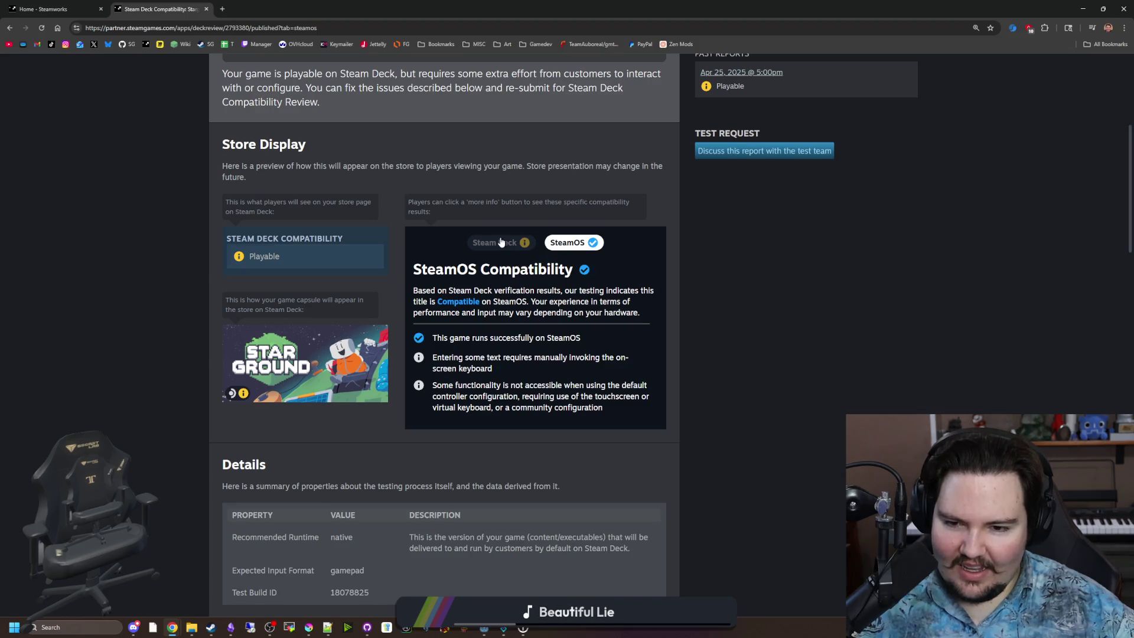
Step: Toggle the preview to Steam Deck and back to SteamOS, reading the SteamOS compatibility notes
{"action": "left_click", "coordinate": [501, 242]}
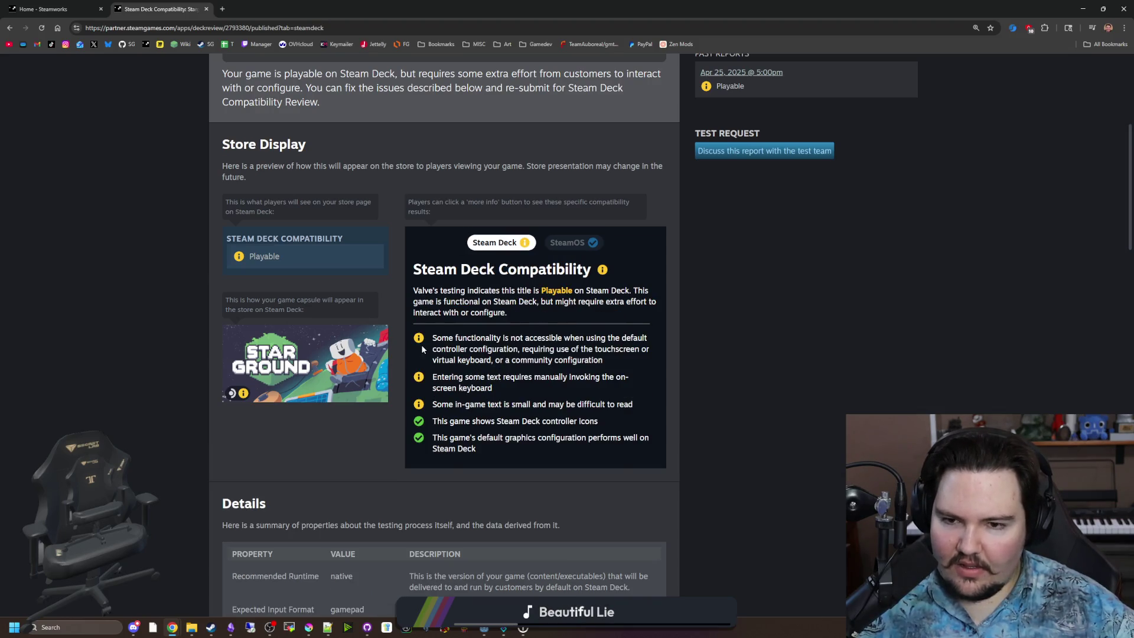
{"action": "left_click", "coordinate": [573, 247]}
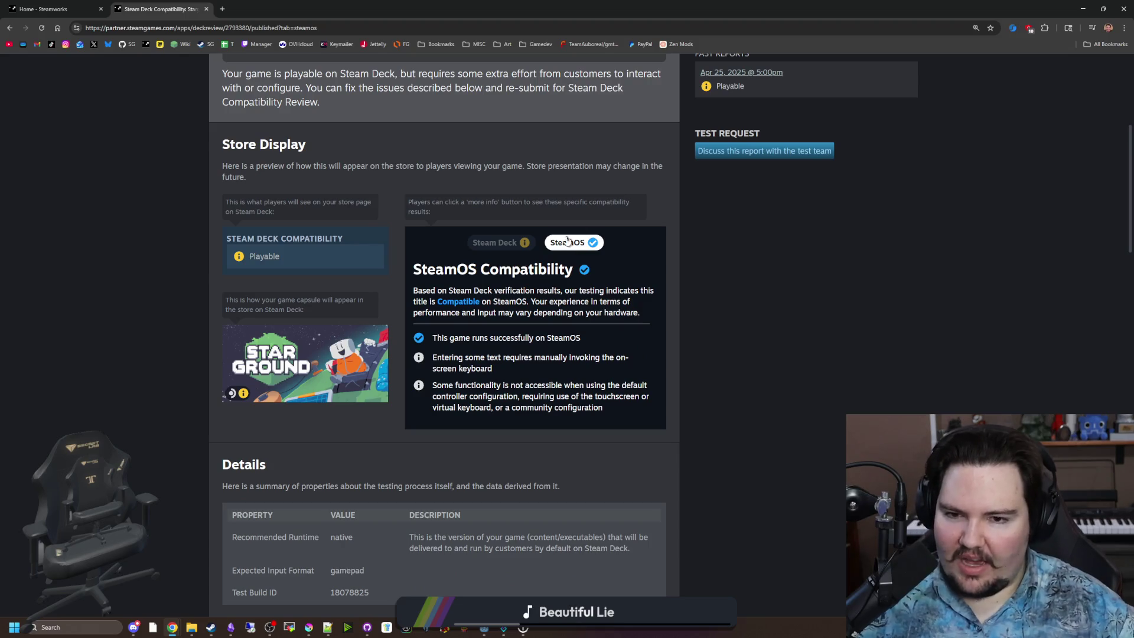
{"action": "scroll", "coordinate": [553, 240], "scroll_direction": "up", "scroll_amount": 5}
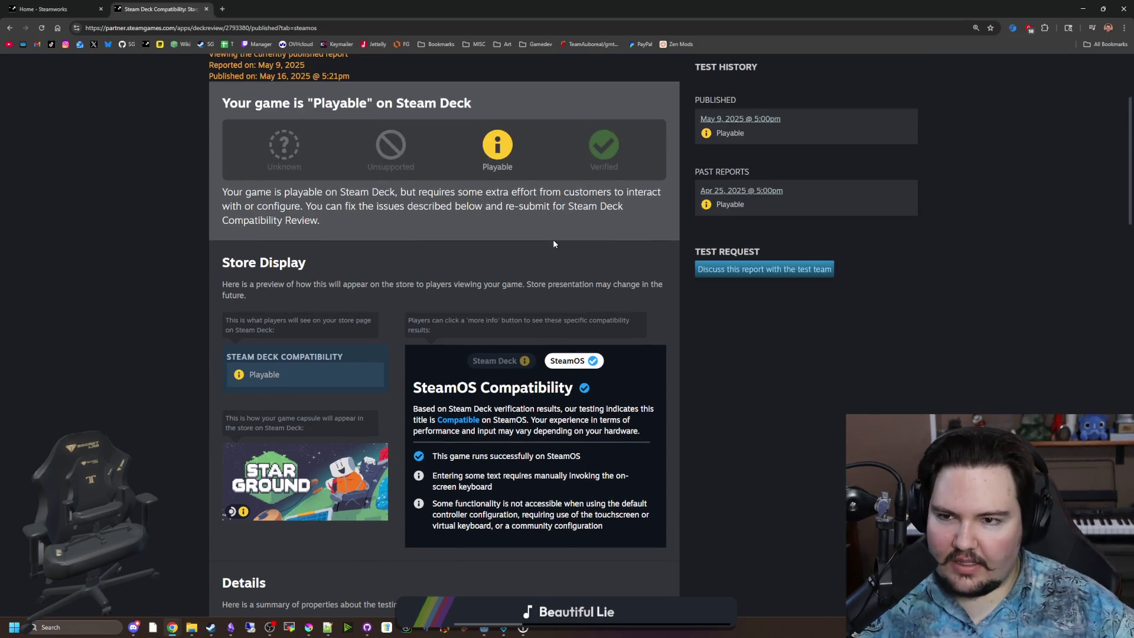
{"action": "scroll", "coordinate": [474, 360], "scroll_direction": "down", "scroll_amount": 5}
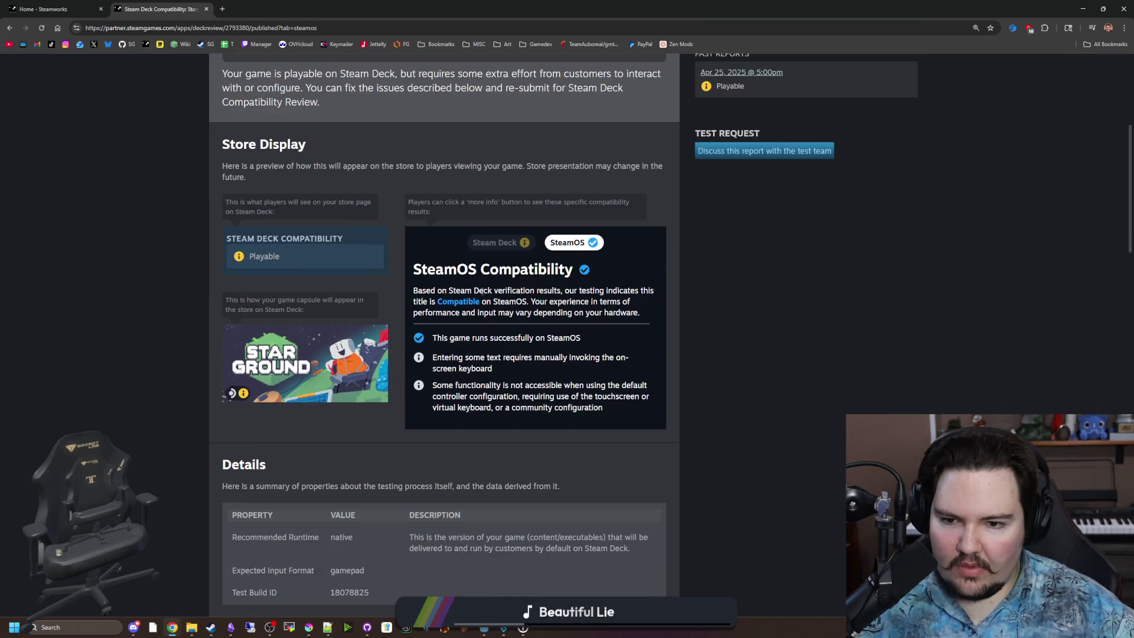
{"action": "mouse_move", "coordinate": [603, 407]}
{"action": "left_mouse_down"}
{"action": "mouse_move", "coordinate": [520, 396]}
{"action": "mouse_move", "coordinate": [448, 338]}
{"action": "left_mouse_up"}
{"action": "left_click", "coordinate": [447, 339]}
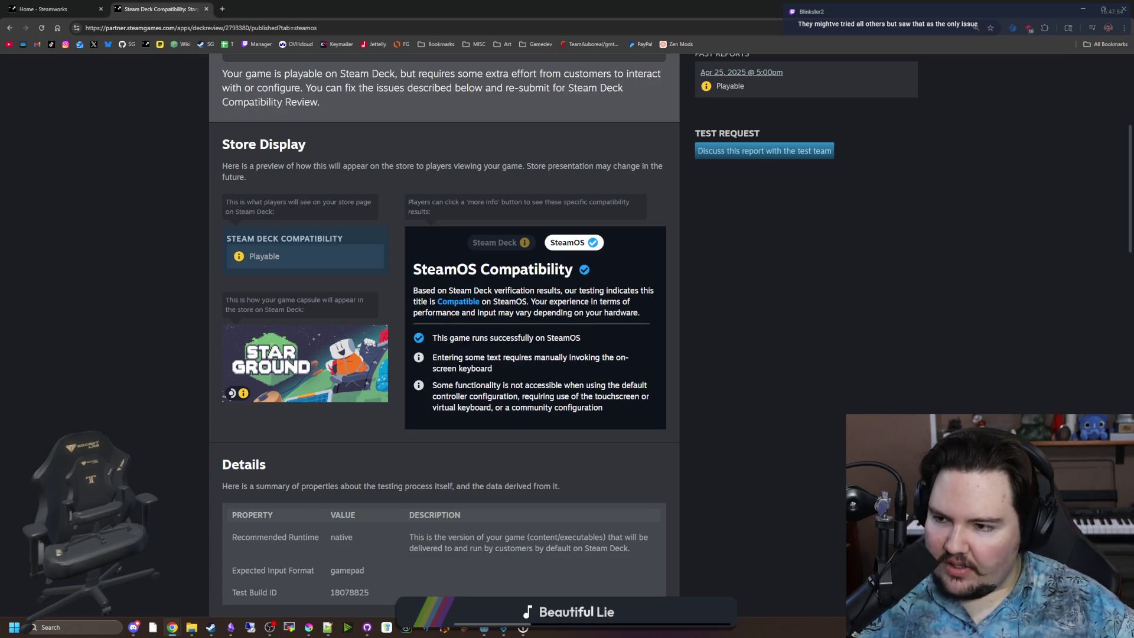
{"action": "scroll", "coordinate": [421, 381], "scroll_direction": "up", "scroll_amount": 4}
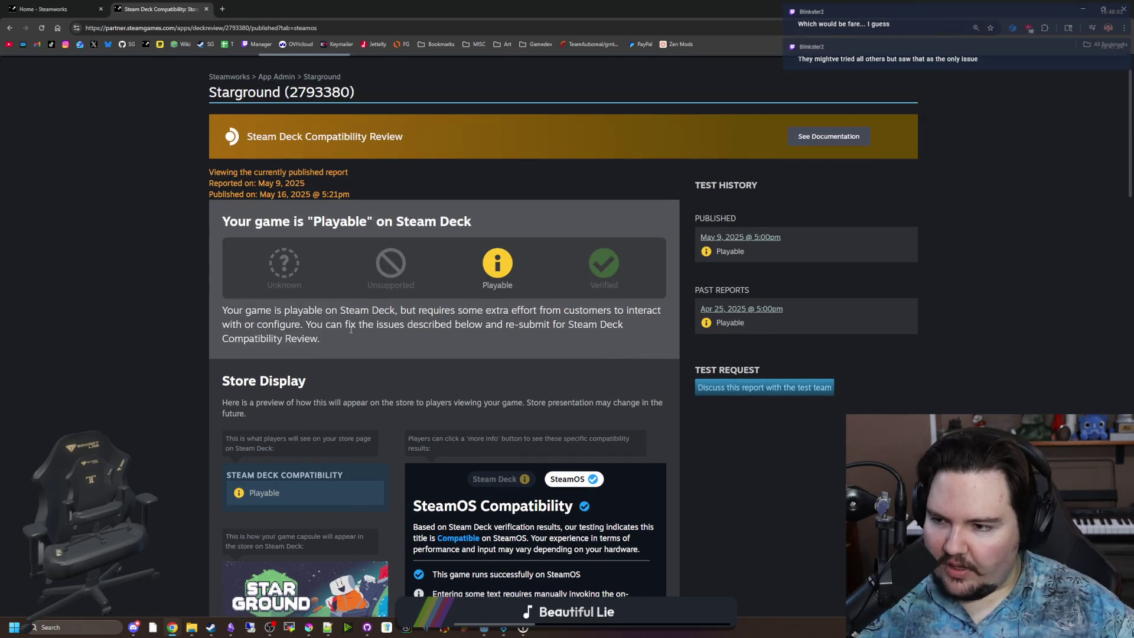
{"action": "scroll", "coordinate": [350, 329], "scroll_direction": "down", "scroll_amount": 8}
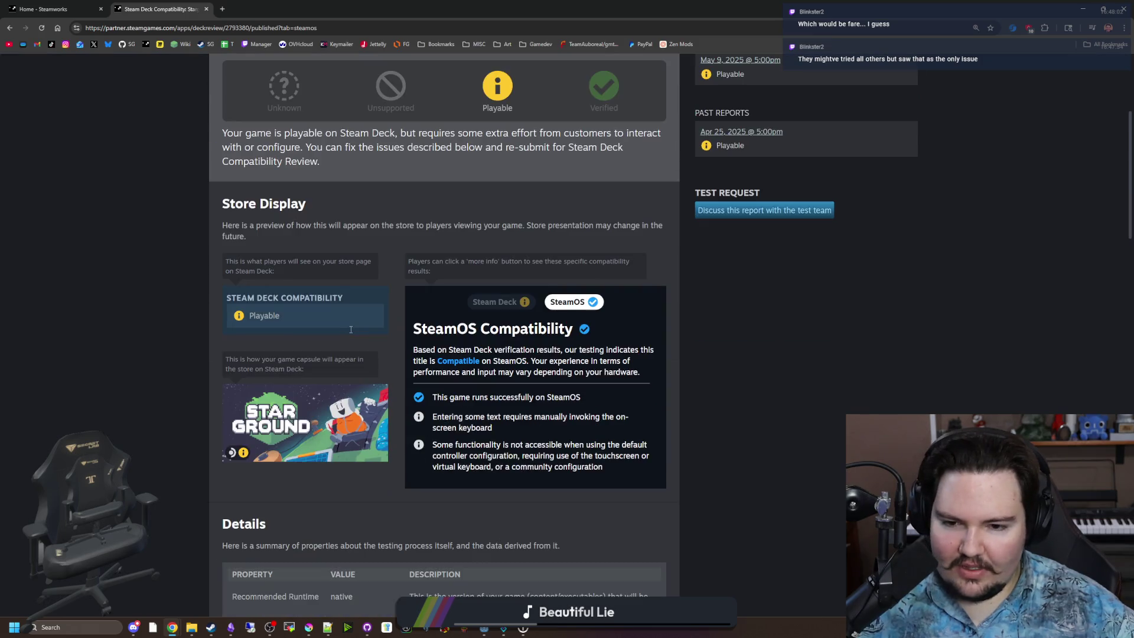
{"action": "scroll", "coordinate": [368, 329], "scroll_direction": "down", "scroll_amount": 4}
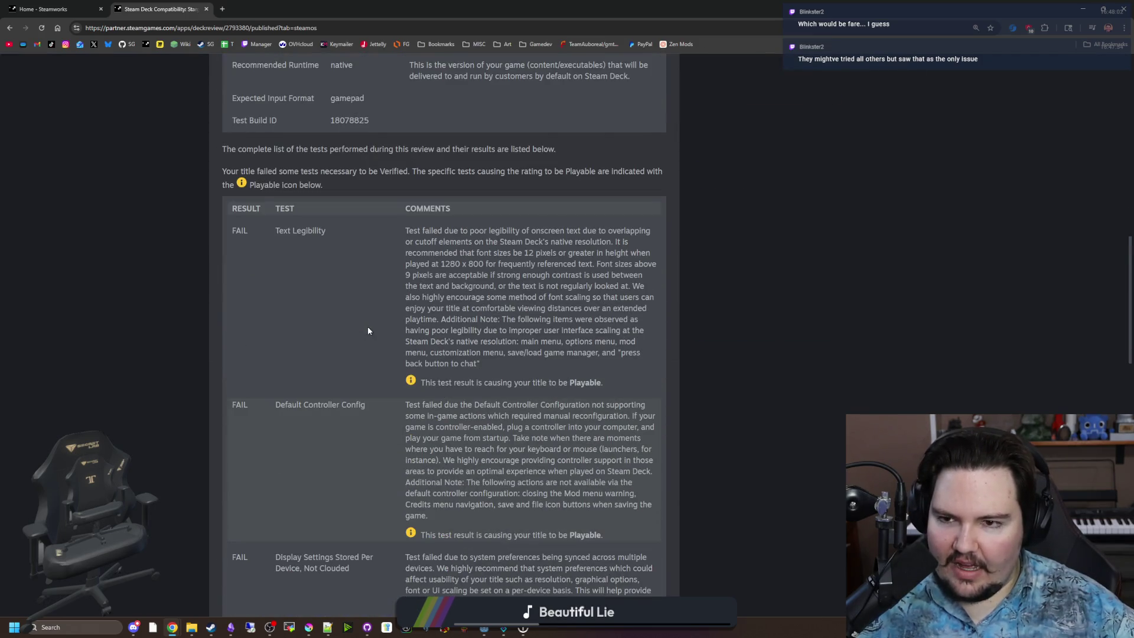
{"action": "scroll", "coordinate": [367, 330], "scroll_direction": "up", "scroll_amount": 2}
{"action": "scroll", "coordinate": [368, 330], "scroll_direction": "down", "scroll_amount": 3}
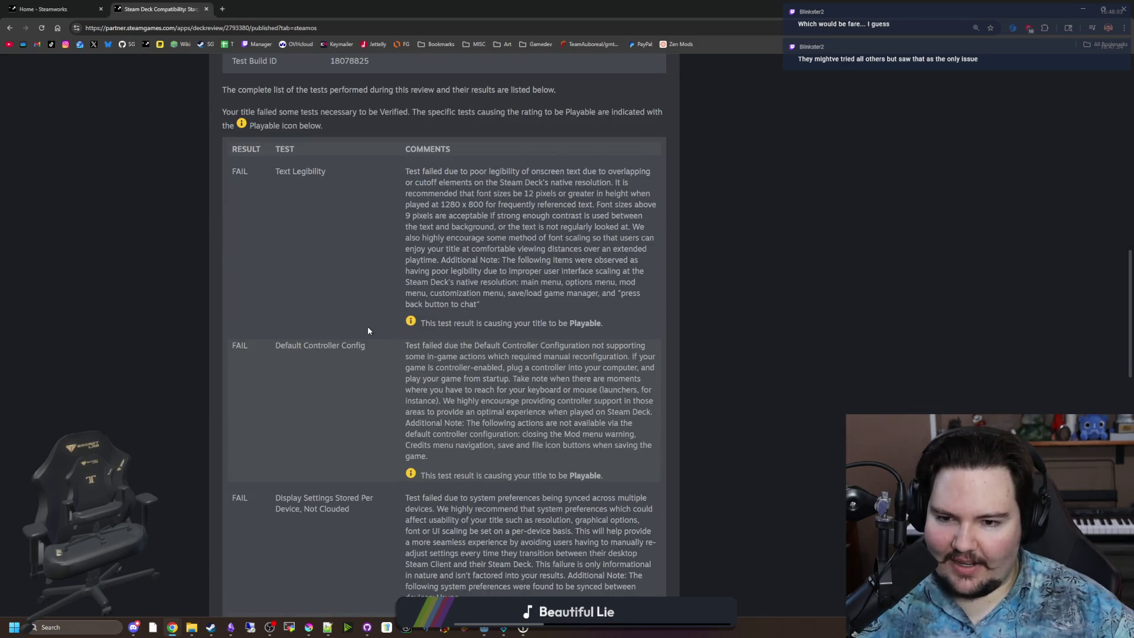
{"action": "scroll", "coordinate": [368, 330], "scroll_direction": "down", "scroll_amount": 7}
{"action": "scroll", "coordinate": [368, 330], "scroll_direction": "down", "scroll_amount": 4}
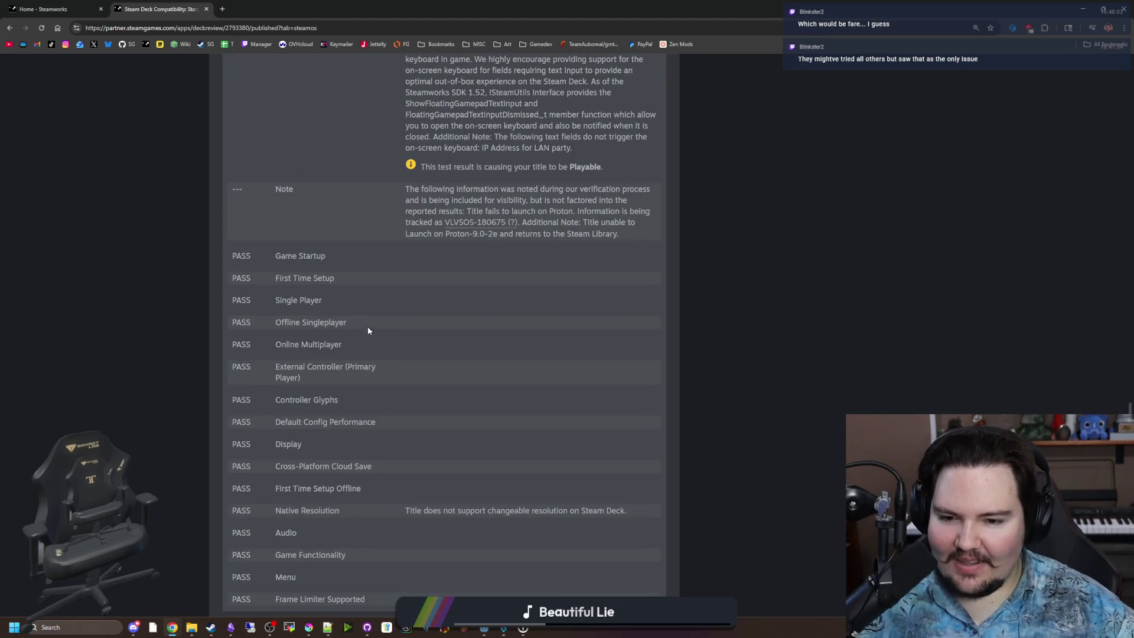
{"action": "scroll", "coordinate": [378, 306], "scroll_direction": "down", "scroll_amount": 2}
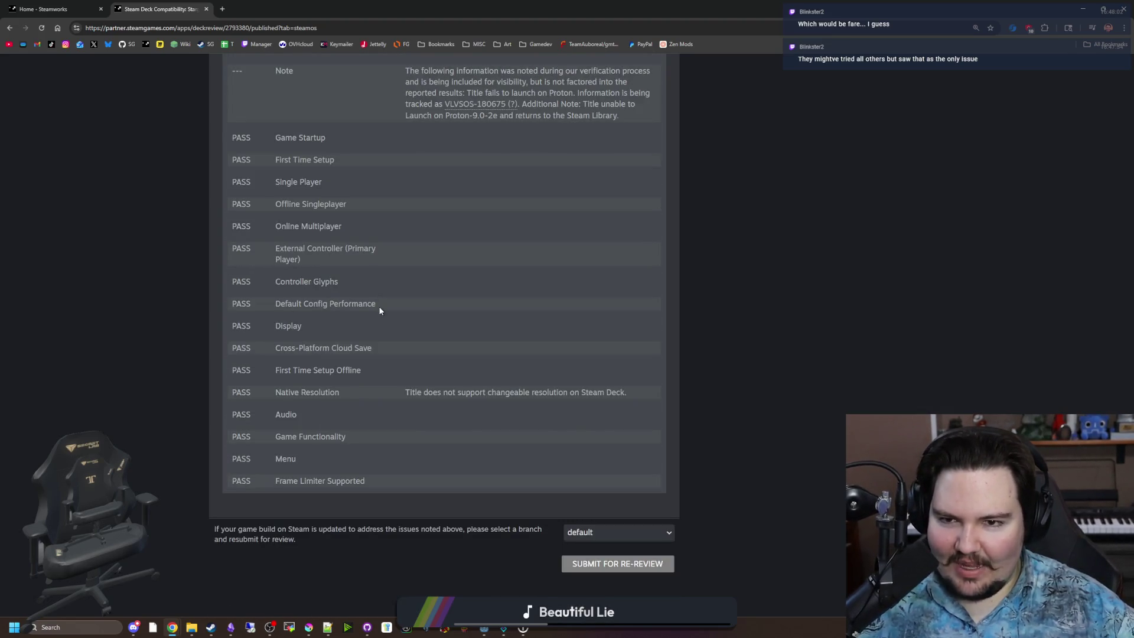
{"action": "scroll", "coordinate": [377, 306], "scroll_direction": "up", "scroll_amount": 15}
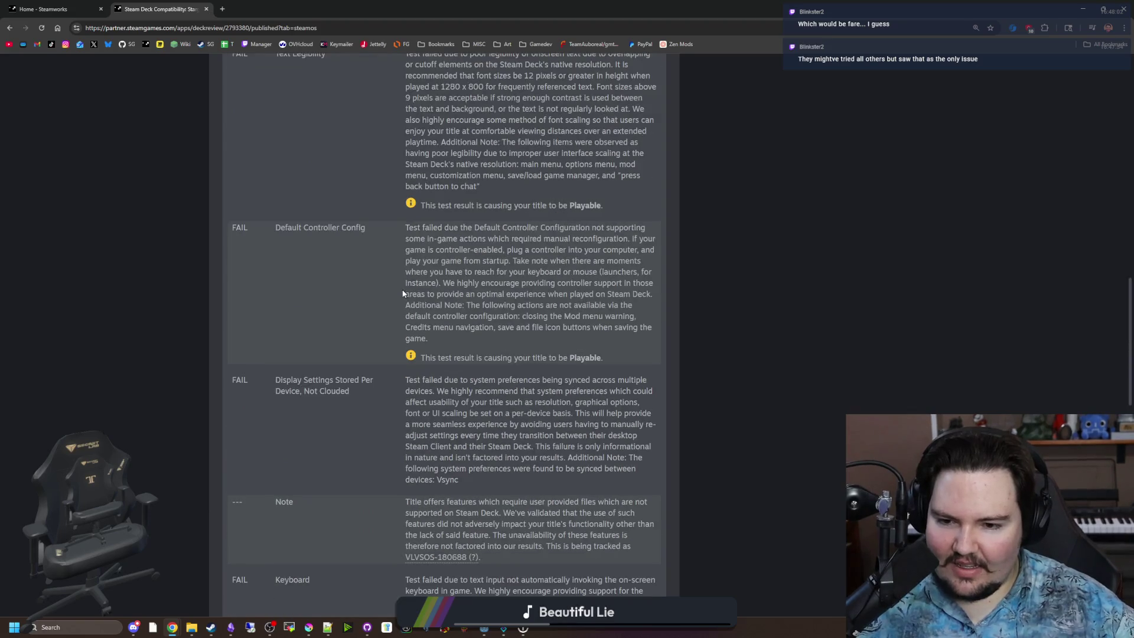
{"action": "scroll", "coordinate": [405, 302], "scroll_direction": "up", "scroll_amount": 12}
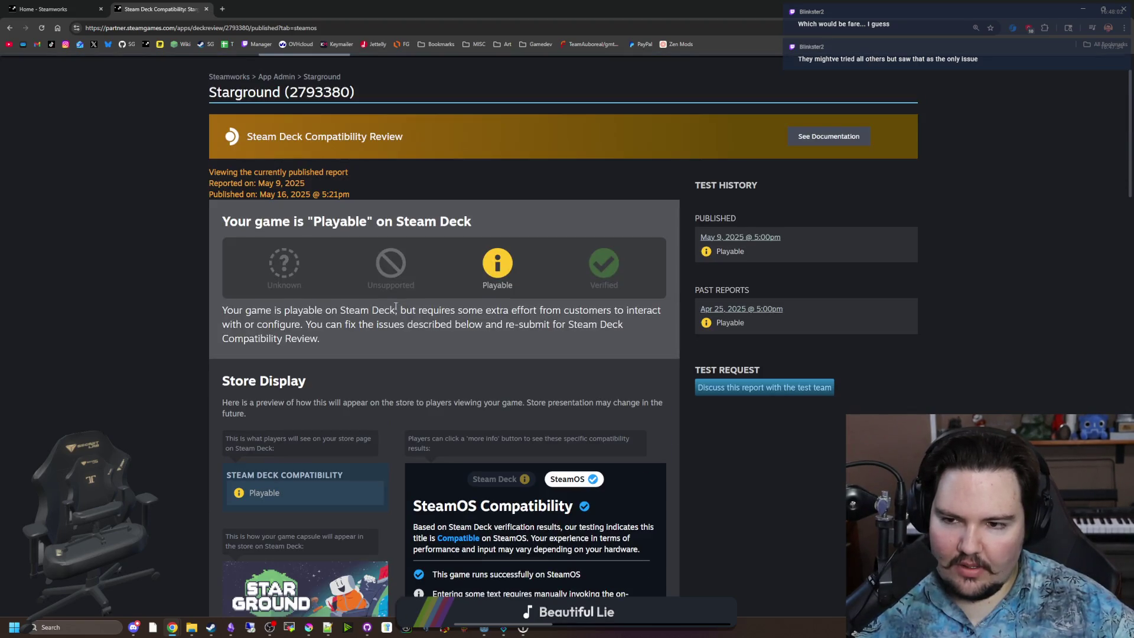
{"action": "scroll", "coordinate": [339, 288], "scroll_direction": "up", "scroll_amount": 1}
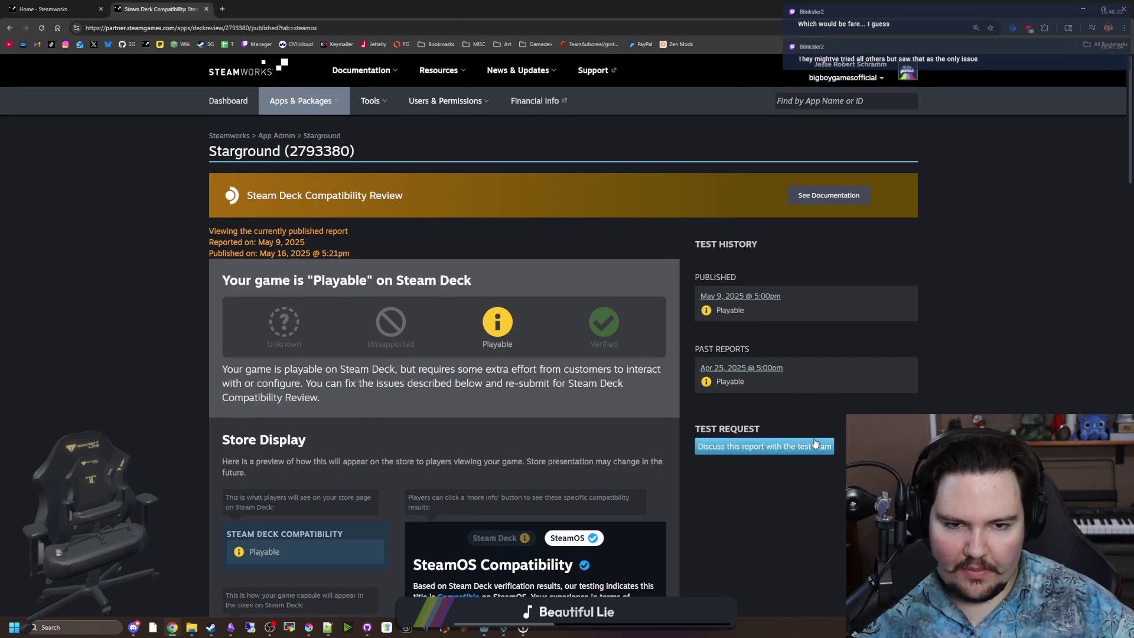
{"action": "scroll", "coordinate": [517, 352], "scroll_direction": "down", "scroll_amount": 9}
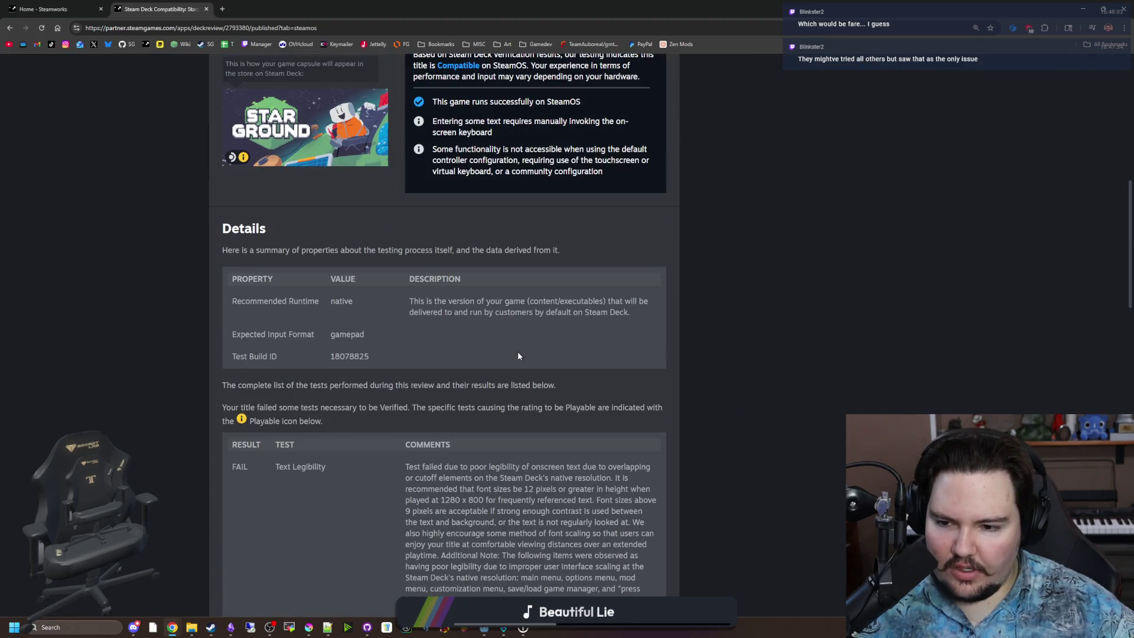
{"action": "scroll", "coordinate": [413, 368], "scroll_direction": "up", "scroll_amount": 3}
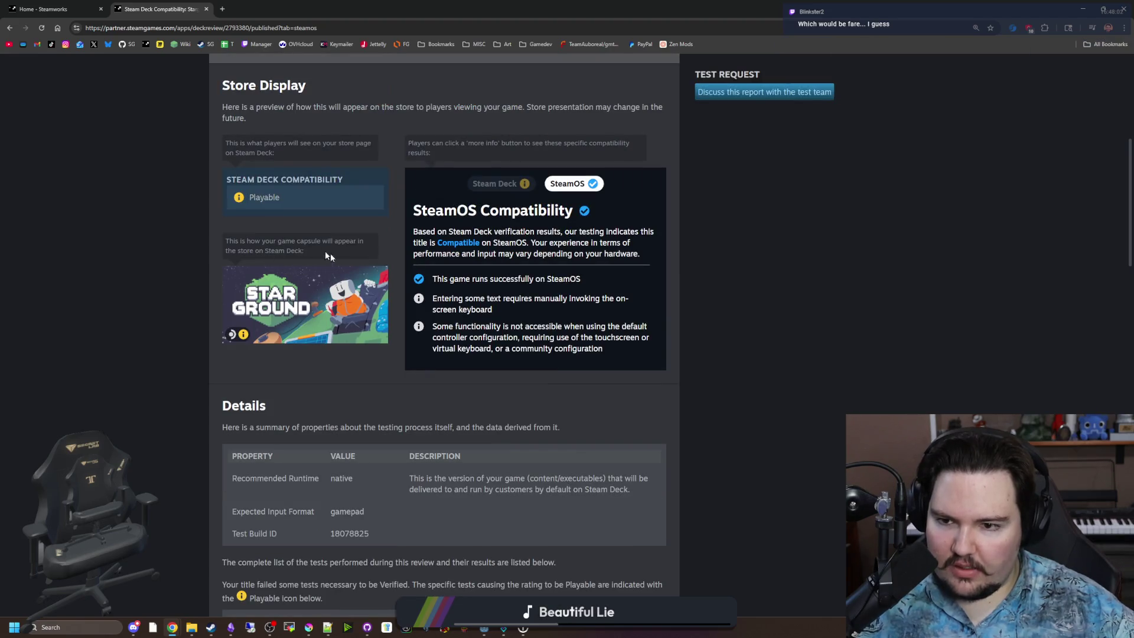
{"action": "scroll", "coordinate": [322, 254], "scroll_direction": "down", "scroll_amount": 4}
{"action": "scroll", "coordinate": [338, 368], "scroll_direction": "down", "scroll_amount": 4}
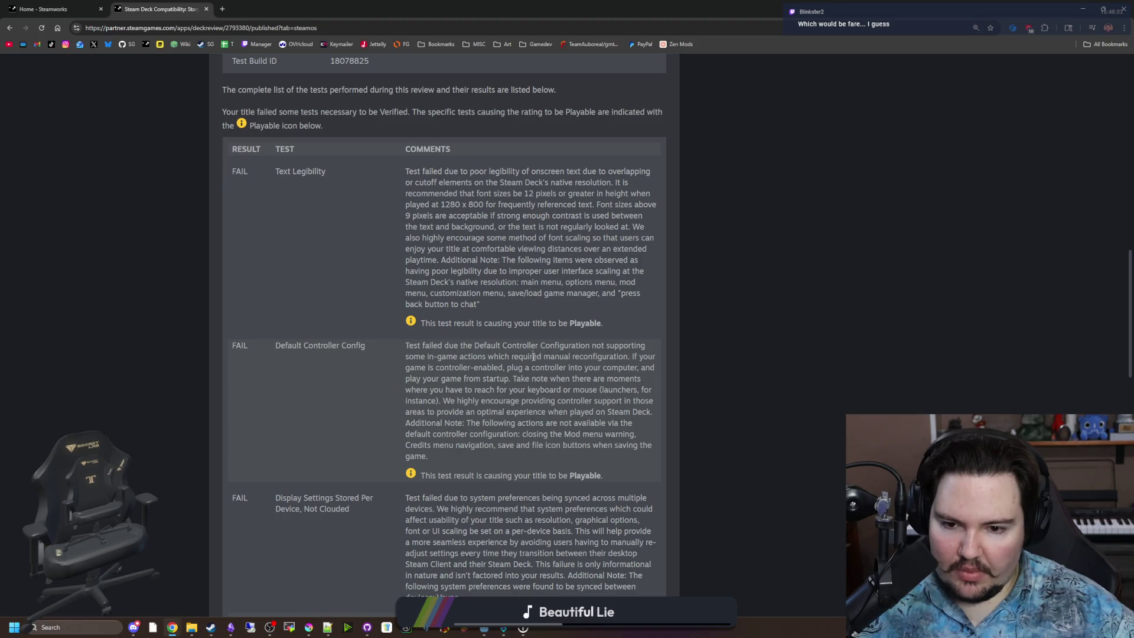
{"action": "scroll", "coordinate": [485, 319], "scroll_direction": "down", "scroll_amount": 5}
{"action": "scroll", "coordinate": [485, 319], "scroll_direction": "down", "scroll_amount": 3}
{"action": "scroll", "coordinate": [455, 328], "scroll_direction": "up", "scroll_amount": 2}
{"action": "mouse_move", "coordinate": [452, 327]}
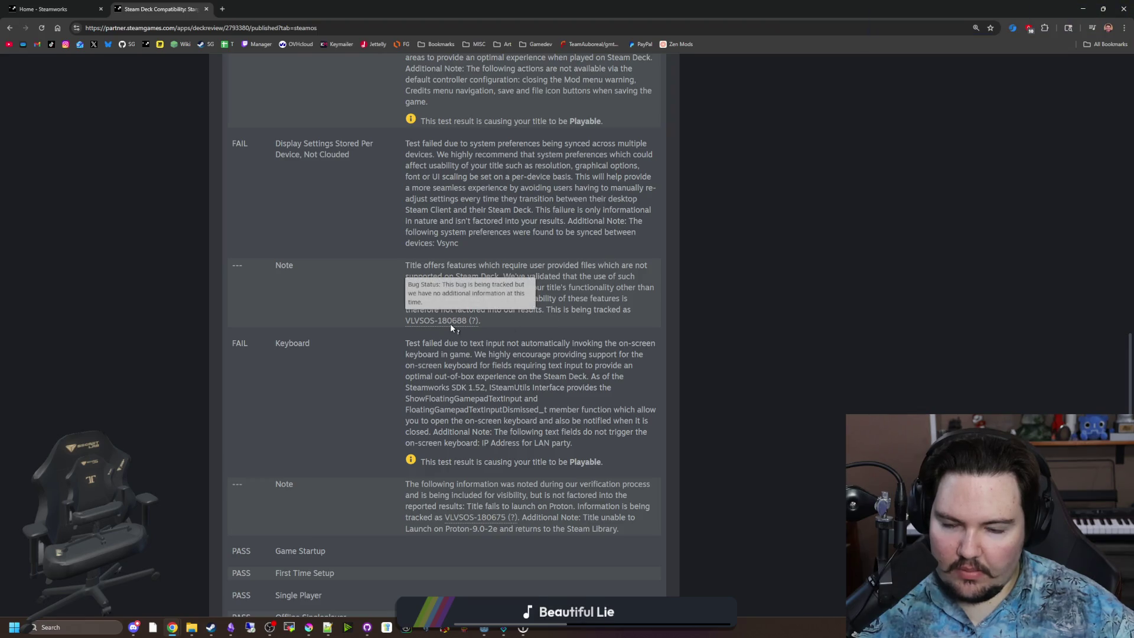
{"action": "left_click_drag", "start_coordinate": [503, 268], "coordinate": [634, 301]}
{"action": "left_click", "coordinate": [602, 301]}
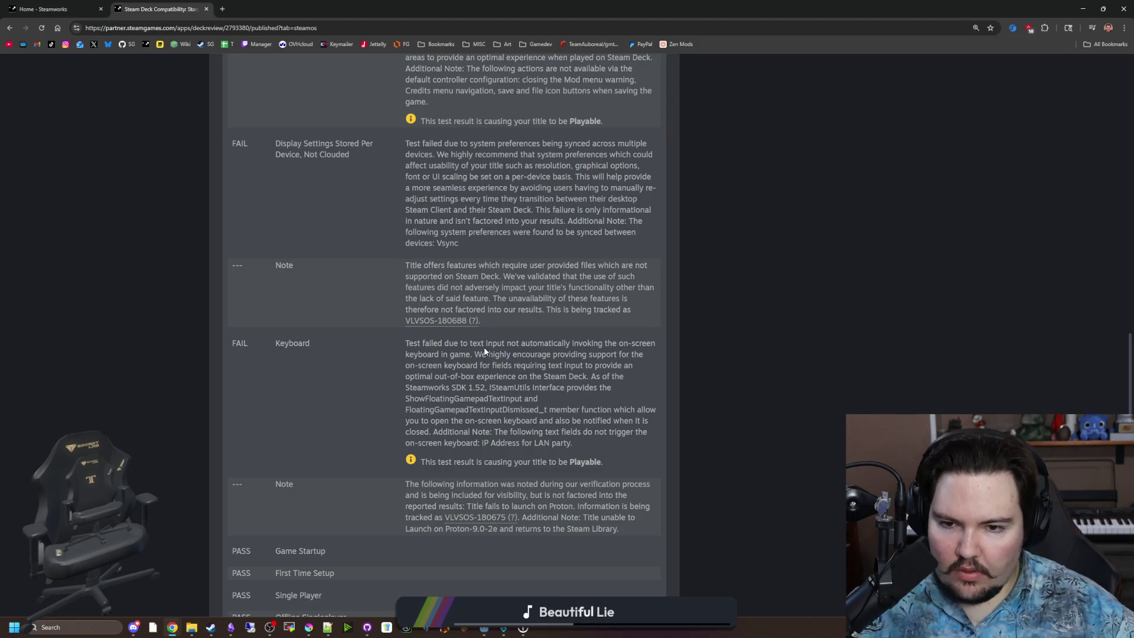
{"action": "scroll", "coordinate": [484, 351], "scroll_direction": "down", "scroll_amount": 9}
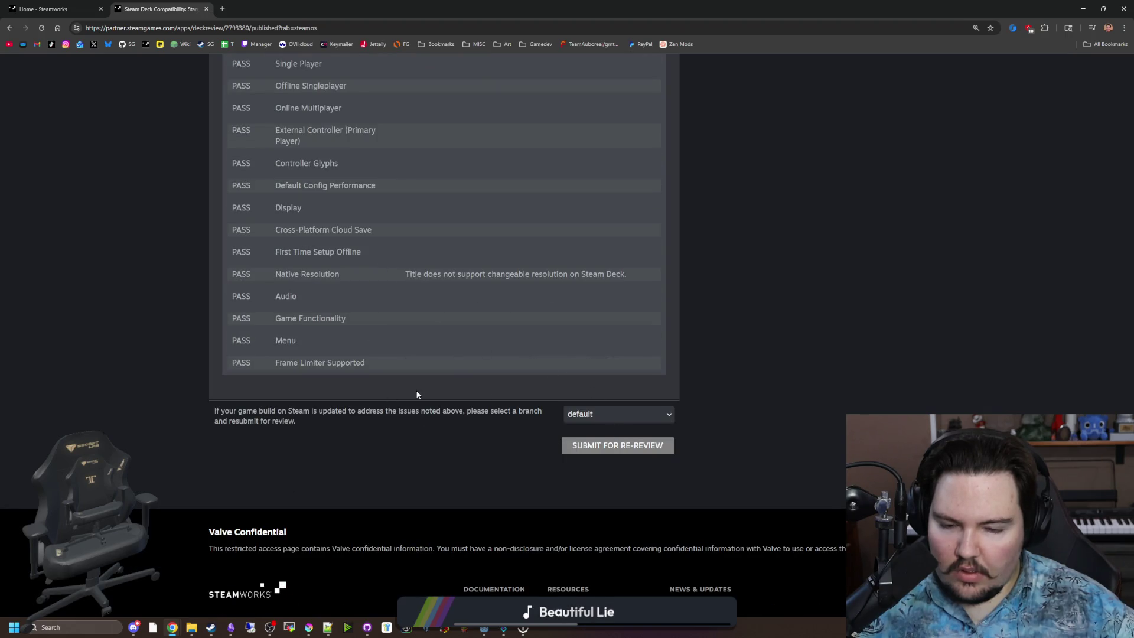
{"action": "left_click", "coordinate": [581, 416]}
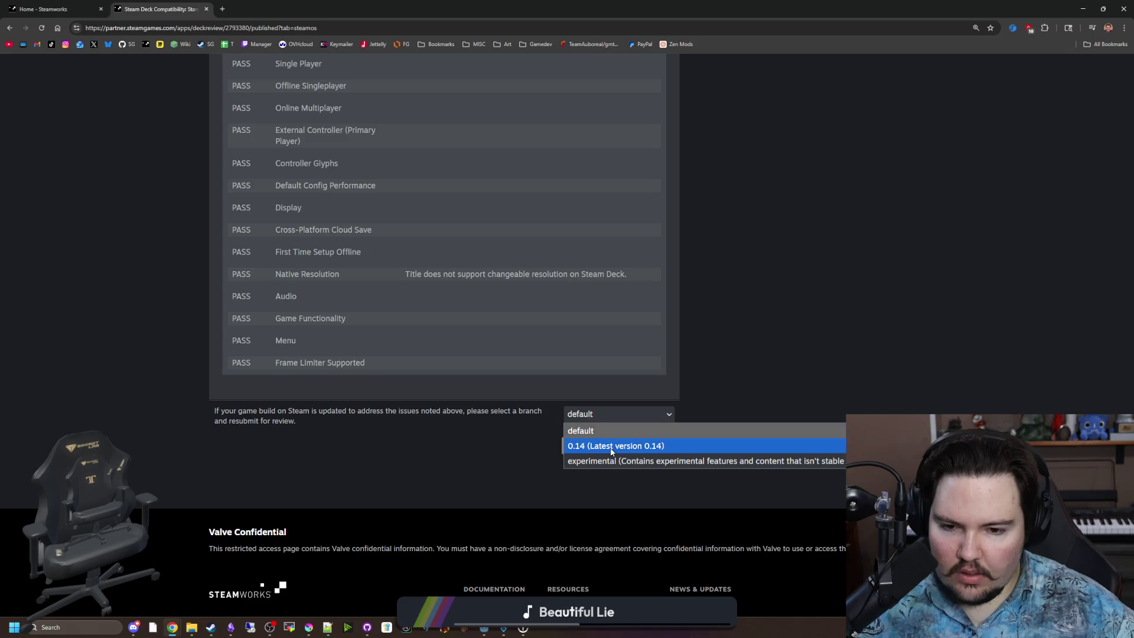
{"action": "left_click", "coordinate": [613, 466]}
{"action": "left_click", "coordinate": [615, 417]}
{"action": "left_click", "coordinate": [626, 447]}
{"action": "left_click", "coordinate": [611, 420]}
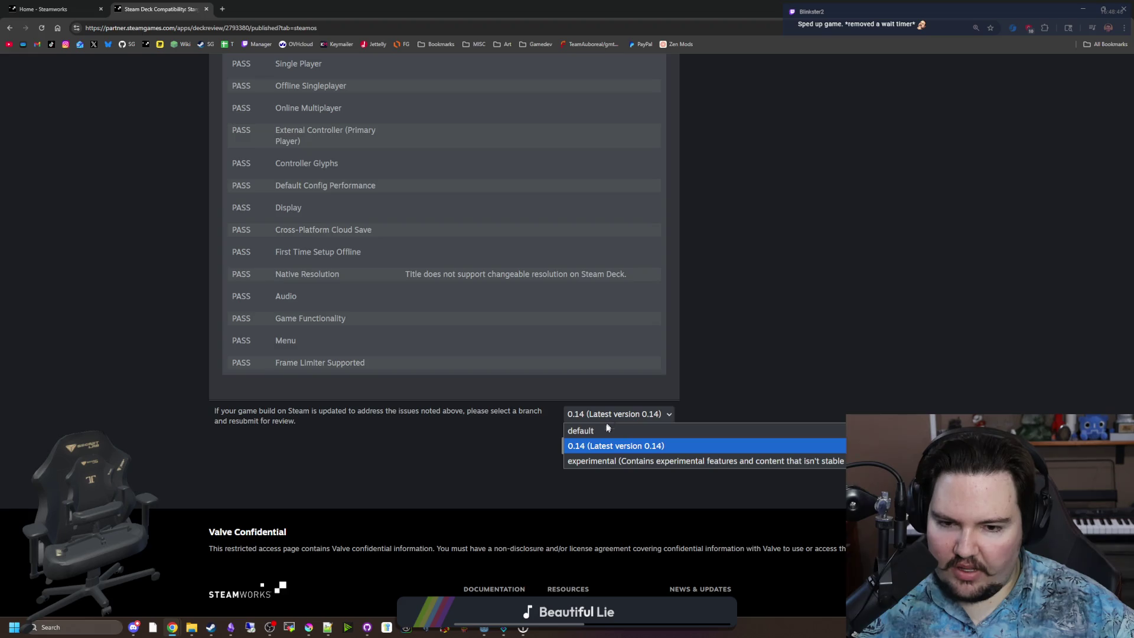
{"action": "left_click", "coordinate": [605, 430]}
{"action": "scroll", "coordinate": [483, 361], "scroll_direction": "up", "scroll_amount": 7}
{"action": "scroll", "coordinate": [485, 359], "scroll_direction": "down", "scroll_amount": 3}
{"action": "scroll", "coordinate": [487, 358], "scroll_direction": "up", "scroll_amount": 15}
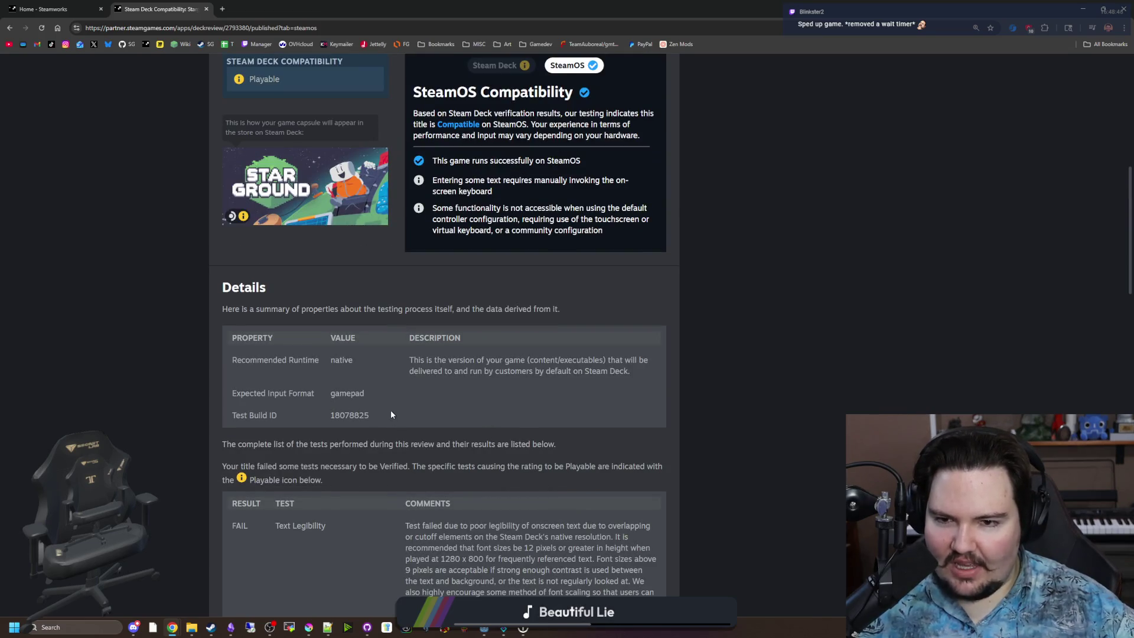
Step: Switch the summary back to Steam Deck and reload the May 9 published report
{"action": "scroll", "coordinate": [391, 414], "scroll_direction": "up", "scroll_amount": 5}
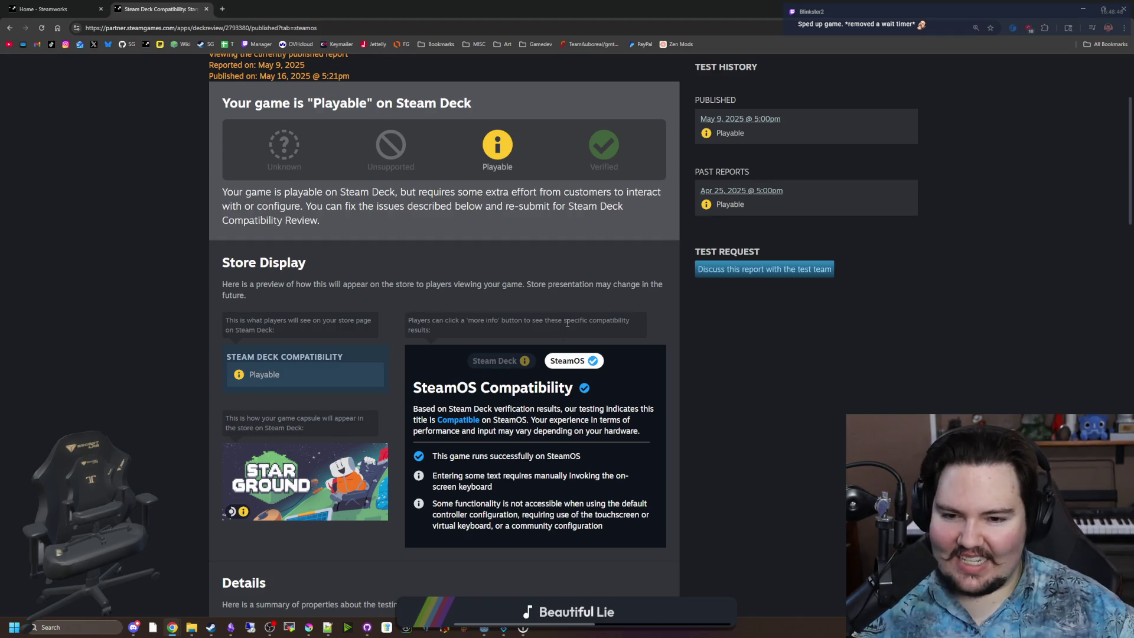
{"action": "left_click", "coordinate": [501, 365]}
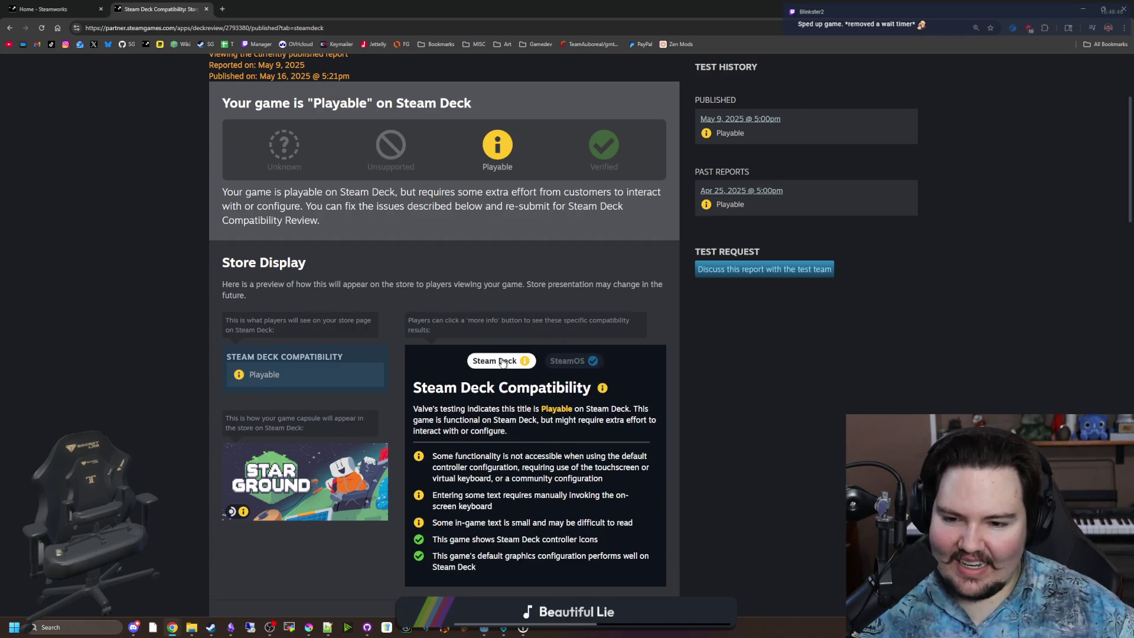
{"action": "scroll", "coordinate": [541, 394], "scroll_direction": "up", "scroll_amount": 3}
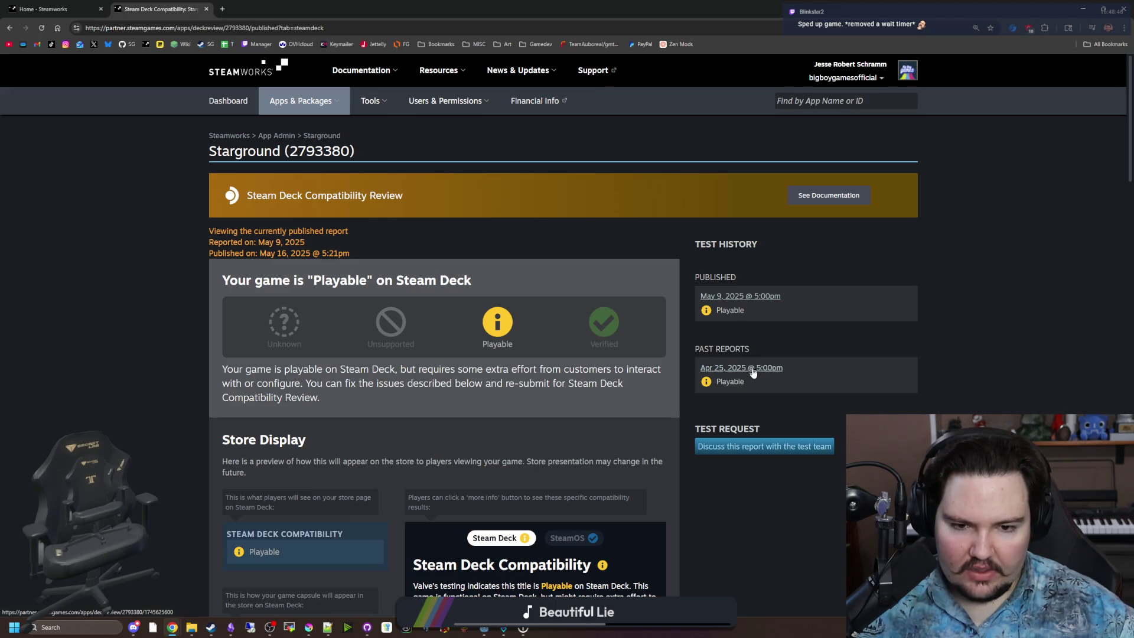
{"action": "left_click", "coordinate": [759, 295]}
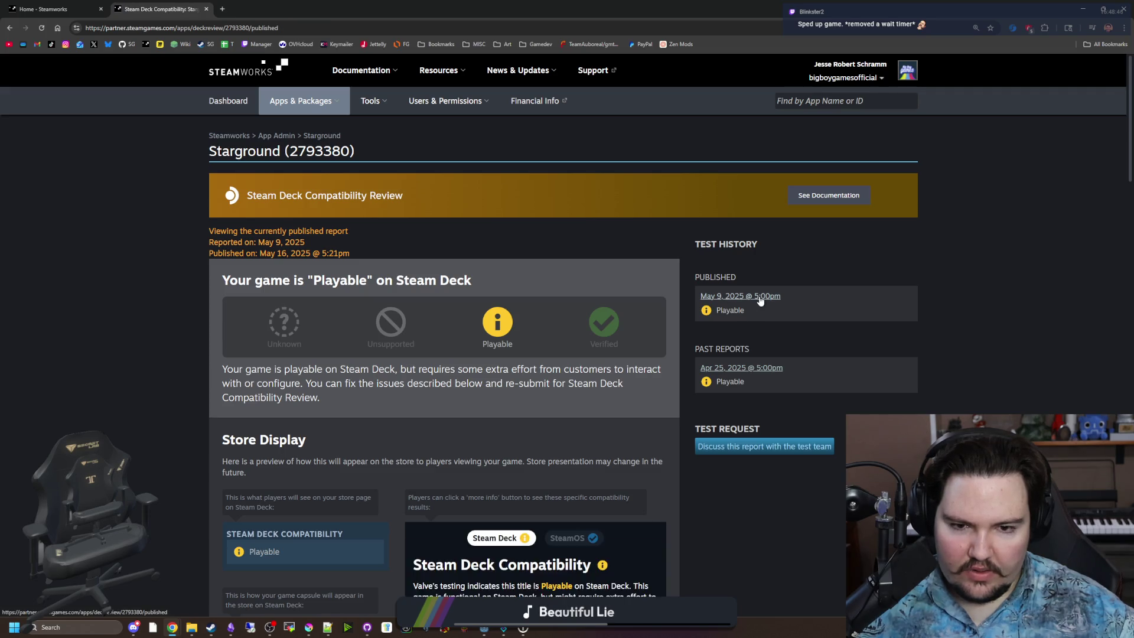
{"action": "scroll", "coordinate": [646, 331], "scroll_direction": "down", "scroll_amount": 4}
{"action": "scroll", "coordinate": [647, 331], "scroll_direction": "up", "scroll_amount": 2}
Step: Read through the Apr 25 past report, then restore the browser window and close the home page
{"action": "left_click", "coordinate": [751, 250]}
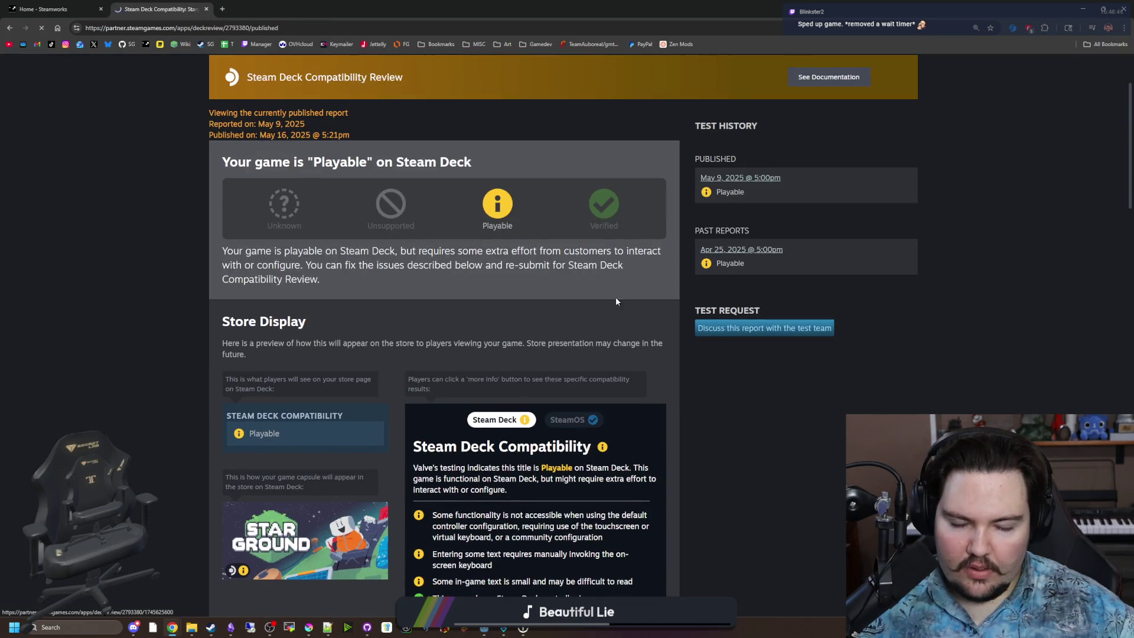
{"action": "scroll", "coordinate": [517, 343], "scroll_direction": "down", "scroll_amount": 10}
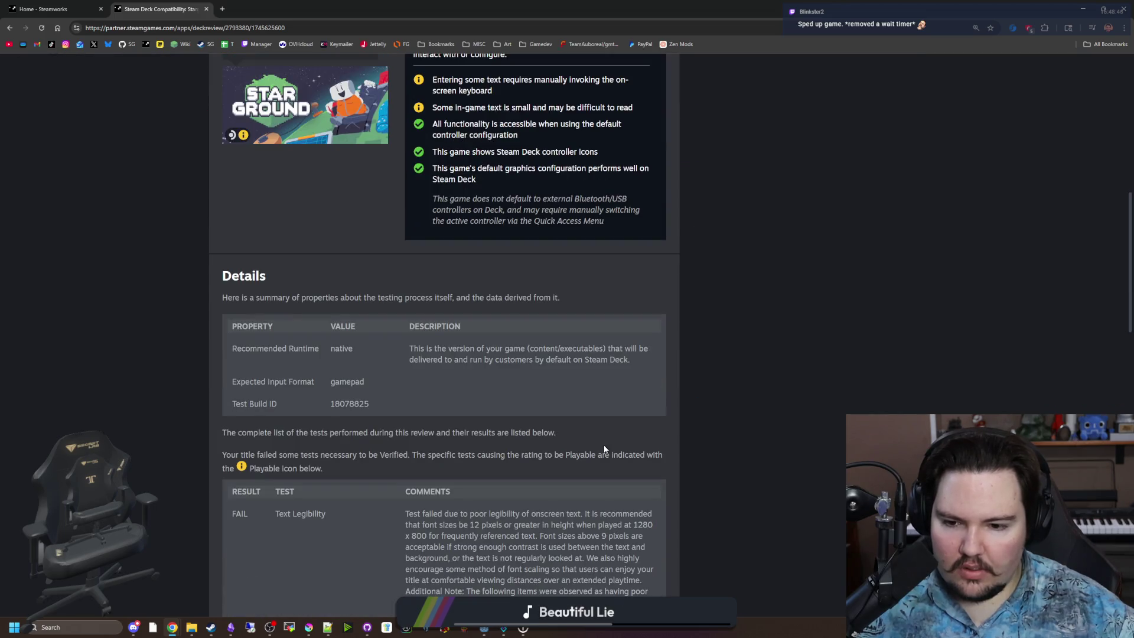
{"action": "scroll", "coordinate": [459, 379], "scroll_direction": "down", "scroll_amount": 15}
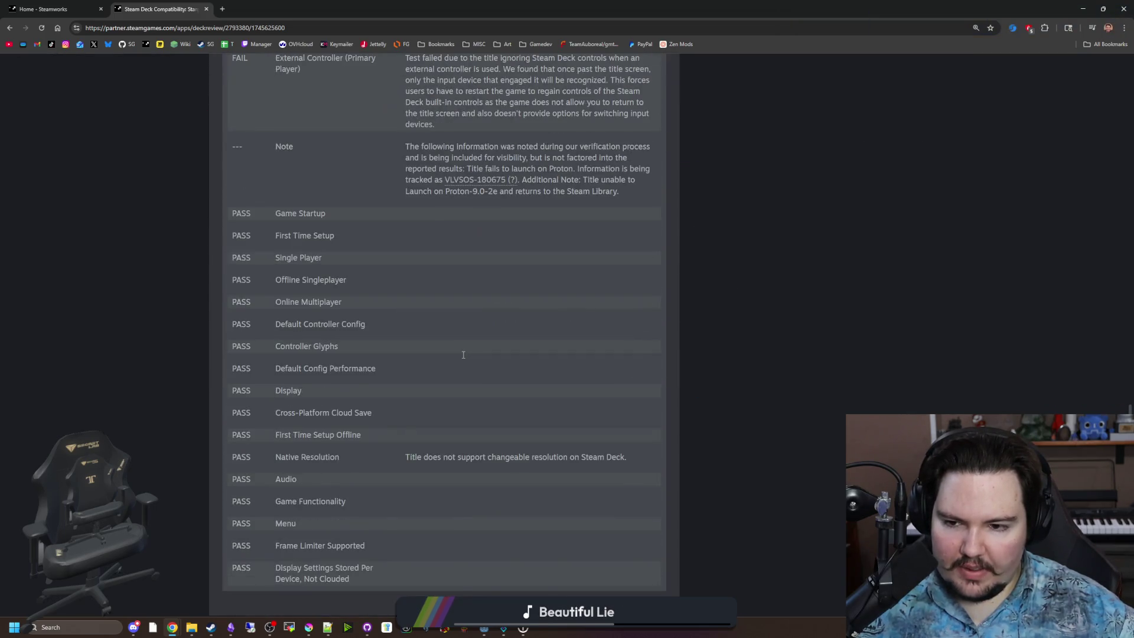
{"action": "scroll", "coordinate": [472, 351], "scroll_direction": "up", "scroll_amount": 8}
{"action": "scroll", "coordinate": [487, 348], "scroll_direction": "up", "scroll_amount": 8}
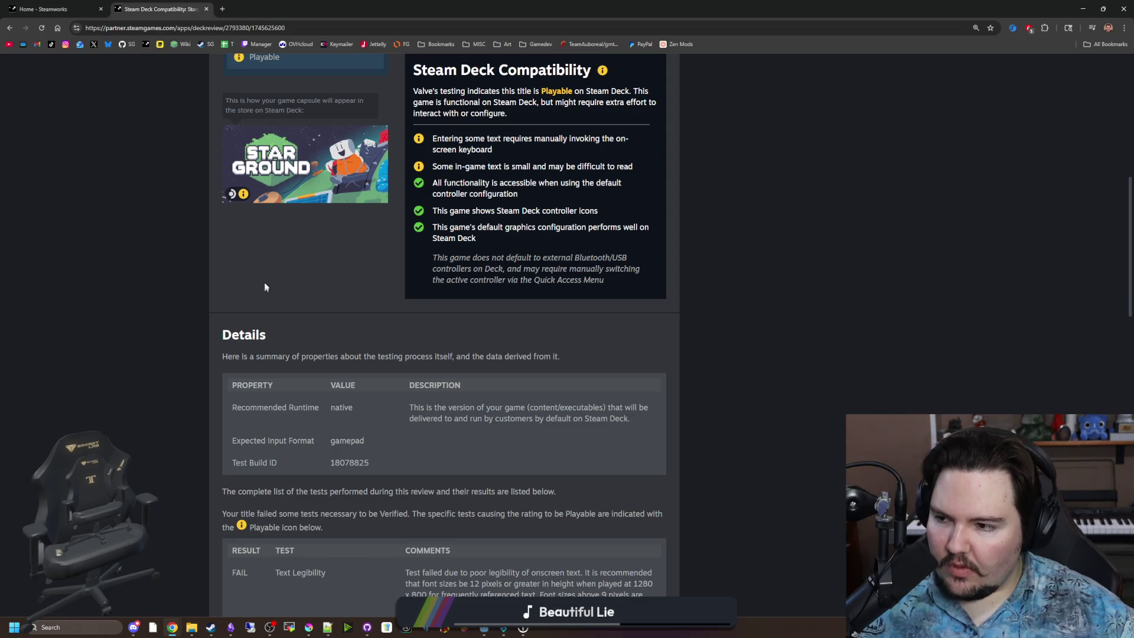
{"action": "double_click", "coordinate": [420, 22]}
{"action": "left_click", "coordinate": [343, 315]}
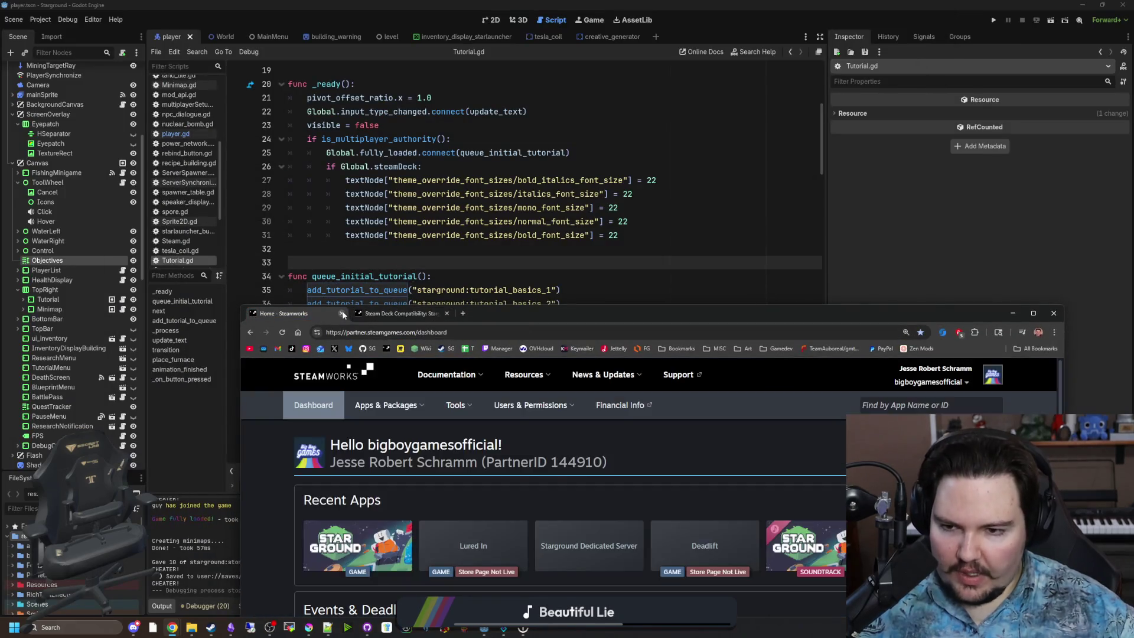
Step: Close the browser and move through the queue_initial_tutorial lines in Tutorial.gd
{"action": "left_click", "coordinate": [343, 314]}
{"action": "left_click", "coordinate": [612, 286]}
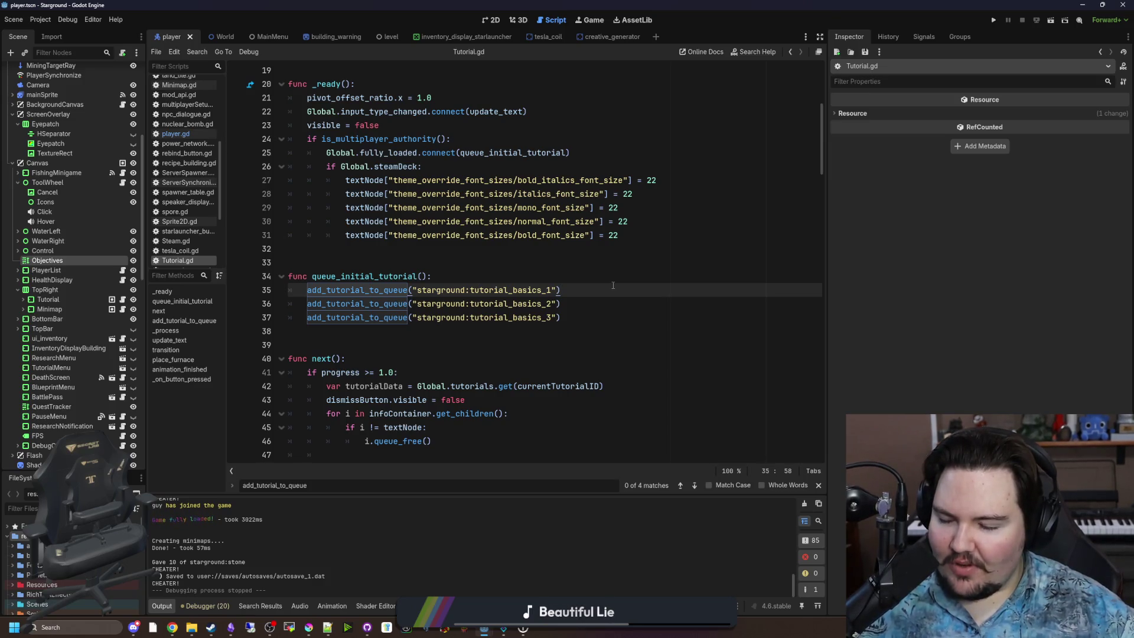
{"action": "key", "text": "Up"}
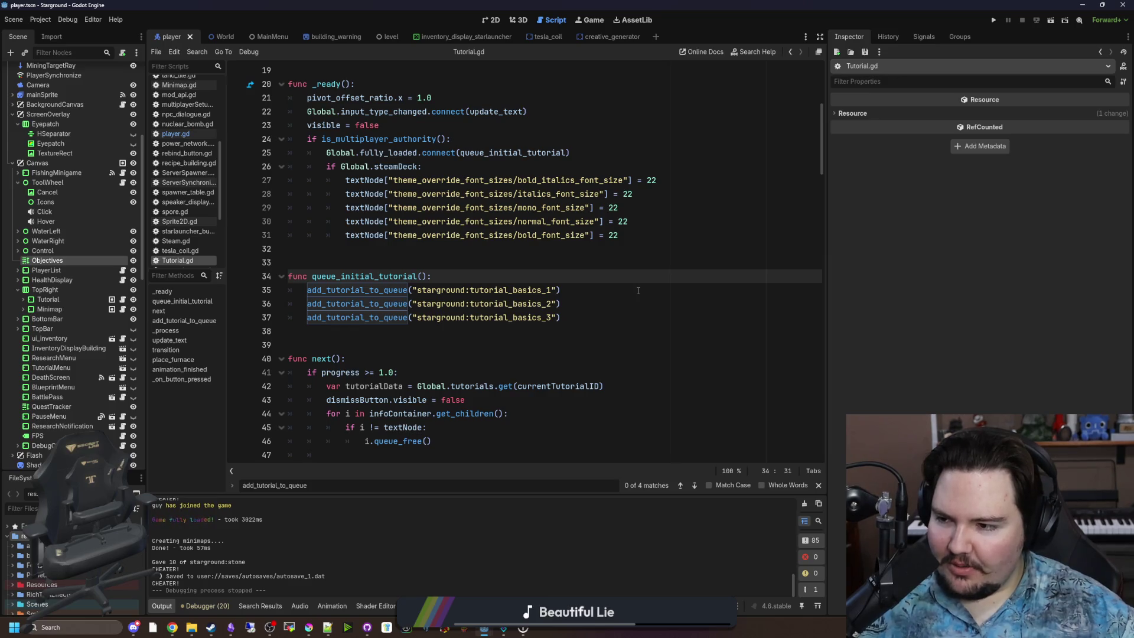
{"action": "key", "text": "Down"}
{"action": "key", "text": "Down"}
{"action": "key", "text": "Down"}
{"action": "key", "text": "Up"}
{"action": "key", "text": "Up"}
{"action": "key", "text": "Up"}
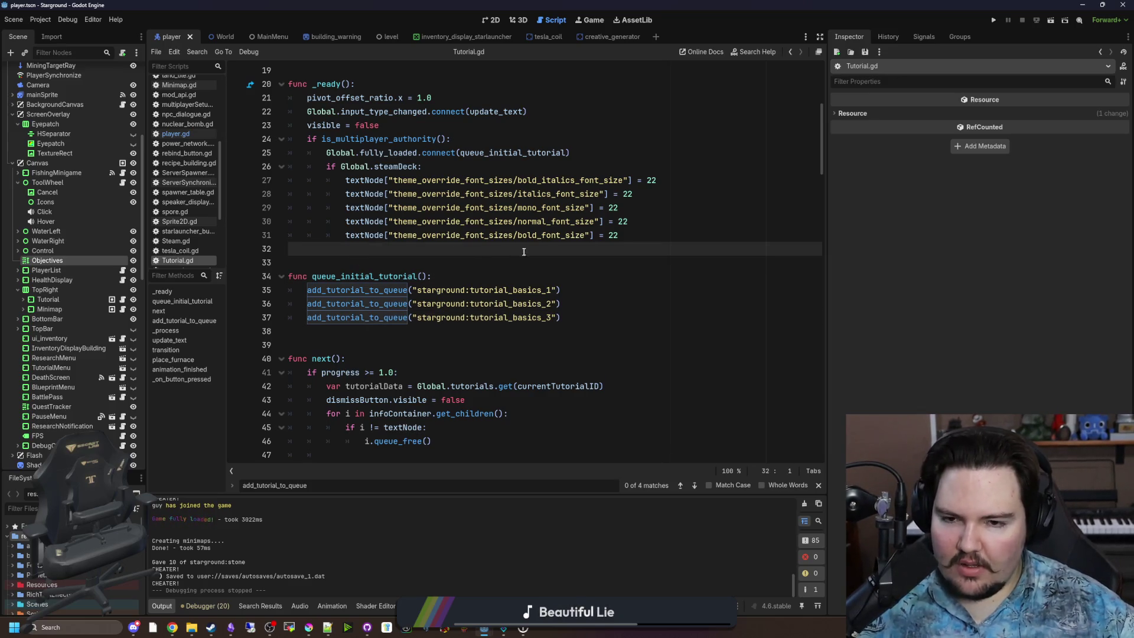
{"action": "left_click", "coordinate": [465, 255]}
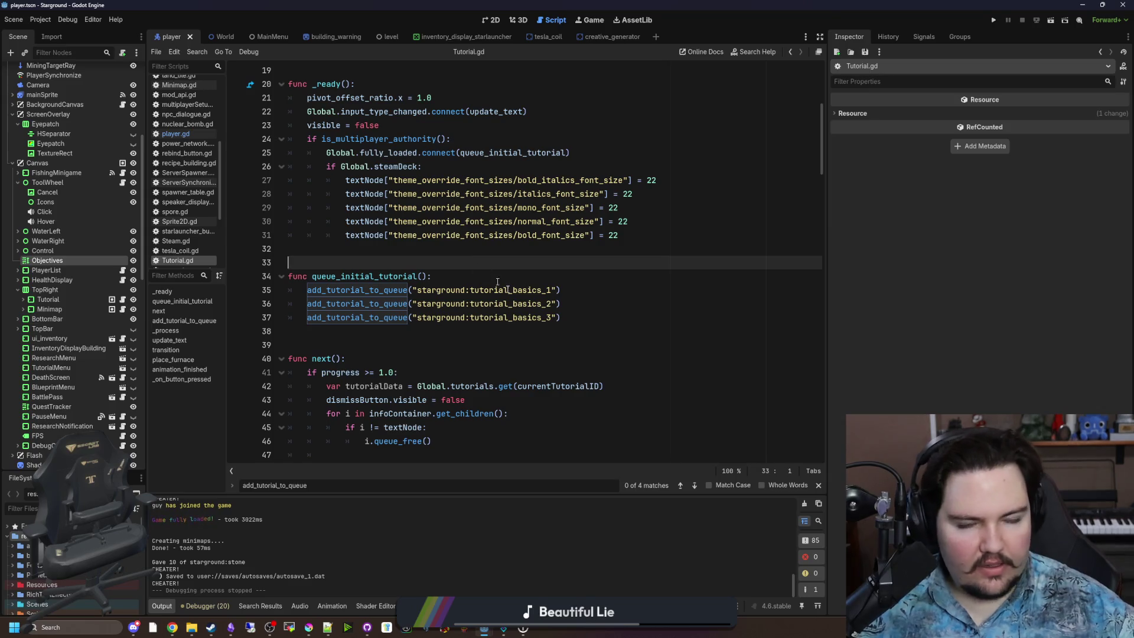
Step: Check the add_tutorial_to_queue definition from the tutorial_basics_3 call and jump back
{"action": "left_click", "coordinate": [601, 321]}
{"action": "key", "text": "shift+Home"}
{"action": "key", "text": "shift+Home"}
{"action": "key", "text": "shift+Home"}
{"action": "left_click", "coordinate": [398, 248]}
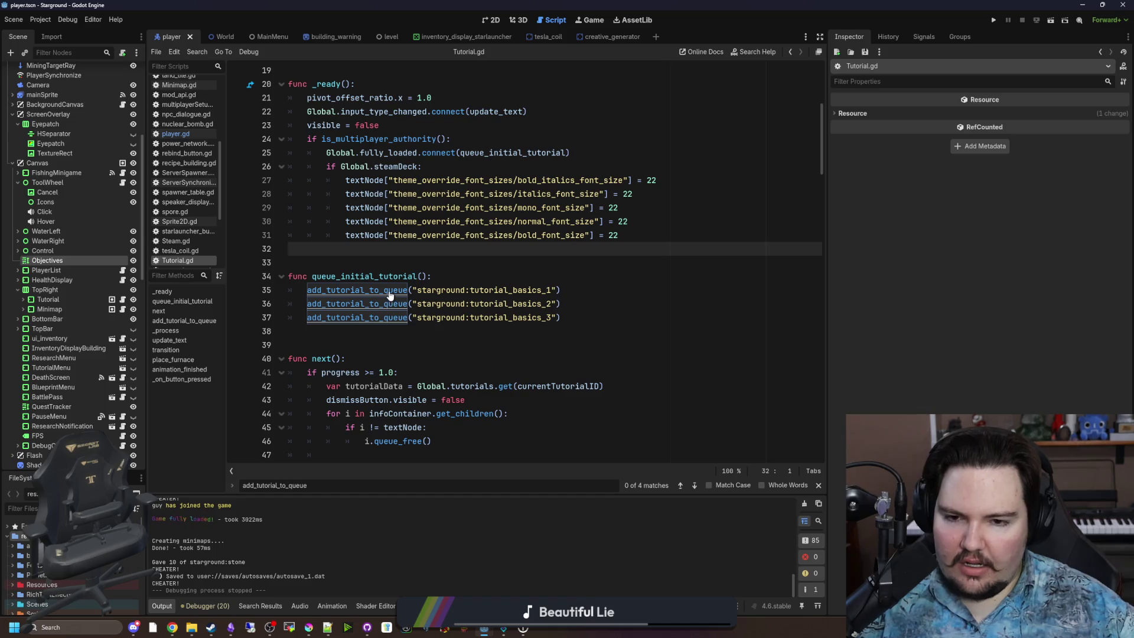
{"action": "left_click", "coordinate": [390, 295], "text": "ctrl"}
{"action": "left_click", "coordinate": [399, 344]}
{"action": "key", "text": "alt+Left"}
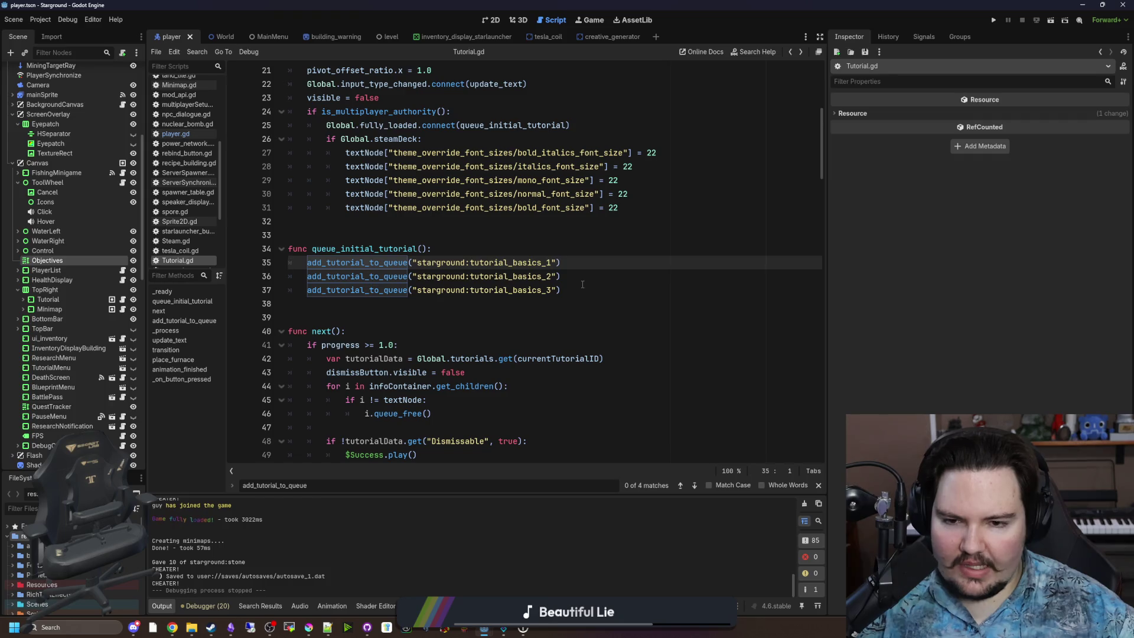
Step: Open a new Chrome window snapped to the left half of the screen
{"action": "left_click", "coordinate": [582, 284]}
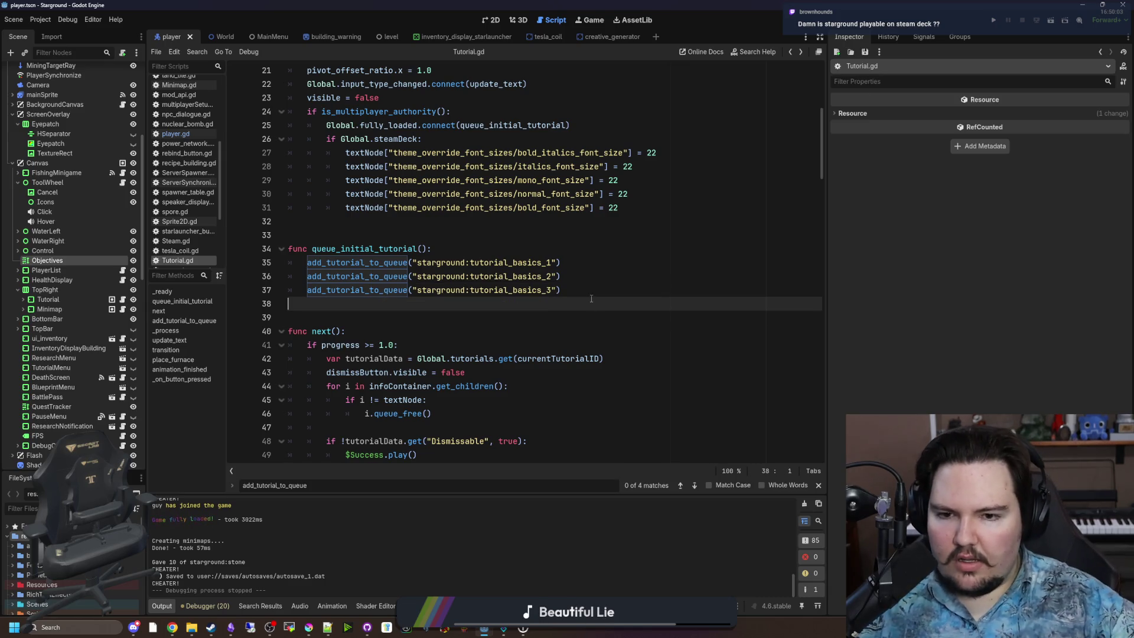
{"action": "left_click", "coordinate": [320, 305]}
{"action": "left_click", "coordinate": [367, 235]}
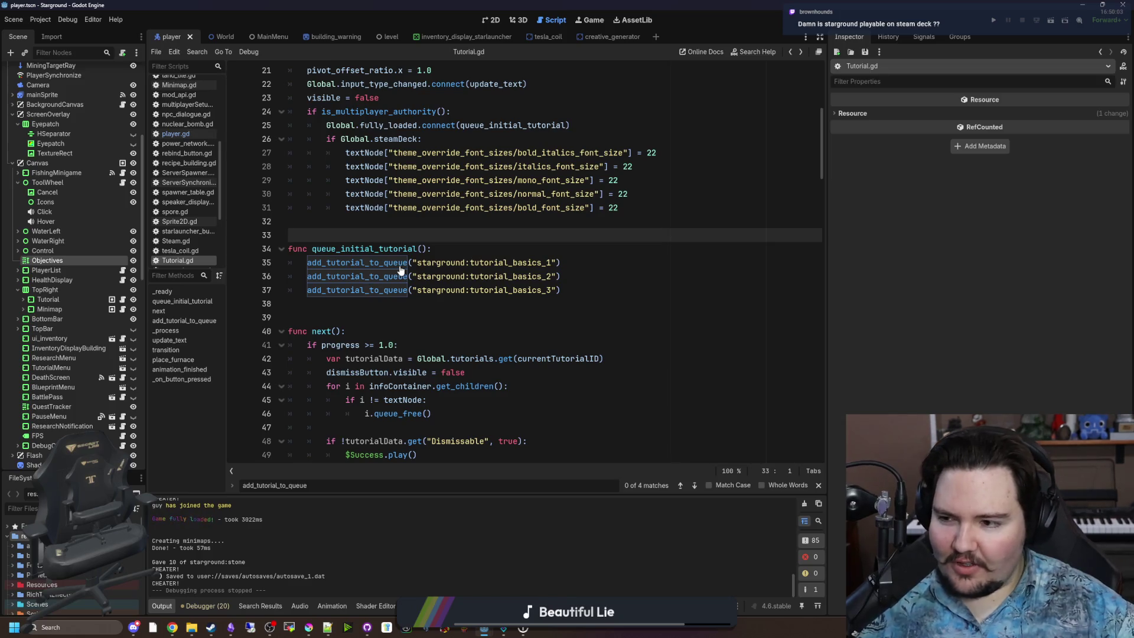
{"action": "left_click", "coordinate": [173, 627]}
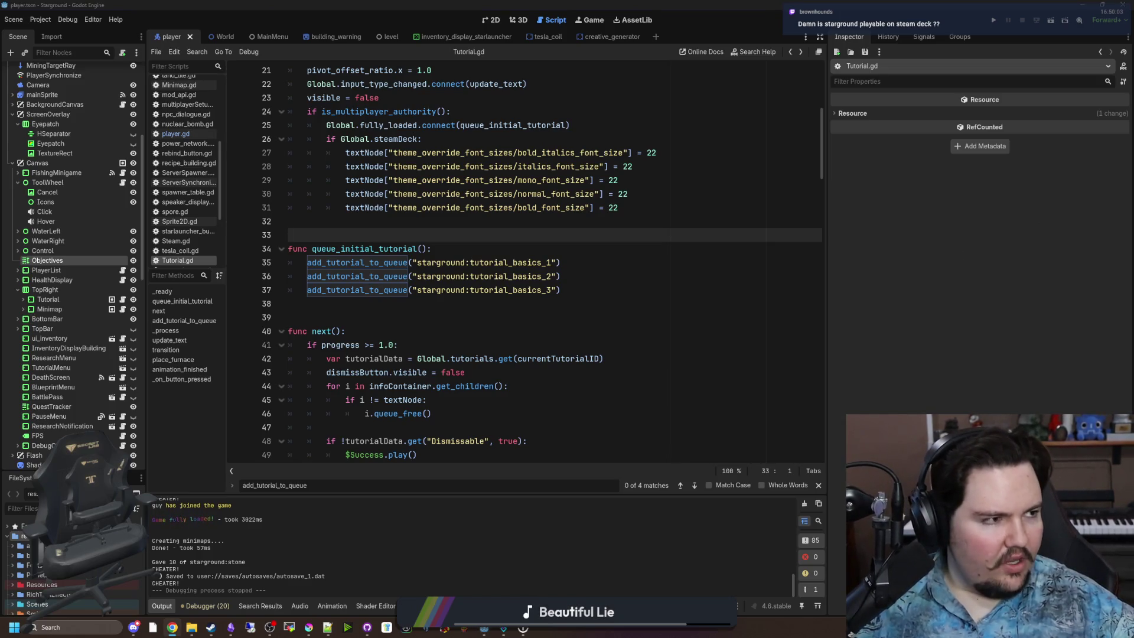
{"action": "key", "text": "super+Left"}
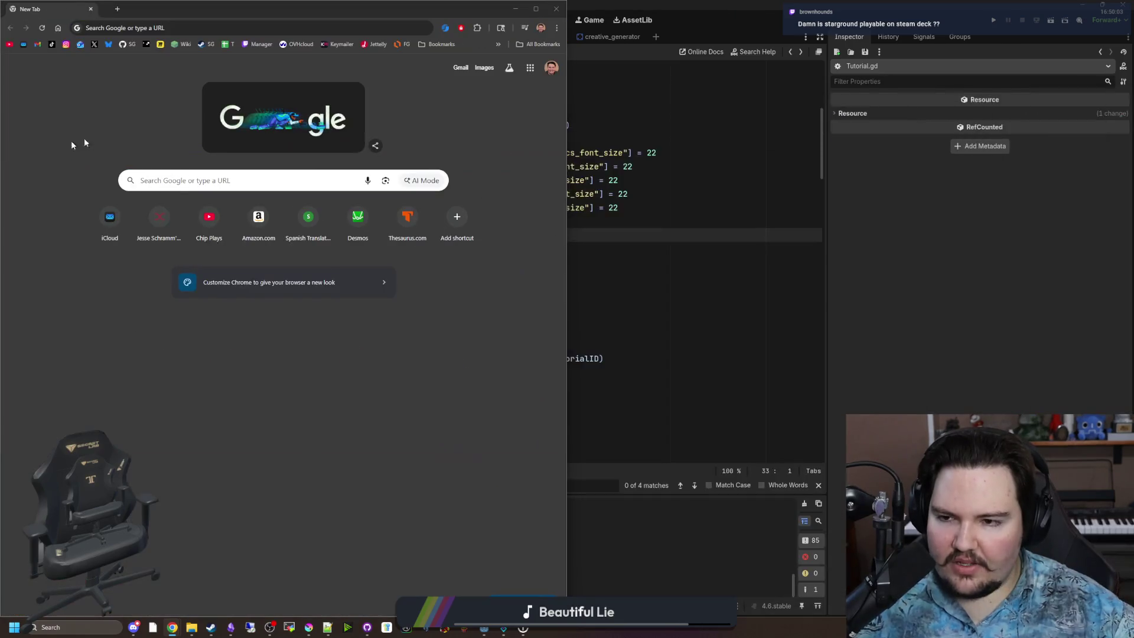
Step: Unsnap the Chrome new-tab window, move it aside, and close it
{"action": "mouse_move", "coordinate": [164, 9]}
{"action": "left_mouse_down"}
{"action": "mouse_move", "coordinate": [403, 104]}
{"action": "mouse_move", "coordinate": [232, 161]}
{"action": "left_mouse_up"}
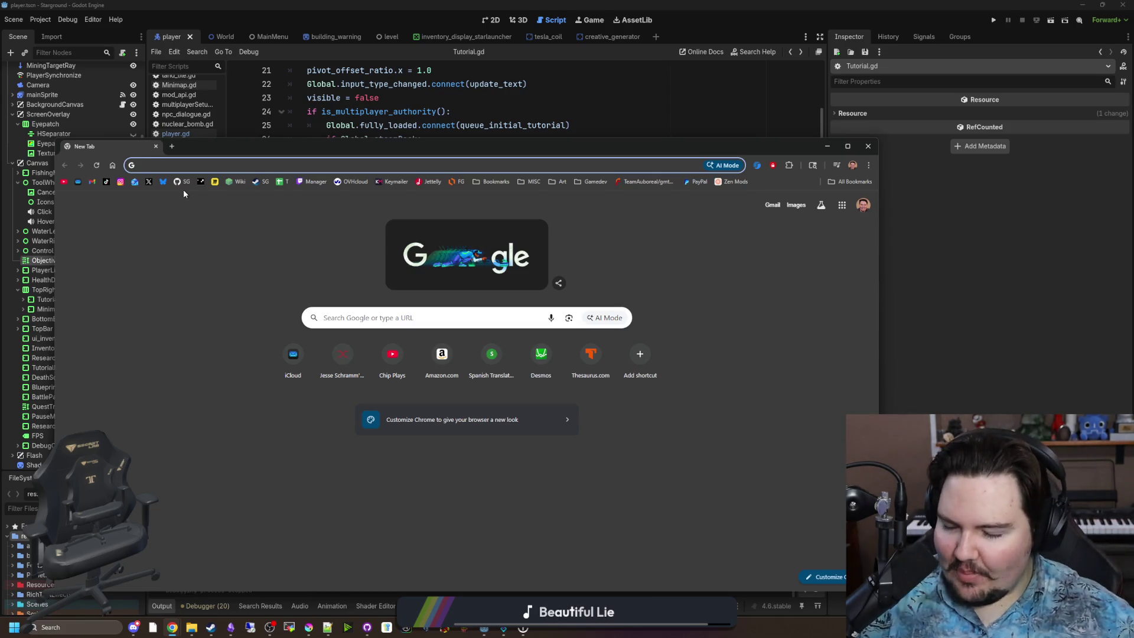
{"action": "mouse_move", "coordinate": [223, 146]}
{"action": "left_mouse_down"}
{"action": "mouse_move", "coordinate": [240, 152]}
{"action": "mouse_move", "coordinate": [286, 440]}
{"action": "mouse_move", "coordinate": [282, 524]}
{"action": "mouse_move", "coordinate": [245, 41]}
{"action": "mouse_move", "coordinate": [232, 155]}
{"action": "left_mouse_up"}
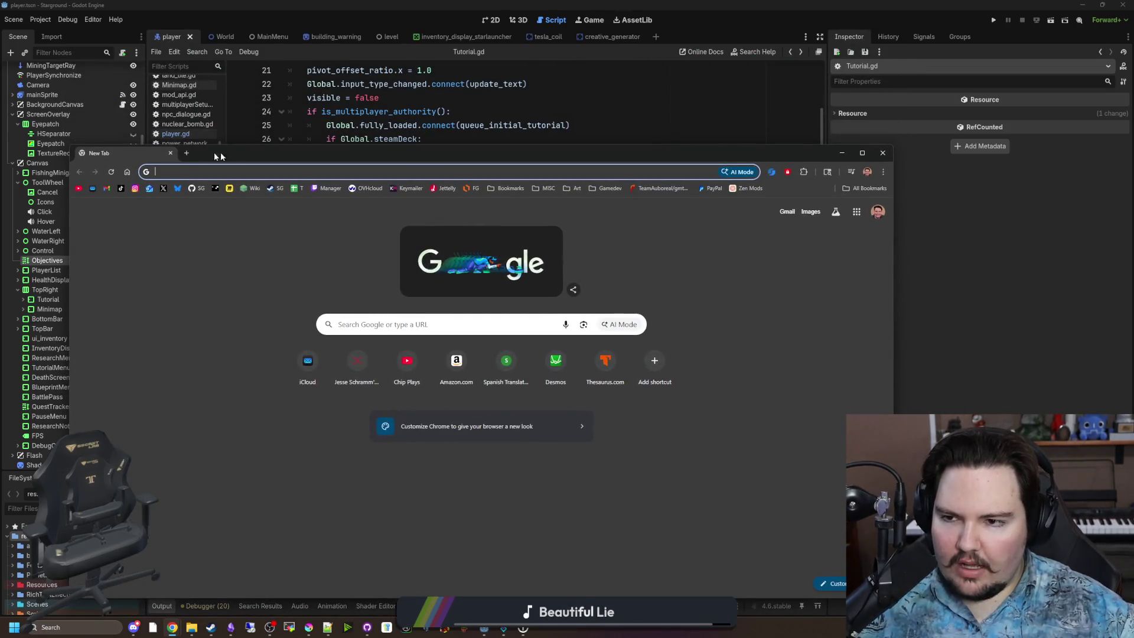
{"action": "left_click", "coordinate": [171, 153]}
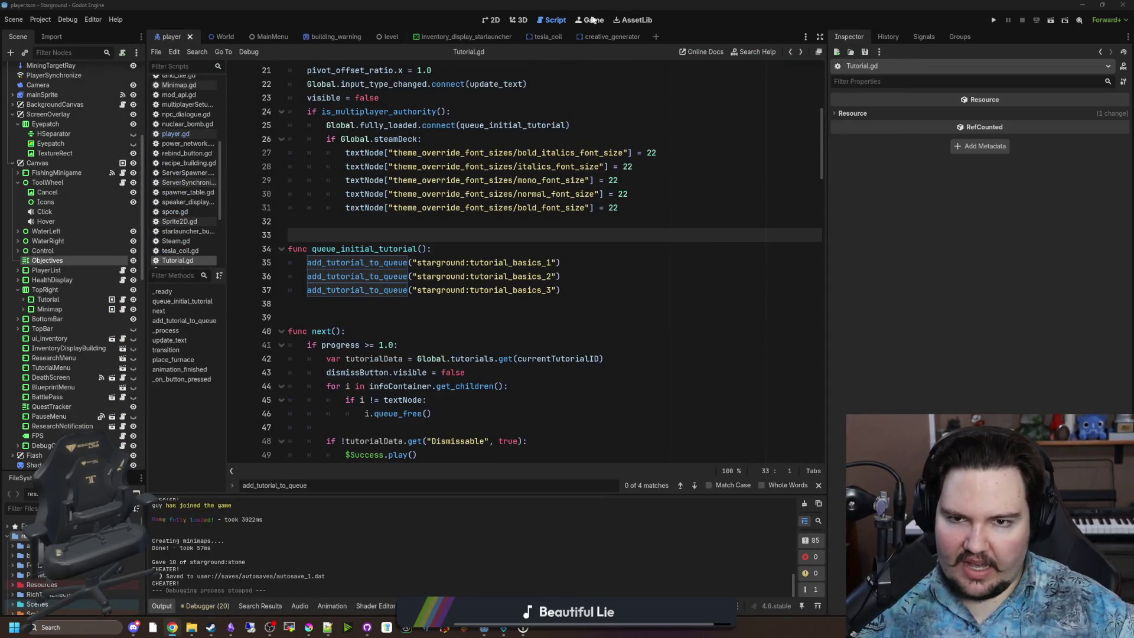
Step: Run Starground in the Game view, try the UI Scale slider and restore it, then reopen Tutorial.gd
{"action": "left_click", "coordinate": [593, 19]}
{"action": "key", "text": "F5"}
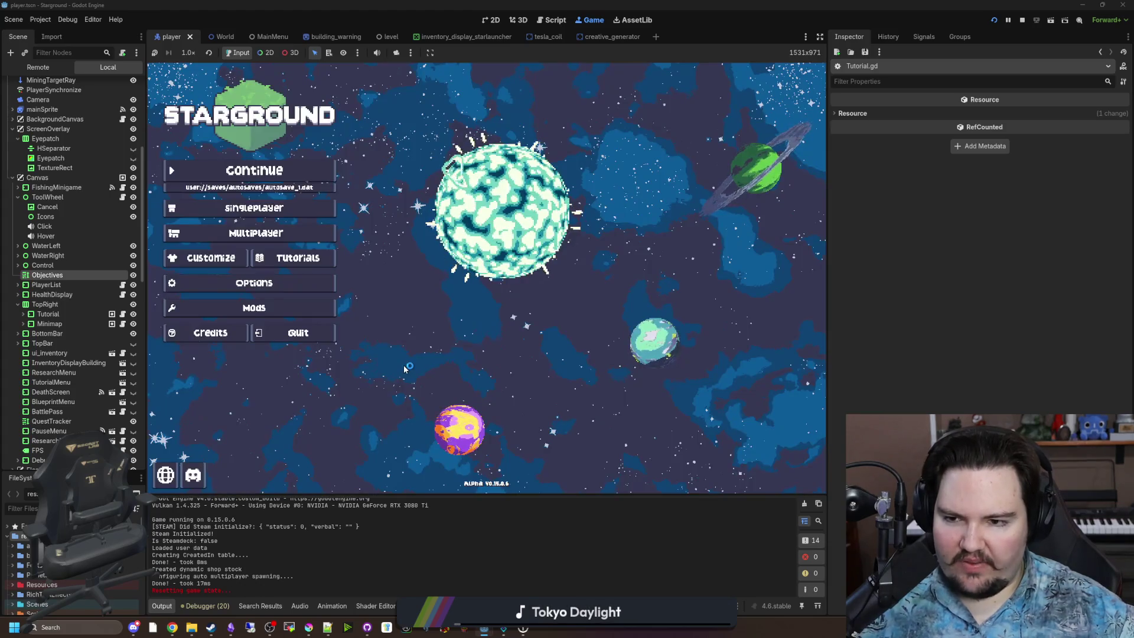
{"action": "left_click", "coordinate": [254, 283]}
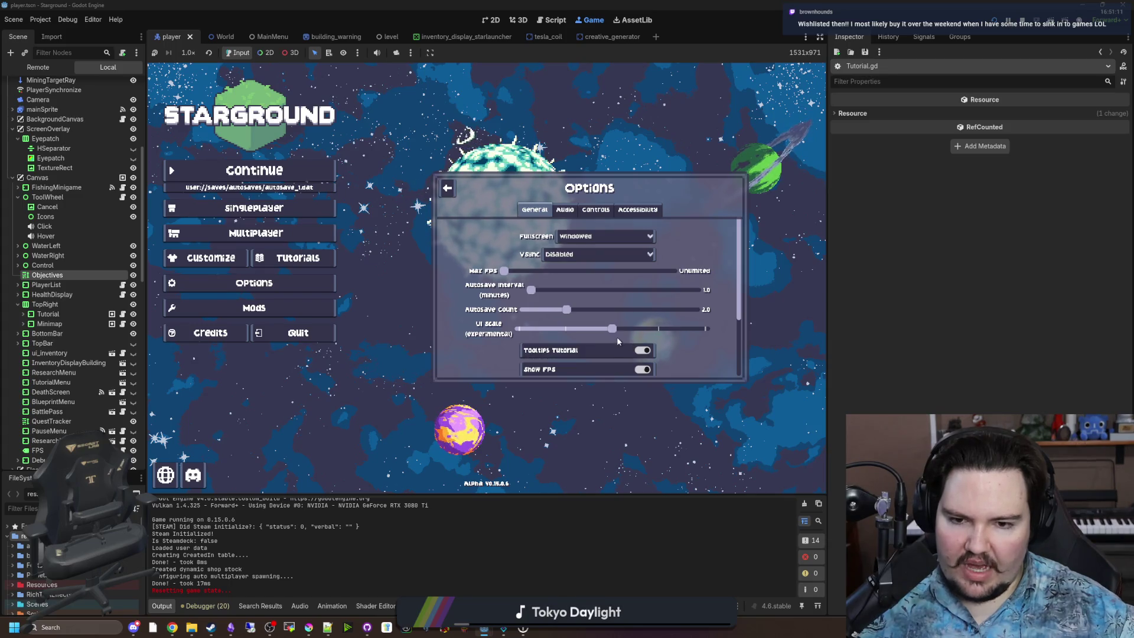
{"action": "mouse_move", "coordinate": [613, 329]}
{"action": "left_mouse_down"}
{"action": "mouse_move", "coordinate": [760, 341]}
{"action": "mouse_move", "coordinate": [767, 358]}
{"action": "left_mouse_up"}
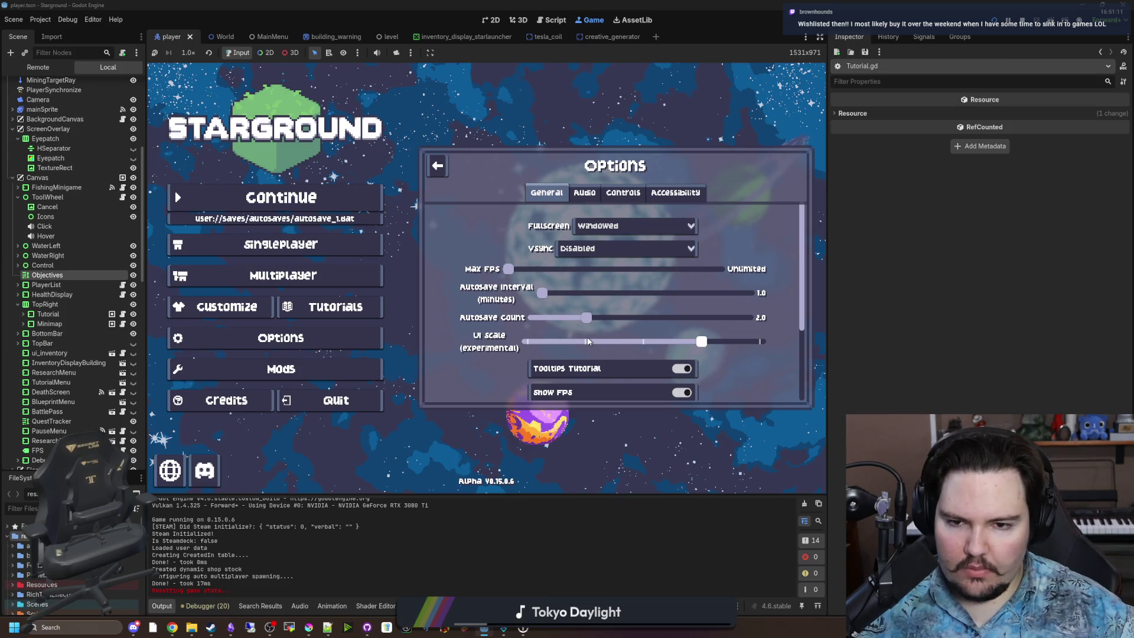
{"action": "left_click", "coordinate": [633, 342]}
{"action": "left_click", "coordinate": [557, 329]}
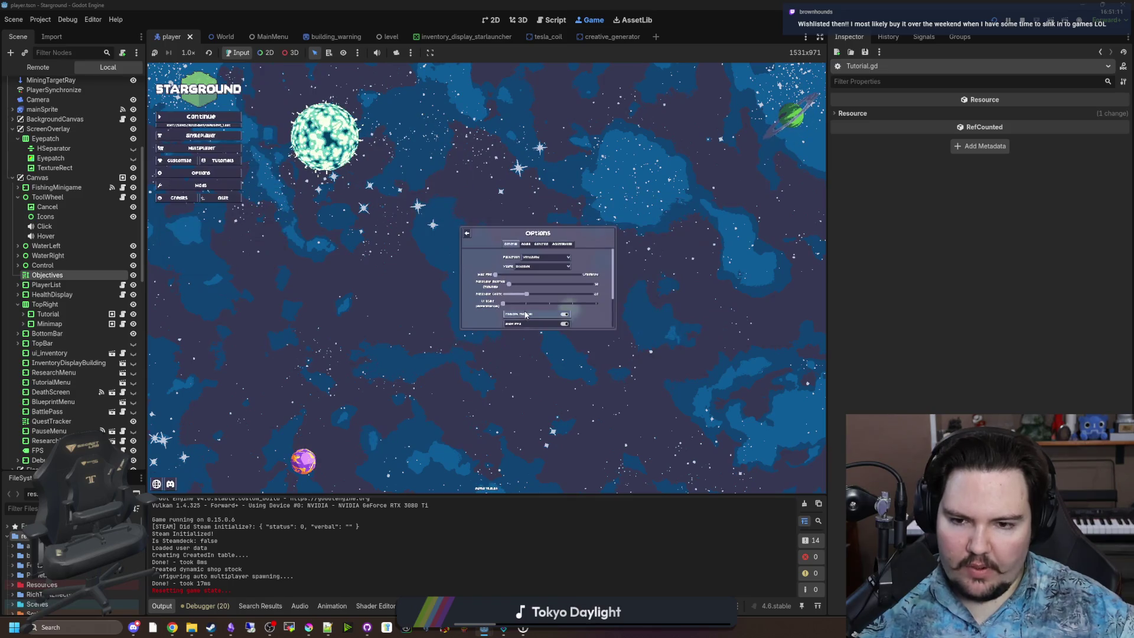
{"action": "key", "text": "Escape"}
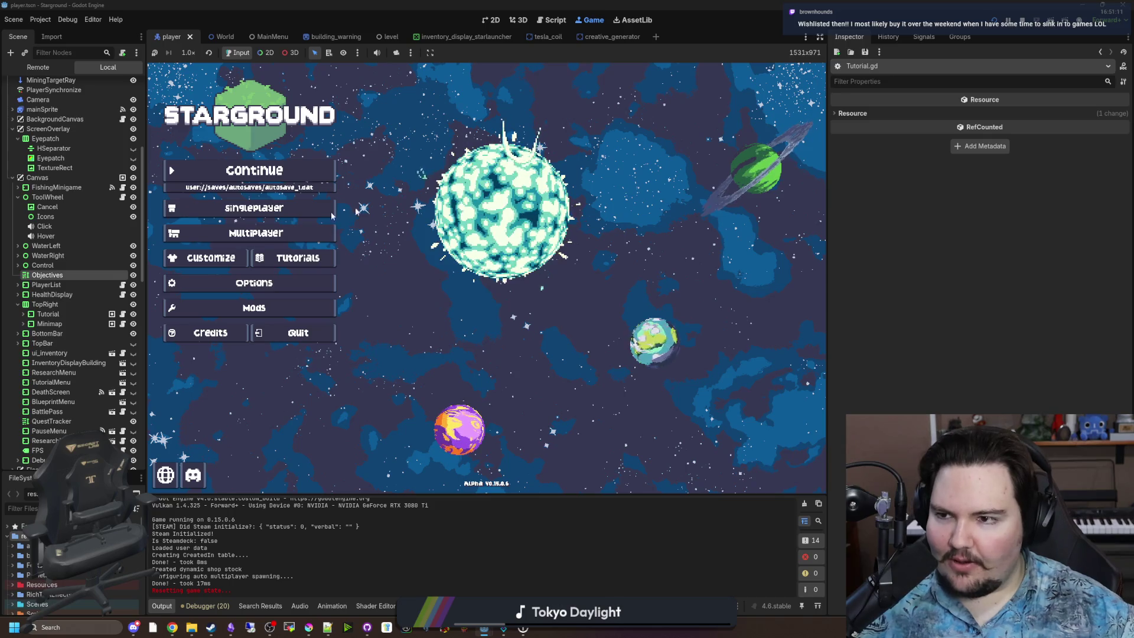
{"action": "left_click", "coordinate": [111, 313]}
{"action": "left_click", "coordinate": [402, 307]}
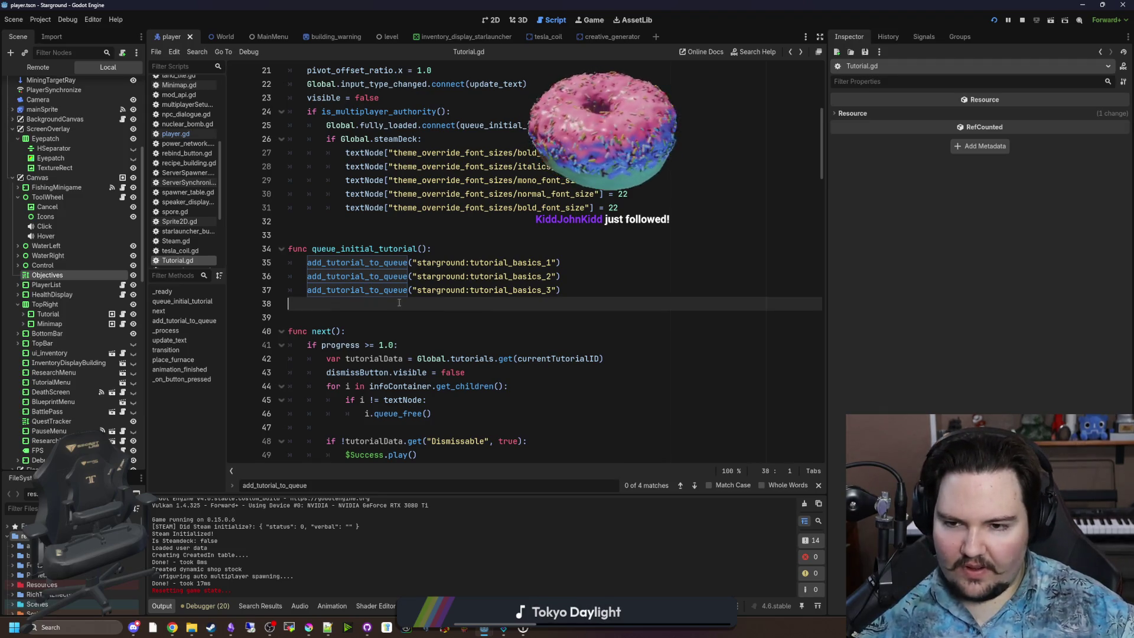
Step: Move around the tutorial queue lines, glance at the running game, and return to Tutorial.gd
{"action": "left_click", "coordinate": [461, 221]}
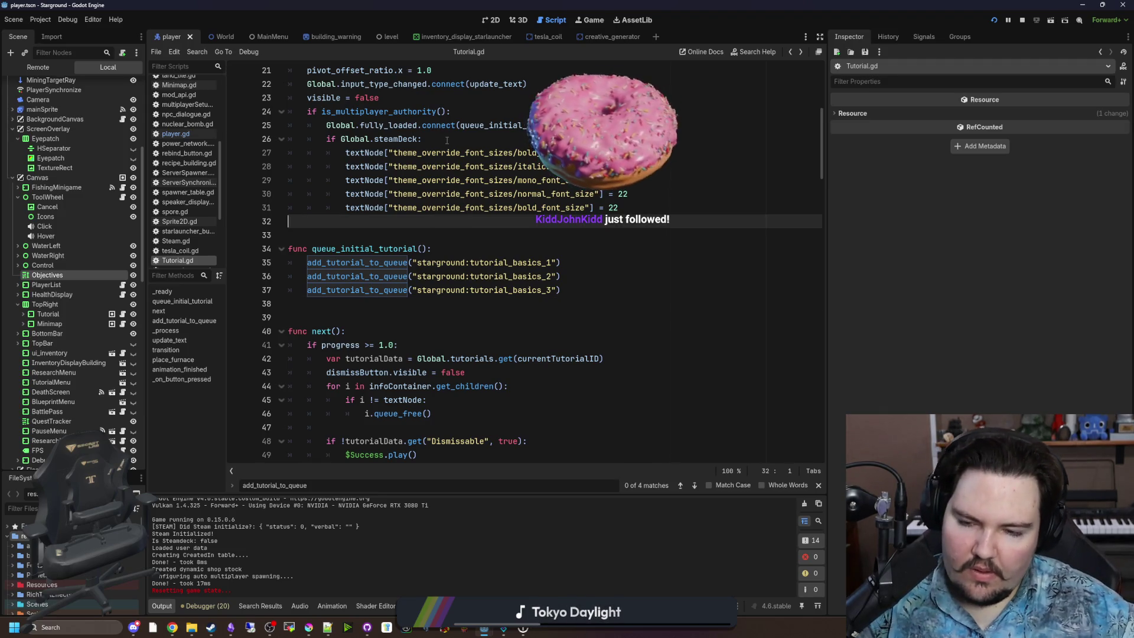
{"action": "left_click", "coordinate": [380, 303]}
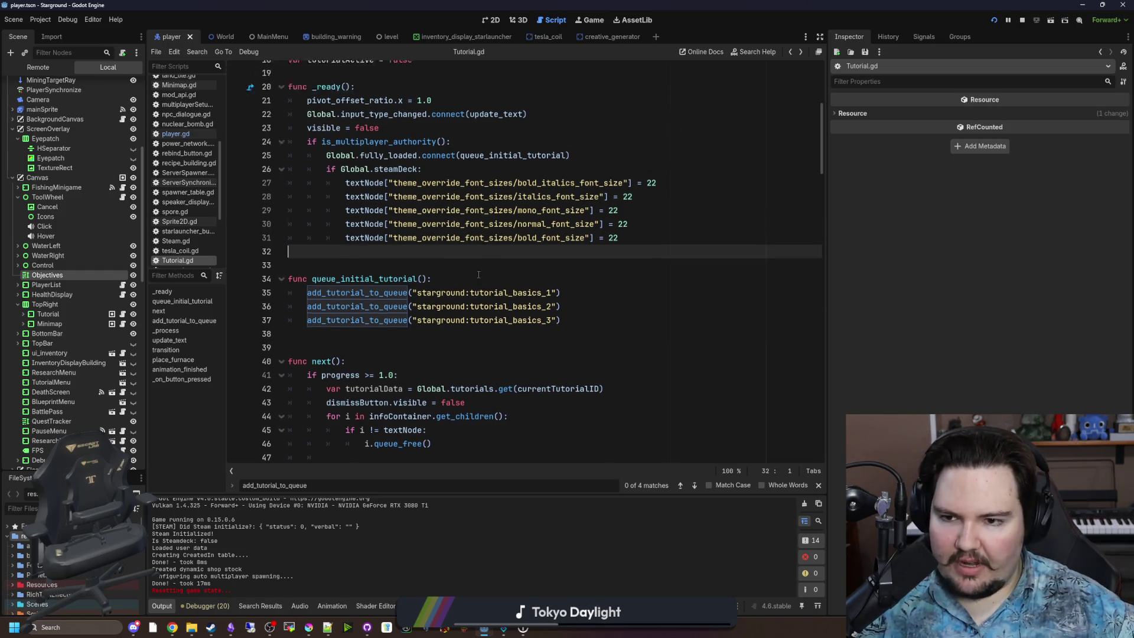
{"action": "key", "text": "Left"}
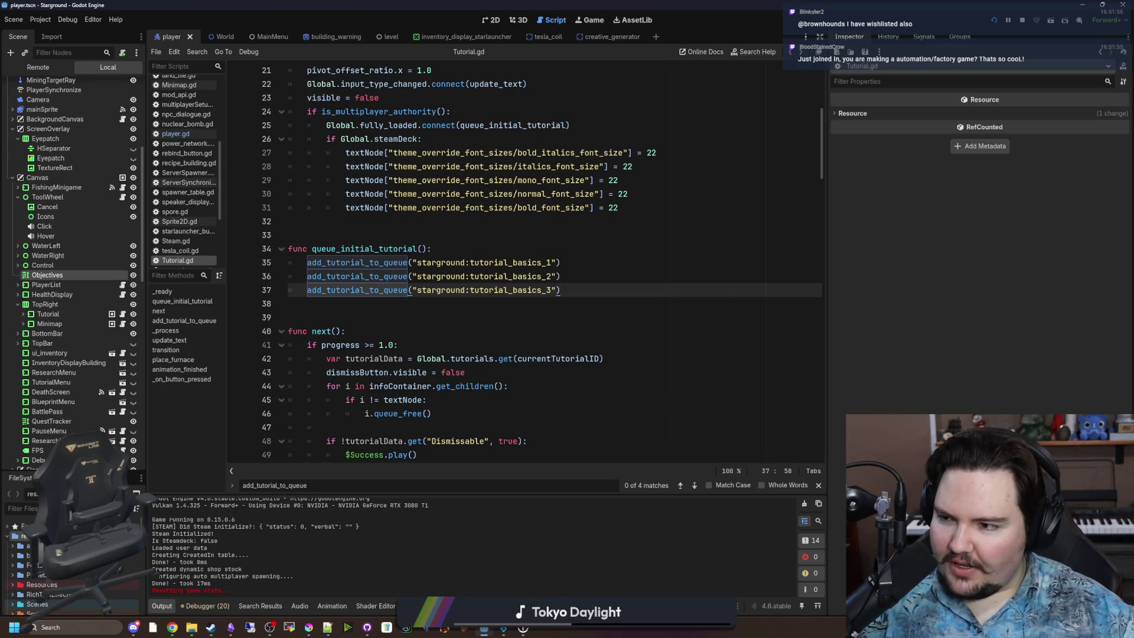
{"action": "left_click", "coordinate": [460, 318]}
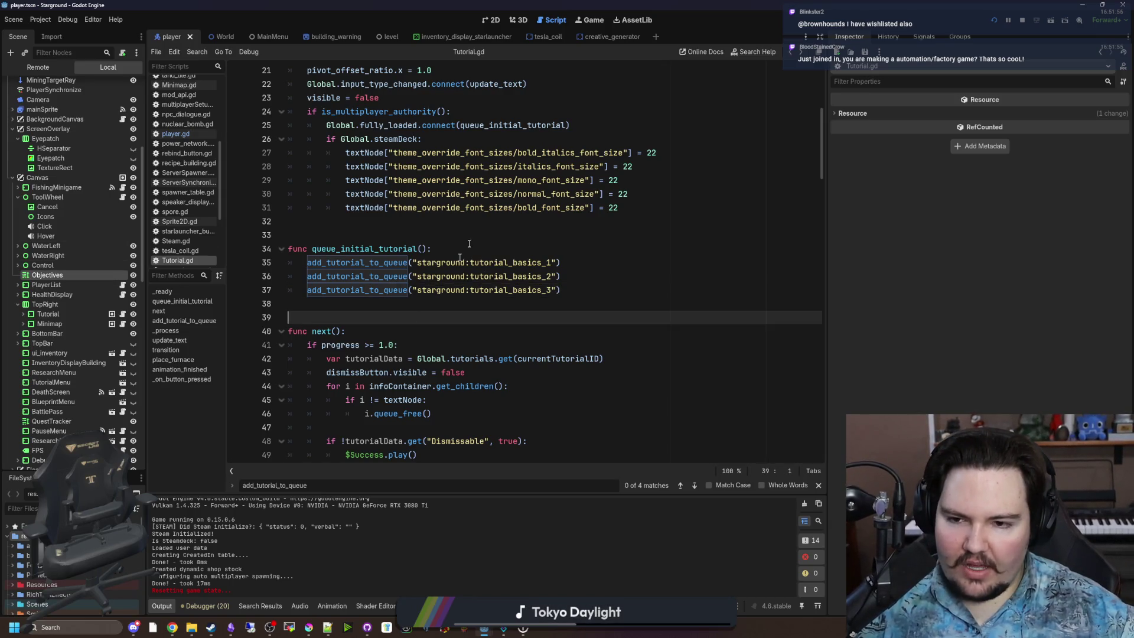
{"action": "left_click", "coordinate": [593, 20]}
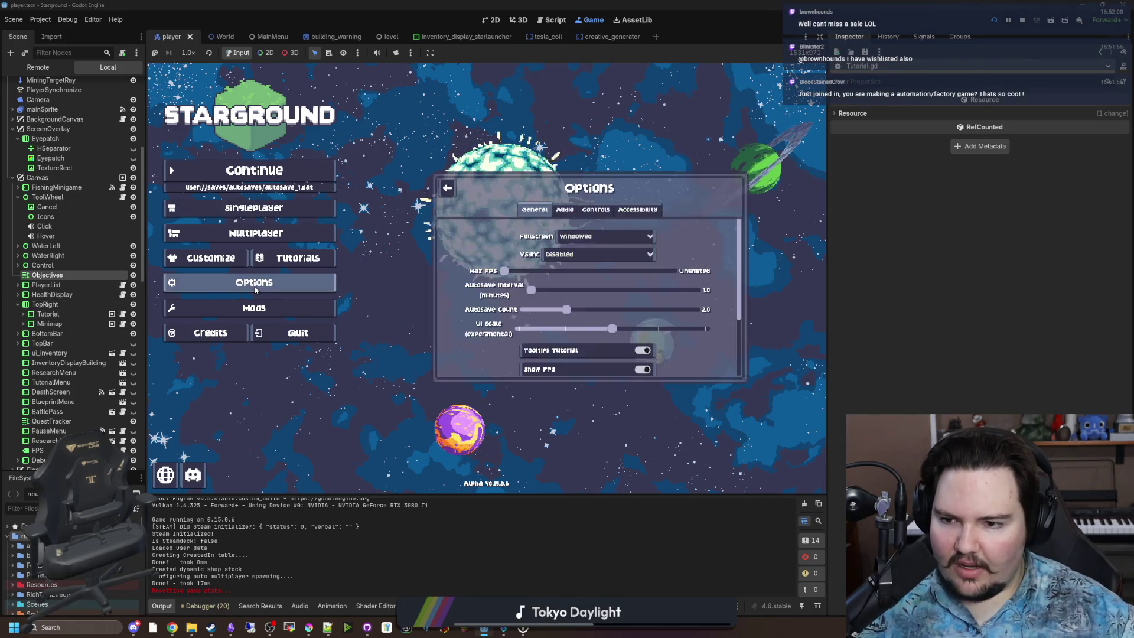
{"action": "left_click", "coordinate": [122, 313]}
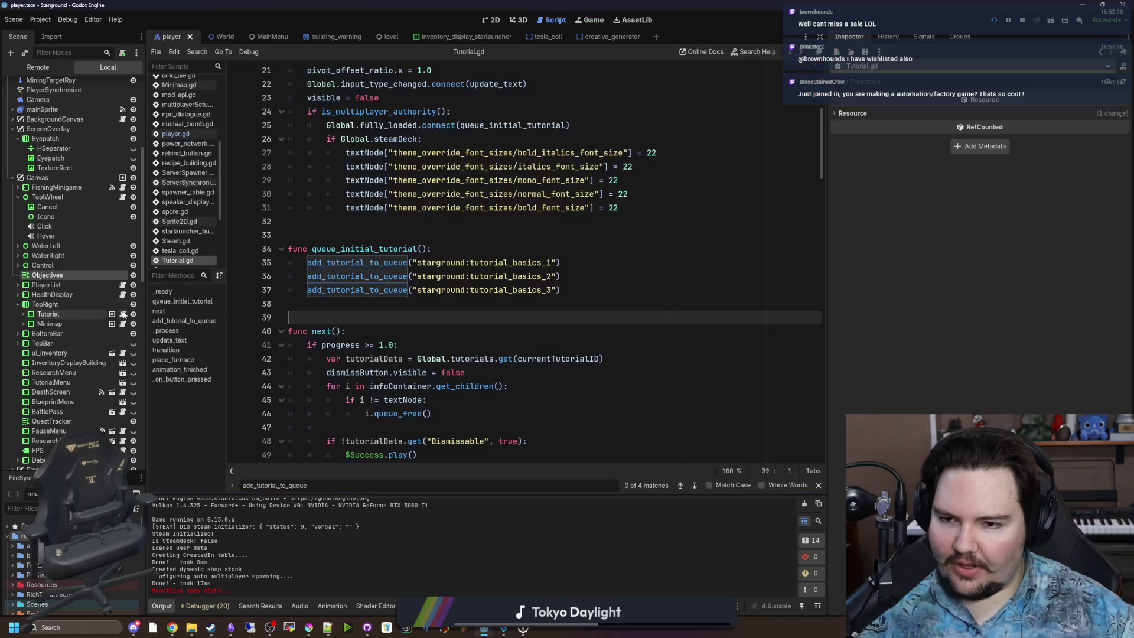
{"action": "left_click", "coordinate": [537, 309]}
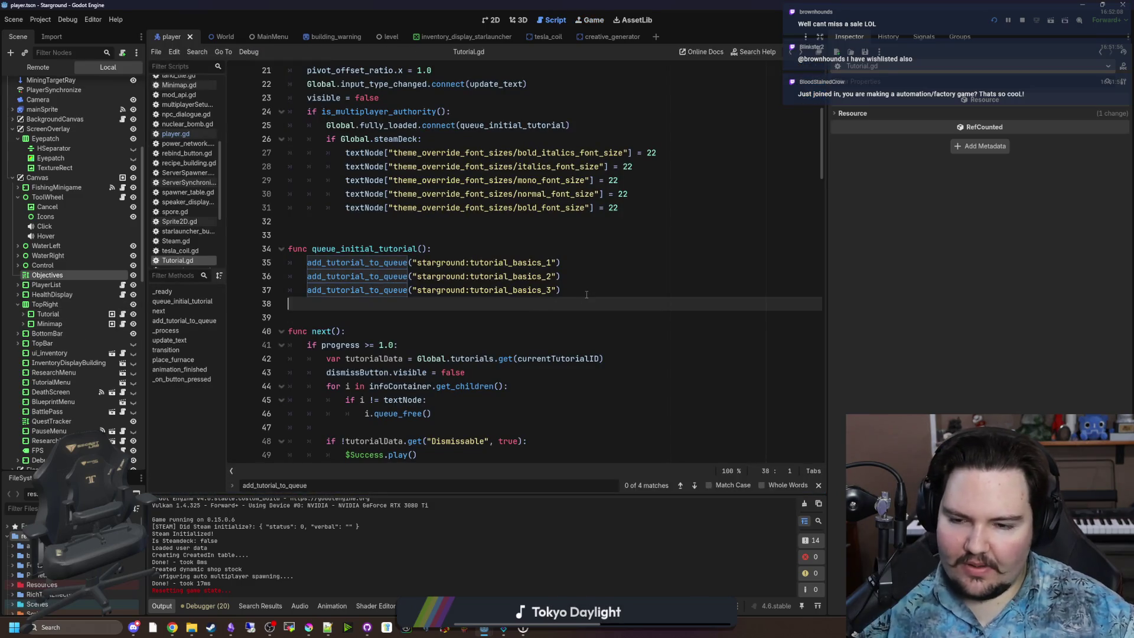
Step: Inspect the add_tutorial_to_queue definition, jumping between it and its call on line 35
{"action": "left_click", "coordinate": [382, 265], "text": "ctrl"}
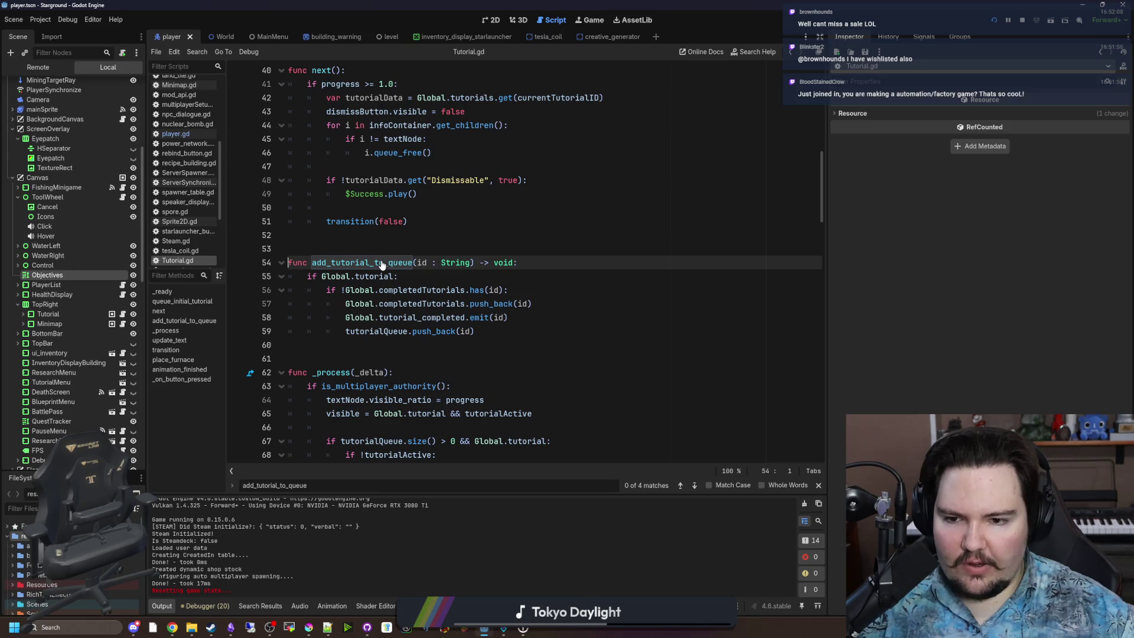
{"action": "scroll", "coordinate": [382, 265], "scroll_direction": "down", "scroll_amount": 4}
{"action": "scroll", "coordinate": [382, 265], "scroll_direction": "down", "scroll_amount": 3}
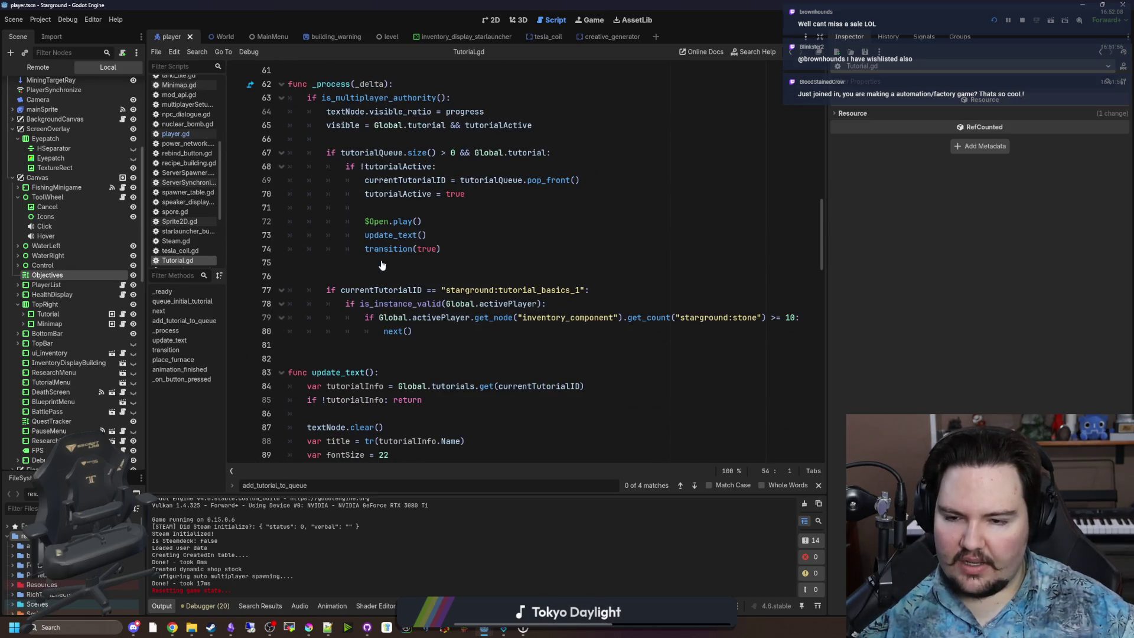
{"action": "left_click_drag", "start_coordinate": [828, 324], "coordinate": [1034, 324]}
{"action": "scroll", "coordinate": [394, 336], "scroll_direction": "up", "scroll_amount": 3}
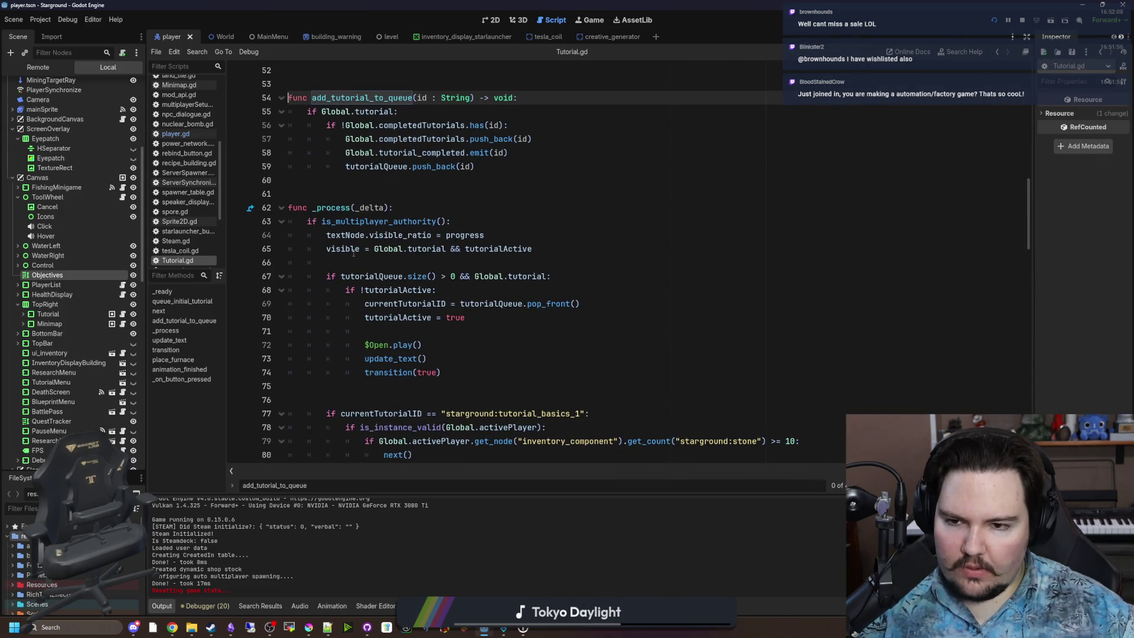
{"action": "scroll", "coordinate": [488, 271], "scroll_direction": "up", "scroll_amount": 4}
{"action": "key", "text": "F3"}
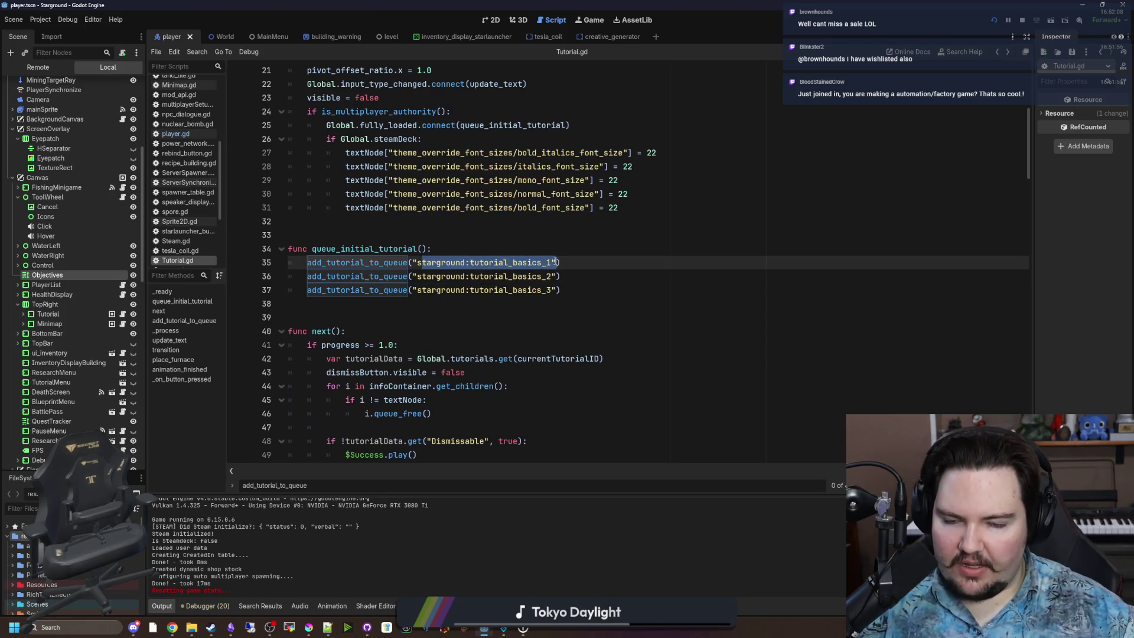
{"action": "left_click", "coordinate": [386, 278], "text": "ctrl"}
{"action": "key", "text": "alt+Left"}
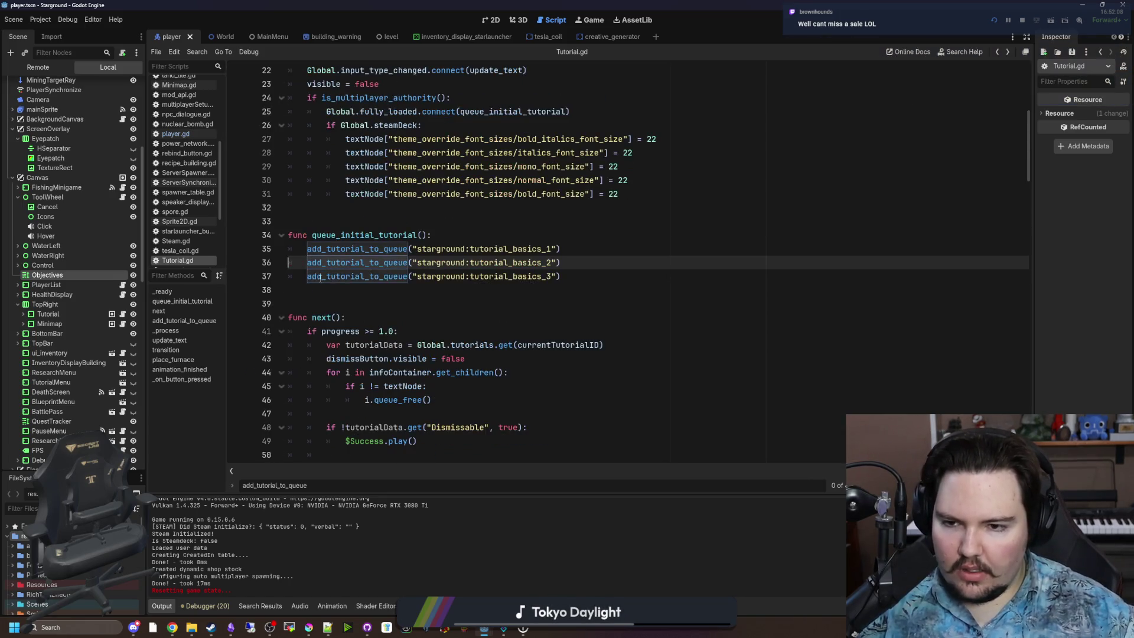
{"action": "key", "text": "alt+Right"}
Step: Review add_tutorial_to_queue's body and the queue_free line inside next()
{"action": "left_click_drag", "start_coordinate": [475, 331], "coordinate": [289, 277]}
{"action": "left_click", "coordinate": [466, 317]}
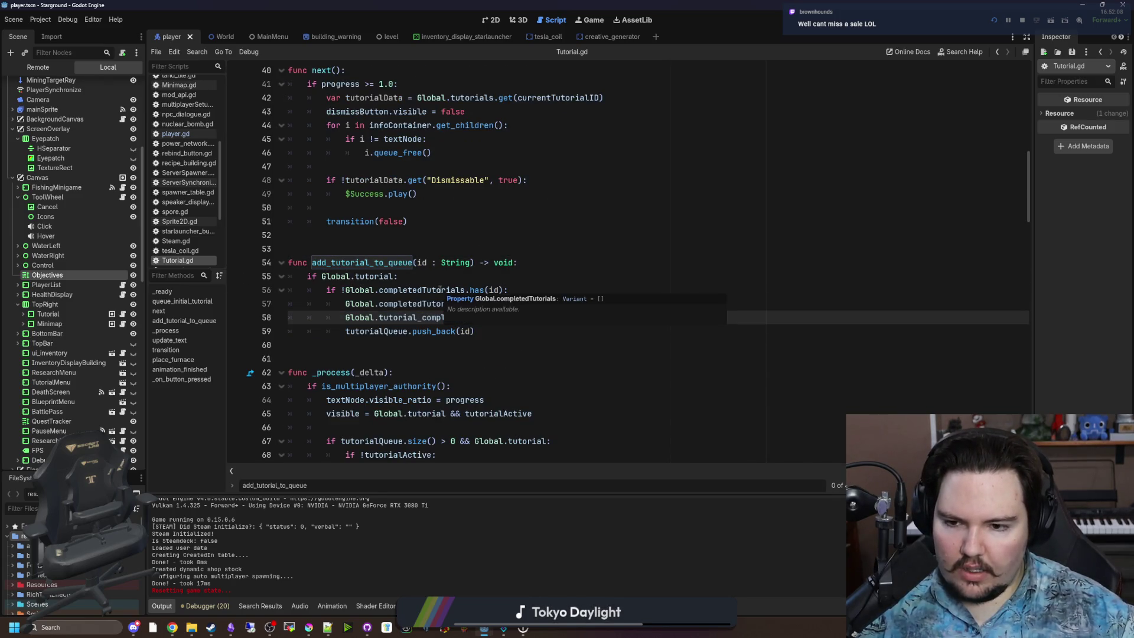
{"action": "key", "text": "alt+Left"}
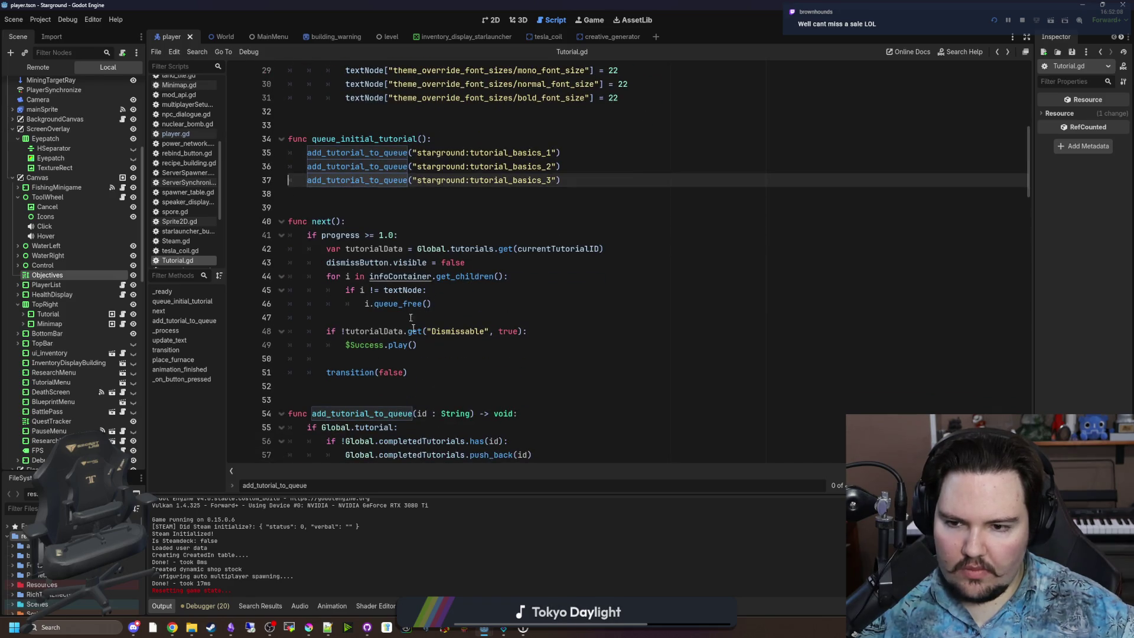
{"action": "triple_click", "coordinate": [526, 331]}
{"action": "left_click", "coordinate": [374, 304]}
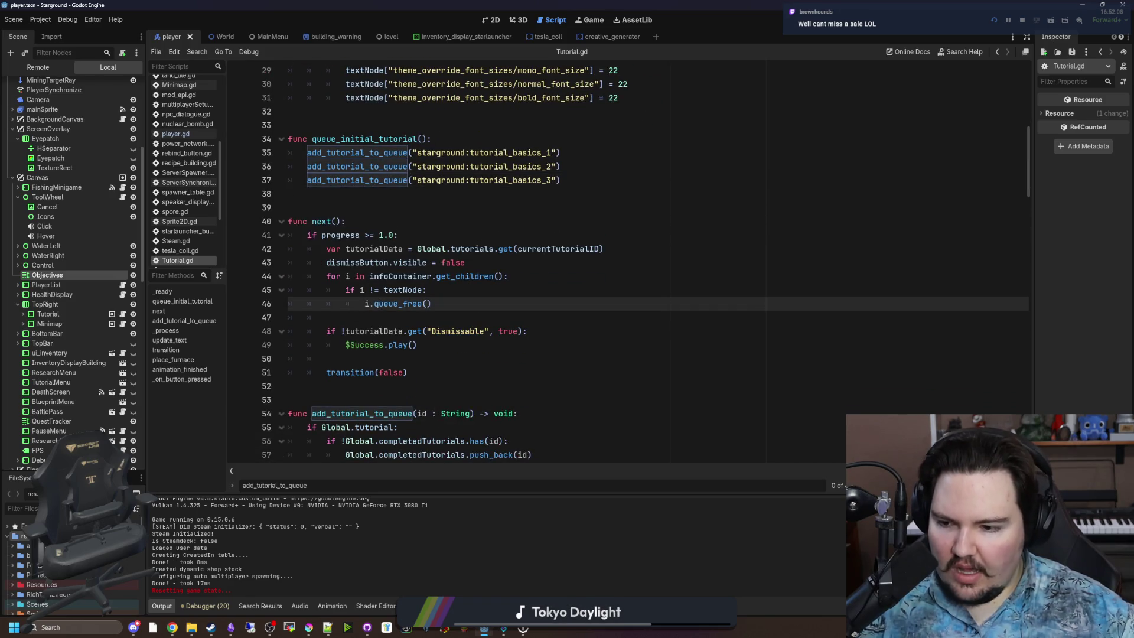
Step: Filter the FileSystem panel to files matching 'tutoria'
{"action": "left_click", "coordinate": [23, 508]}
{"action": "type", "text": "tutoria"}
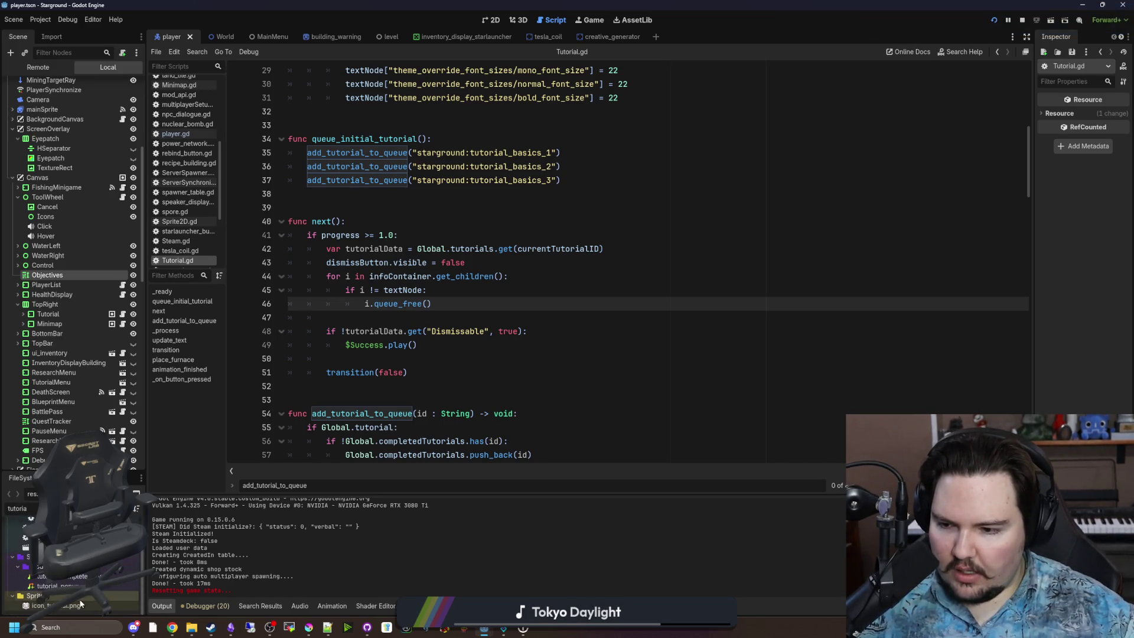
{"action": "scroll", "coordinate": [73, 584], "scroll_direction": "up", "scroll_amount": 3}
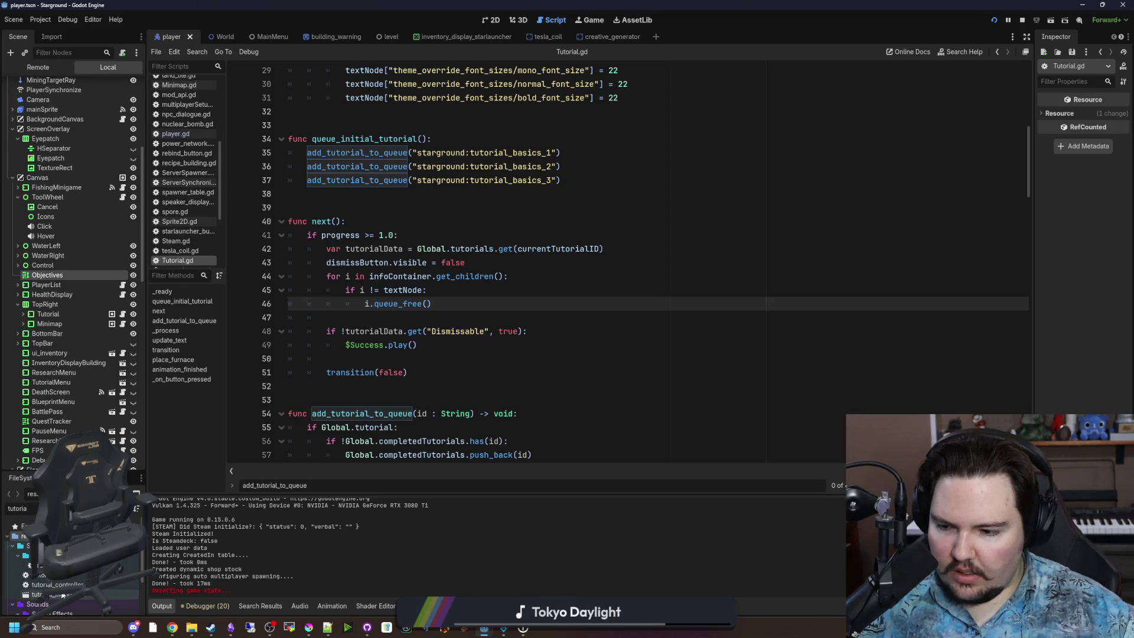
{"action": "scroll", "coordinate": [462, 289], "scroll_direction": "up", "scroll_amount": 10}
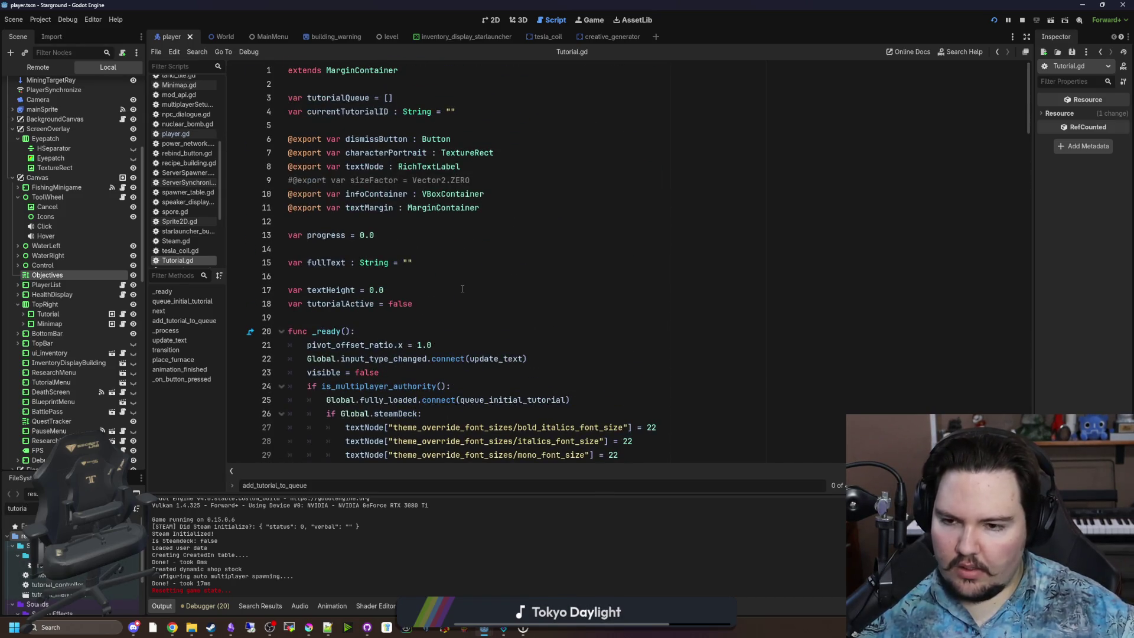
{"action": "scroll", "coordinate": [463, 289], "scroll_direction": "down", "scroll_amount": 6}
Step: Start a Find in Files search for 'starground:tutorial_basics'
{"action": "left_click", "coordinate": [412, 333]}
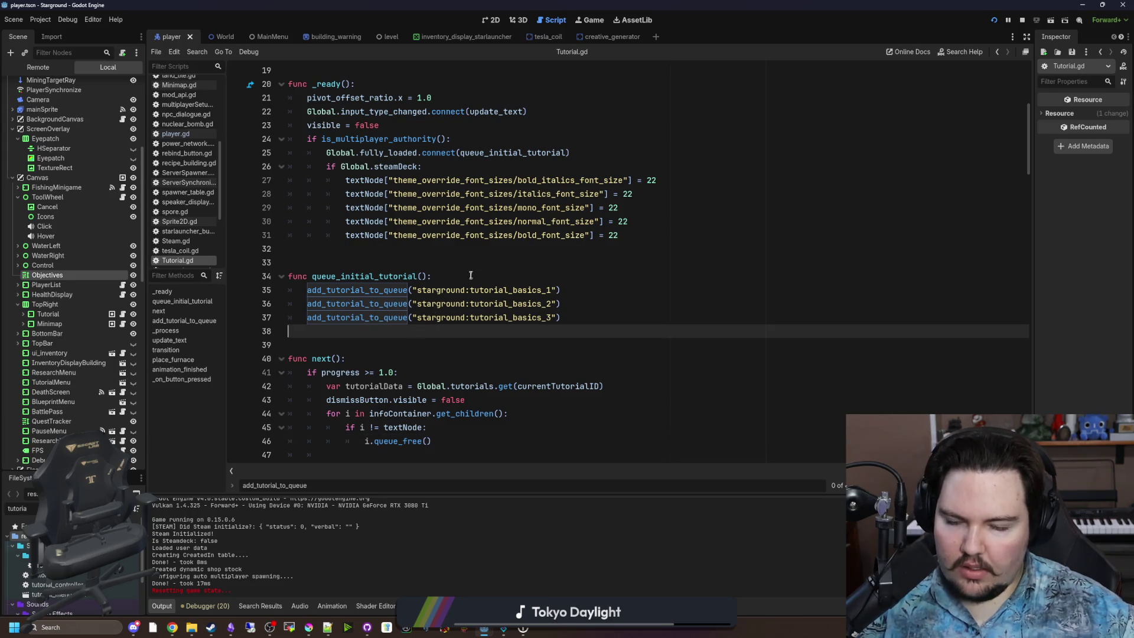
{"action": "left_click", "coordinate": [473, 262]}
{"action": "key", "text": "ctrl+shift+f"}
{"action": "type", "text": "starground:tutorial_b"}
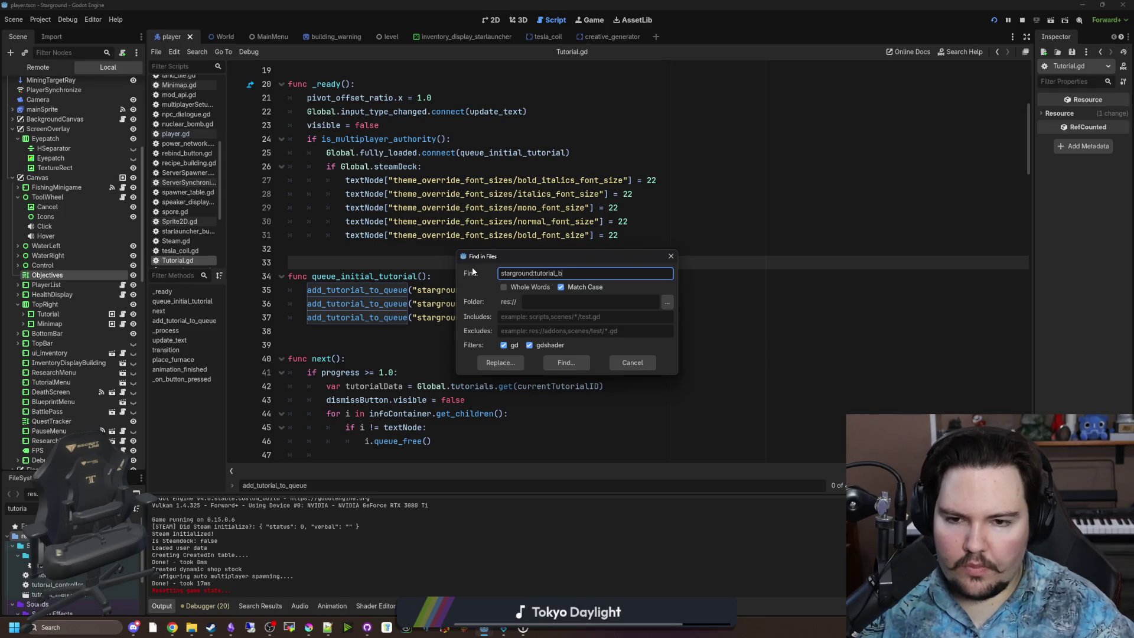
{"action": "type", "text": "asics"}
Step: Run the search and open the global.gd tutorials dictionary match, enlarging the code editor
{"action": "key", "text": "Return"}
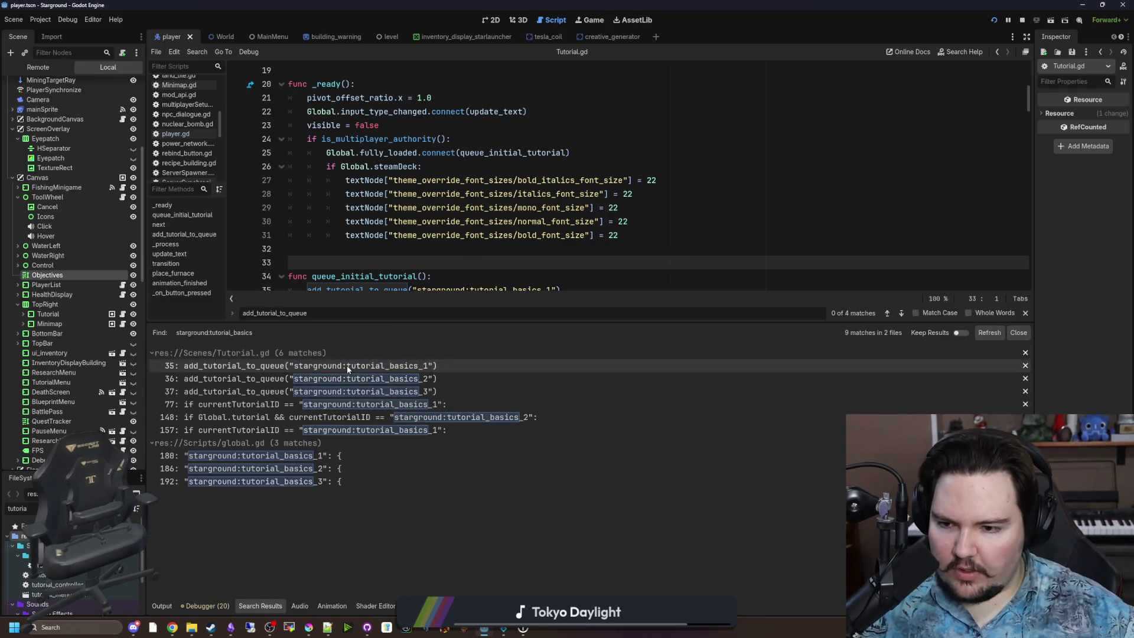
{"action": "left_click", "coordinate": [265, 455]}
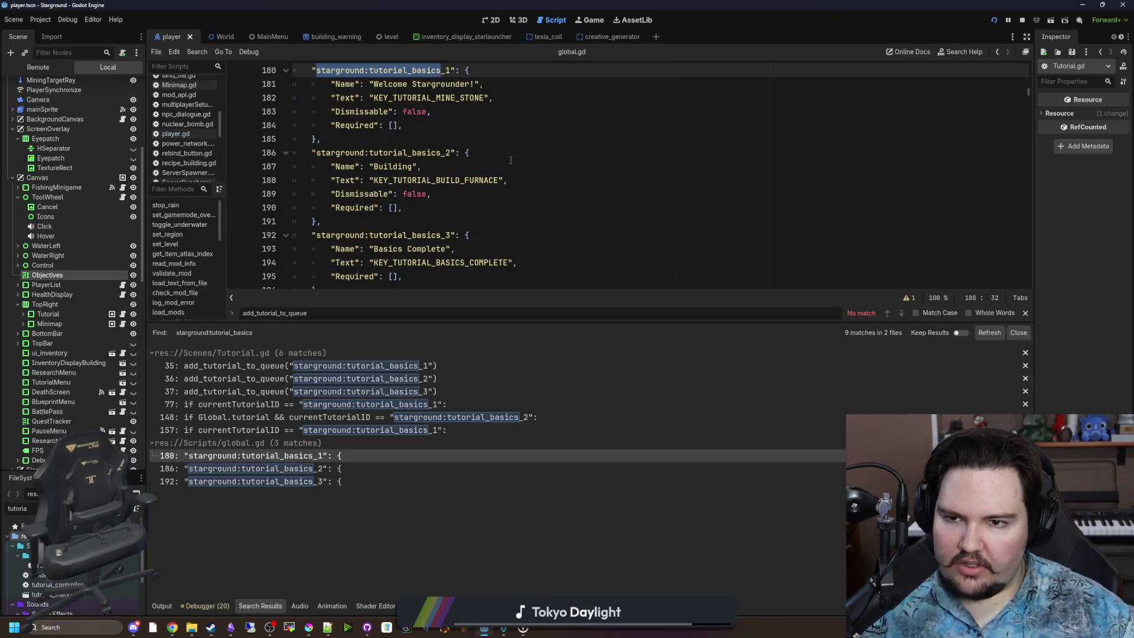
{"action": "left_click_drag", "start_coordinate": [444, 324], "coordinate": [444, 507]}
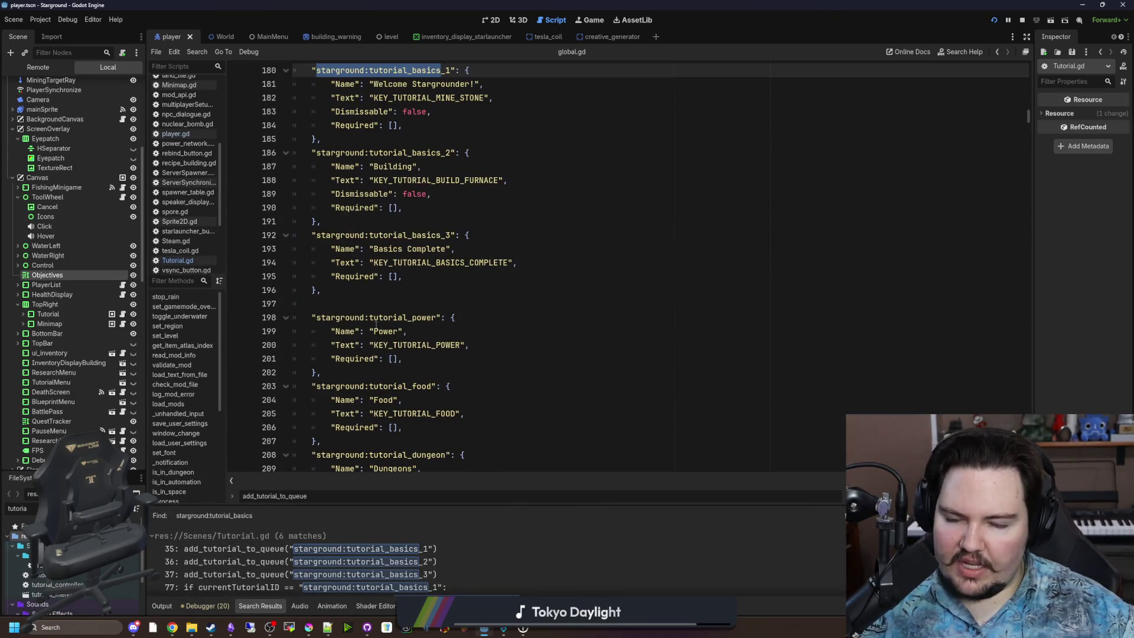
{"action": "scroll", "coordinate": [376, 324], "scroll_direction": "down", "scroll_amount": 10}
Step: Examine the tutorial entries' Required lists and the KEY_TUTORIAL_BUILD_FURNACE key in global.gd
{"action": "left_click", "coordinate": [392, 290]}
{"action": "left_click_drag", "start_coordinate": [393, 290], "coordinate": [332, 290]}
{"action": "scroll", "coordinate": [348, 300], "scroll_direction": "up", "scroll_amount": 15}
{"action": "scroll", "coordinate": [347, 299], "scroll_direction": "up", "scroll_amount": 3}
{"action": "left_click_drag", "start_coordinate": [402, 372], "coordinate": [340, 372]}
{"action": "scroll", "coordinate": [348, 300], "scroll_direction": "down", "scroll_amount": 5}
{"action": "left_click_drag", "start_coordinate": [402, 290], "coordinate": [339, 290]}
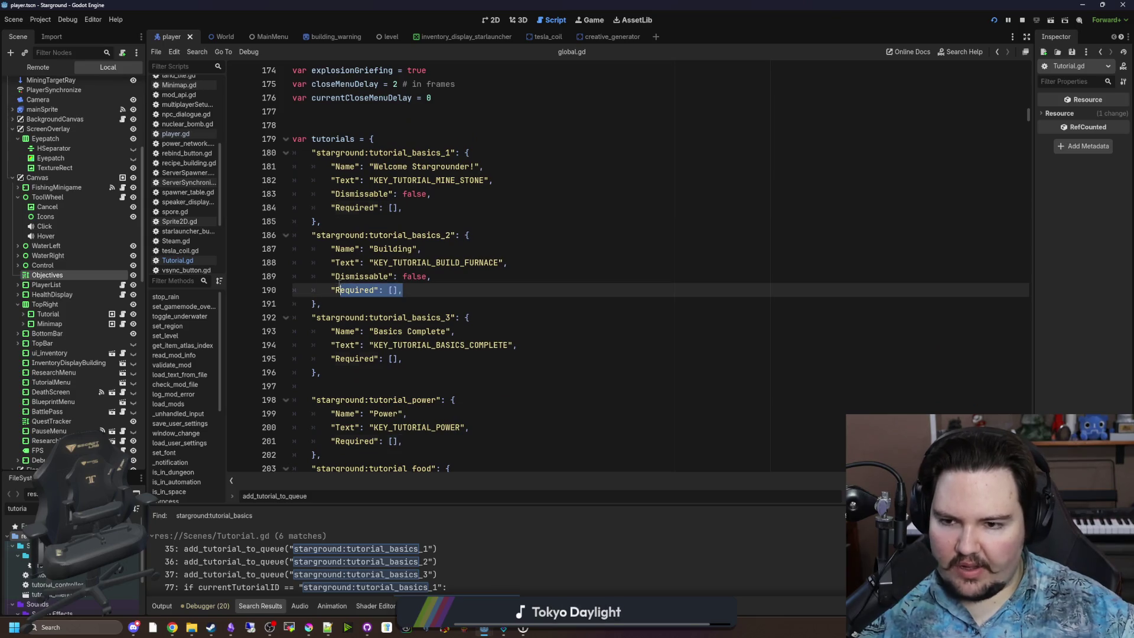
{"action": "left_click", "coordinate": [343, 305]}
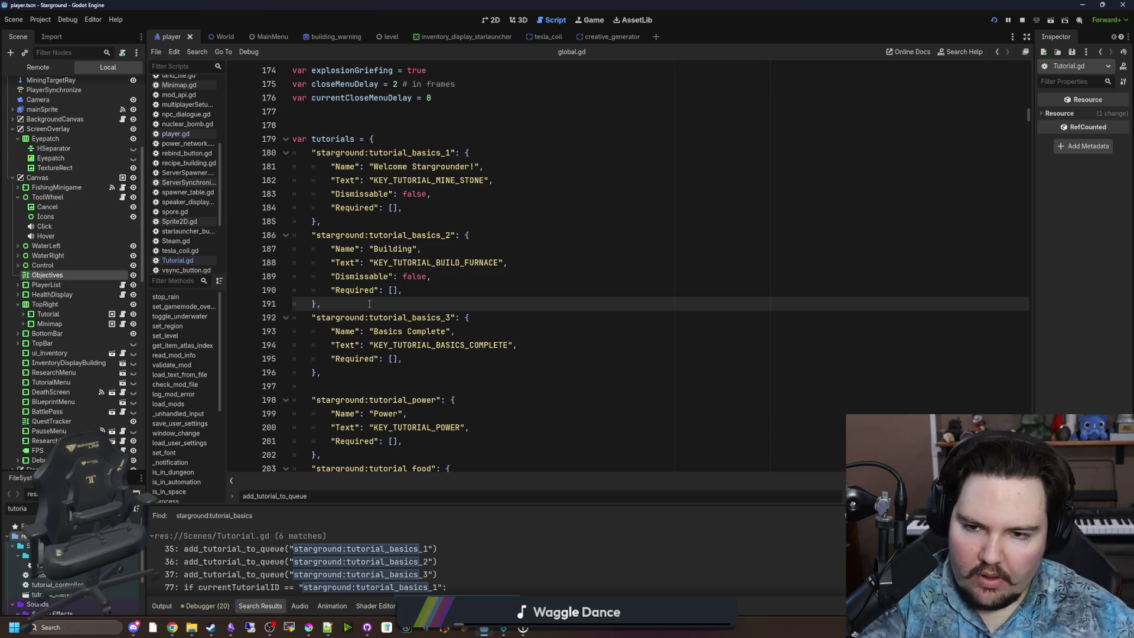
{"action": "left_click_drag", "start_coordinate": [499, 262], "coordinate": [373, 262]}
{"action": "left_click", "coordinate": [370, 317]}
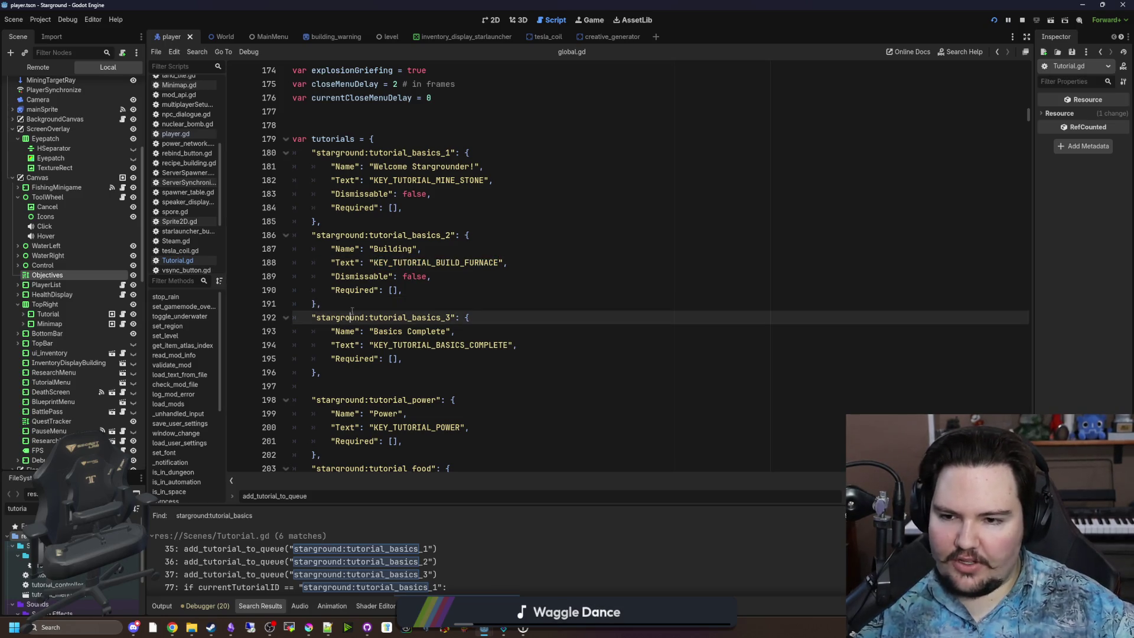
Step: Duplicate the tutorial_basics_3 block below the tutorial_basics_2 entry
{"action": "key", "text": "Up"}
{"action": "left_click_drag", "start_coordinate": [354, 378], "coordinate": [341, 297]}
{"action": "key", "text": "ctrl+c"}
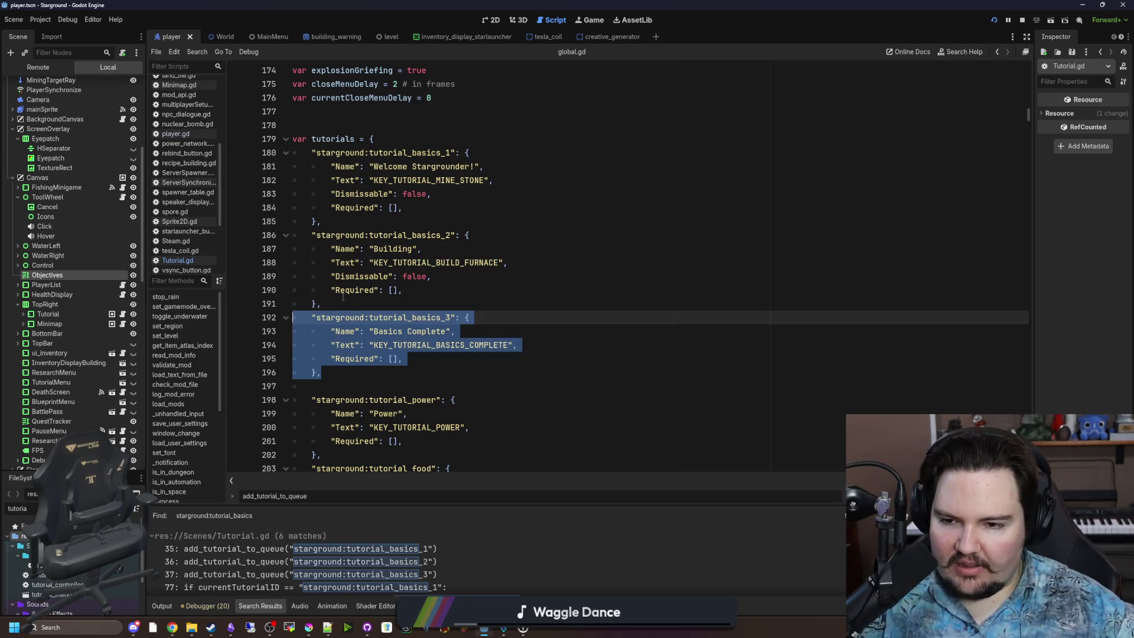
{"action": "left_click", "coordinate": [347, 305]}
{"action": "key", "text": "Return"}
{"action": "key", "text": "Return"}
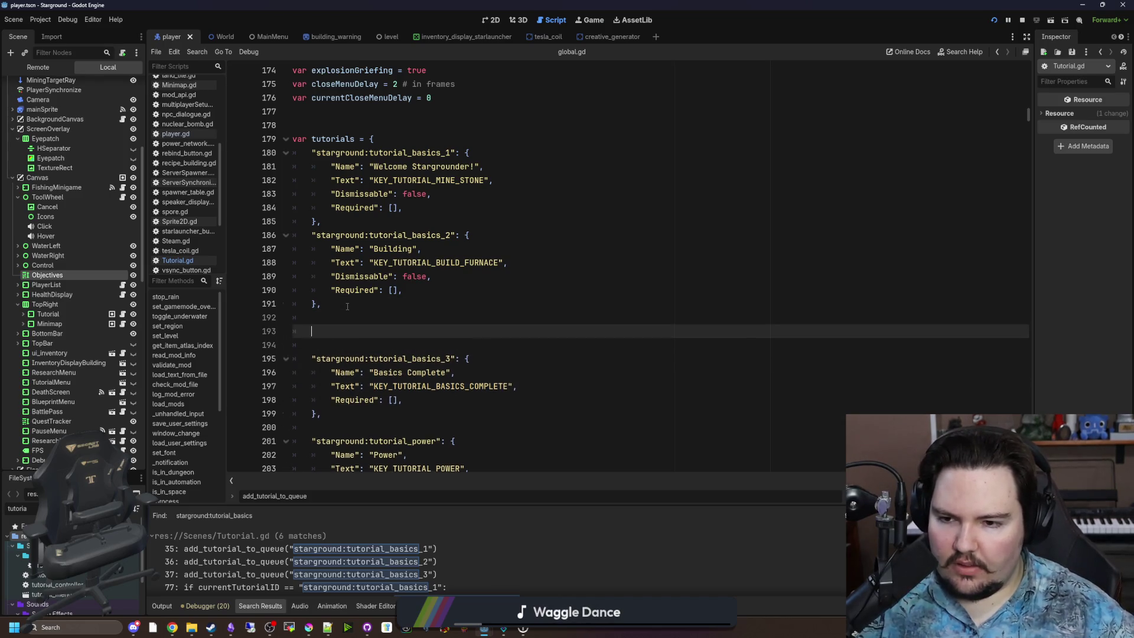
{"action": "key", "text": "ctrl+v"}
Step: Rename the copy's key to tutorial_smelt_materials, its Name to 'Smelt Materials', with placeholder Text
{"action": "left_click", "coordinate": [329, 331]}
{"action": "left_click_drag", "start_coordinate": [452, 331], "coordinate": [412, 331]}
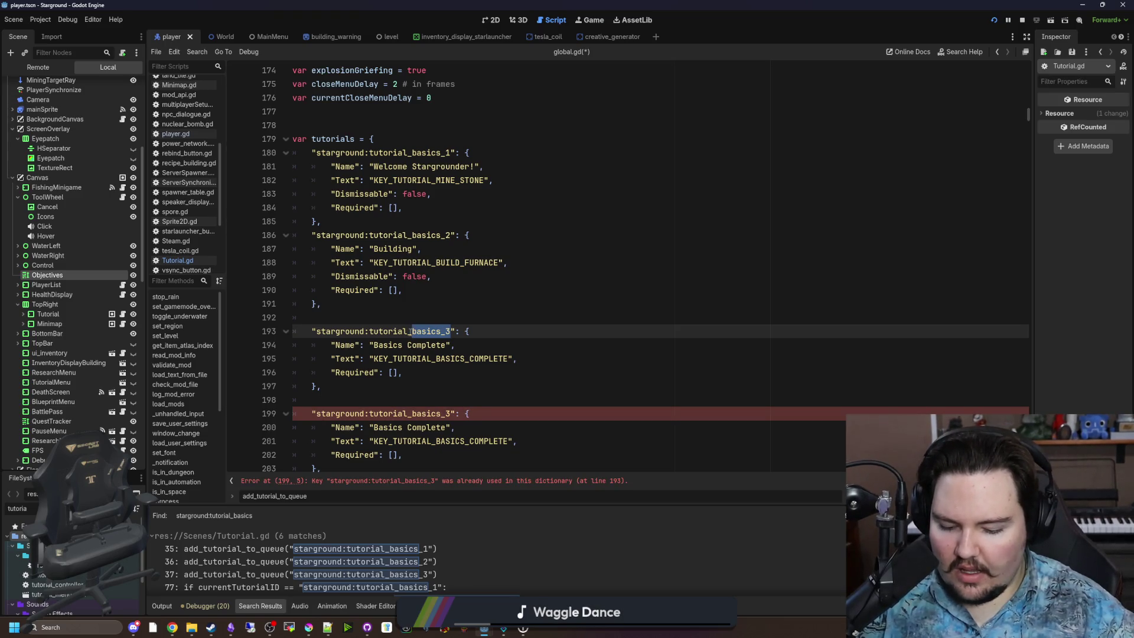
{"action": "type", "text": "smelt_materials"}
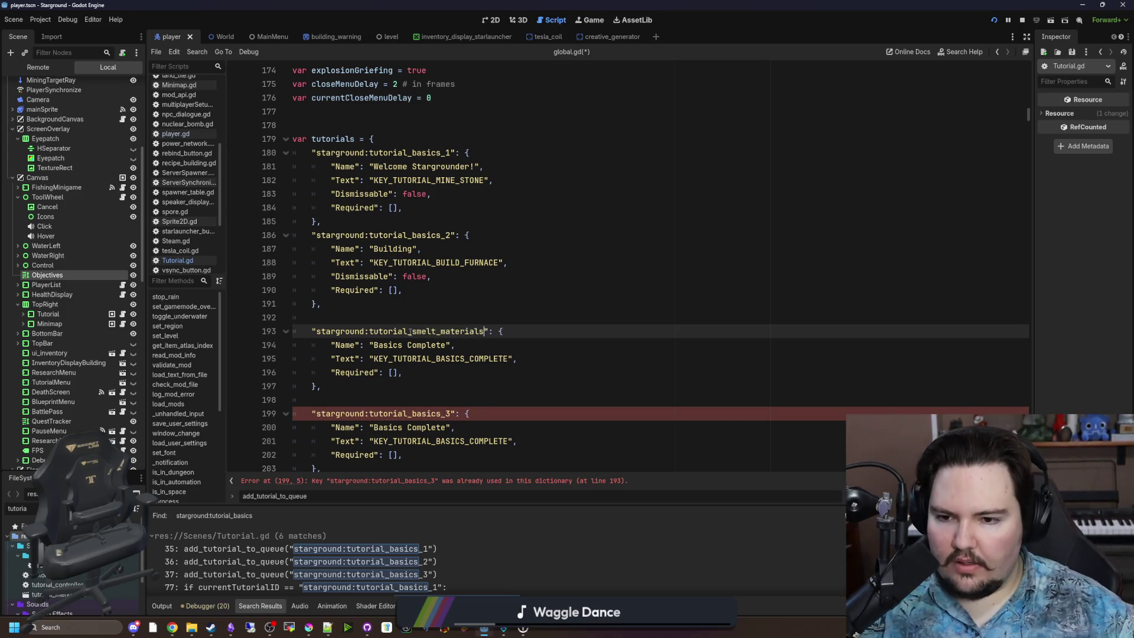
{"action": "double_click", "coordinate": [438, 345]}
{"action": "key", "text": "BackSpace"}
{"action": "key", "text": "BackSpace"}
{"action": "key", "text": "BackSpace"}
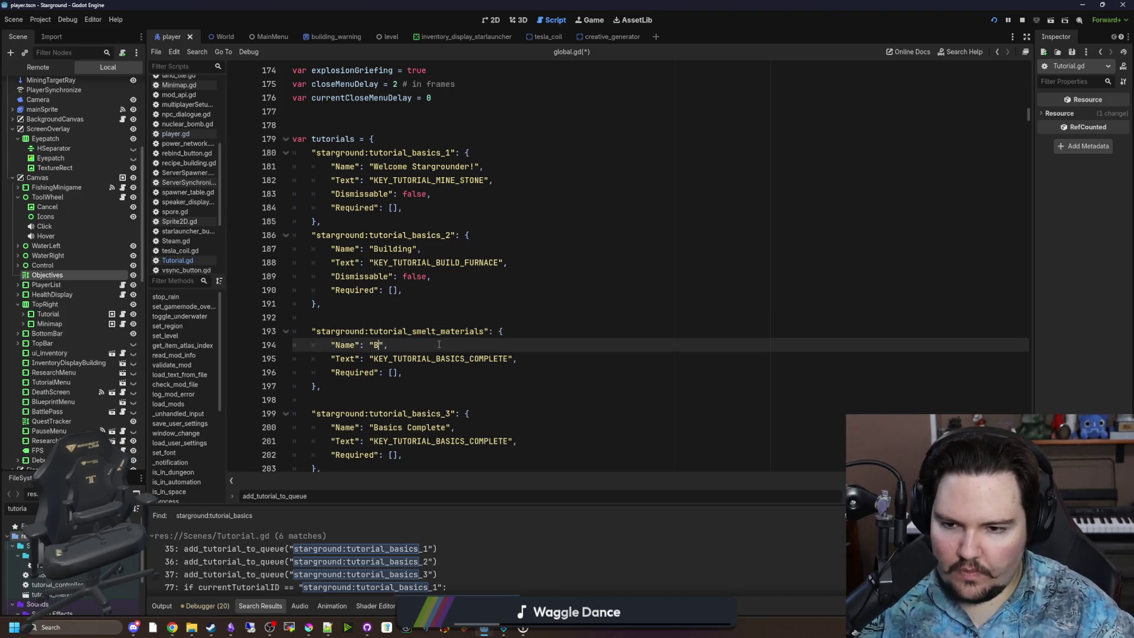
{"action": "type", "text": "Smelt Materials"}
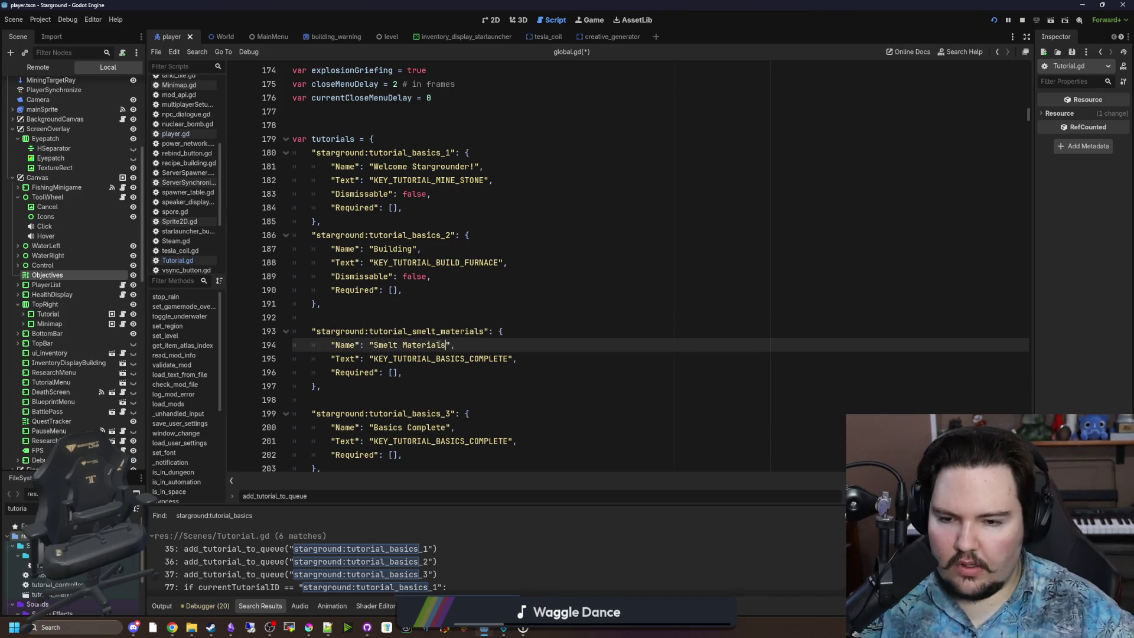
{"action": "scroll", "coordinate": [445, 362], "scroll_direction": "down", "scroll_amount": 1}
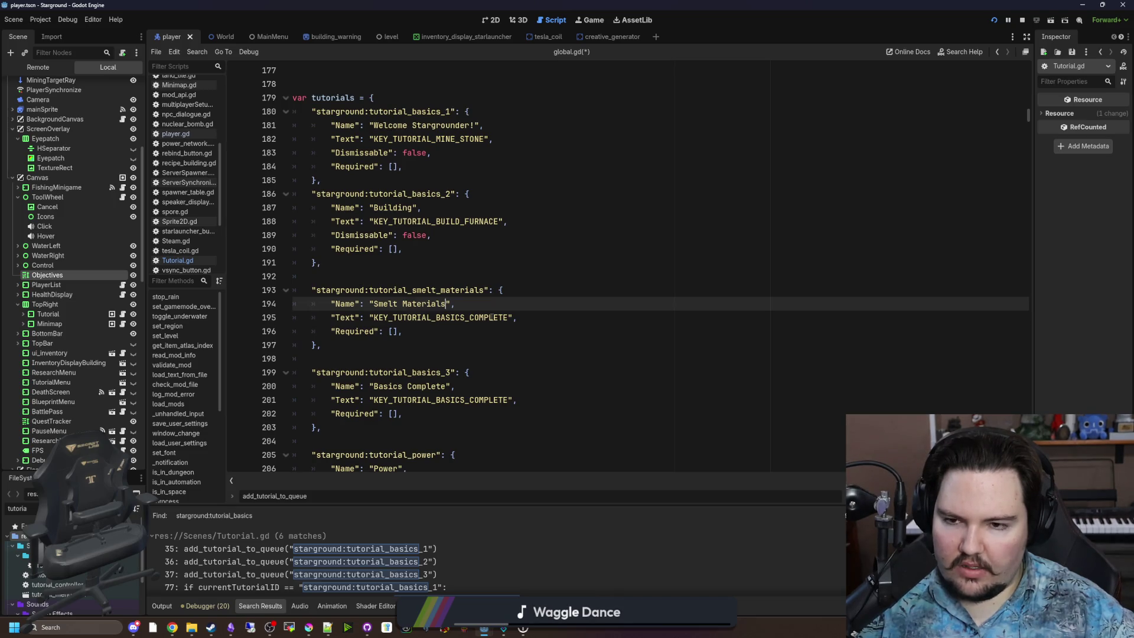
{"action": "double_click", "coordinate": [491, 318]}
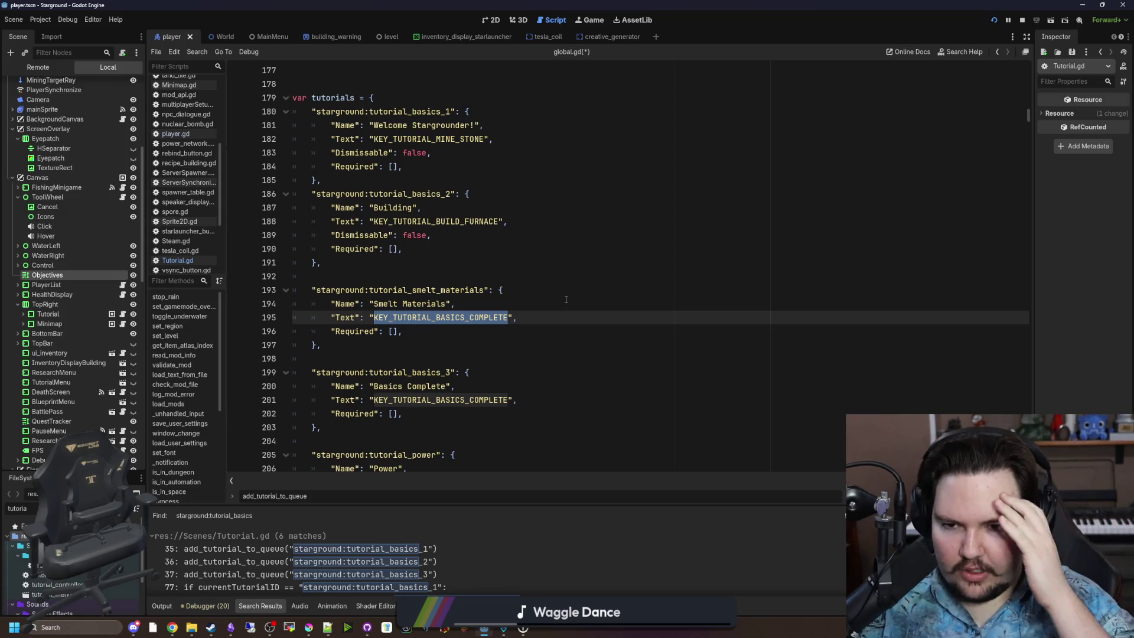
{"action": "type", "text": "DWASDWASDWASDWASD"}
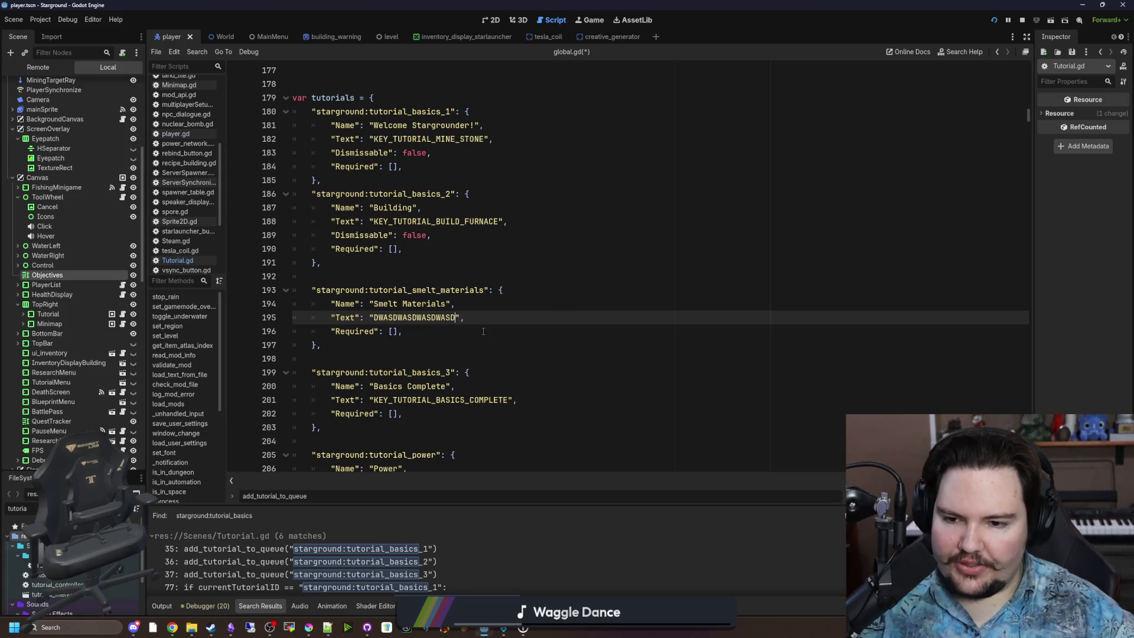
Step: Rename the original tutorial_basics_3 key to tutorial_basics_finished
{"action": "scroll", "coordinate": [401, 343], "scroll_direction": "down", "scroll_amount": 2}
{"action": "left_click", "coordinate": [401, 345]}
{"action": "left_click", "coordinate": [451, 291]}
{"action": "key", "text": "BackSpace"}
{"action": "type", "text": "finished"}
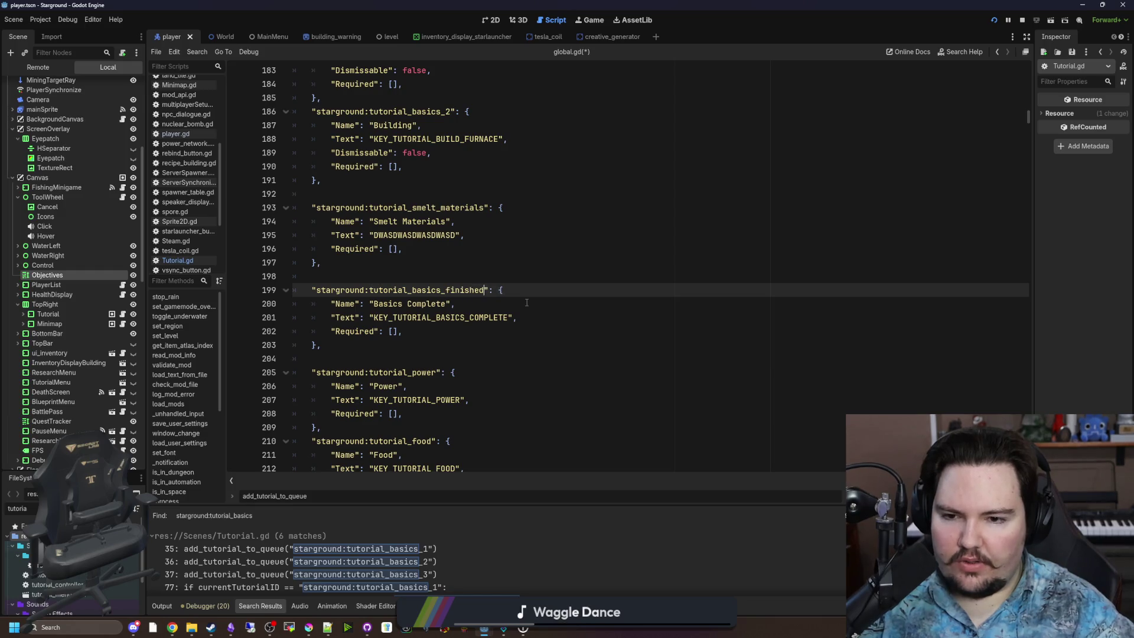
{"action": "left_click", "coordinate": [526, 303]}
{"action": "left_click", "coordinate": [458, 281]}
{"action": "scroll", "coordinate": [460, 316], "scroll_direction": "up", "scroll_amount": 2}
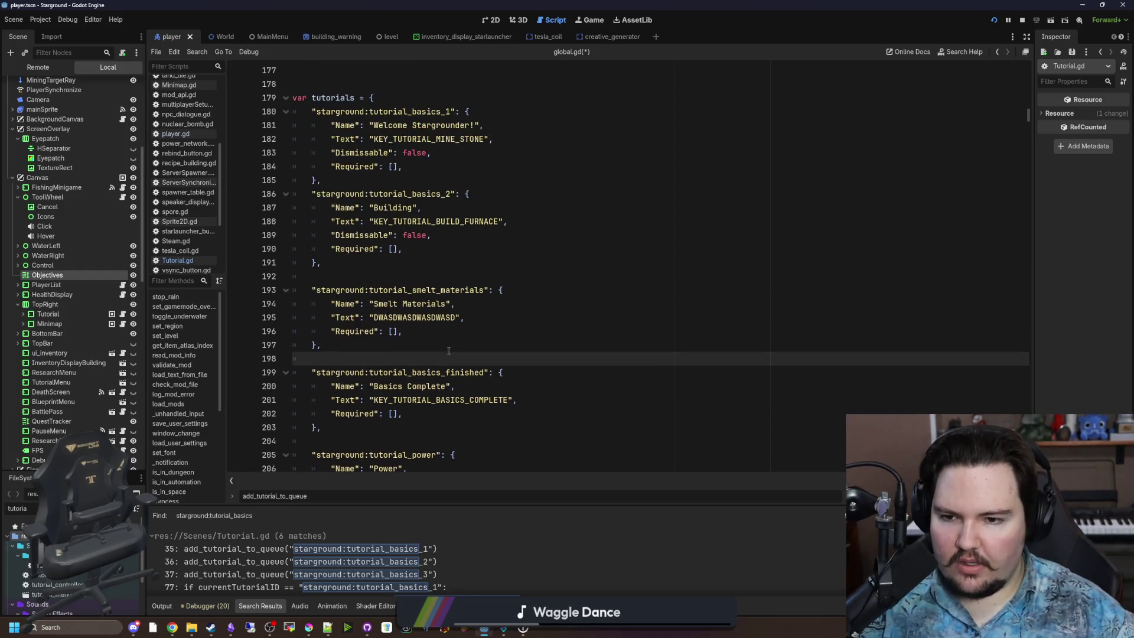
{"action": "left_click", "coordinate": [457, 334]}
{"action": "key", "text": "Down"}
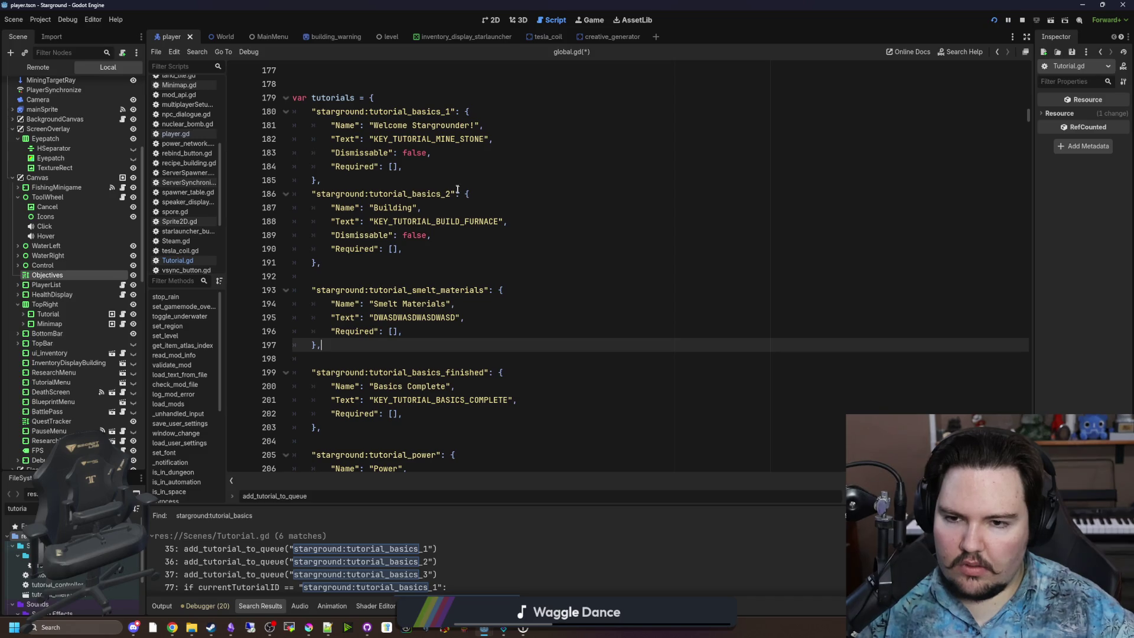
Step: Rename tutorial_basics_1 to tutorial_basics_mine_stone
{"action": "scroll", "coordinate": [457, 189], "scroll_direction": "up", "scroll_amount": 1}
{"action": "left_click", "coordinate": [451, 152]}
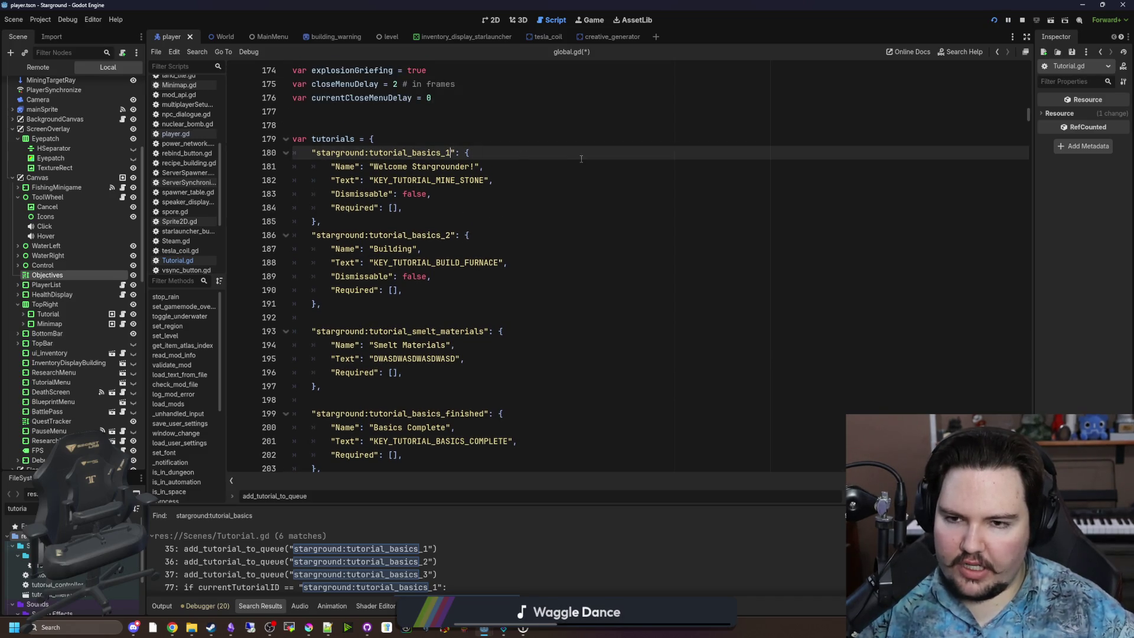
{"action": "key", "text": "BackSpace"}
{"action": "type", "text": "mine_stone"}
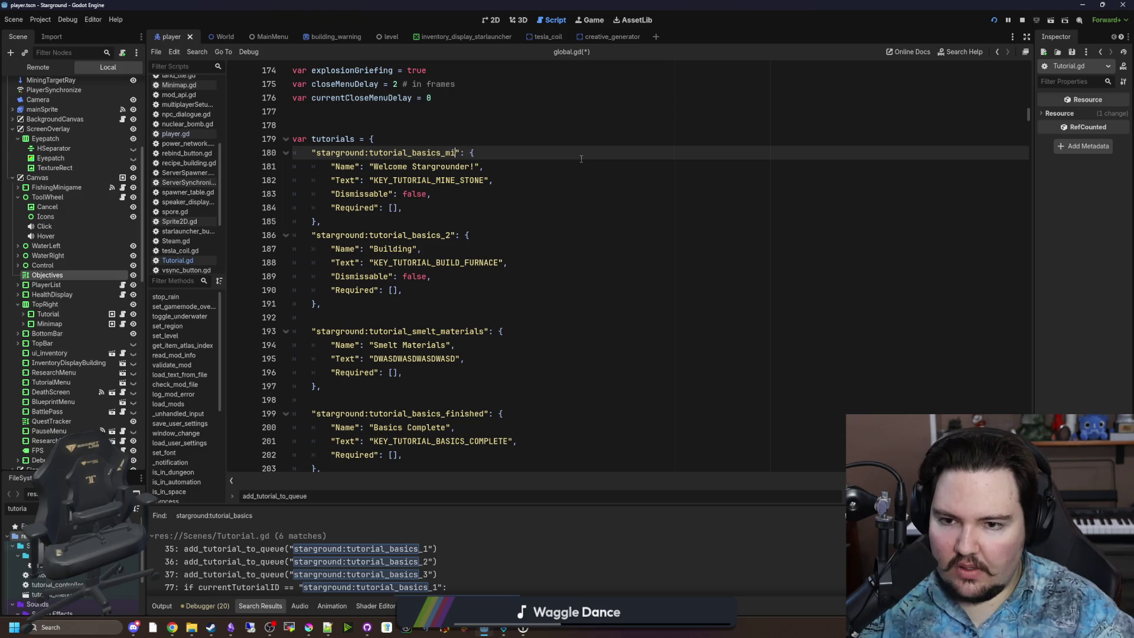
{"action": "left_click", "coordinate": [451, 228]}
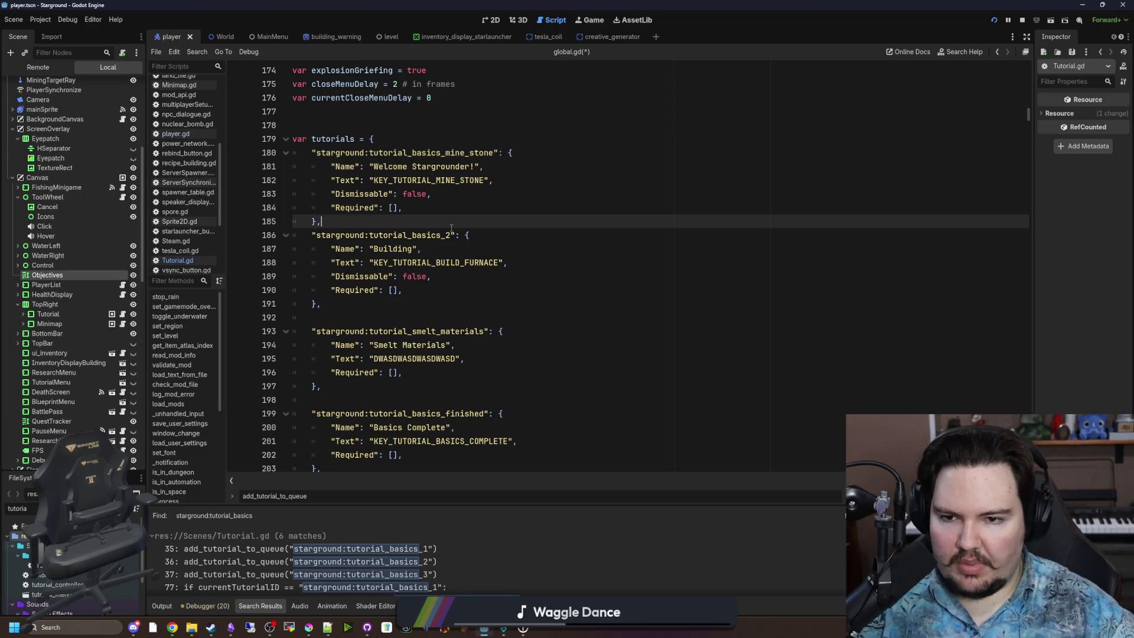
Step: Rename tutorial_basics_2 to tutorial_basics_build_furnace
{"action": "left_click", "coordinate": [458, 235]}
{"action": "key", "text": "BackSpace"}
{"action": "type", "text": "build_furn"}
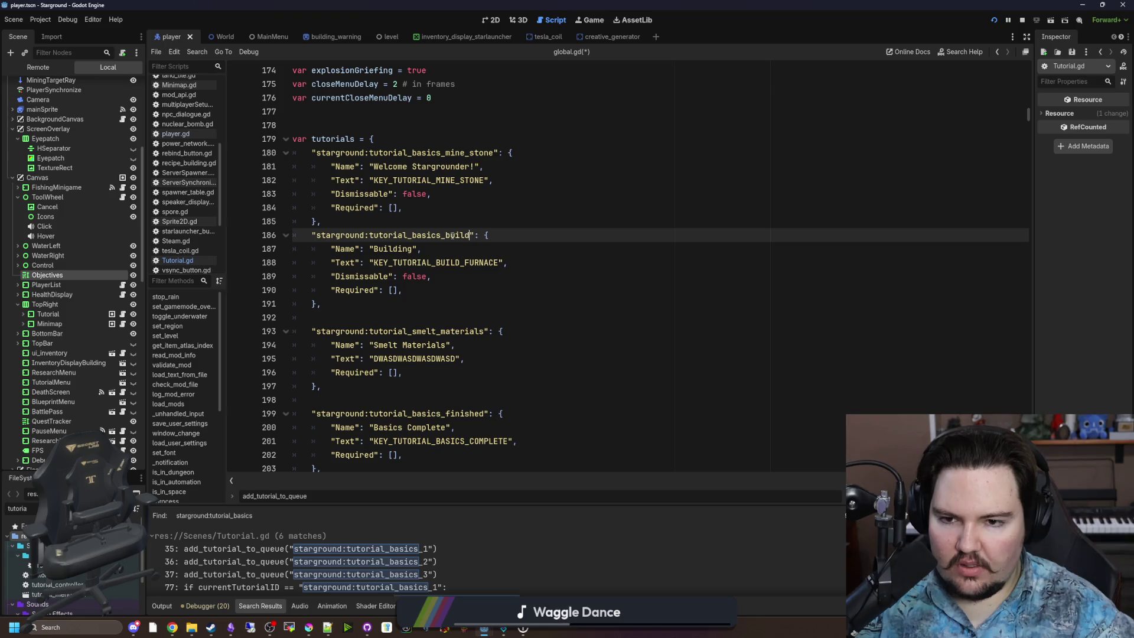
{"action": "type", "text": "ace"}
{"action": "key", "text": "Down"}
{"action": "key", "text": "Down"}
{"action": "key", "text": "Down"}
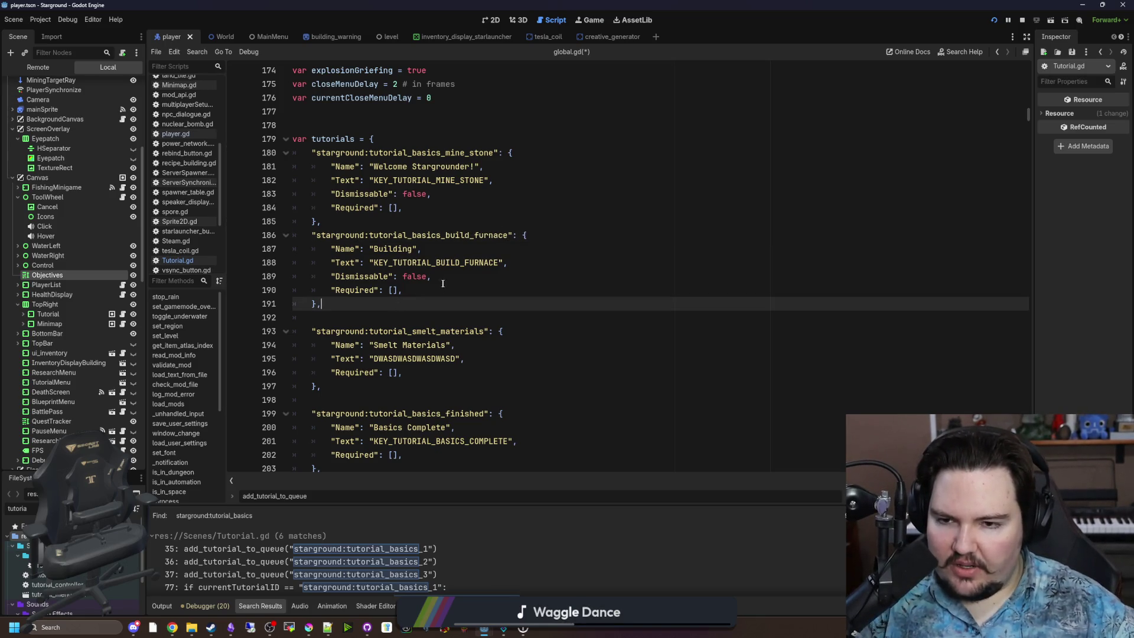
{"action": "left_click_drag", "start_coordinate": [511, 235], "coordinate": [374, 235]}
{"action": "left_click", "coordinate": [410, 217]}
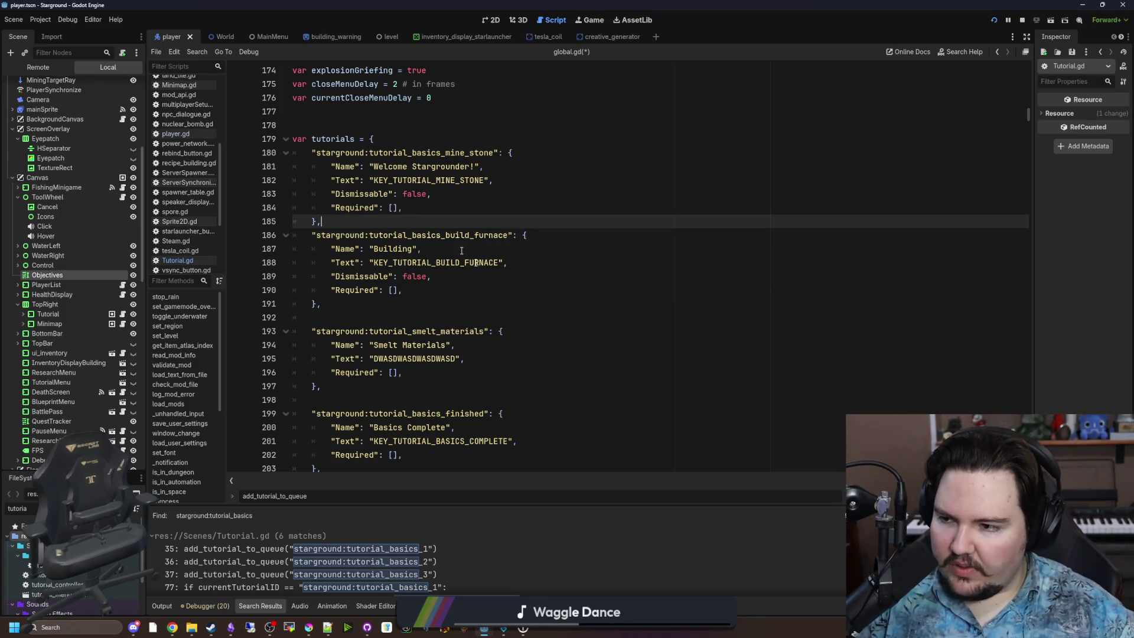
Step: Select the whole tutorial_smelt_materials block
{"action": "scroll", "coordinate": [494, 263], "scroll_direction": "down", "scroll_amount": 2}
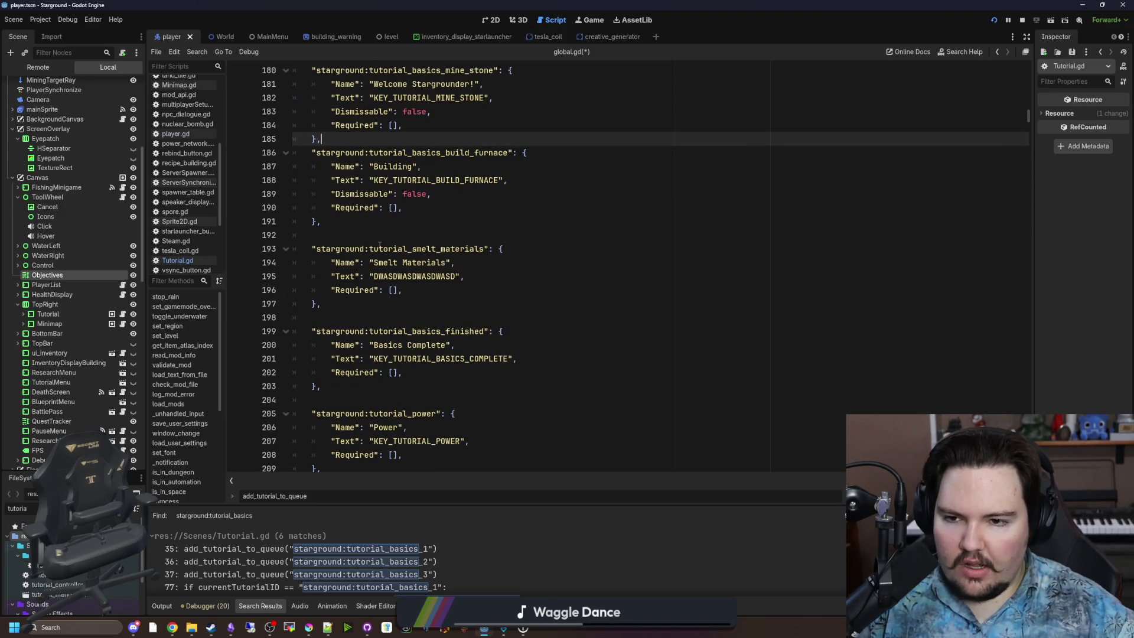
{"action": "left_click", "coordinate": [366, 248]}
{"action": "double_click", "coordinate": [372, 248]}
{"action": "left_click", "coordinate": [369, 248]}
{"action": "left_click", "coordinate": [345, 303]}
{"action": "left_click_drag", "start_coordinate": [344, 303], "coordinate": [244, 247]}
{"action": "key", "text": "ctrl+c"}
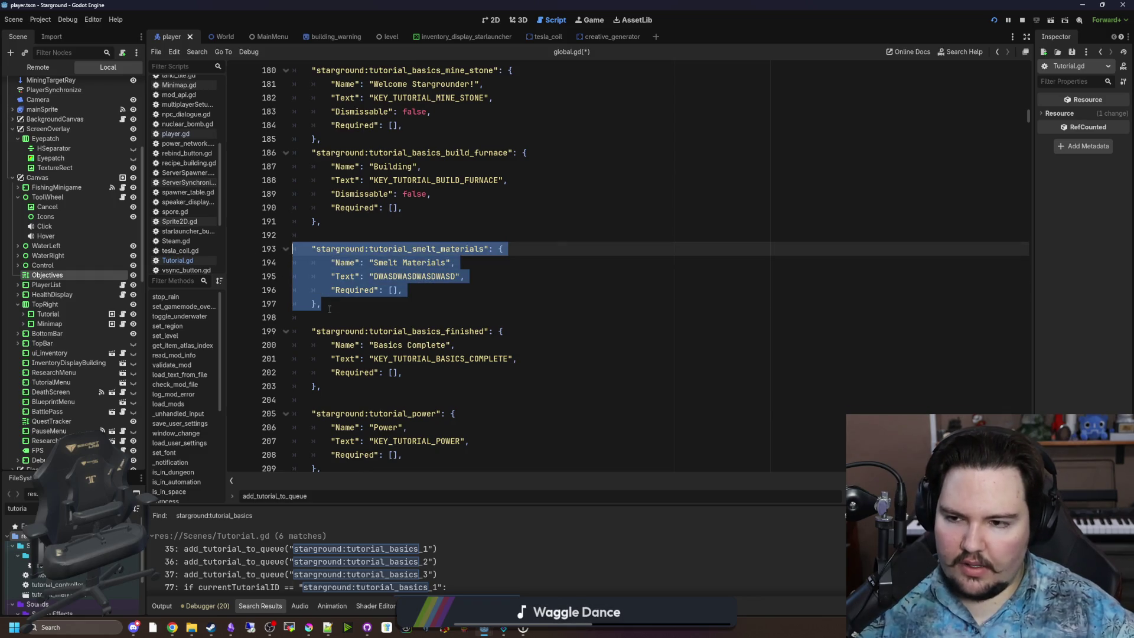
Step: Paste a duplicate block keyed tutorial_build_starlauncher with Name 'Build Starlauncher'
{"action": "left_click", "coordinate": [335, 306]}
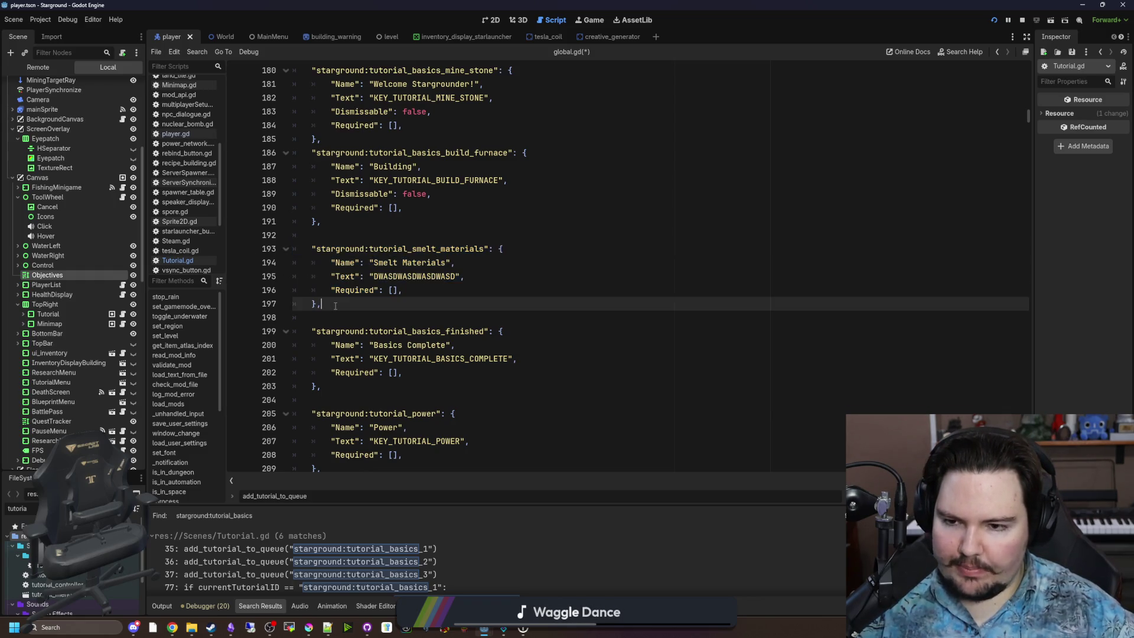
{"action": "key", "text": "Down"}
{"action": "key", "text": "Down"}
{"action": "key", "text": "ctrl+v"}
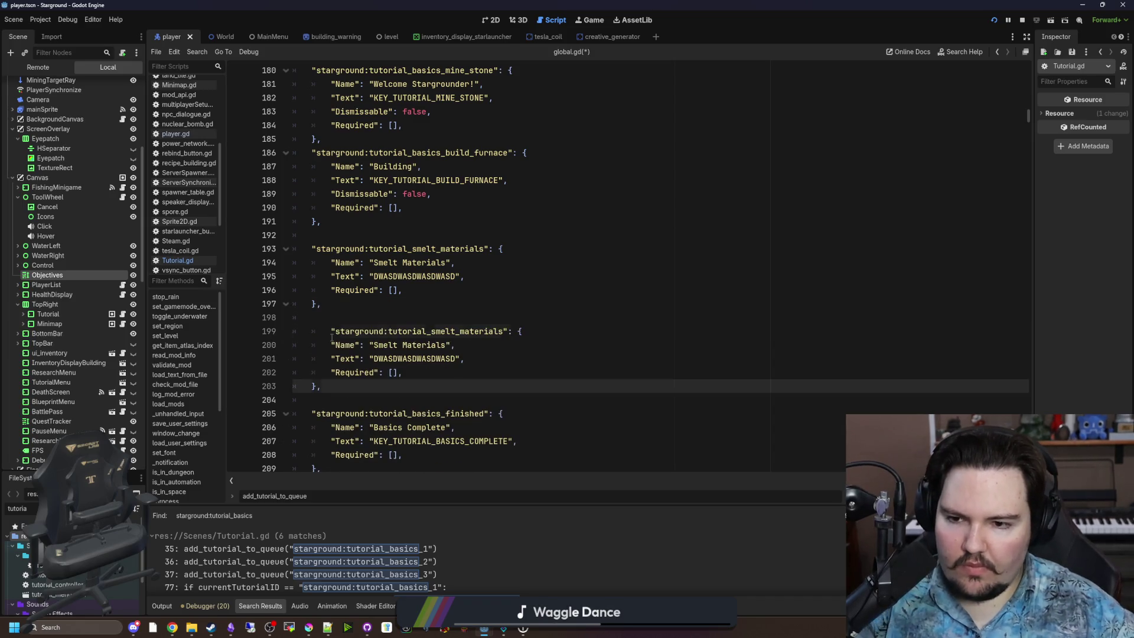
{"action": "key", "text": "Up"}
{"action": "key", "text": "Up"}
{"action": "key", "text": "Up"}
{"action": "left_click_drag", "start_coordinate": [485, 332], "coordinate": [411, 331]}
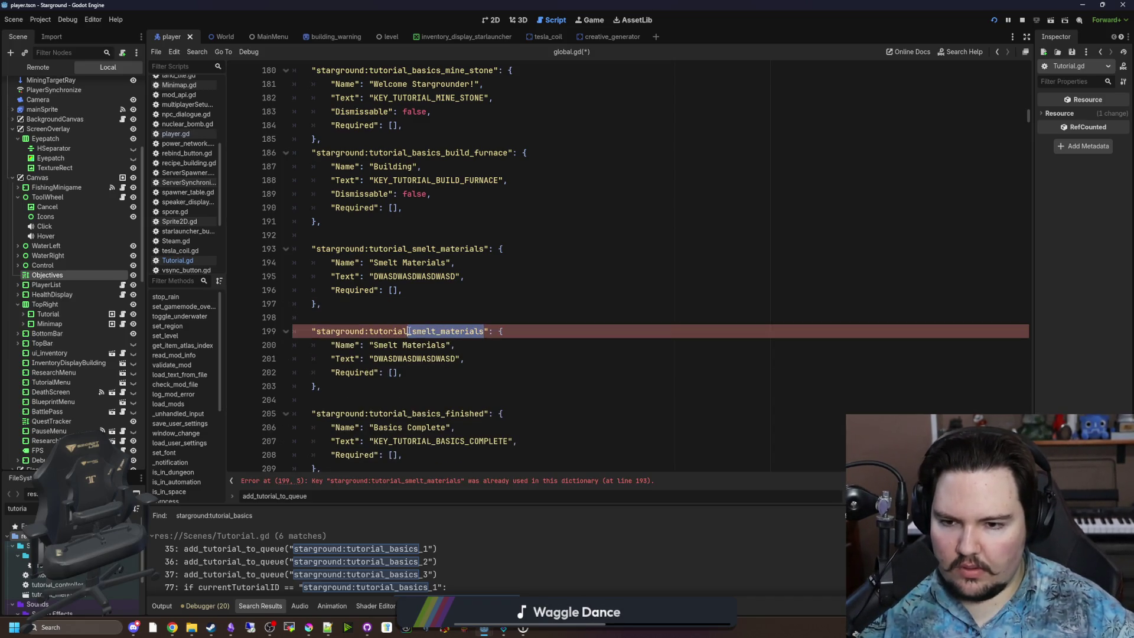
{"action": "type", "text": "build_starlaunch"}
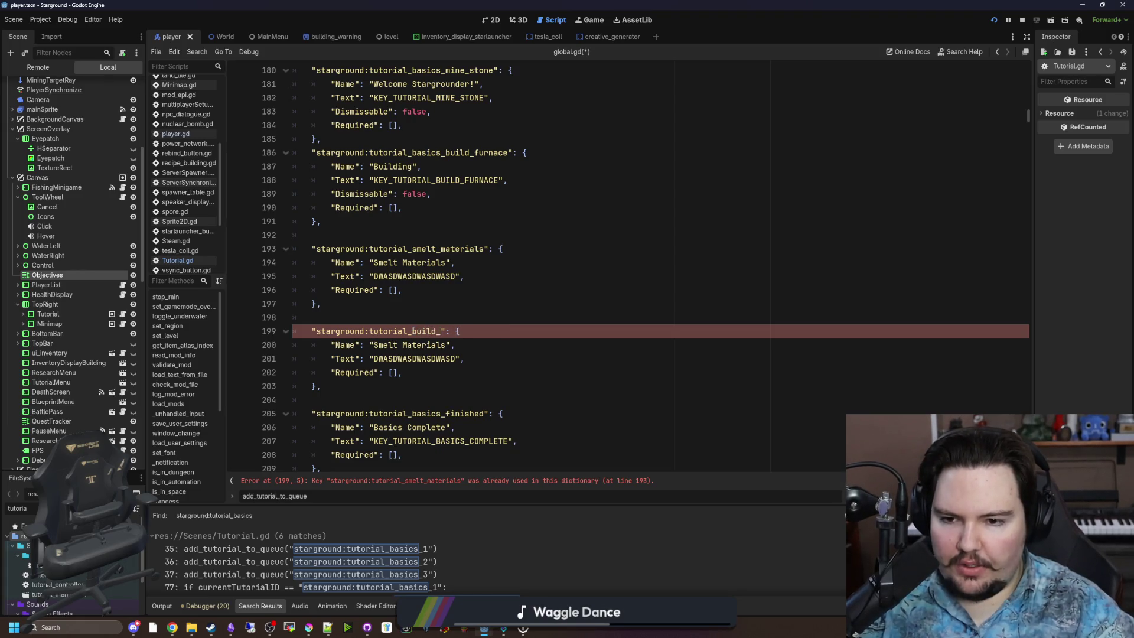
{"action": "type", "text": "er"}
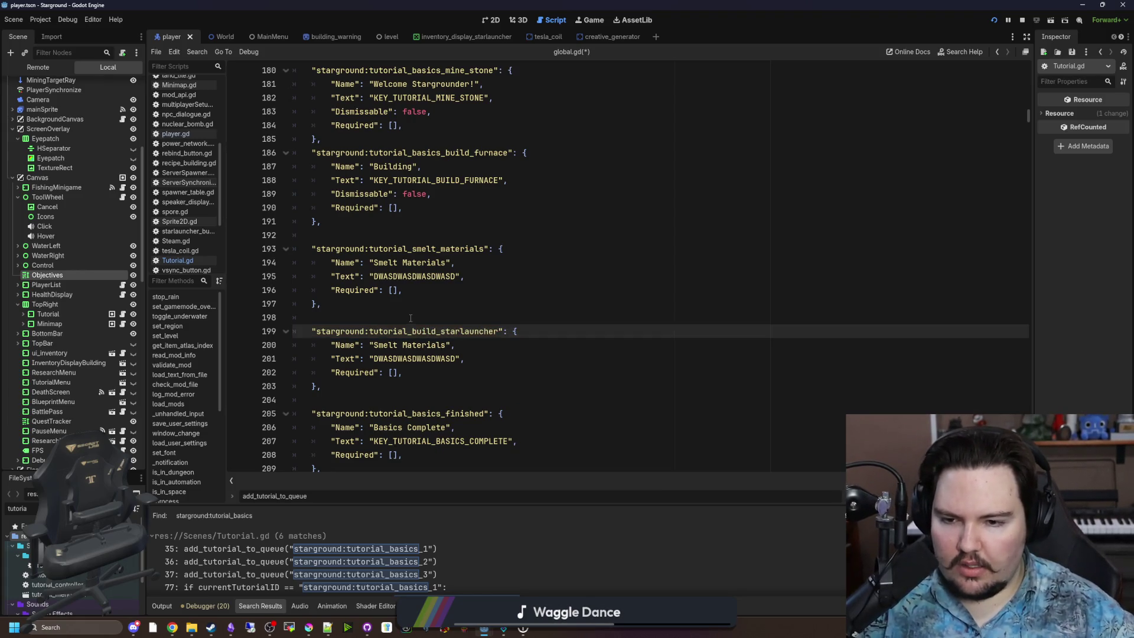
{"action": "scroll", "coordinate": [425, 313], "scroll_direction": "down", "scroll_amount": 1}
{"action": "double_click", "coordinate": [423, 304]}
{"action": "key", "text": "BackSpace"}
{"action": "key", "text": "BackSpace"}
{"action": "key", "text": "BackSpace"}
{"action": "type", "text": "Buyild"}
{"action": "key", "text": "BackSpace"}
{"action": "key", "text": "BackSpace"}
{"action": "key", "text": "BackSpace"}
{"action": "type", "text": "ild Starlaunc"}
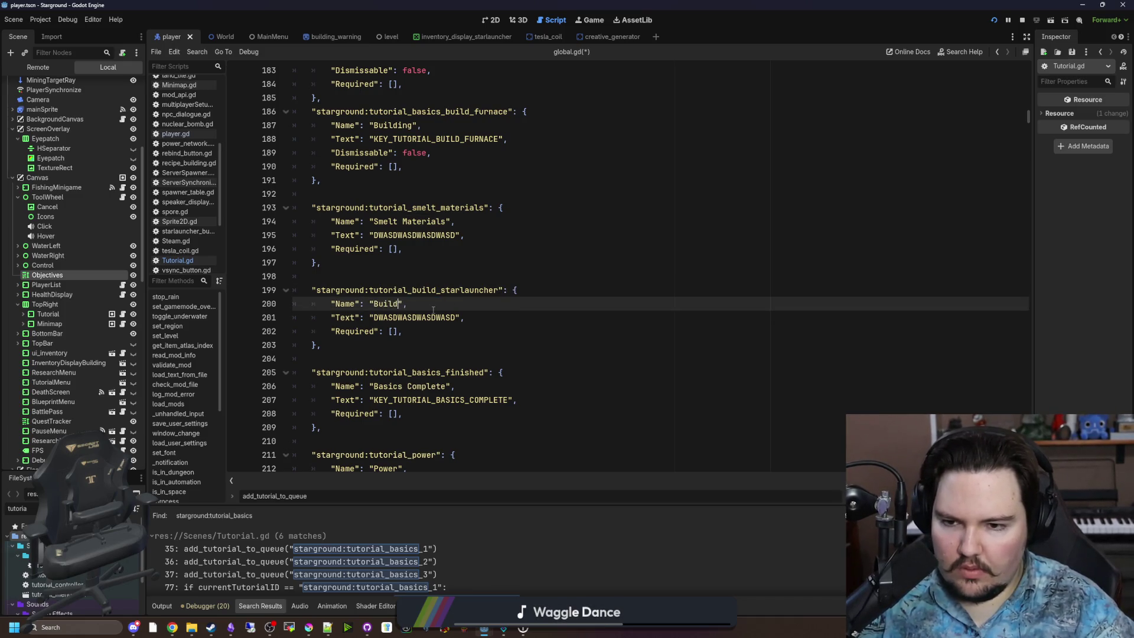
{"action": "type", "text": "her"}
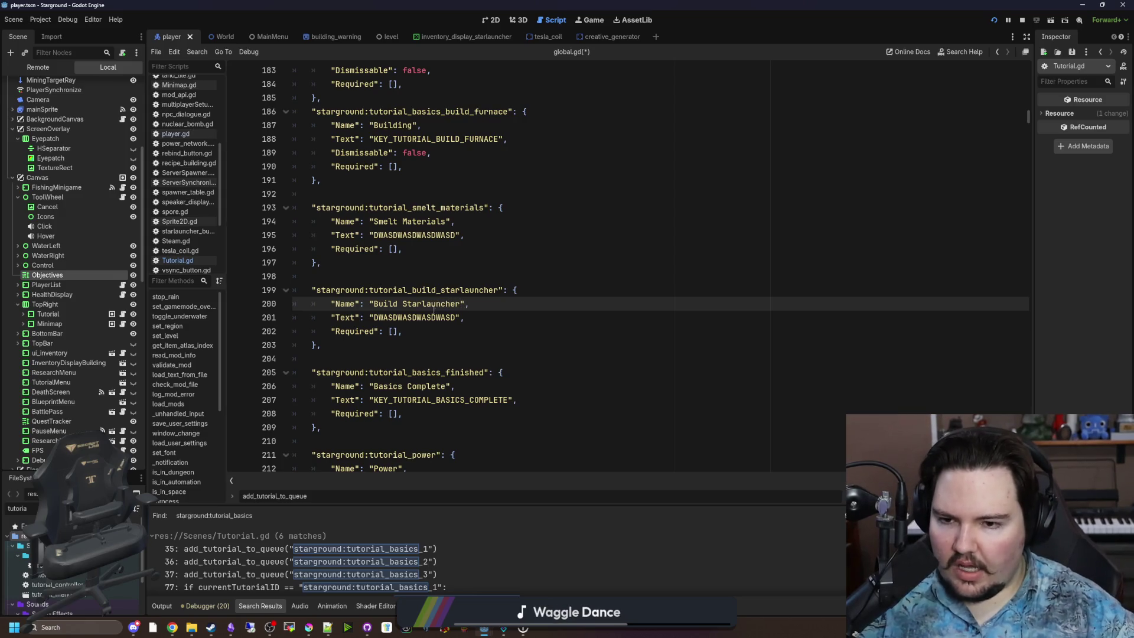
Step: Replace the Smelt Materials placeholder Text with 'You can use your furnace to smelt metals. Let's start working toward building a Starlauncher.'
{"action": "double_click", "coordinate": [432, 317]}
{"action": "scroll", "coordinate": [433, 317], "scroll_direction": "up", "scroll_amount": 2}
{"action": "double_click", "coordinate": [412, 317]}
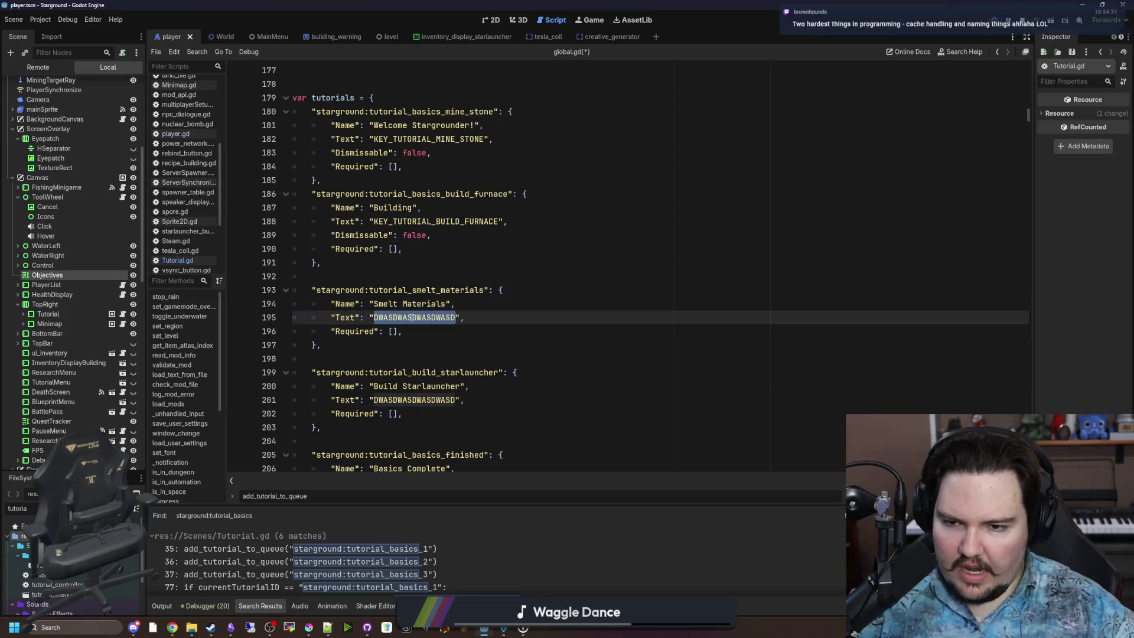
{"action": "left_click", "coordinate": [407, 335]}
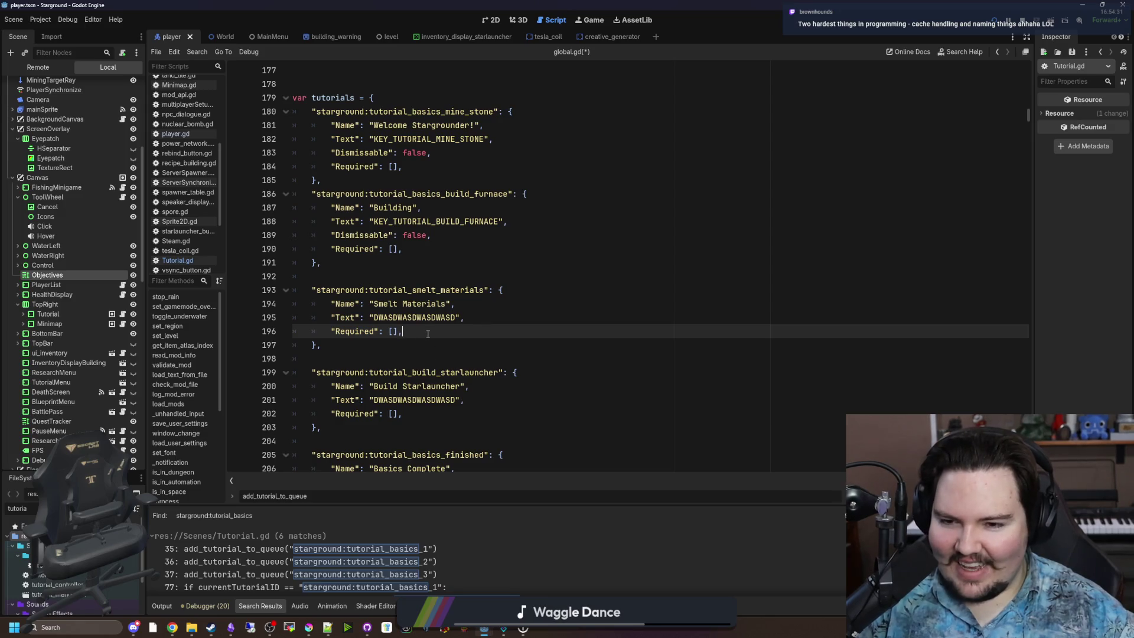
{"action": "left_click", "coordinate": [383, 344]}
{"action": "double_click", "coordinate": [413, 317]}
{"action": "left_click", "coordinate": [383, 272]}
{"action": "double_click", "coordinate": [433, 317]}
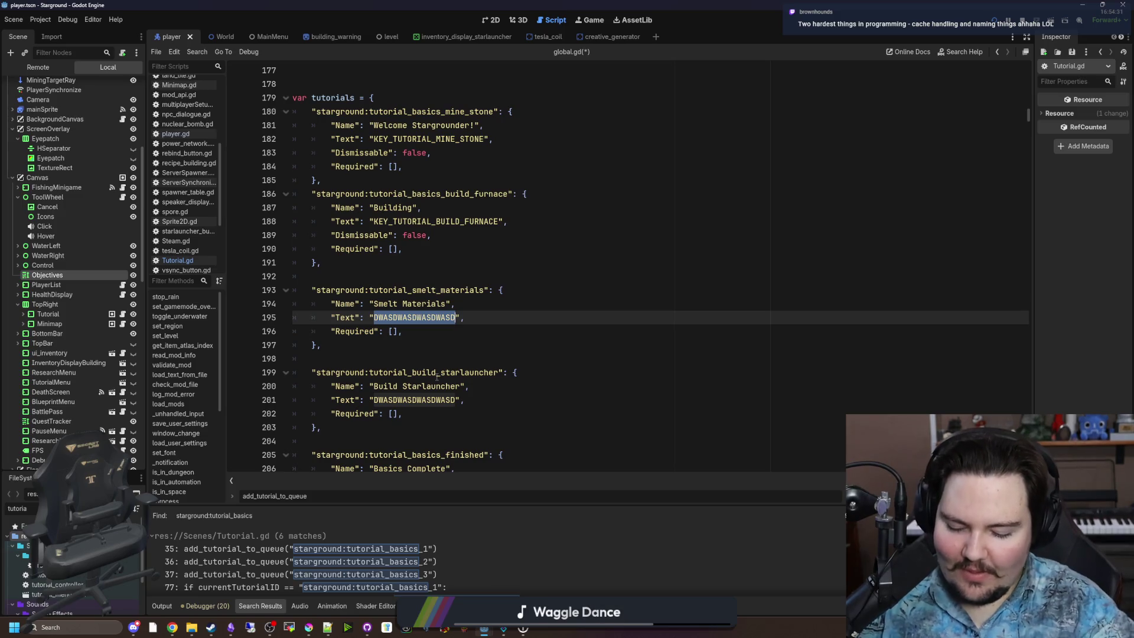
{"action": "key", "text": "BackSpace"}
{"action": "type", "text": "End"}
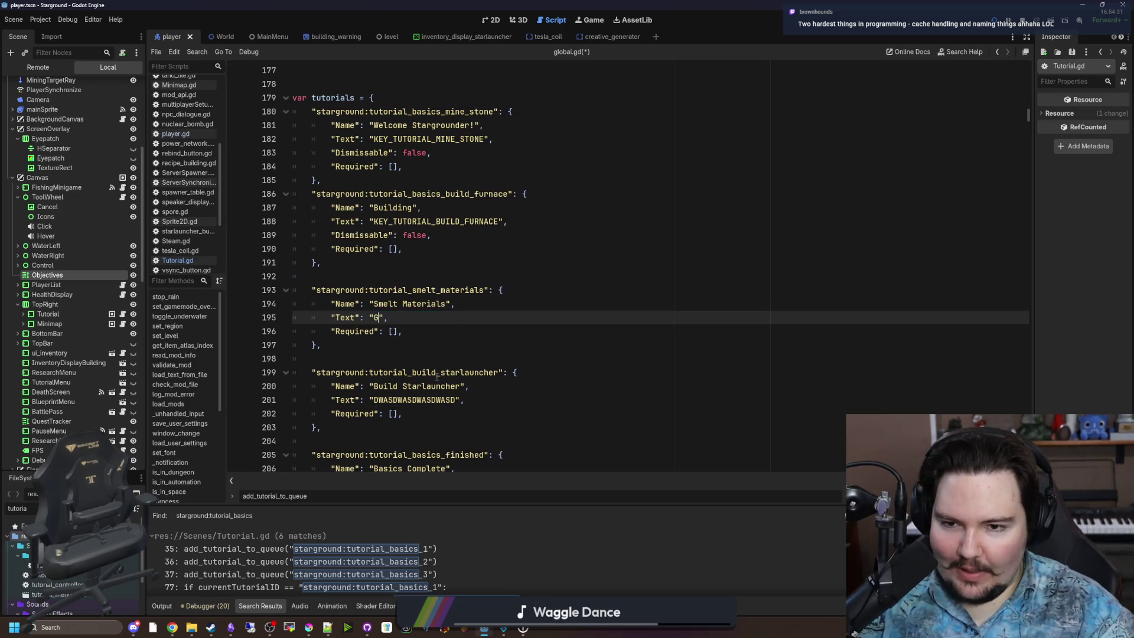
{"action": "key", "text": "BackSpace"}
{"action": "key", "text": "BackSpace"}
{"action": "key", "text": "BackSpace"}
{"action": "type", "text": "You can y"}
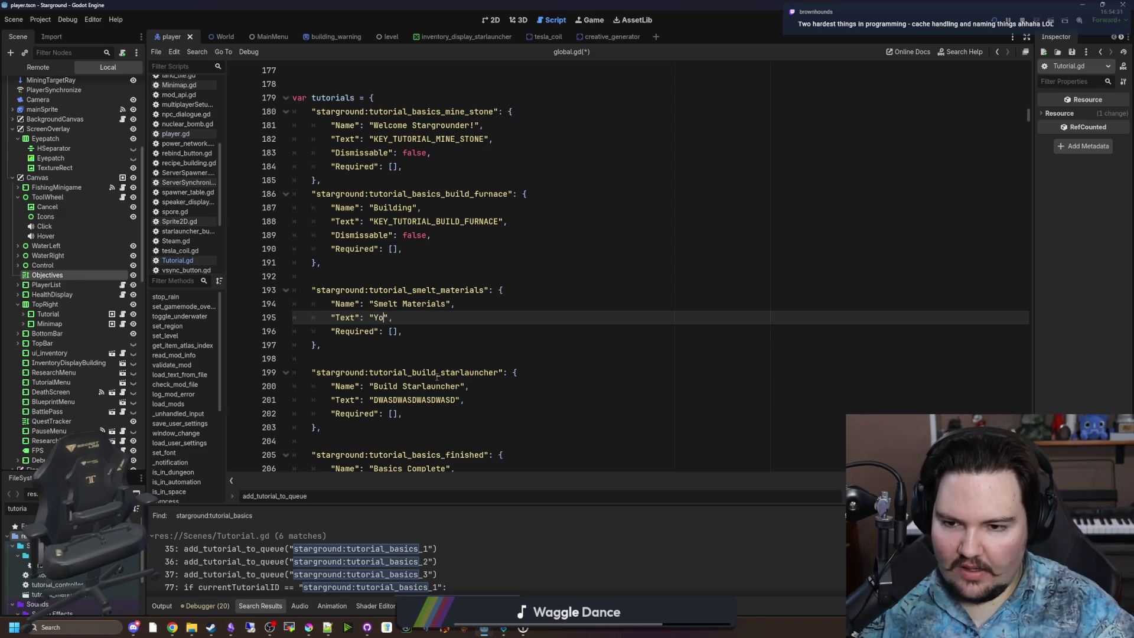
{"action": "key", "text": "BackSpace"}
{"action": "type", "text": "use your furnace to "}
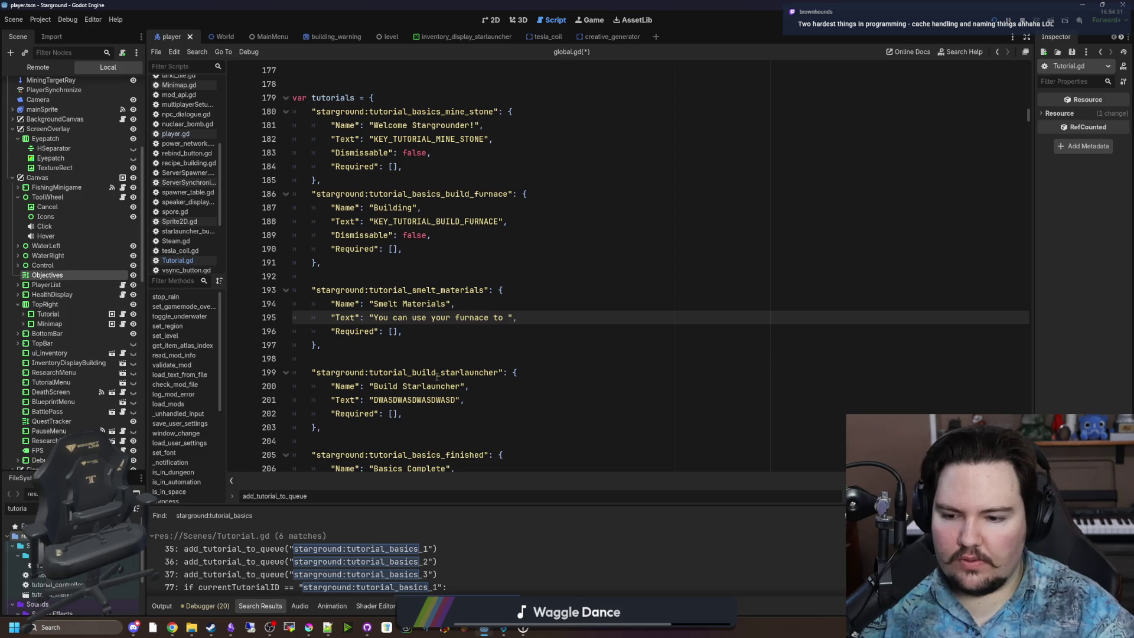
{"action": "type", "text": "smelt metals"}
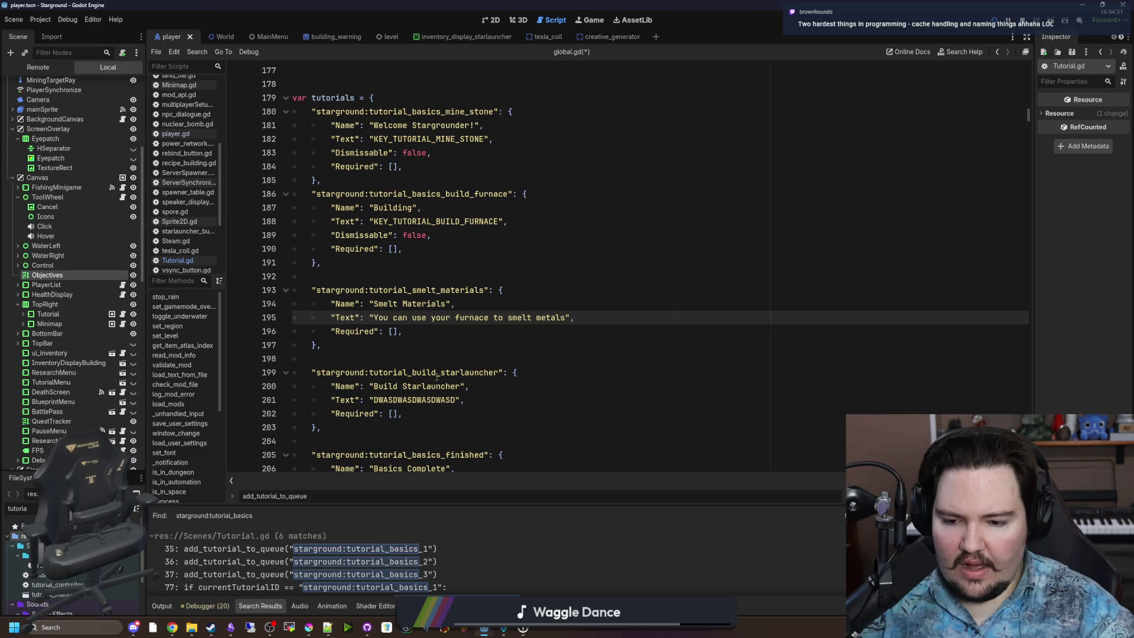
{"action": "type", "text": ". Let's start working toward build"}
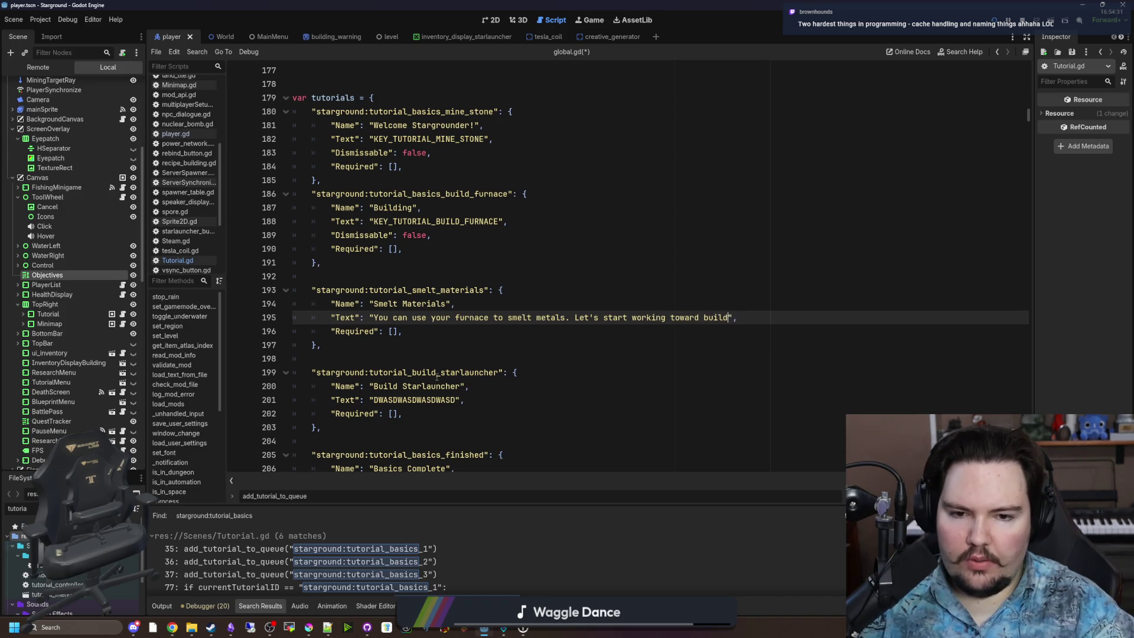
{"action": "type", "text": "ing a Starlauncher."}
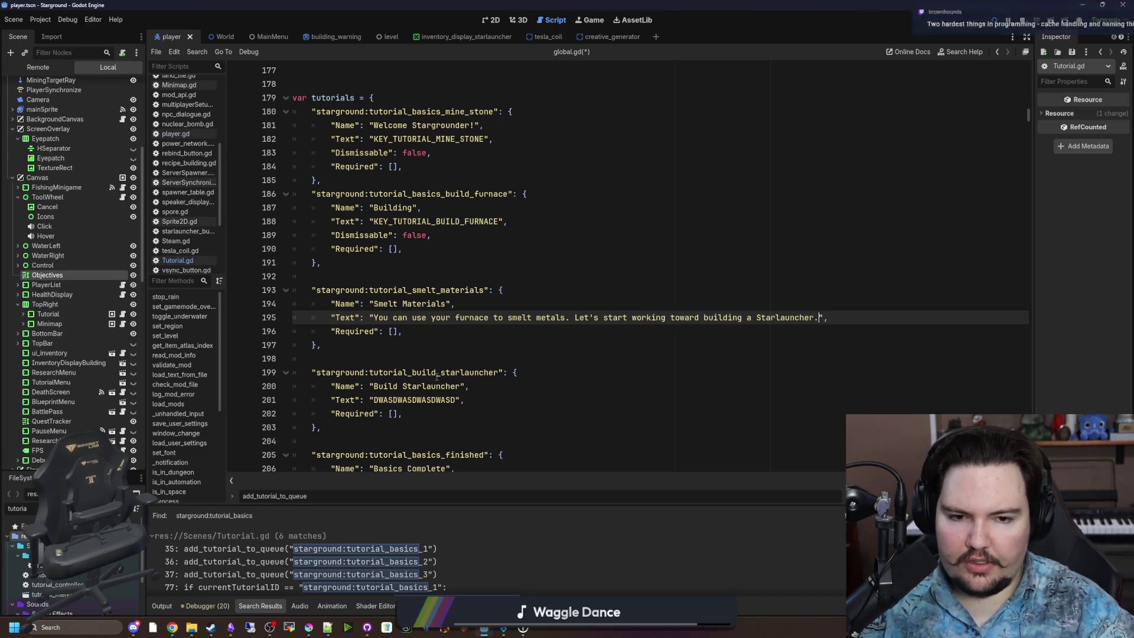
Step: Append 'Smelt the metals as shown on the left.' to the Smelt Materials Text
{"action": "right_click", "coordinate": [433, 370]}
{"action": "left_click", "coordinate": [331, 345]}
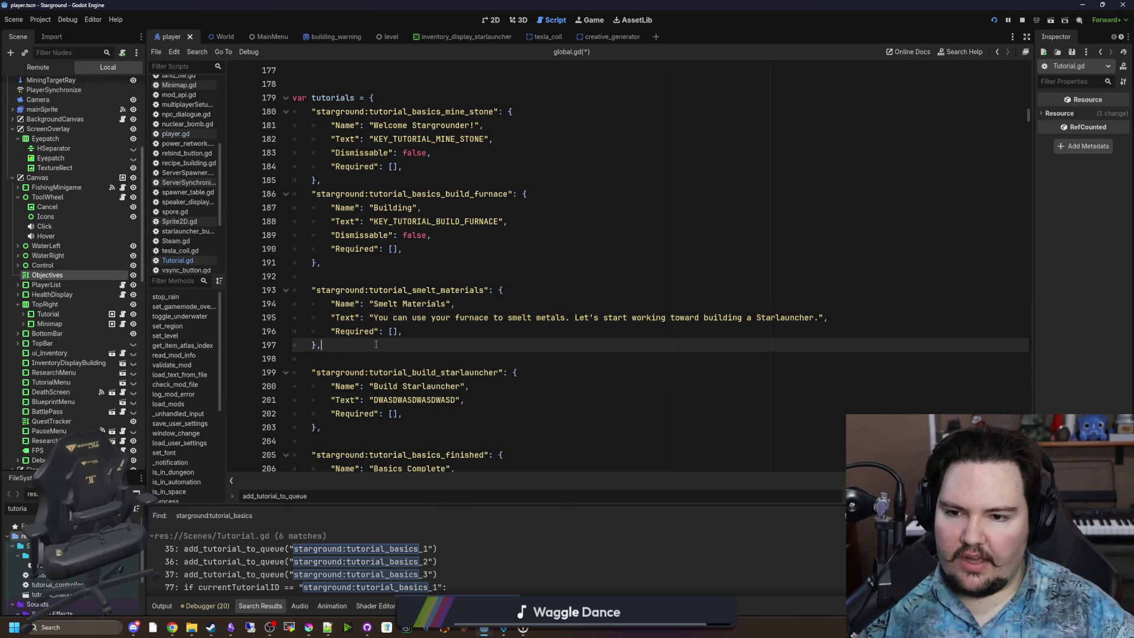
{"action": "scroll", "coordinate": [376, 345], "scroll_direction": "down", "scroll_amount": 1}
{"action": "scroll", "coordinate": [376, 345], "scroll_direction": "down", "scroll_amount": 1}
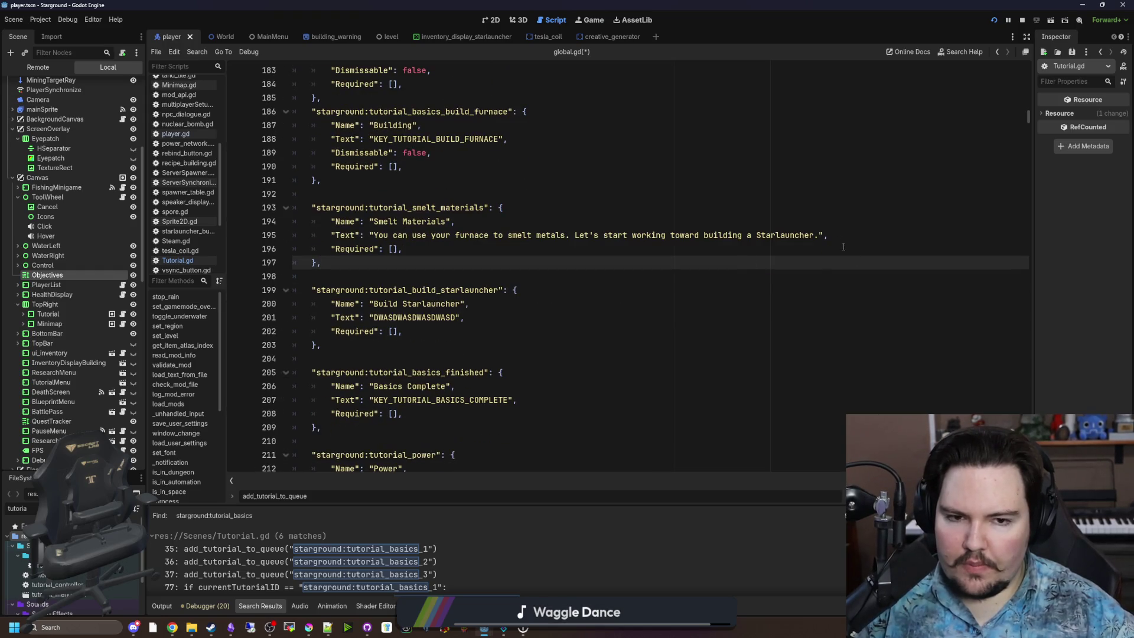
{"action": "left_click", "coordinate": [817, 231]}
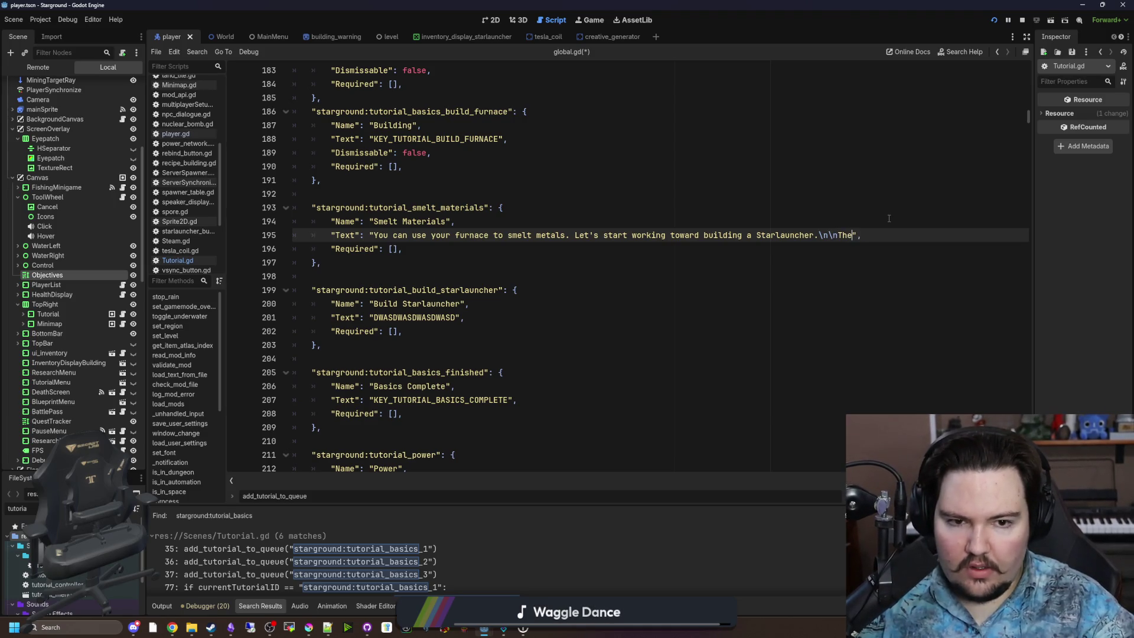
{"action": "type", "text": "G"}
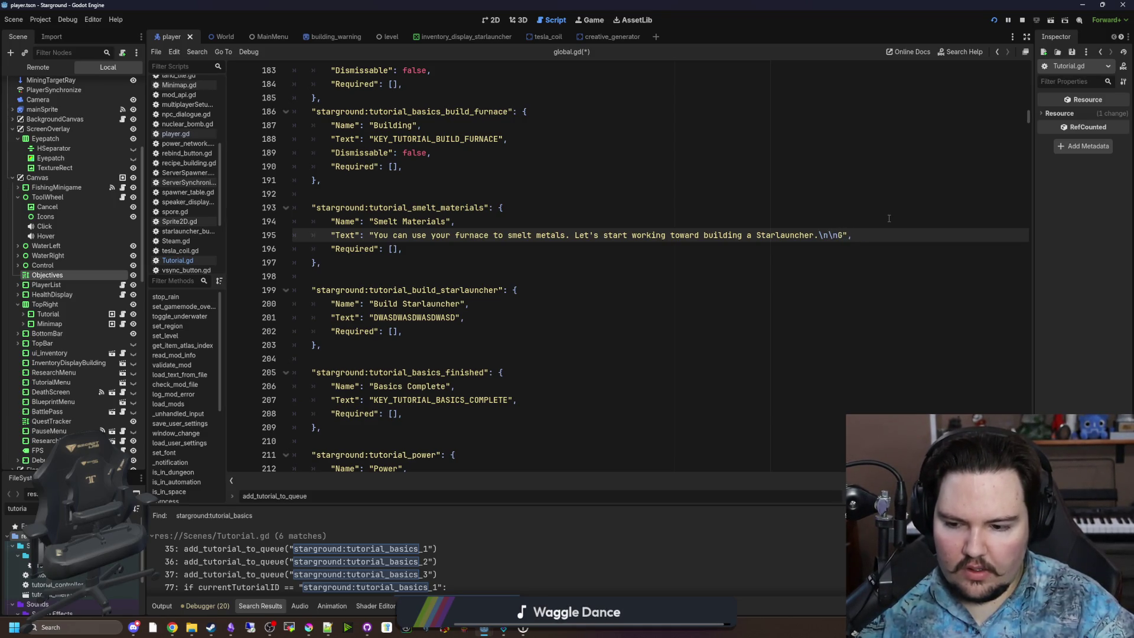
{"action": "type", "text": "ather"}
{"action": "key", "text": "BackSpace"}
{"action": "key", "text": "BackSpace"}
{"action": "key", "text": "BackSpace"}
{"action": "type", "text": "Smelt the metals as shown on the left."}
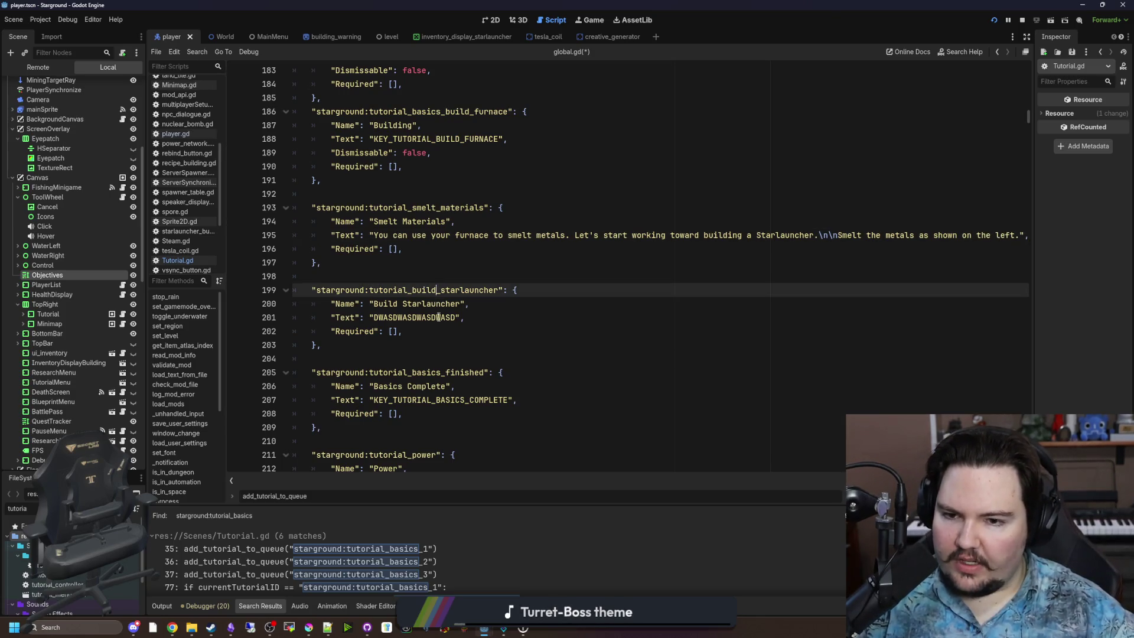
Step: Set the Build Starlauncher Text to 'Great! You have everything you need. Go ahead and place it down from the building menu.'
{"action": "double_click", "coordinate": [443, 317]}
{"action": "type", "text": "Great!"}
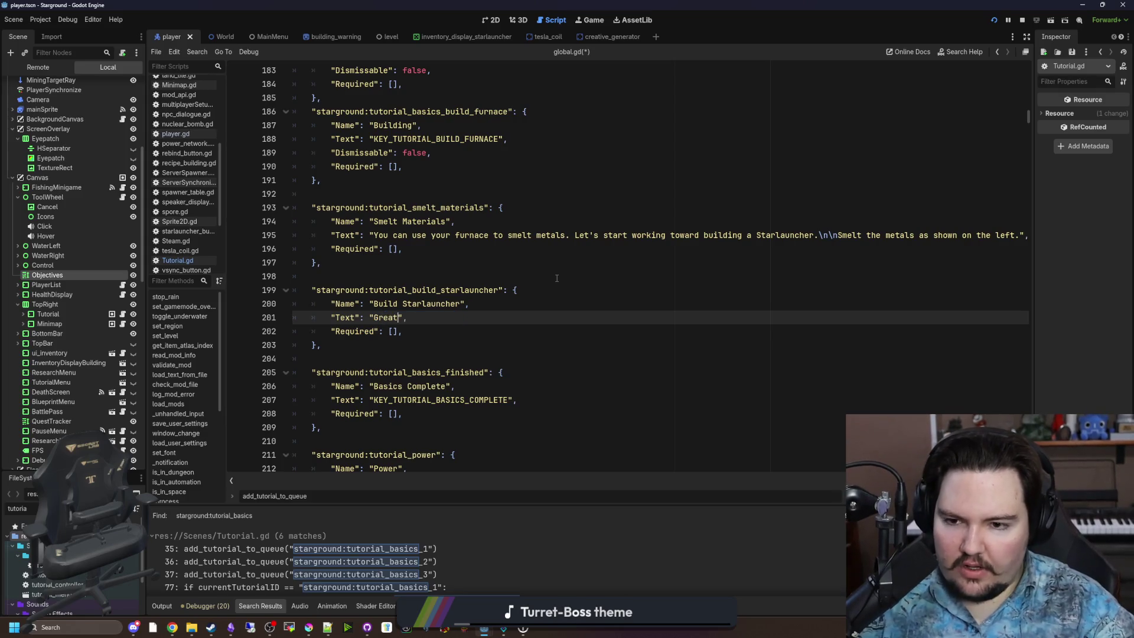
{"action": "type", "text": " You have everyth"}
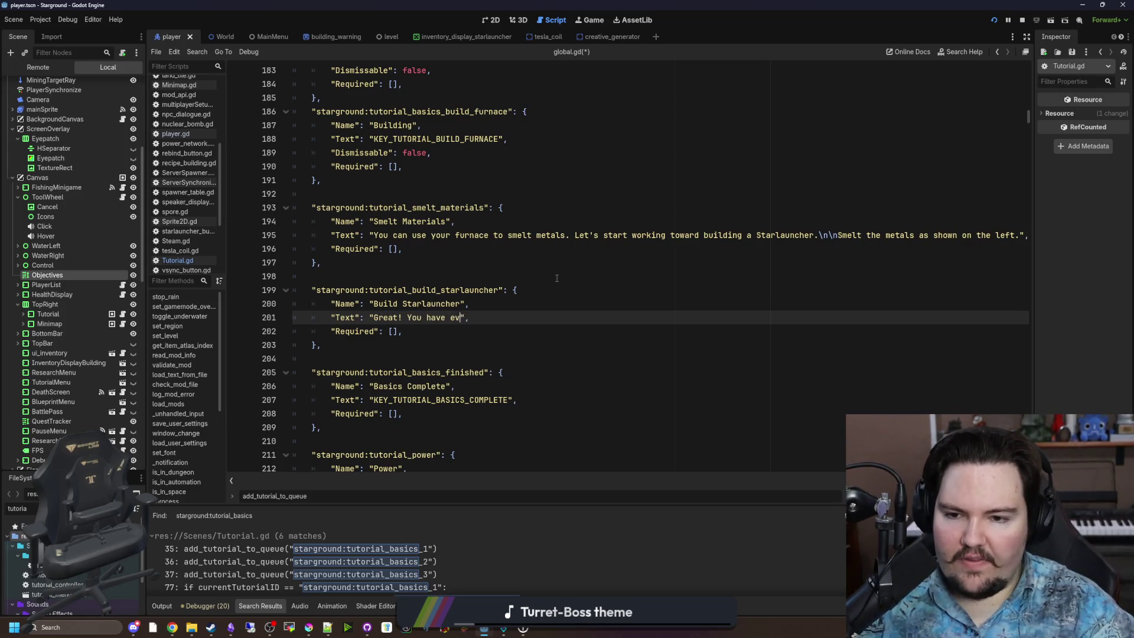
{"action": "type", "text": "ing you need. Go ahea"}
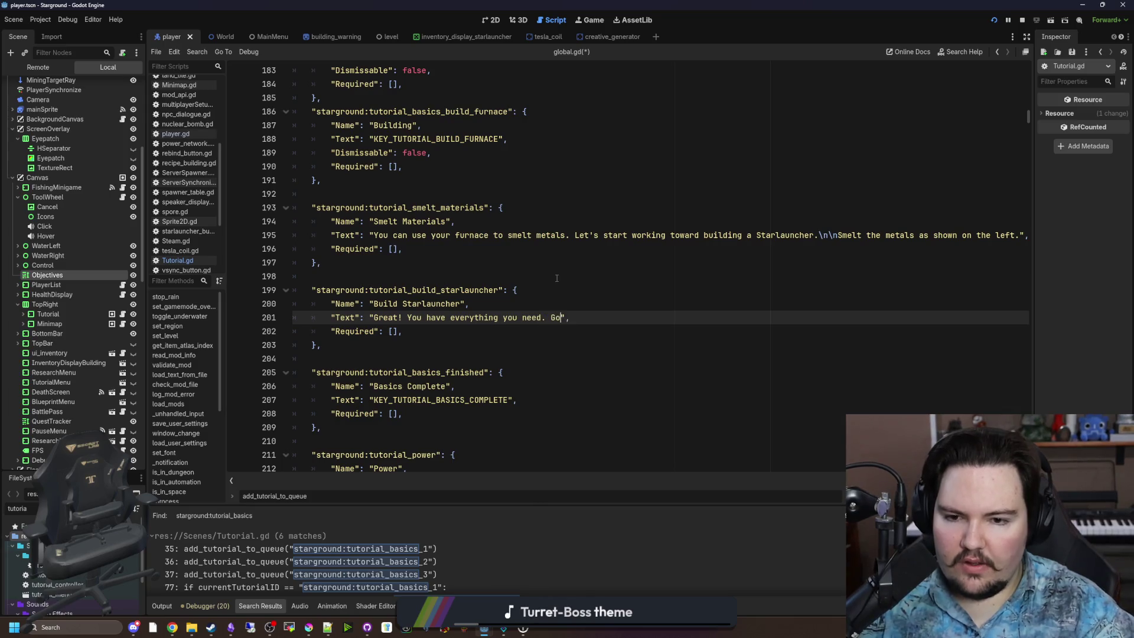
{"action": "type", "text": "d and place it down from ther"}
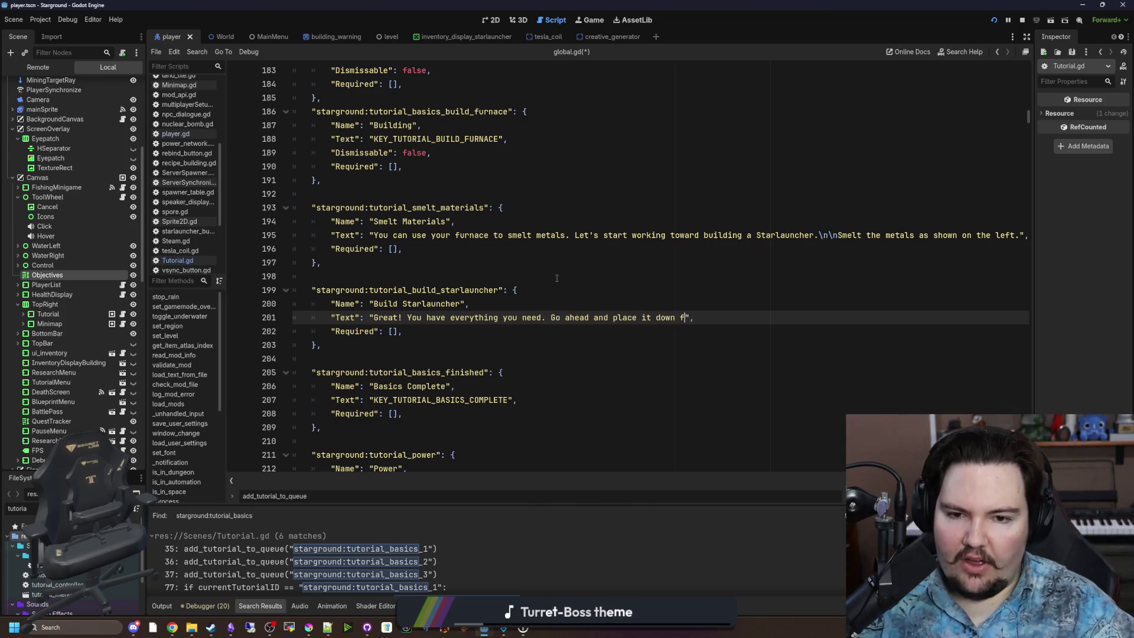
{"action": "key", "text": "BackSpace"}
{"action": "key", "text": "BackSpace"}
{"action": "type", "text": "building menu."}
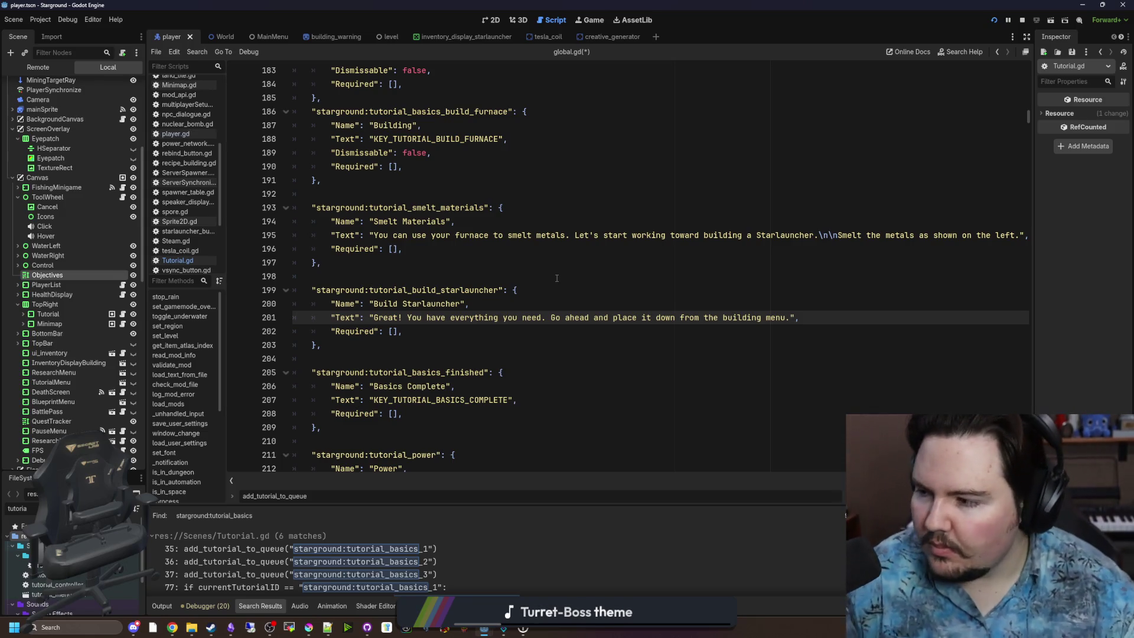
Step: Save global.gd and switch to the Tutorial.gd script
{"action": "left_click", "coordinate": [429, 409]}
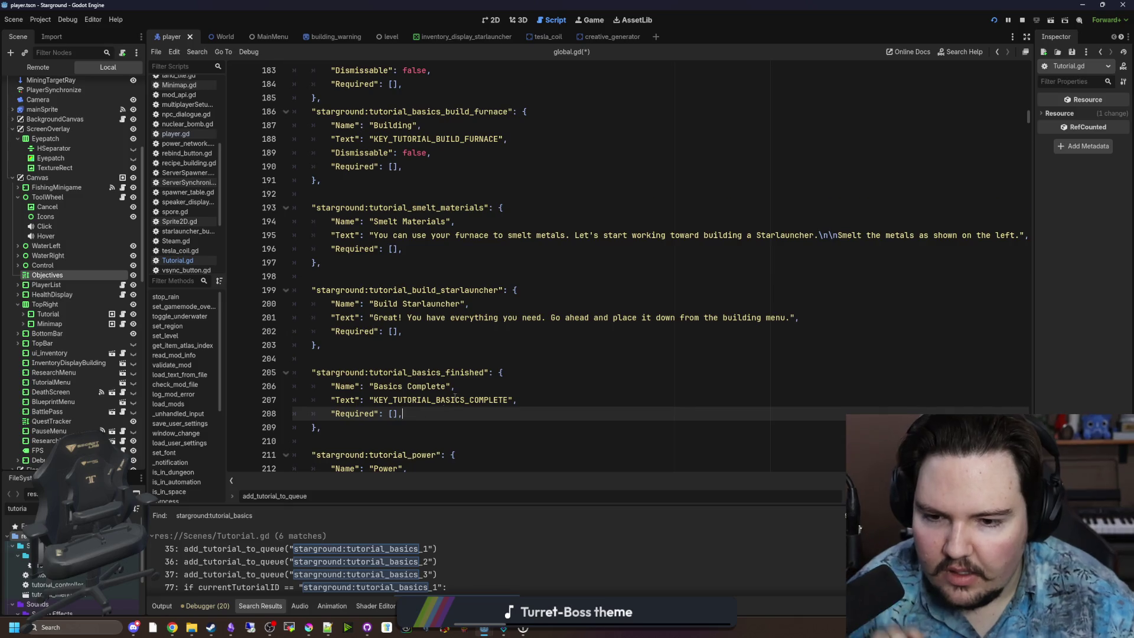
{"action": "scroll", "coordinate": [449, 383], "scroll_direction": "down", "scroll_amount": 1}
{"action": "left_click", "coordinate": [479, 358]}
{"action": "left_click", "coordinate": [451, 311]}
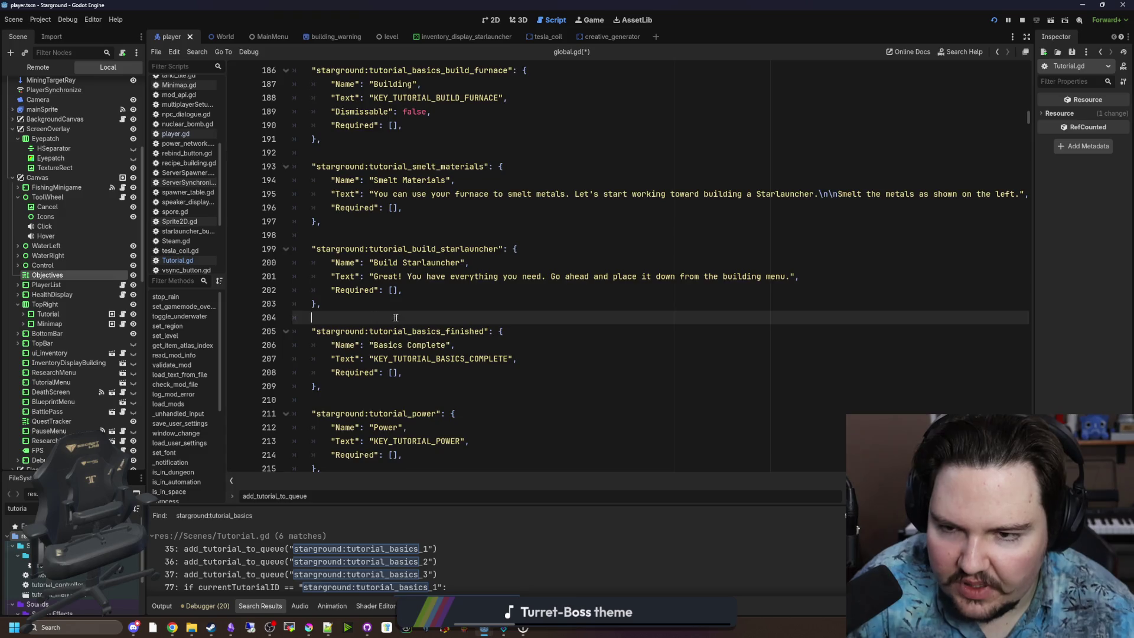
{"action": "scroll", "coordinate": [390, 318], "scroll_direction": "up", "scroll_amount": 4}
{"action": "left_click", "coordinate": [413, 290]}
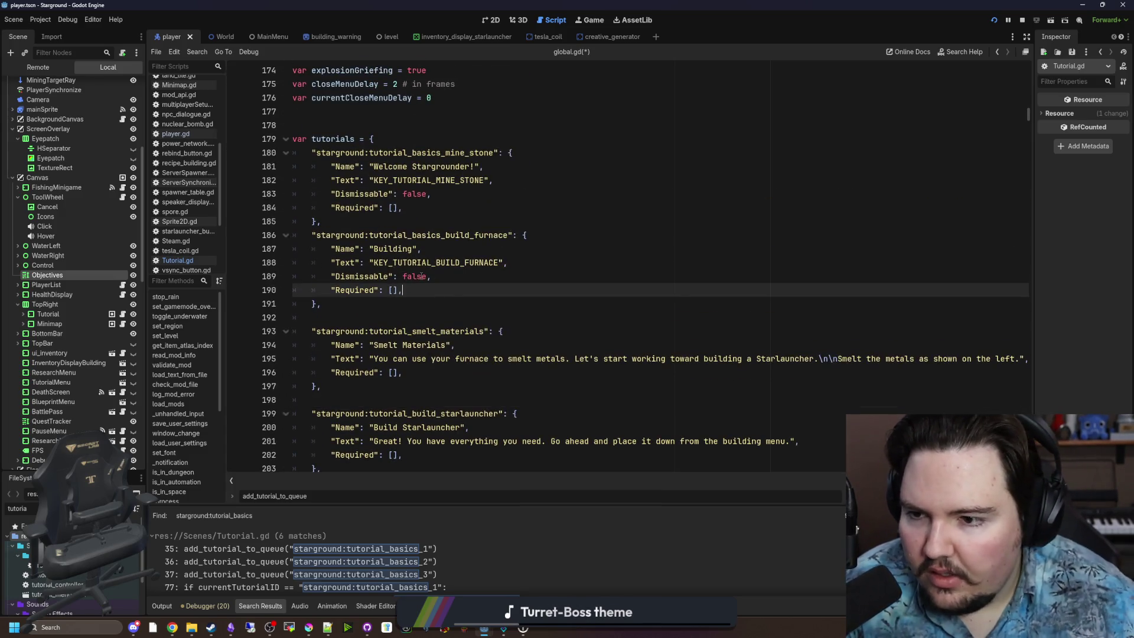
{"action": "key", "text": "ctrl+s"}
{"action": "left_click", "coordinate": [176, 260]}
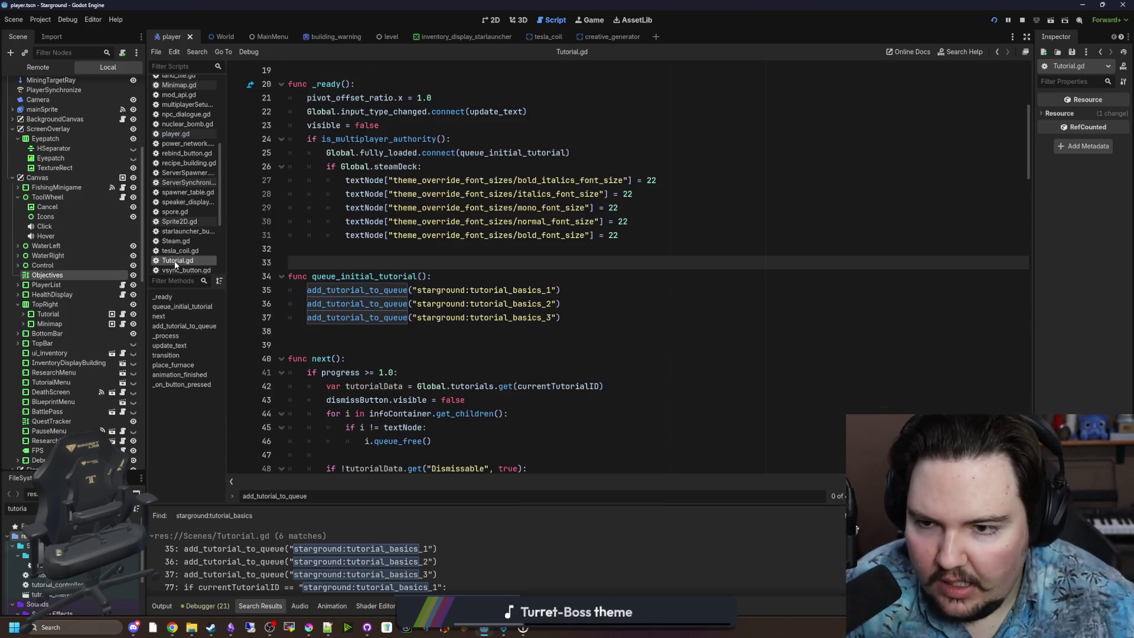
Step: Change the first two queued IDs to tutorial_basics_mine_stone and tutorial_basics_build_furnace
{"action": "left_click", "coordinate": [600, 311]}
{"action": "key", "text": "Up"}
{"action": "key", "text": "Up"}
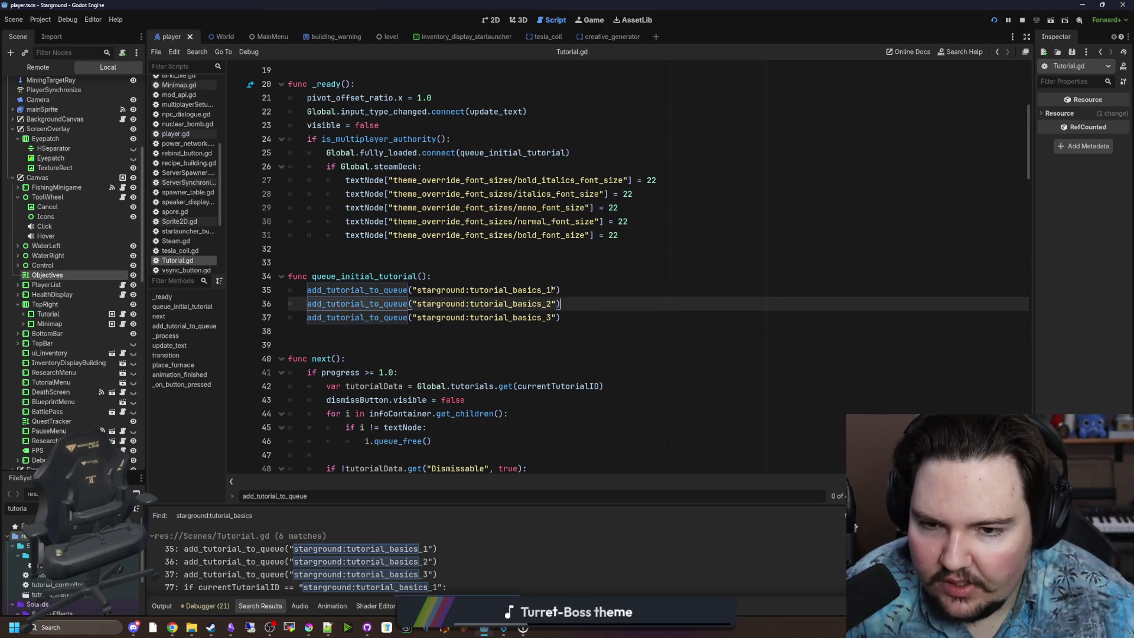
{"action": "key", "text": "Left"}
{"action": "key", "text": "Left"}
{"action": "key", "text": "BackSpace"}
{"action": "type", "text": "mine_stone"}
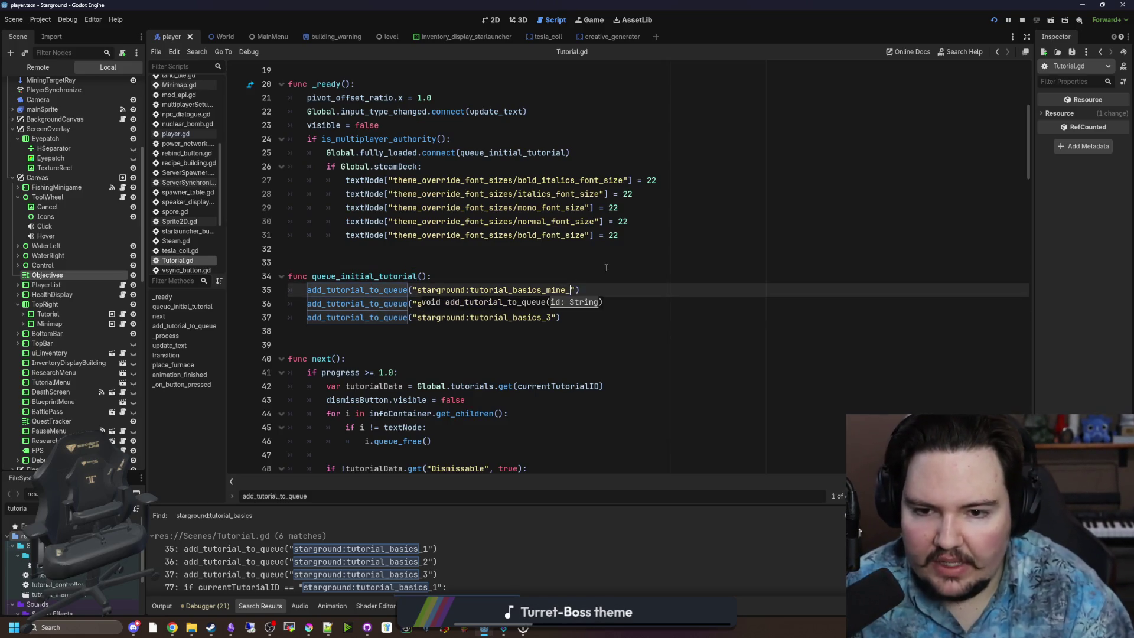
{"action": "left_click", "coordinate": [605, 268]}
{"action": "left_click", "coordinate": [558, 303]}
{"action": "key", "text": "BackSpace"}
{"action": "type", "text": "build_furnace"}
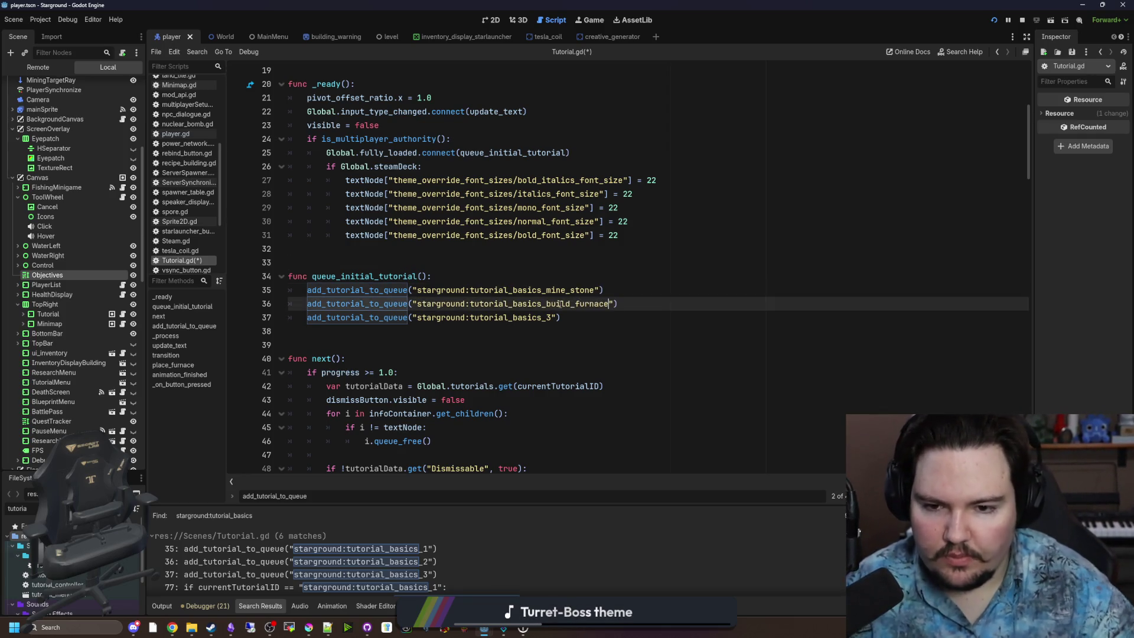
{"action": "key", "text": "Down"}
{"action": "key", "text": "Down"}
{"action": "key", "text": "Up"}
Step: Add two extra copies of the add_tutorial_to_queue call above the complete tutorial call
{"action": "key", "text": "Return"}
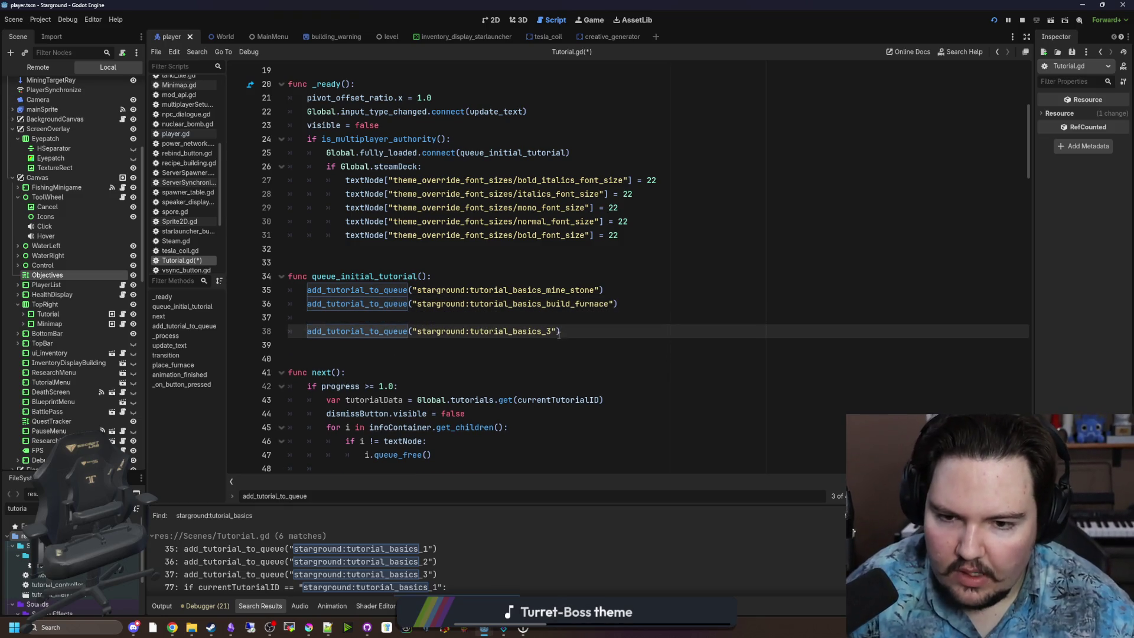
{"action": "key", "text": "BackSpace"}
{"action": "type", "text": "co"}
{"action": "type", "text": "ete"}
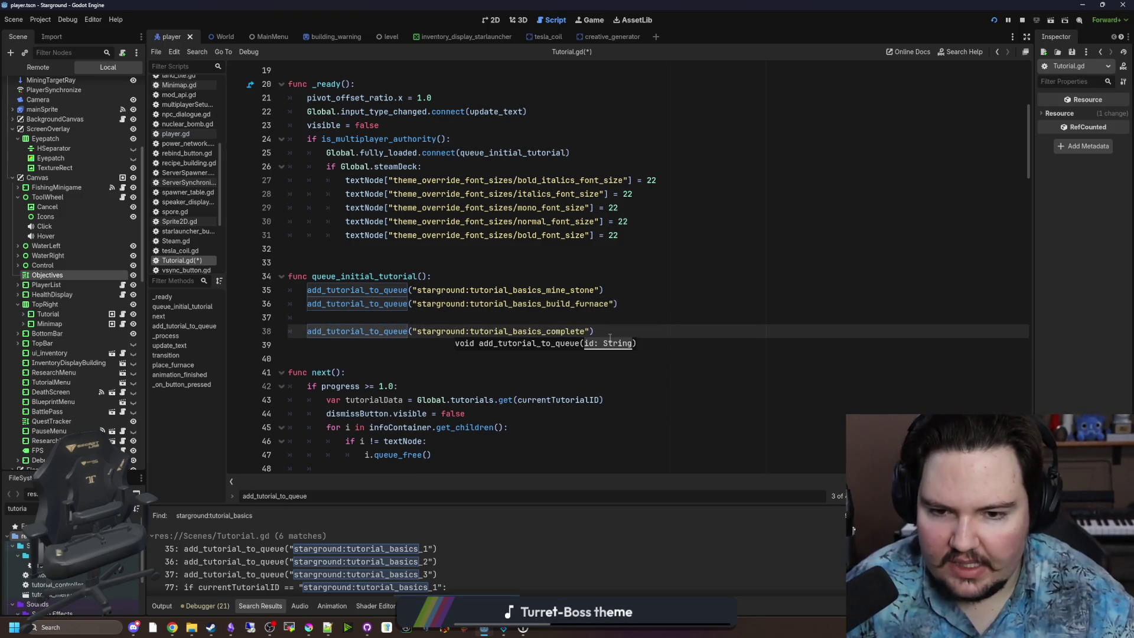
{"action": "left_click_drag", "start_coordinate": [594, 331], "coordinate": [299, 331]}
{"action": "key", "text": "ctrl+c"}
{"action": "left_click", "coordinate": [317, 317]}
{"action": "key", "text": "ctrl+v"}
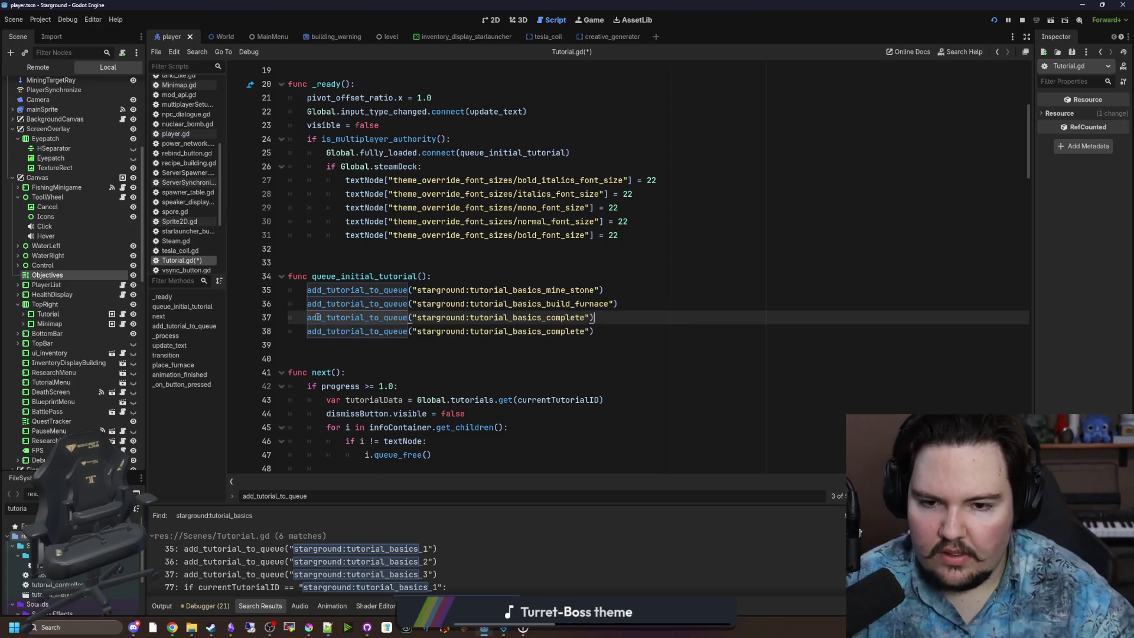
{"action": "key", "text": "Return"}
{"action": "key", "text": "ctrl+v"}
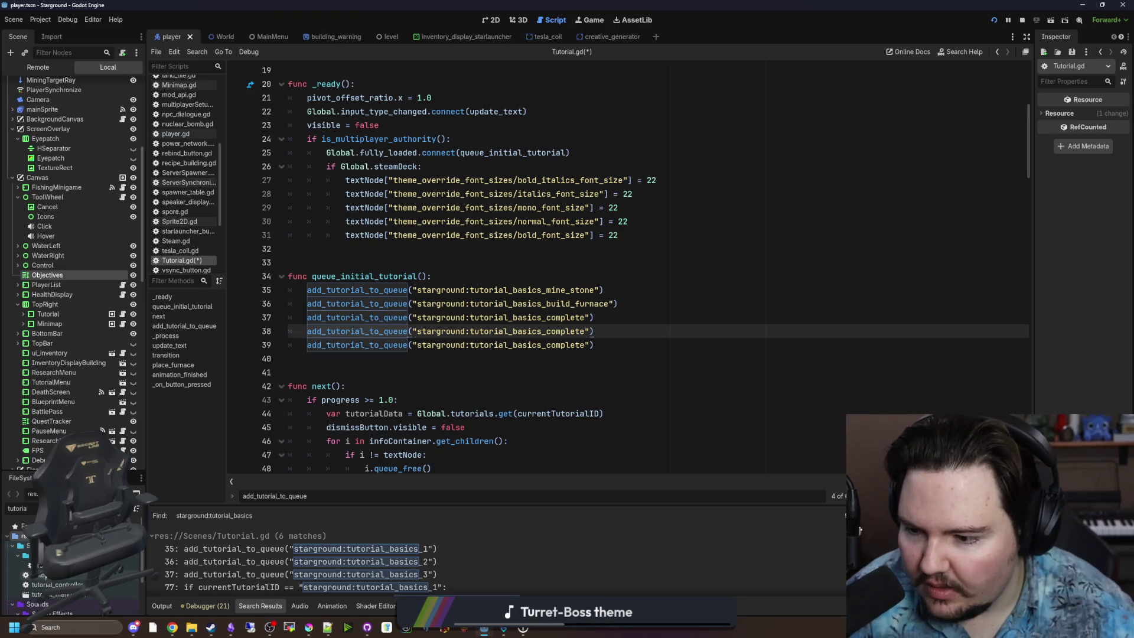
Step: Point the new calls at tutorial_smelt_materials and tutorial_build_starlauncher from global.gd, then save Tutorial.gd
{"action": "key", "text": "ctrl+a"}
{"action": "type", "text": "glob"}
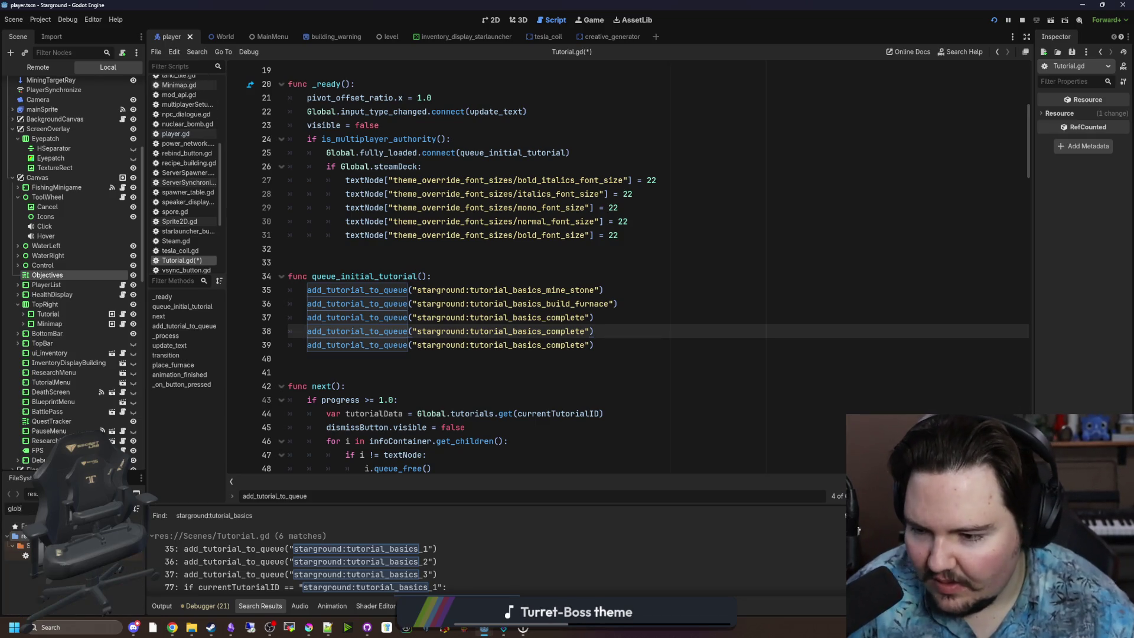
{"action": "key", "text": "Return"}
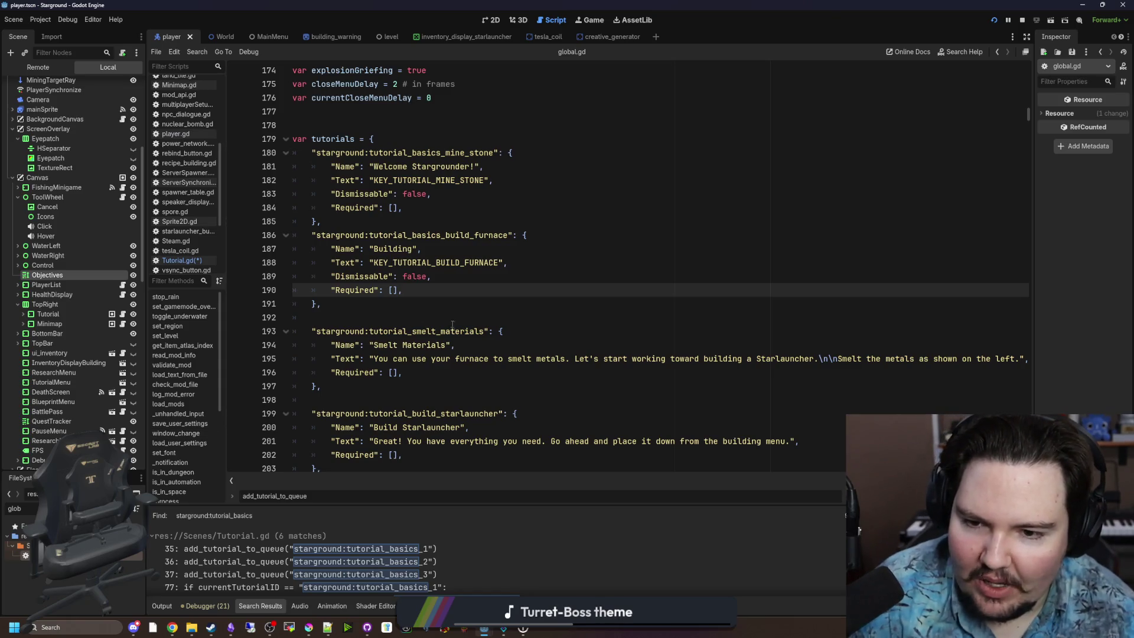
{"action": "double_click", "coordinate": [459, 331]}
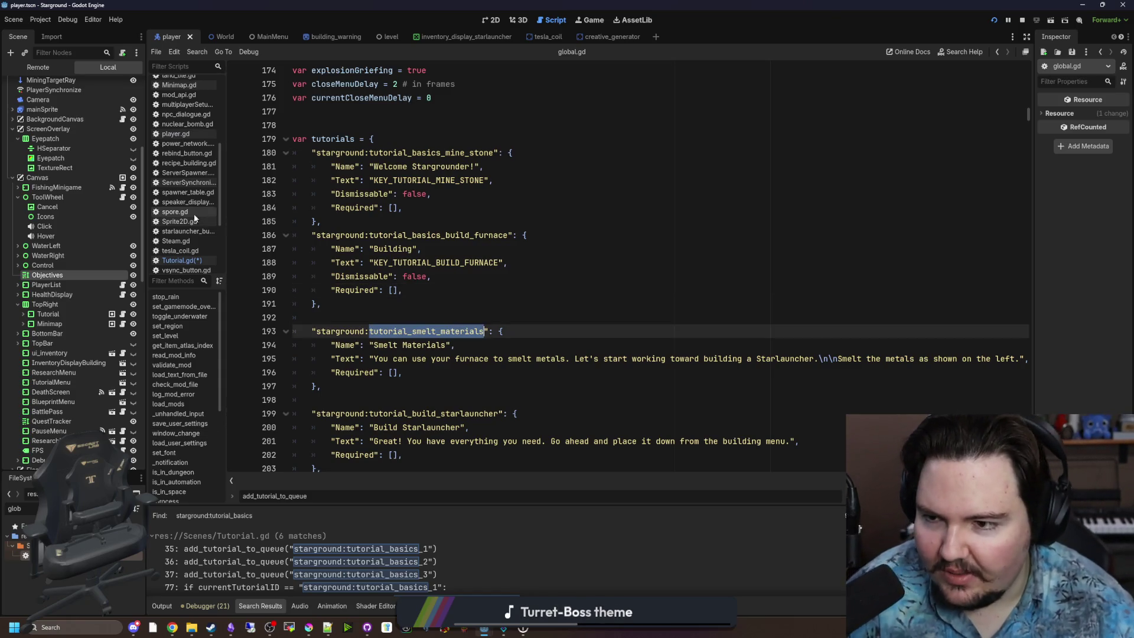
{"action": "left_click", "coordinate": [183, 260]}
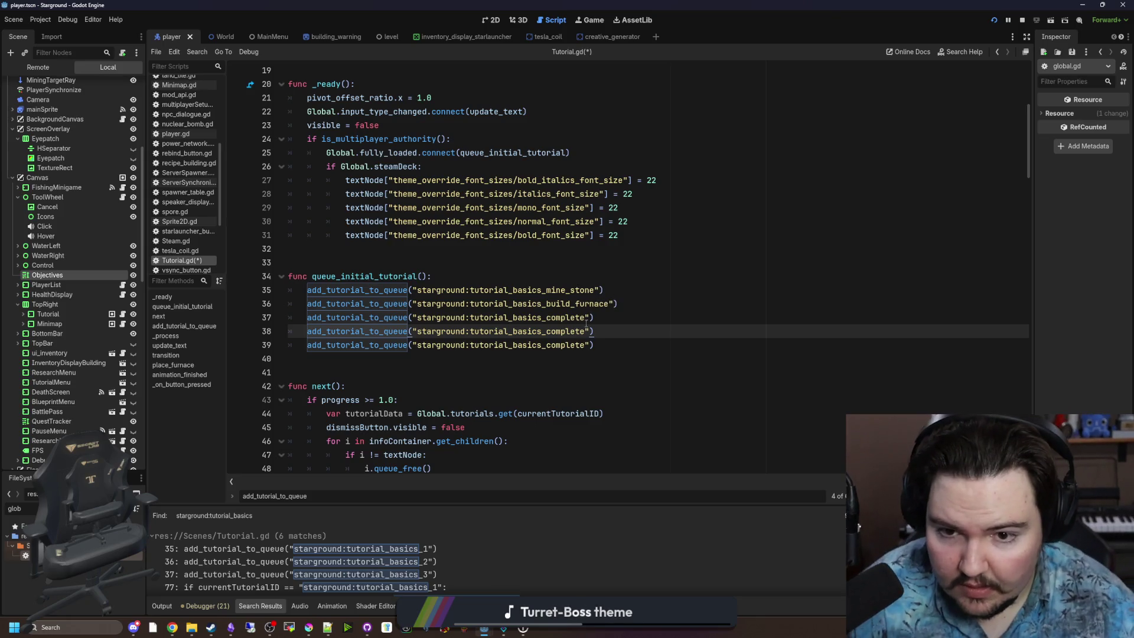
{"action": "left_click_drag", "start_coordinate": [586, 317], "coordinate": [549, 318]}
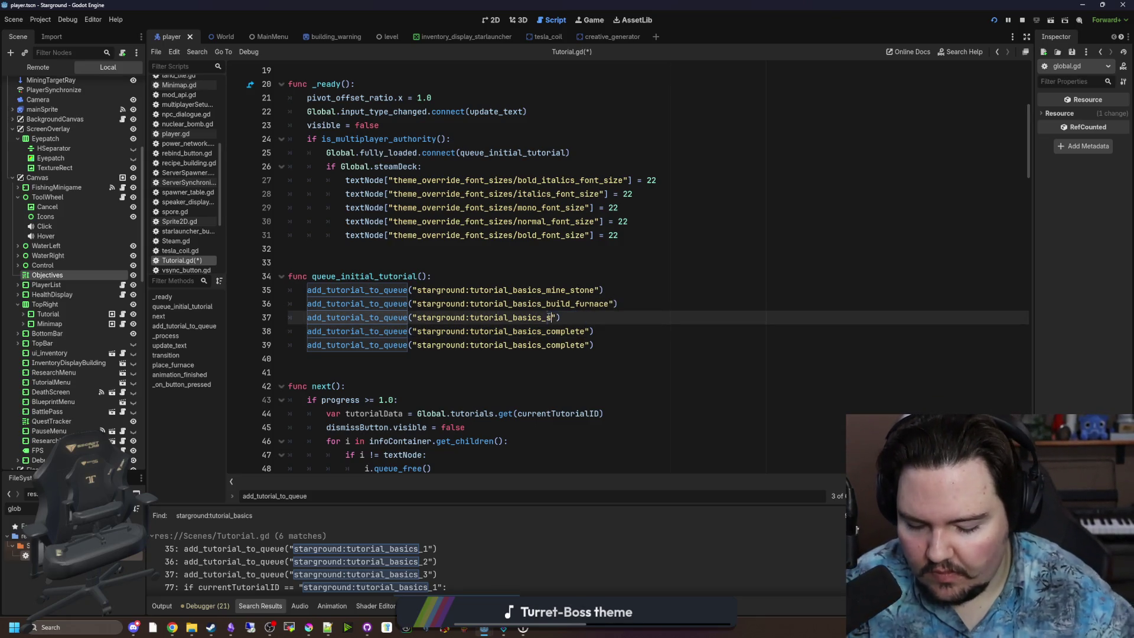
{"action": "left_click_drag", "start_coordinate": [584, 331], "coordinate": [561, 331]}
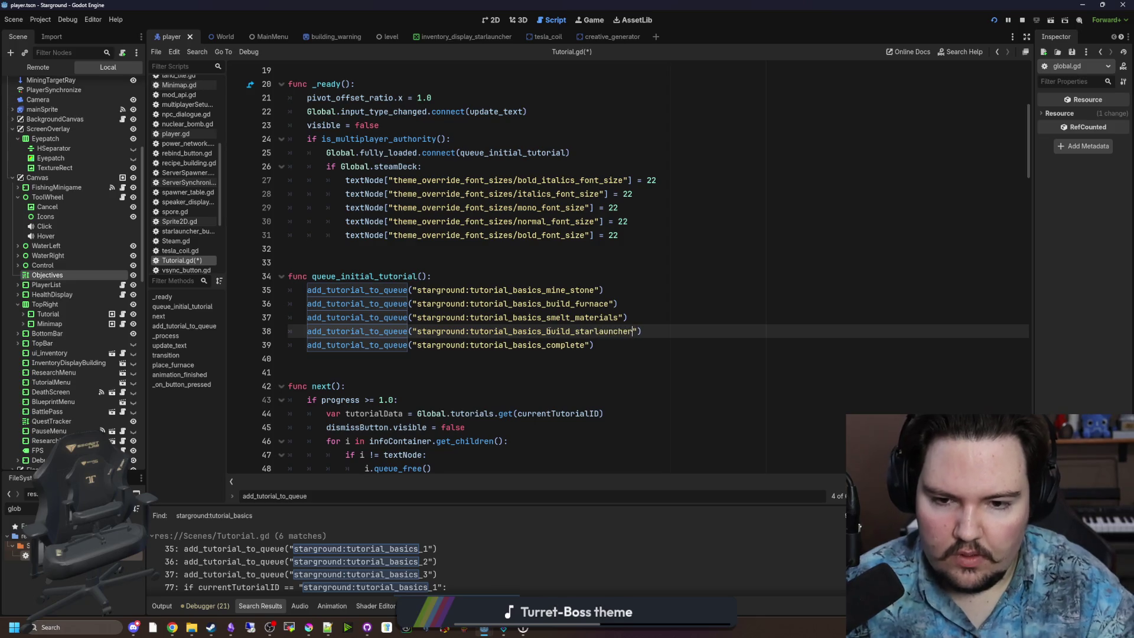
{"action": "left_click", "coordinate": [573, 274]}
{"action": "key", "text": "ctrl+s"}
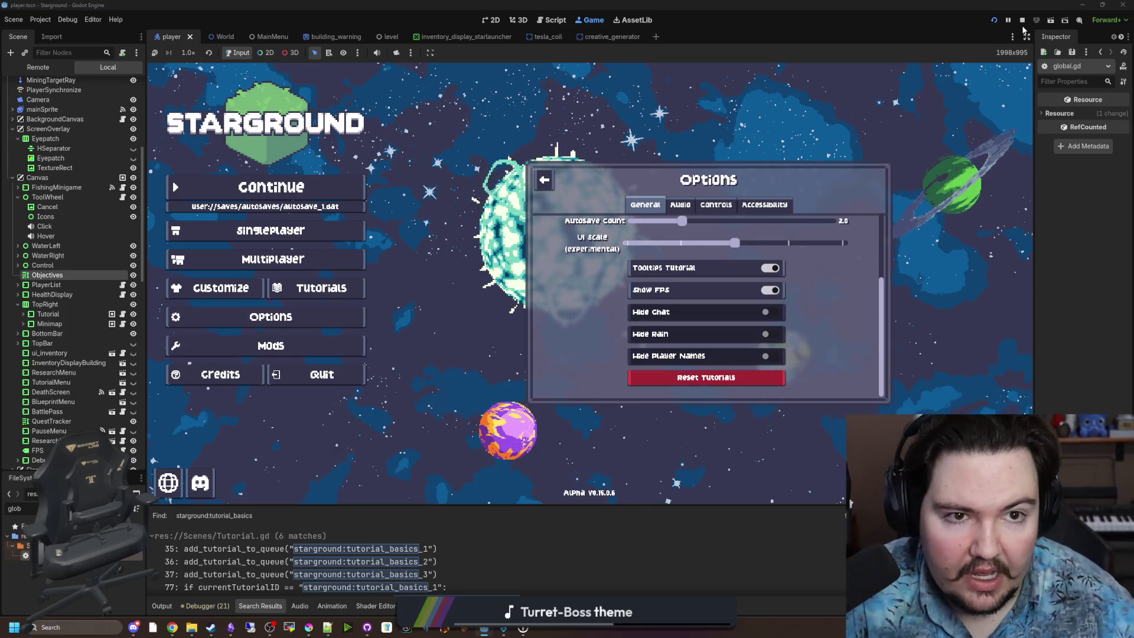
Step: Restart Starground, check Options and Tutorials, then start a new Singleplayer game
{"action": "left_click", "coordinate": [994, 22]}
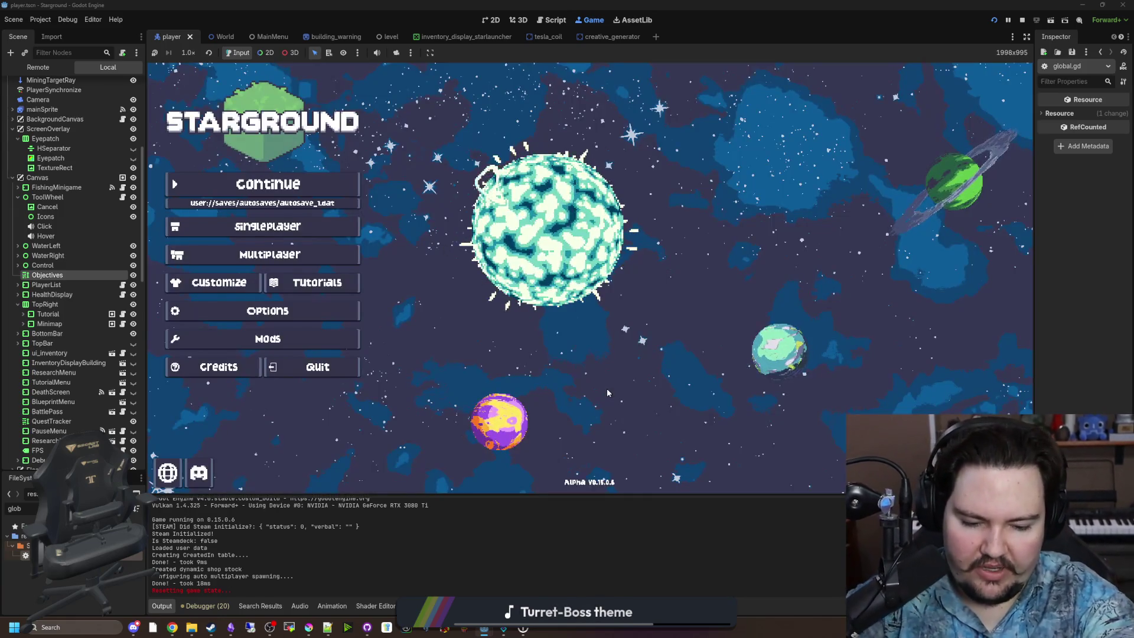
{"action": "left_click", "coordinate": [267, 310]}
{"action": "left_click", "coordinate": [317, 282]}
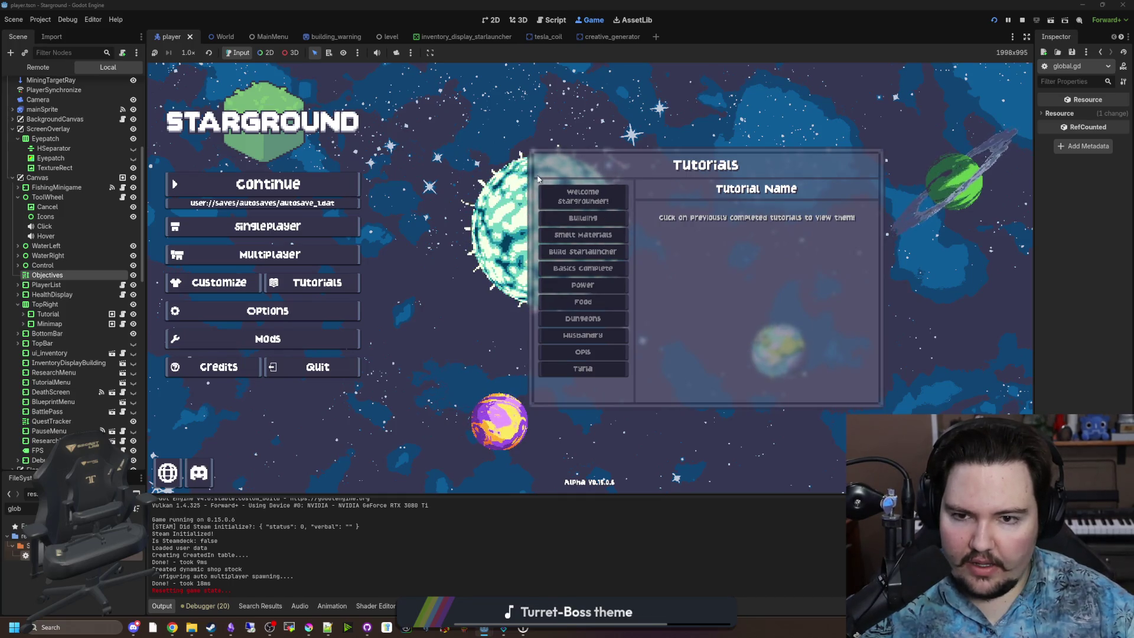
{"action": "left_click", "coordinate": [267, 226]}
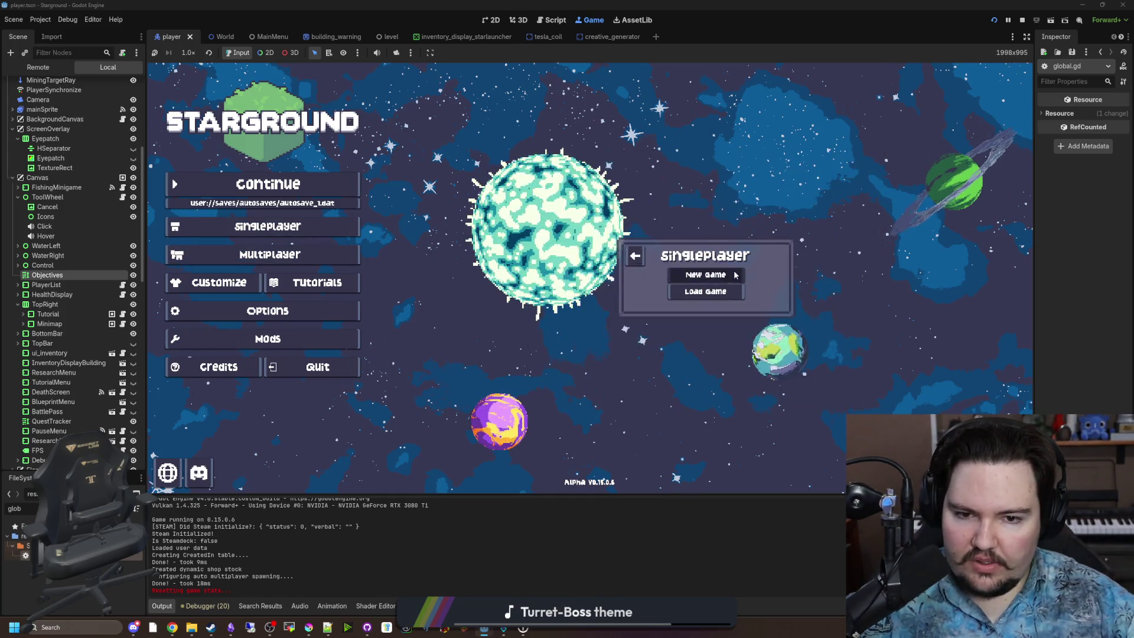
{"action": "left_click", "coordinate": [703, 275]}
{"action": "left_click", "coordinate": [697, 357]}
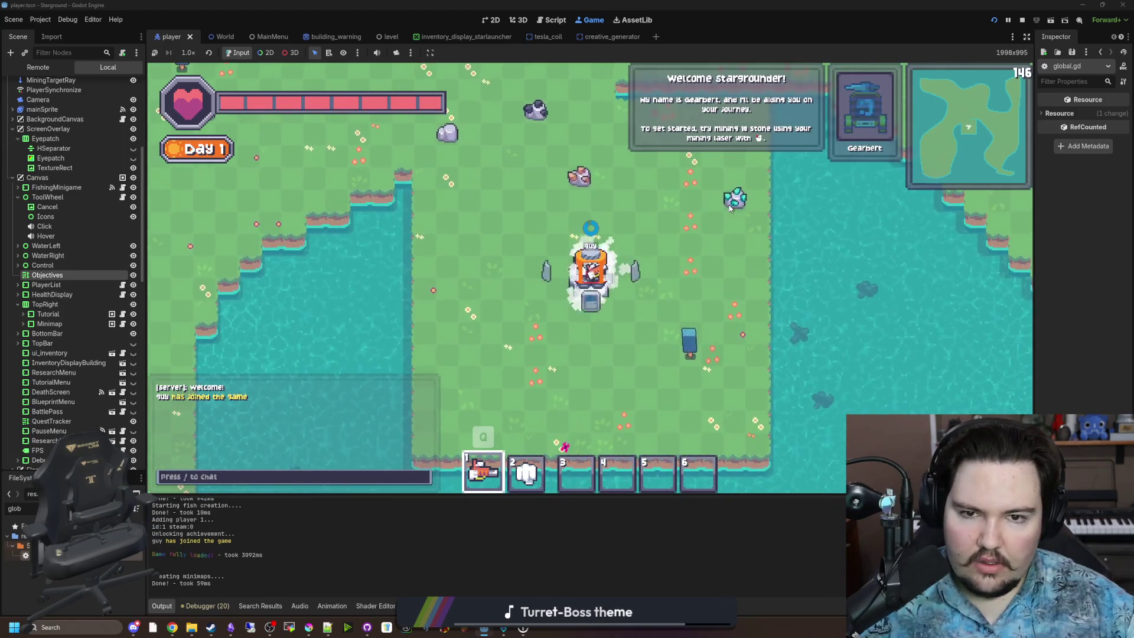
Step: Switch the world's game mode to Creative from the pause menu options
{"action": "key", "text": "w"}
{"action": "key", "text": "a"}
{"action": "key", "text": "Escape"}
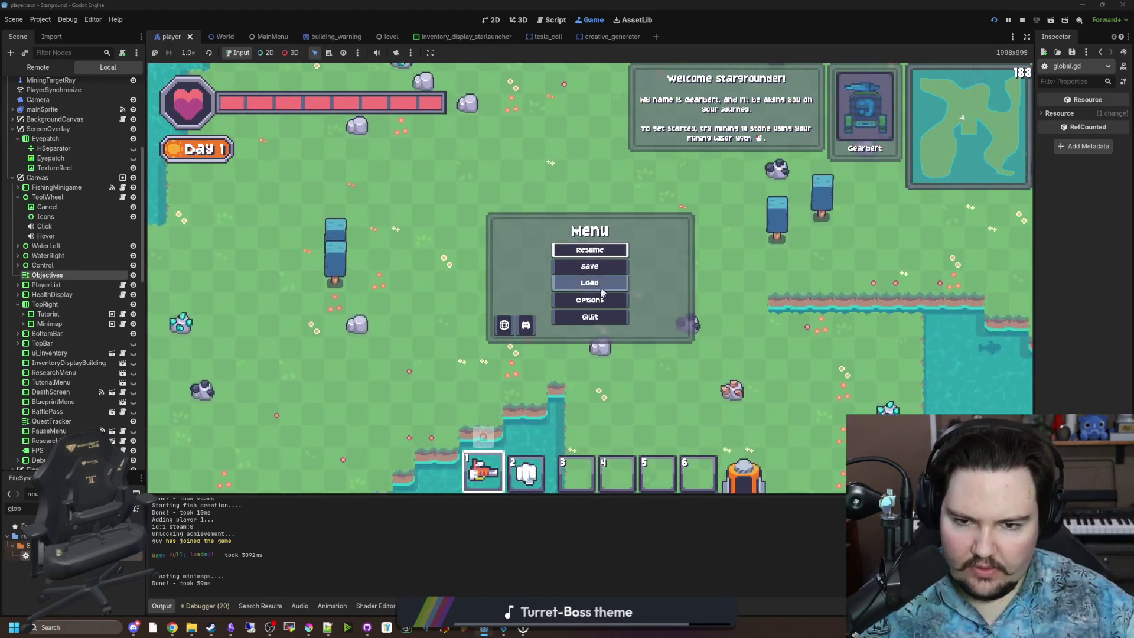
{"action": "left_click", "coordinate": [593, 303]}
{"action": "left_click", "coordinate": [605, 201]}
{"action": "left_click", "coordinate": [547, 201]}
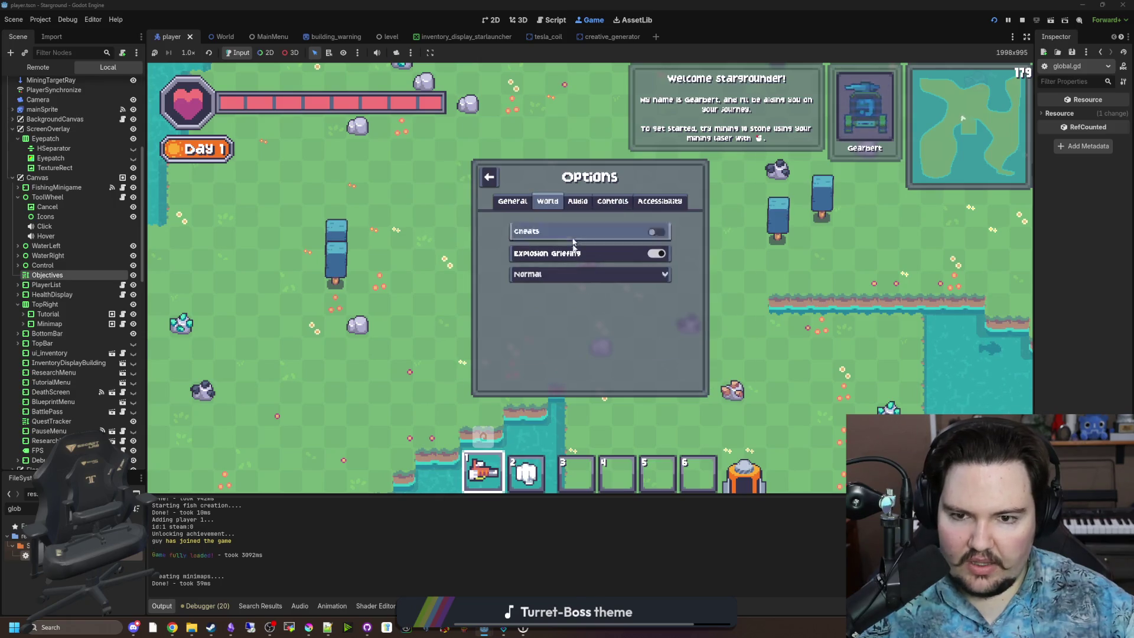
{"action": "left_click", "coordinate": [555, 274]}
{"action": "left_click", "coordinate": [543, 299]}
Step: Give the player 10 stone with /spawn stone 10, mine a rock, and return to the script editor
{"action": "key", "text": "Escape"}
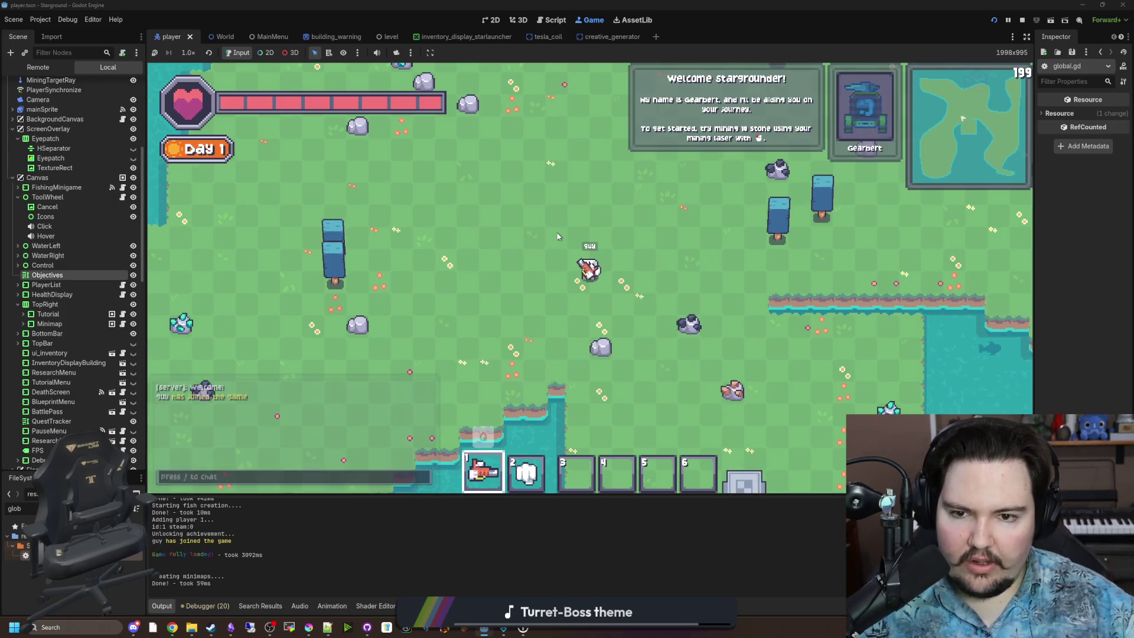
{"action": "type", "text": "w/spawn stone 10"}
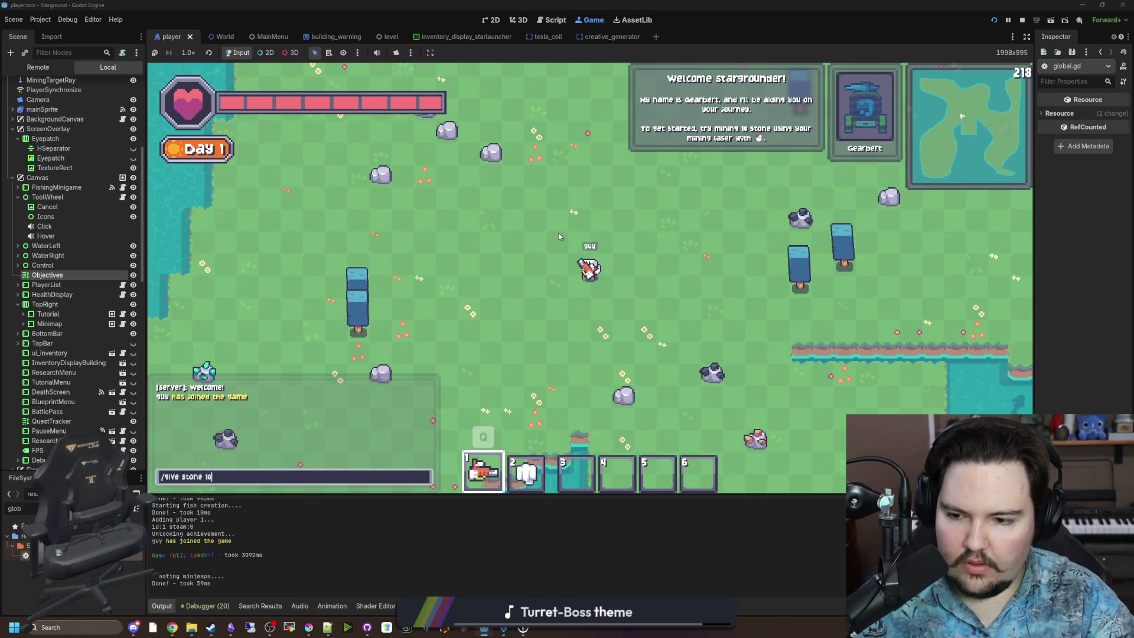
{"action": "key", "text": "Return"}
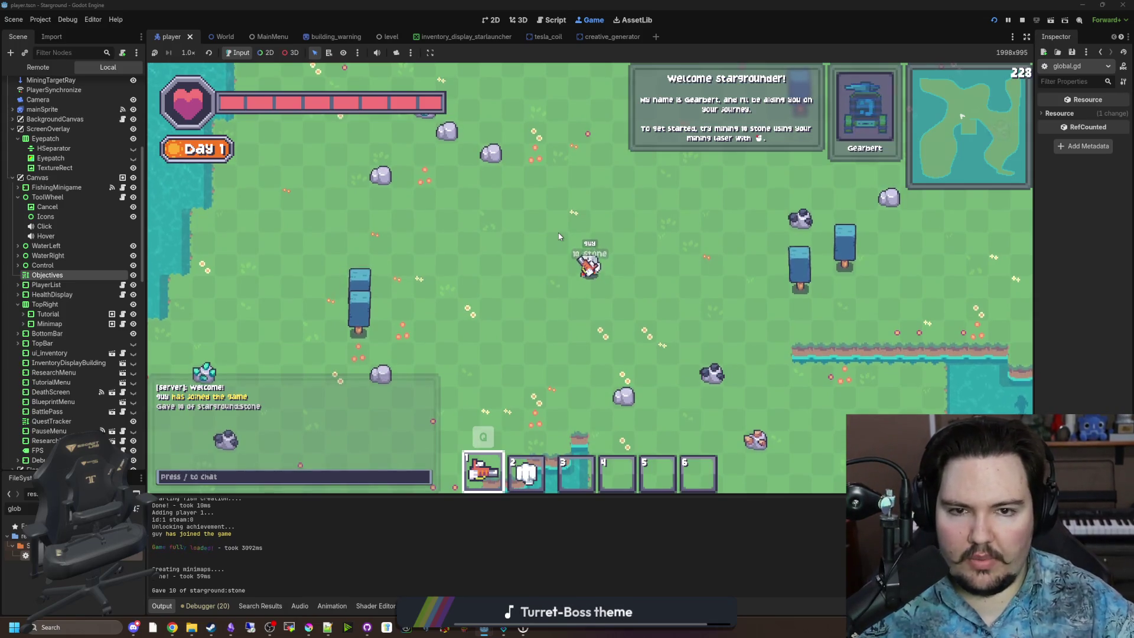
{"action": "key", "text": "w"}
{"action": "key", "text": "w"}
{"action": "key", "text": "a"}
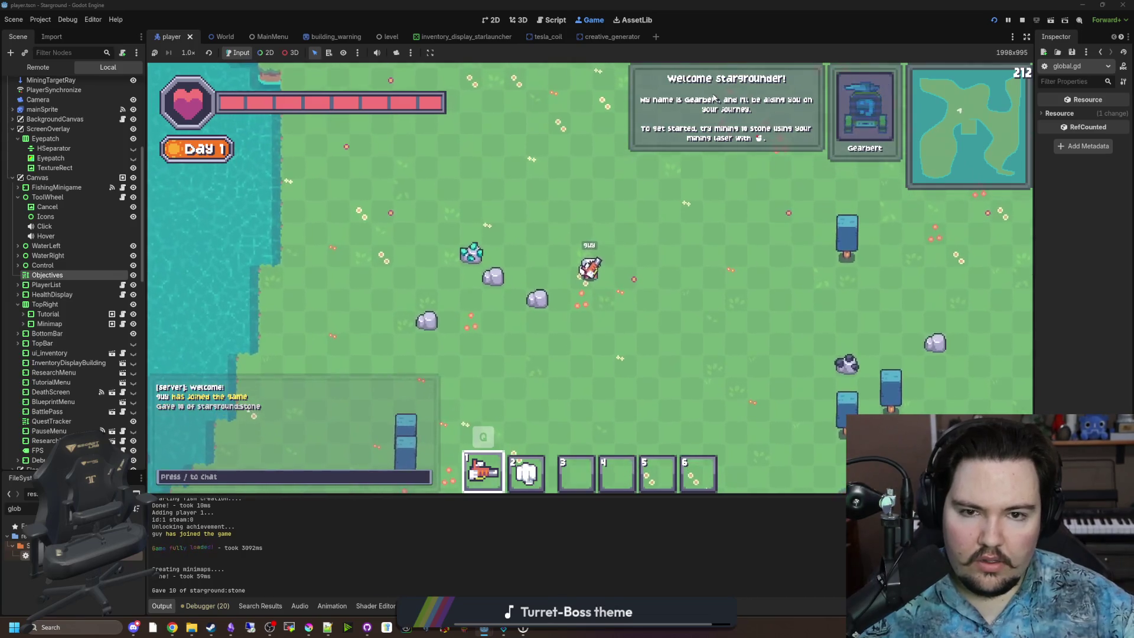
{"action": "left_click_drag", "start_coordinate": [538, 299], "coordinate": [538, 299]}
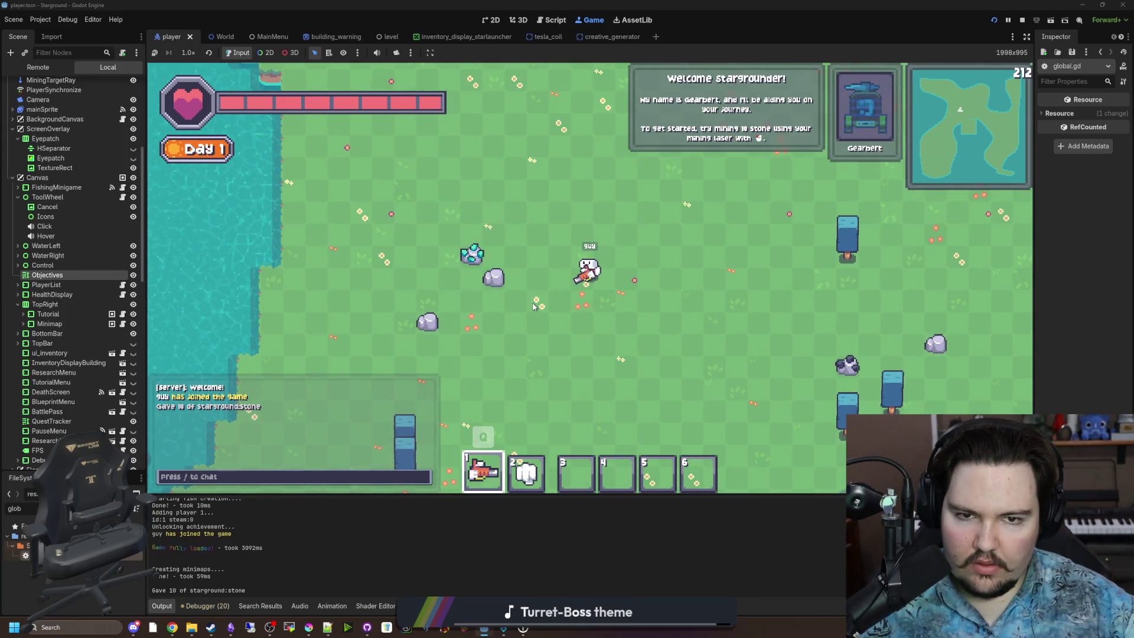
{"action": "key", "text": "d"}
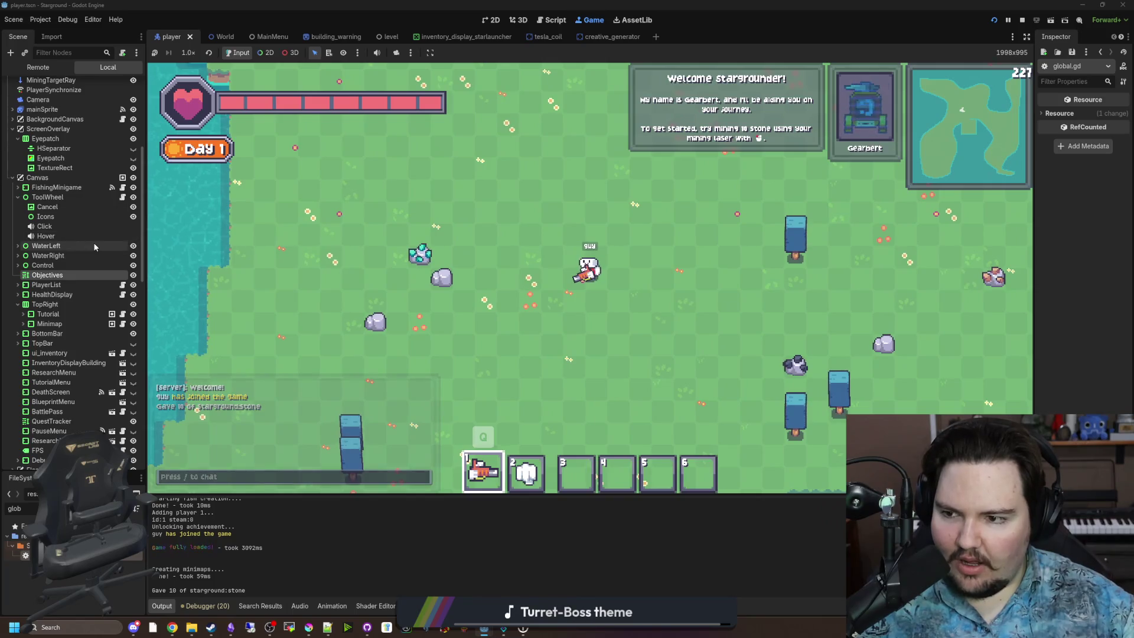
{"action": "left_click", "coordinate": [123, 315]}
{"action": "scroll", "coordinate": [550, 310], "scroll_direction": "down", "scroll_amount": 8}
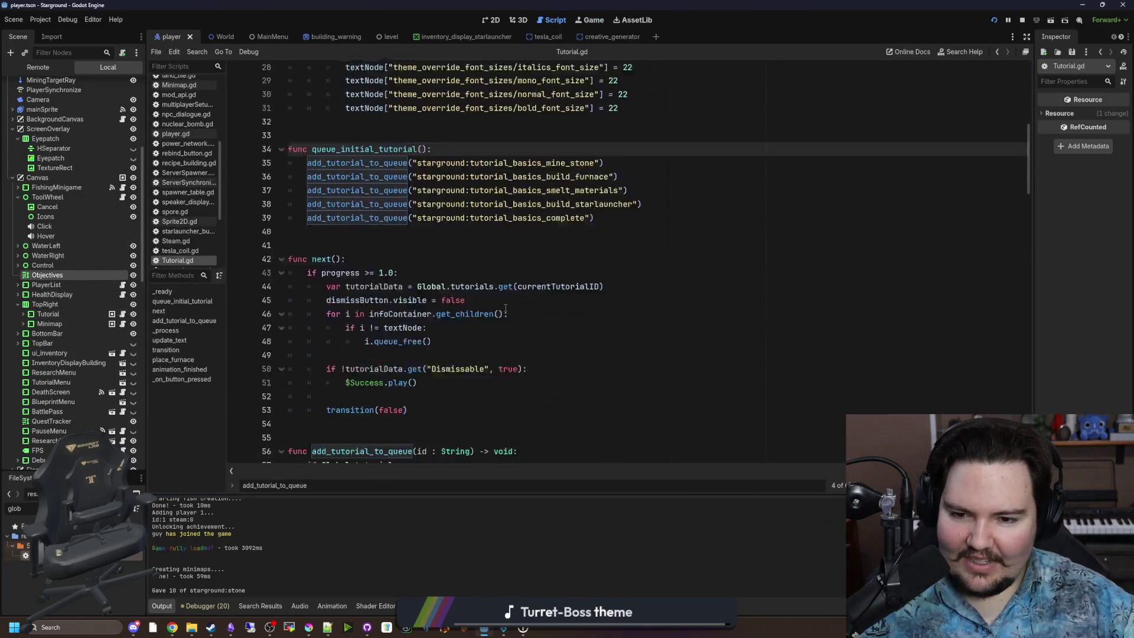
Step: Change line 79's check to 'starground:tutorial_basics_mine_stone', save, and return to the game
{"action": "scroll", "coordinate": [550, 310], "scroll_direction": "down", "scroll_amount": 4}
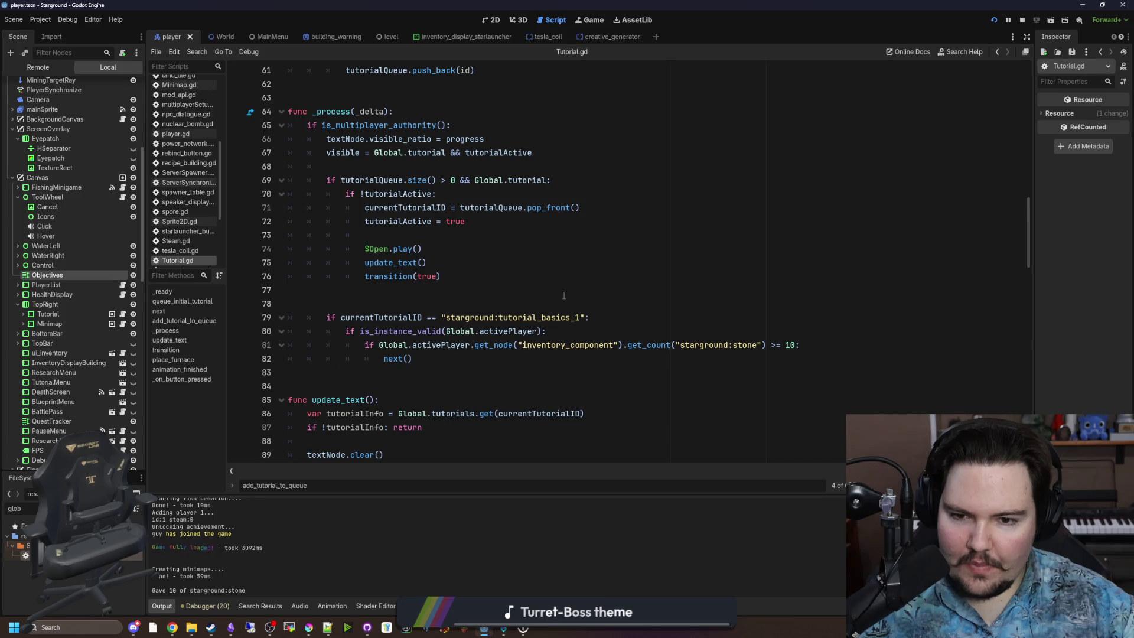
{"action": "left_click", "coordinate": [560, 295]}
{"action": "left_click", "coordinate": [581, 317]}
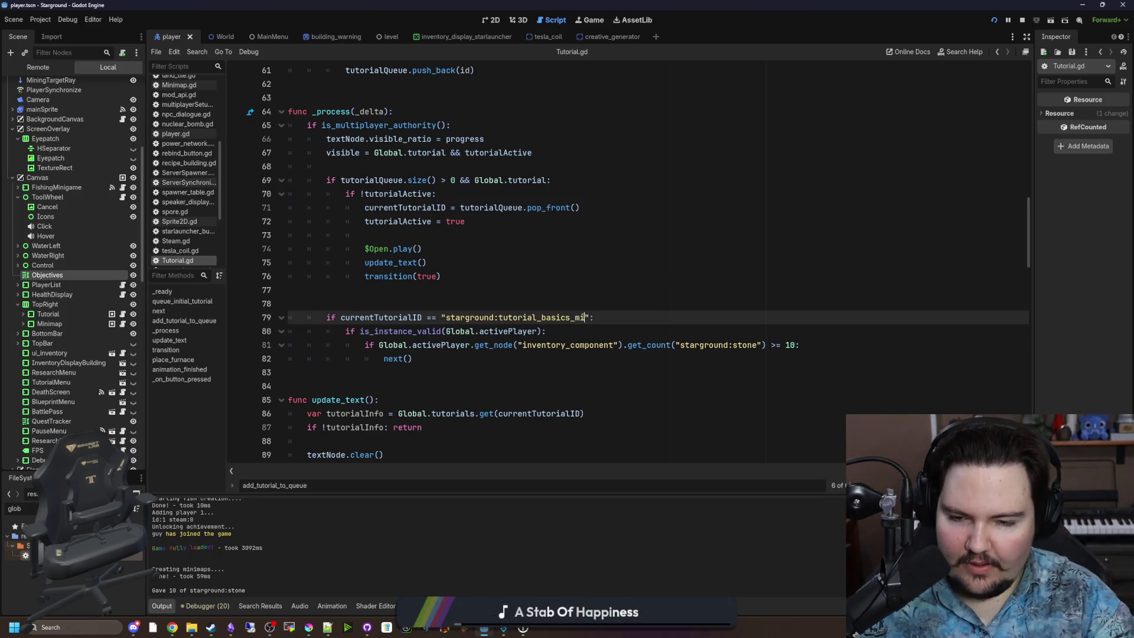
{"action": "key", "text": "Up"}
{"action": "key", "text": "Up"}
{"action": "key", "text": "ctrl+s"}
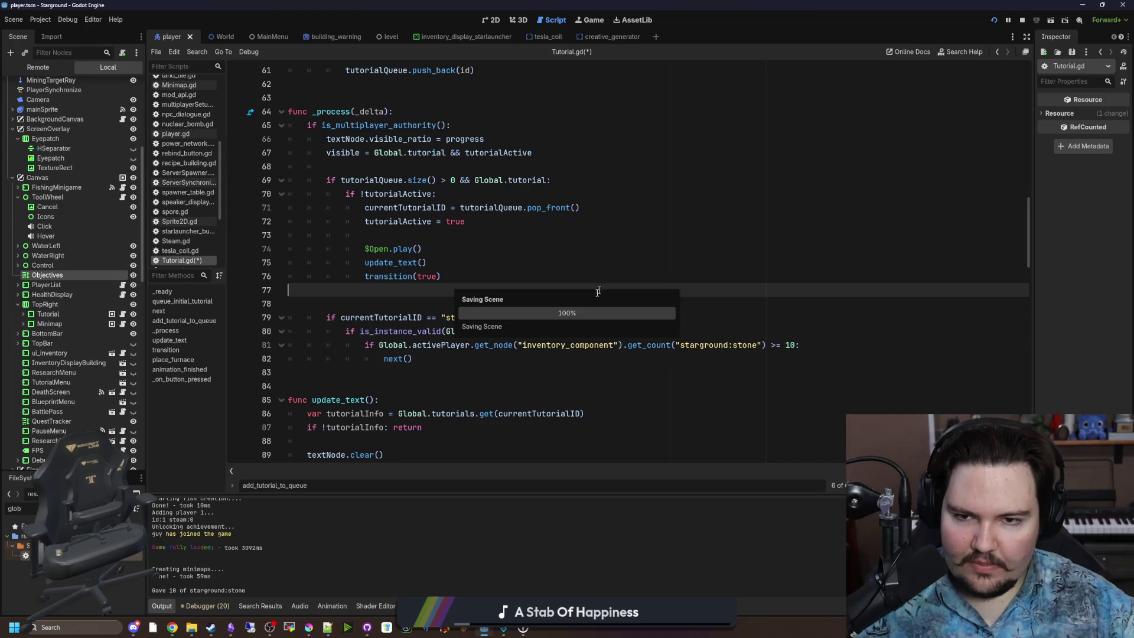
{"action": "scroll", "coordinate": [567, 192], "scroll_direction": "down", "scroll_amount": 2}
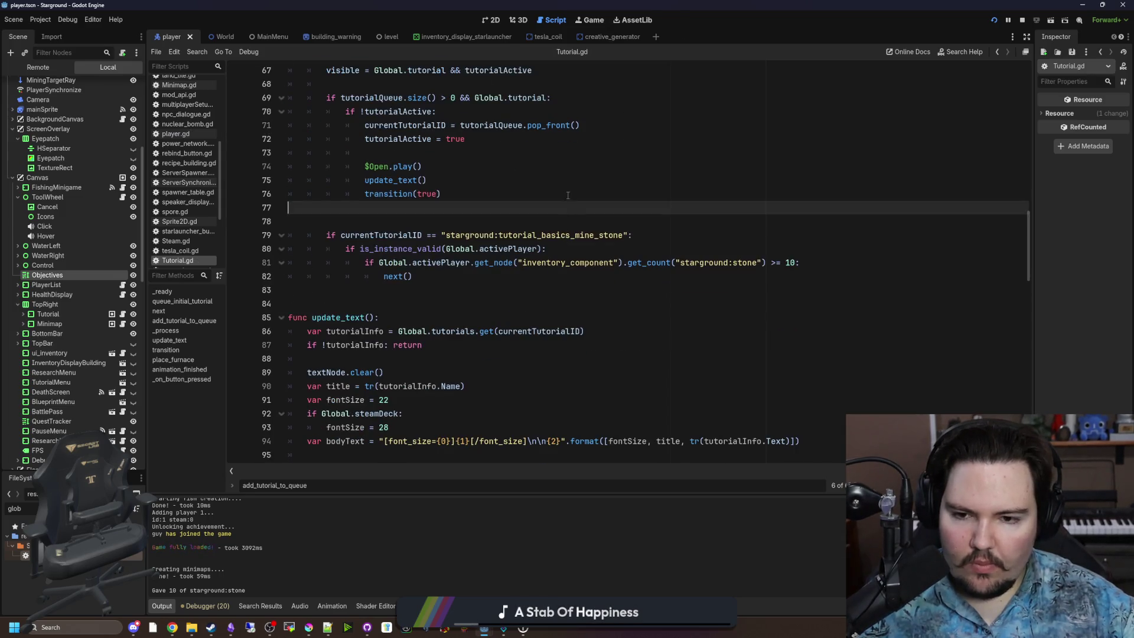
{"action": "left_click", "coordinate": [567, 195]}
{"action": "left_click", "coordinate": [585, 22]}
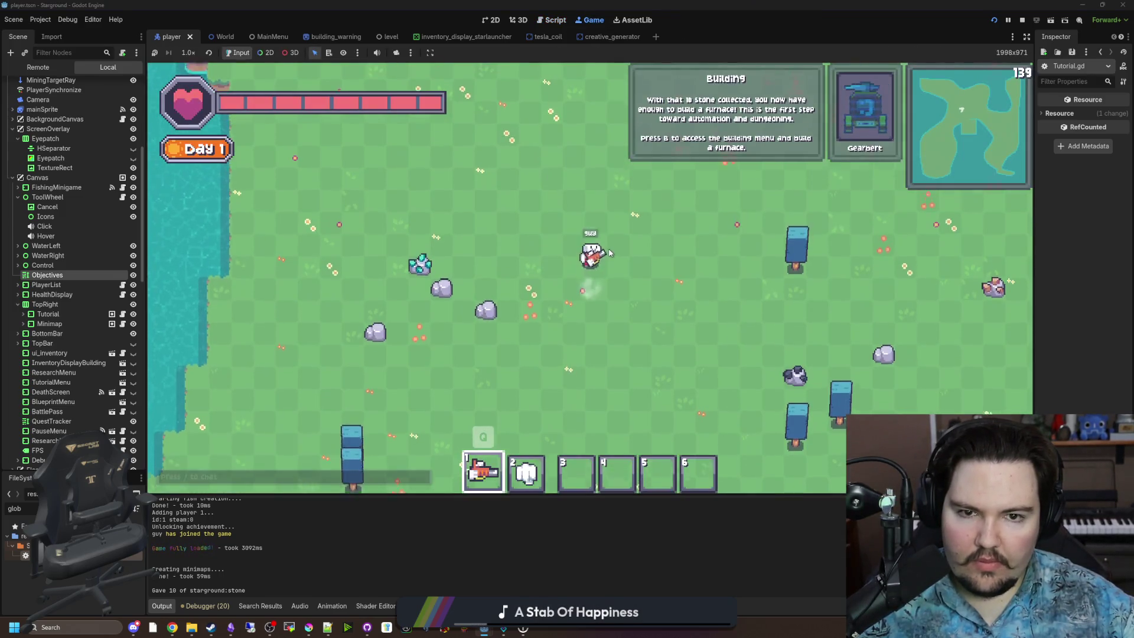
Step: Build a furnace in the running game from the building menu
{"action": "key", "text": "b"}
{"action": "left_click", "coordinate": [488, 221]}
{"action": "left_click", "coordinate": [503, 236]}
Step: Filter the FileSystem for 'furnace' and open furnace.gd
{"action": "type", "text": "furnace"}
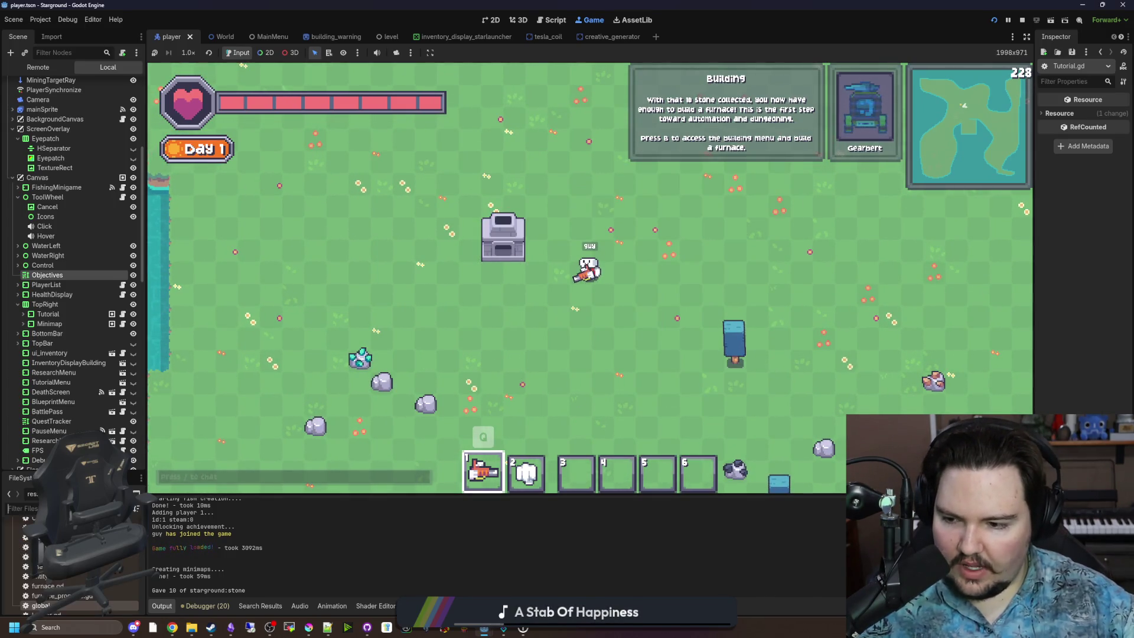
{"action": "scroll", "coordinate": [68, 585], "scroll_direction": "down", "scroll_amount": 4}
{"action": "double_click", "coordinate": [67, 587]}
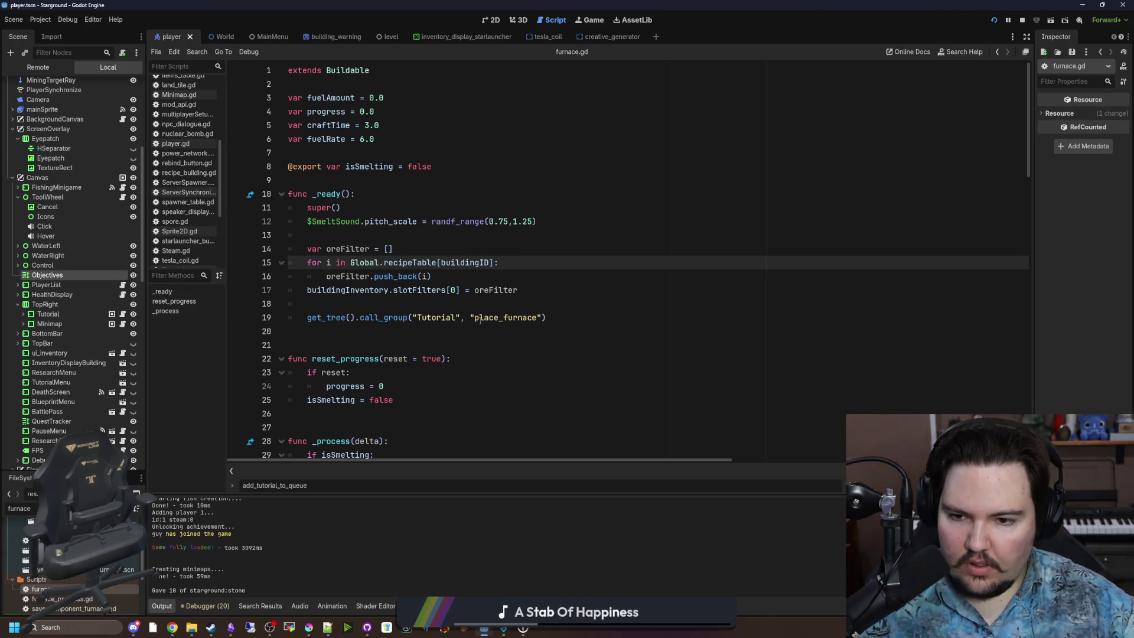
Step: Open Tutorial.gd and search it for the place_furnace function
{"action": "scroll", "coordinate": [479, 321], "scroll_direction": "down", "scroll_amount": 14}
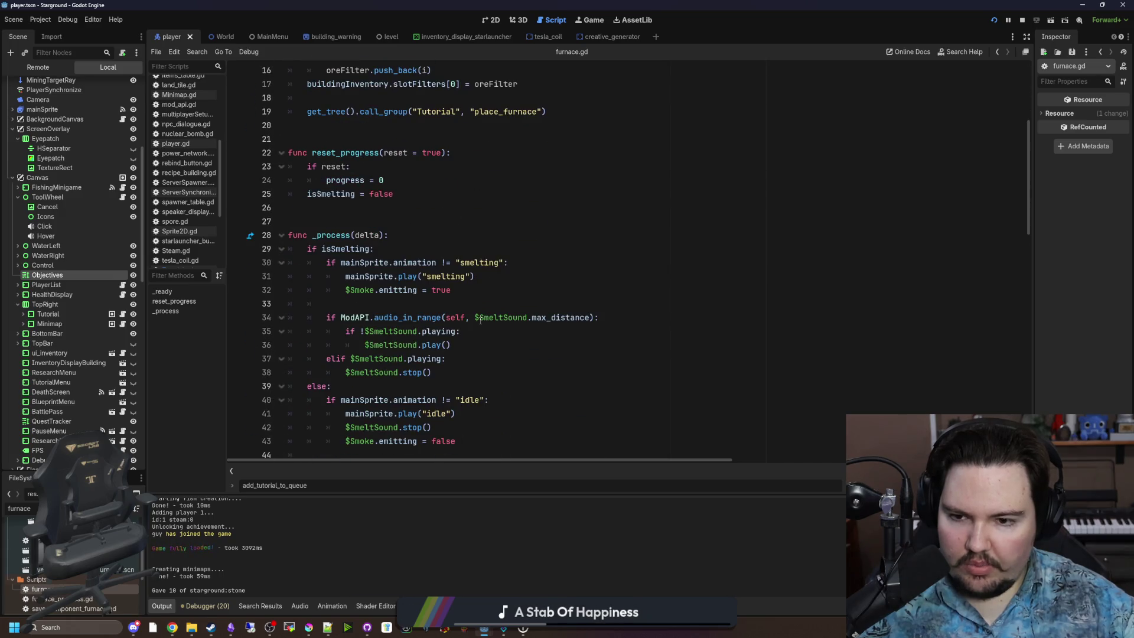
{"action": "scroll", "coordinate": [467, 298], "scroll_direction": "up", "scroll_amount": 14}
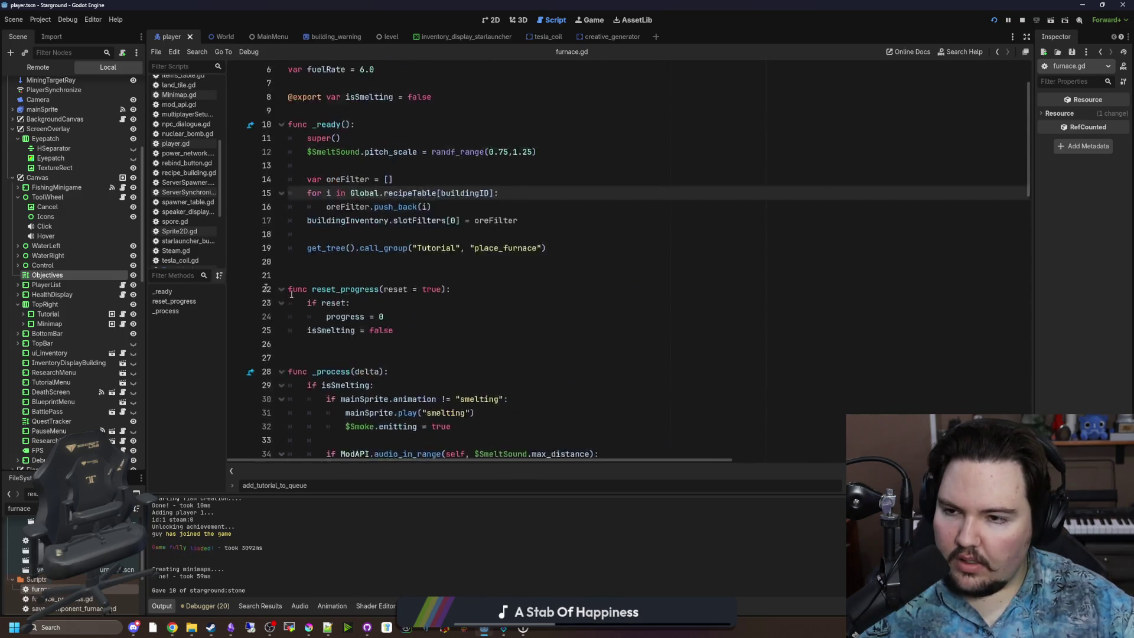
{"action": "scroll", "coordinate": [77, 236], "scroll_direction": "up", "scroll_amount": 7}
{"action": "scroll", "coordinate": [83, 354], "scroll_direction": "down", "scroll_amount": 3}
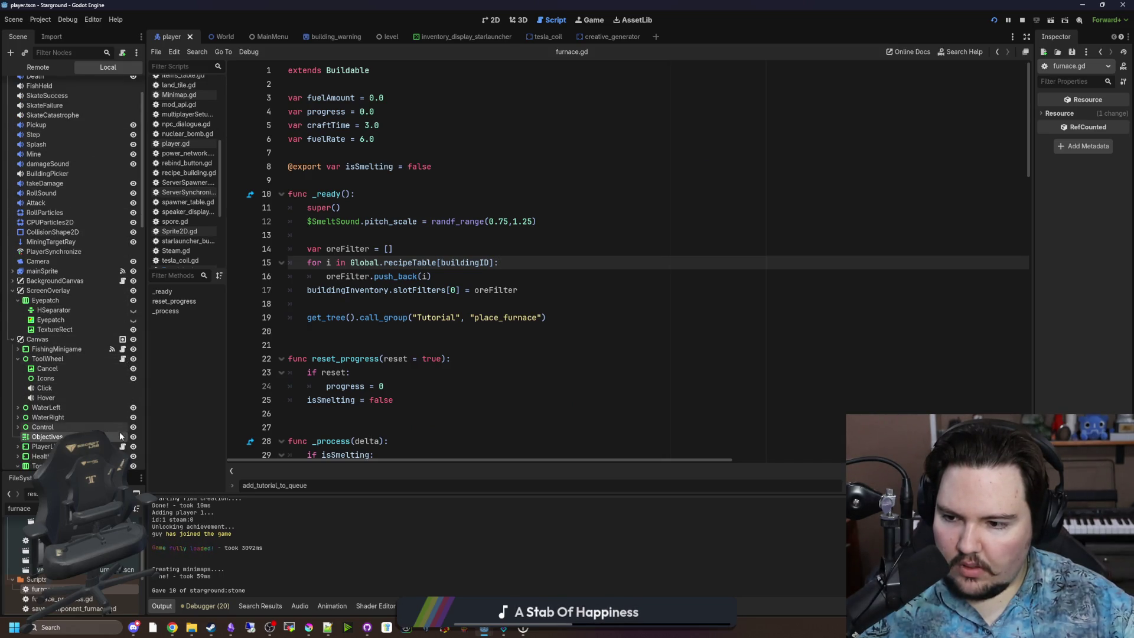
{"action": "scroll", "coordinate": [112, 396], "scroll_direction": "down", "scroll_amount": 6}
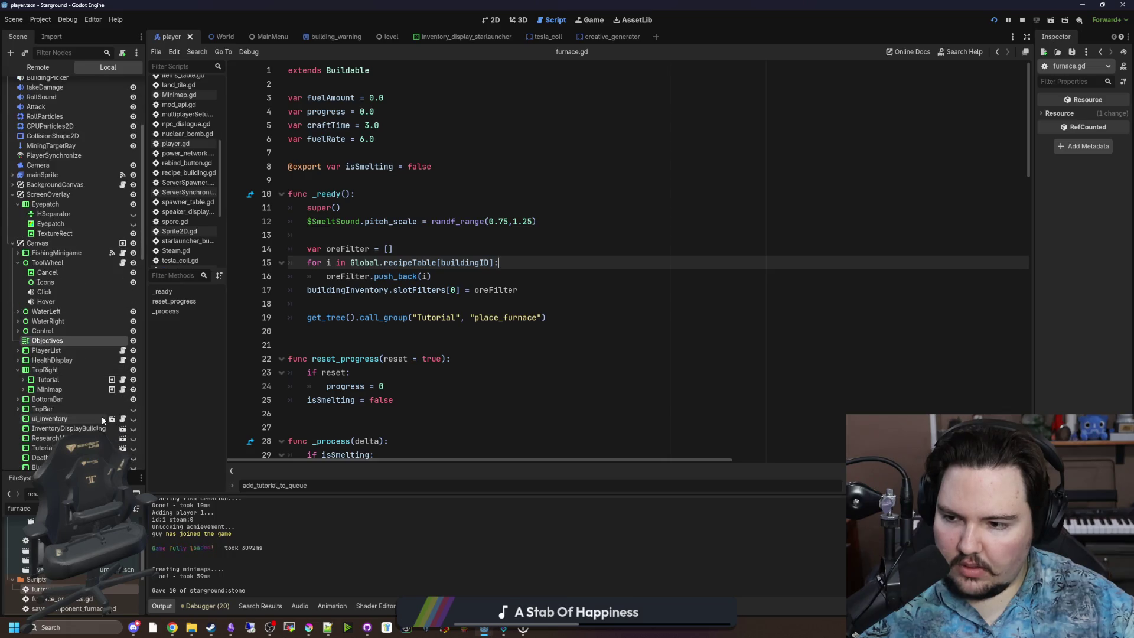
{"action": "left_click", "coordinate": [123, 379]}
{"action": "left_click", "coordinate": [547, 257]}
{"action": "key", "text": "ctrl+f"}
{"action": "type", "text": "place_furnace"}
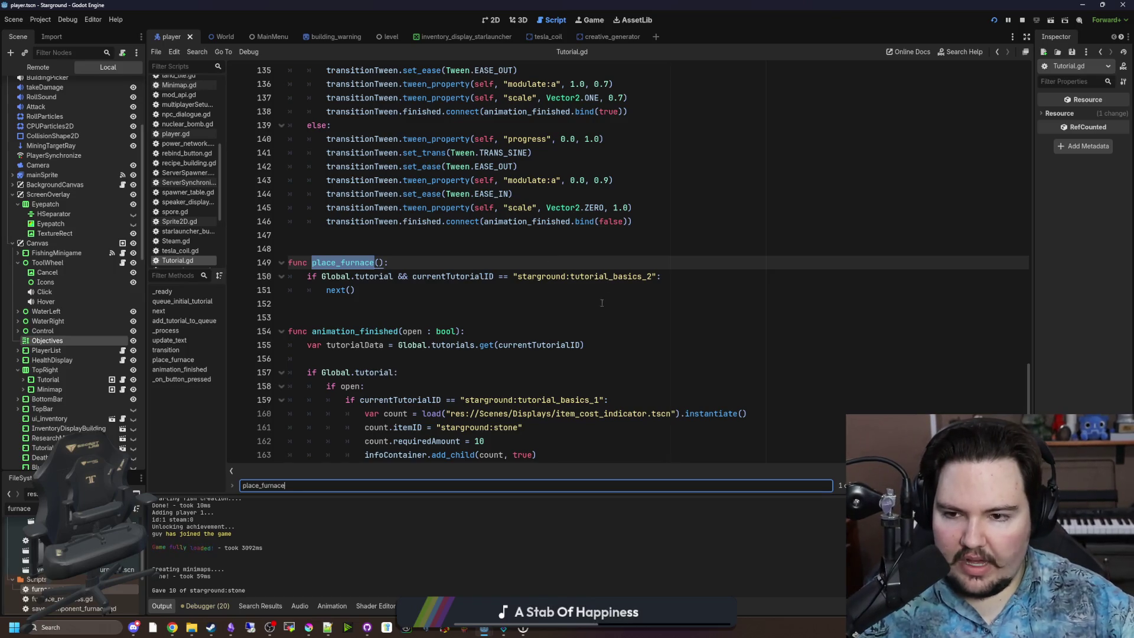
{"action": "left_click", "coordinate": [602, 292]}
Step: Change 'tutorial_basics_2' to 'tutorial_basics_build_furnace' on line 150, save, and run the game
{"action": "left_click", "coordinate": [652, 277]}
{"action": "key", "text": "BackSpace"}
{"action": "type", "text": "furnace"}
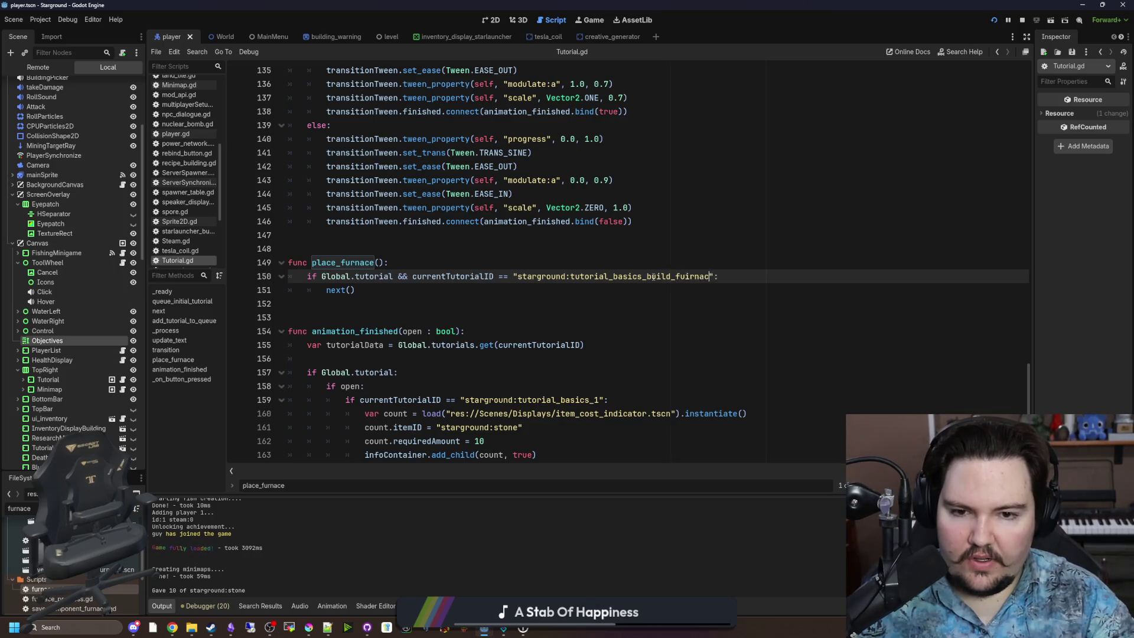
{"action": "left_click", "coordinate": [724, 244]}
{"action": "key", "text": "ctrl+s"}
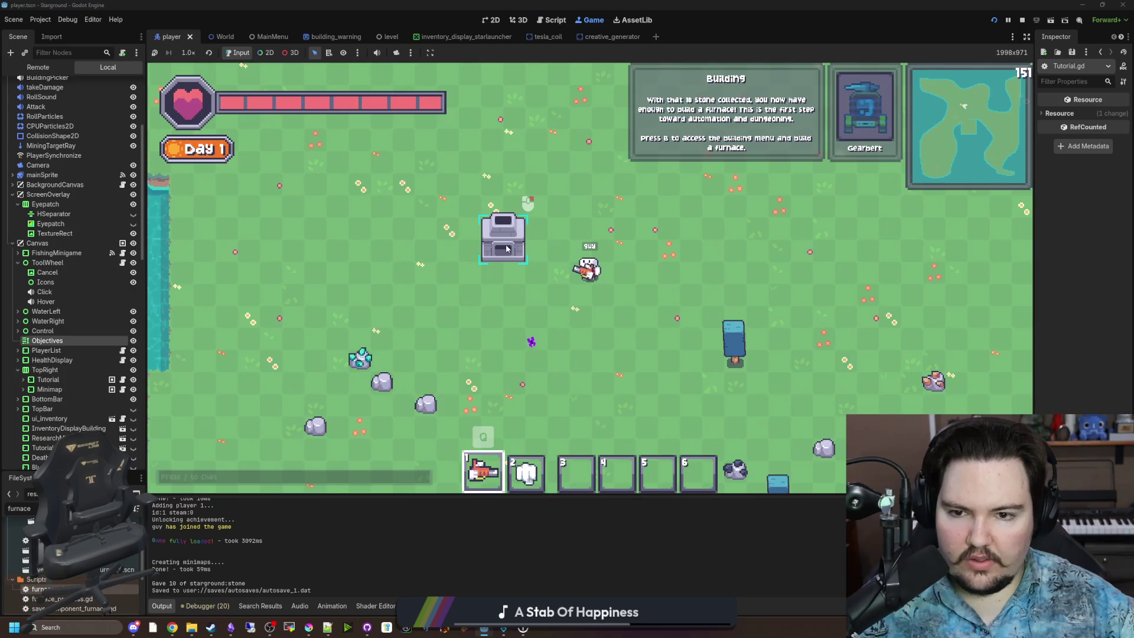
Step: In the game, mine away the old furnace and pick a furnace to rebuild
{"action": "left_click_drag", "start_coordinate": [493, 238], "coordinate": [493, 238]}
{"action": "key", "text": "b"}
{"action": "left_click", "coordinate": [518, 198]}
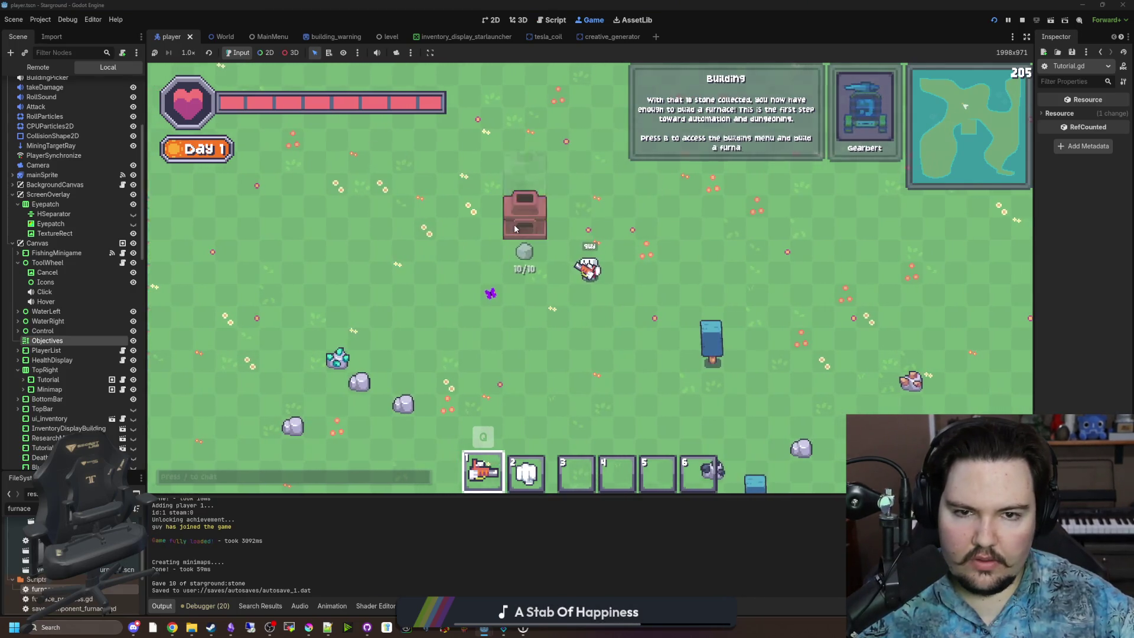
Step: Place the furnace, inspect the Dismissable error at Tutorial.gd line 165, and open global.gd via a 'glob' filter
{"action": "left_click", "coordinate": [525, 215]}
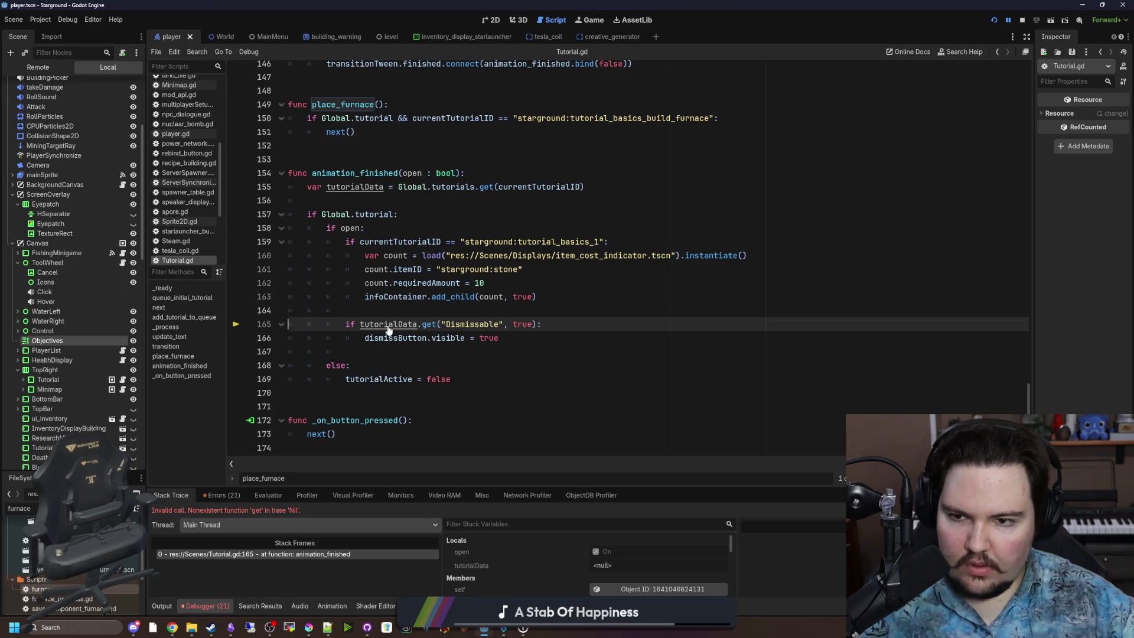
{"action": "double_click", "coordinate": [463, 324]}
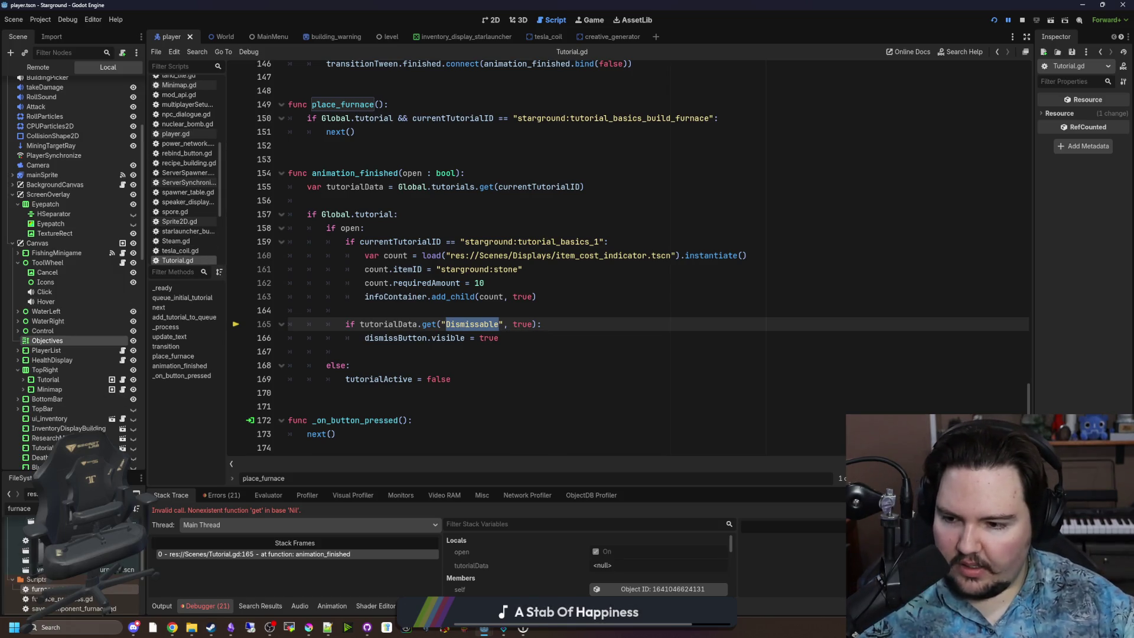
{"action": "key", "text": "ctrl+a"}
{"action": "type", "text": "glob"}
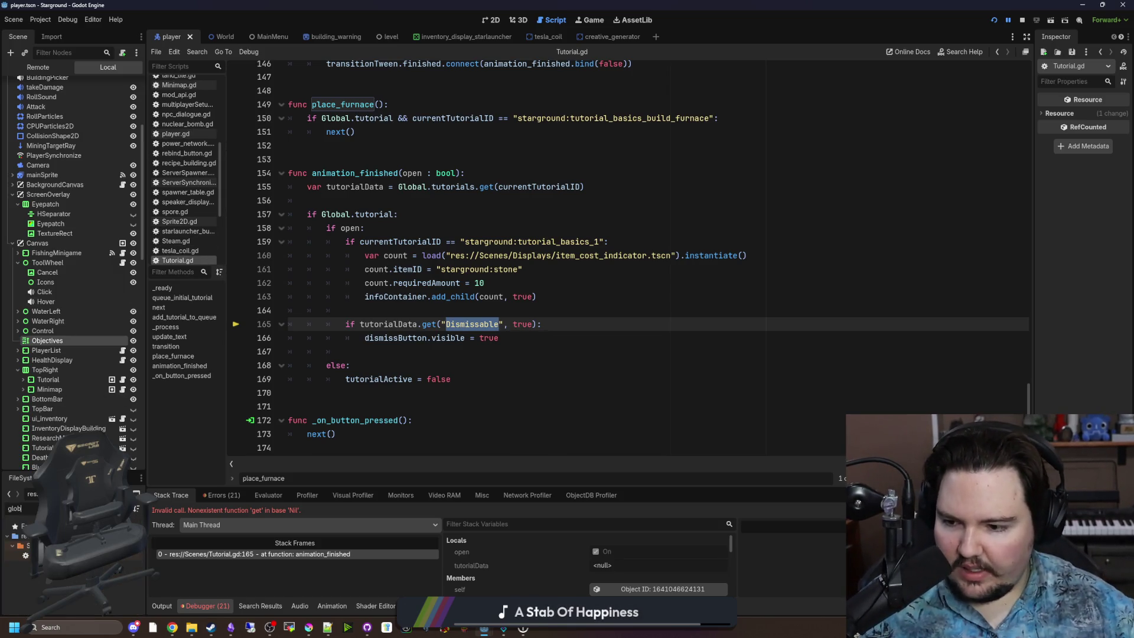
{"action": "double_click", "coordinate": [35, 555]}
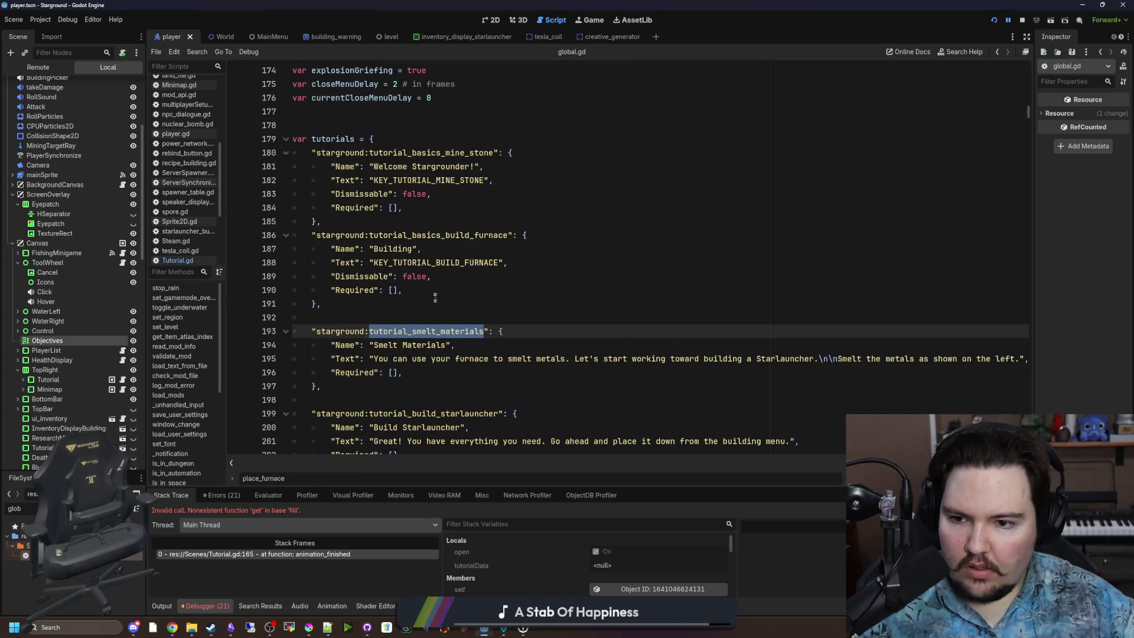
Step: Add '"Dismissable": false,' to the smelt_materials entry in global.gd
{"action": "scroll", "coordinate": [432, 293], "scroll_direction": "down", "scroll_amount": 1}
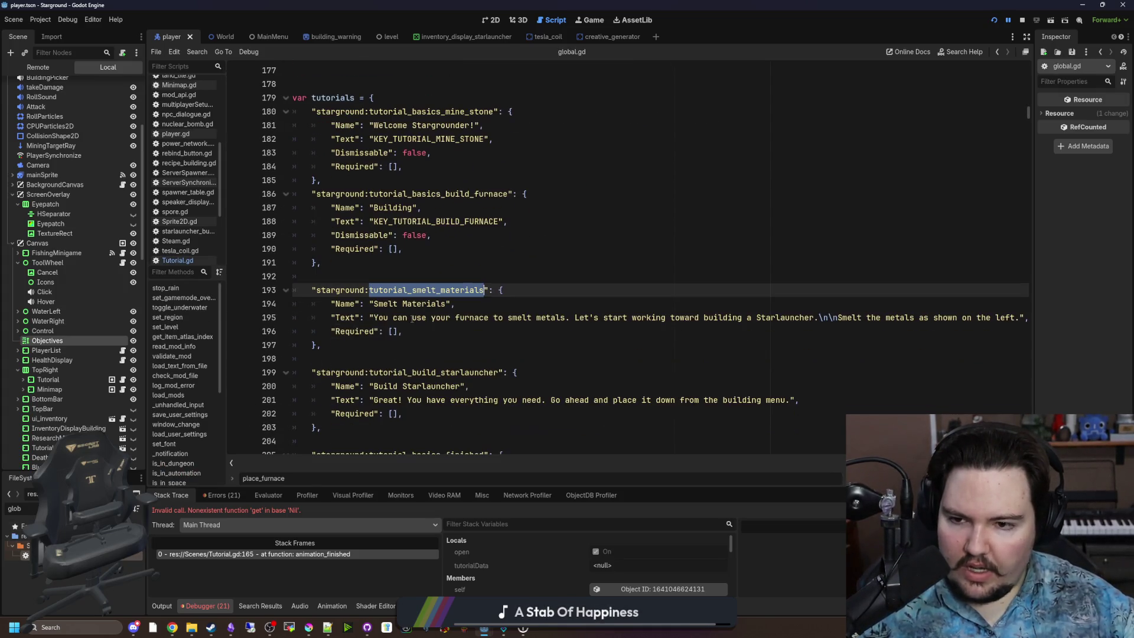
{"action": "left_click", "coordinate": [330, 331]}
{"action": "key", "text": "Return"}
{"action": "key", "text": "Up"}
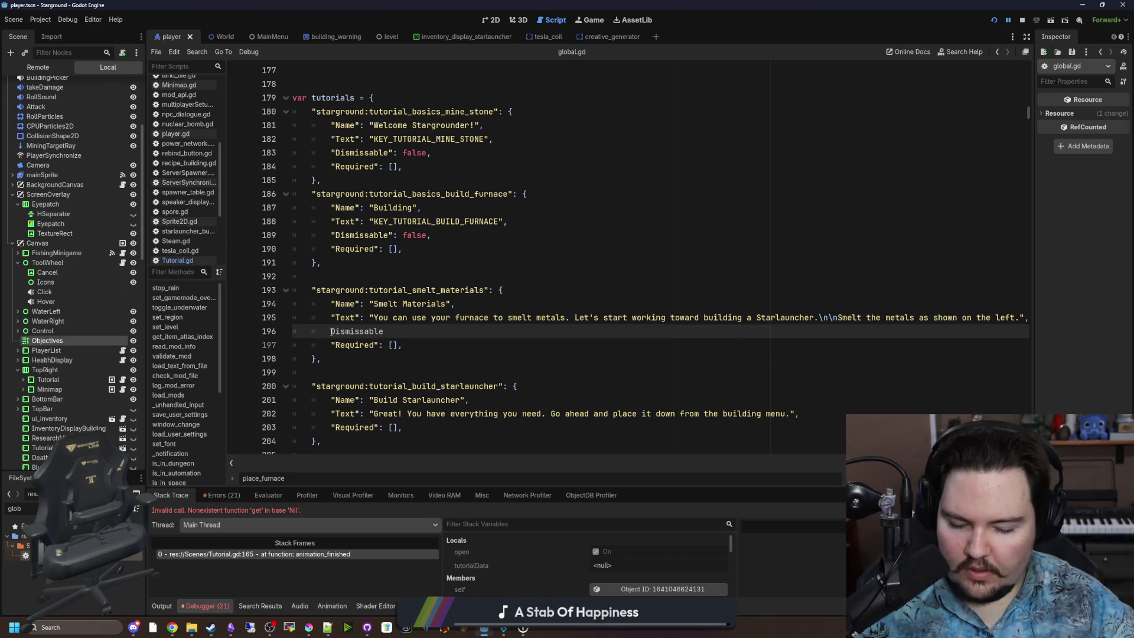
{"action": "left_click_drag", "start_coordinate": [432, 235], "coordinate": [322, 232]}
{"action": "key", "text": "ctrl+c"}
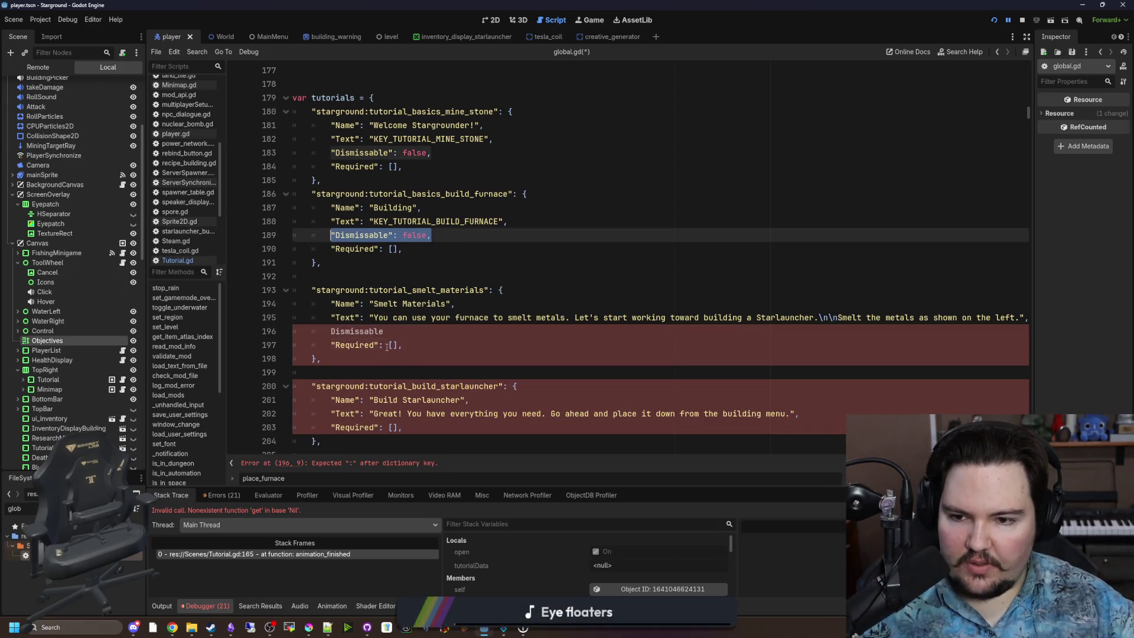
{"action": "double_click", "coordinate": [356, 331]}
{"action": "key", "text": "ctrl+v"}
Step: Paste the same Dismissable false line into the build_starlauncher entry, save, and run the project
{"action": "scroll", "coordinate": [411, 342], "scroll_direction": "down", "scroll_amount": 2}
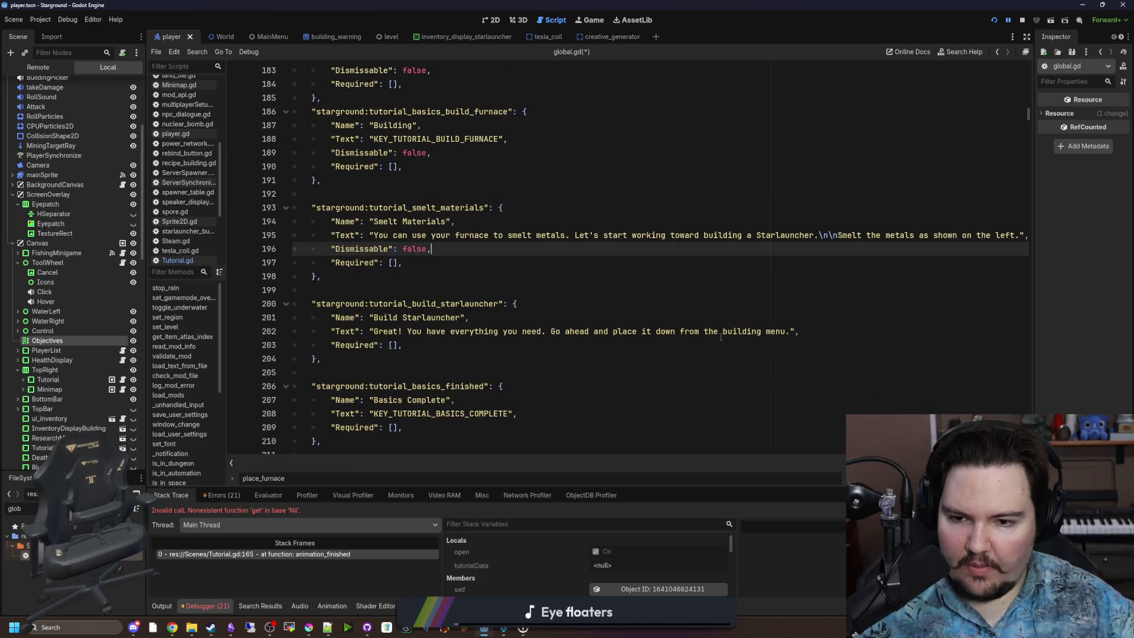
{"action": "left_click", "coordinate": [817, 326]}
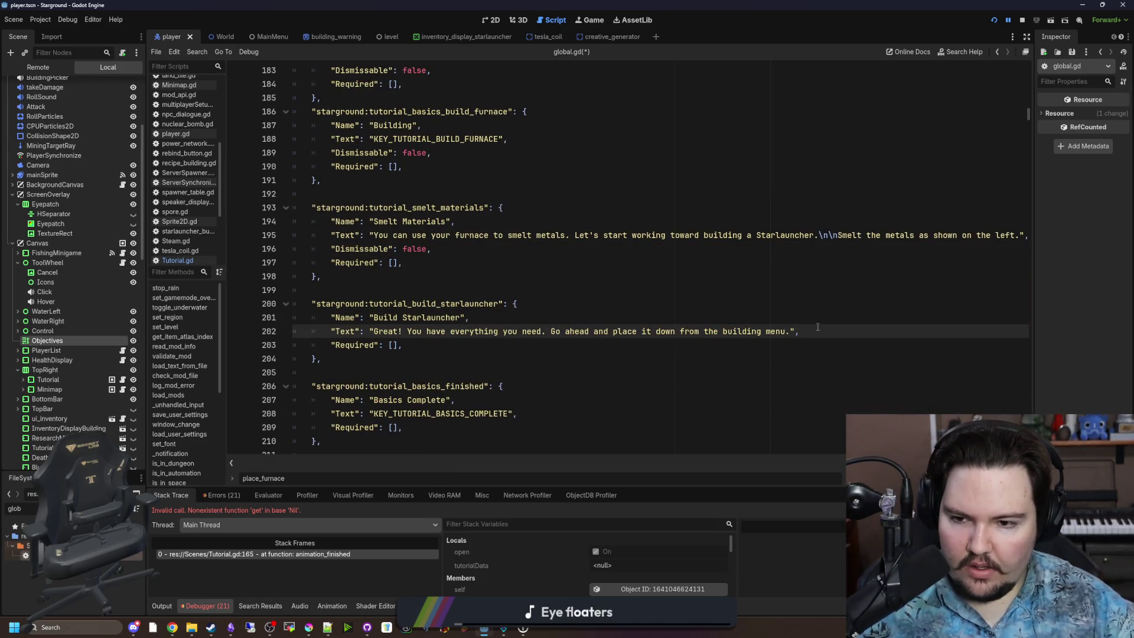
{"action": "key", "text": "Return"}
{"action": "key", "text": "ctrl+v"}
{"action": "left_click", "coordinate": [494, 289]}
{"action": "key", "text": "ctrl+s"}
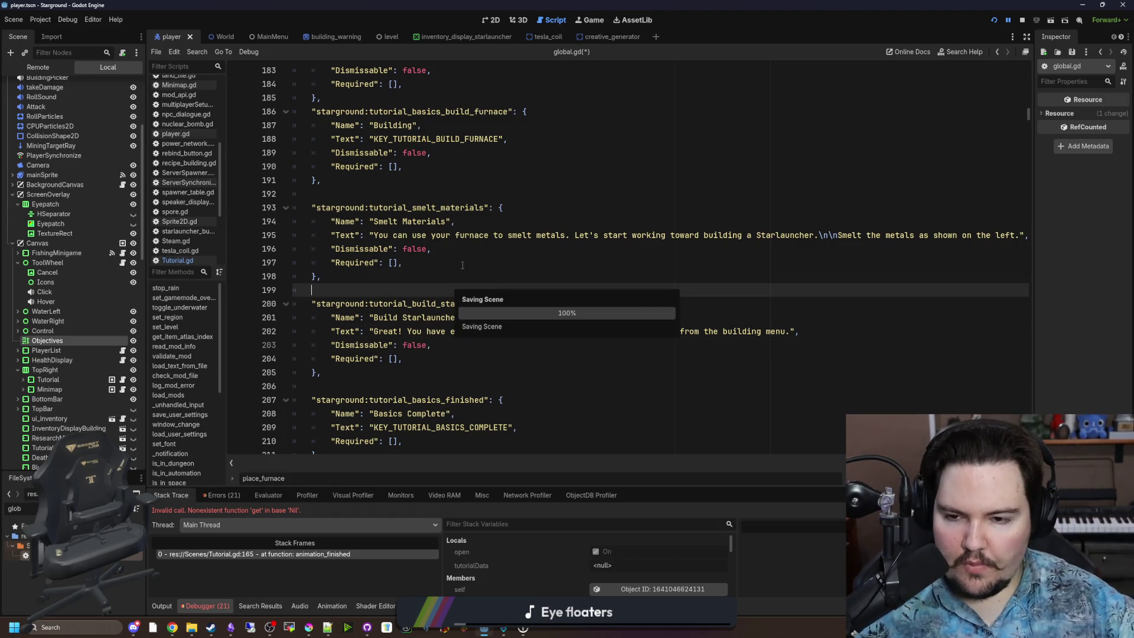
{"action": "key", "text": "Up"}
{"action": "scroll", "coordinate": [452, 277], "scroll_direction": "up", "scroll_amount": 1}
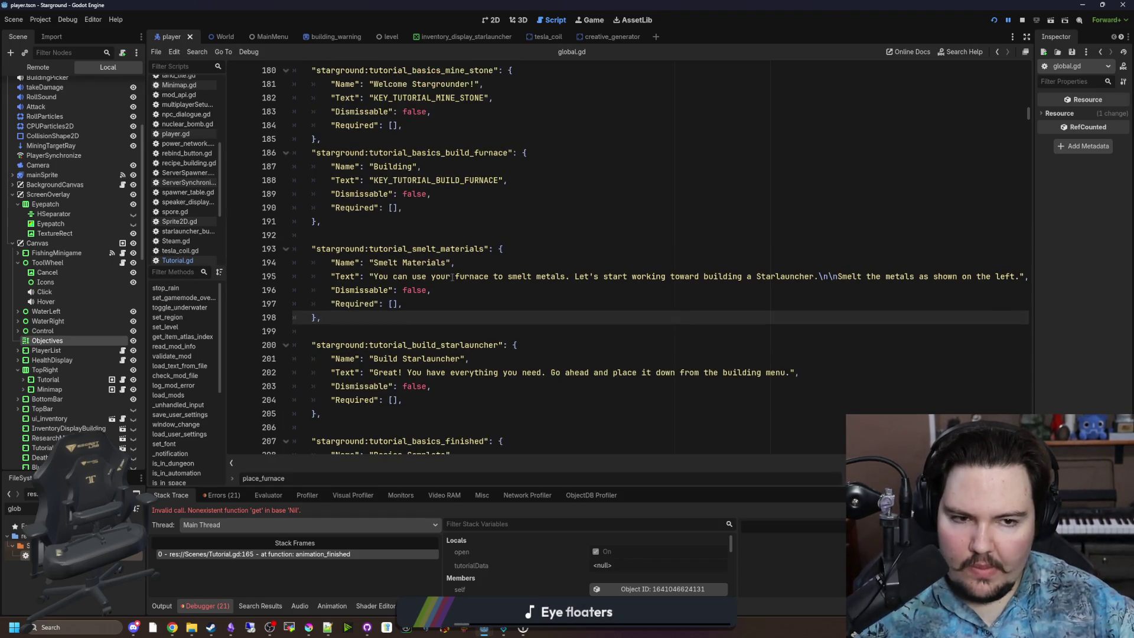
{"action": "left_click", "coordinate": [995, 21]}
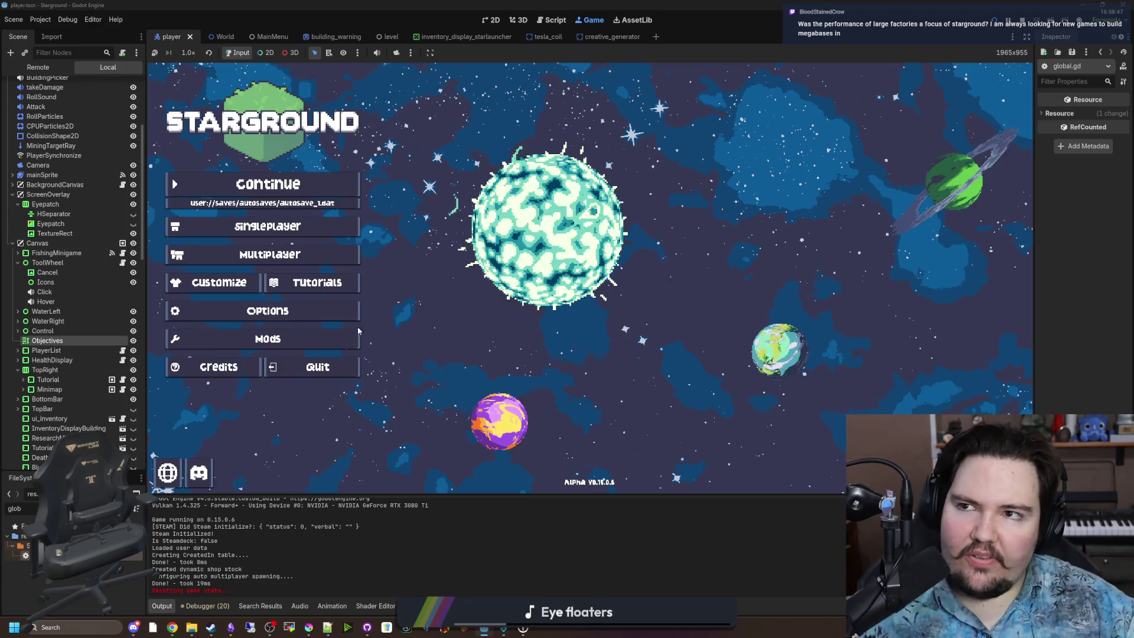
Step: Open the game's Options panel and close it again
{"action": "left_click", "coordinate": [304, 307]}
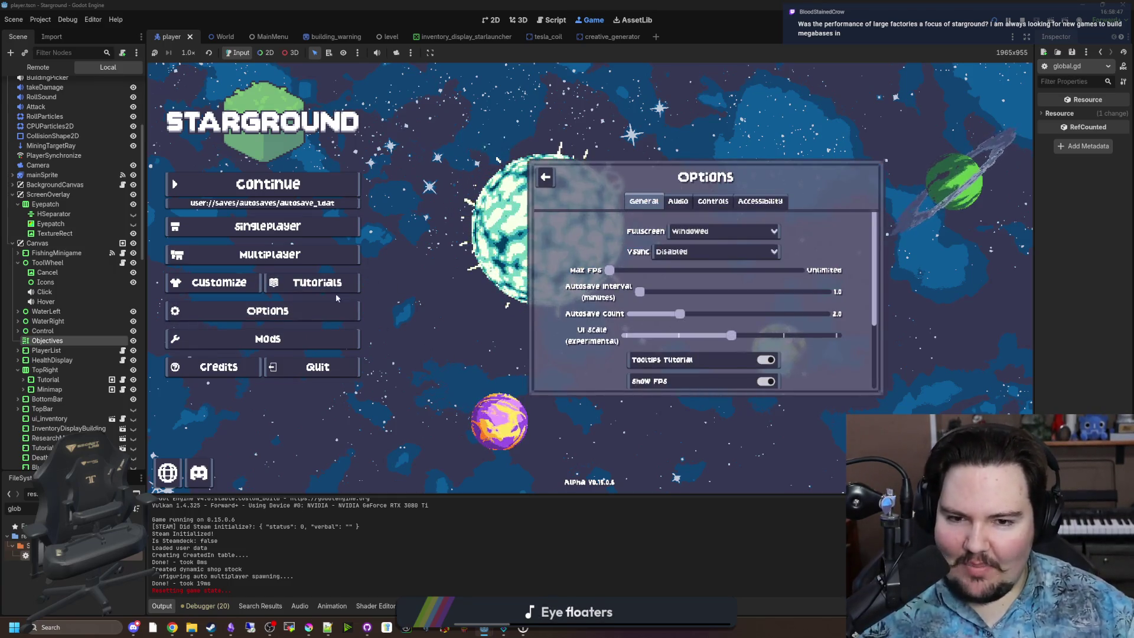
{"action": "scroll", "coordinate": [548, 213], "scroll_direction": "down", "scroll_amount": 3}
{"action": "left_click", "coordinate": [545, 177]}
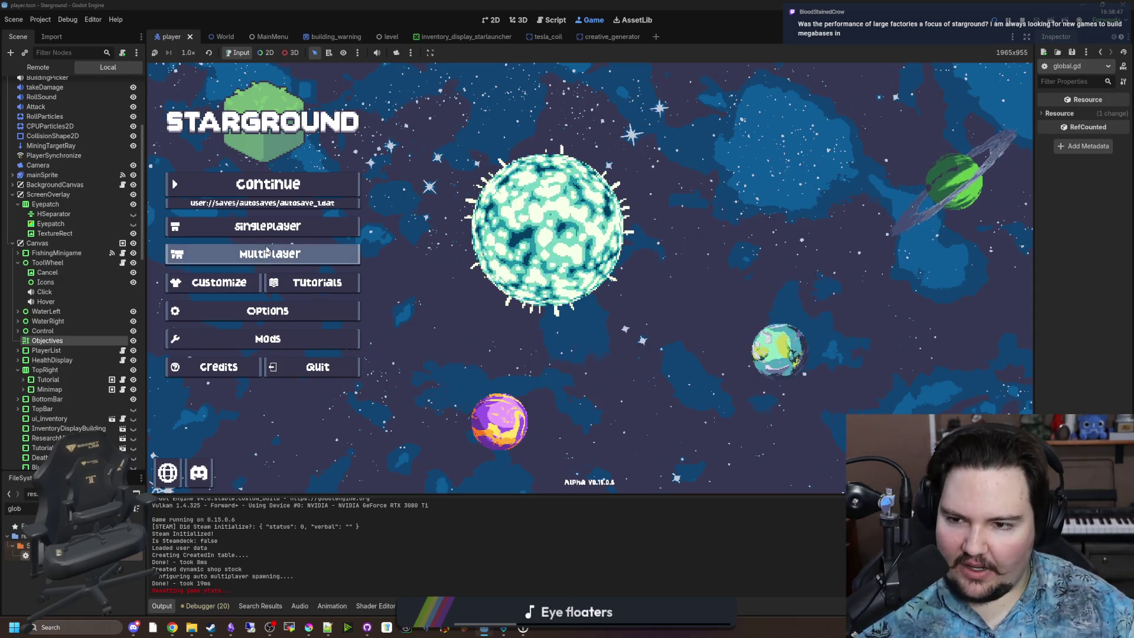
Step: Under Singleplayer > Load Game, select and load the Yes World 31 save
{"action": "left_click", "coordinate": [267, 227]}
{"action": "left_click", "coordinate": [706, 291]}
{"action": "scroll", "coordinate": [615, 291], "scroll_direction": "down", "scroll_amount": 10}
{"action": "scroll", "coordinate": [656, 284], "scroll_direction": "down", "scroll_amount": 5}
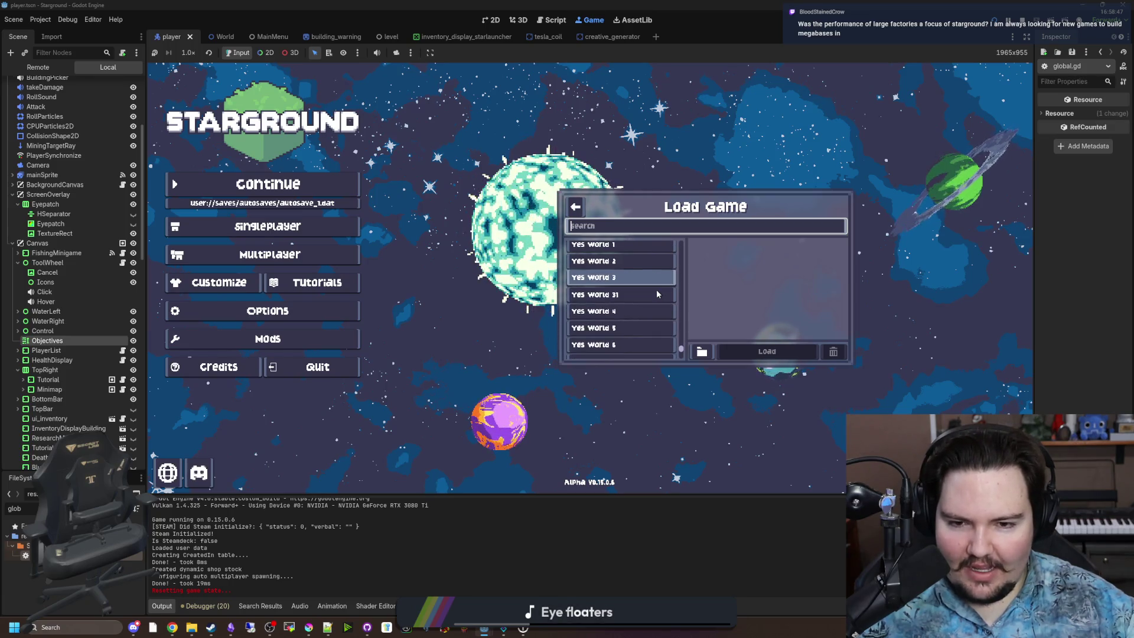
{"action": "scroll", "coordinate": [633, 298], "scroll_direction": "down", "scroll_amount": 3}
{"action": "scroll", "coordinate": [643, 302], "scroll_direction": "up", "scroll_amount": 3}
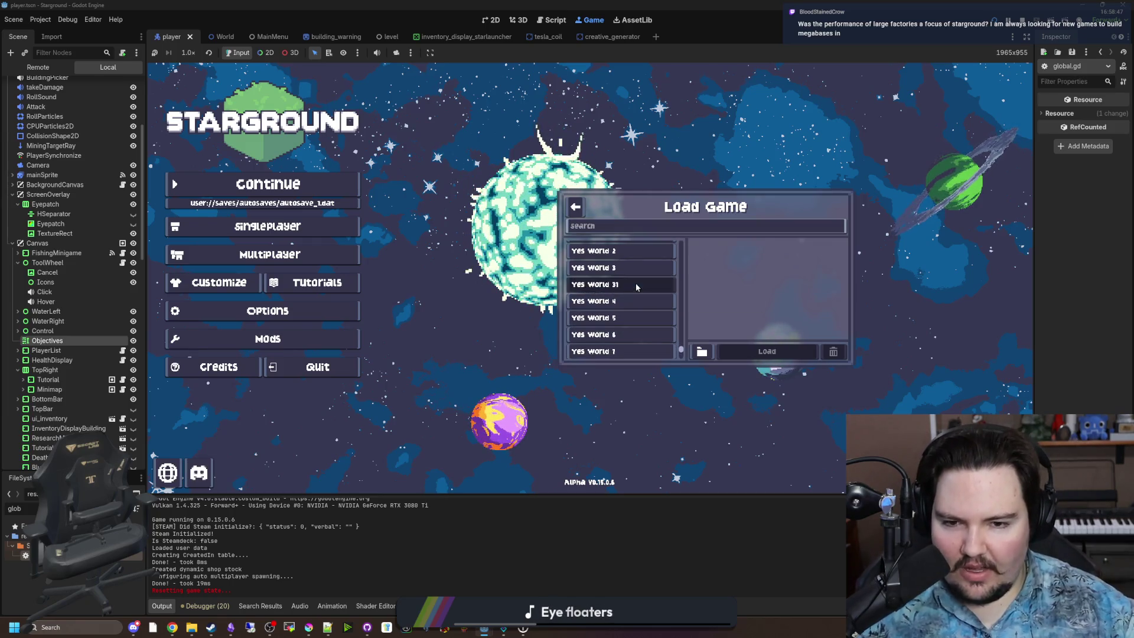
{"action": "left_click", "coordinate": [635, 284]}
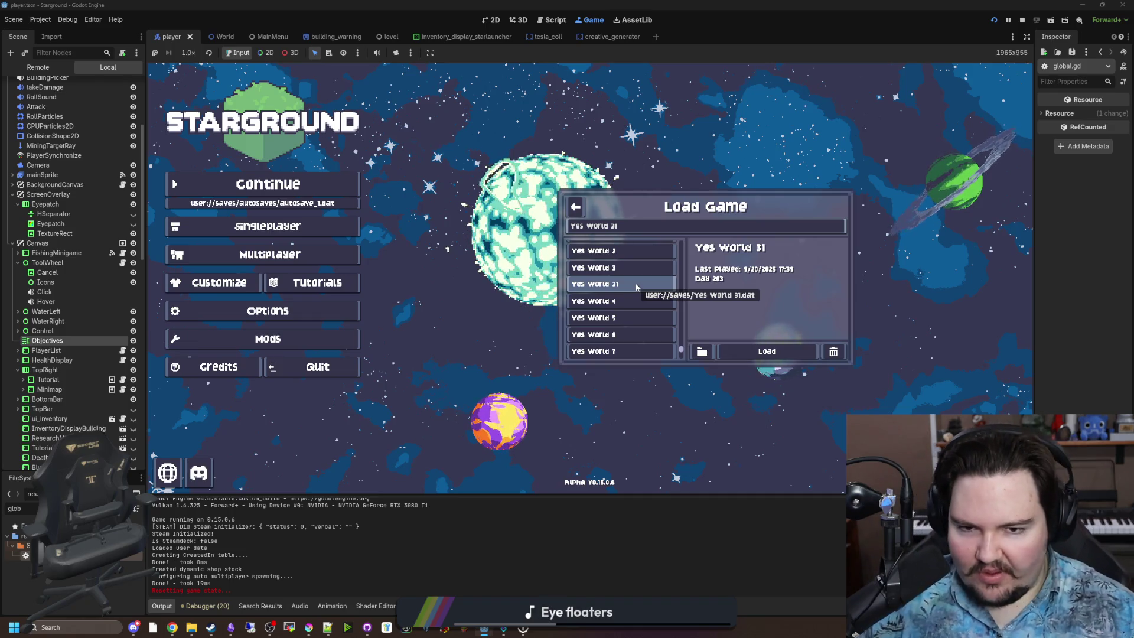
{"action": "left_click", "coordinate": [767, 353]}
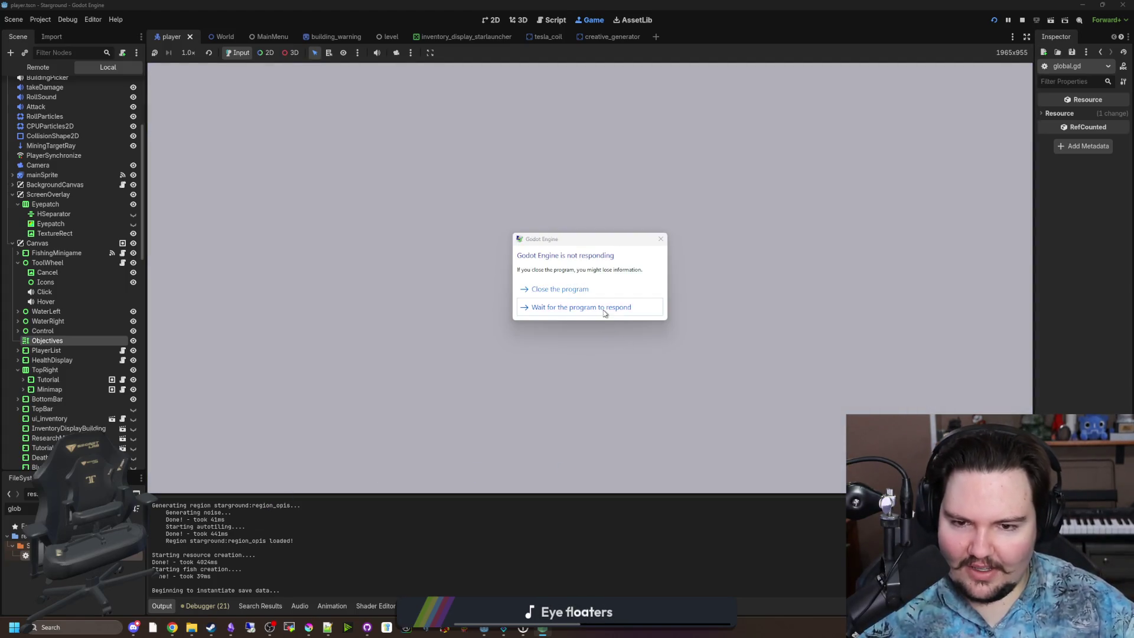
Step: Once the engine recovers, walk the character around the Day 203 factory and adjust the zoom
{"action": "left_click", "coordinate": [603, 309]}
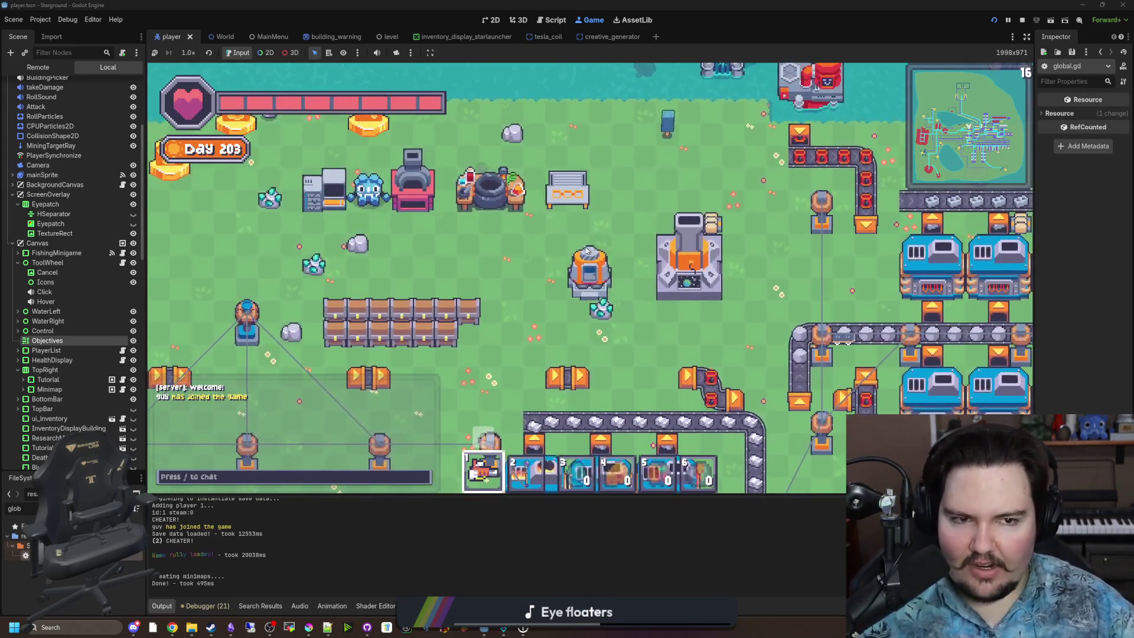
{"action": "scroll", "coordinate": [586, 251], "scroll_direction": "down", "scroll_amount": 3}
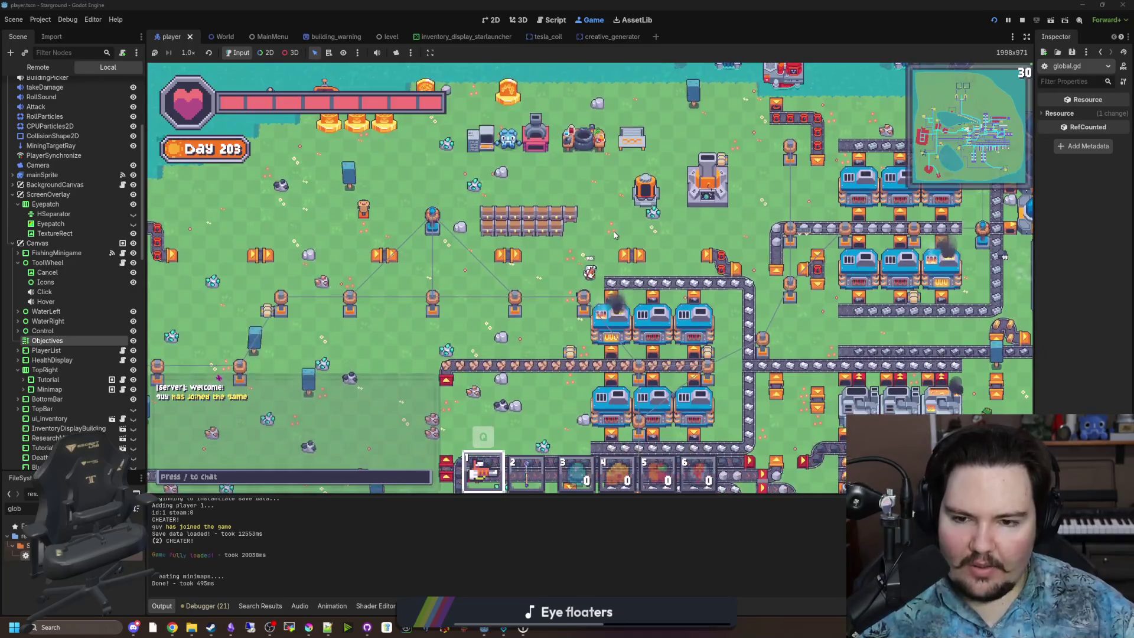
{"action": "scroll", "coordinate": [614, 235], "scroll_direction": "up", "scroll_amount": 3}
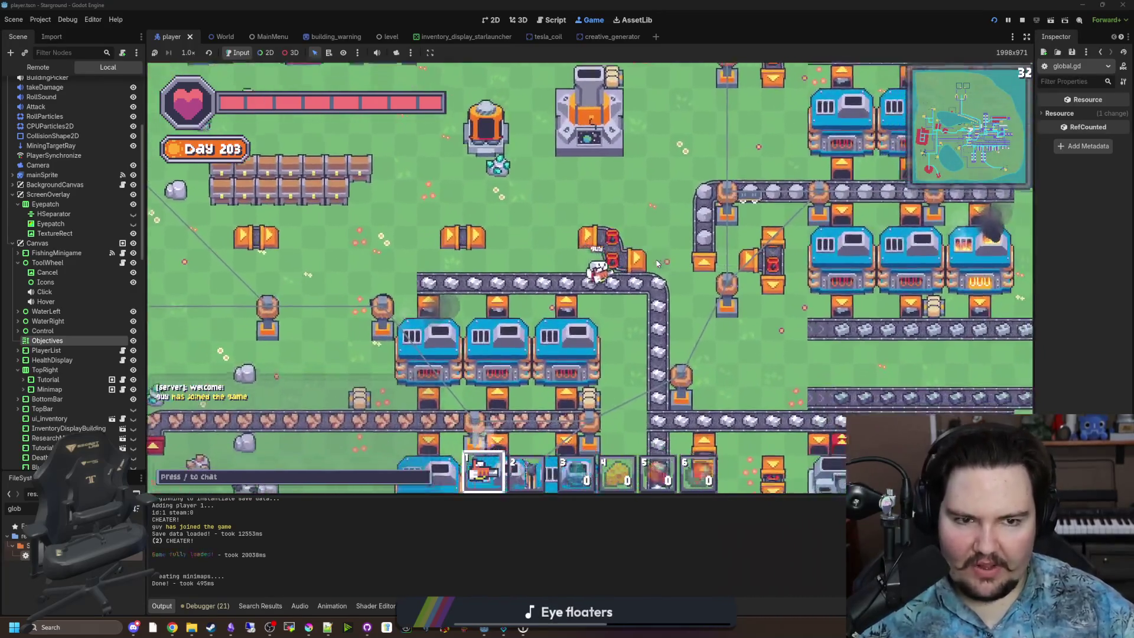
{"action": "key", "text": "d"}
{"action": "key", "text": "s"}
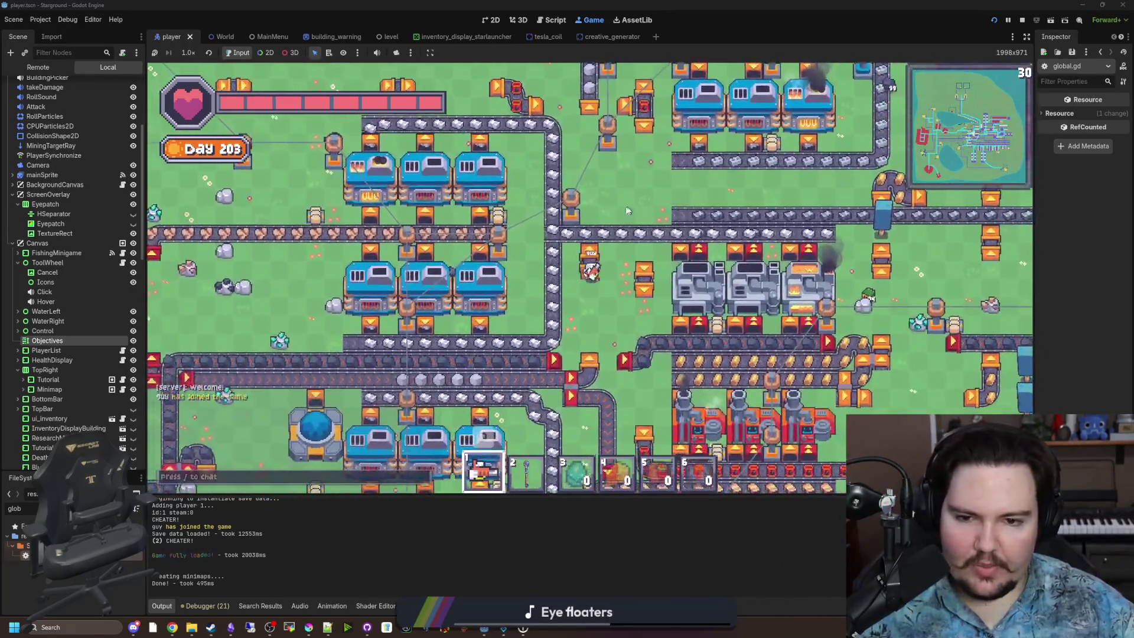
{"action": "key", "text": "d"}
{"action": "key", "text": "s"}
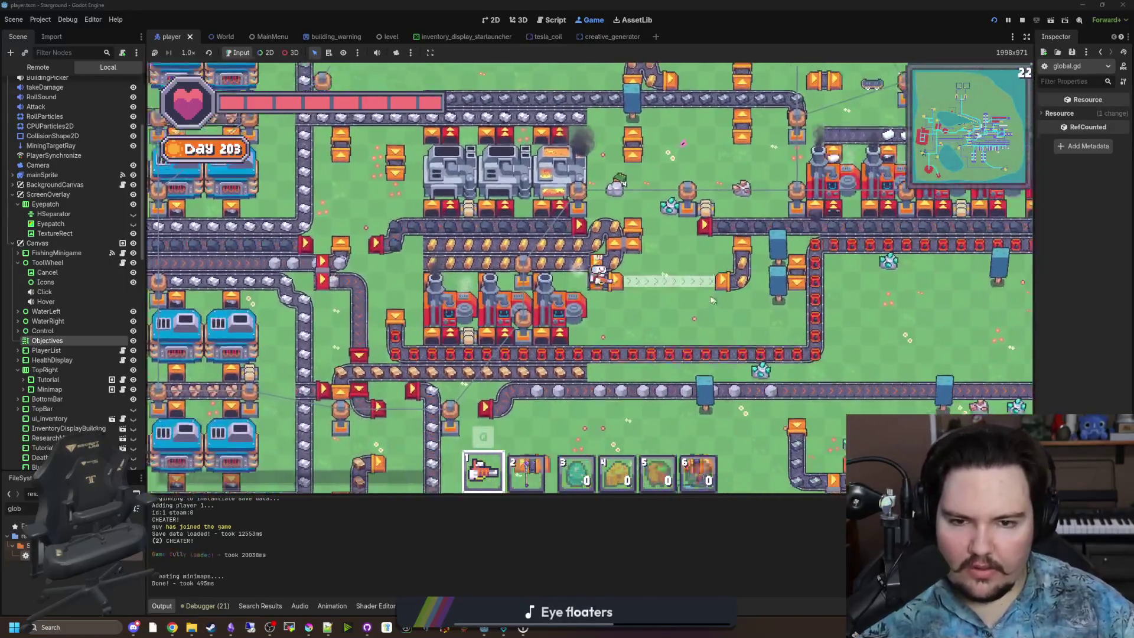
{"action": "key", "text": "d"}
{"action": "key", "text": "s"}
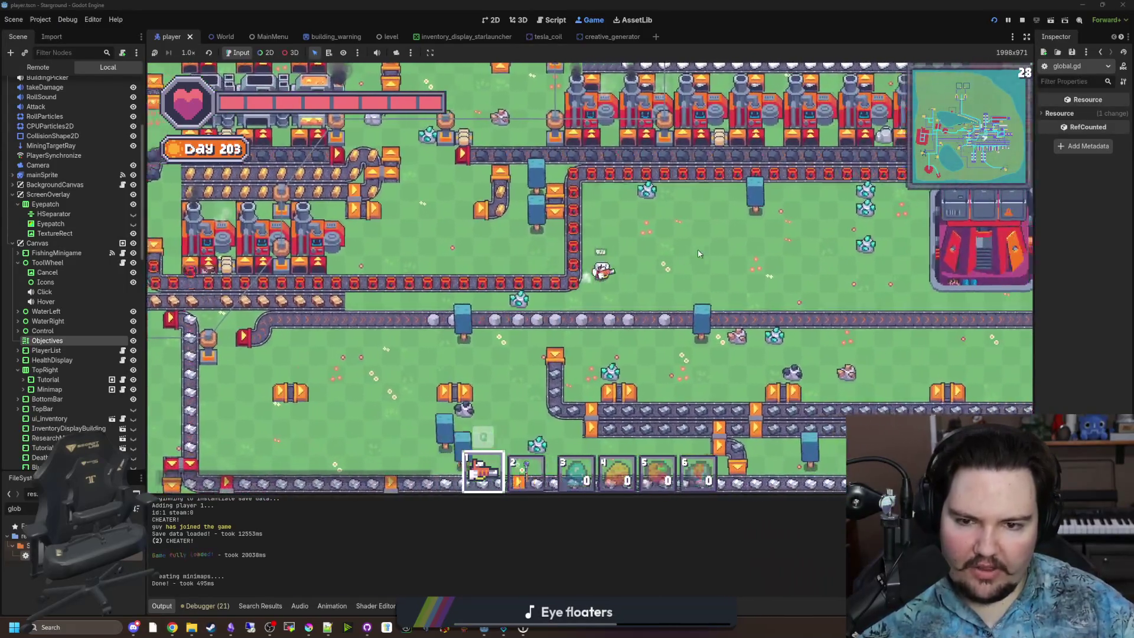
{"action": "scroll", "coordinate": [698, 254], "scroll_direction": "down", "scroll_amount": 2}
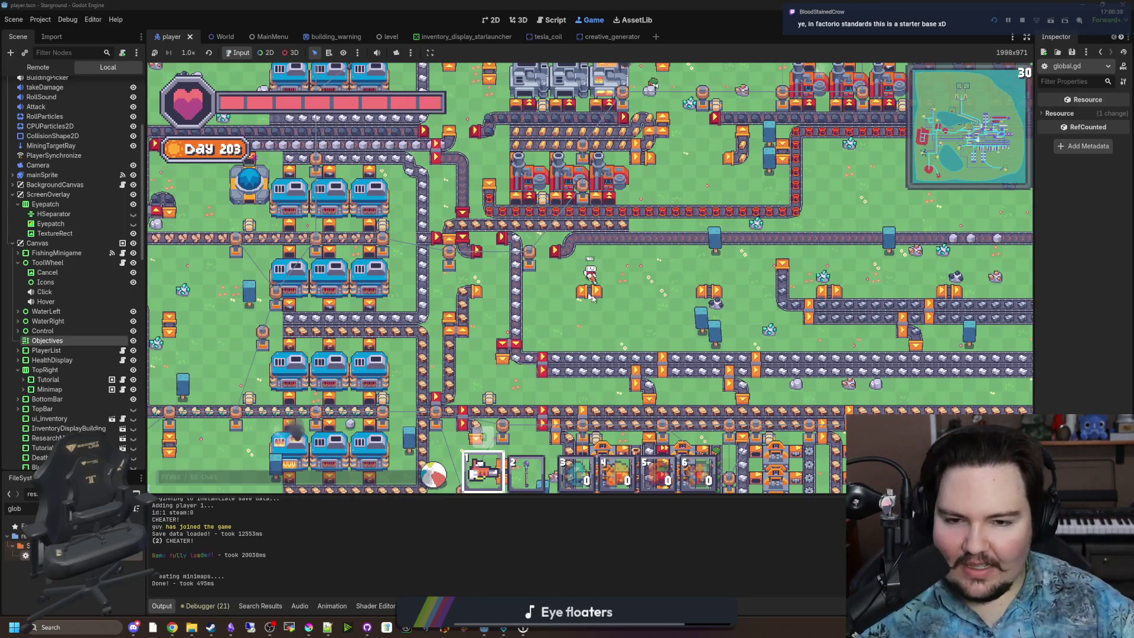
{"action": "key", "text": "w"}
{"action": "scroll", "coordinate": [605, 205], "scroll_direction": "up", "scroll_amount": 3}
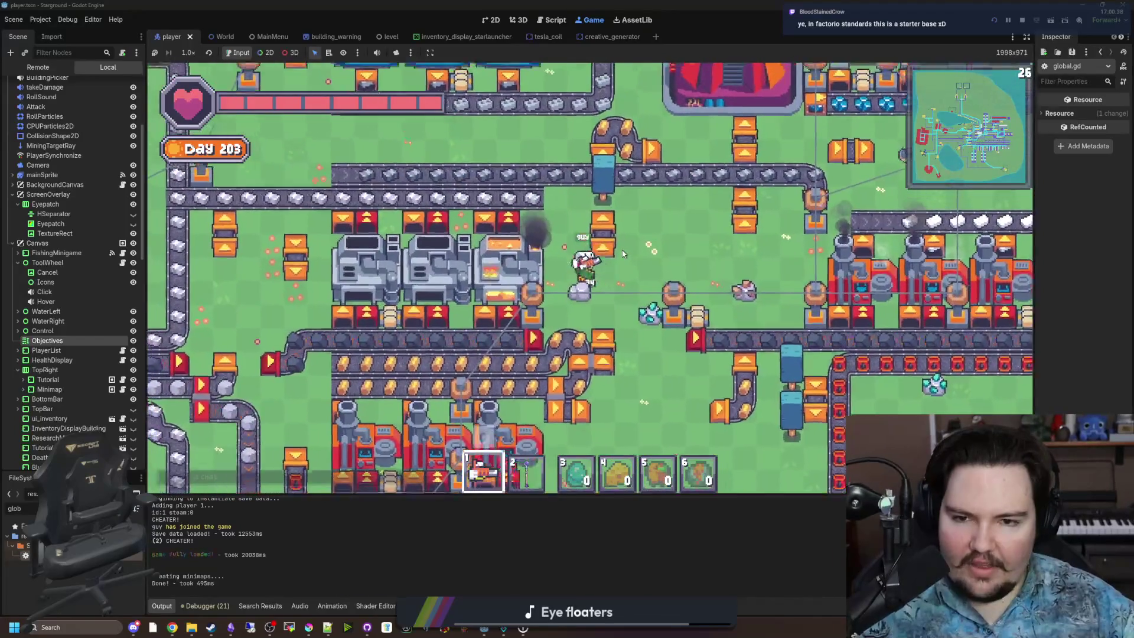
Step: Close the inventory and walk west, south, then back north-east across the base
{"action": "key", "text": "e"}
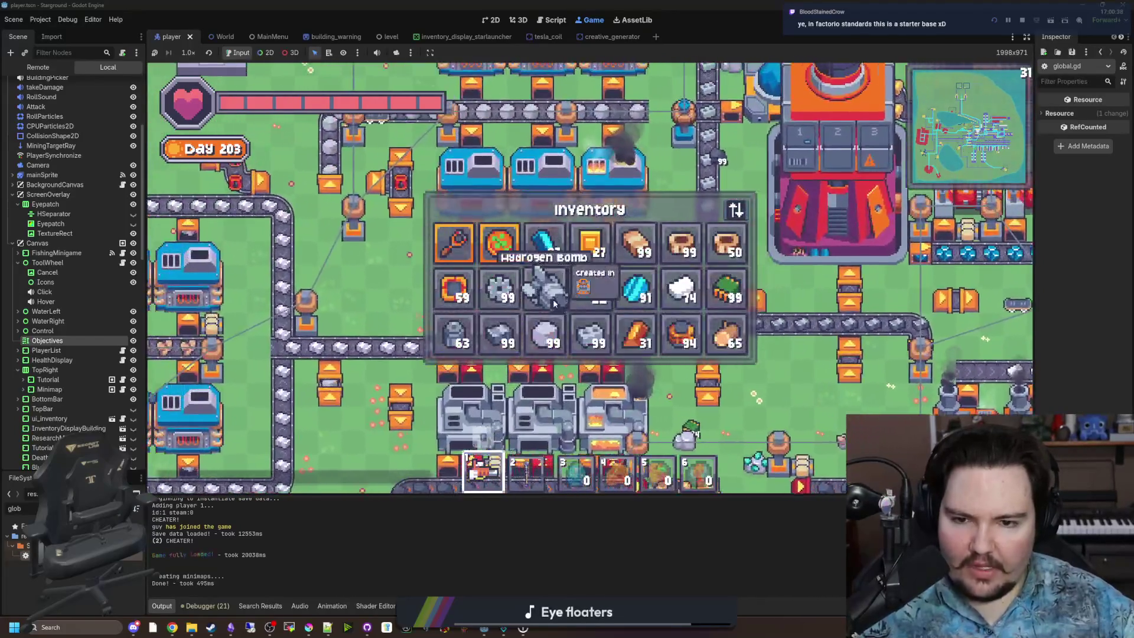
{"action": "key", "text": "e"}
{"action": "scroll", "coordinate": [572, 261], "scroll_direction": "down", "scroll_amount": 3}
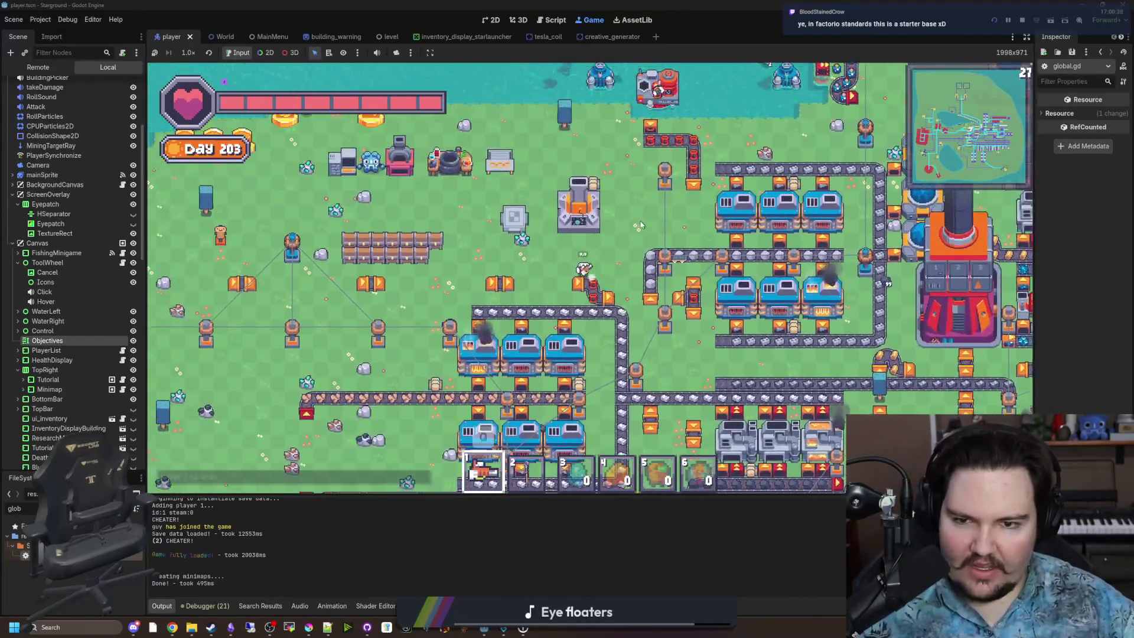
{"action": "key", "text": "a"}
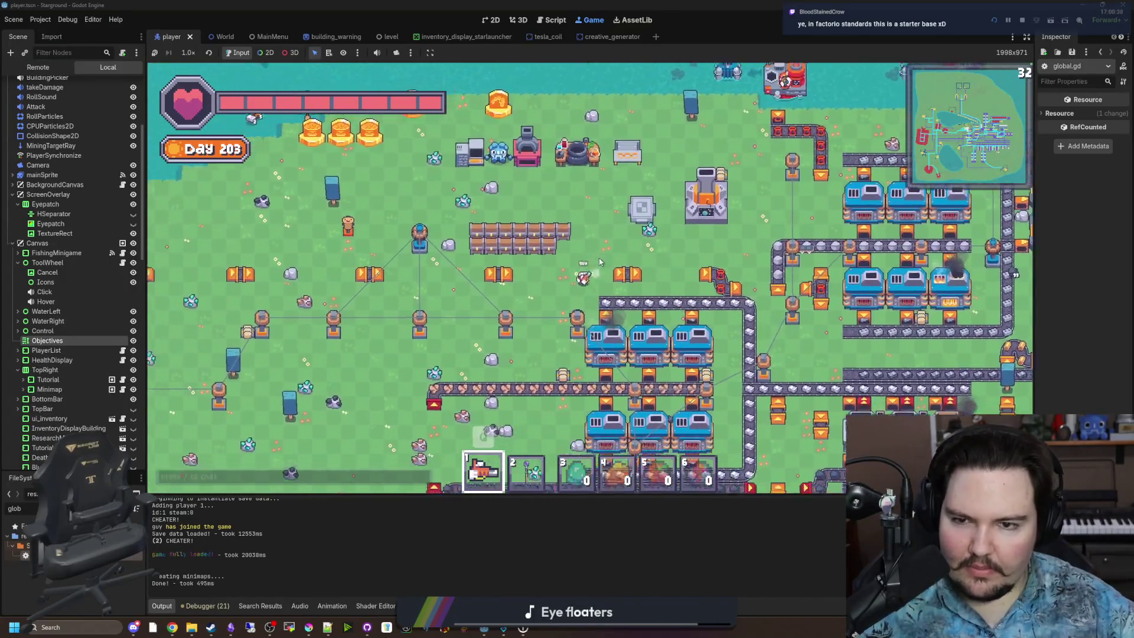
{"action": "key", "text": "s"}
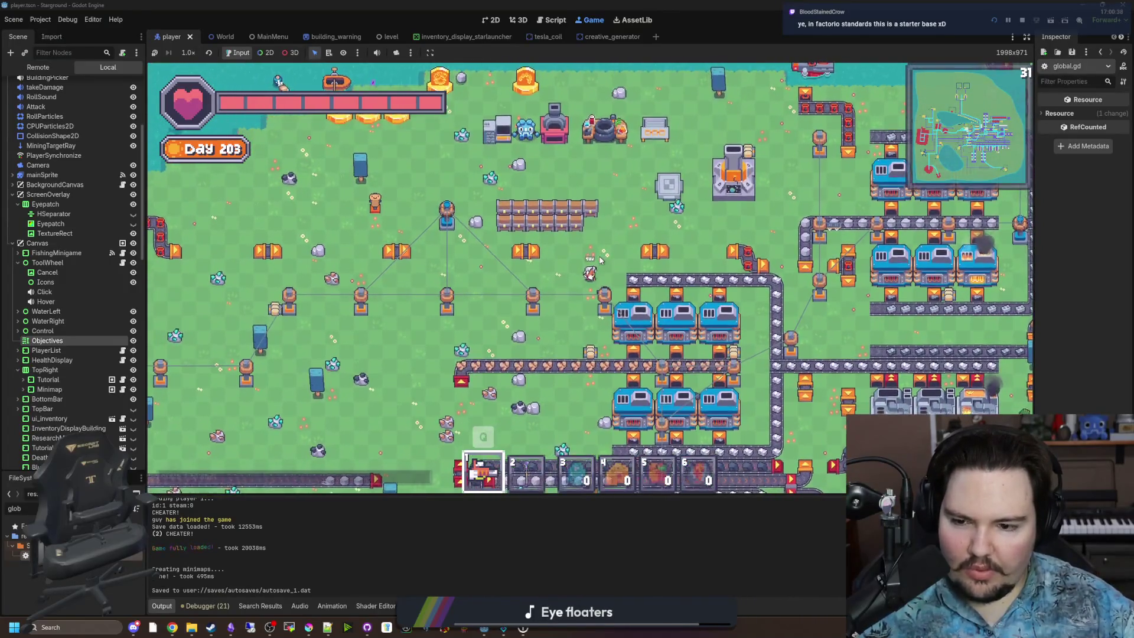
{"action": "key", "text": "s"}
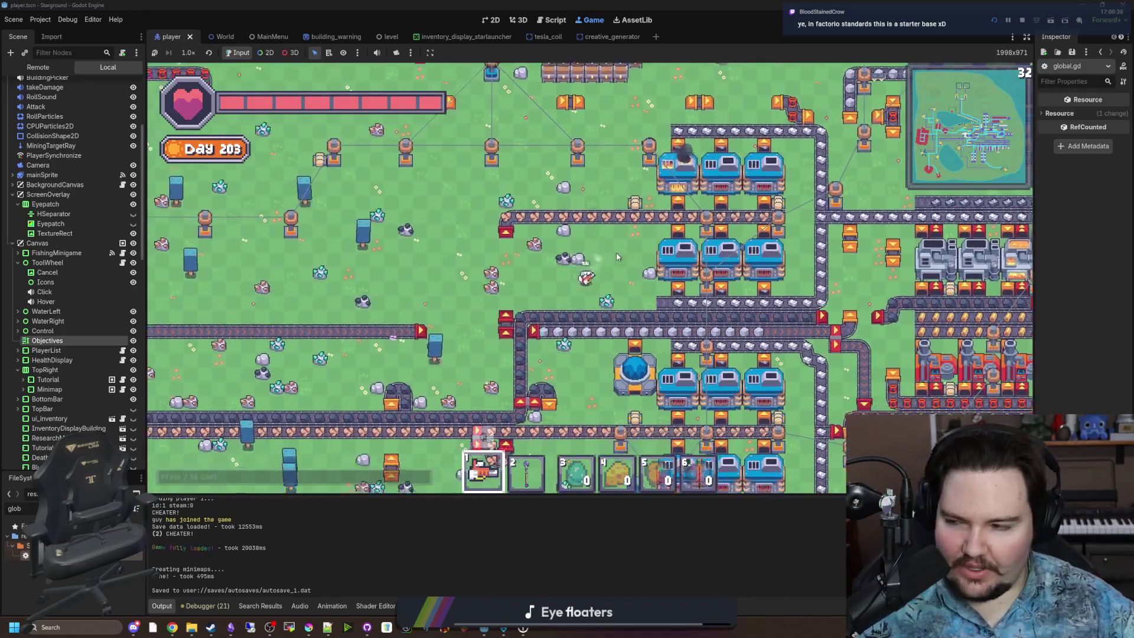
{"action": "key", "text": "s"}
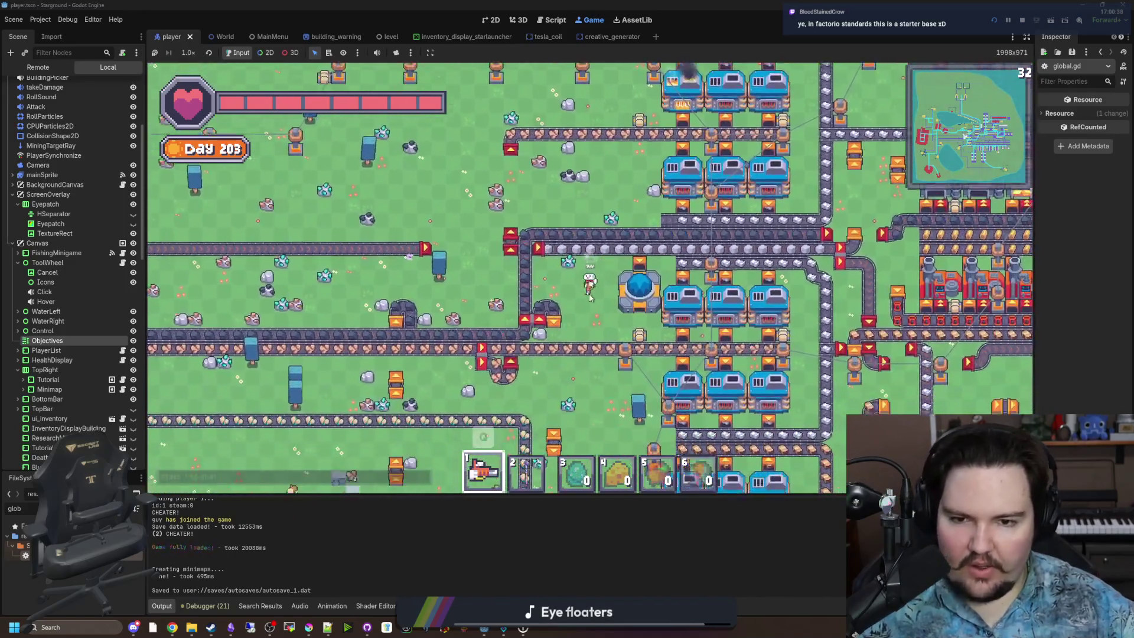
{"action": "key", "text": "s"}
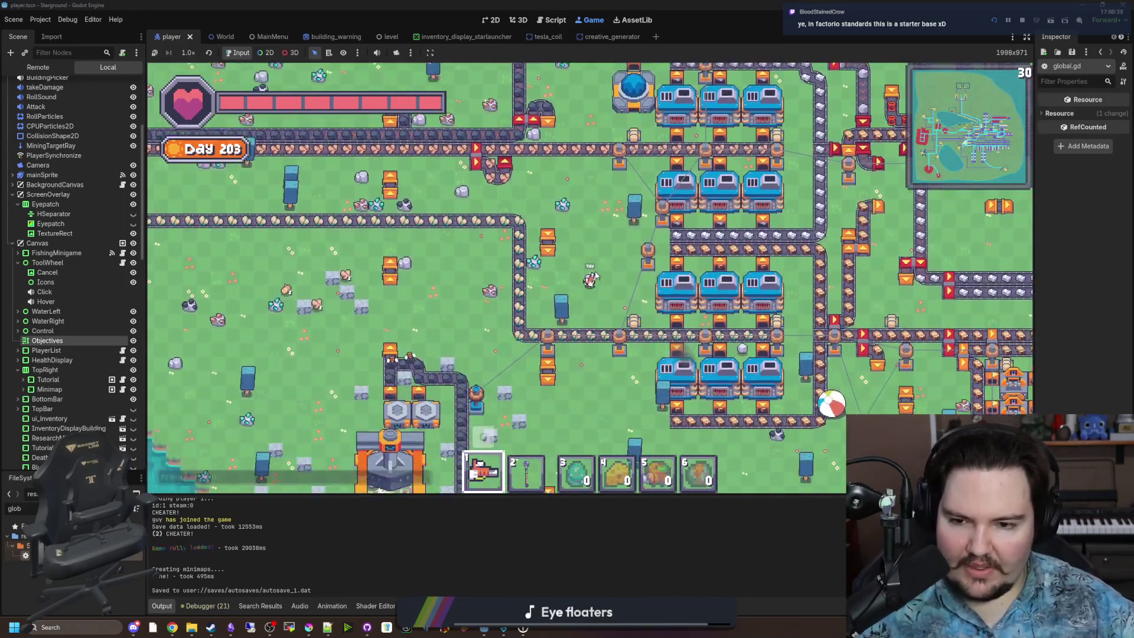
{"action": "key", "text": "a"}
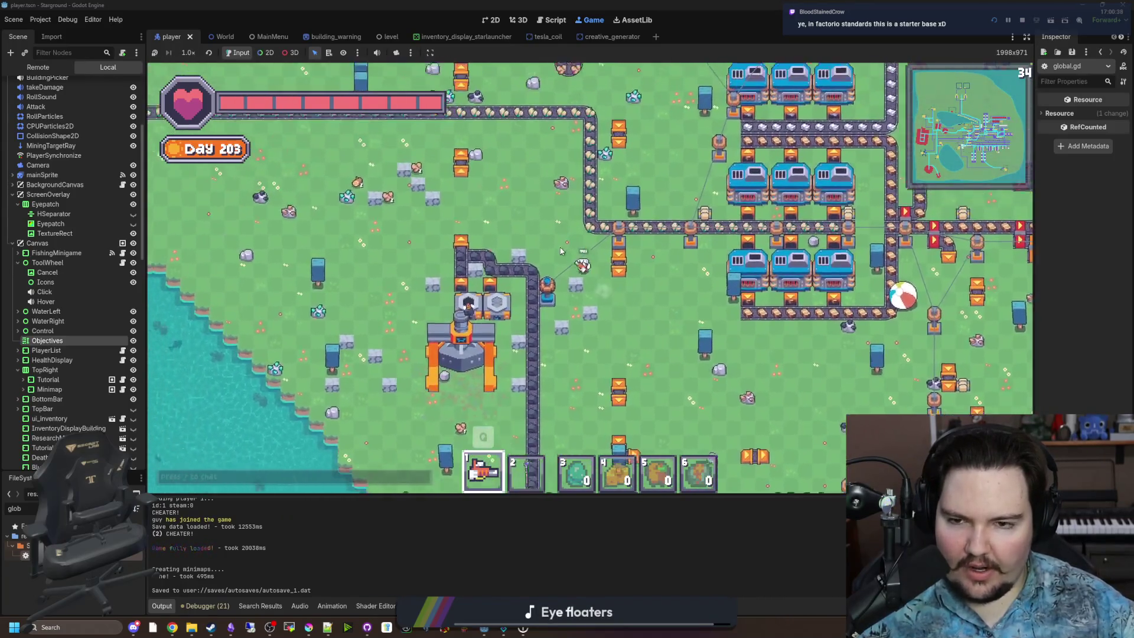
{"action": "key", "text": "w"}
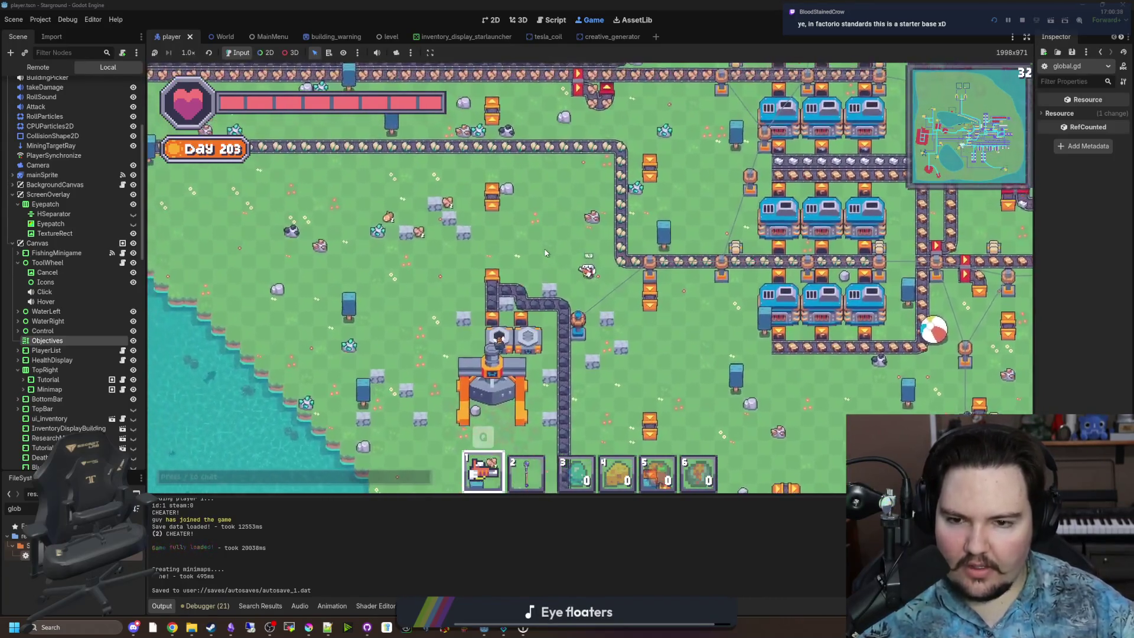
{"action": "key", "text": "d"}
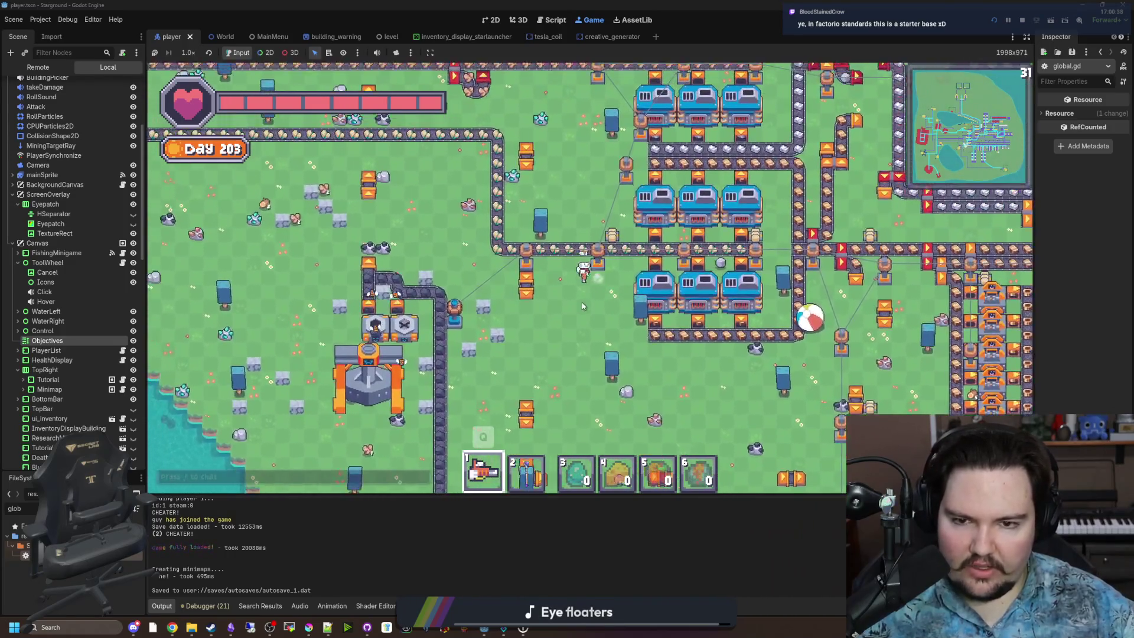
{"action": "key", "text": "w"}
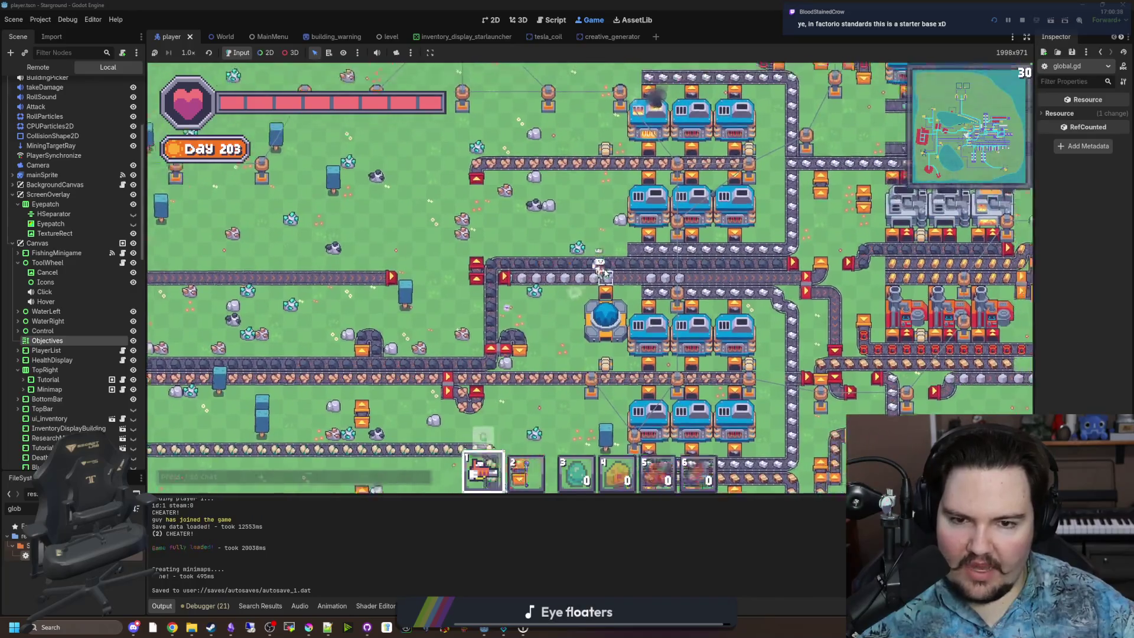
{"action": "key", "text": "d"}
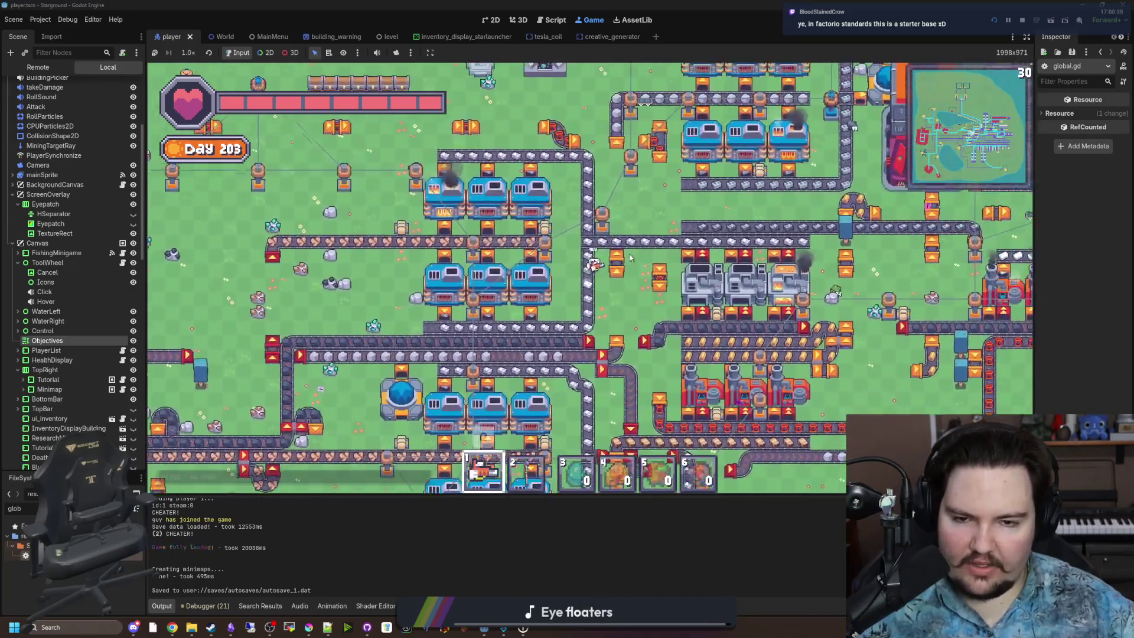
{"action": "key", "text": "d"}
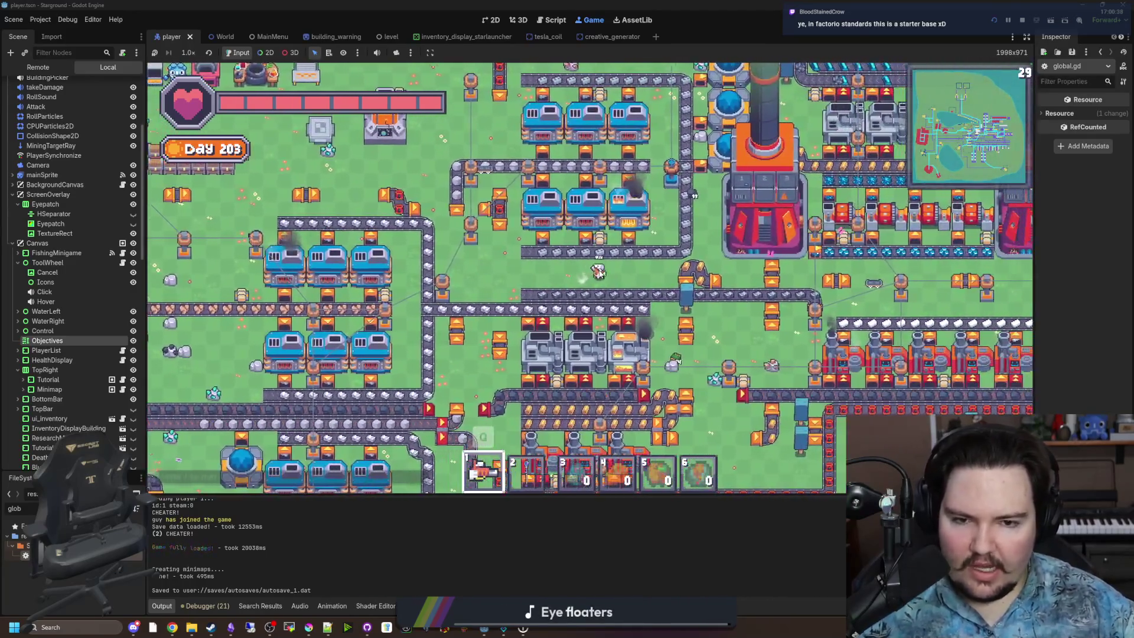
{"action": "key", "text": "d"}
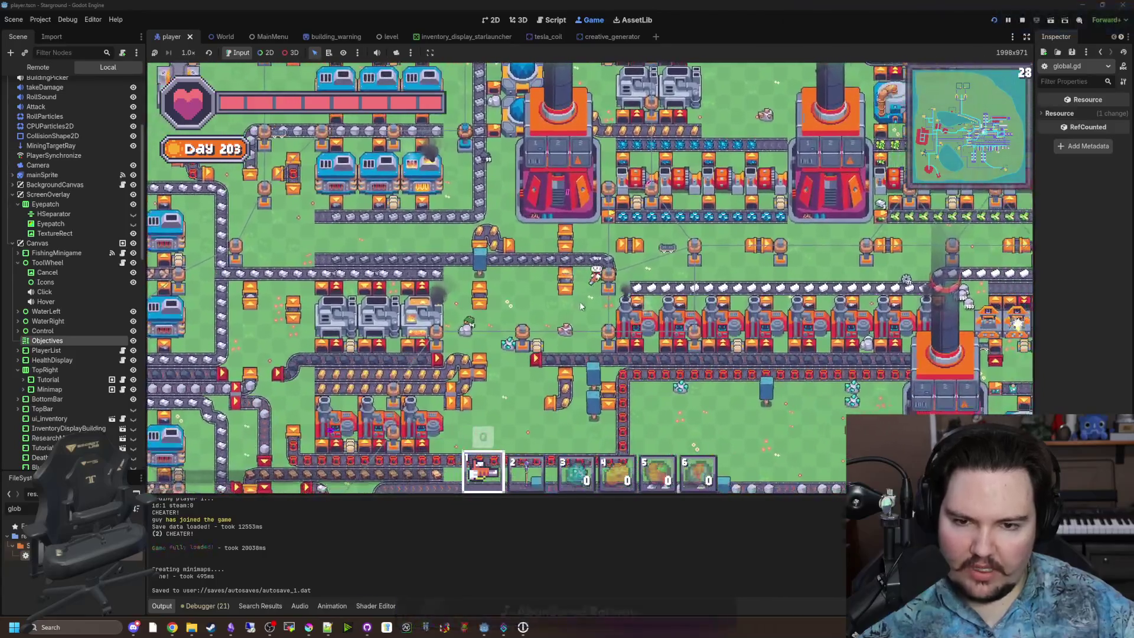
{"action": "key", "text": "d"}
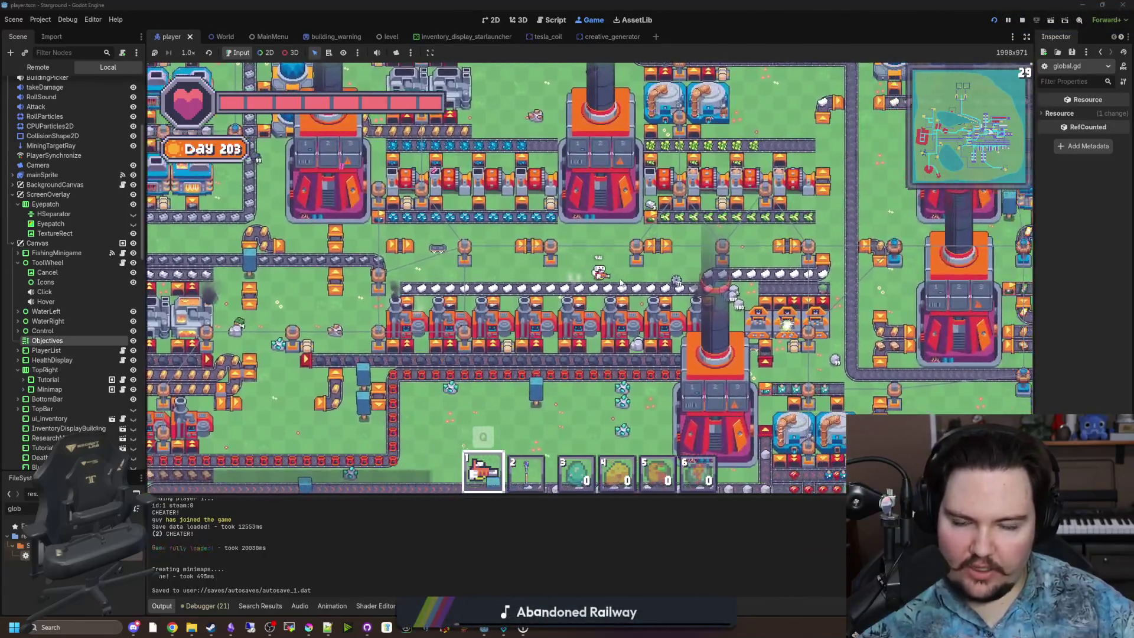
{"action": "key", "text": "d"}
{"action": "key", "text": "w"}
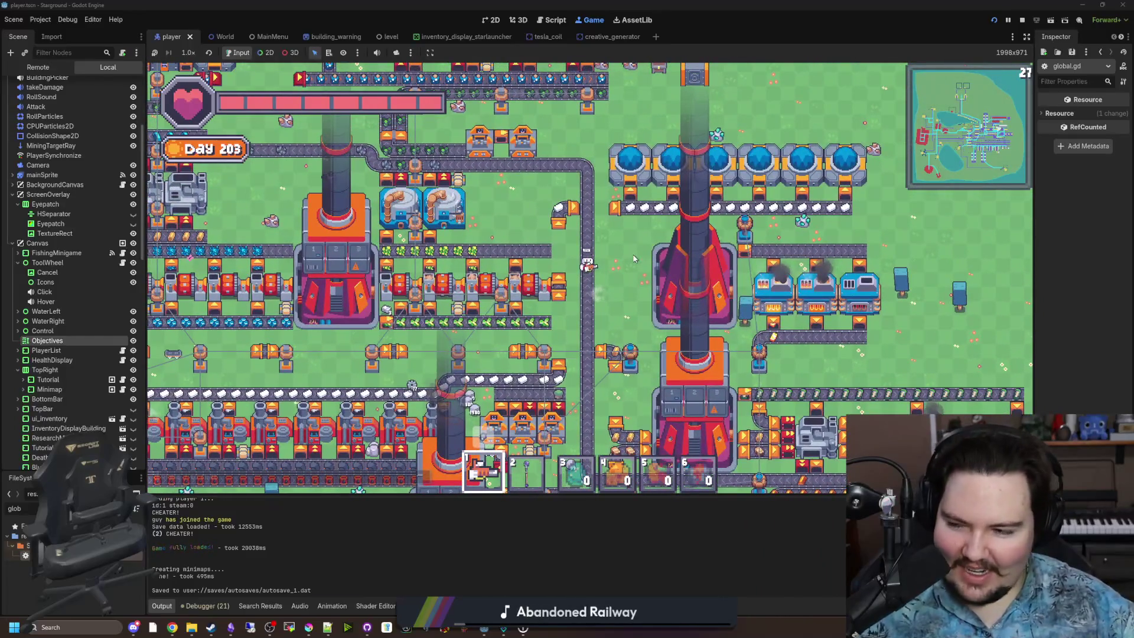
{"action": "key", "text": "w"}
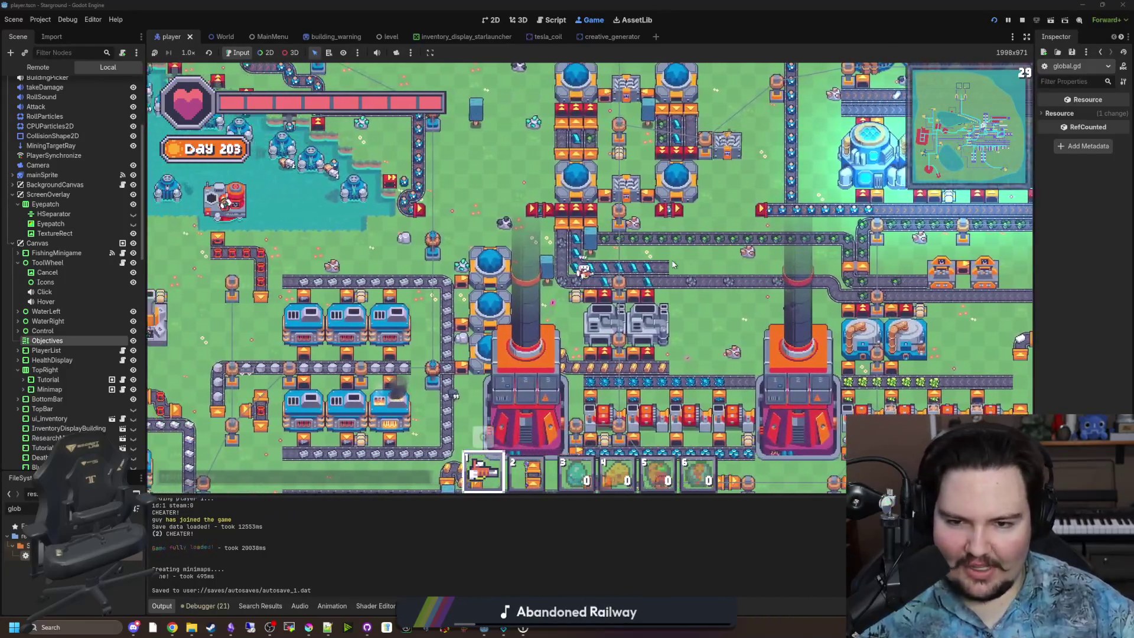
Step: Walk north onto the grass, then down past the furnace rows and the rocket
{"action": "key", "text": "w"}
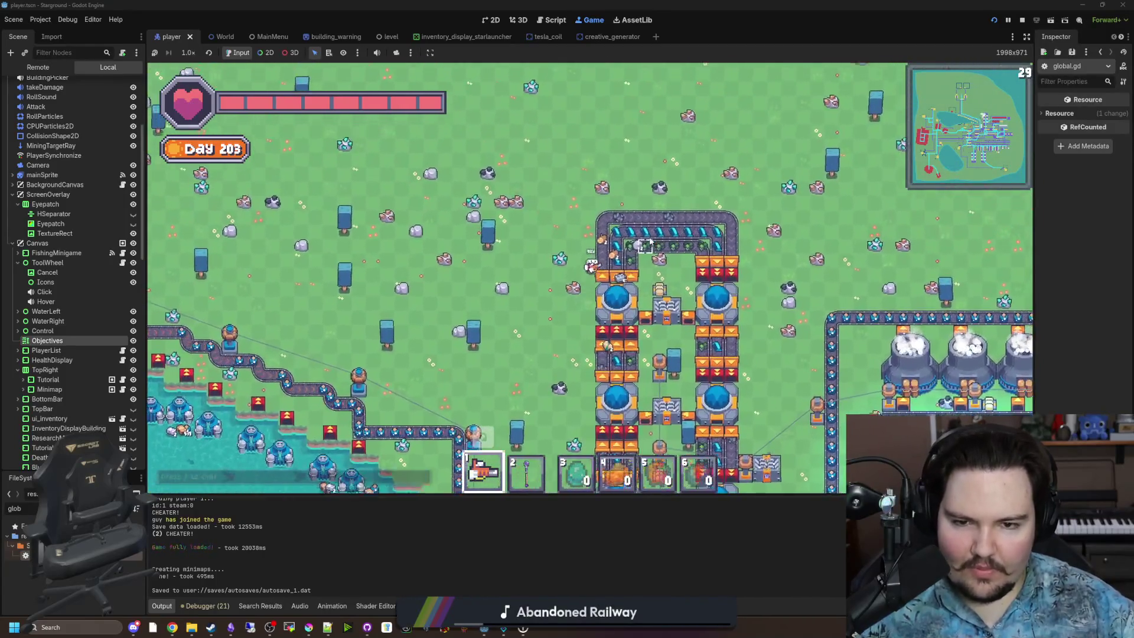
{"action": "key", "text": "e"}
{"action": "key", "text": "e"}
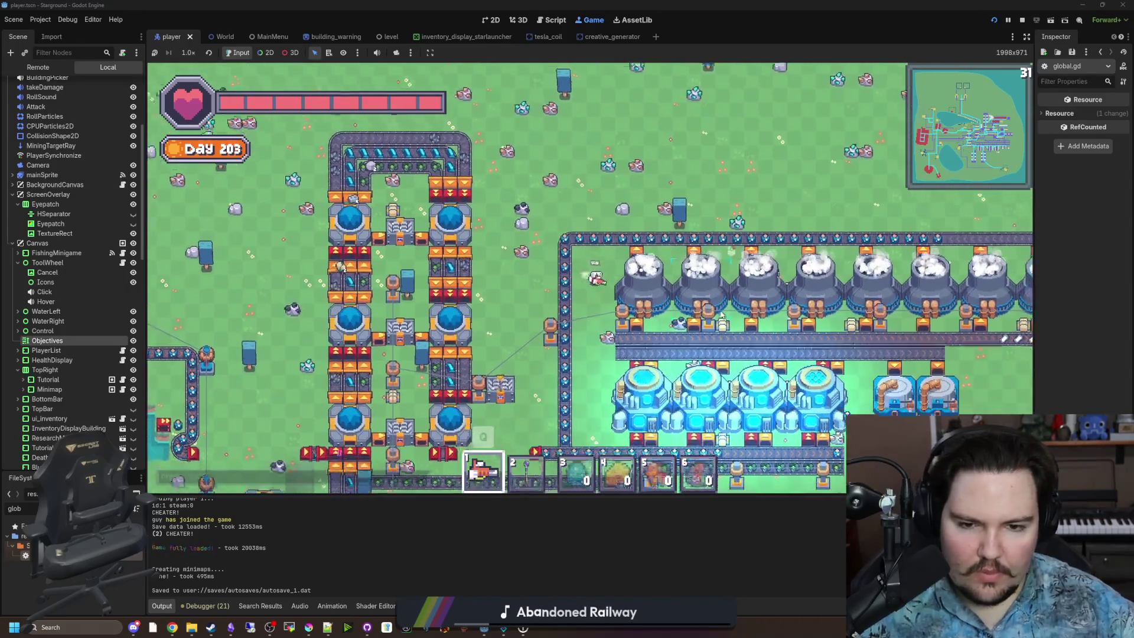
{"action": "key", "text": "d"}
{"action": "key", "text": "s"}
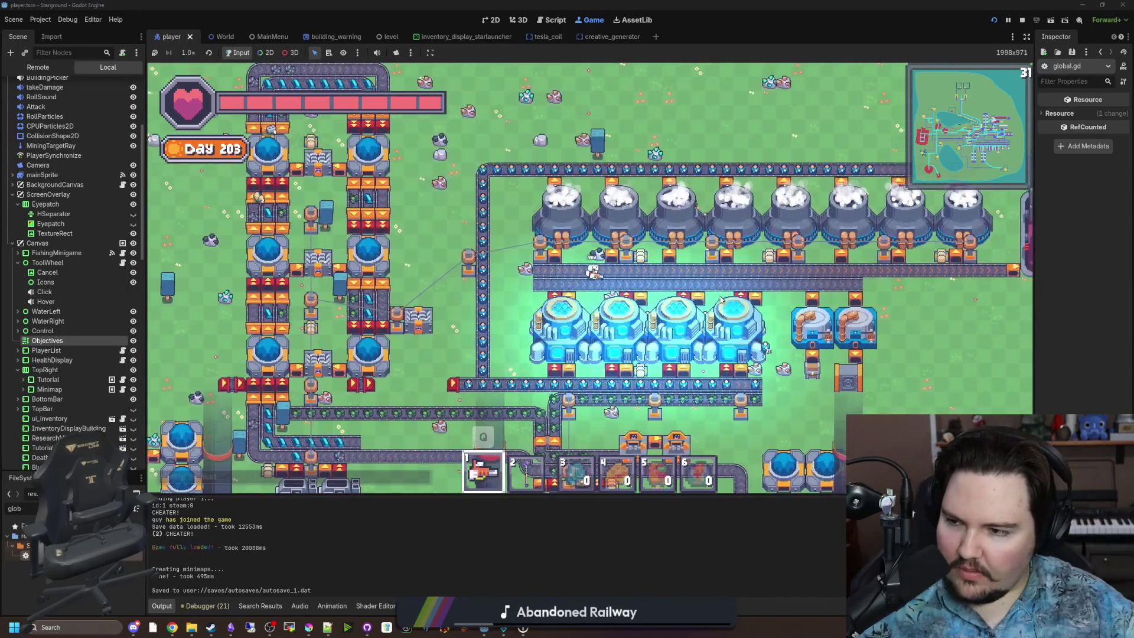
{"action": "key", "text": "d"}
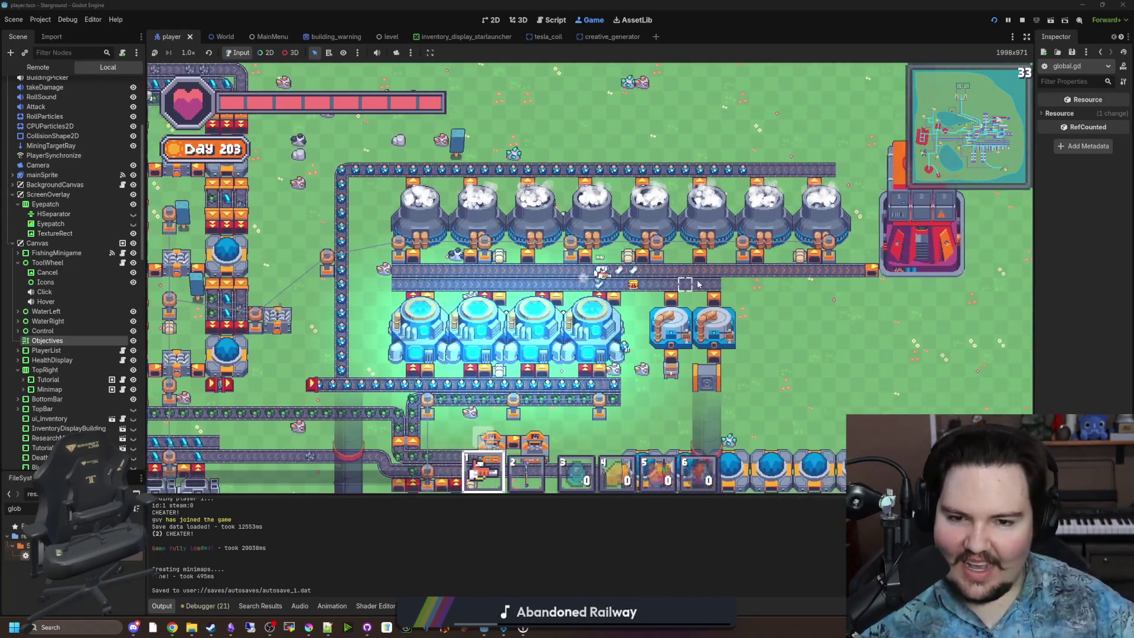
{"action": "key", "text": "d"}
{"action": "key", "text": "s"}
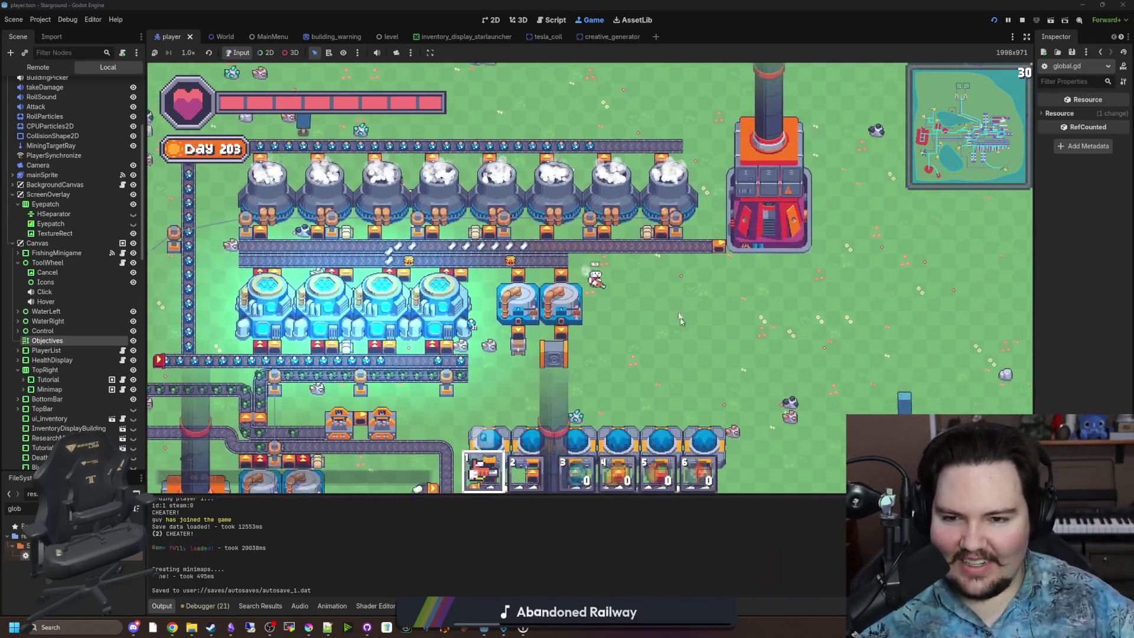
{"action": "key", "text": "d"}
{"action": "key", "text": "s"}
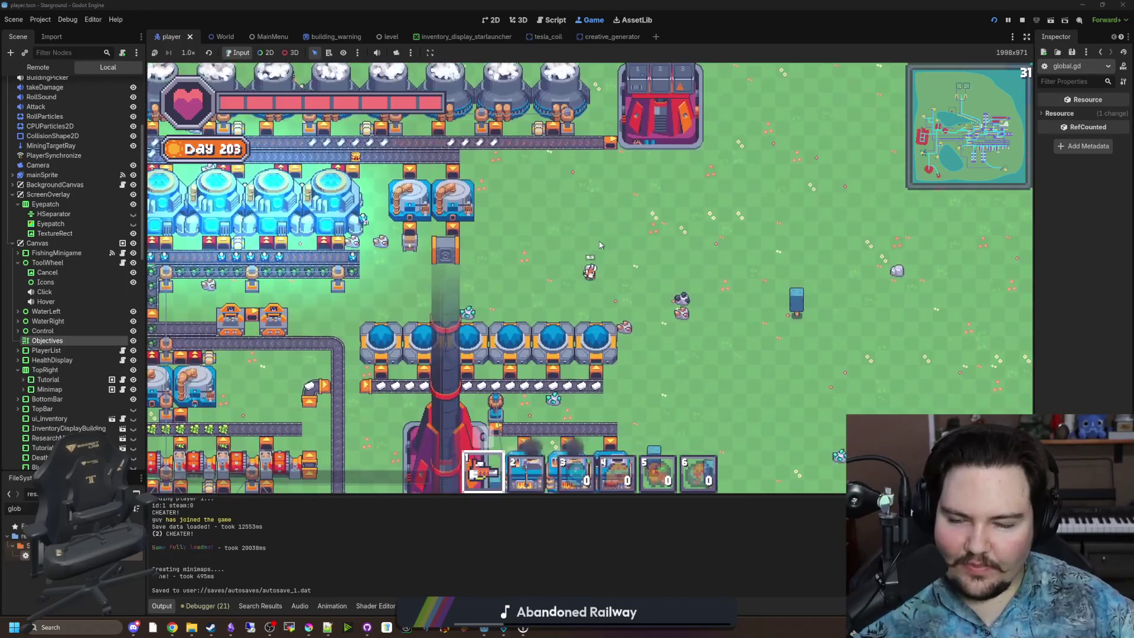
{"action": "key", "text": "s"}
{"action": "key", "text": "d"}
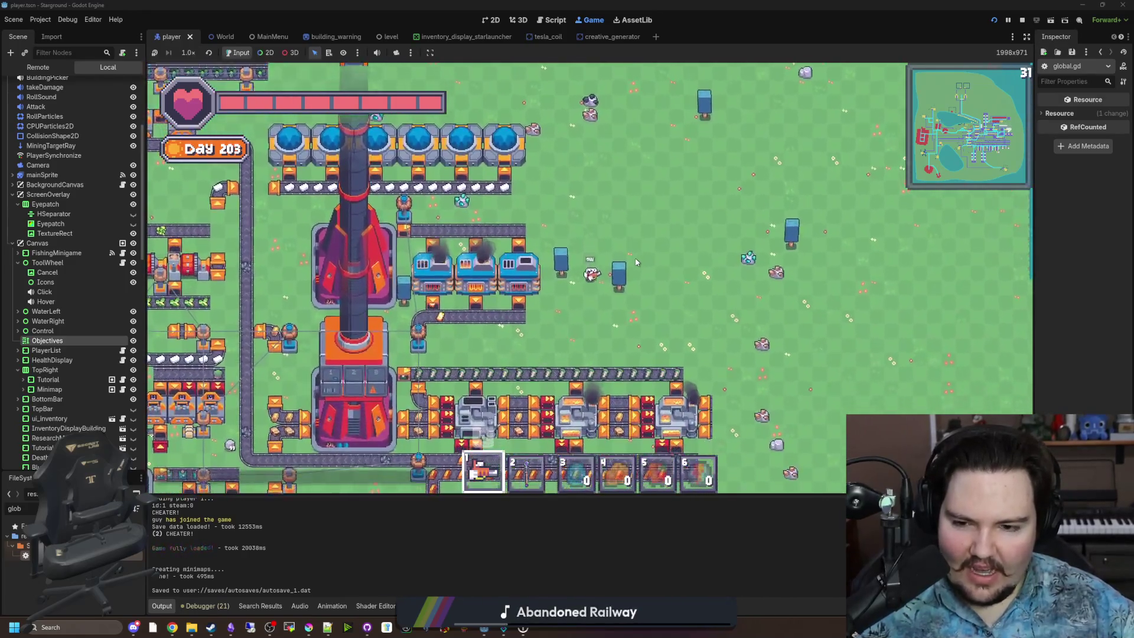
{"action": "key", "text": "s"}
{"action": "key", "text": "d"}
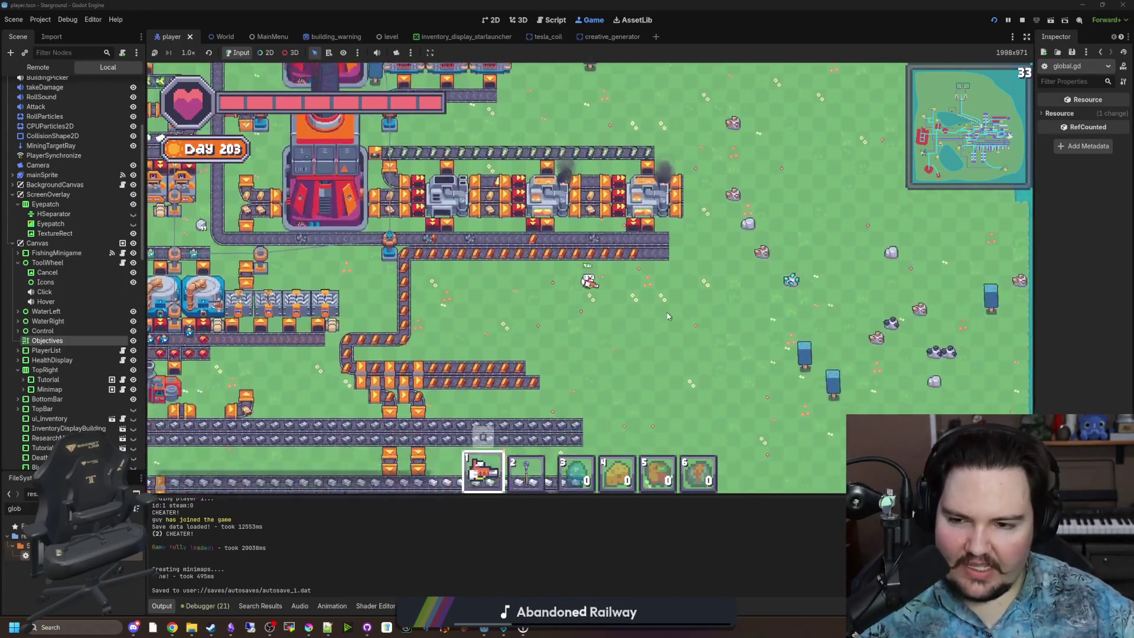
{"action": "key", "text": "s"}
{"action": "key", "text": "a"}
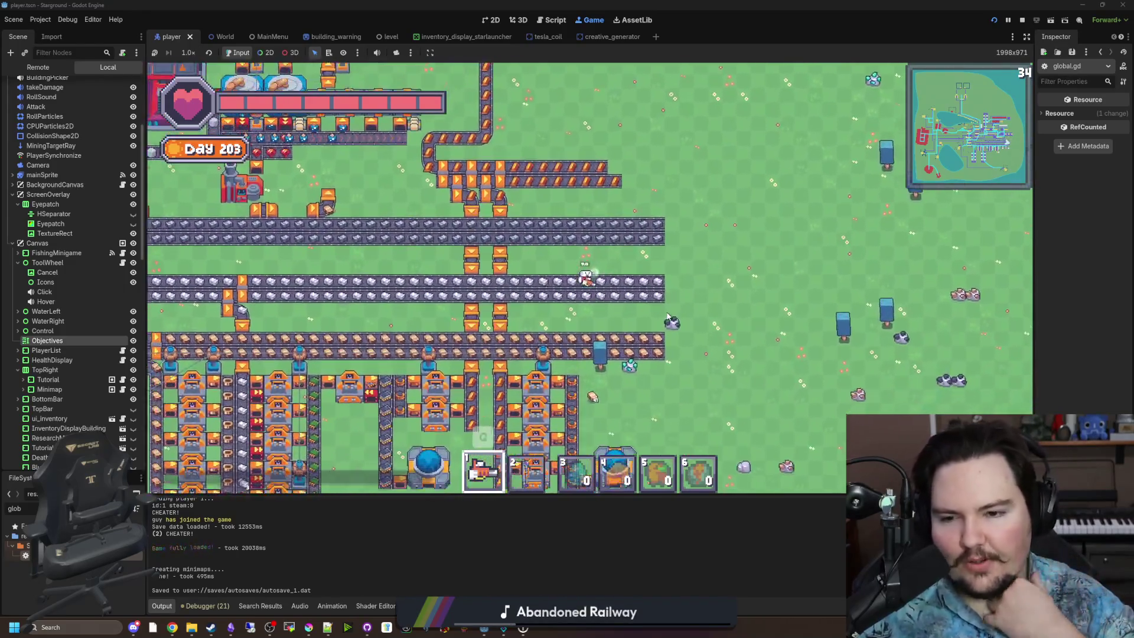
{"action": "key", "text": "s"}
{"action": "key", "text": "a"}
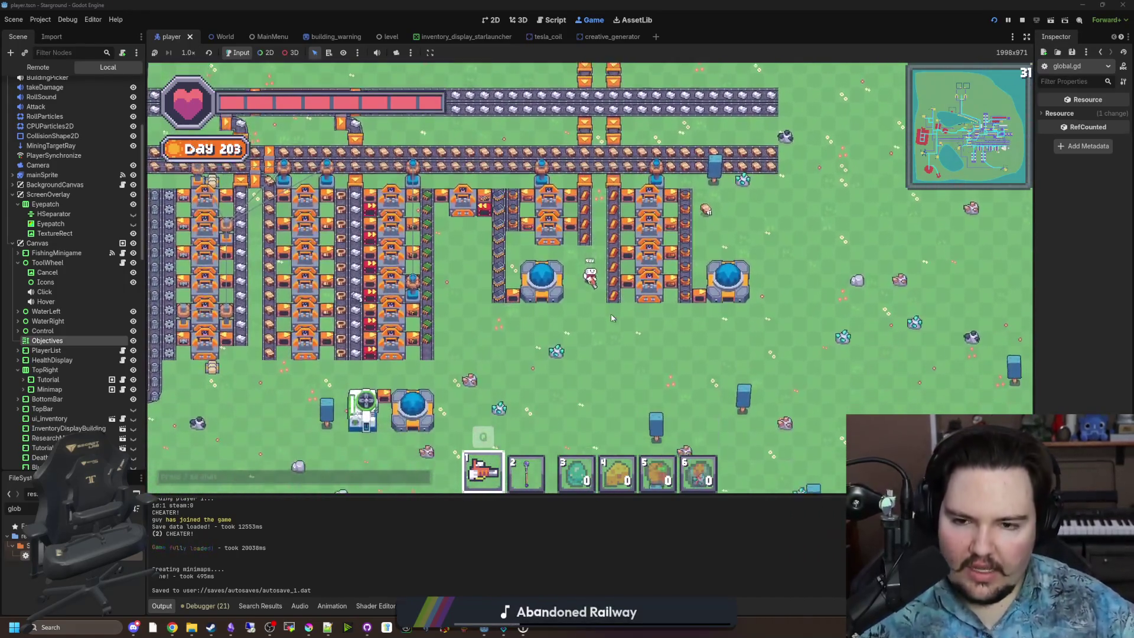
Step: Open the Research panel to view Better Automation, then close it
{"action": "key", "text": "r"}
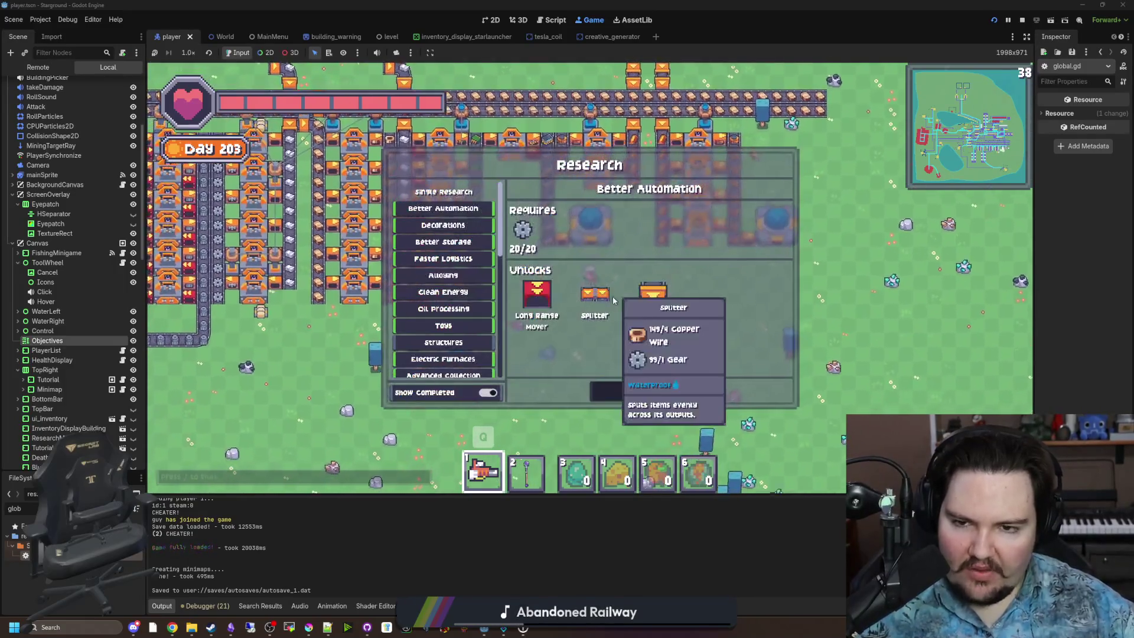
{"action": "scroll", "coordinate": [451, 250], "scroll_direction": "down", "scroll_amount": 10}
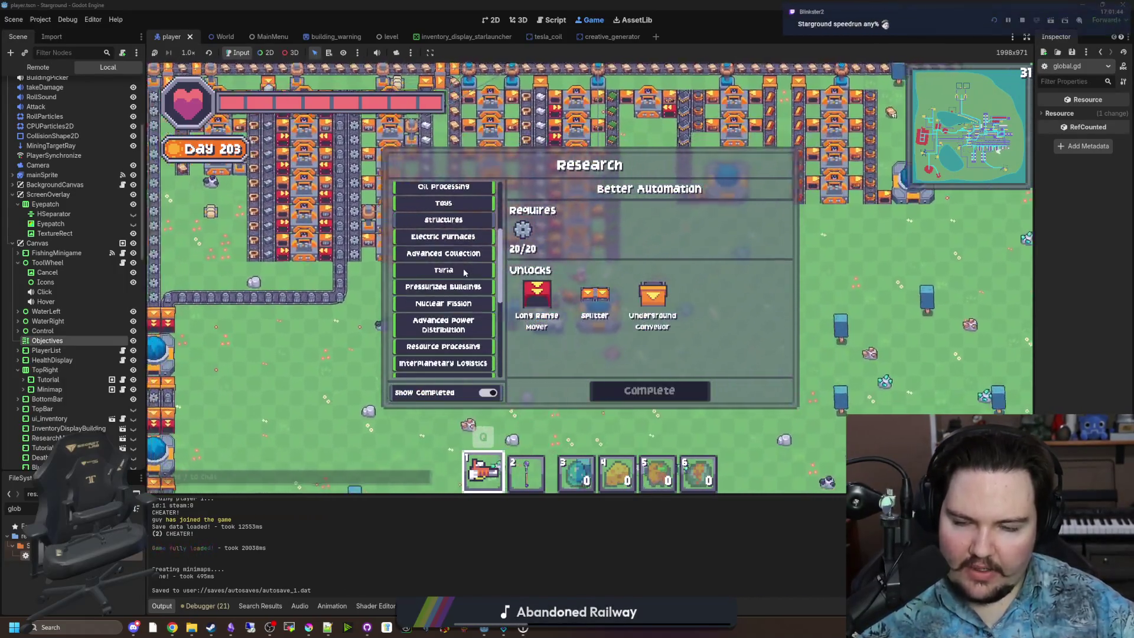
{"action": "key", "text": "Escape"}
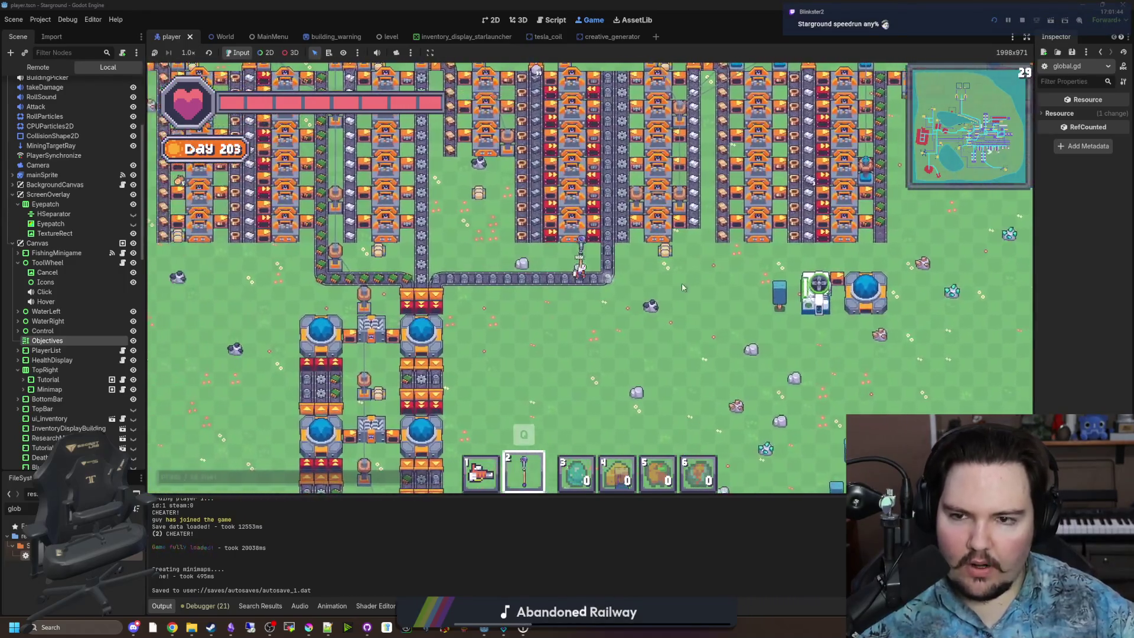
Step: Walk north through the factory to the launcher and open its Starlauncher map
{"action": "key", "text": "w"}
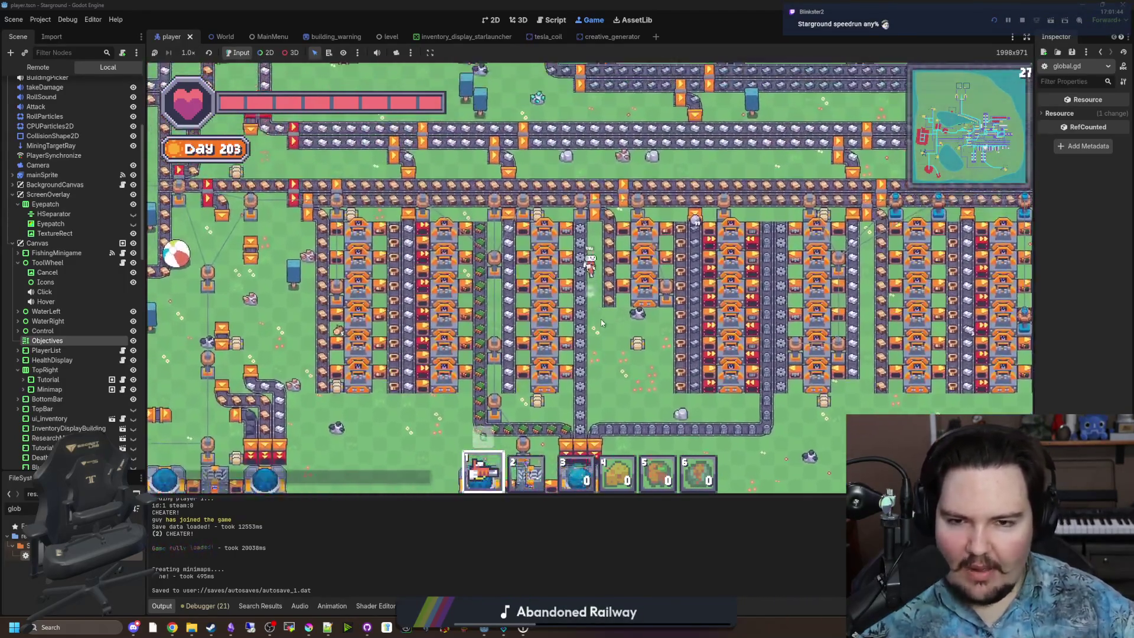
{"action": "key", "text": "w"}
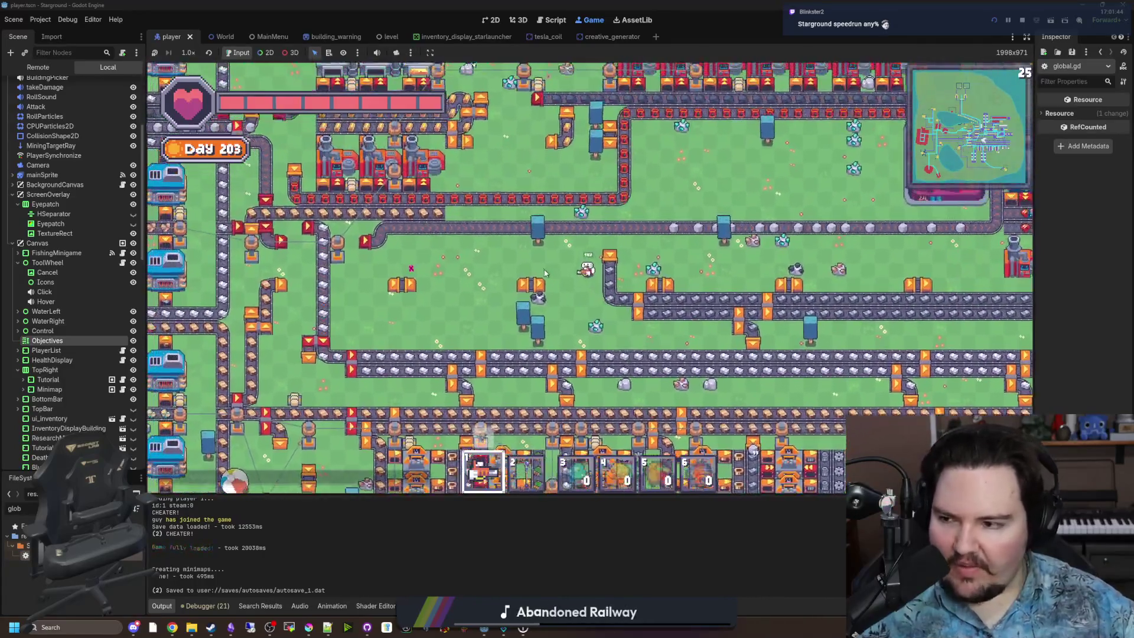
{"action": "key", "text": "w"}
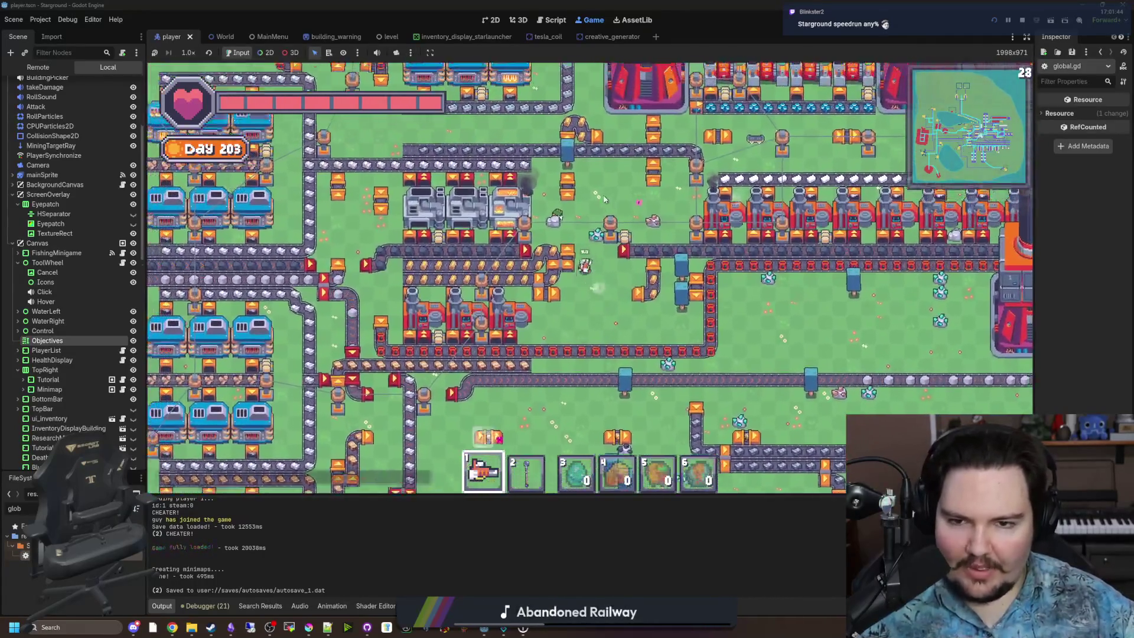
{"action": "key", "text": "w"}
{"action": "key", "text": "a"}
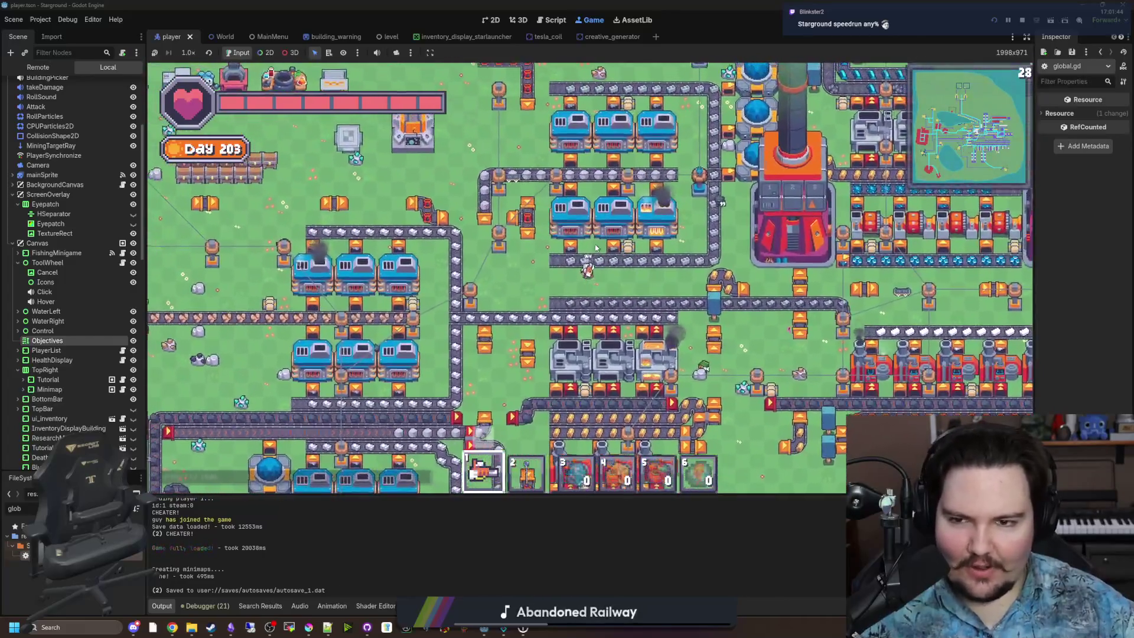
{"action": "left_click", "coordinate": [568, 242]}
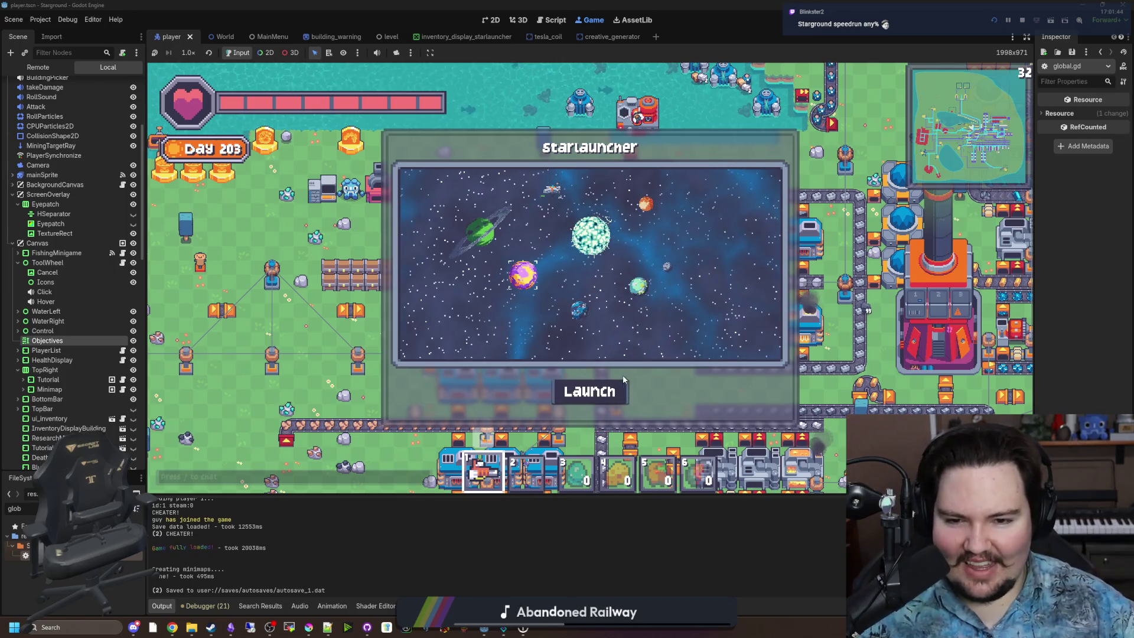
Step: Leave the Starlauncher, walk up-left across Tyria, and open the Space Elevator
{"action": "key", "text": "w"}
{"action": "key", "text": "a"}
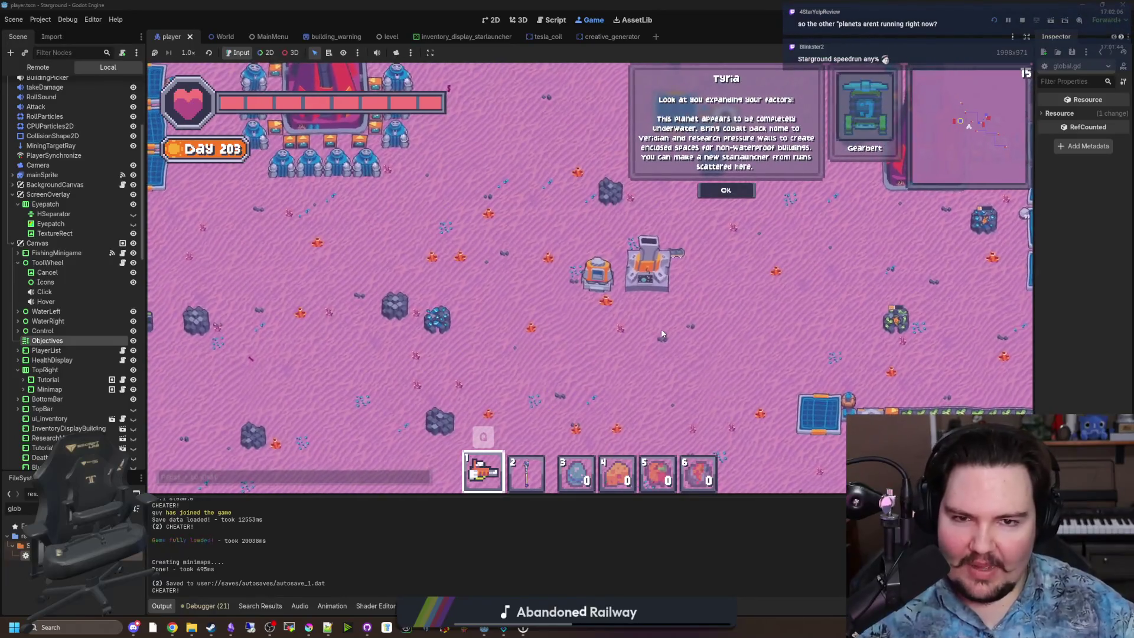
{"action": "key", "text": "w"}
{"action": "key", "text": "a"}
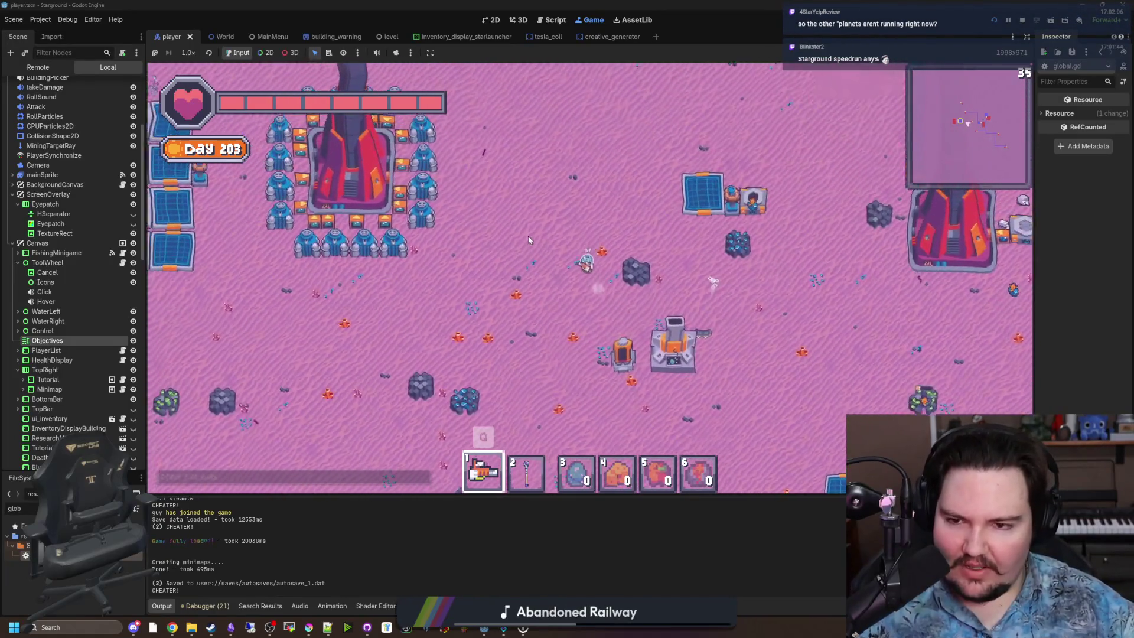
{"action": "left_click", "coordinate": [428, 291]}
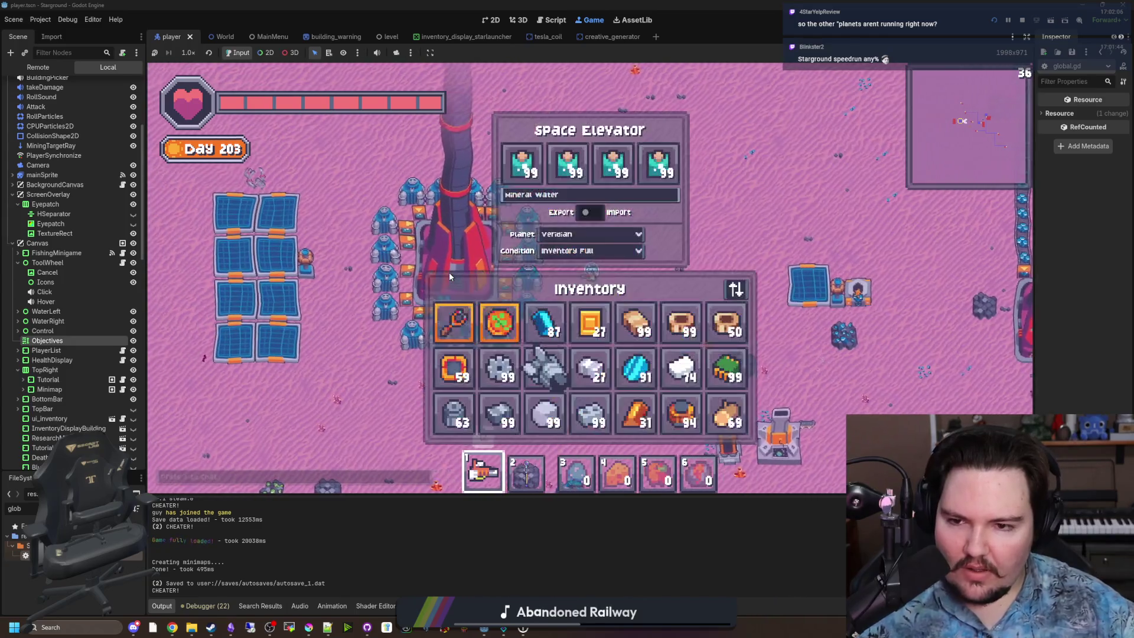
Step: Walk across the Opis platform and down the narrow corridor to the belt line
{"action": "key", "text": "d"}
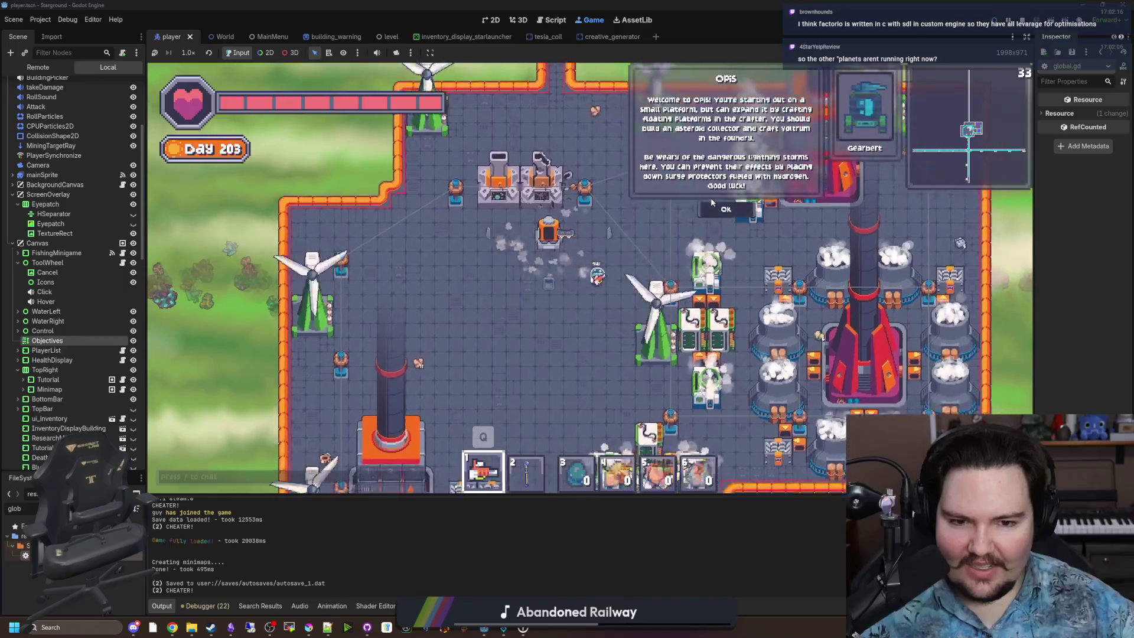
{"action": "key", "text": "d"}
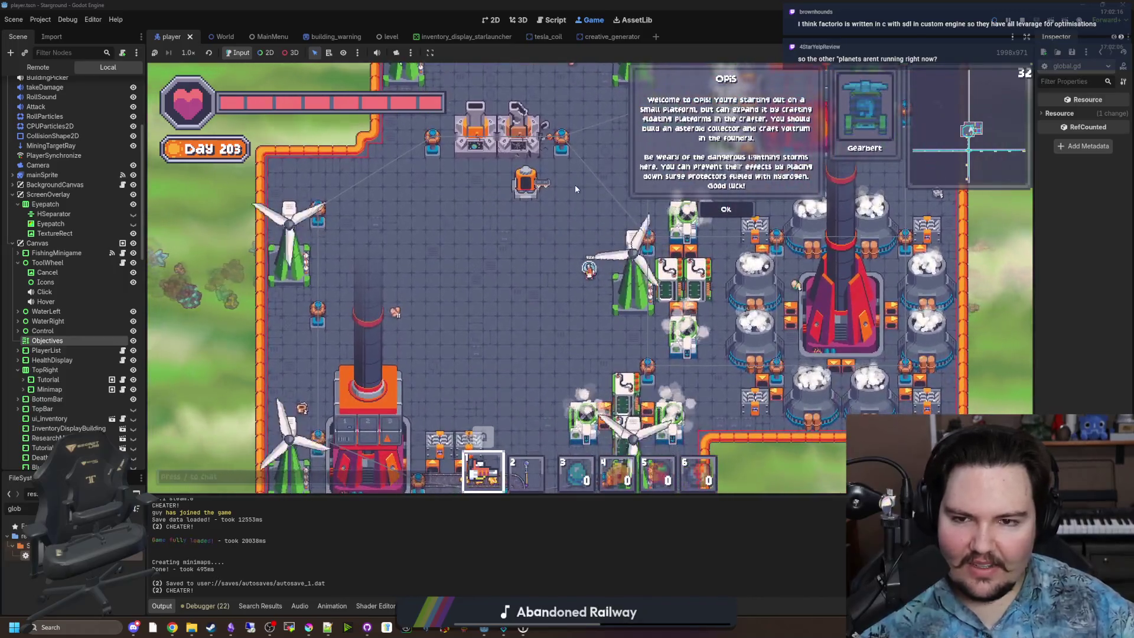
{"action": "key", "text": "s"}
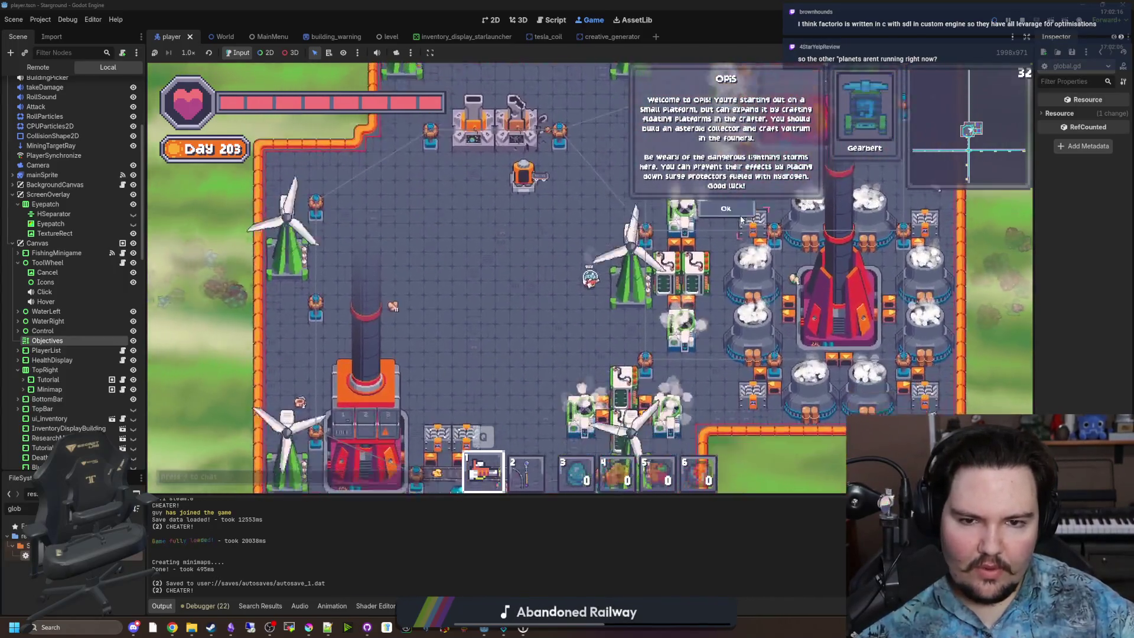
{"action": "key", "text": "s"}
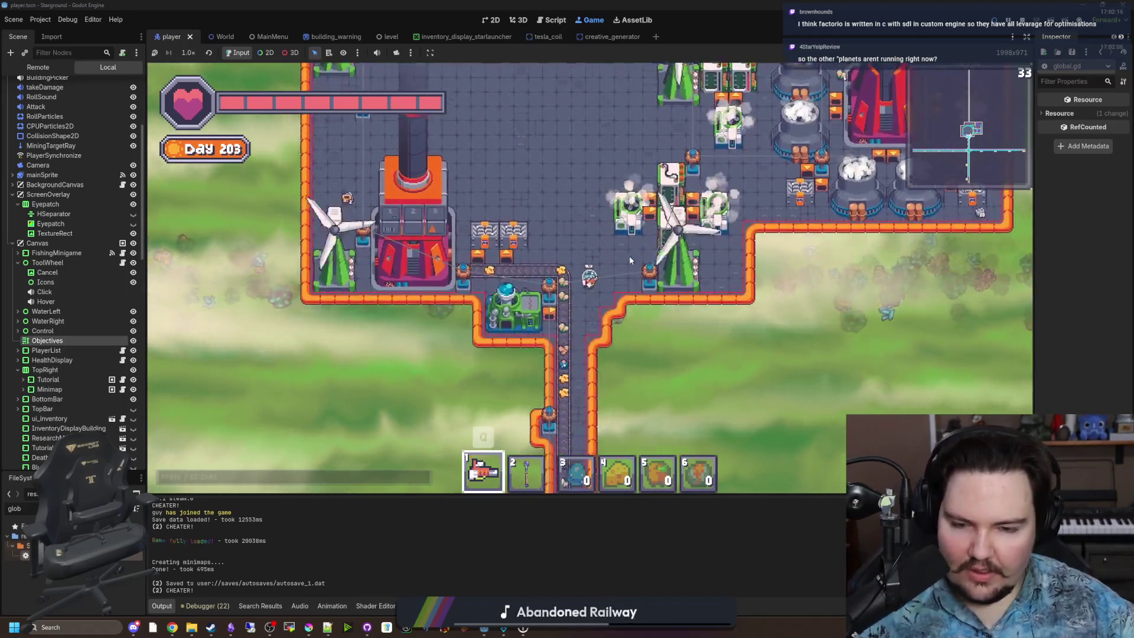
{"action": "key", "text": "s"}
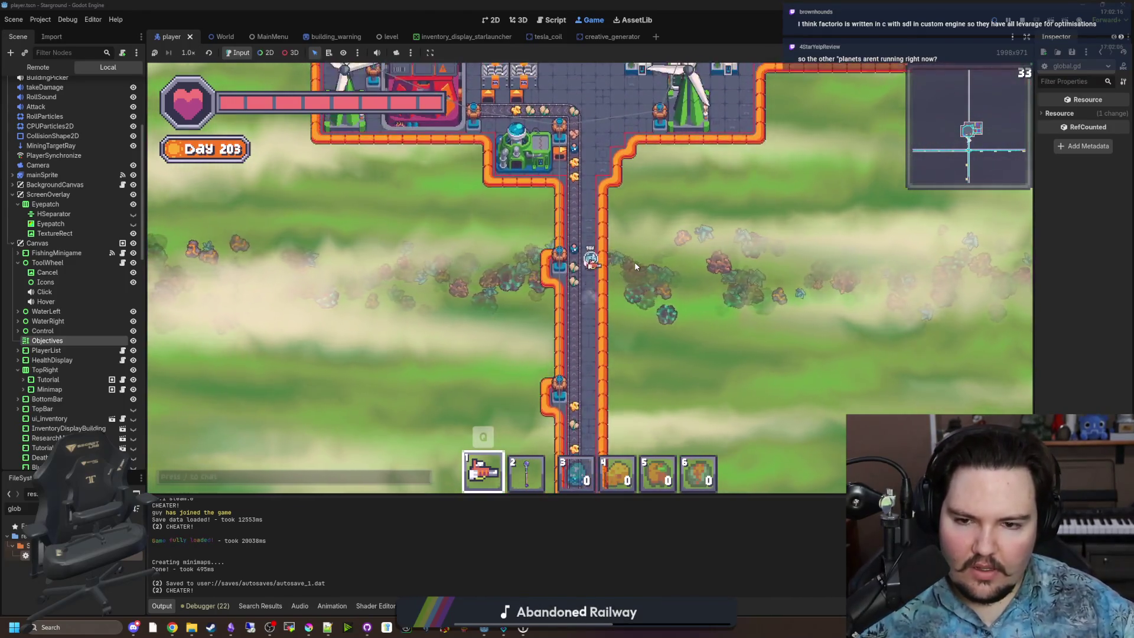
{"action": "key", "text": "s"}
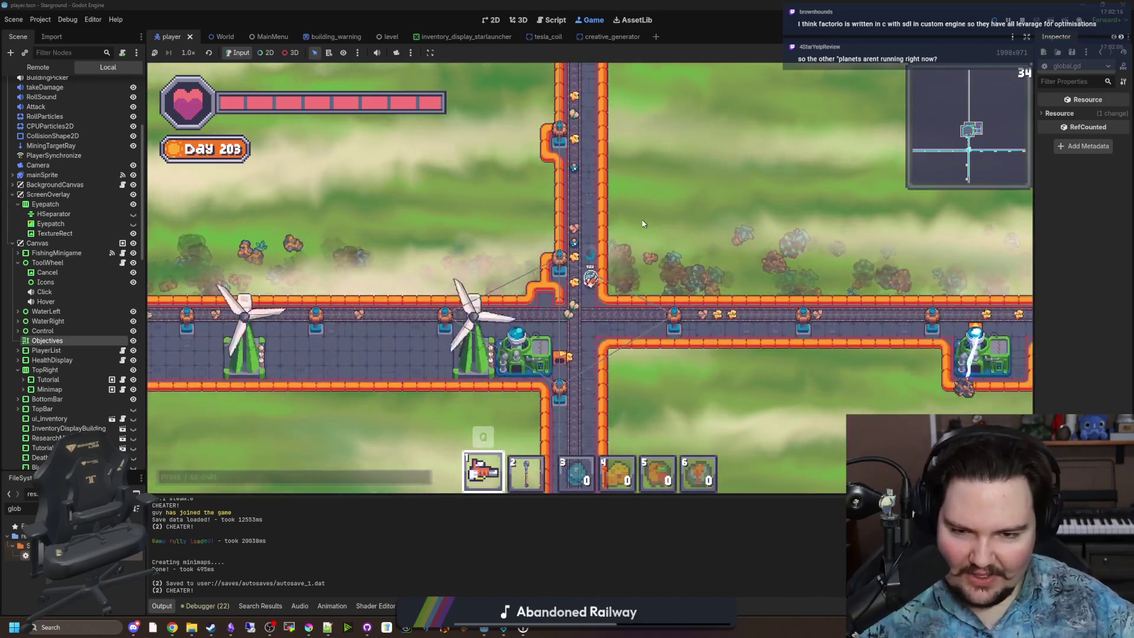
Step: Follow the belt line left past the collectors and check the Asteroid Collector's inventory
{"action": "key", "text": "a"}
{"action": "key", "text": "a"}
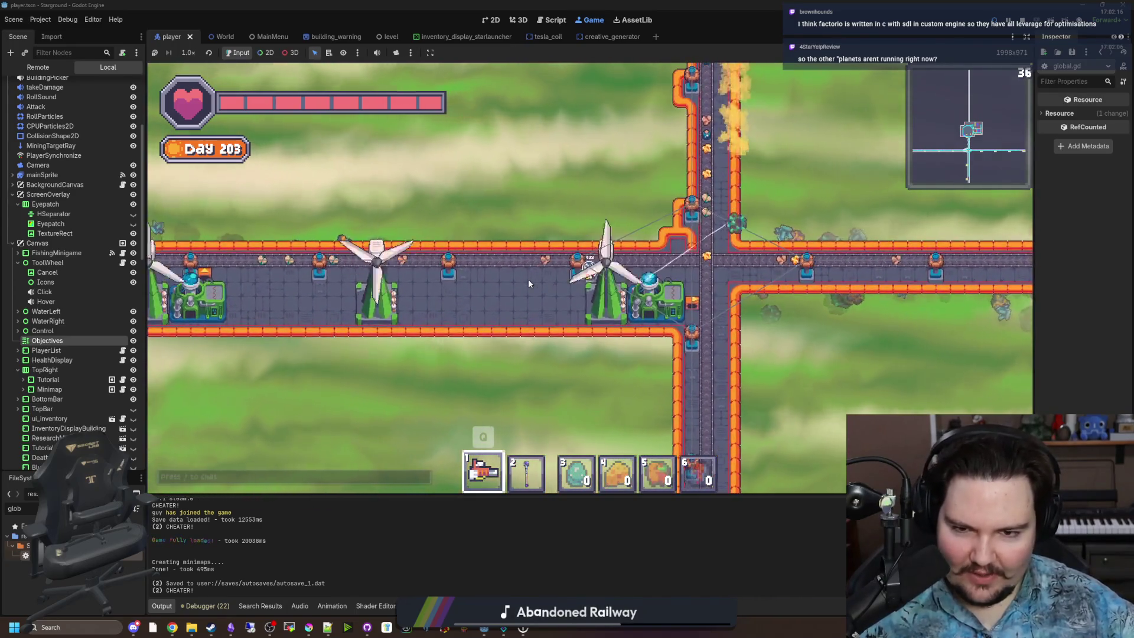
{"action": "key", "text": "a"}
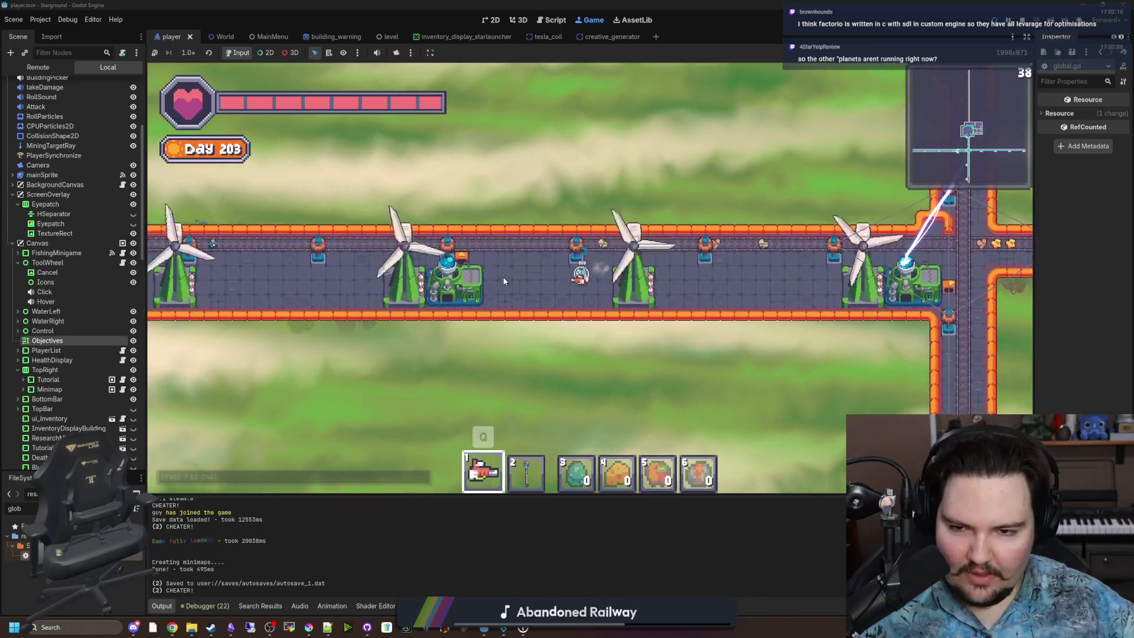
{"action": "key", "text": "w"}
{"action": "key", "text": "a"}
{"action": "key", "text": "s"}
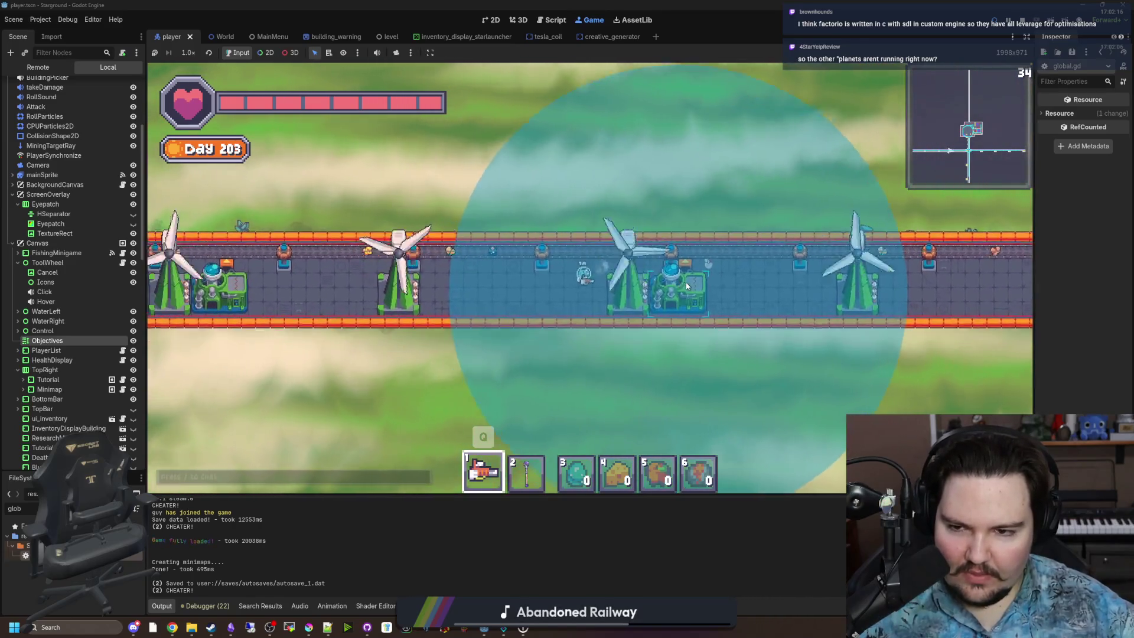
{"action": "key", "text": "a"}
{"action": "key", "text": "w"}
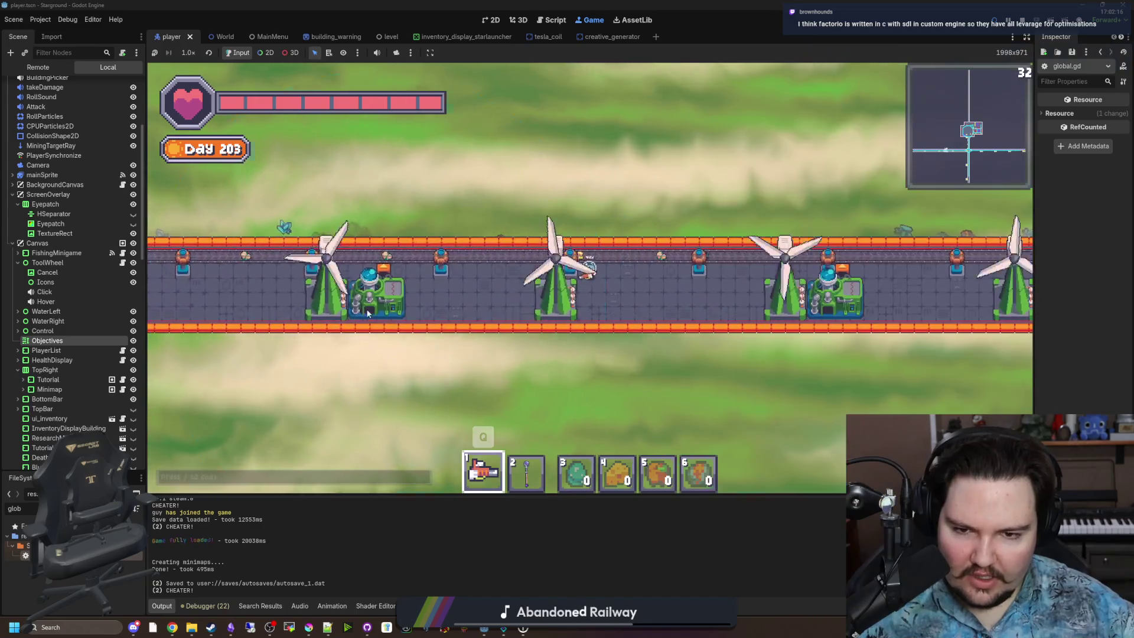
{"action": "key", "text": "a"}
{"action": "key", "text": "e"}
{"action": "key", "text": "e"}
{"action": "key", "text": "w"}
{"action": "key", "text": "a"}
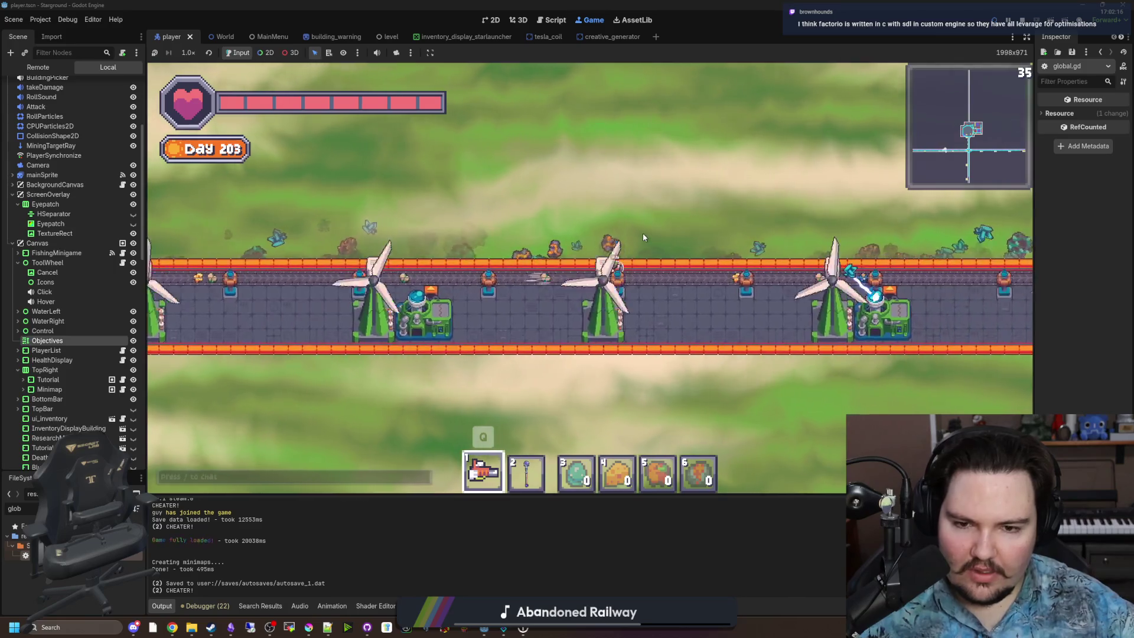
Step: Walk back to the crossroads, north to the base, and open the Starlauncher
{"action": "key", "text": "d"}
{"action": "key", "text": "d"}
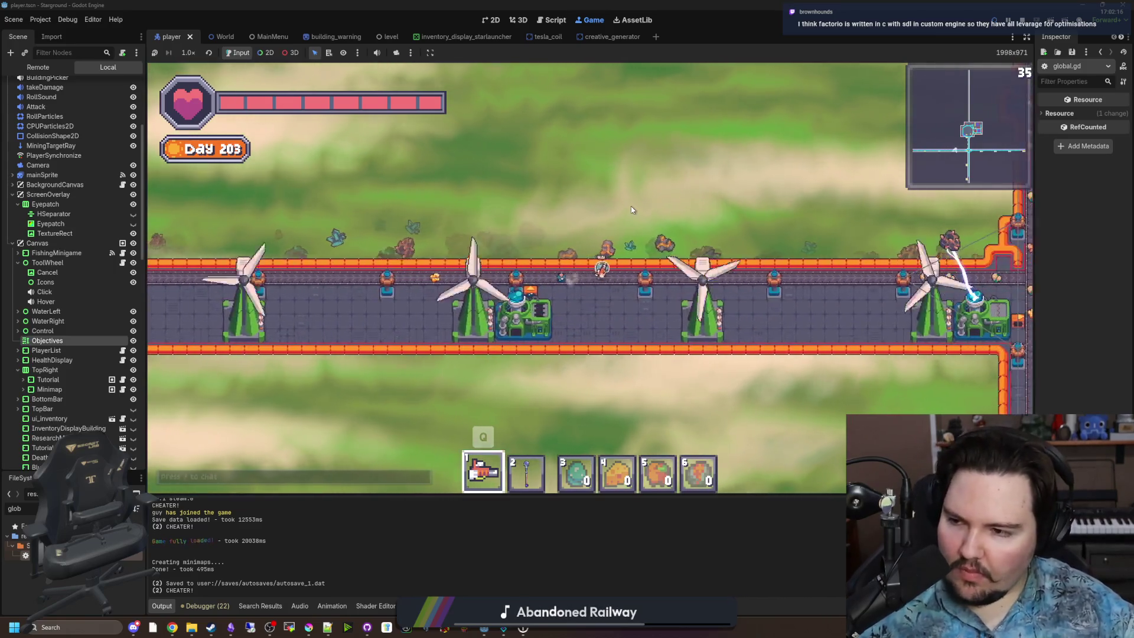
{"action": "key", "text": "d"}
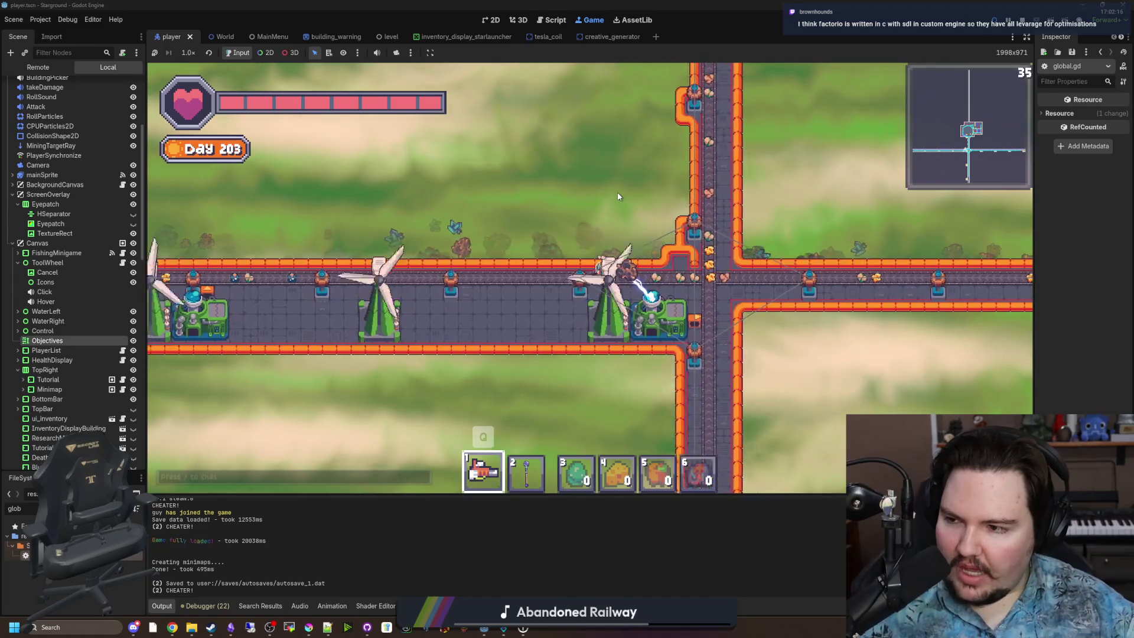
{"action": "key", "text": "w"}
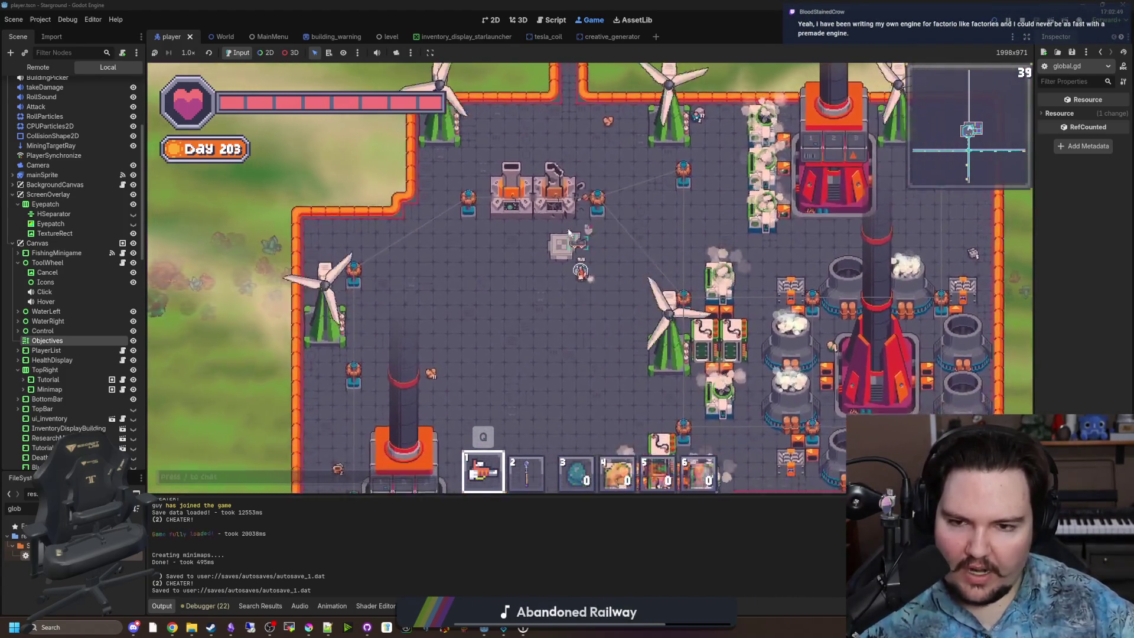
{"action": "left_click", "coordinate": [578, 223]}
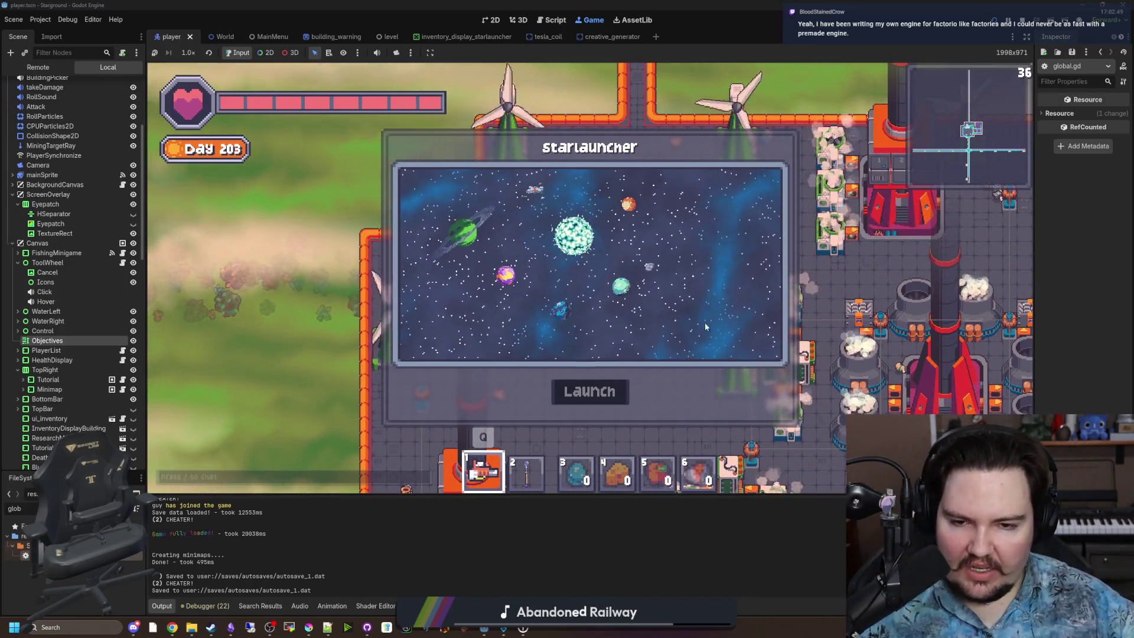
Step: Close the Starlauncher, walk through the Opis factory, and enter /god in the chat box
{"action": "key", "text": "Escape"}
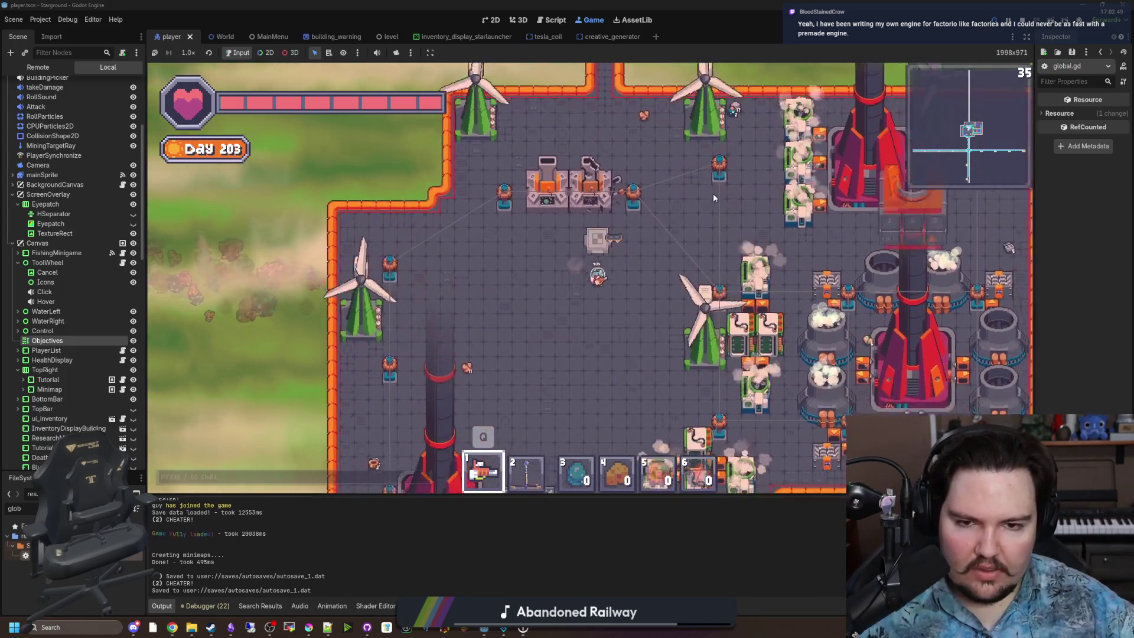
{"action": "key", "text": "s"}
{"action": "key", "text": "d"}
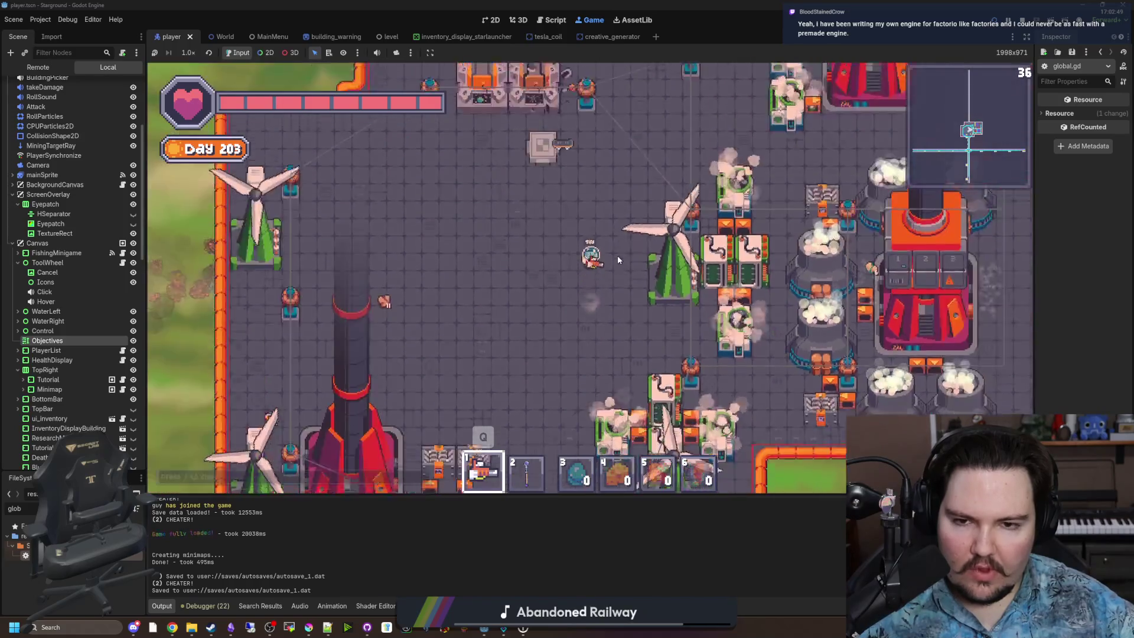
{"action": "type", "text": "w"}
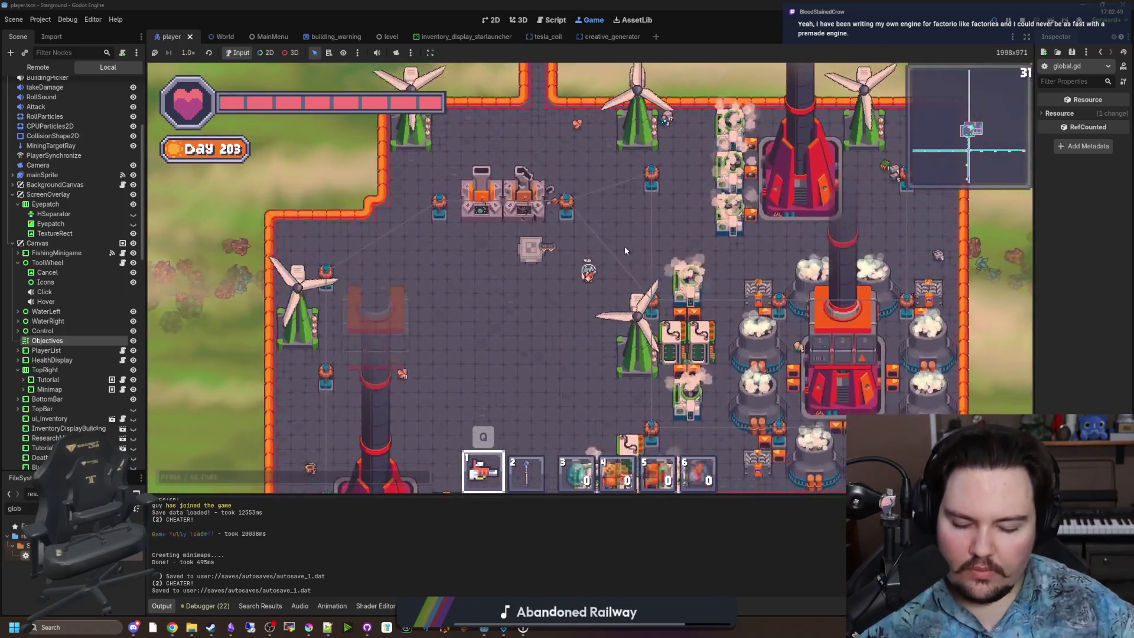
{"action": "type", "text": "/god"}
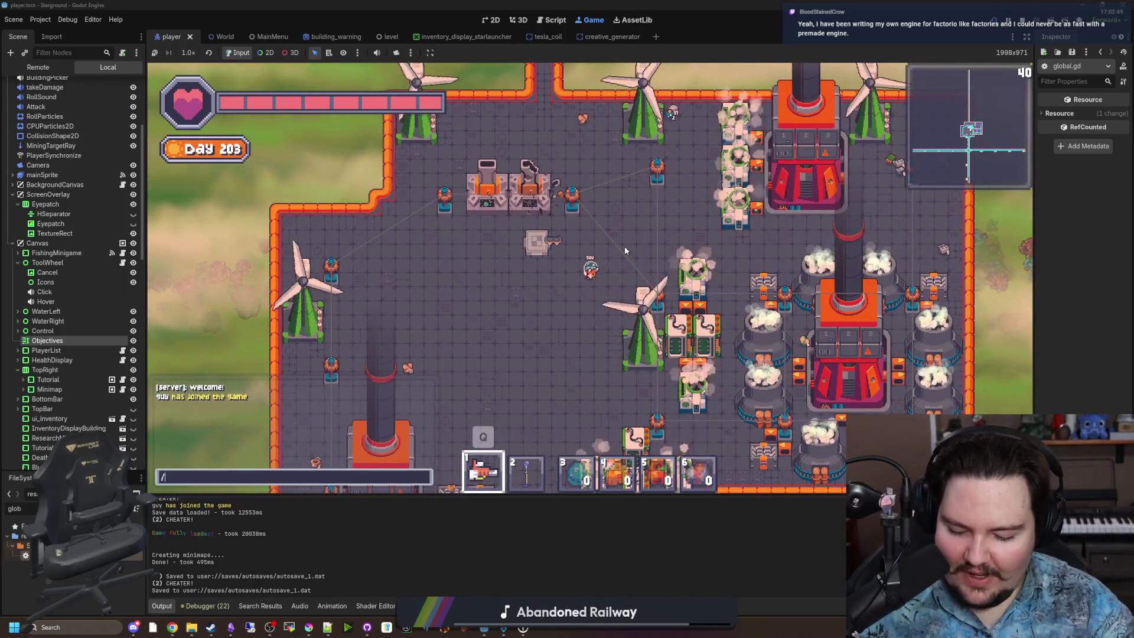
Step: Submit the /god command to enable god mode, then zoom the camera out and back in
{"action": "key", "text": "Return"}
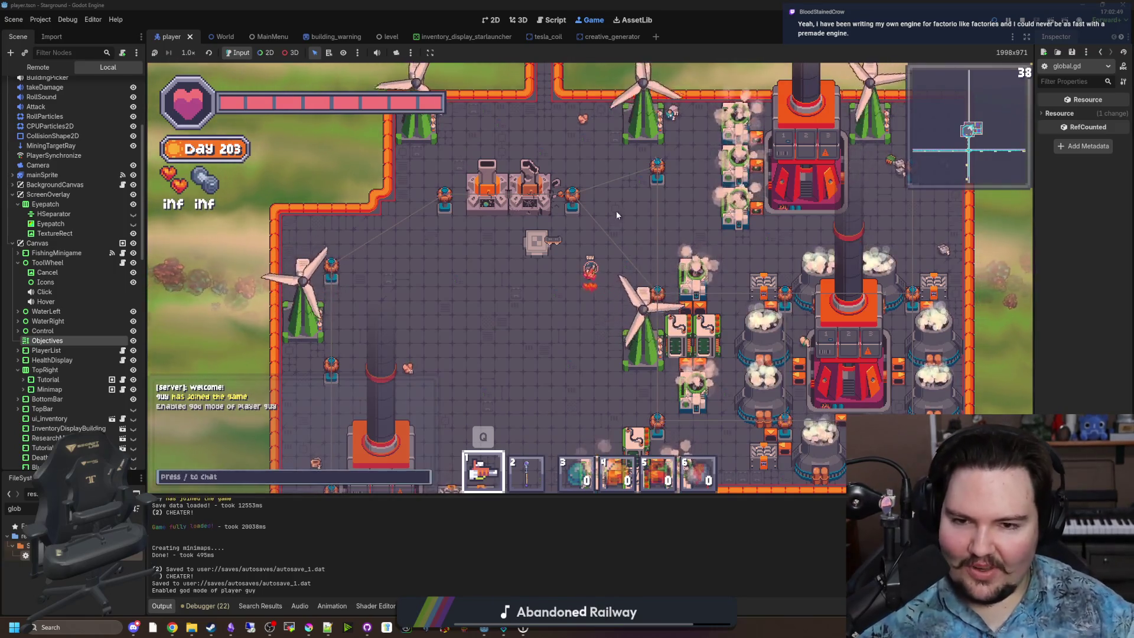
{"action": "scroll", "coordinate": [615, 211], "scroll_direction": "down", "scroll_amount": 5}
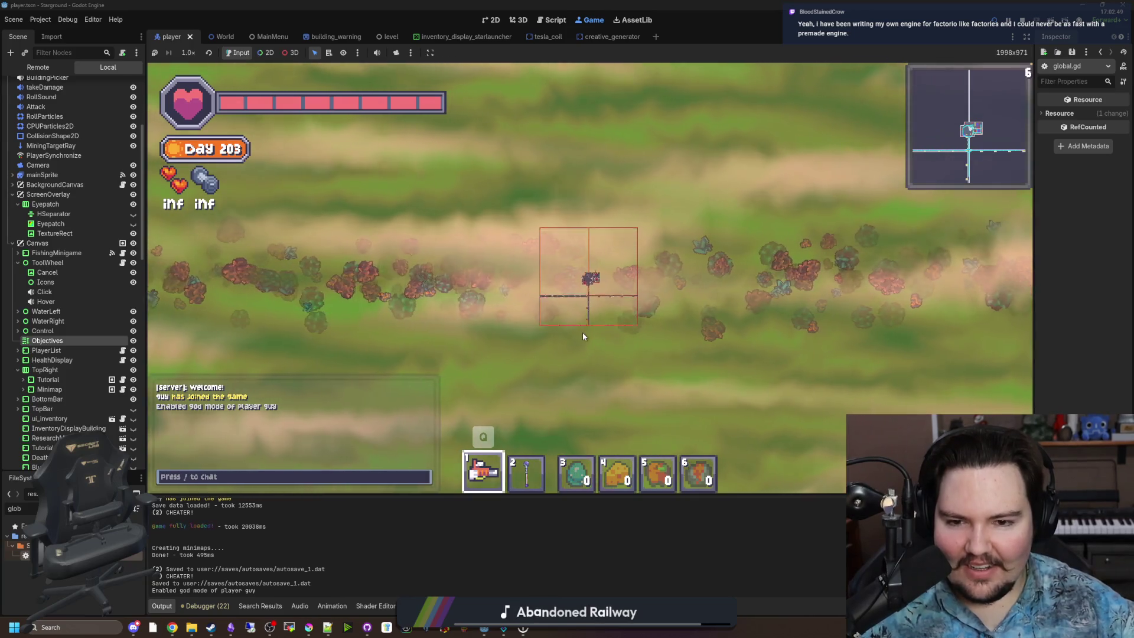
{"action": "scroll", "coordinate": [625, 282], "scroll_direction": "up", "scroll_amount": 3}
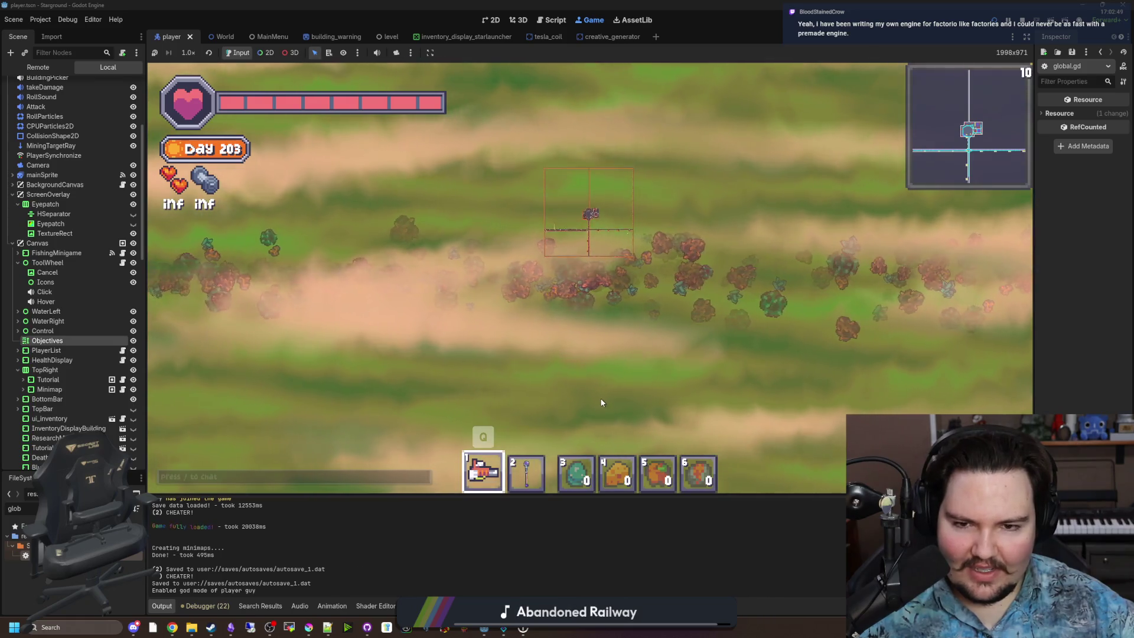
Step: Walk left, then north along the road into the windmill base, zooming in and out
{"action": "key", "text": "a"}
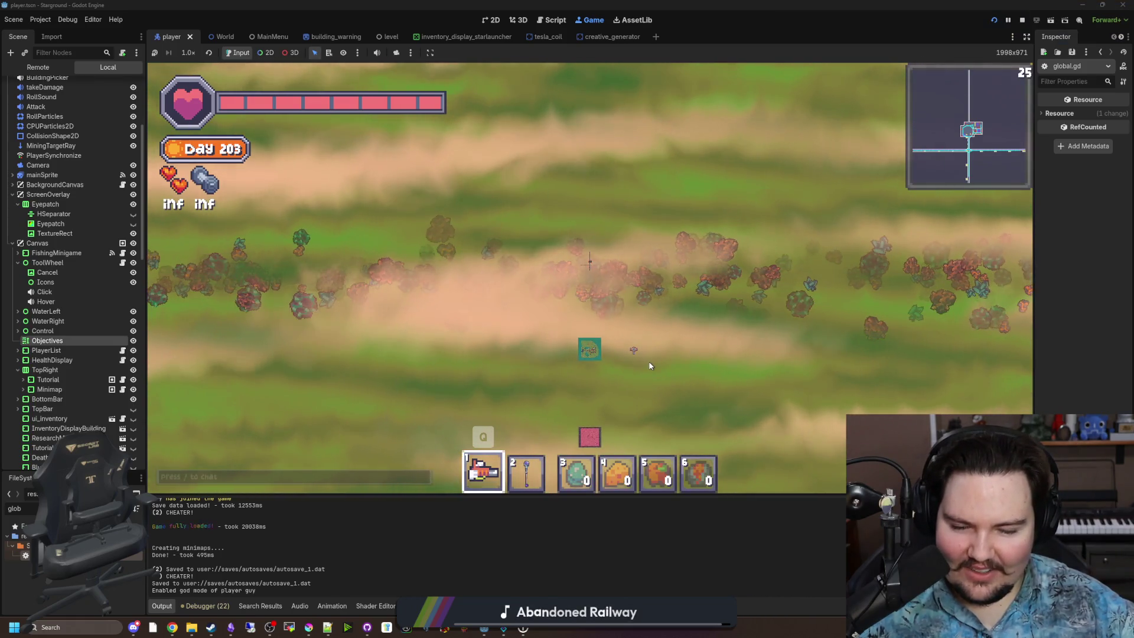
{"action": "key", "text": "a"}
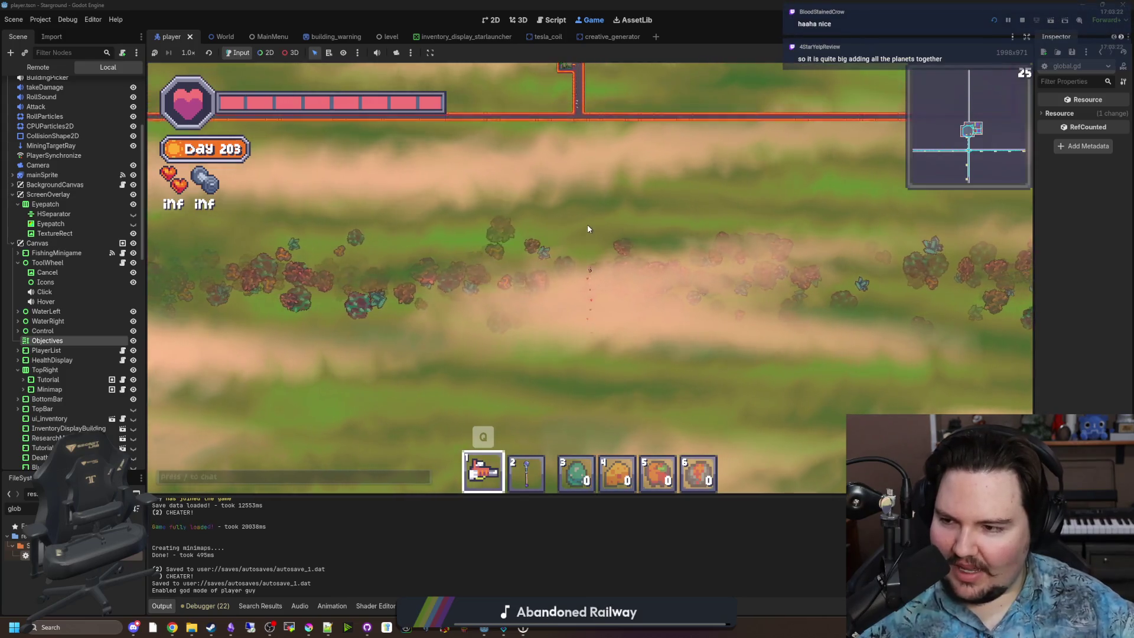
{"action": "key", "text": "w"}
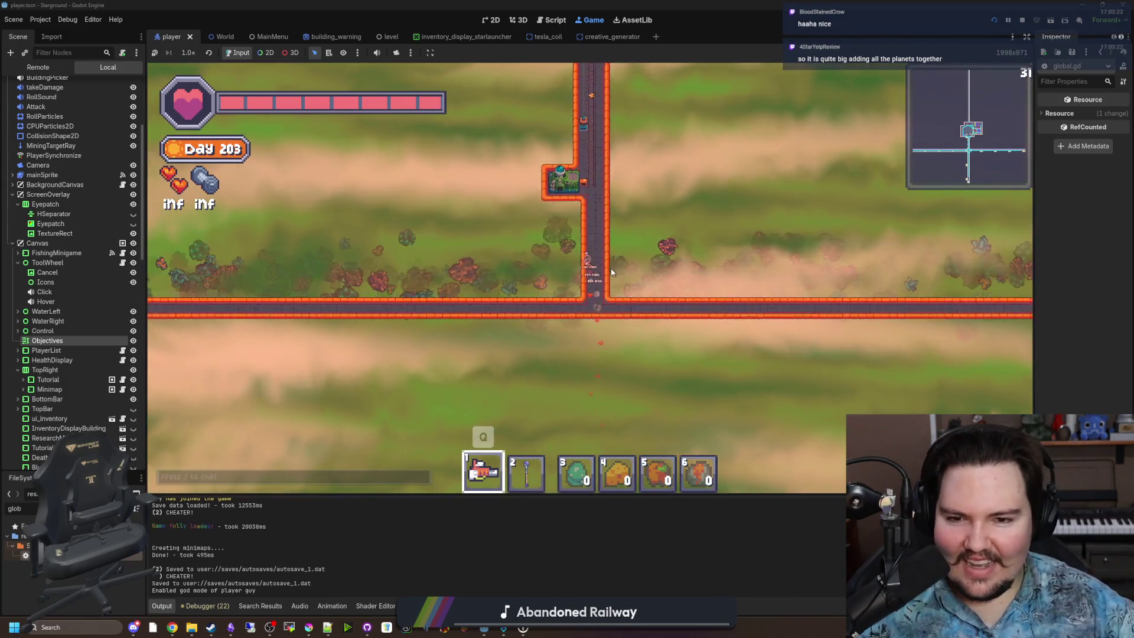
{"action": "key", "text": "w"}
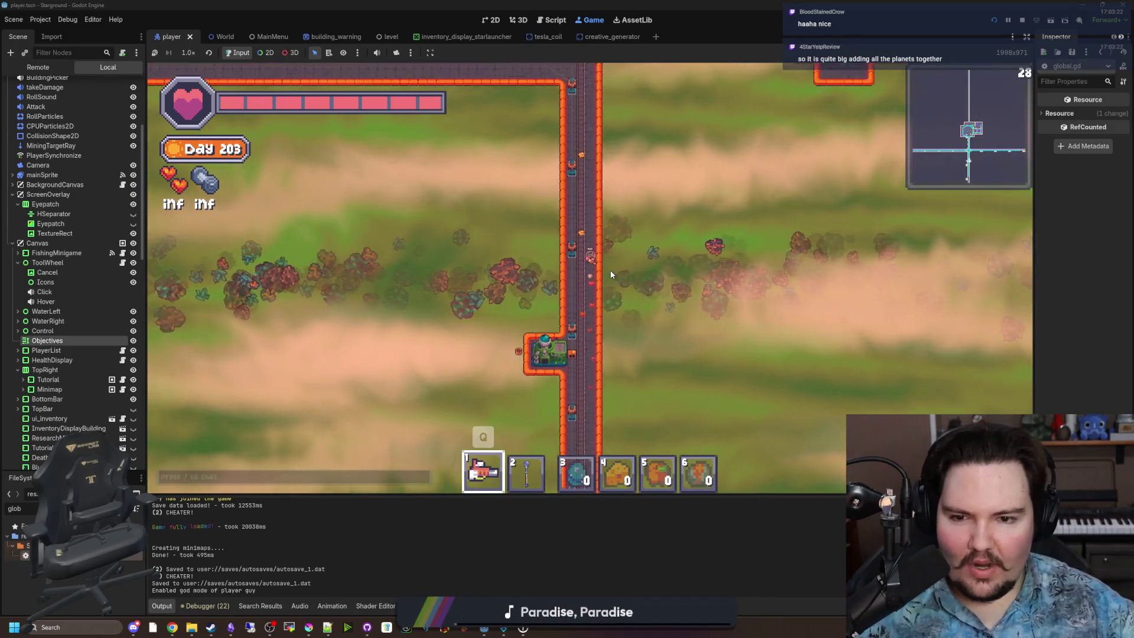
{"action": "key", "text": "w"}
{"action": "key", "text": "s"}
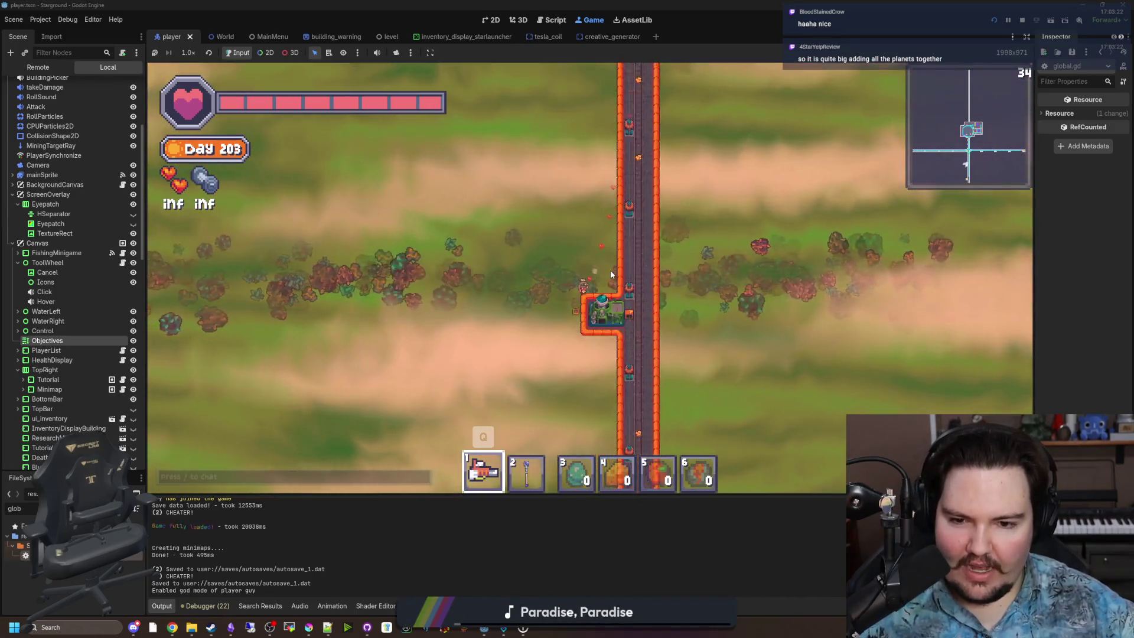
{"action": "key", "text": "w"}
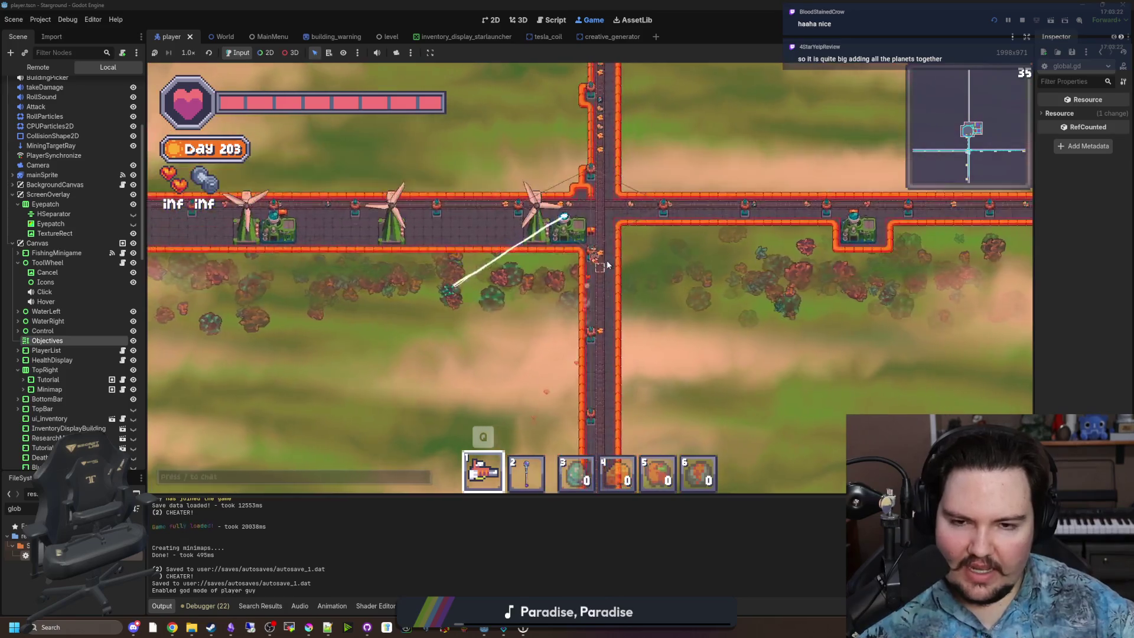
{"action": "key", "text": "w"}
{"action": "scroll", "coordinate": [601, 248], "scroll_direction": "up", "scroll_amount": 2}
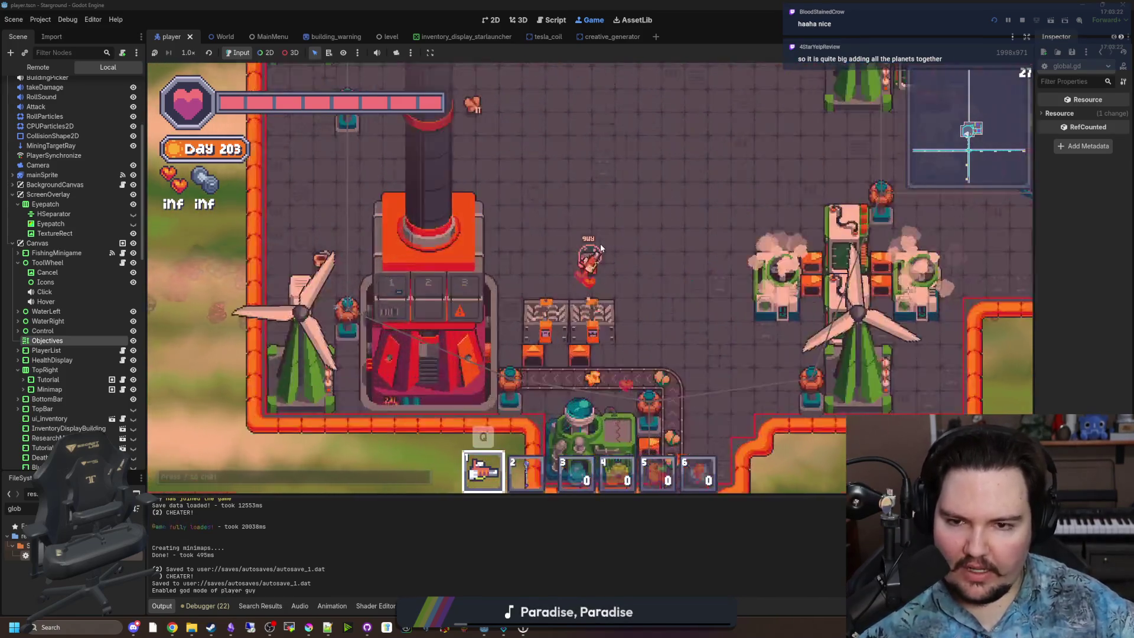
{"action": "scroll", "coordinate": [542, 263], "scroll_direction": "down", "scroll_amount": 2}
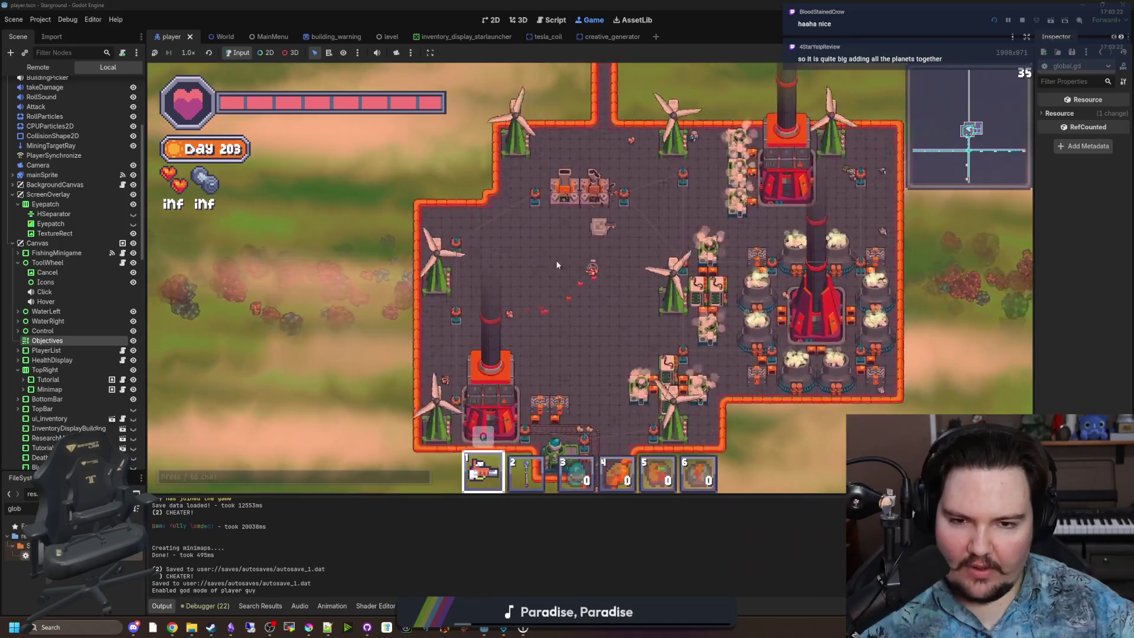
{"action": "scroll", "coordinate": [583, 258], "scroll_direction": "up", "scroll_amount": 2}
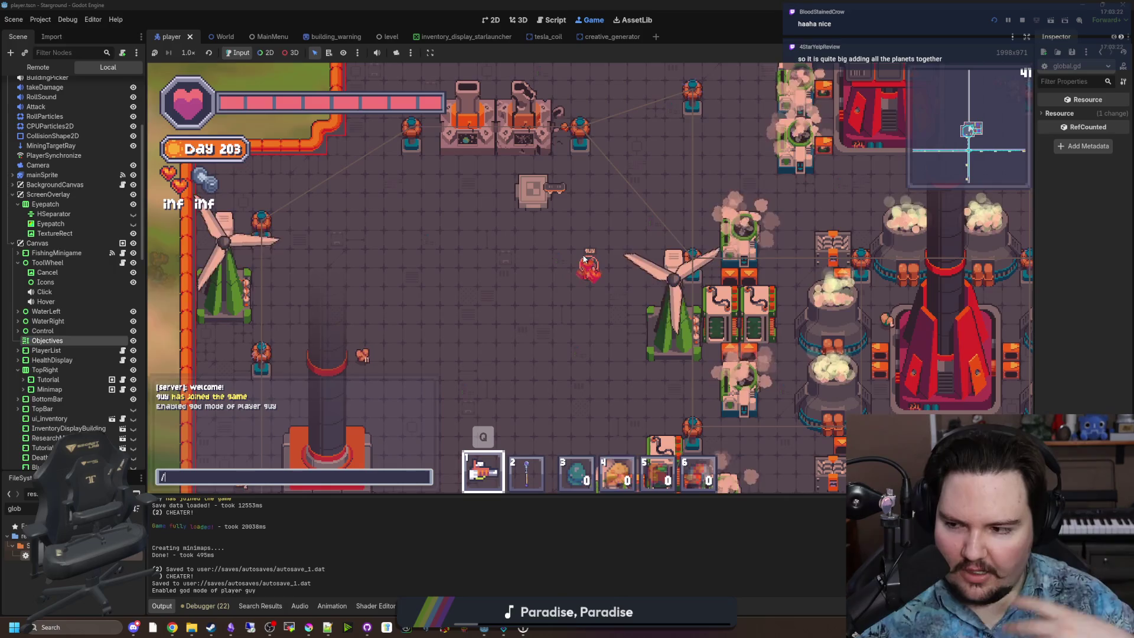
{"action": "scroll", "coordinate": [593, 268], "scroll_direction": "down", "scroll_amount": 3}
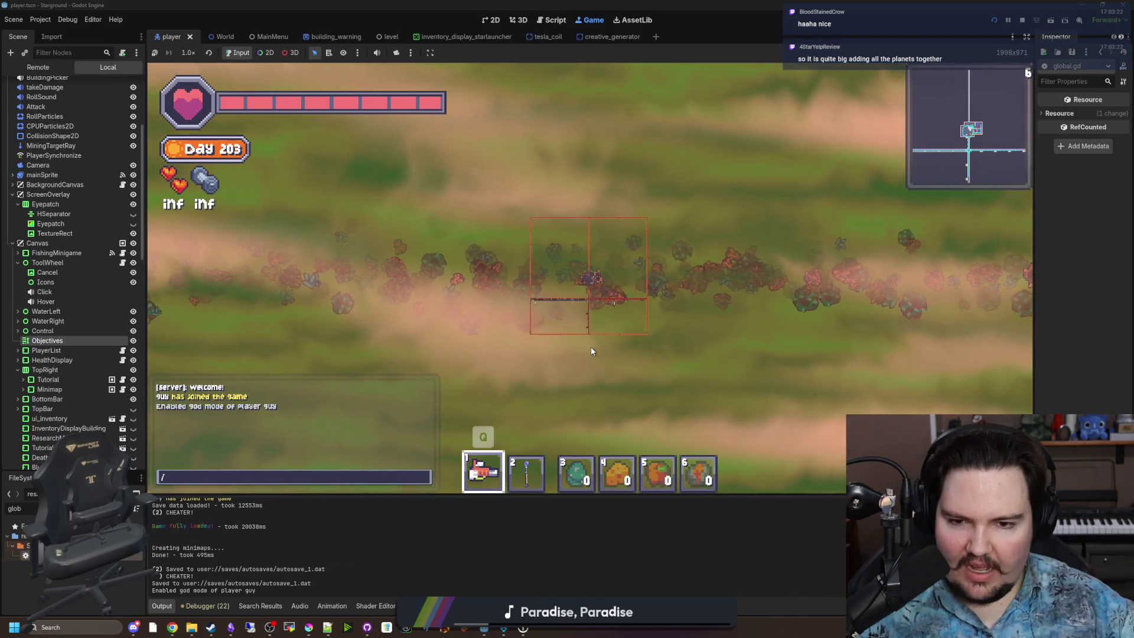
{"action": "scroll", "coordinate": [601, 288], "scroll_direction": "up", "scroll_amount": 5}
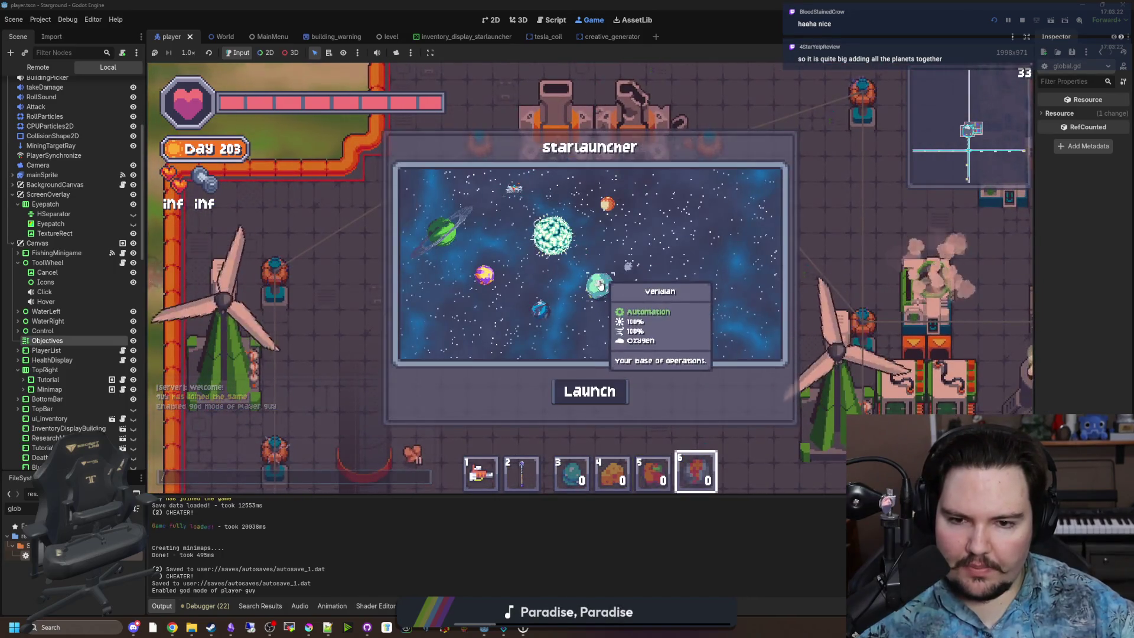
Step: Launch to the chosen planet and send /god in chat to disable god mode
{"action": "left_click", "coordinate": [607, 382]}
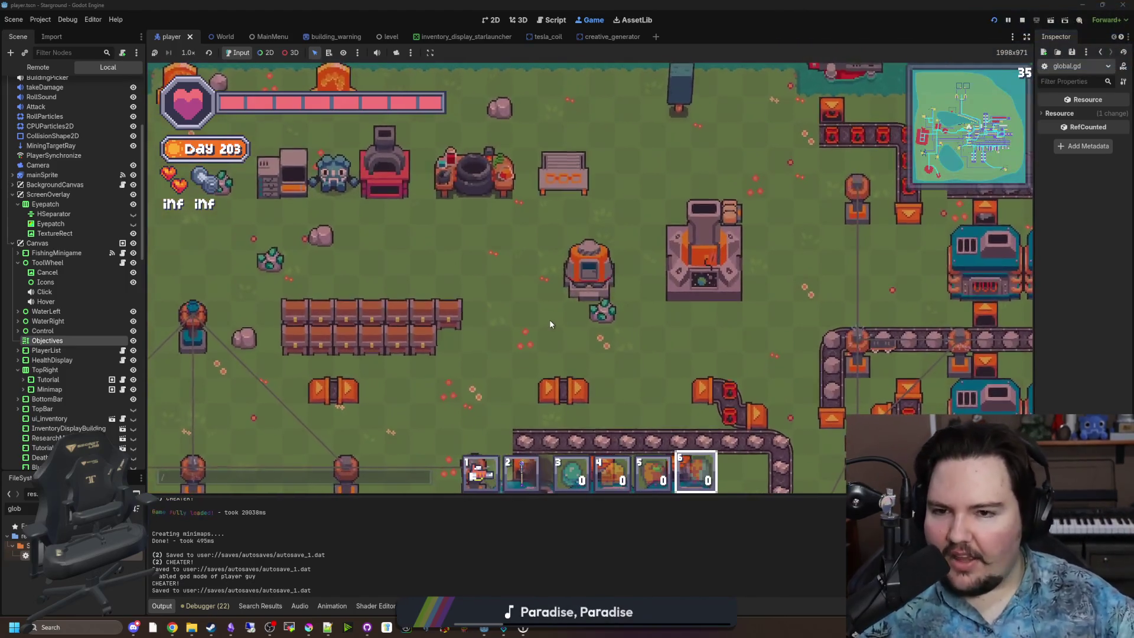
{"action": "scroll", "coordinate": [549, 319], "scroll_direction": "down", "scroll_amount": 5}
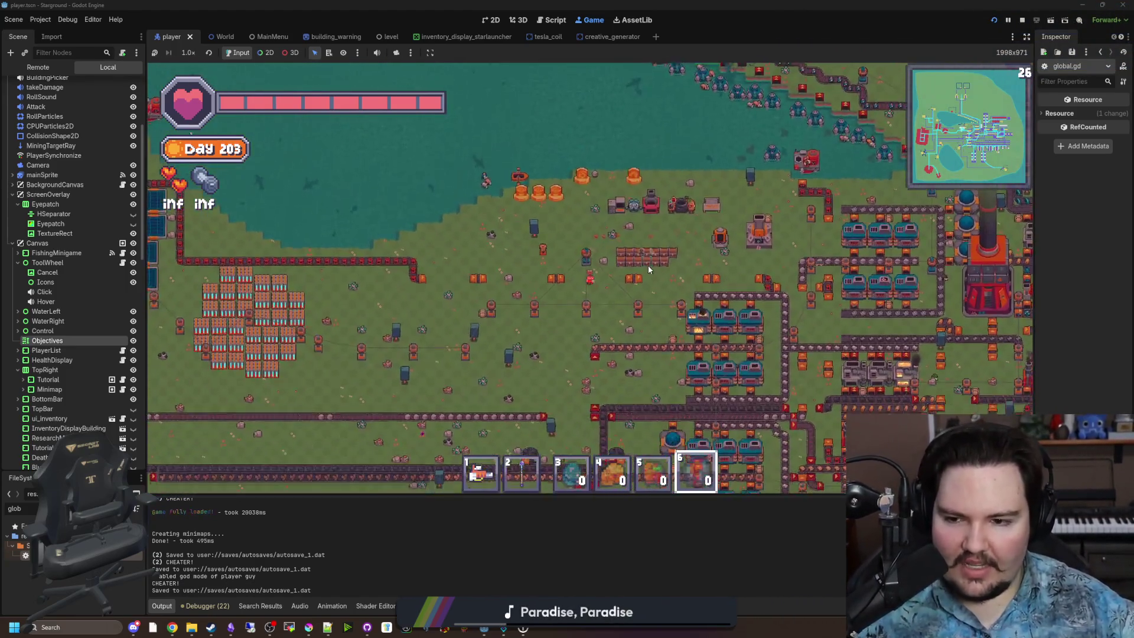
{"action": "type", "text": "/god g"}
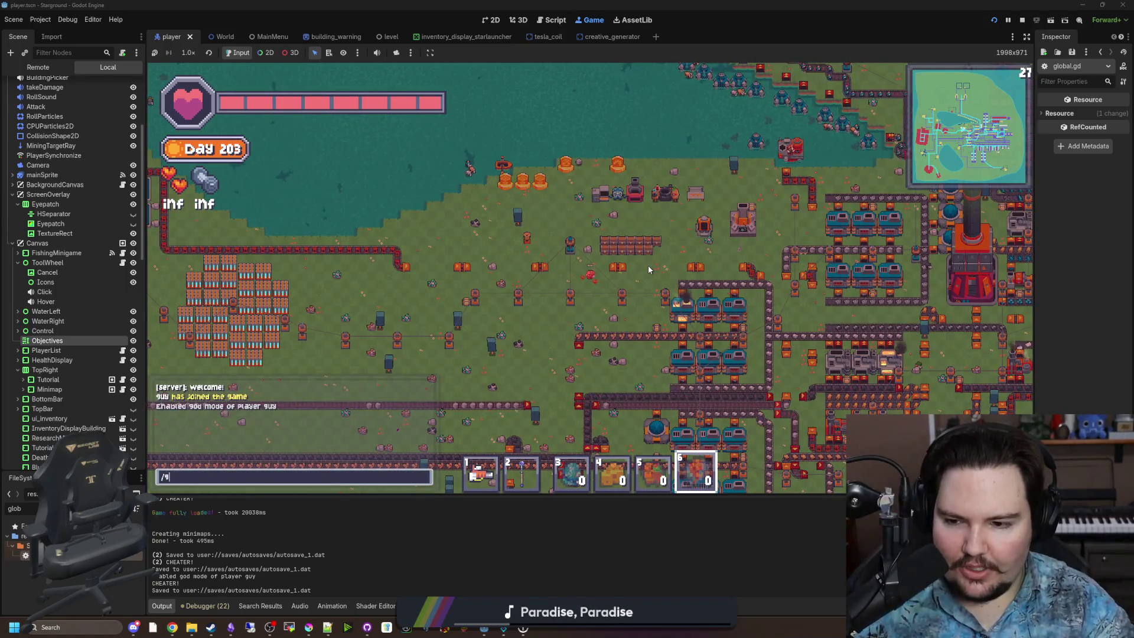
{"action": "key", "text": "Return"}
Step: Select hotbar slot 1 and walk north-west past the factory and conveyors onto grassland
{"action": "key", "text": "d"}
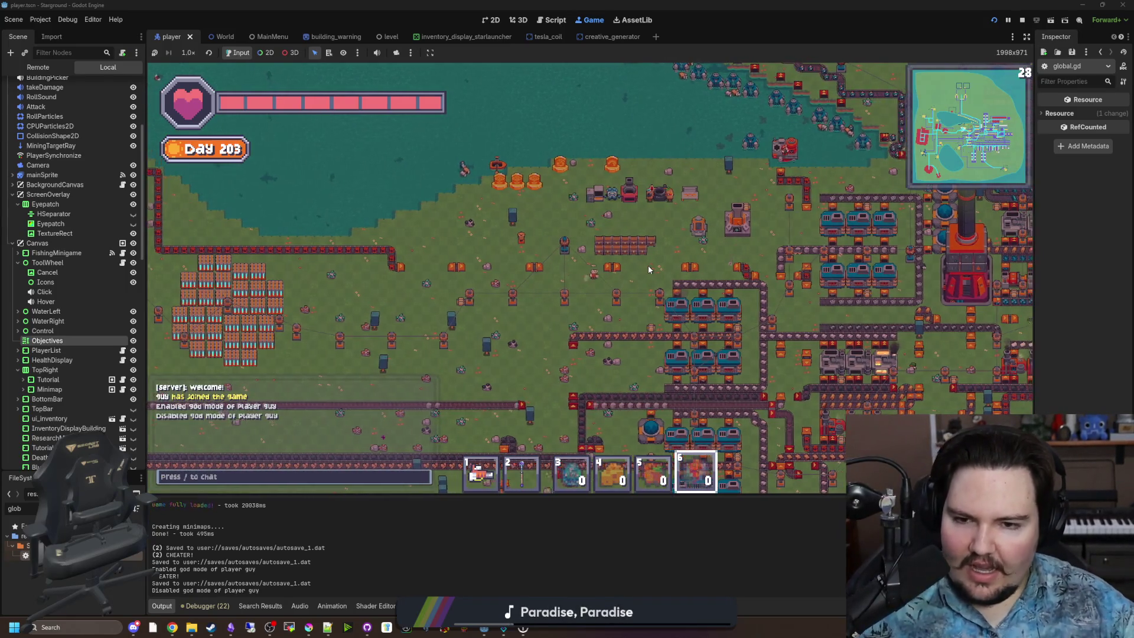
{"action": "scroll", "coordinate": [646, 261], "scroll_direction": "up", "scroll_amount": 5}
{"action": "key", "text": "1"}
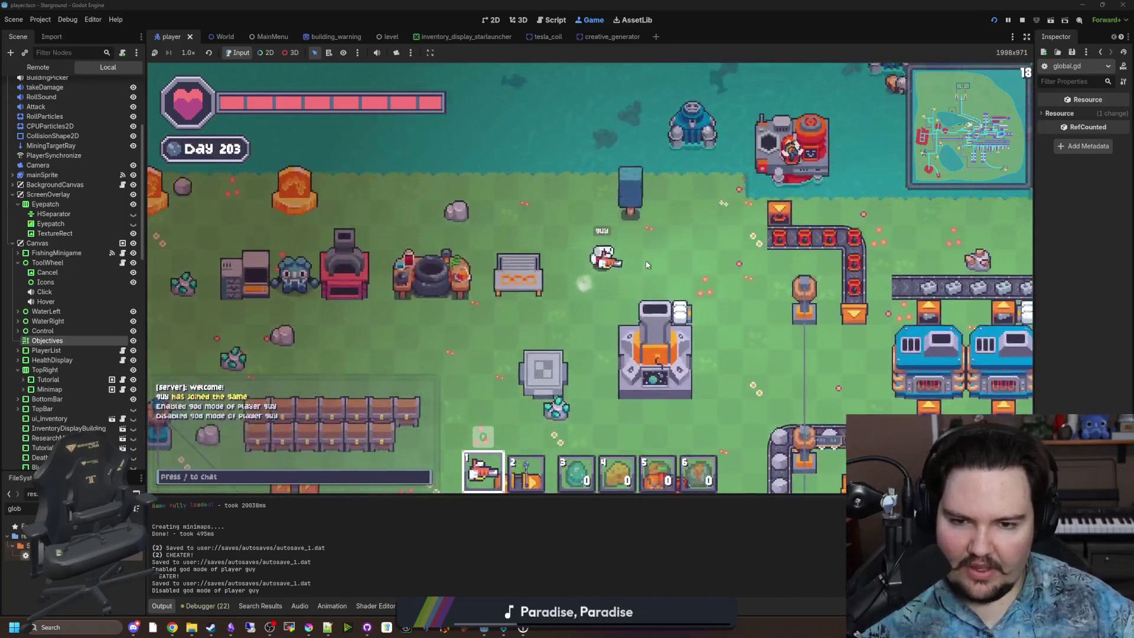
{"action": "key", "text": "w"}
{"action": "key", "text": "d"}
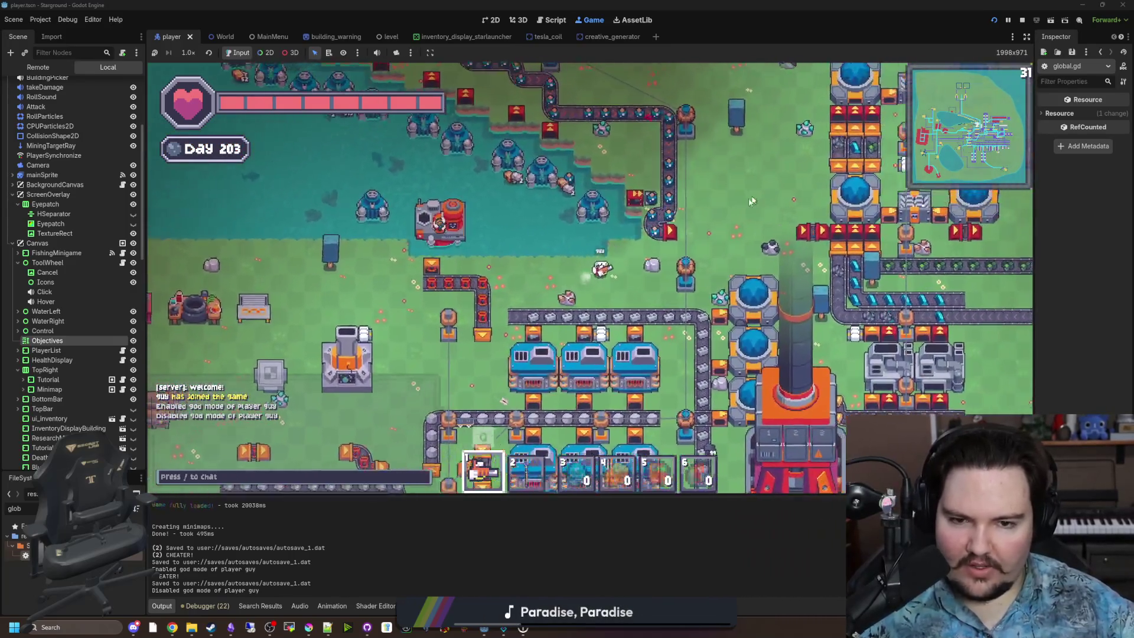
{"action": "key", "text": "w"}
{"action": "key", "text": "a"}
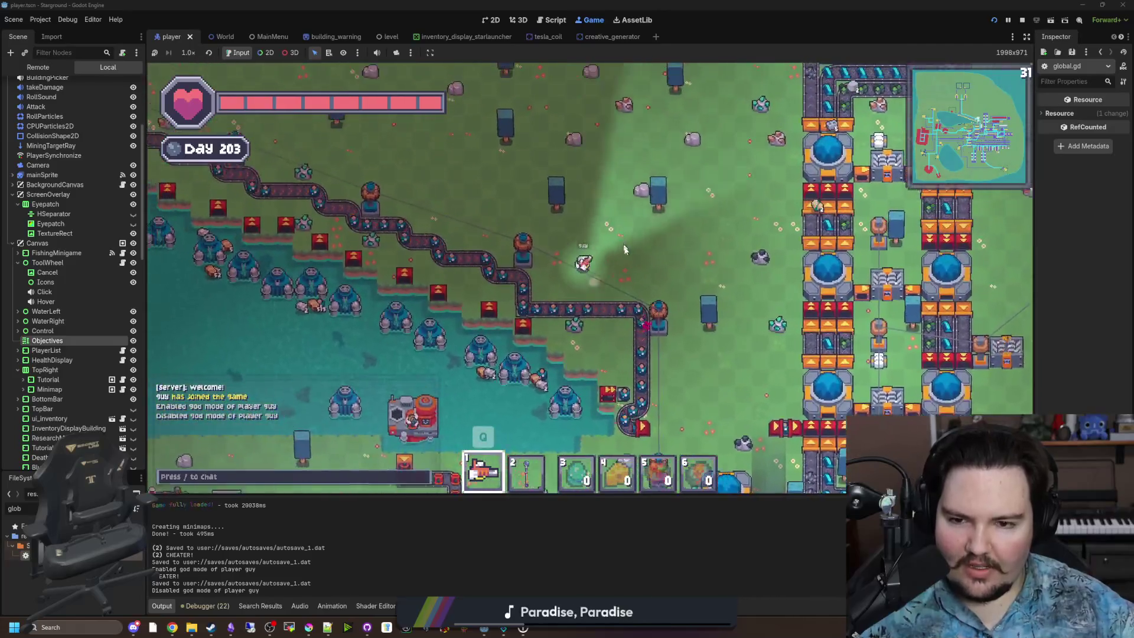
{"action": "key", "text": "w"}
{"action": "key", "text": "a"}
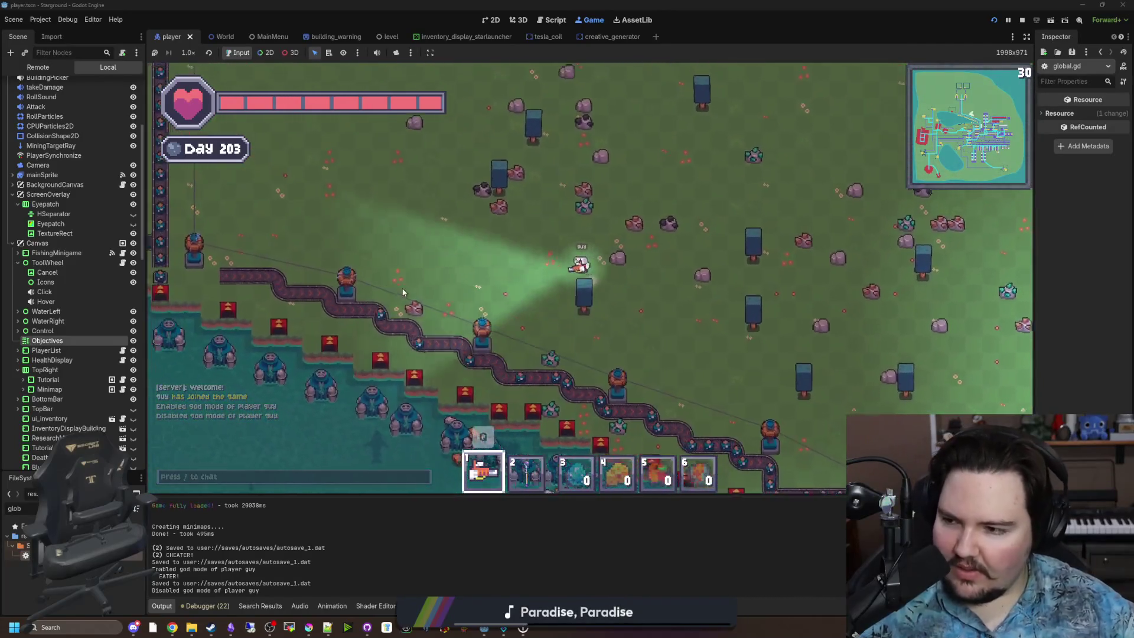
{"action": "key", "text": "a"}
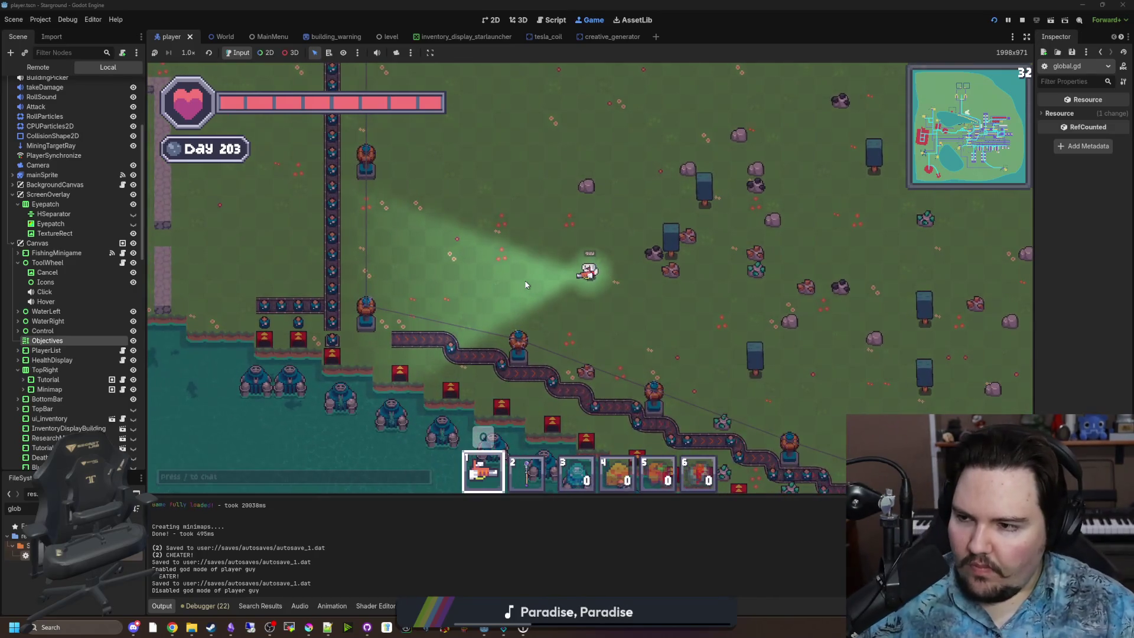
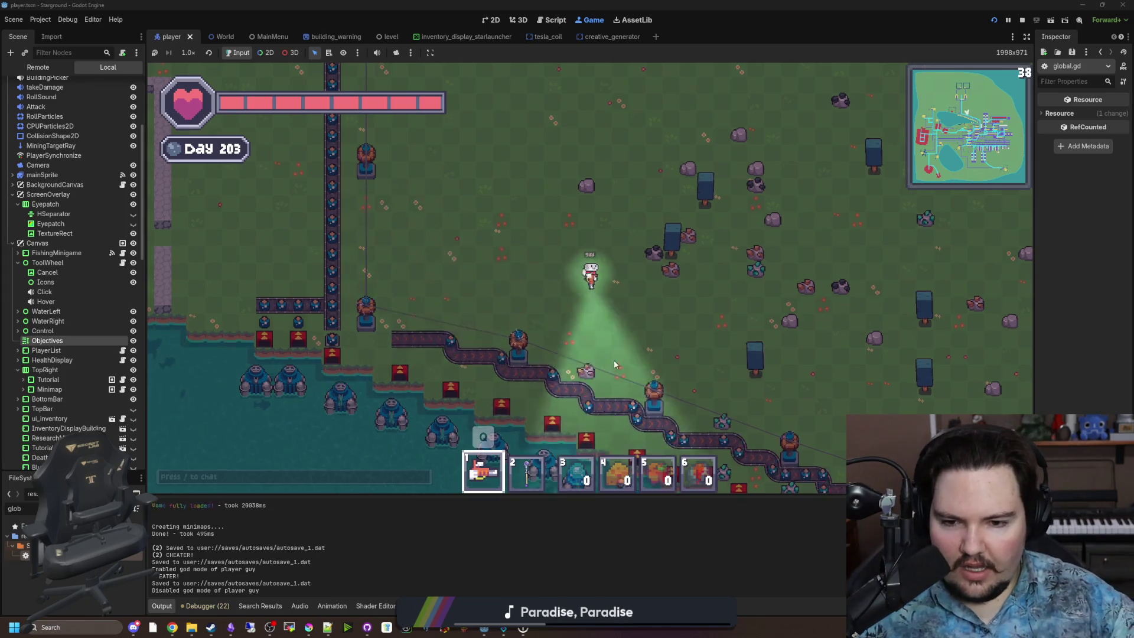
Step: Walk the player from the shoreline east into the factory and along the furnaces
{"action": "key", "text": "s"}
{"action": "key", "text": "d"}
{"action": "key", "text": "s"}
{"action": "key", "text": "d"}
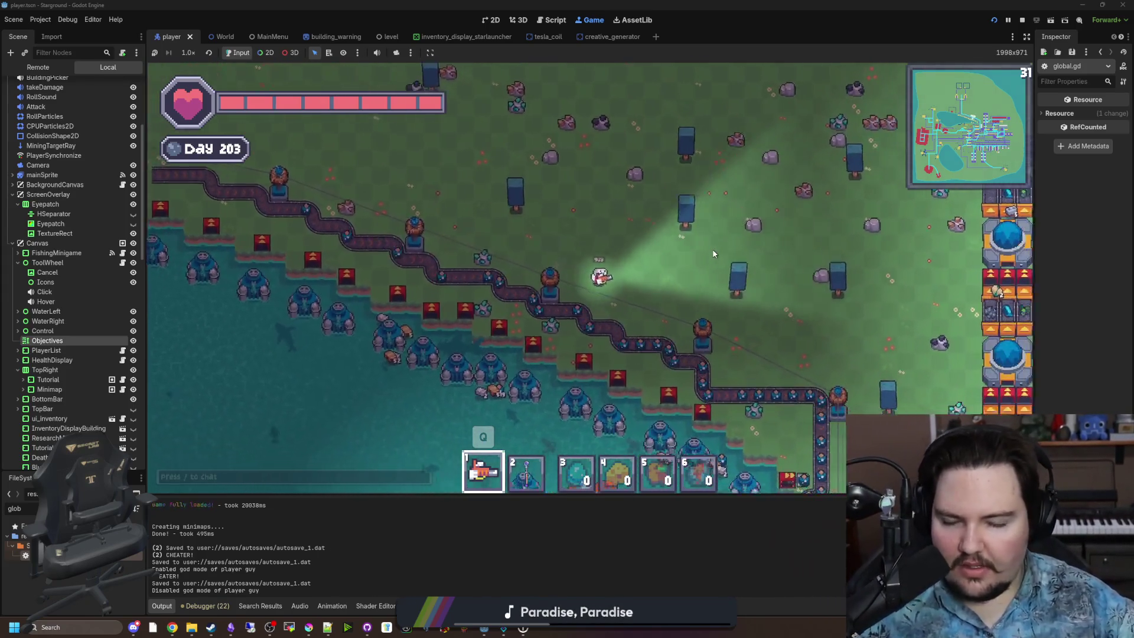
{"action": "key", "text": "s"}
{"action": "key", "text": "d"}
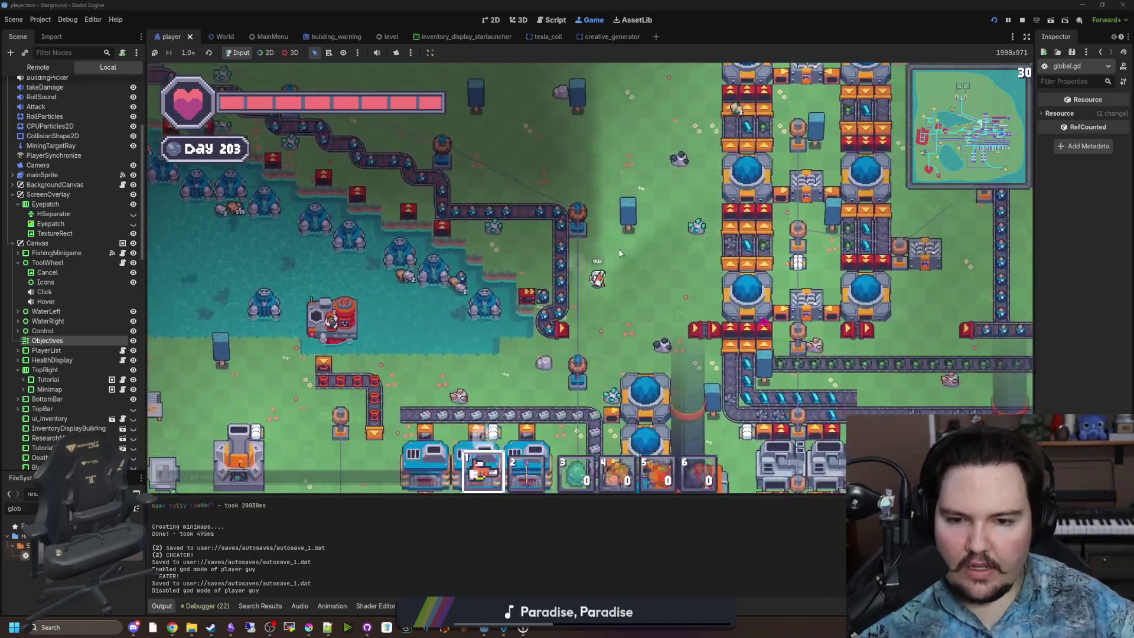
{"action": "key", "text": "d"}
{"action": "key", "text": "w"}
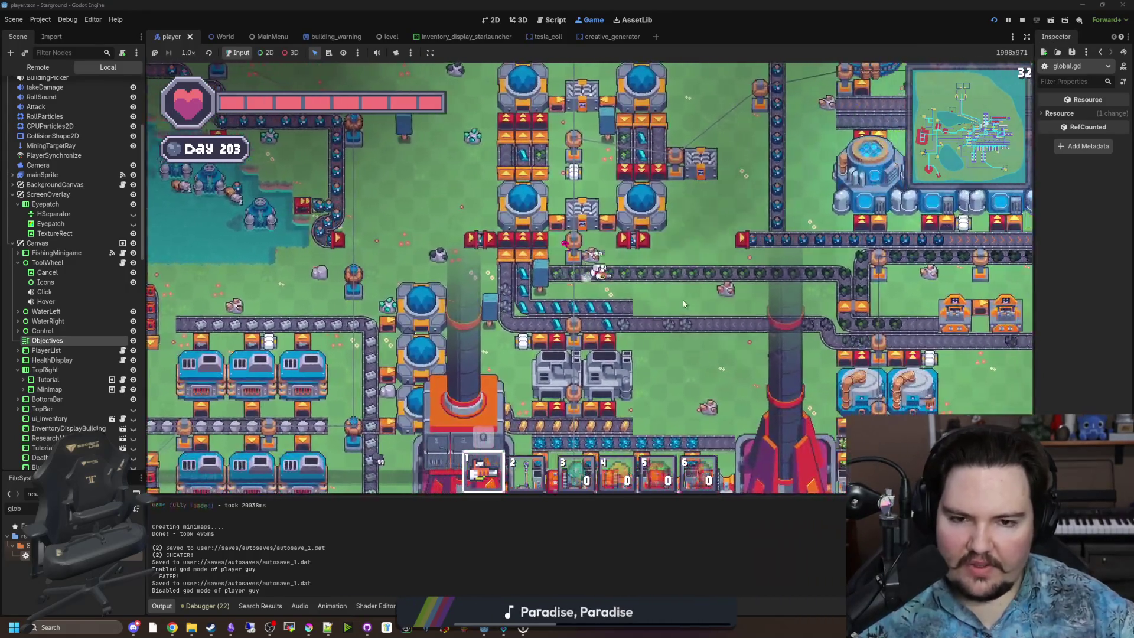
{"action": "key", "text": "d"}
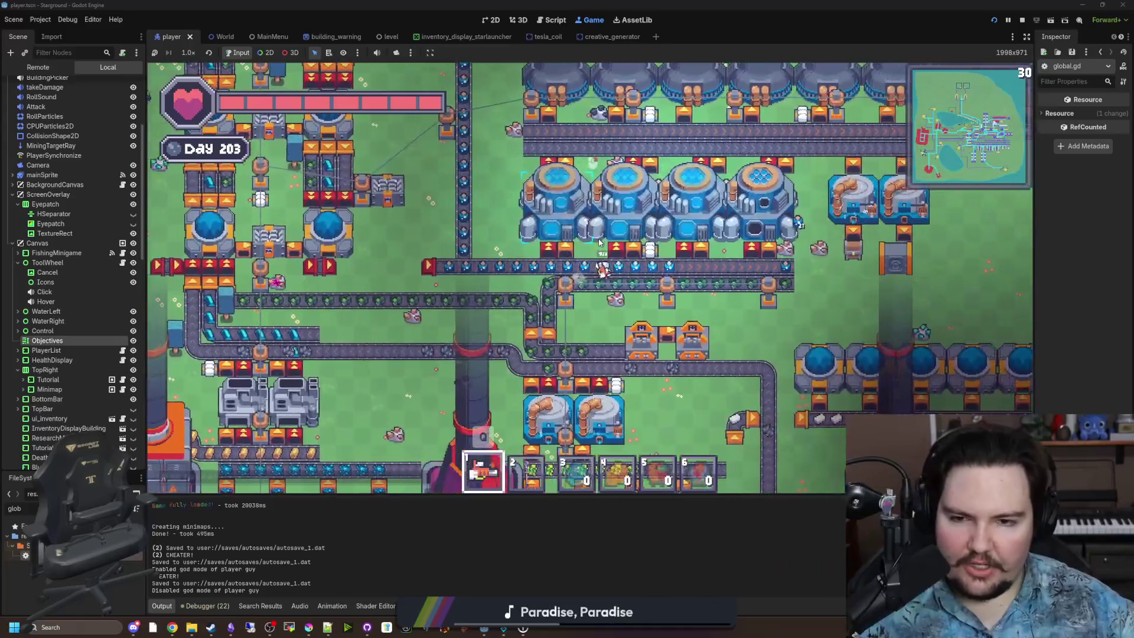
{"action": "key", "text": "d"}
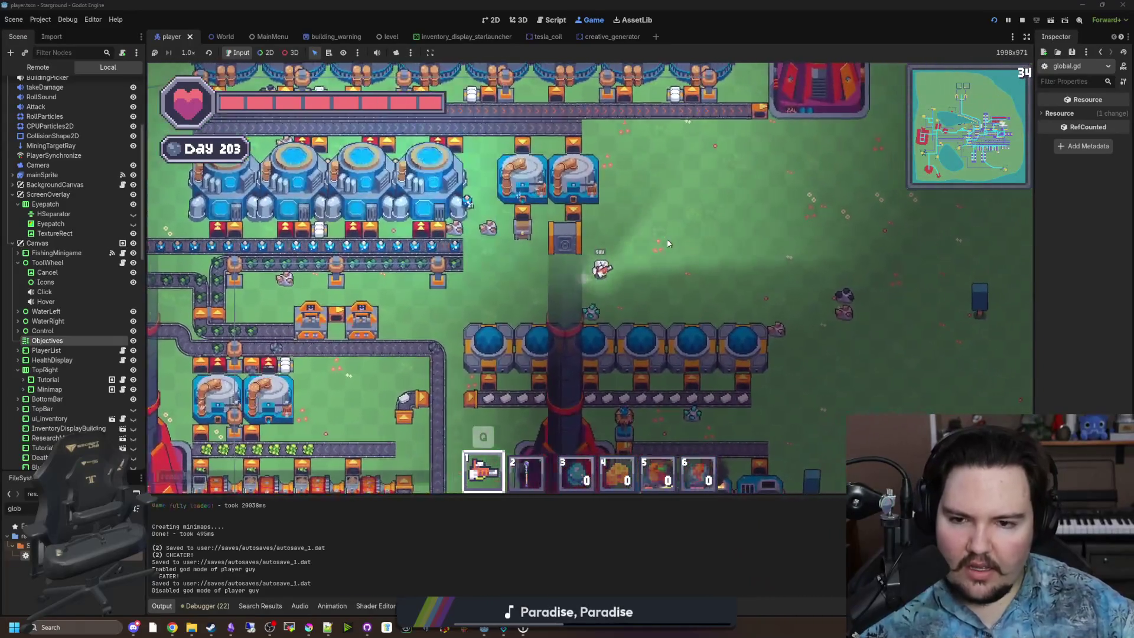
{"action": "key", "text": "w"}
{"action": "key", "text": "a"}
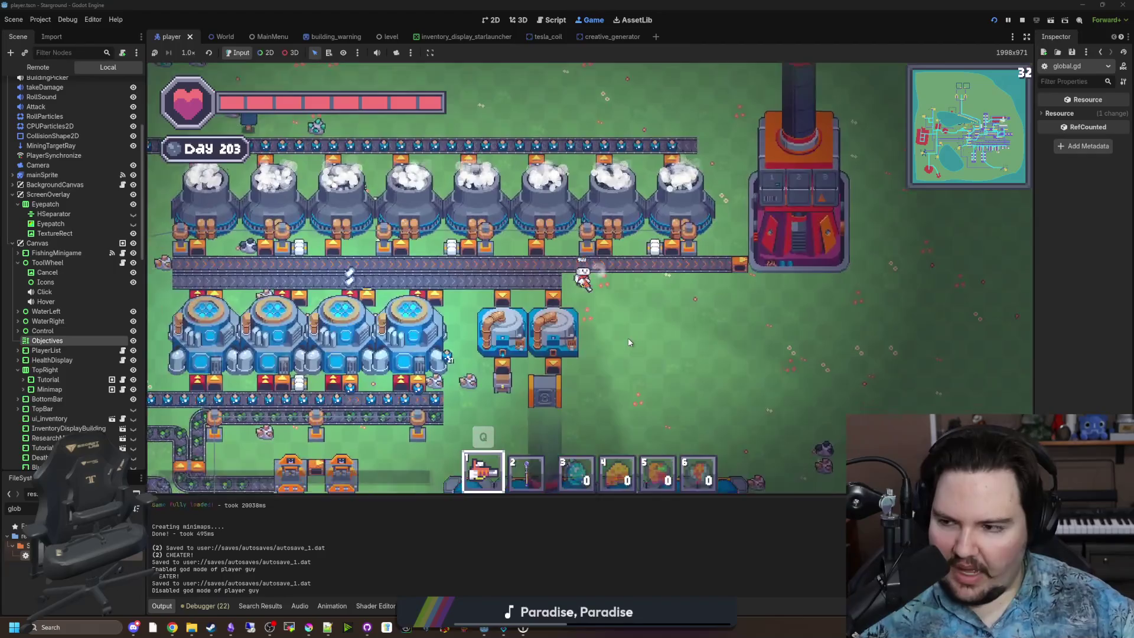
{"action": "key", "text": "a"}
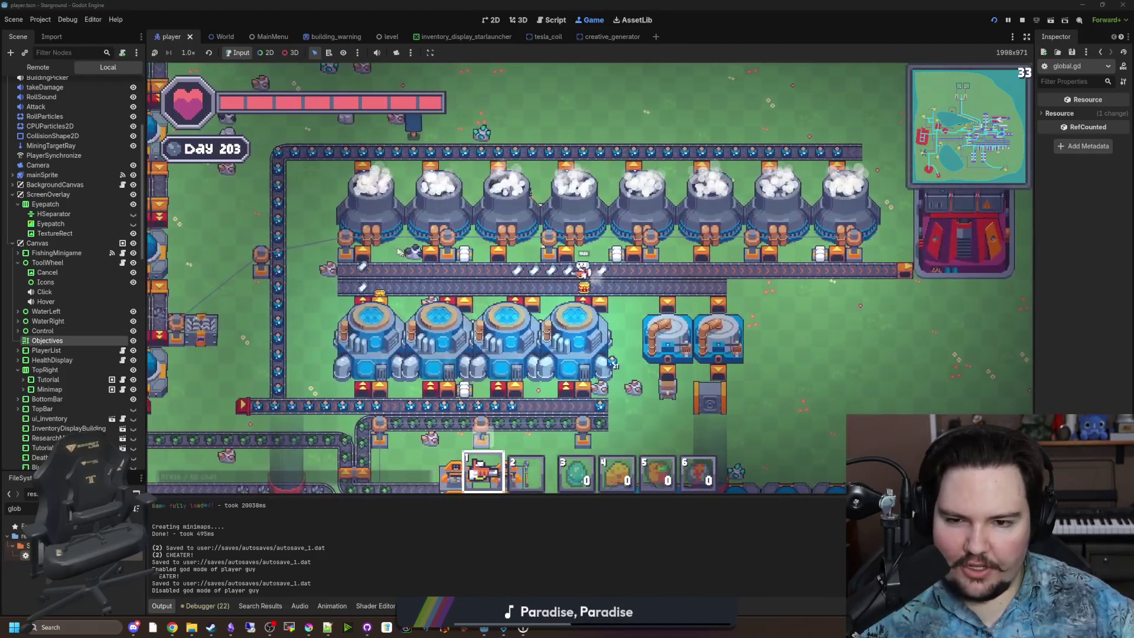
{"action": "key", "text": "a"}
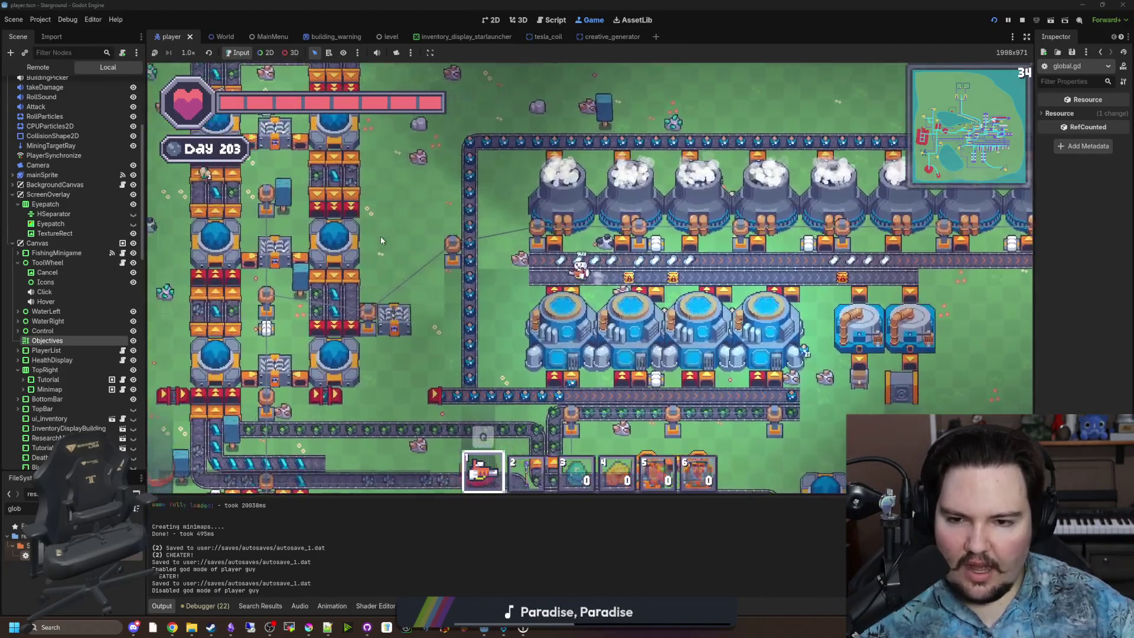
{"action": "key", "text": "w"}
{"action": "key", "text": "w"}
{"action": "key", "text": "a"}
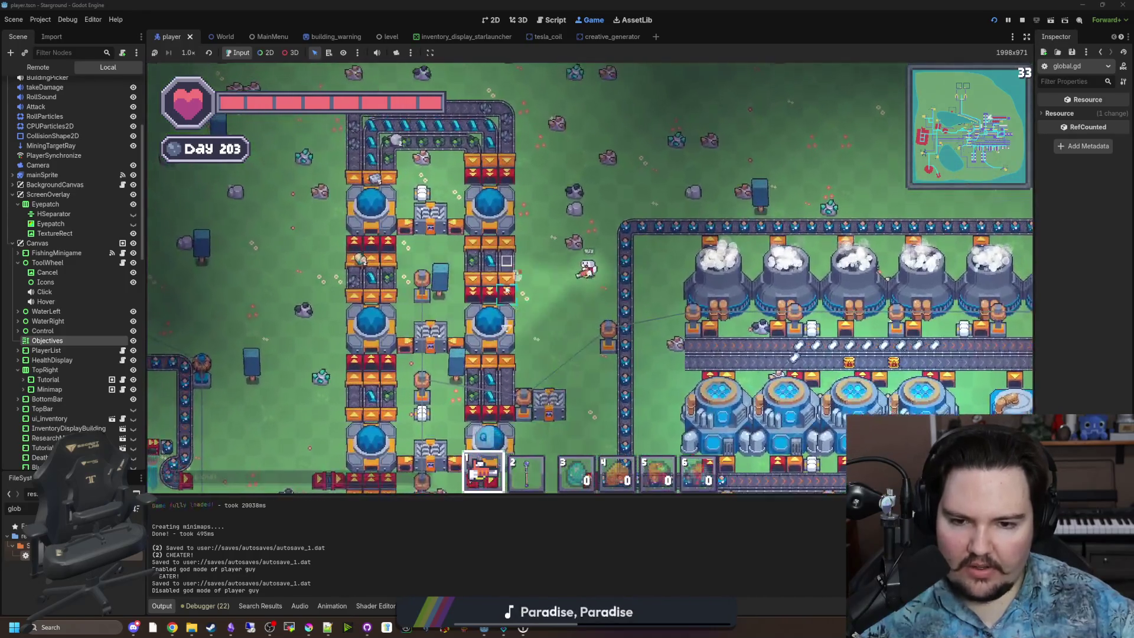
Step: Walk the player south through the factory to the long ore belts
{"action": "key", "text": "s"}
{"action": "key", "text": "d"}
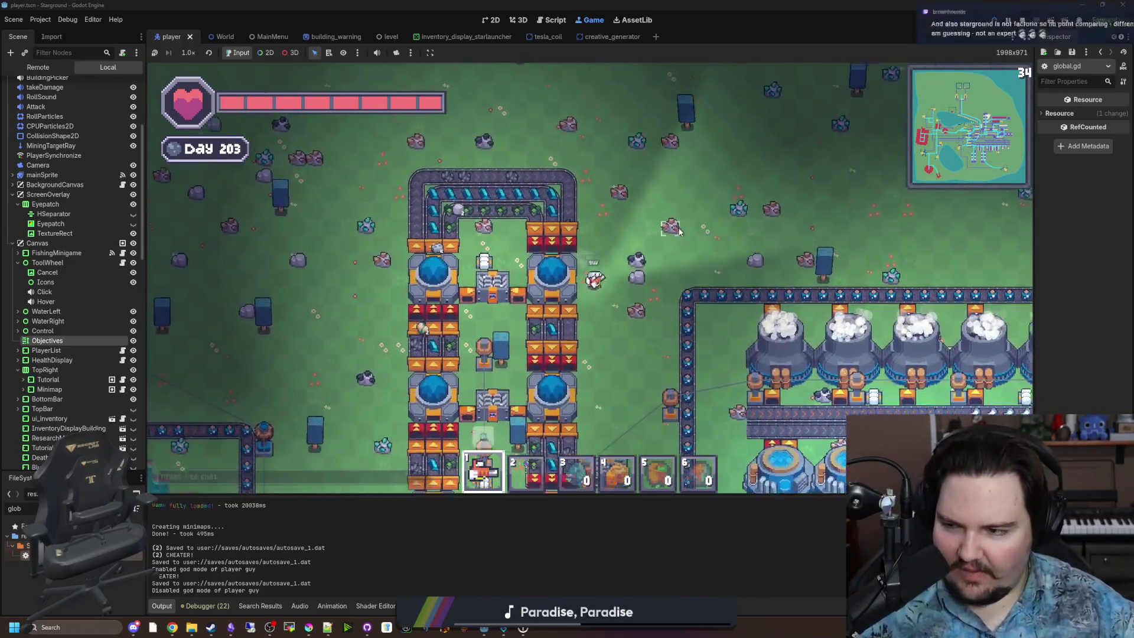
{"action": "key", "text": "s"}
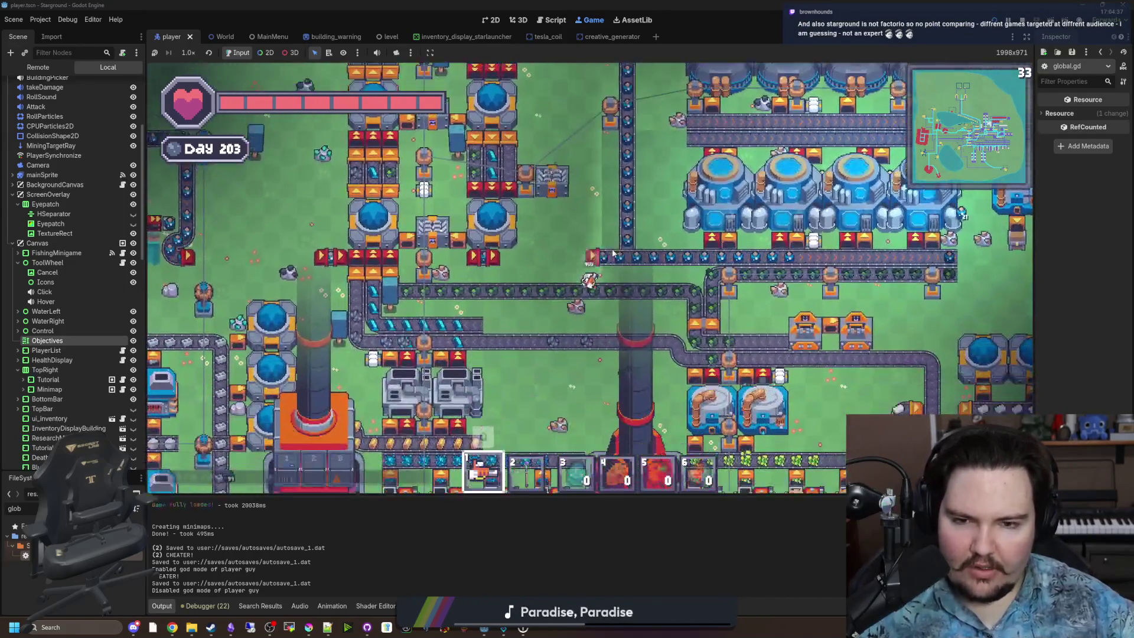
{"action": "key", "text": "s"}
{"action": "key", "text": "a"}
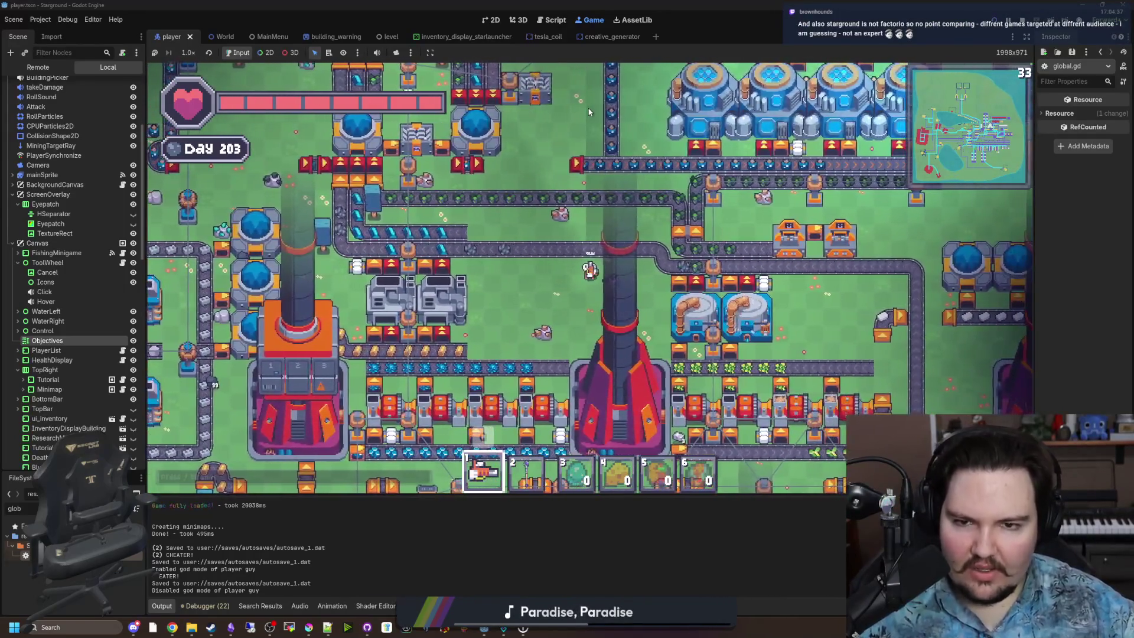
{"action": "key", "text": "a"}
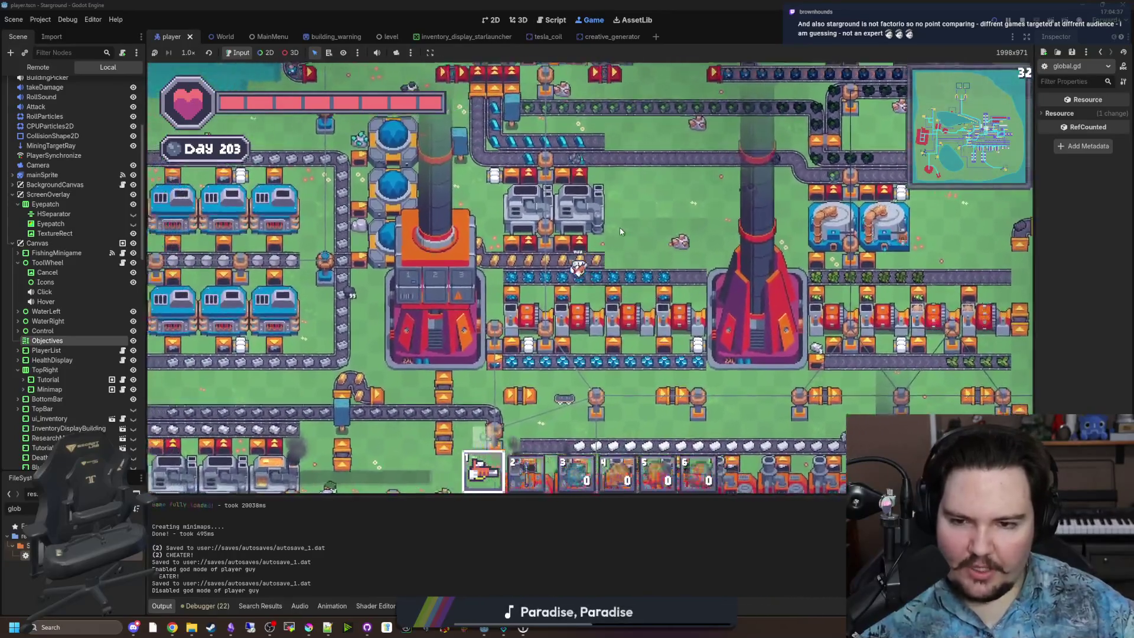
{"action": "key", "text": "w"}
{"action": "key", "text": "a"}
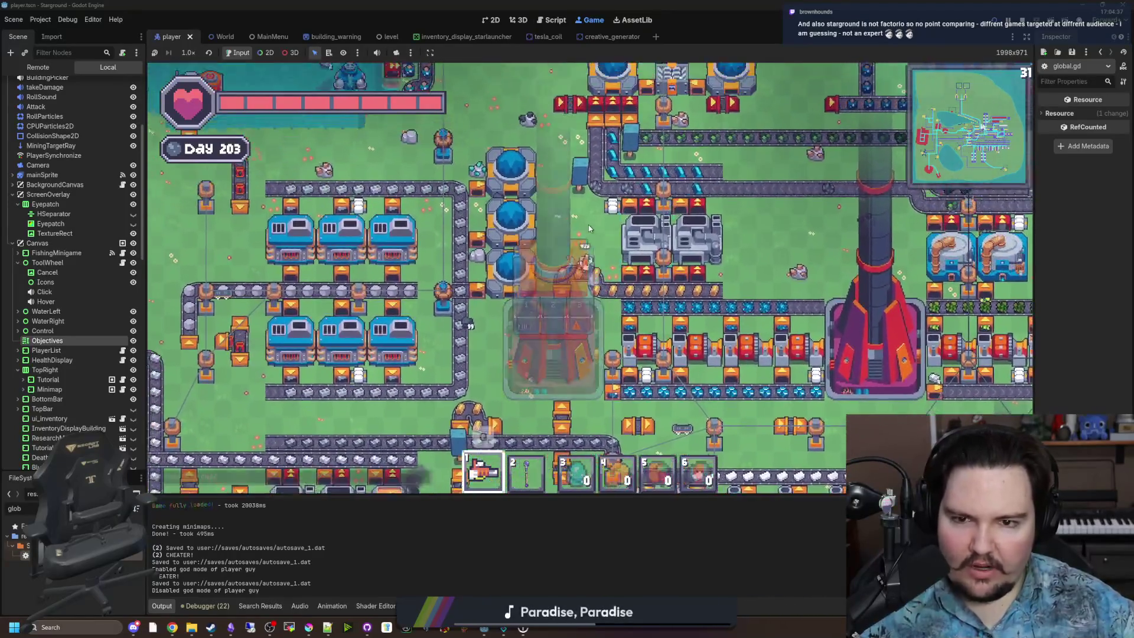
{"action": "key", "text": "s"}
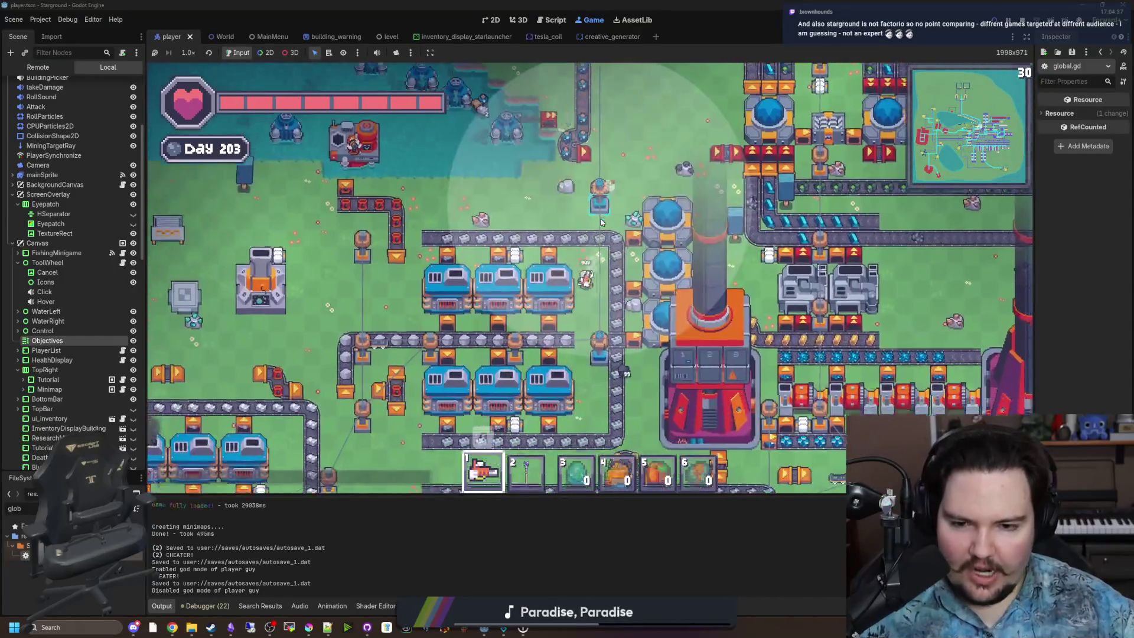
{"action": "key", "text": "s"}
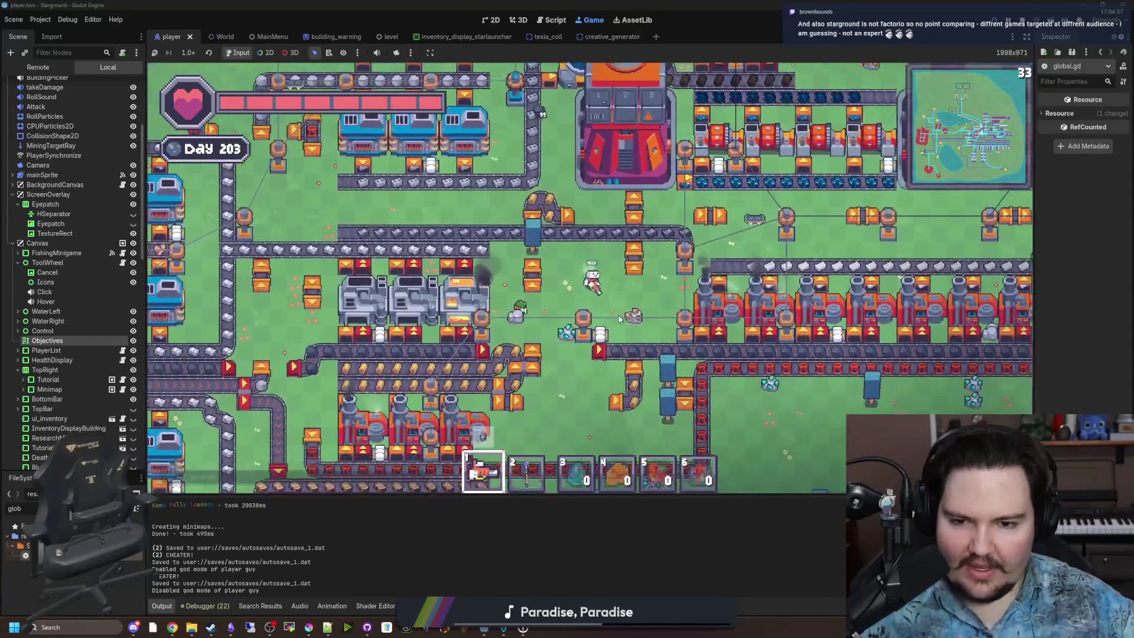
{"action": "key", "text": "d"}
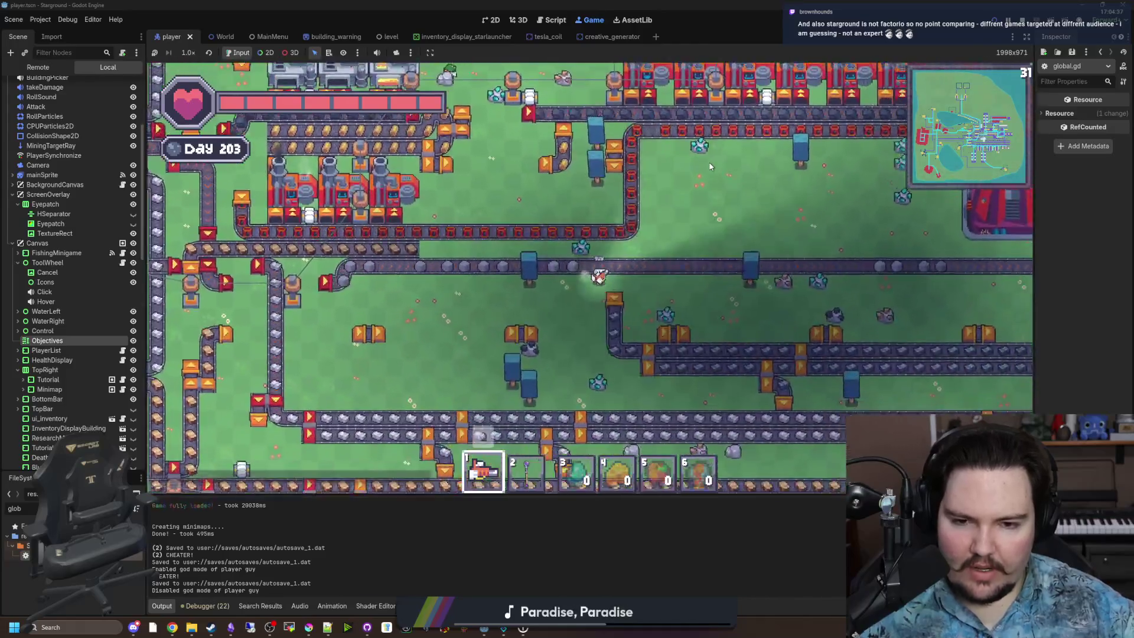
{"action": "key", "text": "d"}
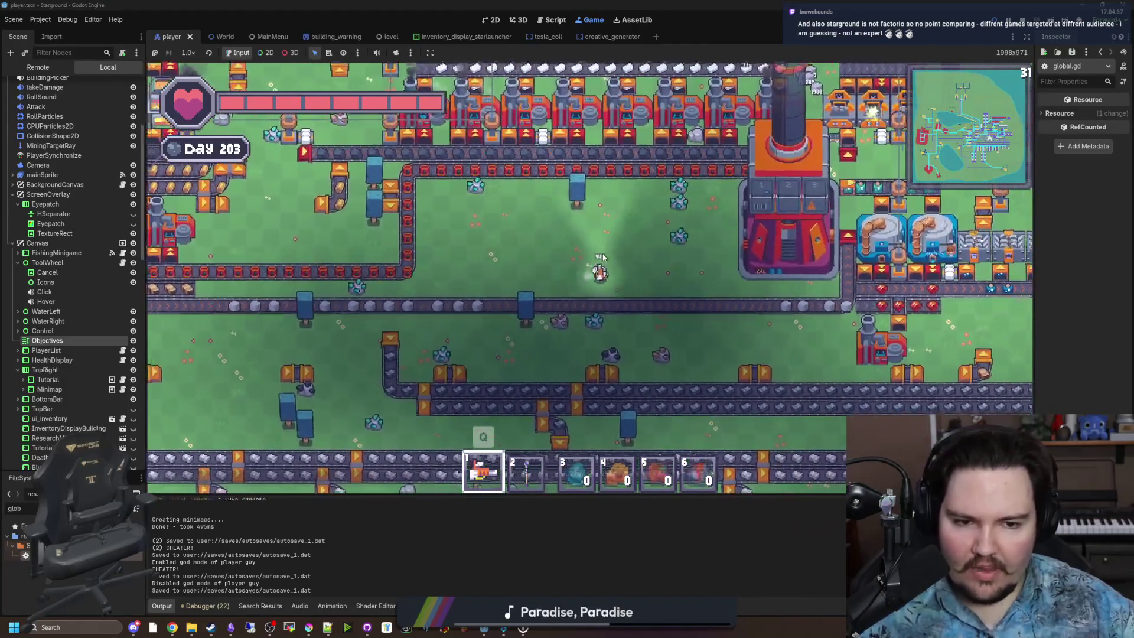
{"action": "key", "text": "s"}
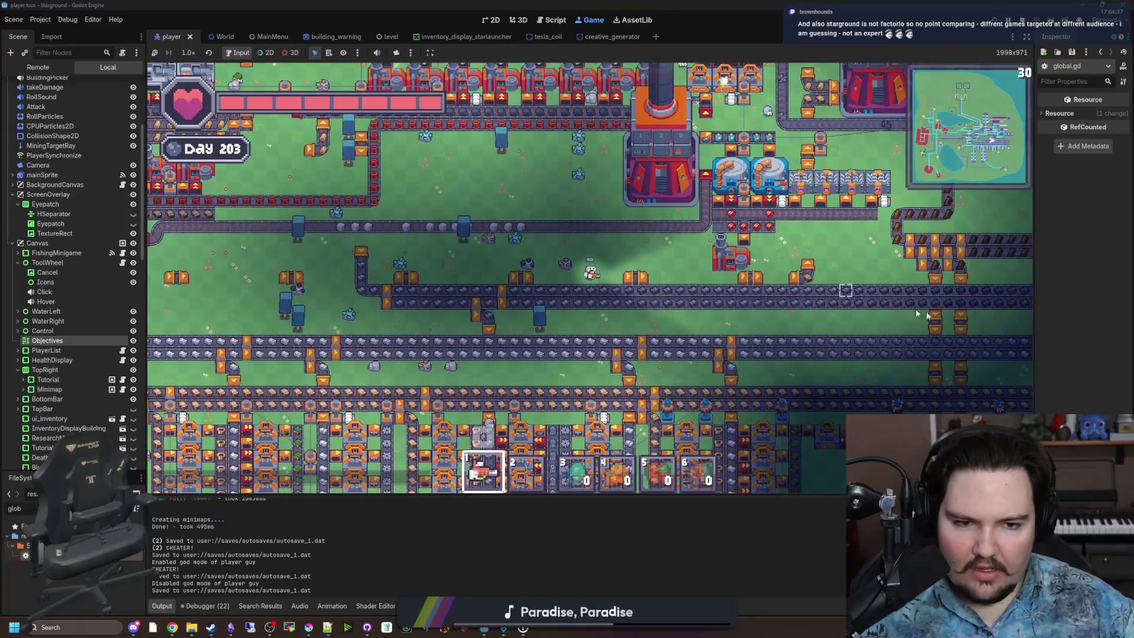
{"action": "scroll", "coordinate": [894, 308], "scroll_direction": "up", "scroll_amount": 5}
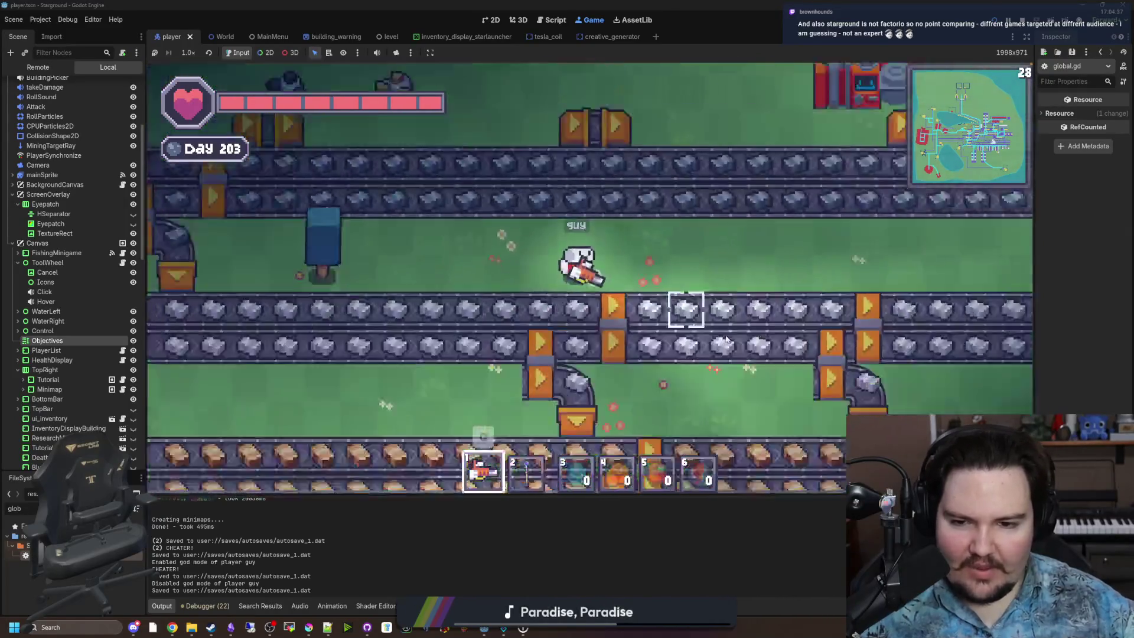
{"action": "scroll", "coordinate": [727, 339], "scroll_direction": "down", "scroll_amount": 5}
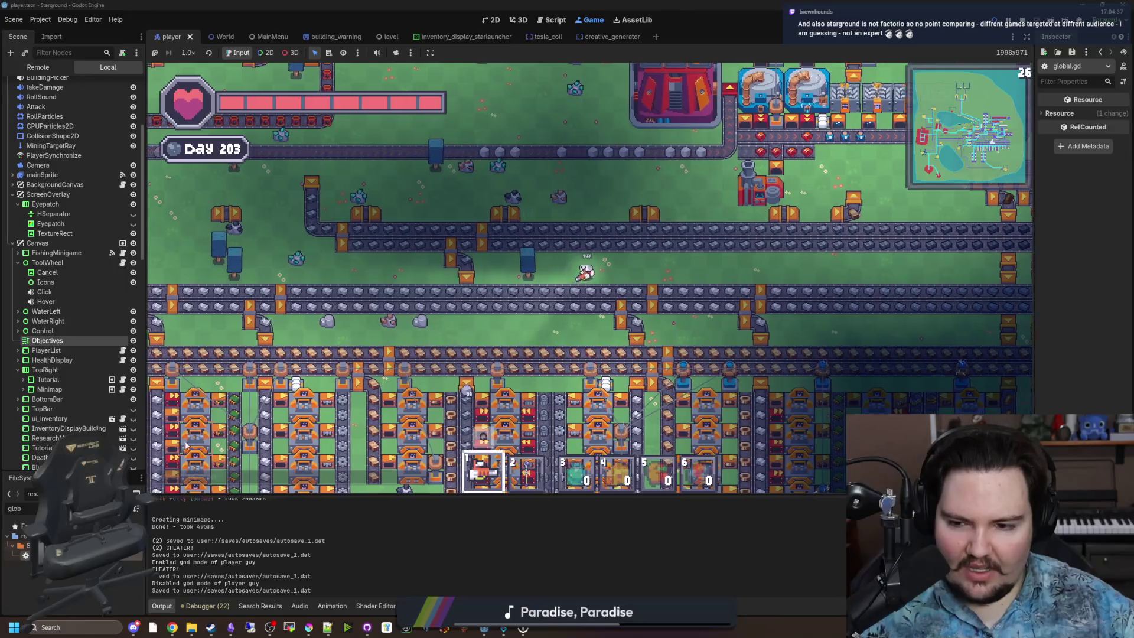
{"action": "key", "text": "a"}
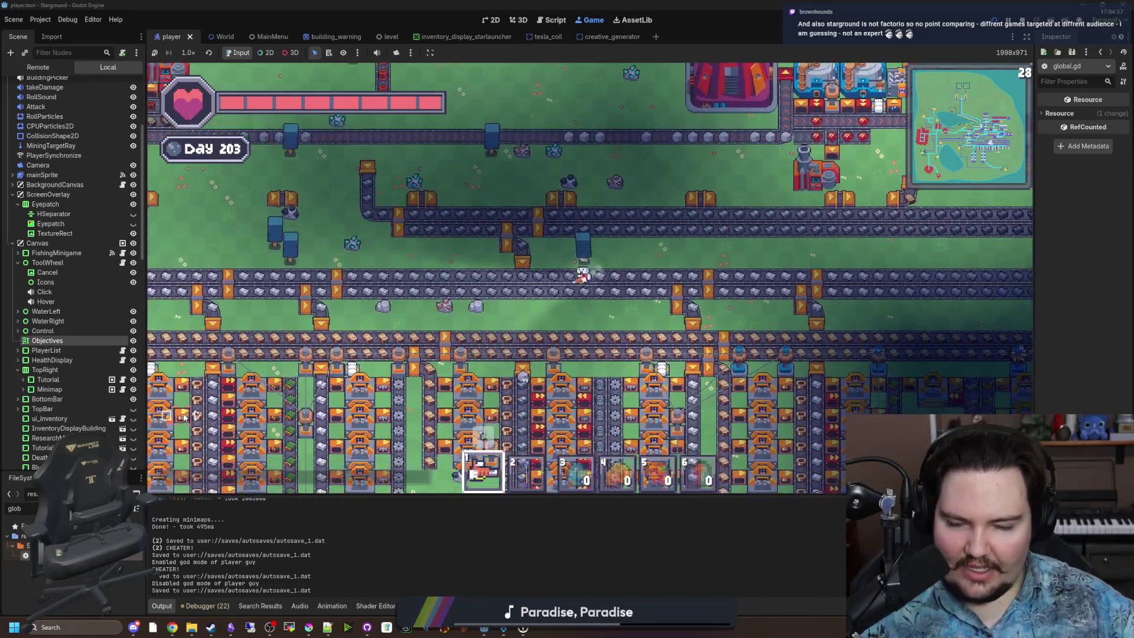
{"action": "scroll", "coordinate": [405, 347], "scroll_direction": "up", "scroll_amount": 3}
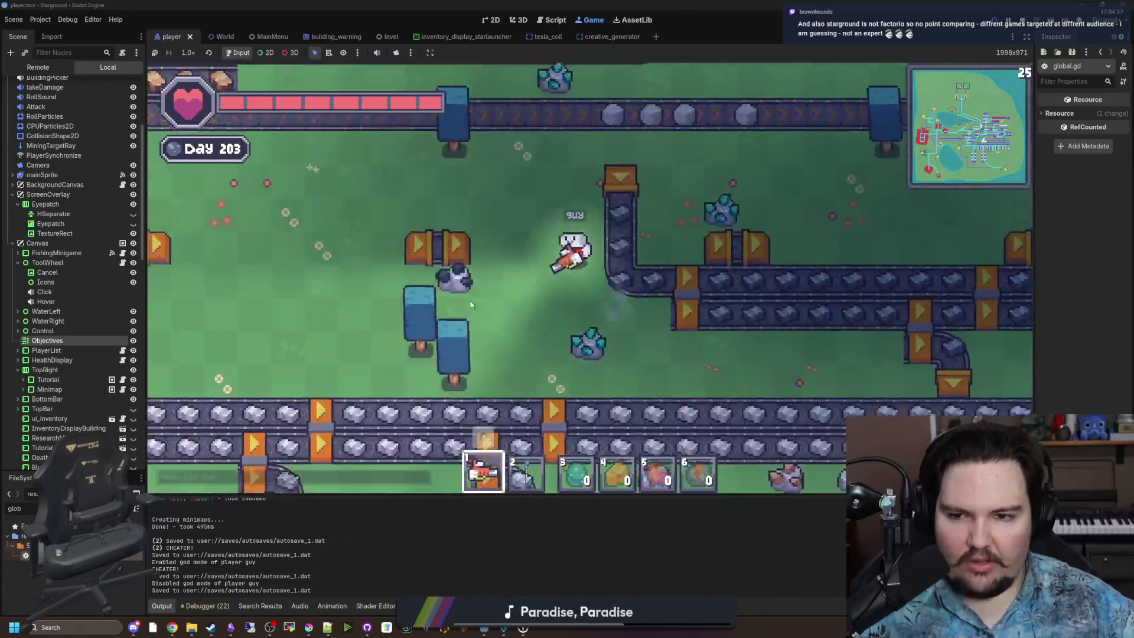
{"action": "key", "text": "w"}
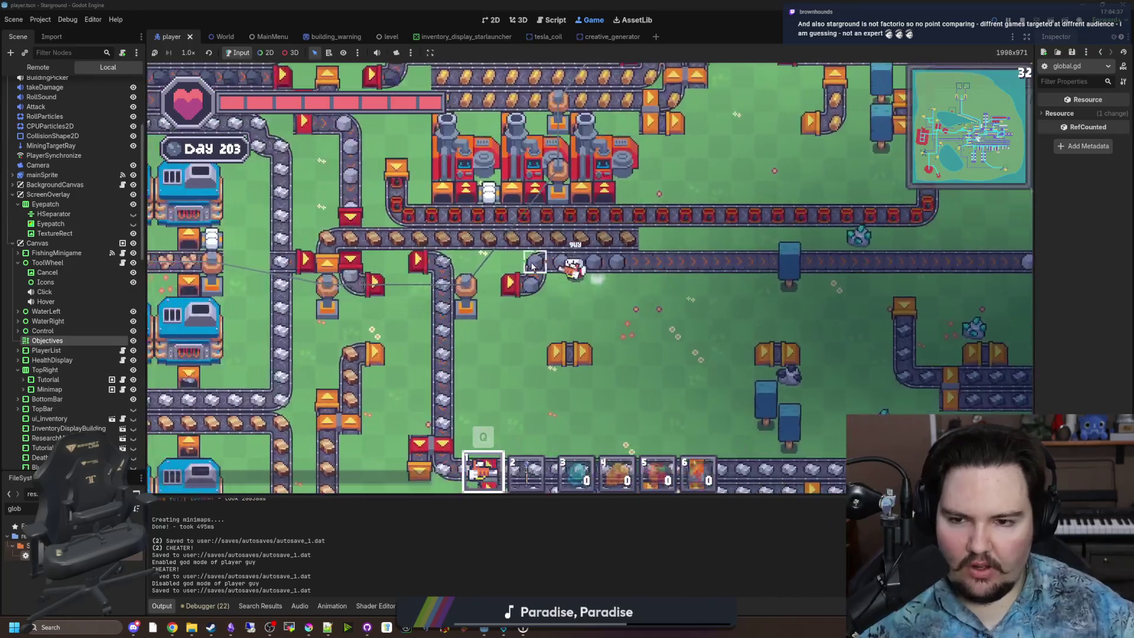
{"action": "key", "text": "w"}
{"action": "key", "text": "a"}
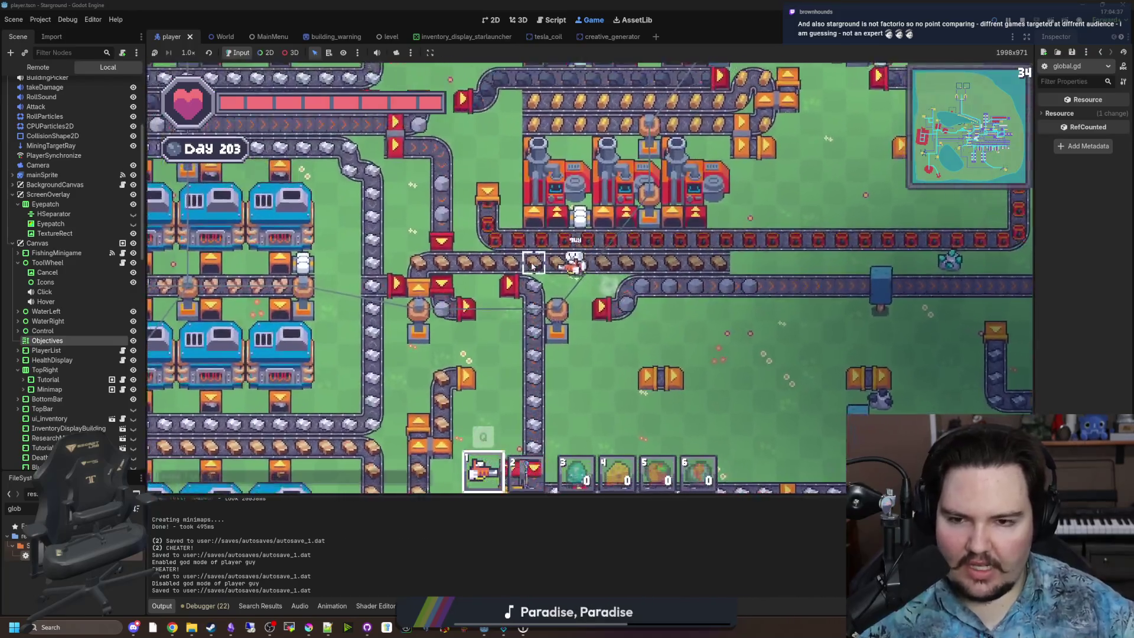
{"action": "key", "text": "w"}
{"action": "key", "text": "a"}
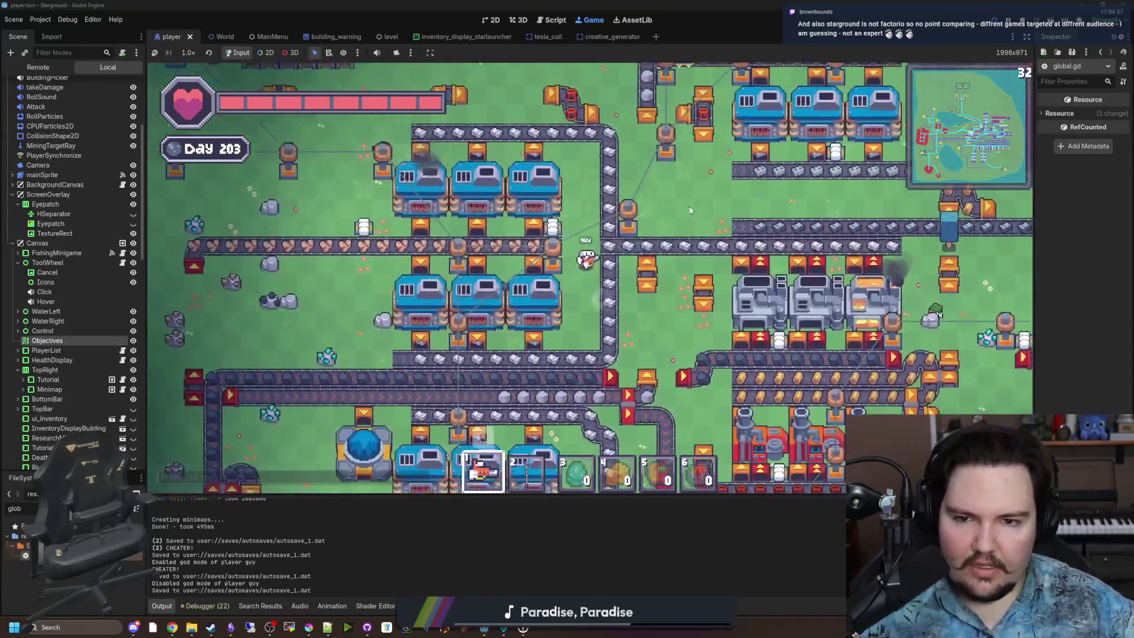
{"action": "key", "text": "a"}
{"action": "key", "text": "s"}
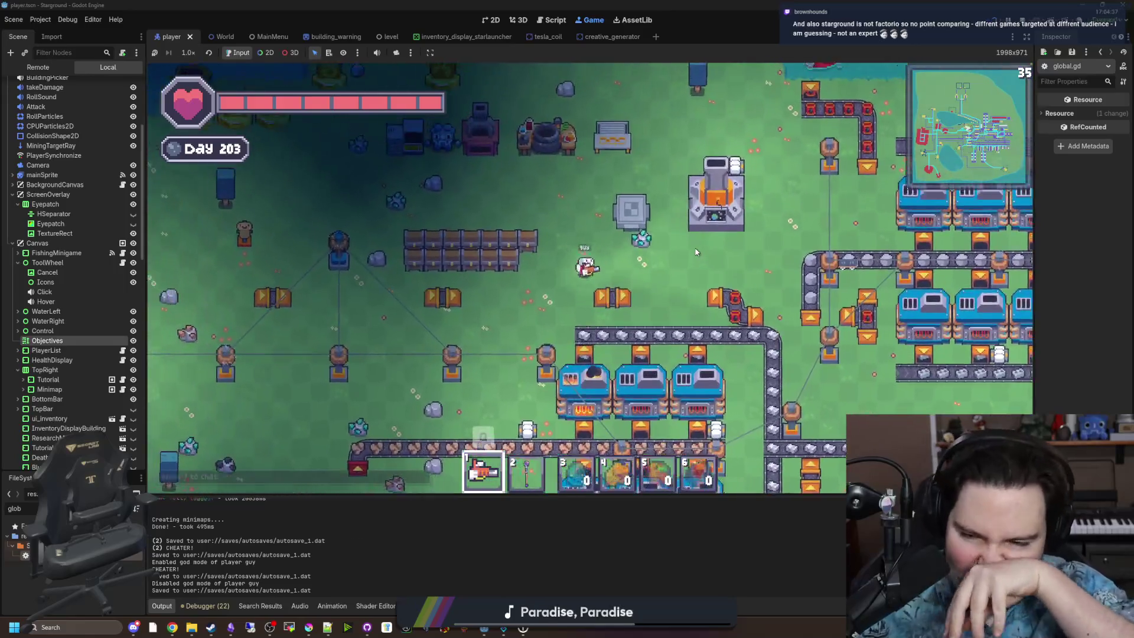
{"action": "key", "text": "s"}
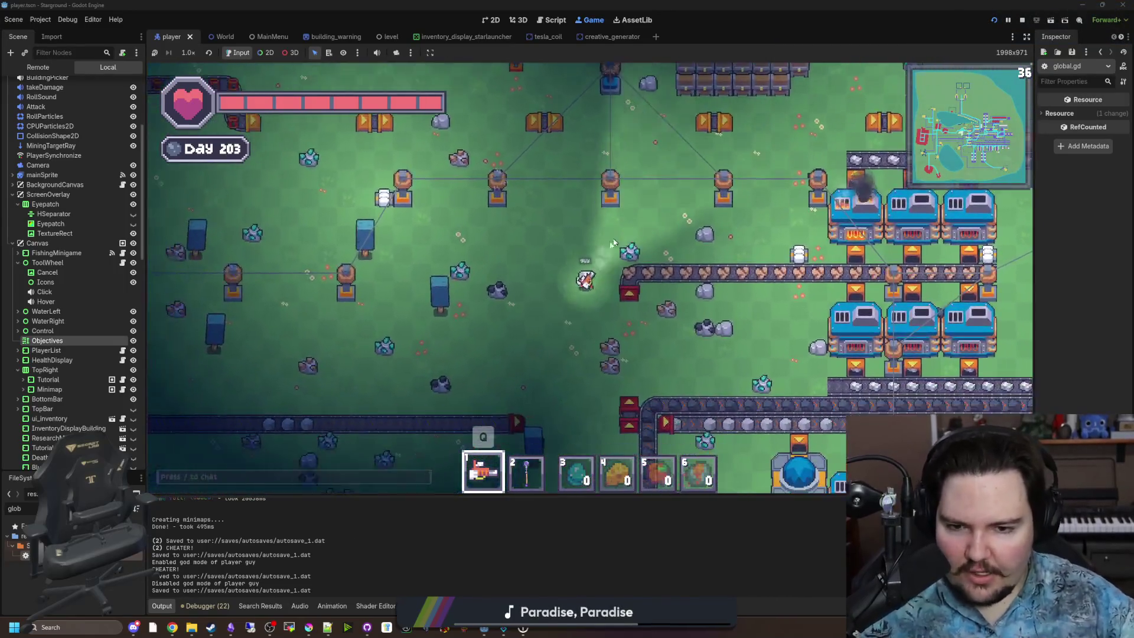
{"action": "key", "text": "d"}
{"action": "key", "text": "s"}
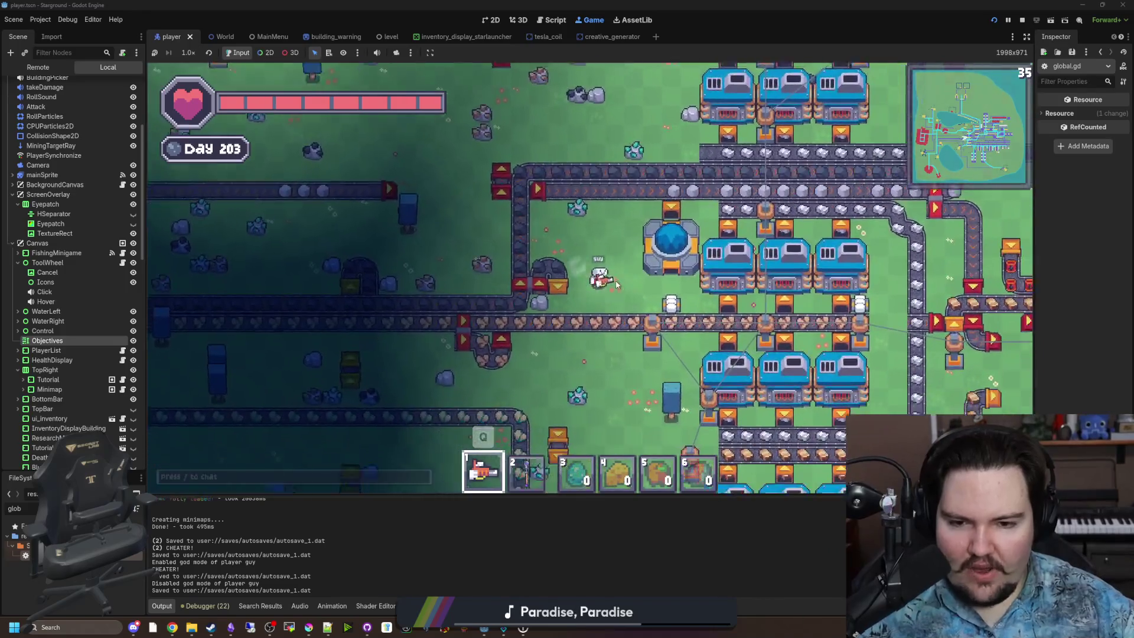
{"action": "key", "text": "s"}
{"action": "key", "text": "d"}
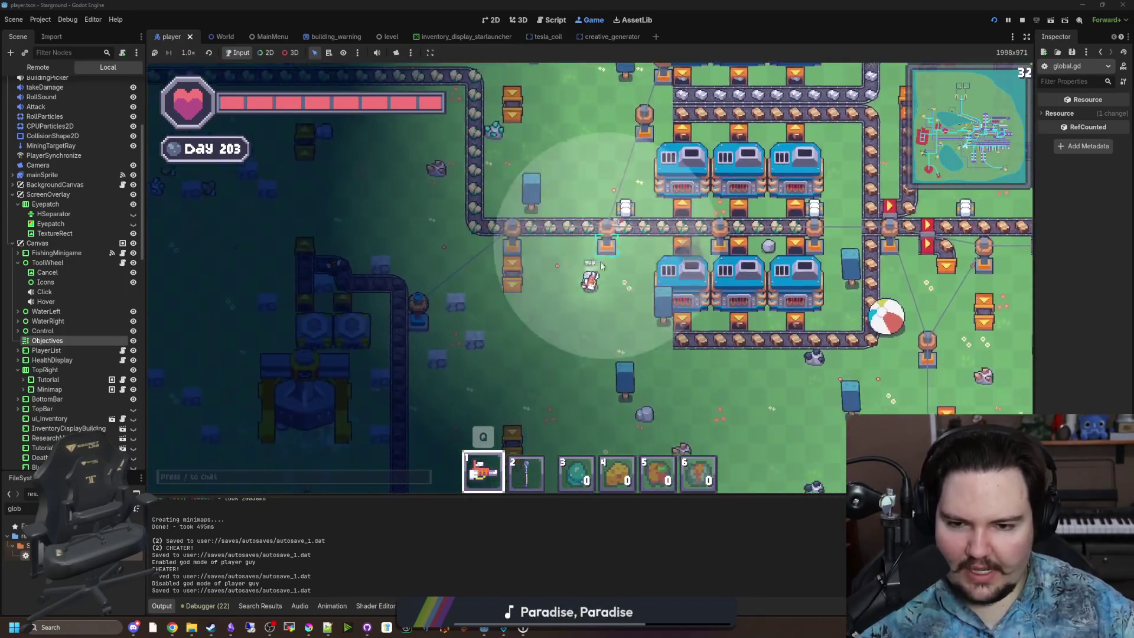
{"action": "key", "text": "w"}
{"action": "key", "text": "d"}
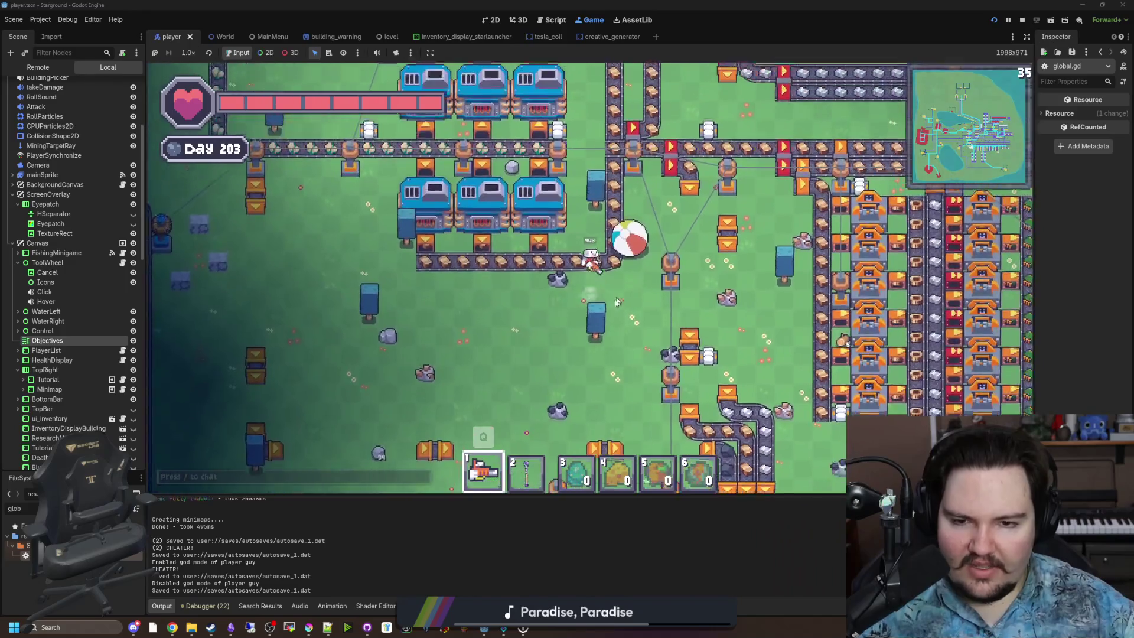
{"action": "key", "text": "w"}
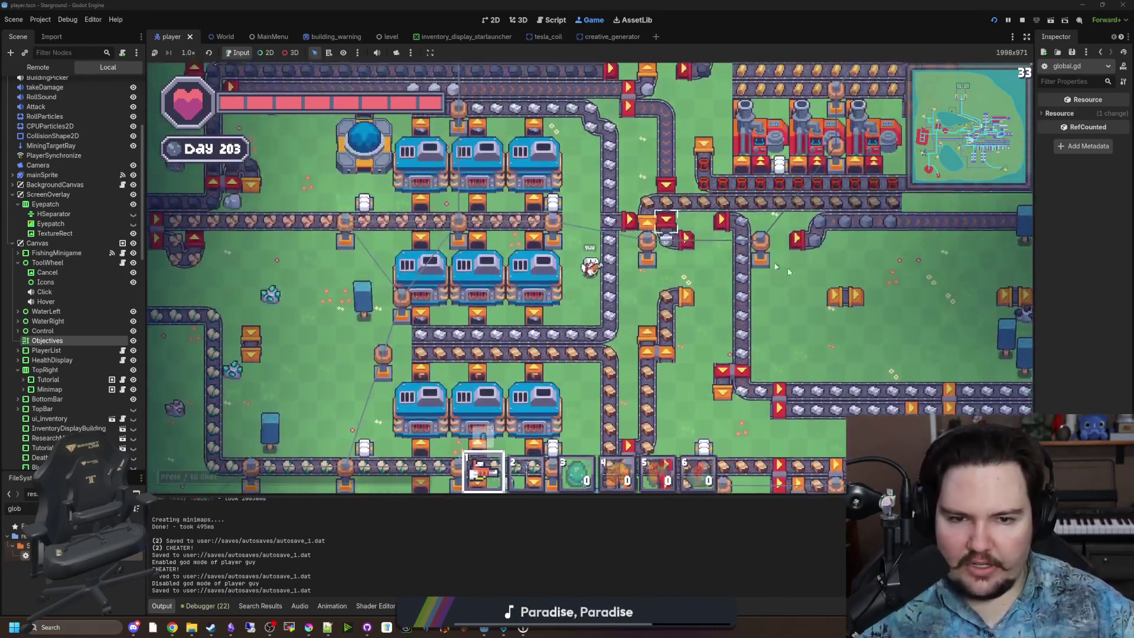
{"action": "scroll", "coordinate": [943, 374], "scroll_direction": "down", "scroll_amount": 1}
{"action": "key", "text": "w"}
{"action": "scroll", "coordinate": [615, 258], "scroll_direction": "up", "scroll_amount": 3}
{"action": "scroll", "coordinate": [615, 258], "scroll_direction": "down", "scroll_amount": 5}
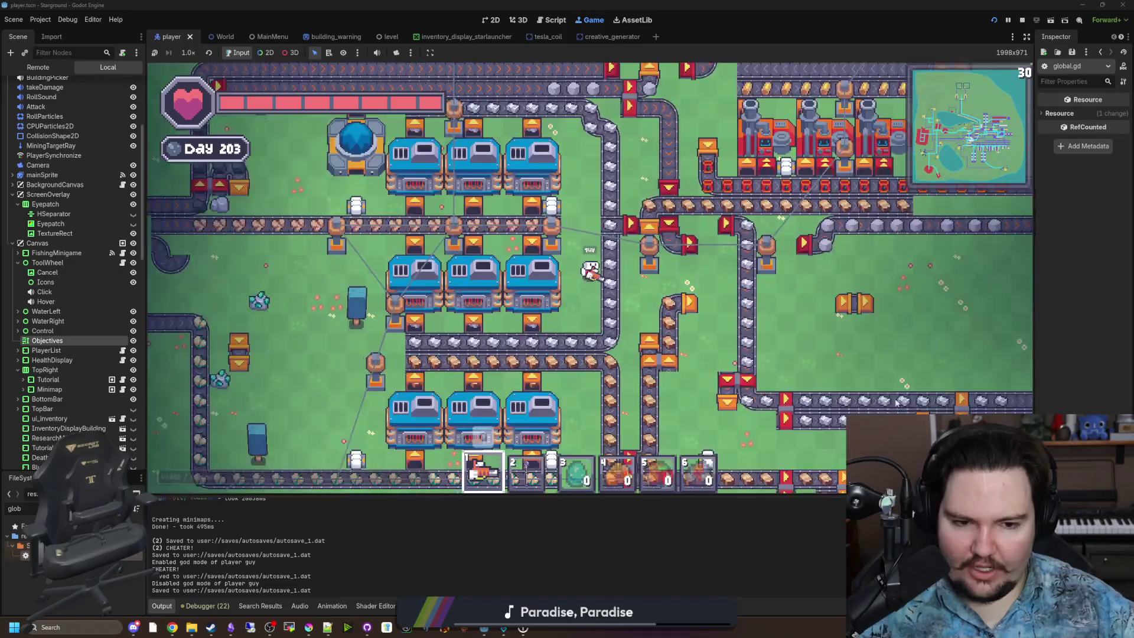
{"action": "scroll", "coordinate": [615, 258], "scroll_direction": "up", "scroll_amount": 2}
{"action": "key", "text": "w"}
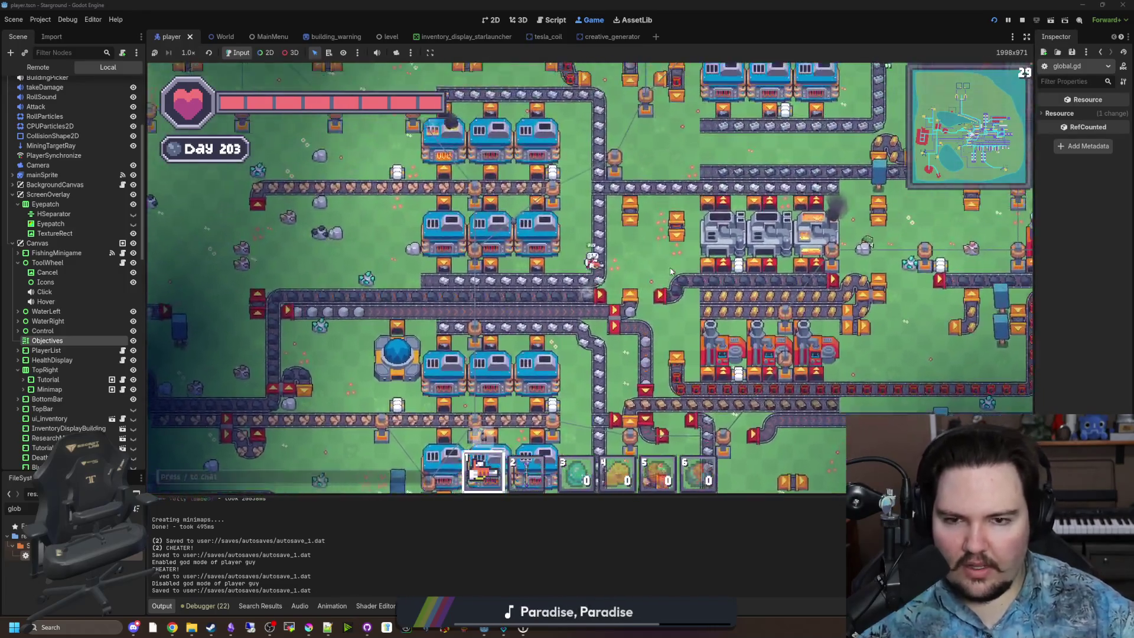
{"action": "scroll", "coordinate": [664, 279], "scroll_direction": "up", "scroll_amount": 3}
{"action": "key", "text": "w"}
{"action": "key", "text": "a"}
{"action": "scroll", "coordinate": [664, 278], "scroll_direction": "down", "scroll_amount": 1}
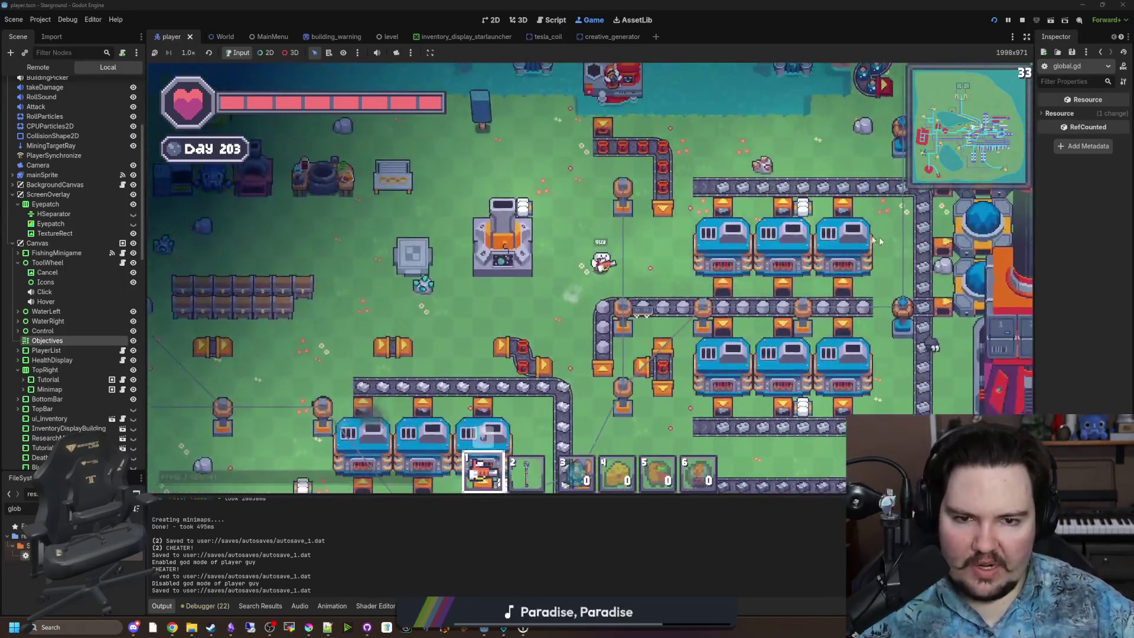
{"action": "key", "text": "w"}
{"action": "key", "text": "d"}
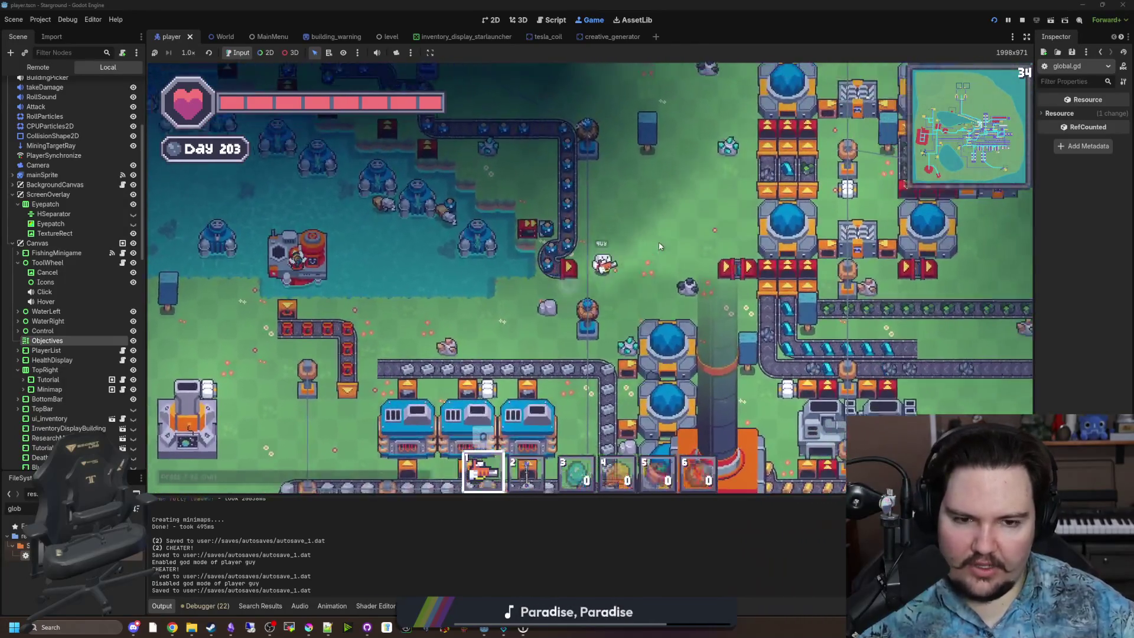
{"action": "key", "text": "d"}
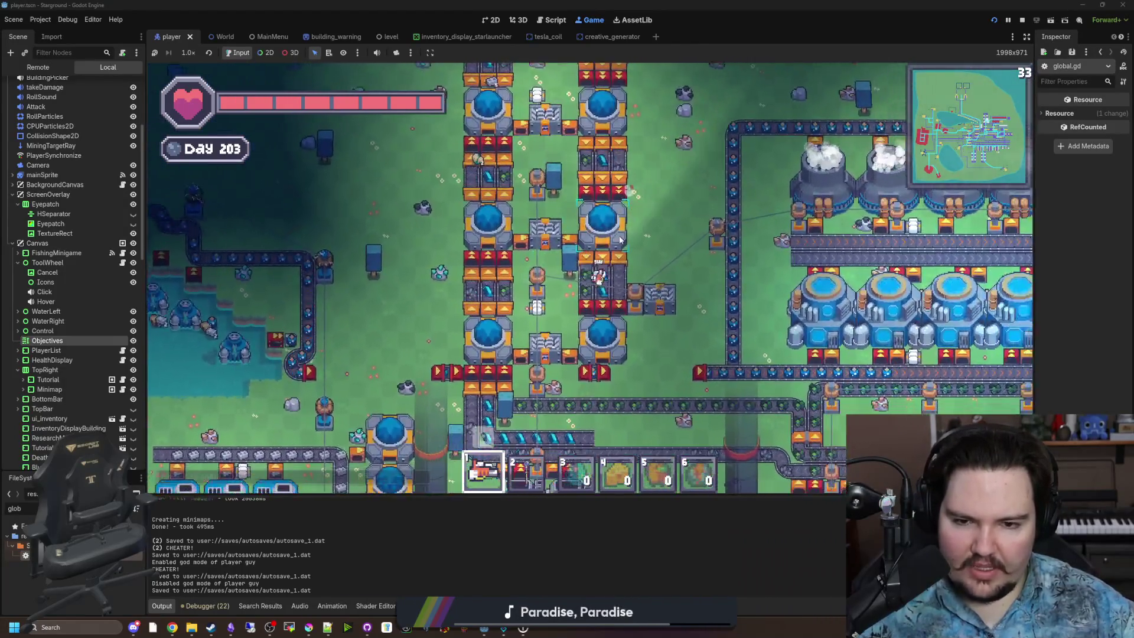
{"action": "key", "text": "d"}
{"action": "key", "text": "s"}
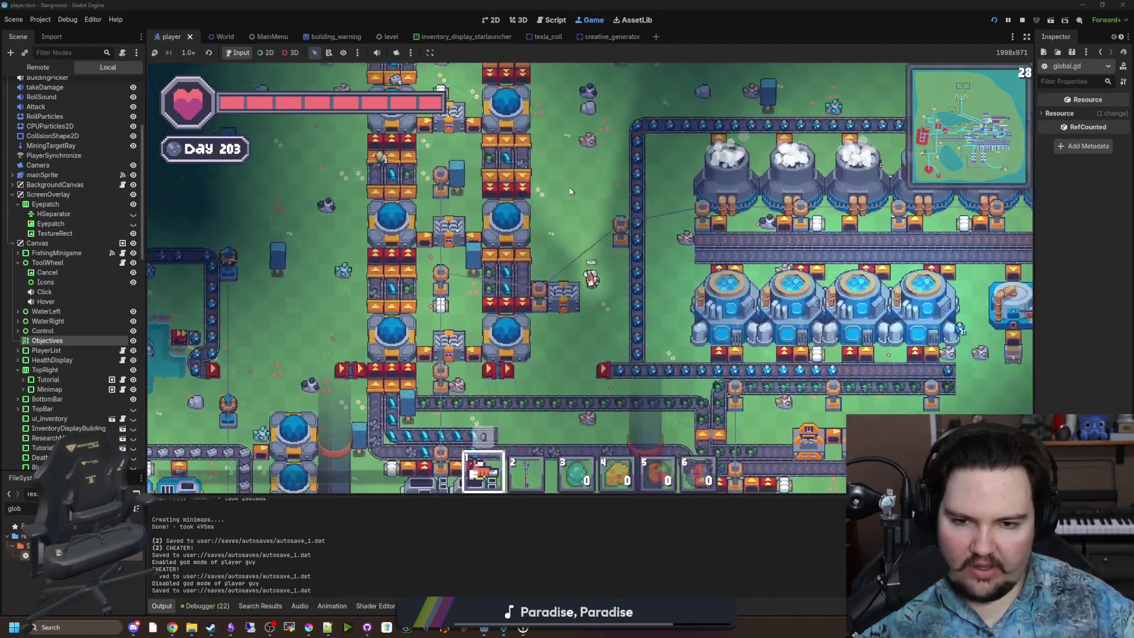
{"action": "key", "text": "s"}
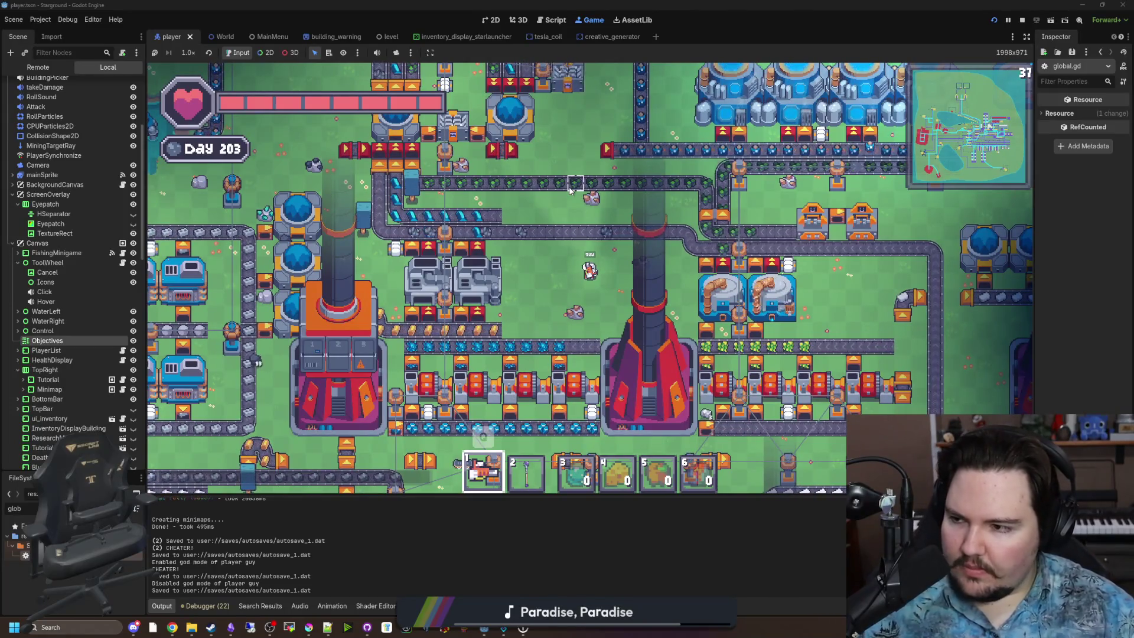
{"action": "key", "text": "w"}
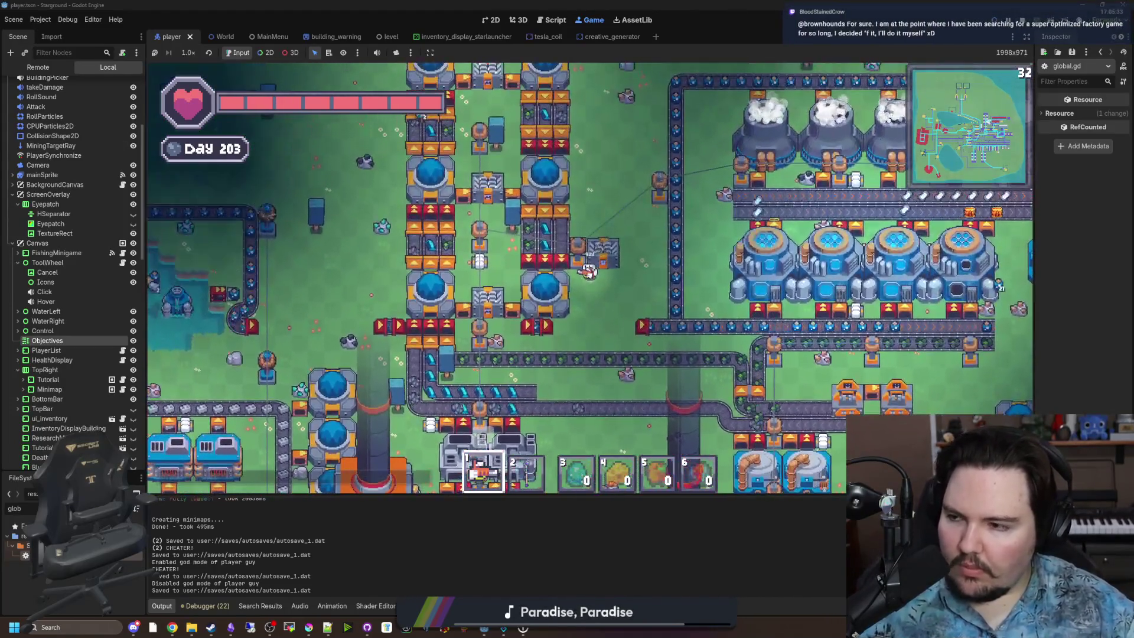
{"action": "key", "text": "w"}
{"action": "key", "text": "d"}
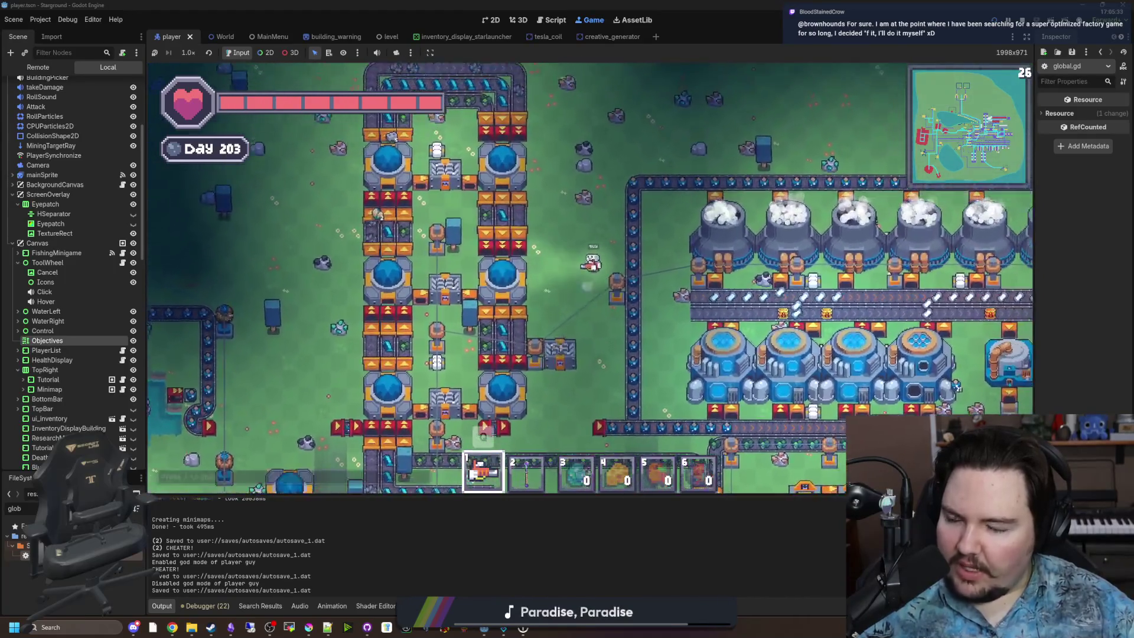
{"action": "key", "text": "w"}
{"action": "key", "text": "a"}
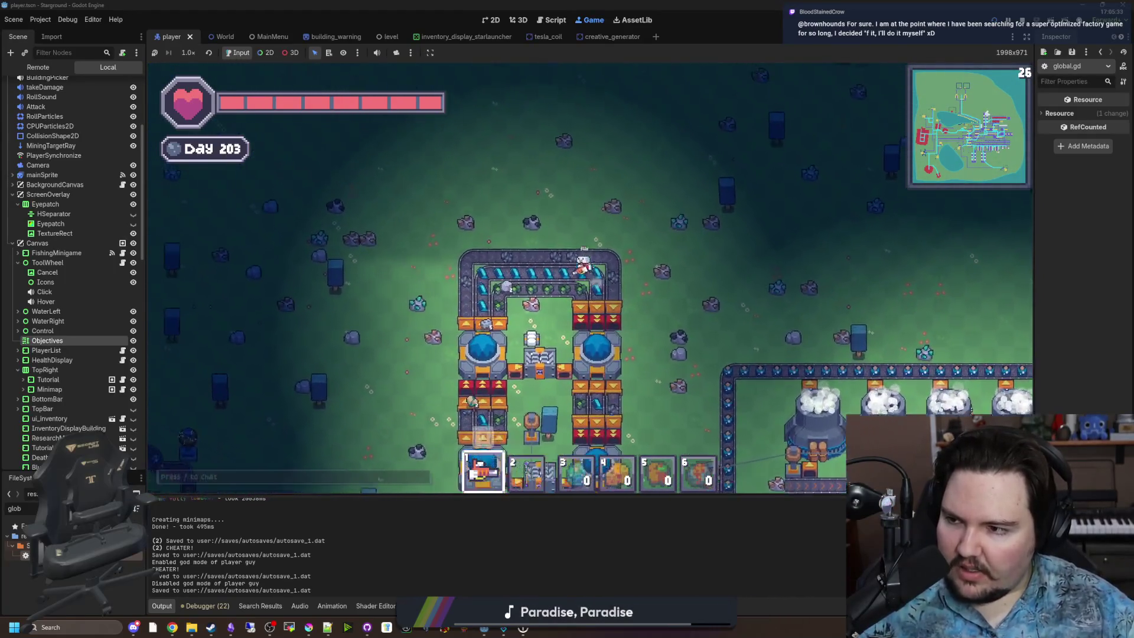
{"action": "key", "text": "d"}
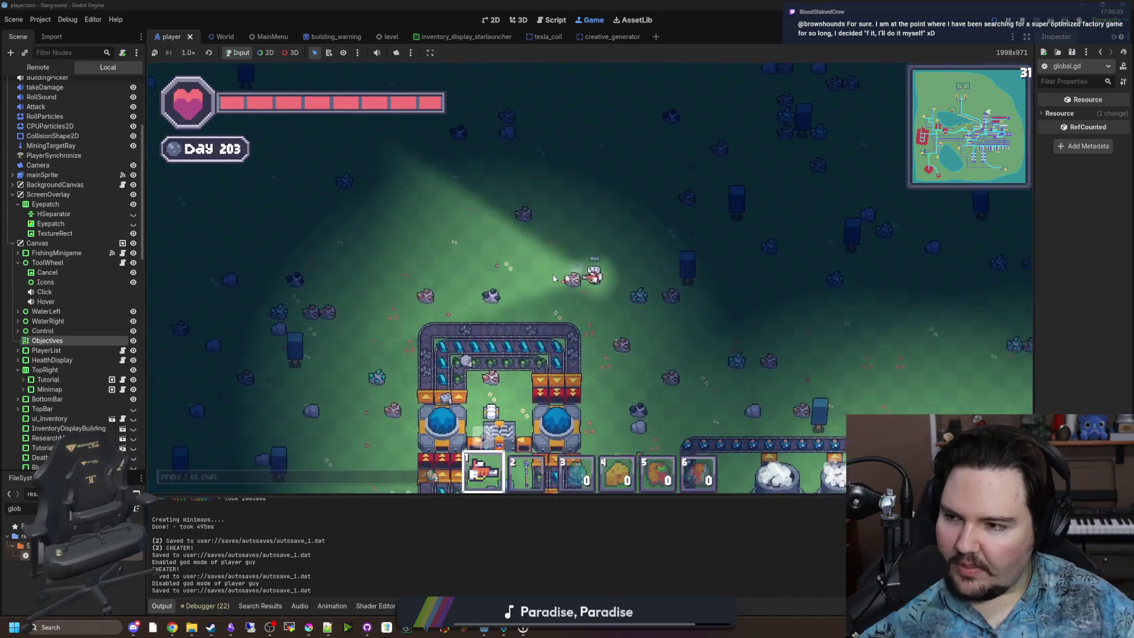
{"action": "key", "text": "s"}
{"action": "key", "text": "d"}
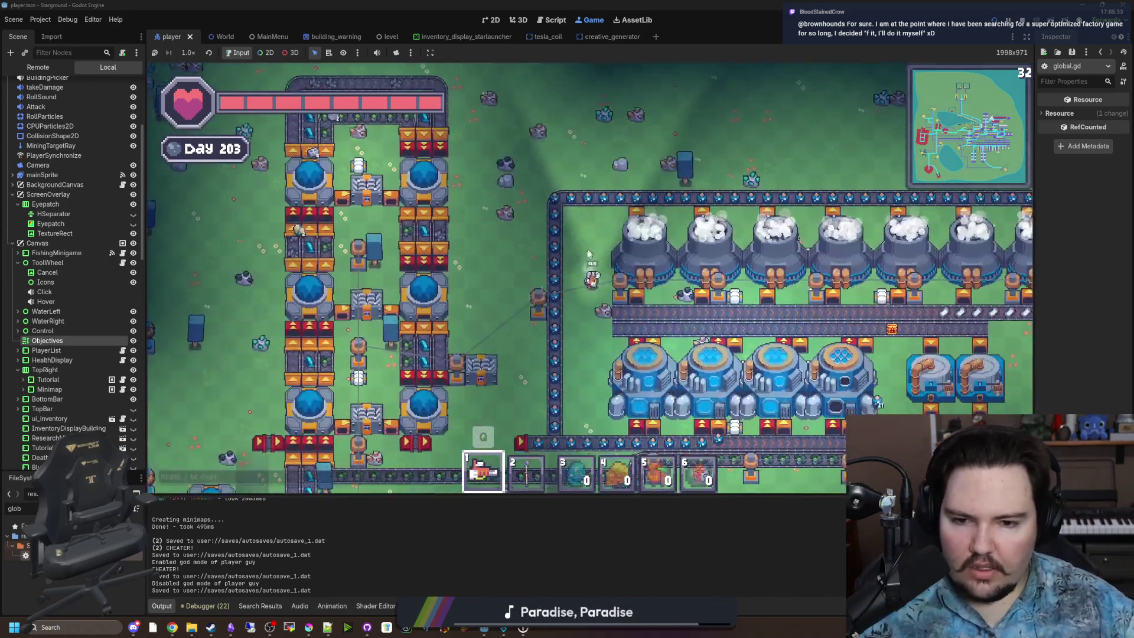
{"action": "key", "text": "d"}
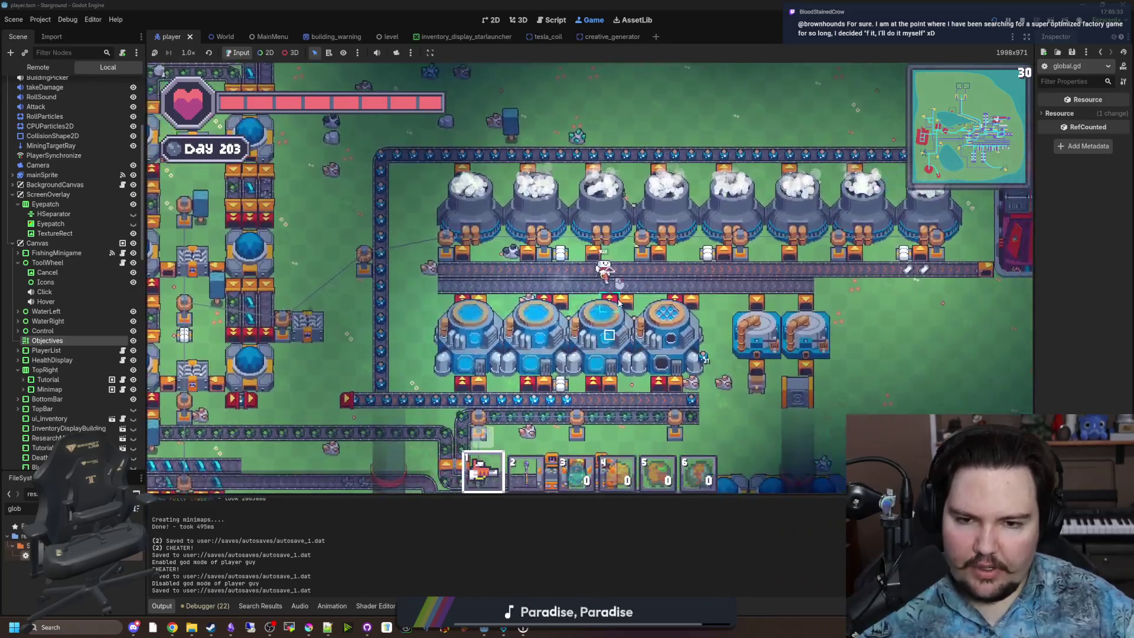
{"action": "key", "text": "d"}
{"action": "key", "text": "s"}
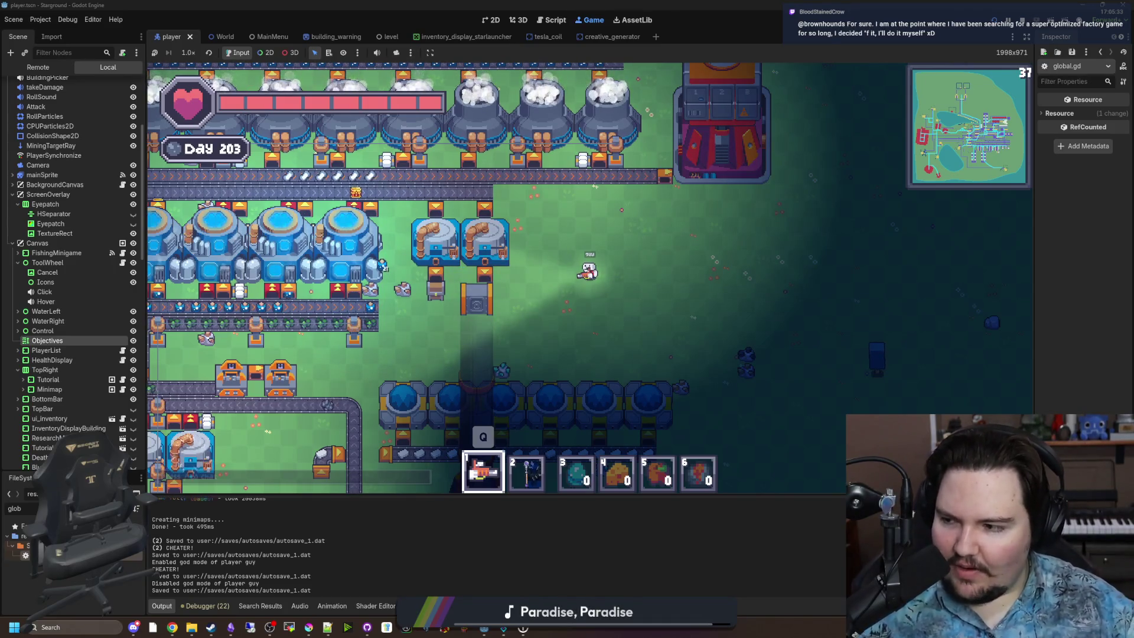
{"action": "key", "text": "d"}
{"action": "key", "text": "w"}
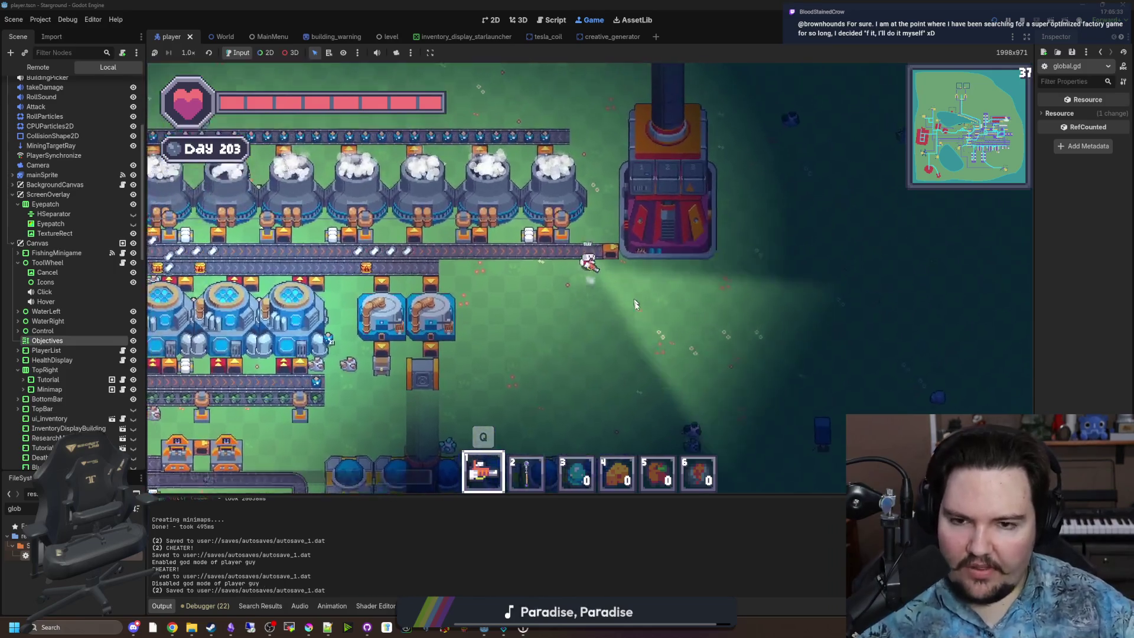
{"action": "key", "text": "d"}
{"action": "key", "text": "w"}
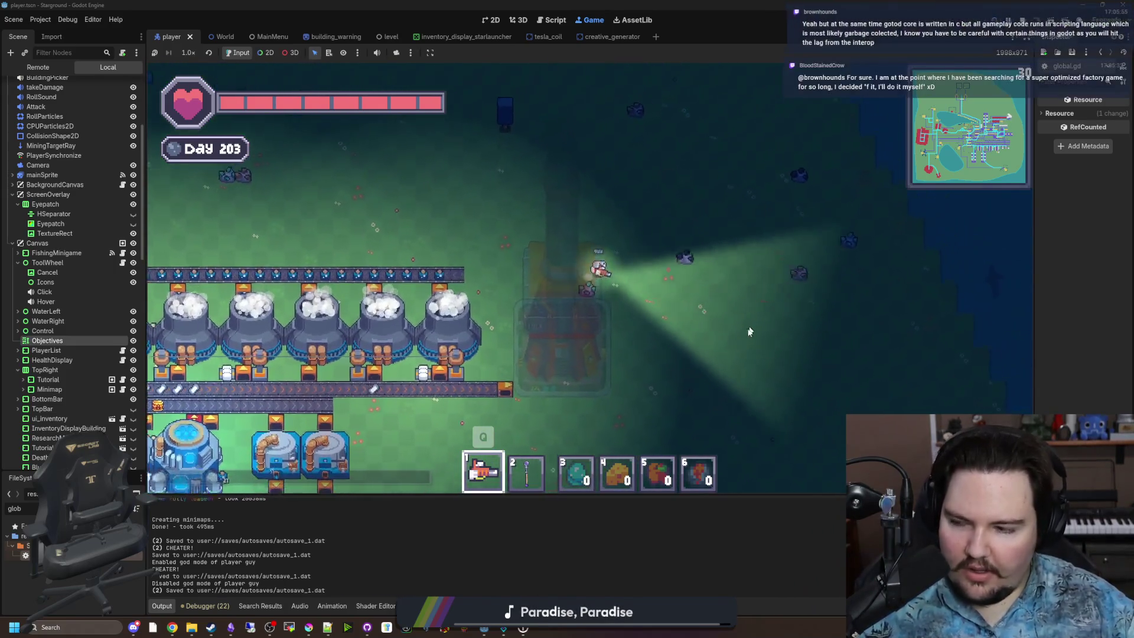
{"action": "key", "text": "s"}
{"action": "key", "text": "d"}
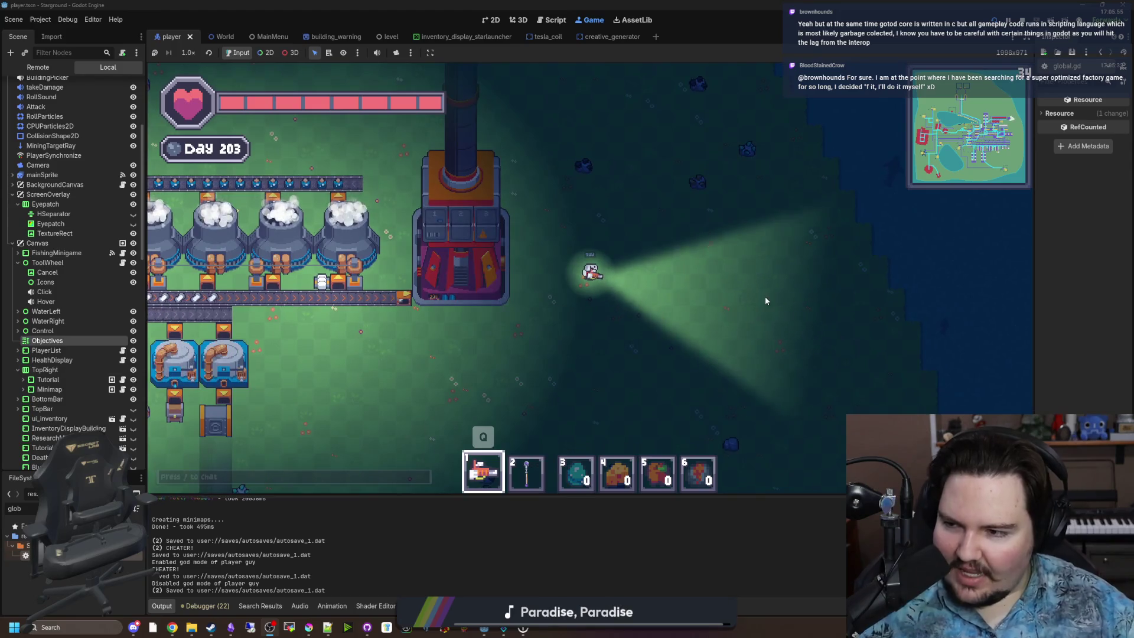
{"action": "key", "text": "s"}
{"action": "key", "text": "a"}
{"action": "key", "text": "s"}
{"action": "key", "text": "a"}
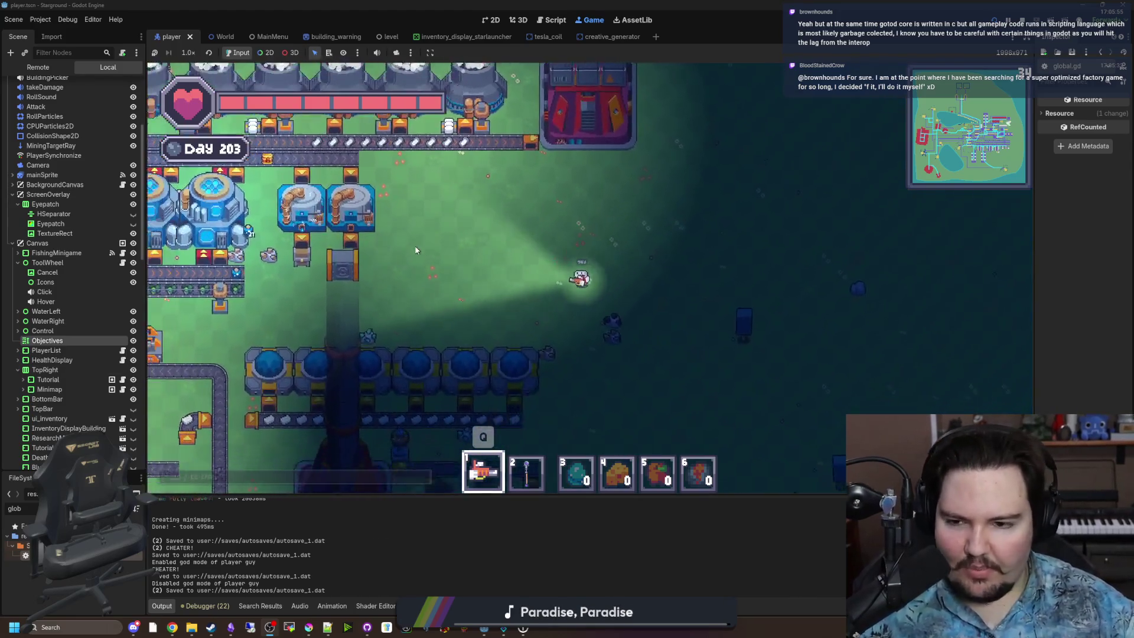
{"action": "key", "text": "a"}
{"action": "key", "text": "s"}
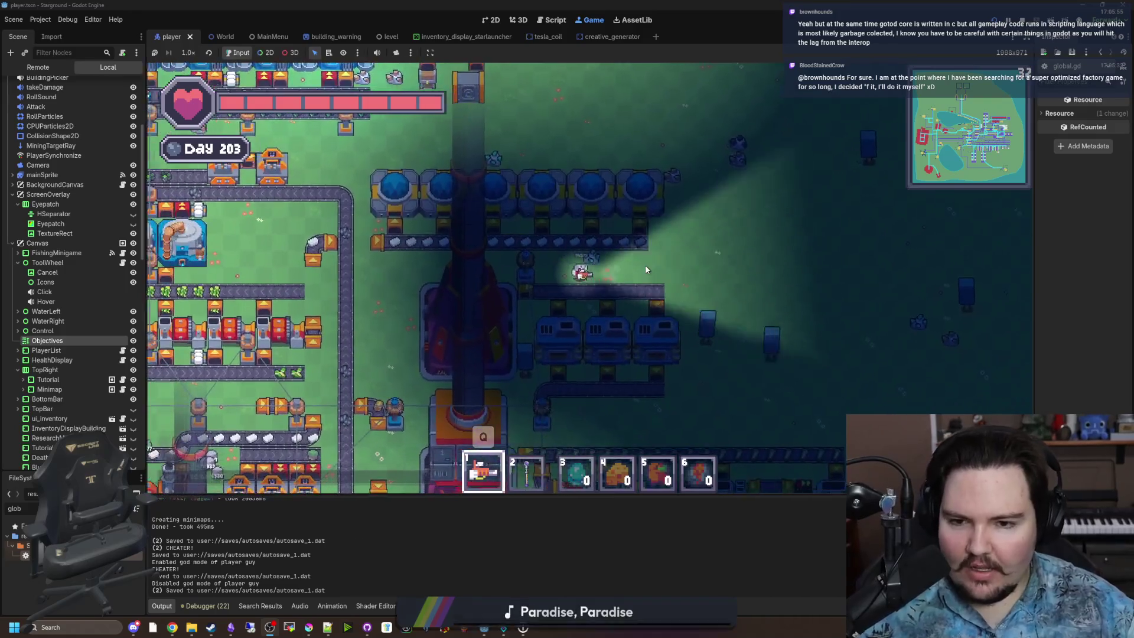
{"action": "key", "text": "a"}
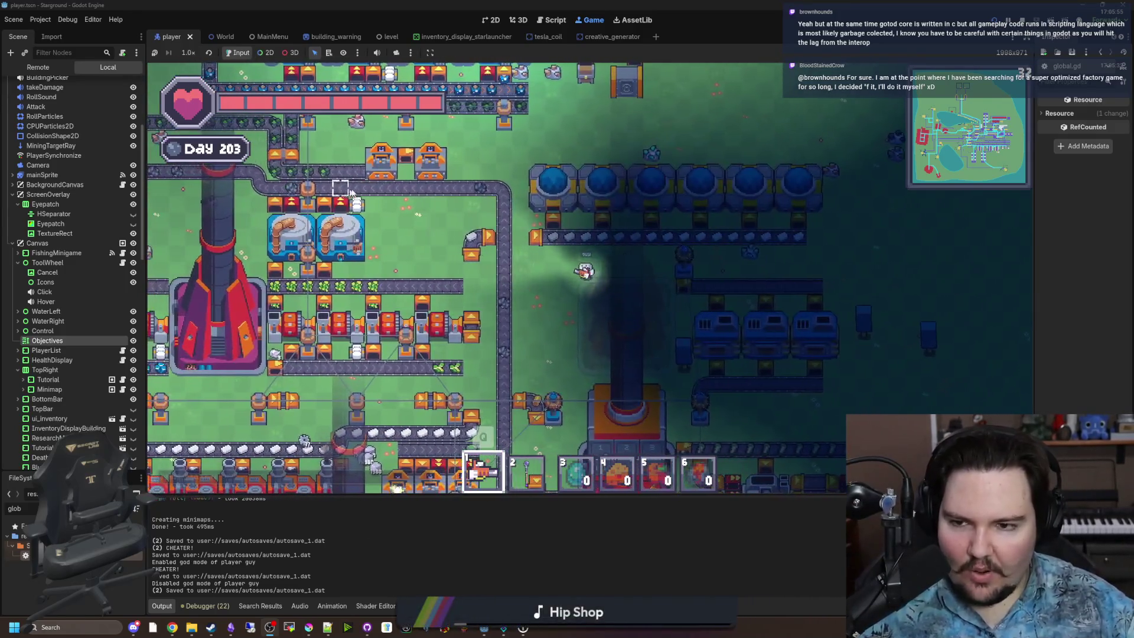
{"action": "key", "text": "d"}
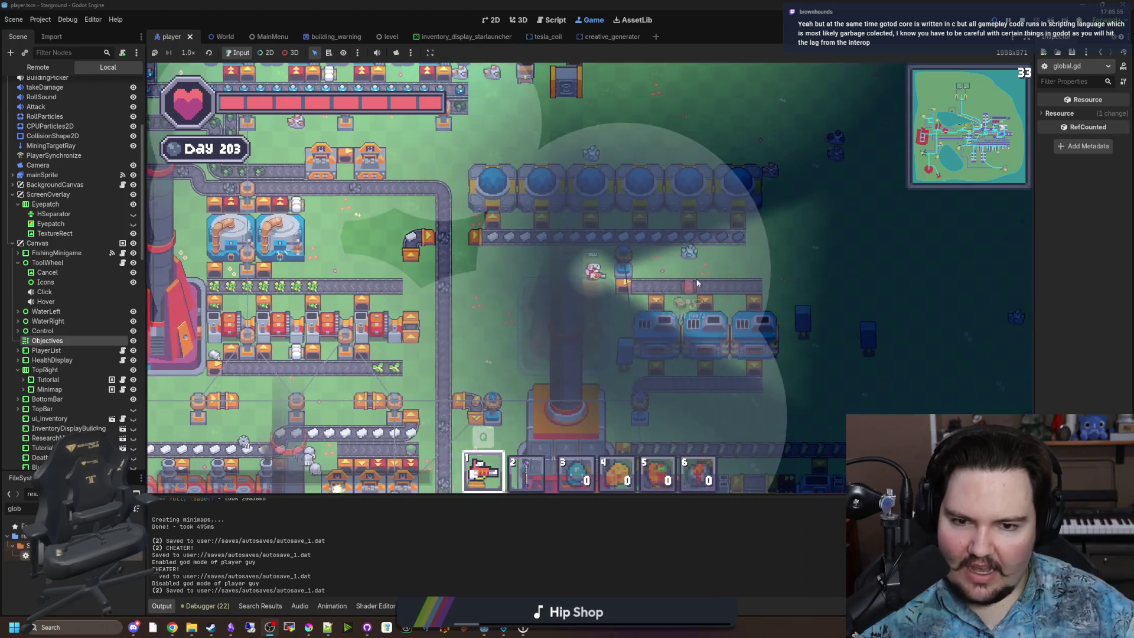
{"action": "left_click", "coordinate": [717, 274]}
Step: Walk the player right and down past the machines toward the shoreline
{"action": "key", "text": "d"}
{"action": "key", "text": "s"}
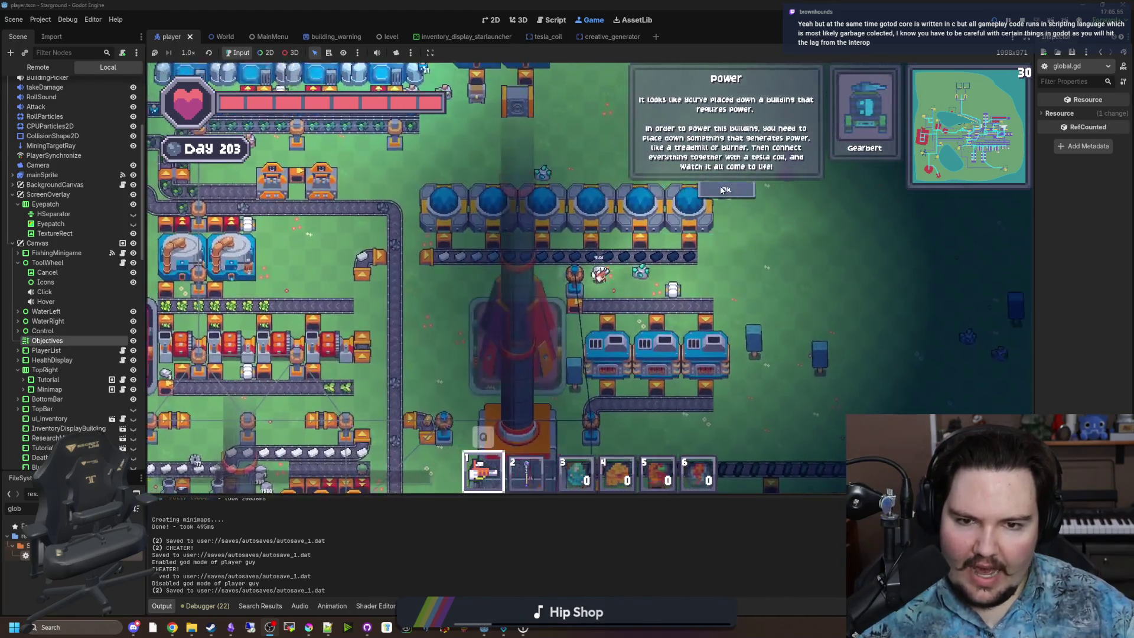
{"action": "key", "text": "d"}
{"action": "key", "text": "s"}
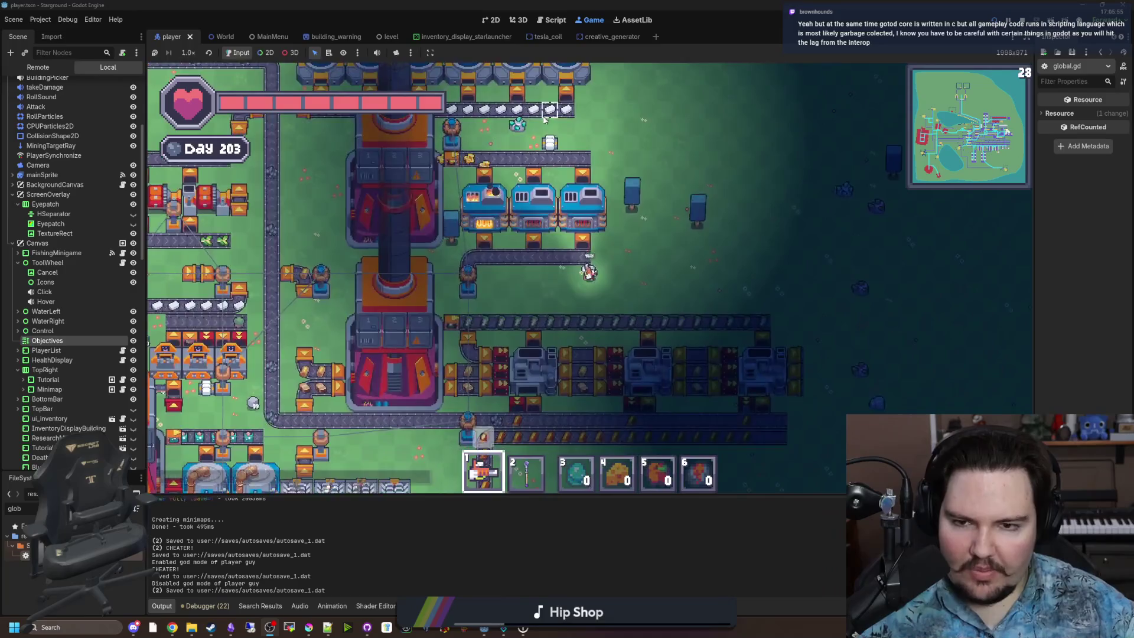
{"action": "key", "text": "d"}
{"action": "key", "text": "s"}
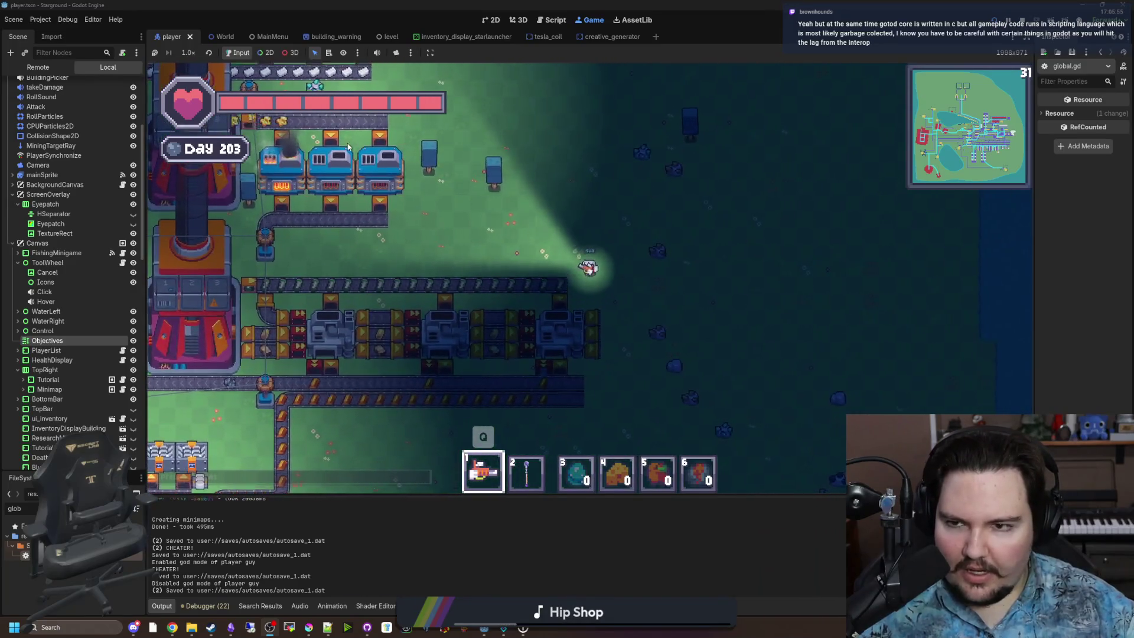
{"action": "key", "text": "a"}
{"action": "key", "text": "s"}
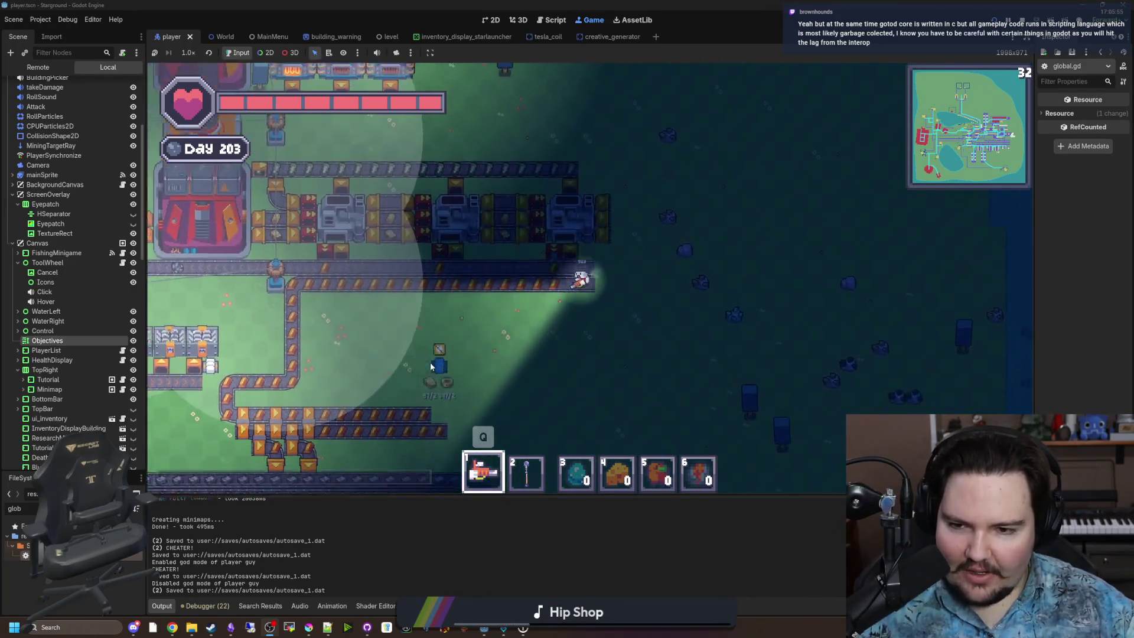
{"action": "key", "text": "s"}
{"action": "key", "text": "a"}
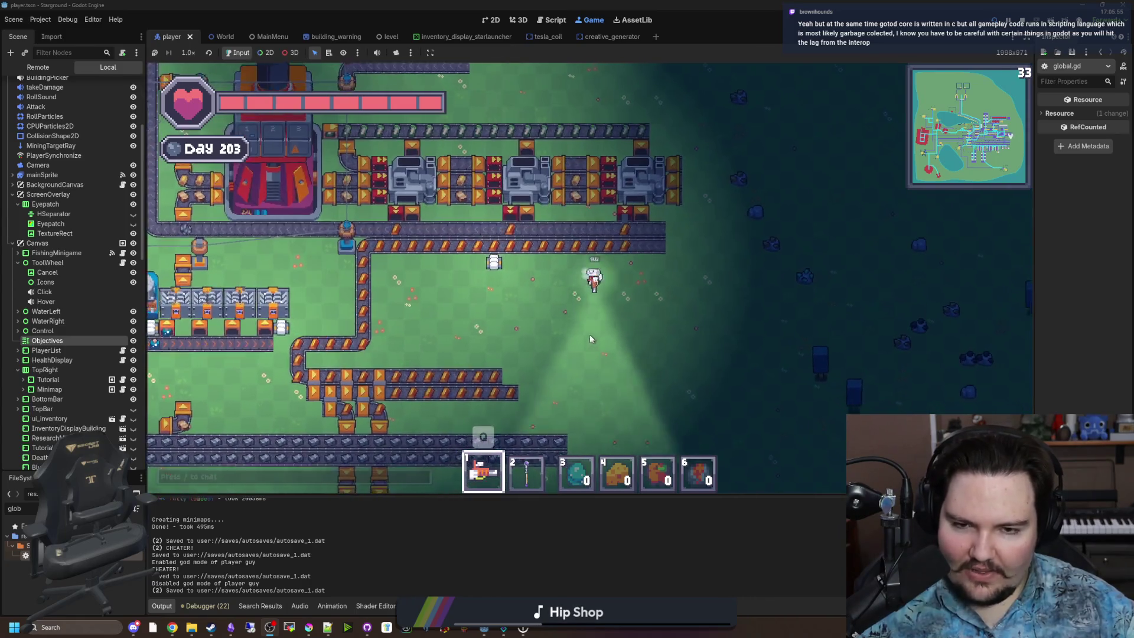
{"action": "key", "text": "s"}
{"action": "key", "text": "a"}
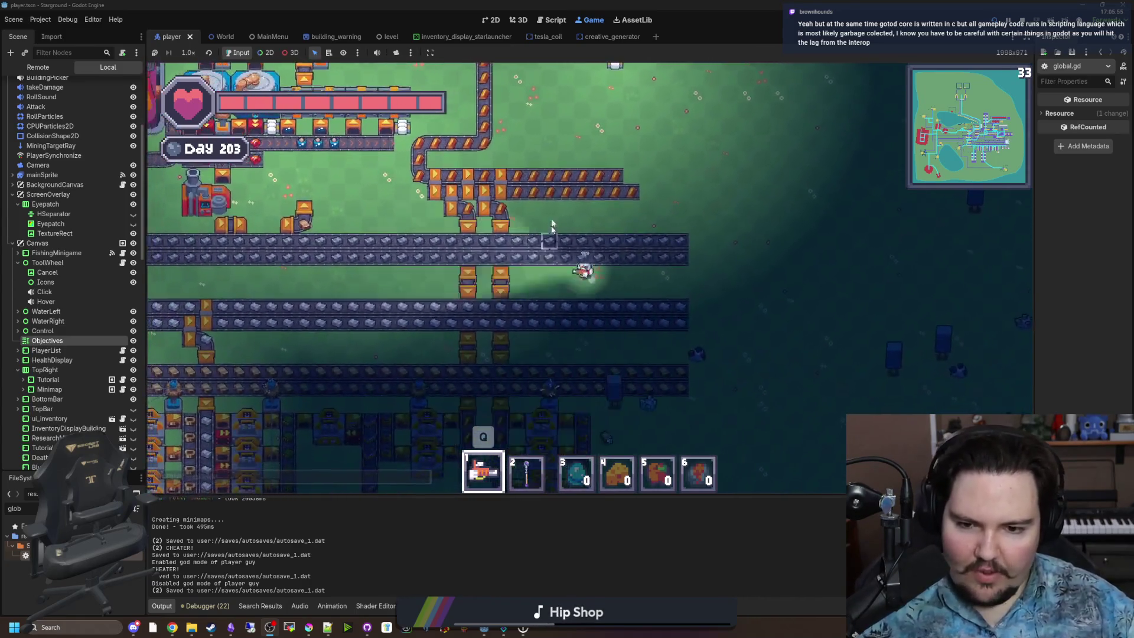
{"action": "key", "text": "s"}
{"action": "key", "text": "a"}
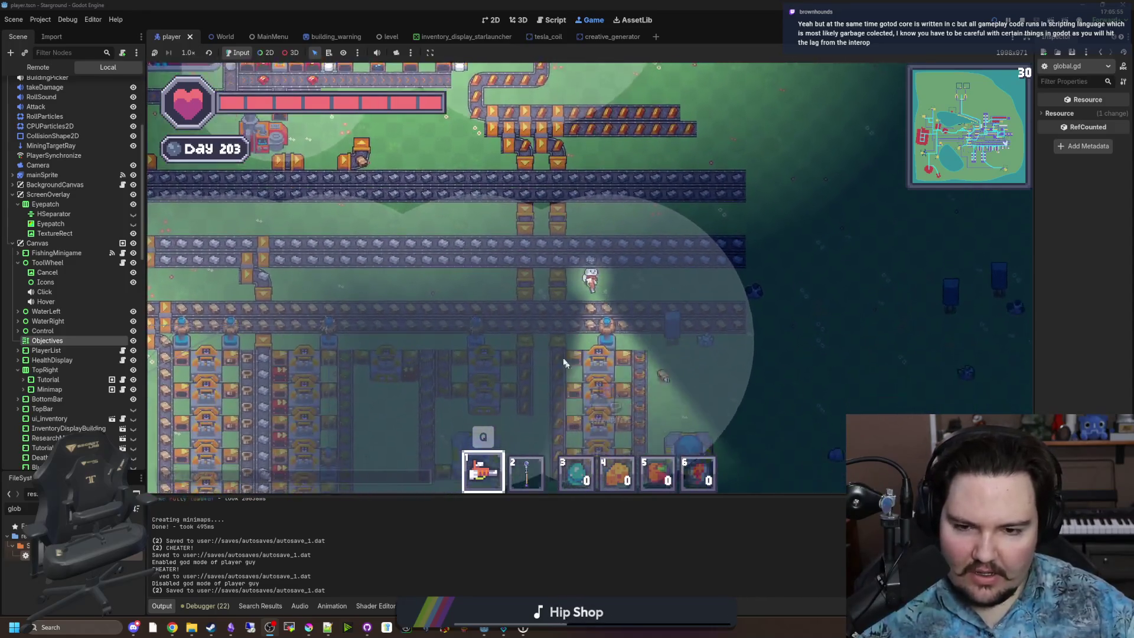
{"action": "key", "text": "s"}
{"action": "key", "text": "a"}
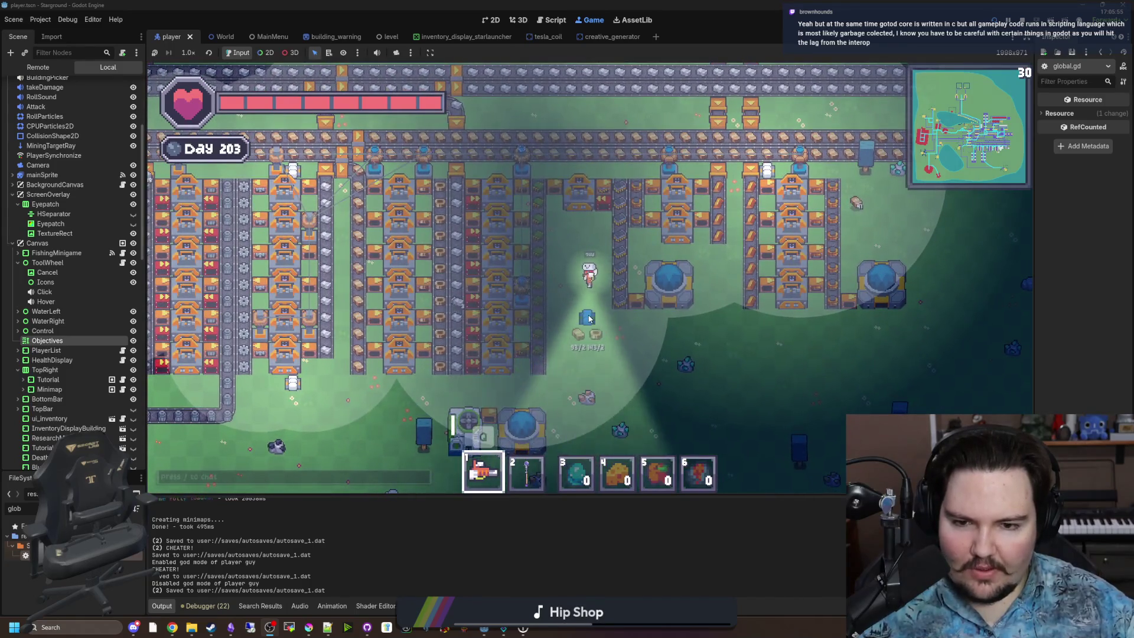
Step: Walk the player back up-left to the red furnaces and pause the game with Esc
{"action": "key", "text": "w"}
{"action": "key", "text": "a"}
{"action": "key", "text": "w"}
{"action": "key", "text": "a"}
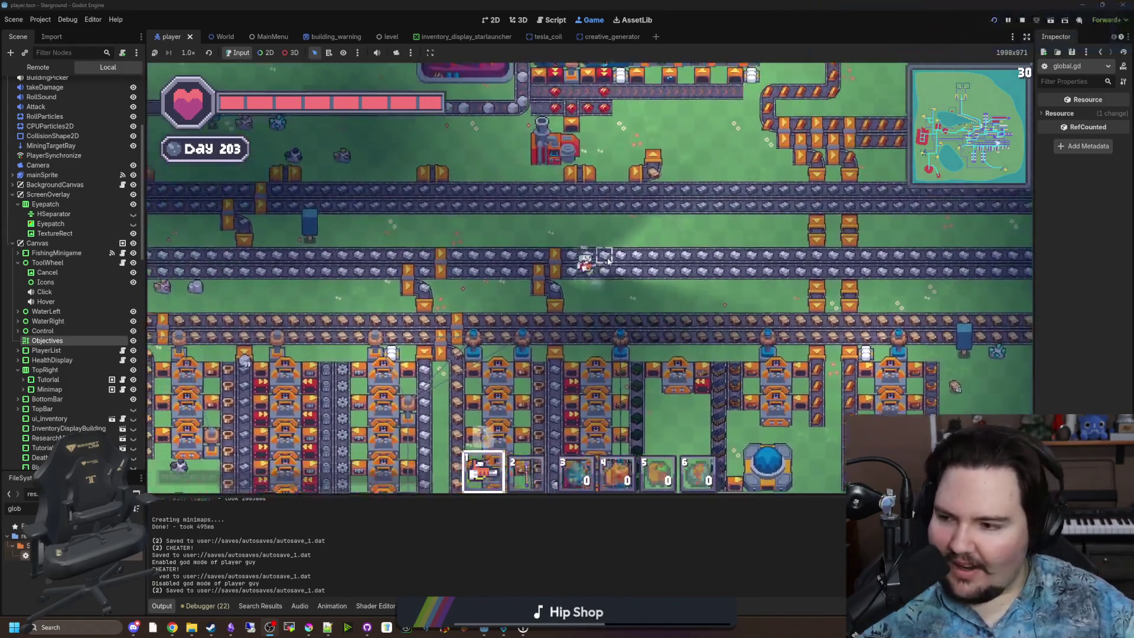
{"action": "key", "text": "w"}
{"action": "key", "text": "a"}
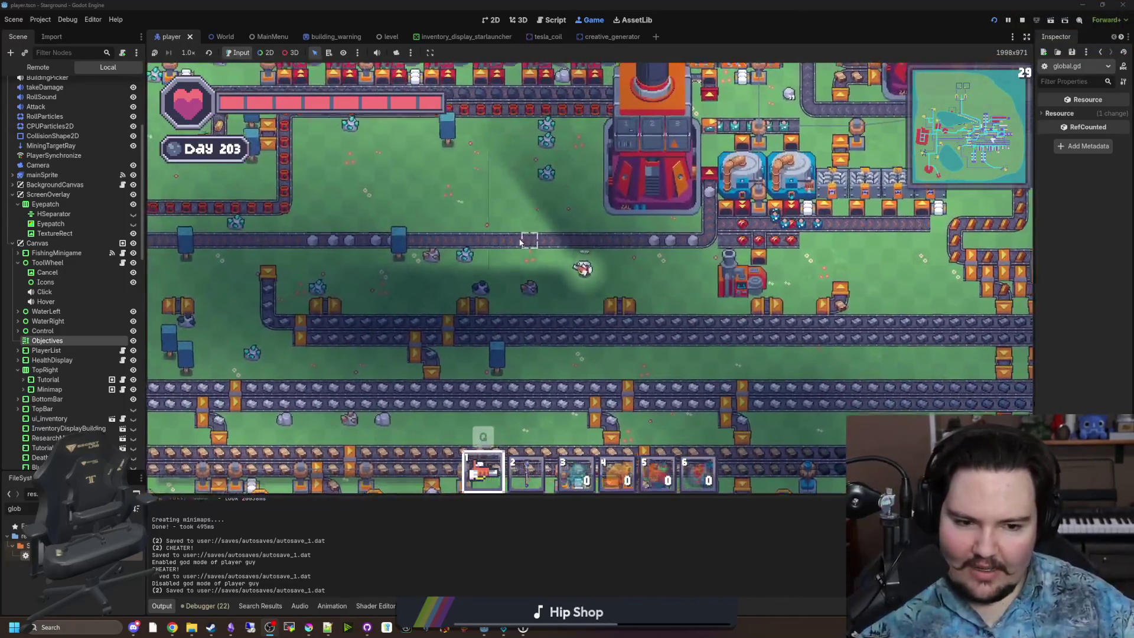
{"action": "key", "text": "a"}
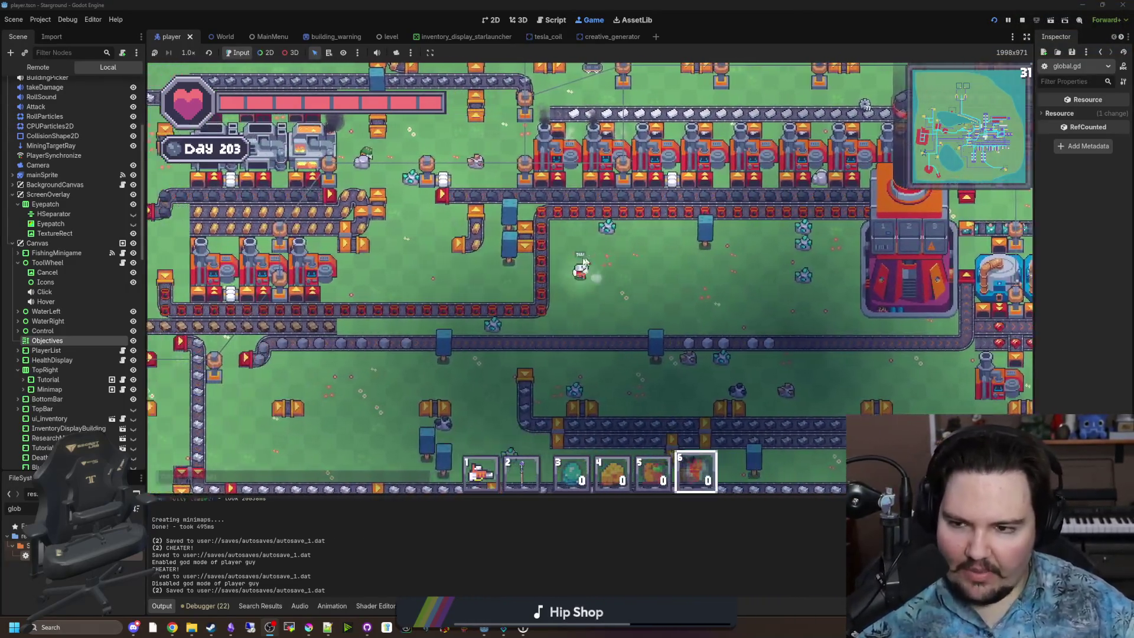
{"action": "key", "text": "a"}
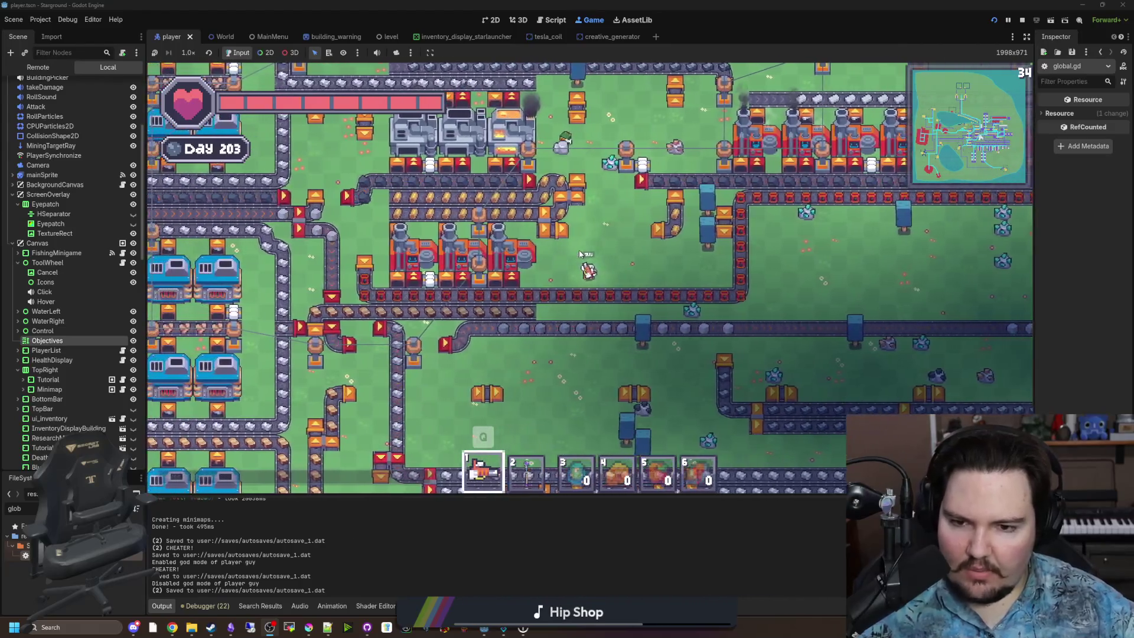
{"action": "key", "text": "Escape"}
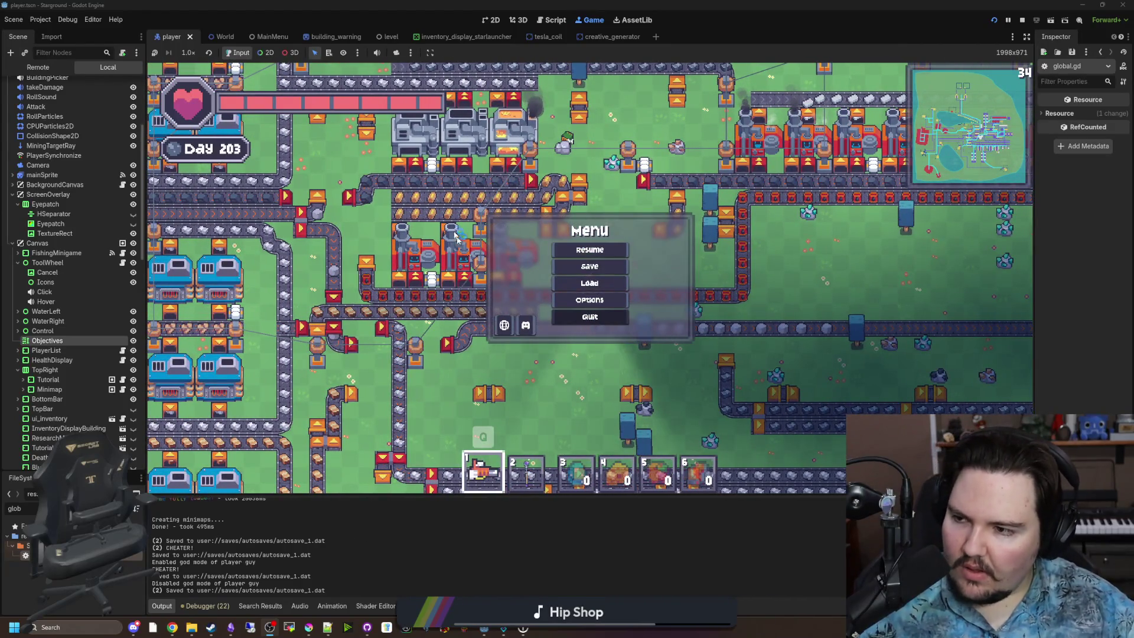
Step: Quit the current save to the main menu and start a Singleplayer New Game
{"action": "left_click", "coordinate": [589, 316]}
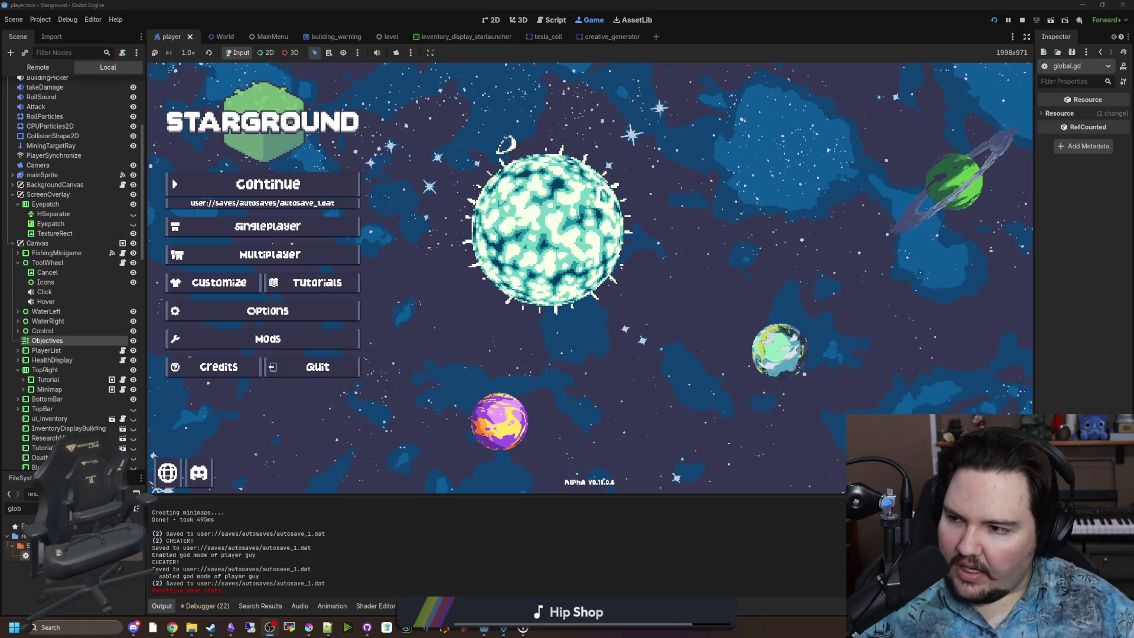
{"action": "left_click", "coordinate": [309, 229]}
{"action": "left_click", "coordinate": [724, 273]}
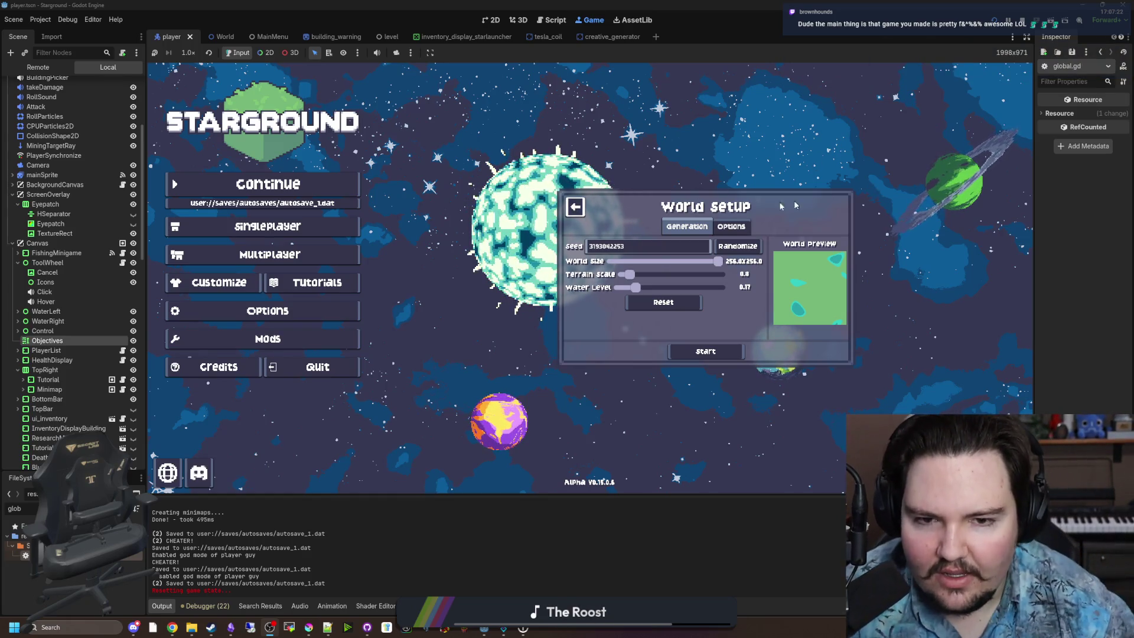
Step: Switch between the World Setup Generation and Options tabs to review the new world's settings
{"action": "left_click", "coordinate": [729, 228]}
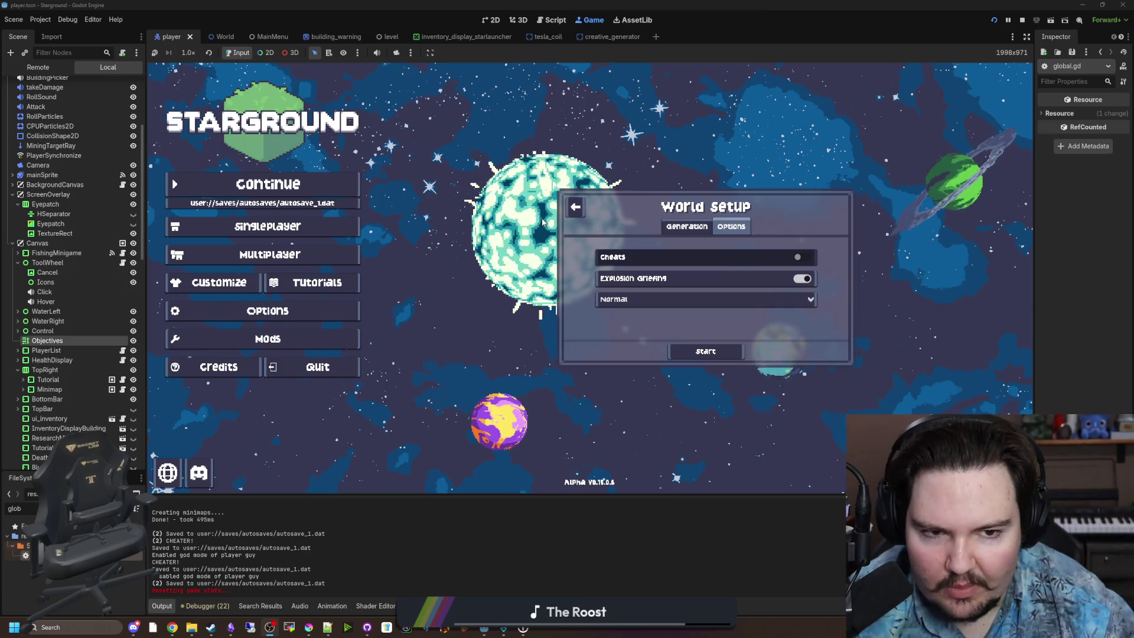
{"action": "left_click", "coordinate": [673, 226]}
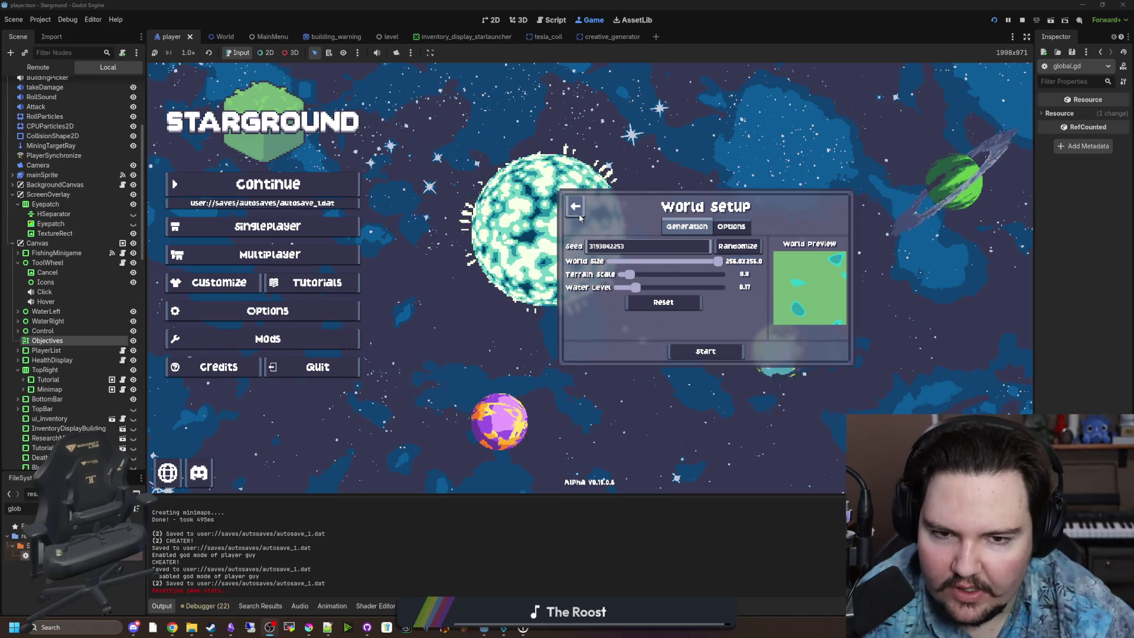
{"action": "left_click", "coordinate": [737, 232]}
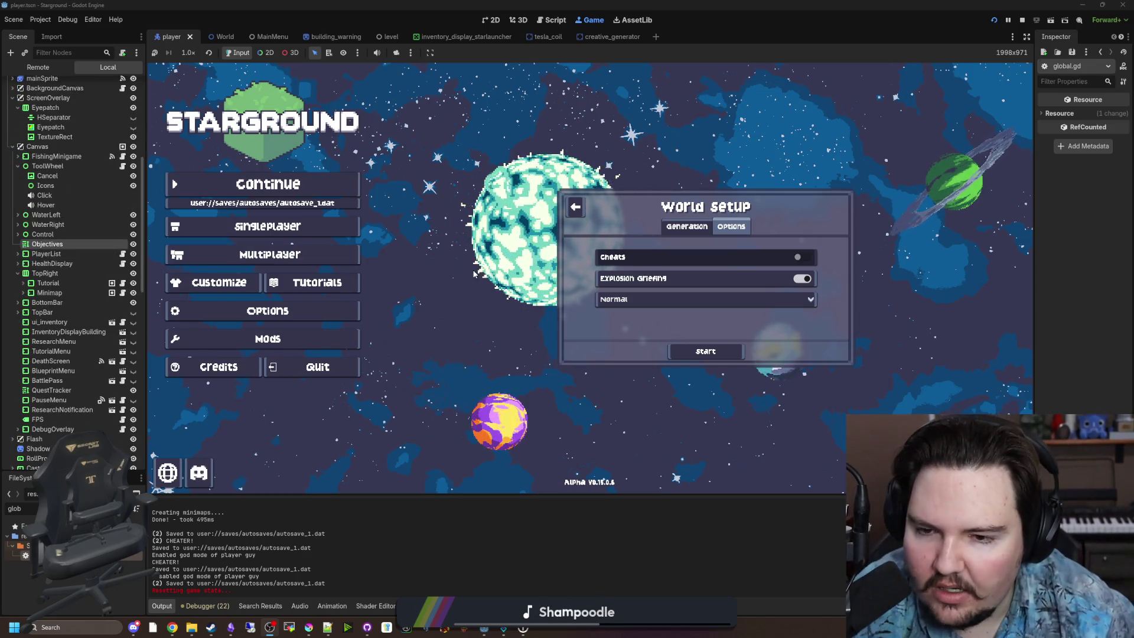
{"action": "scroll", "coordinate": [120, 278], "scroll_direction": "down", "scroll_amount": 10}
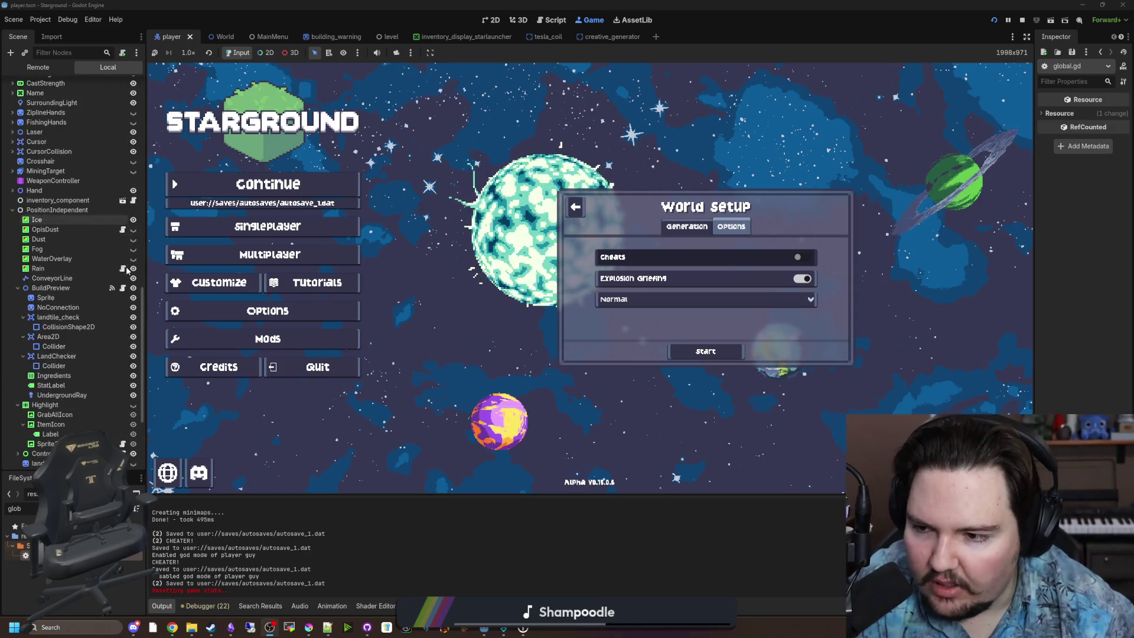
{"action": "scroll", "coordinate": [112, 289], "scroll_direction": "up", "scroll_amount": 15}
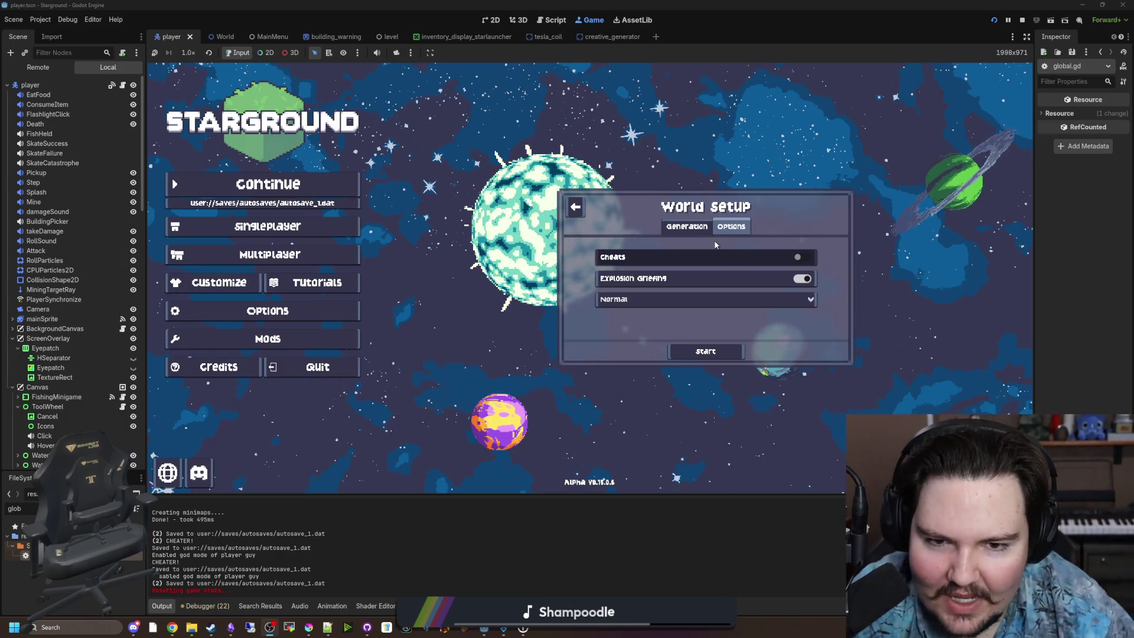
Step: Return to Generation, close World Setup with Esc, and open the Tutorial node's script
{"action": "left_click", "coordinate": [698, 226]}
{"action": "key", "text": "Escape"}
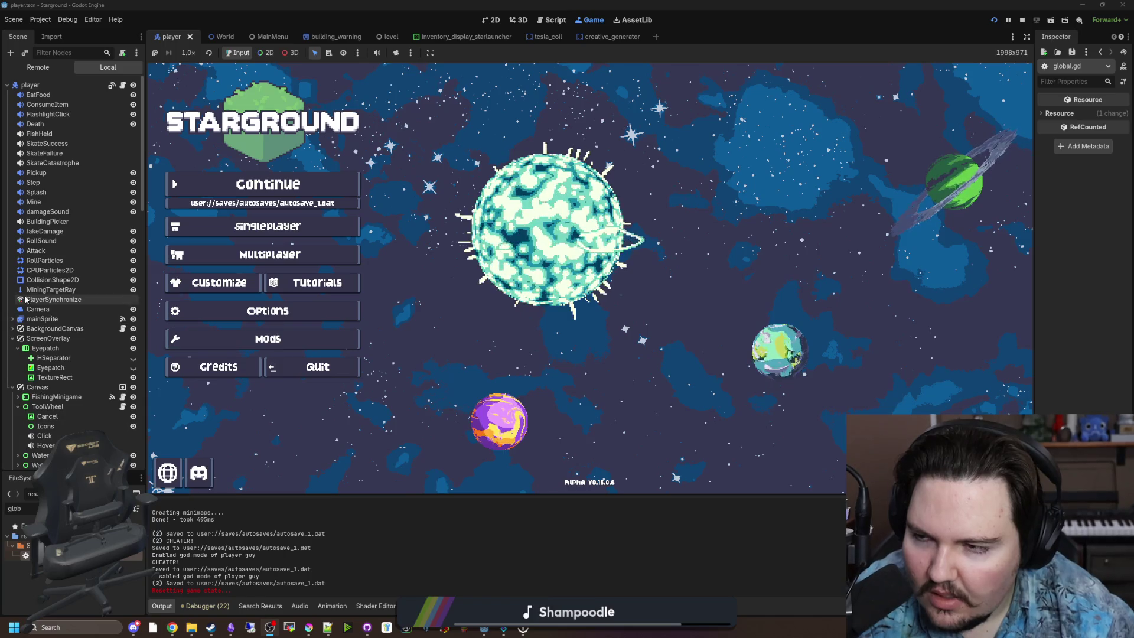
{"action": "scroll", "coordinate": [91, 378], "scroll_direction": "down", "scroll_amount": 3}
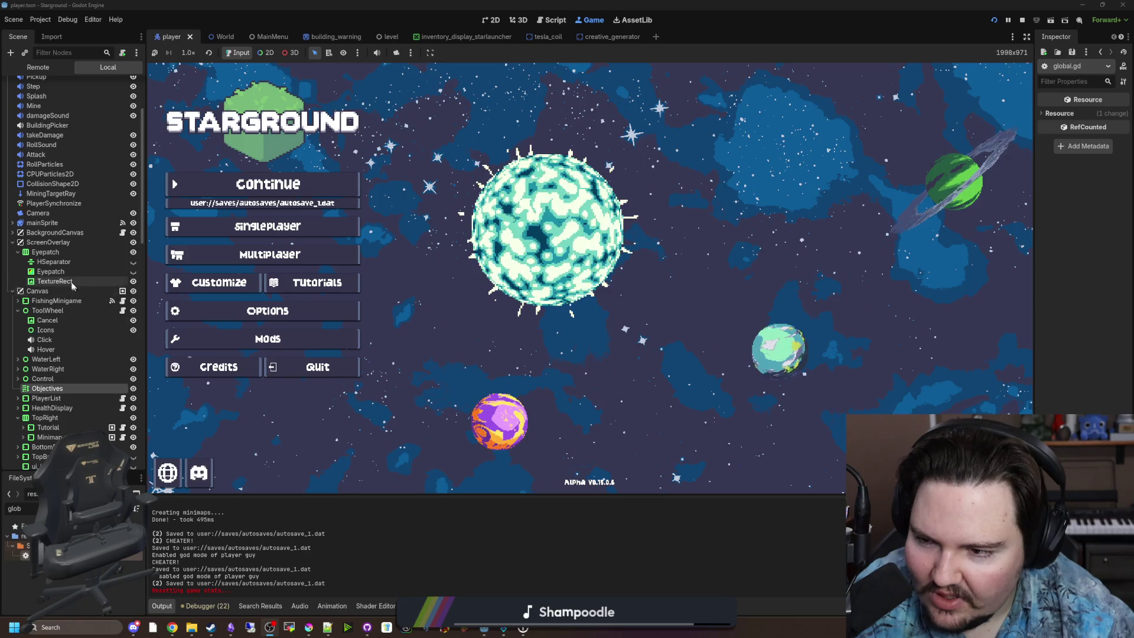
{"action": "left_click", "coordinate": [123, 427]}
Step: Change the tutorial ID on line 159 from tutorial_basics_1 to starground:tutorial_basics_mine_stone
{"action": "left_click", "coordinate": [398, 360]}
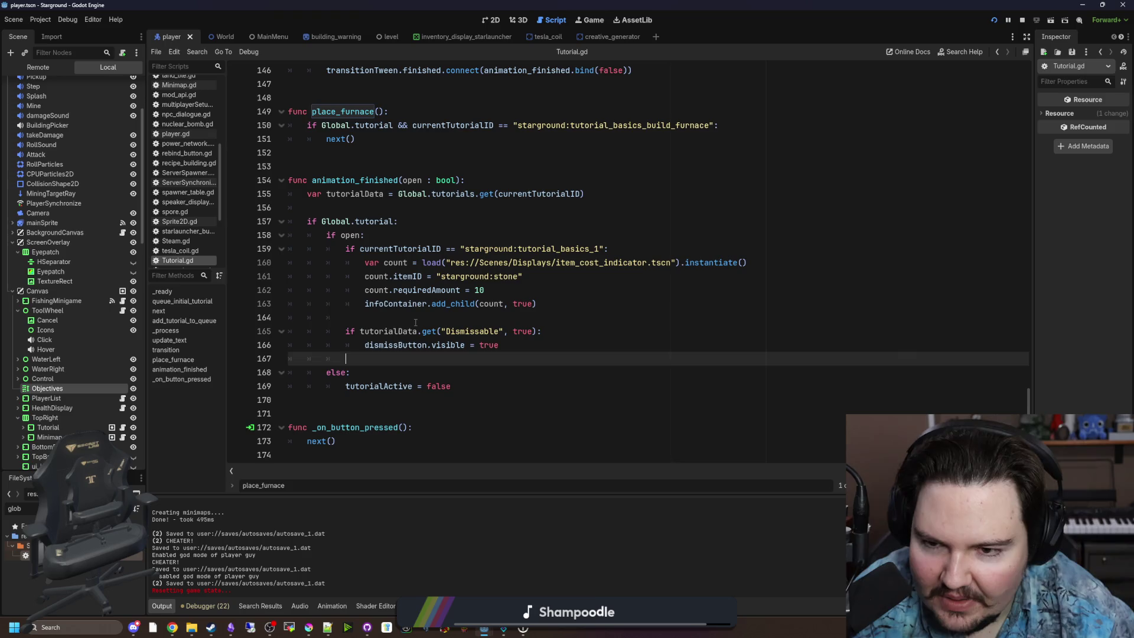
{"action": "left_click", "coordinate": [415, 322]}
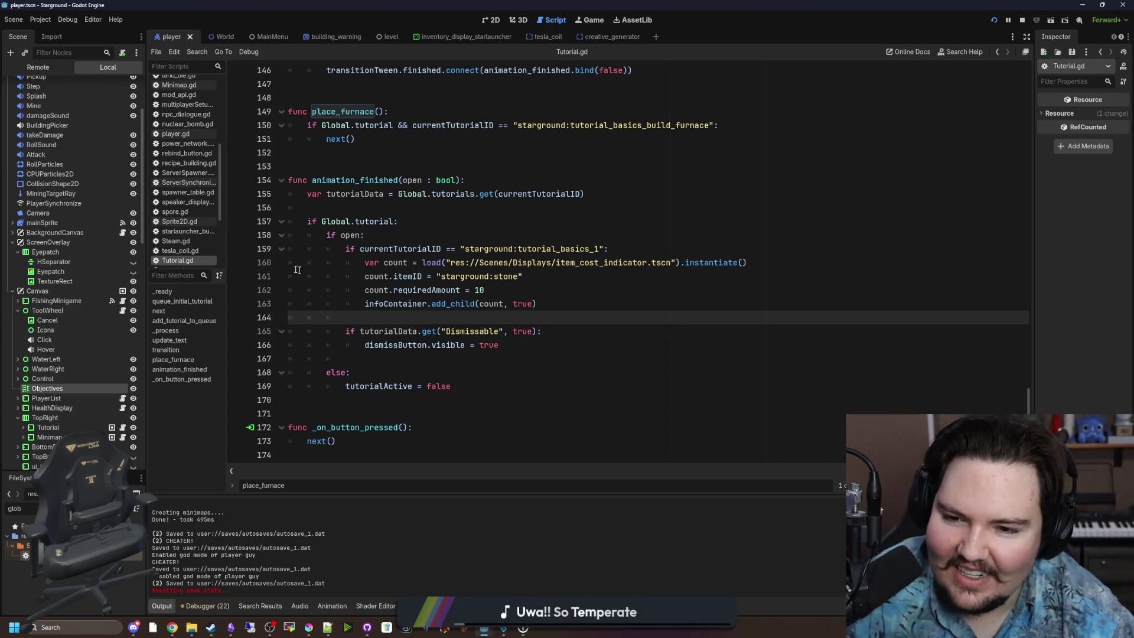
{"action": "left_click", "coordinate": [355, 235]}
{"action": "left_click", "coordinate": [344, 212]}
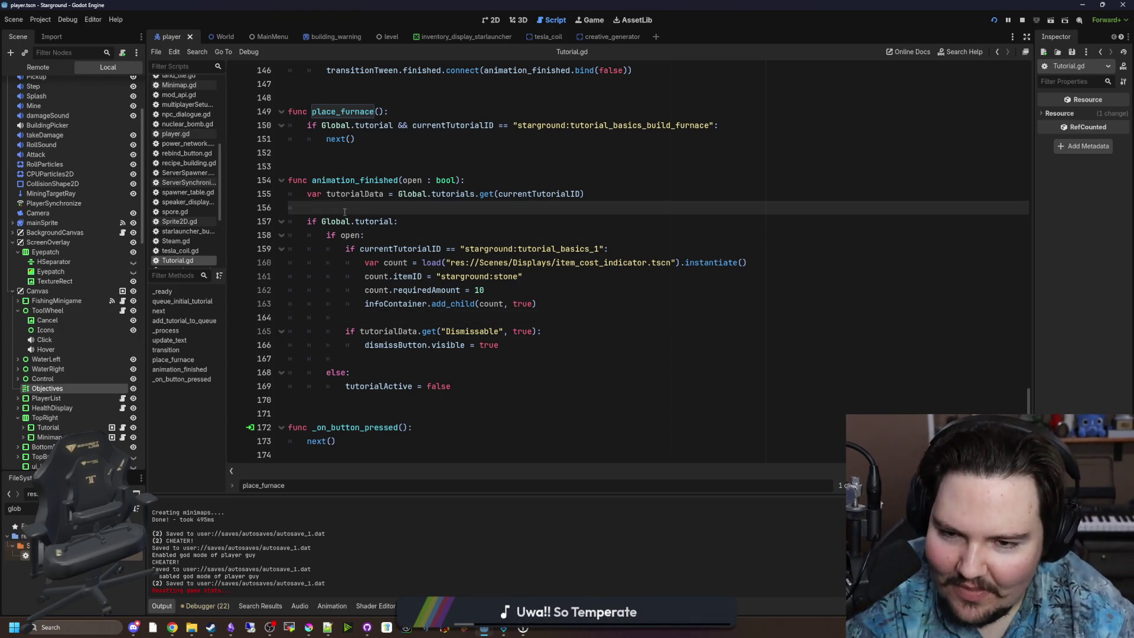
{"action": "left_click", "coordinate": [603, 248]}
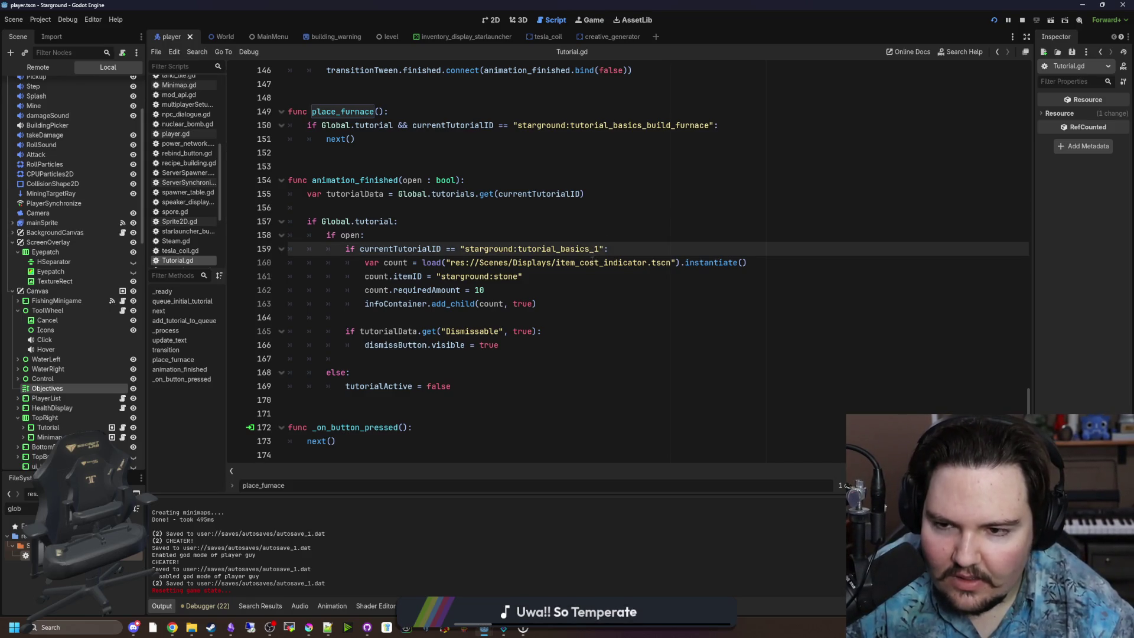
{"action": "key", "text": "BackSpace"}
{"action": "type", "text": "mine_"}
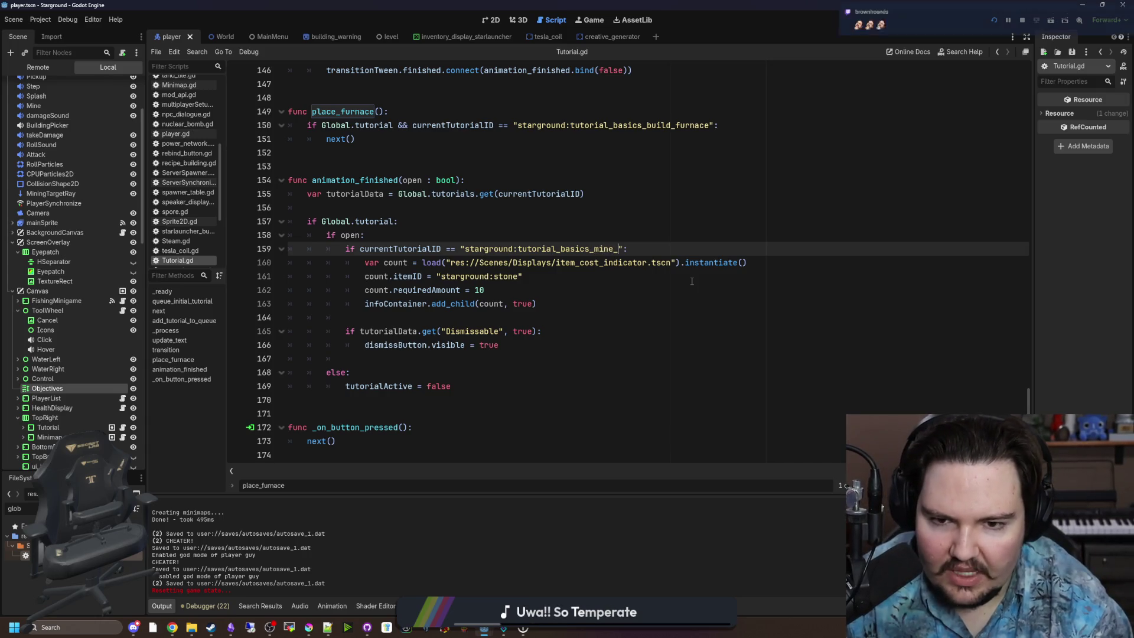
{"action": "type", "text": "stone"}
Step: Scroll back up to the code near line 112 and bring up the script's find bar
{"action": "left_click", "coordinate": [626, 235]}
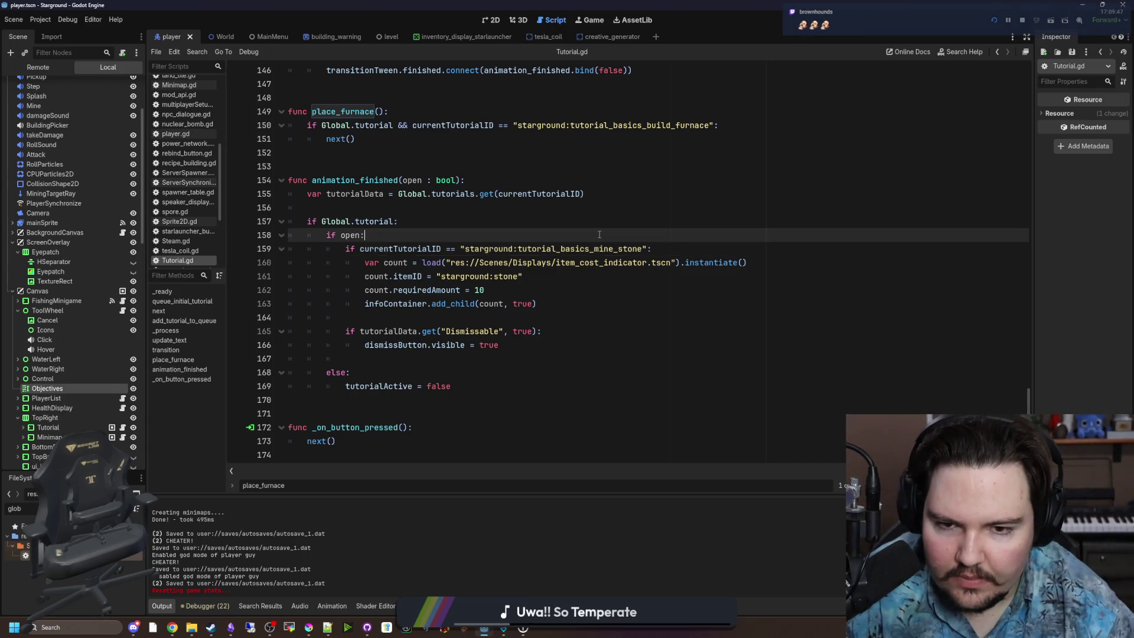
{"action": "scroll", "coordinate": [626, 232], "scroll_direction": "up", "scroll_amount": 6}
{"action": "scroll", "coordinate": [625, 232], "scroll_direction": "up", "scroll_amount": 11}
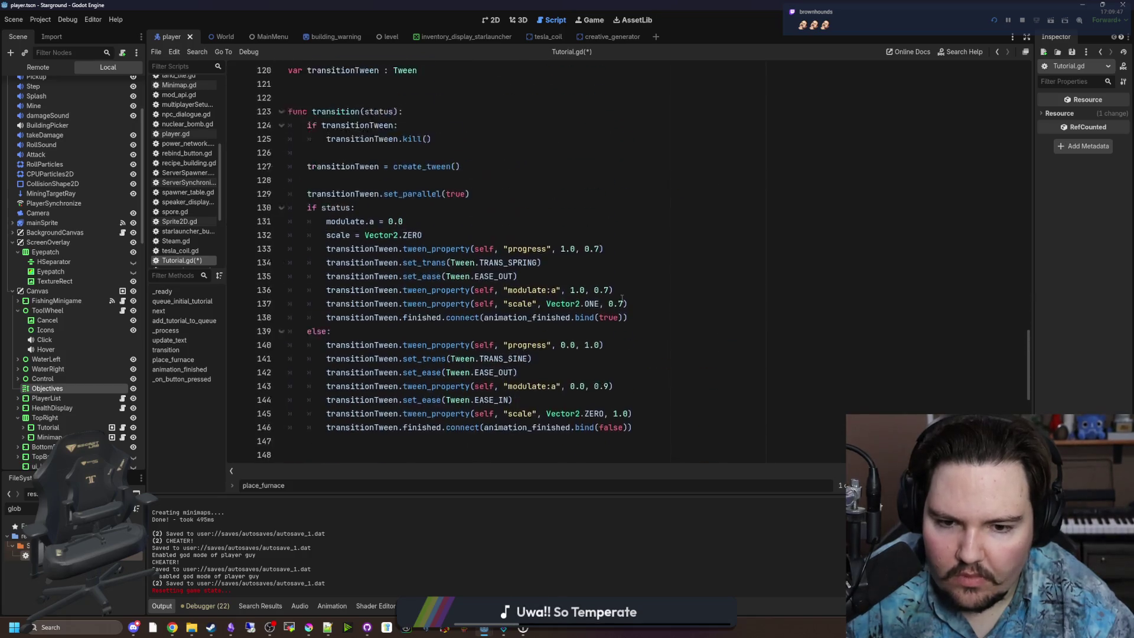
{"action": "left_click", "coordinate": [622, 298]}
{"action": "key", "text": "ctrl+f"}
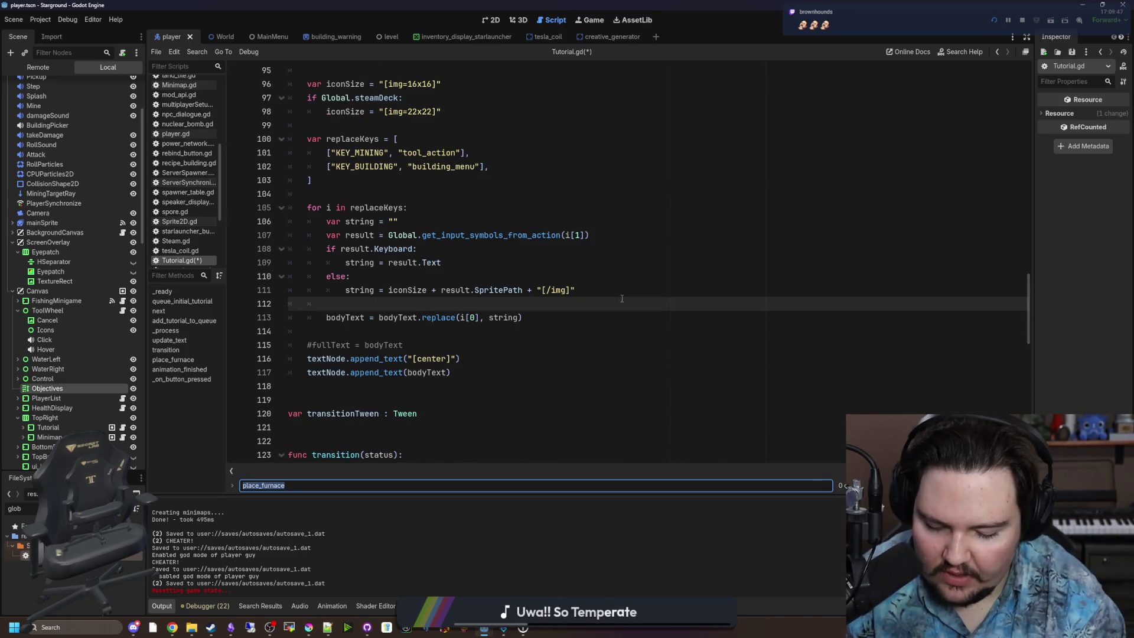
Step: Search Tutorial.gd for 'basics', clear the find bar, and save the script
{"action": "type", "text": "basocs"}
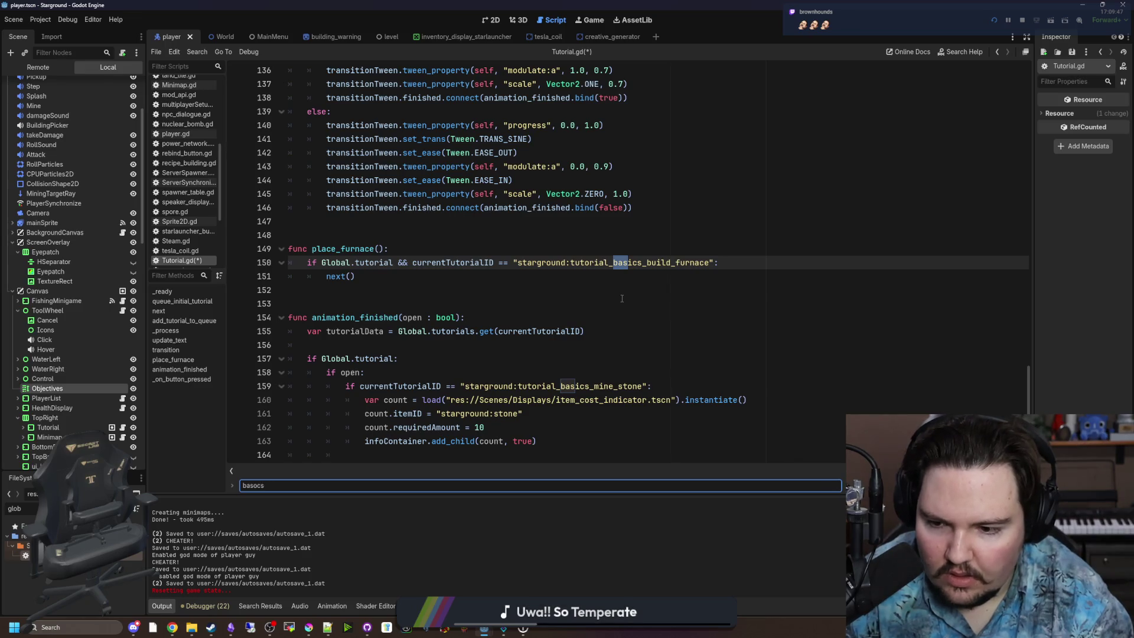
{"action": "key", "text": "BackSpace"}
{"action": "key", "text": "BackSpace"}
{"action": "key", "text": "BackSpace"}
{"action": "type", "text": "ics_3"}
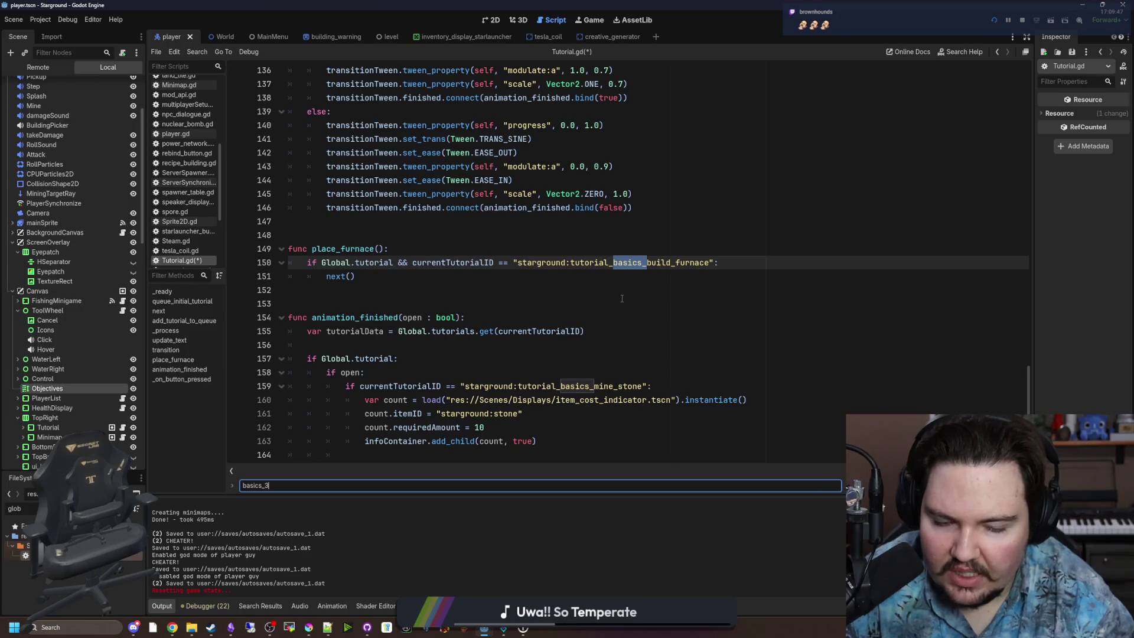
{"action": "key", "text": "BackSpace"}
{"action": "key", "text": "BackSpace"}
{"action": "key", "text": "BackSpace"}
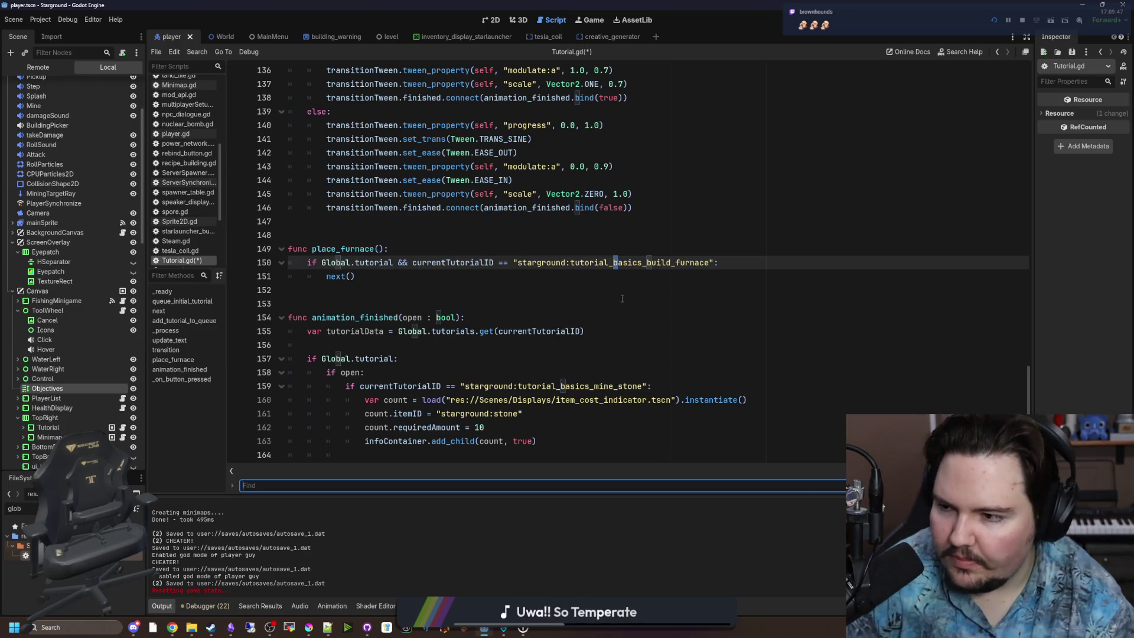
{"action": "left_click", "coordinate": [622, 298]}
{"action": "key", "text": "ctrl+s"}
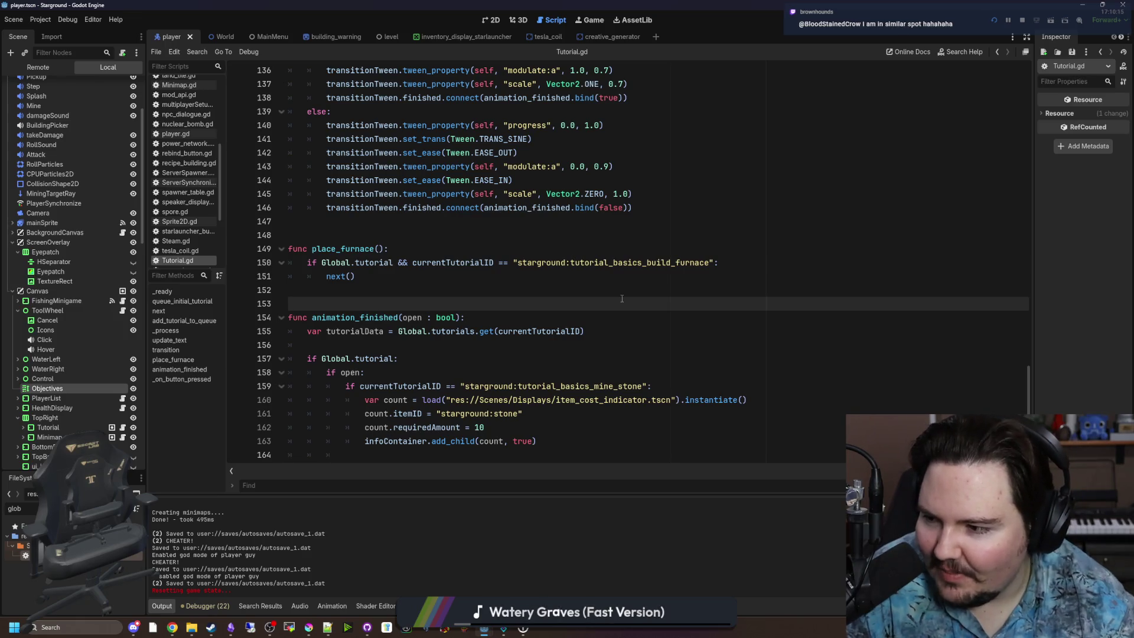
{"action": "left_click", "coordinate": [411, 289]}
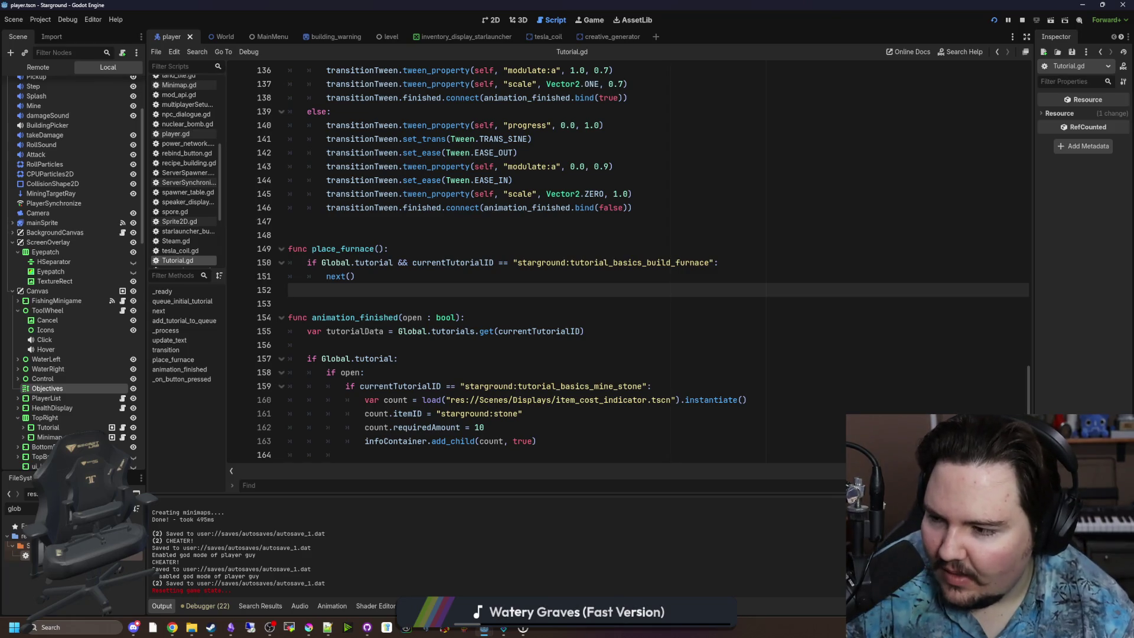
{"action": "left_click", "coordinate": [358, 240]}
{"action": "left_click", "coordinate": [374, 289]}
{"action": "left_click", "coordinate": [342, 235]}
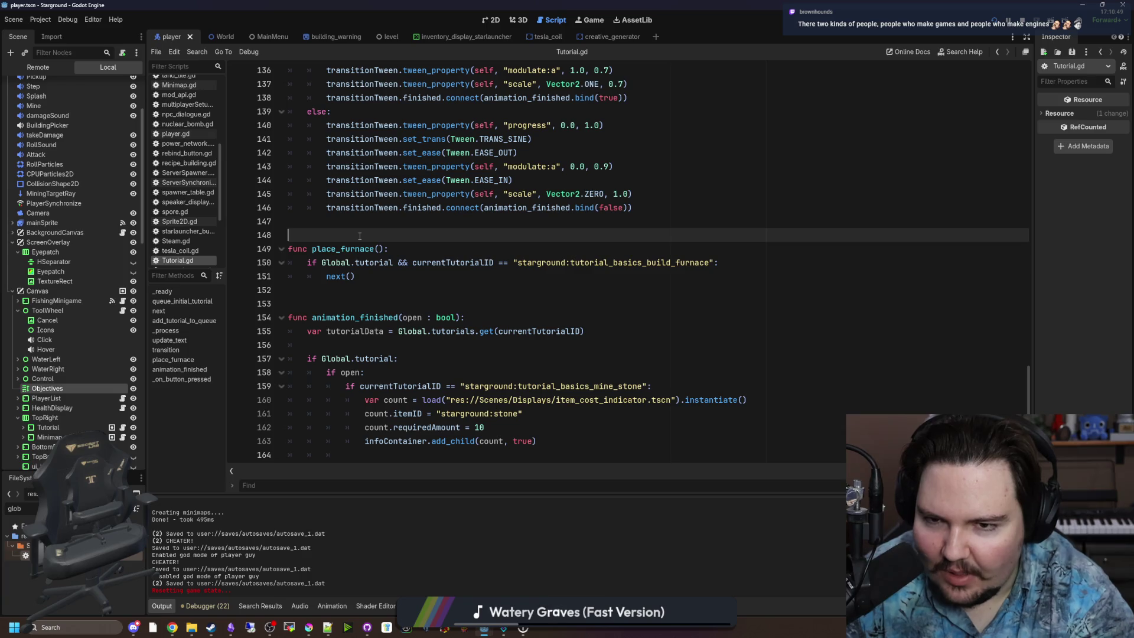
{"action": "left_click", "coordinate": [393, 248]}
{"action": "left_click", "coordinate": [398, 236]}
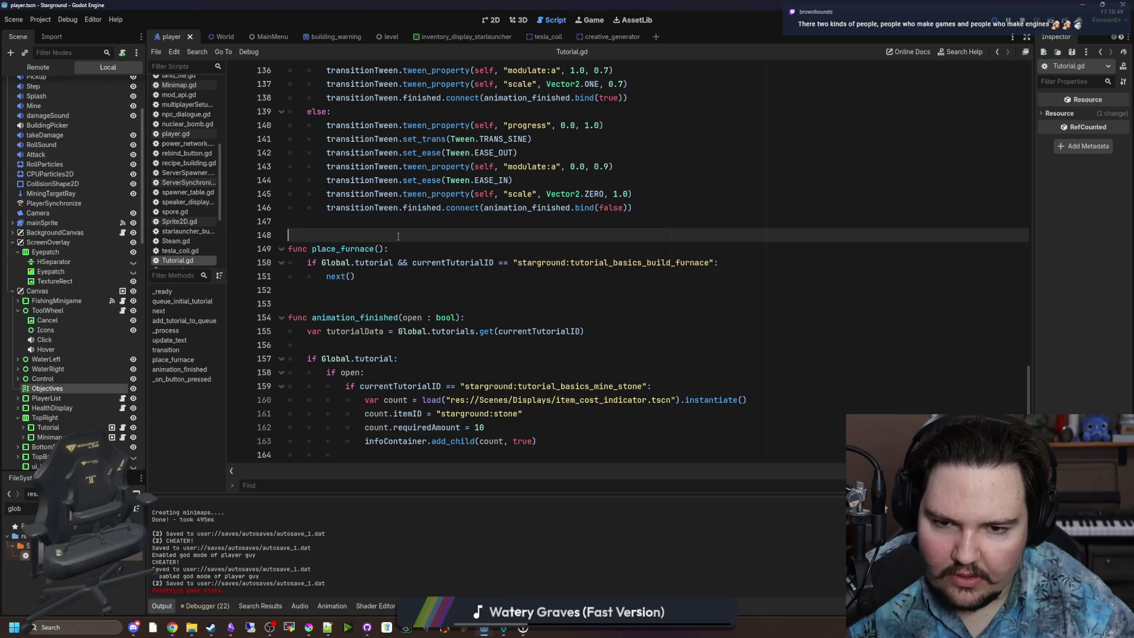
{"action": "left_click", "coordinate": [397, 275]}
{"action": "scroll", "coordinate": [397, 283], "scroll_direction": "down", "scroll_amount": 3}
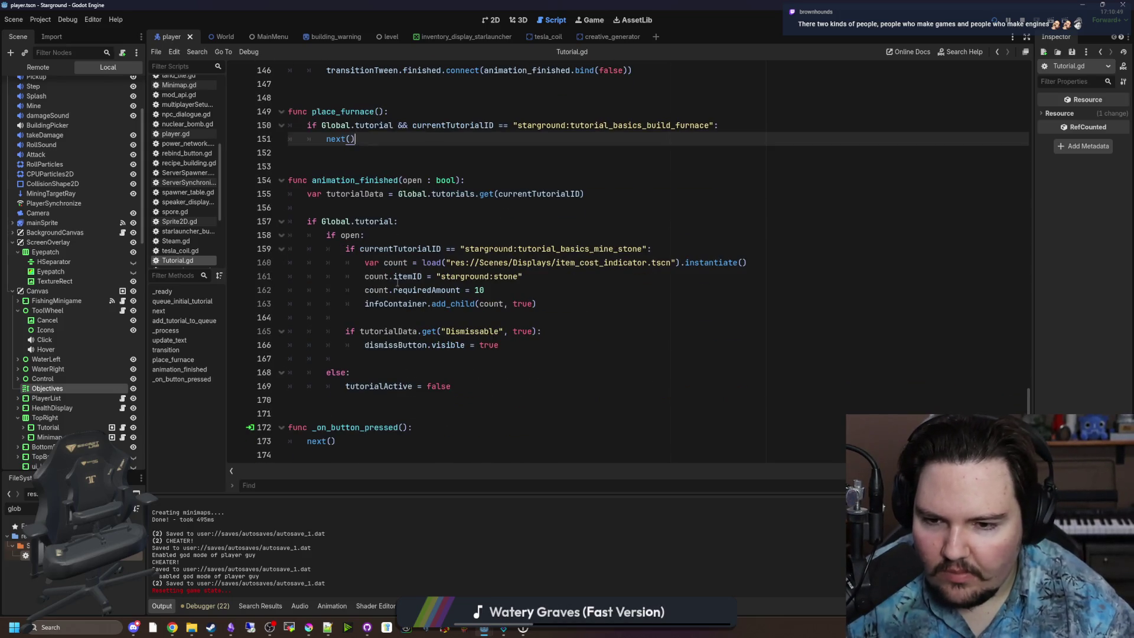
{"action": "scroll", "coordinate": [397, 283], "scroll_direction": "up", "scroll_amount": 5}
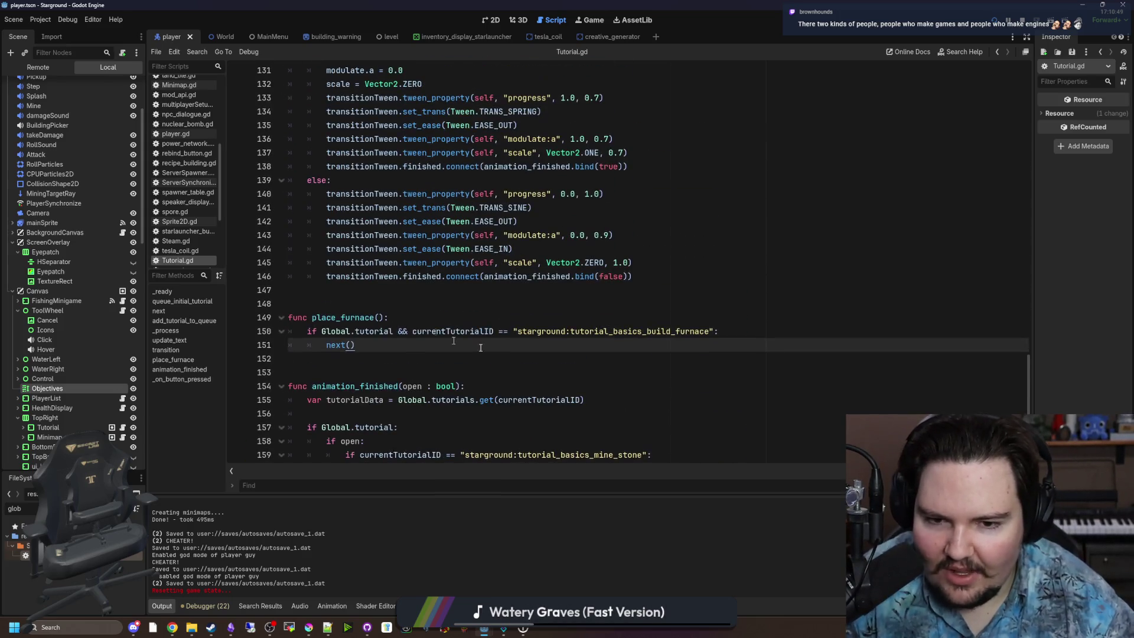
{"action": "left_click", "coordinate": [347, 305]}
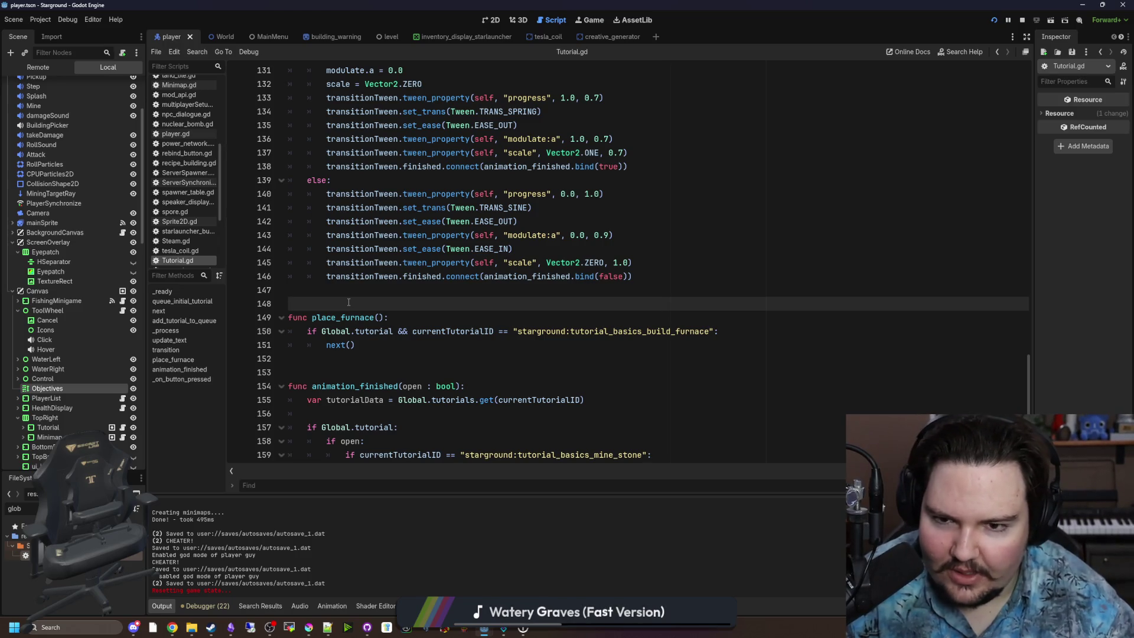
{"action": "scroll", "coordinate": [348, 303], "scroll_direction": "up", "scroll_amount": 14}
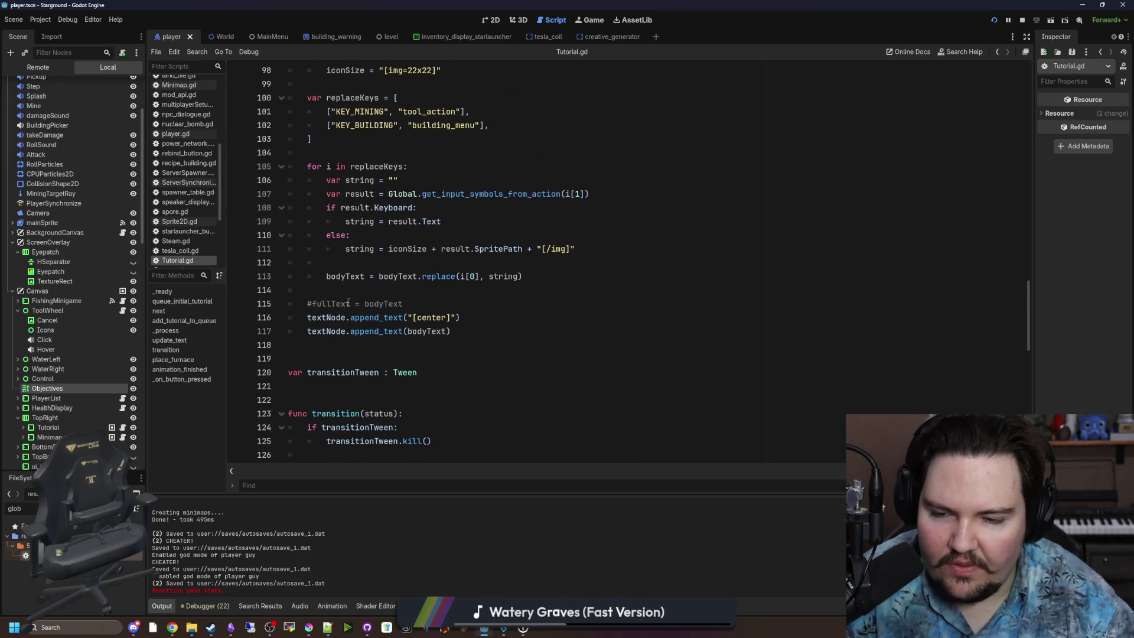
{"action": "scroll", "coordinate": [349, 302], "scroll_direction": "up", "scroll_amount": 5}
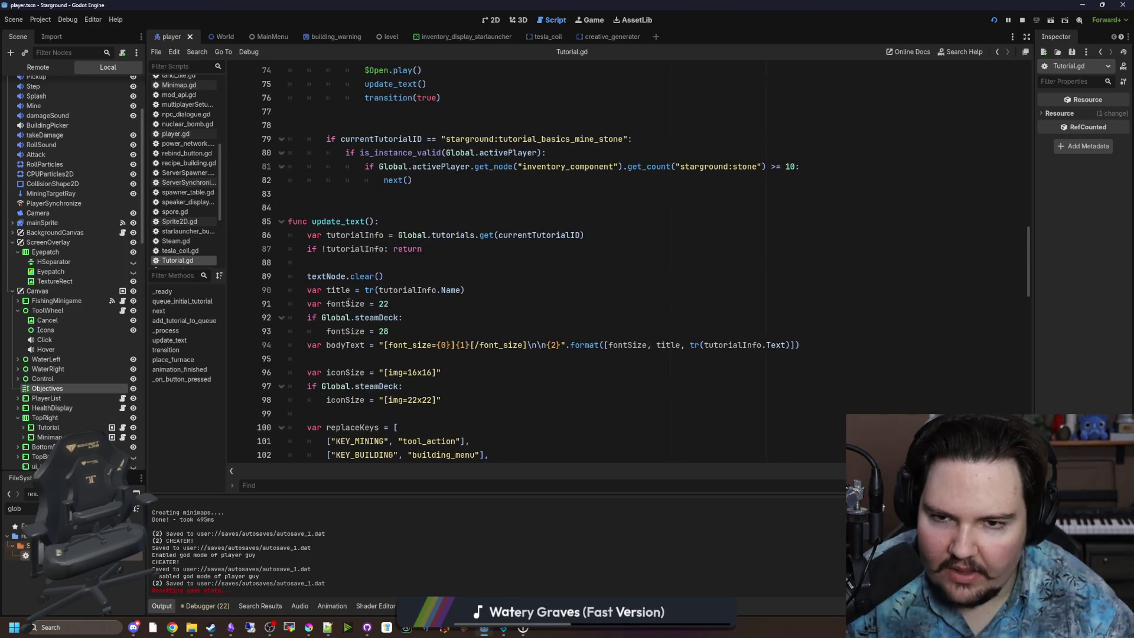
{"action": "scroll", "coordinate": [347, 302], "scroll_direction": "up", "scroll_amount": 4}
{"action": "scroll", "coordinate": [348, 302], "scroll_direction": "up", "scroll_amount": 11}
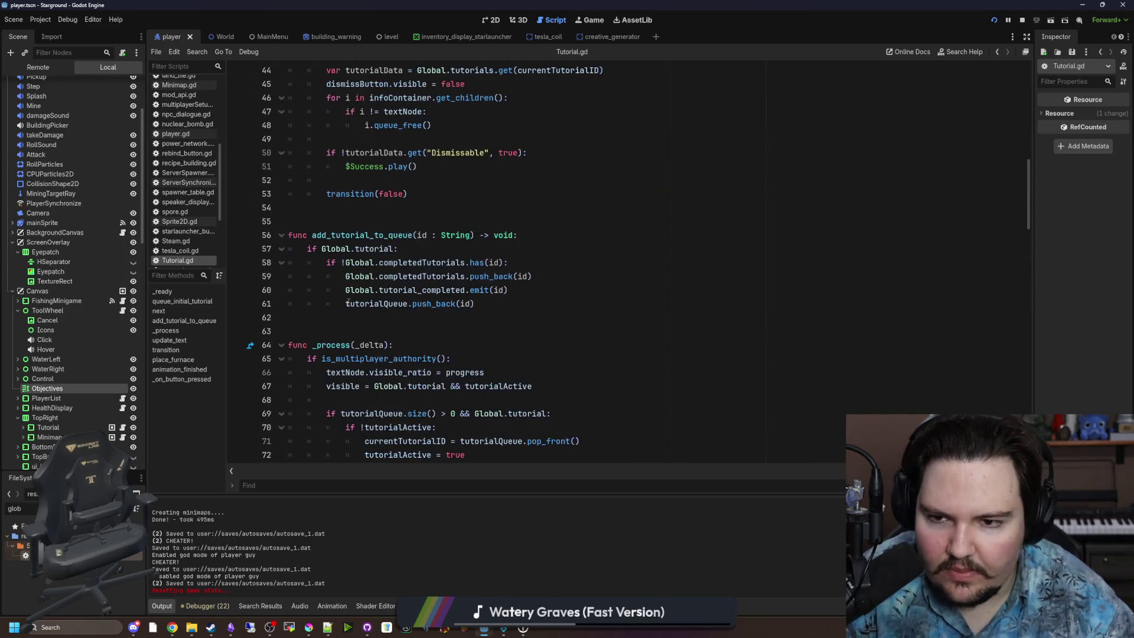
{"action": "scroll", "coordinate": [347, 303], "scroll_direction": "up", "scroll_amount": 5}
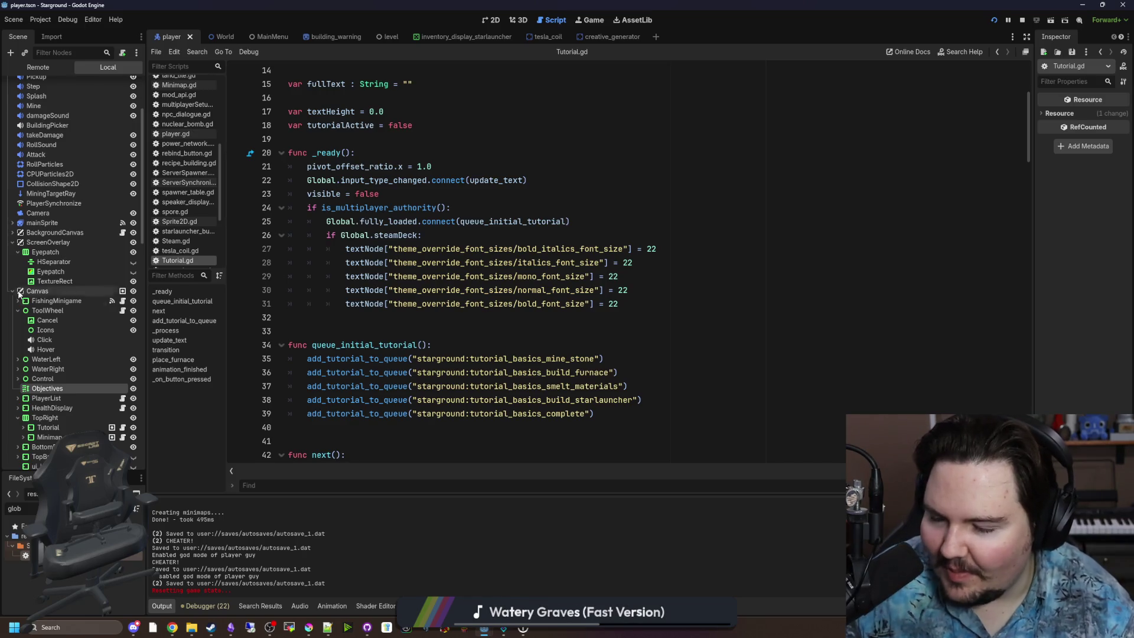
{"action": "left_click", "coordinate": [309, 330]}
{"action": "scroll", "coordinate": [309, 327], "scroll_direction": "down", "scroll_amount": 3}
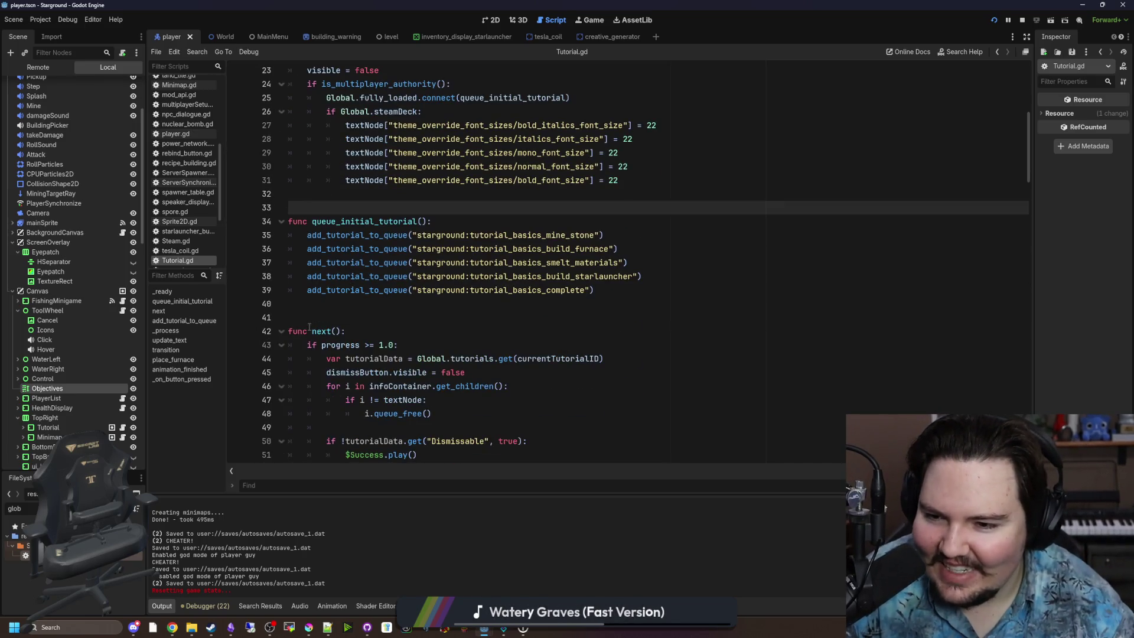
{"action": "left_click", "coordinate": [309, 330]}
{"action": "scroll", "coordinate": [342, 319], "scroll_direction": "down", "scroll_amount": 4}
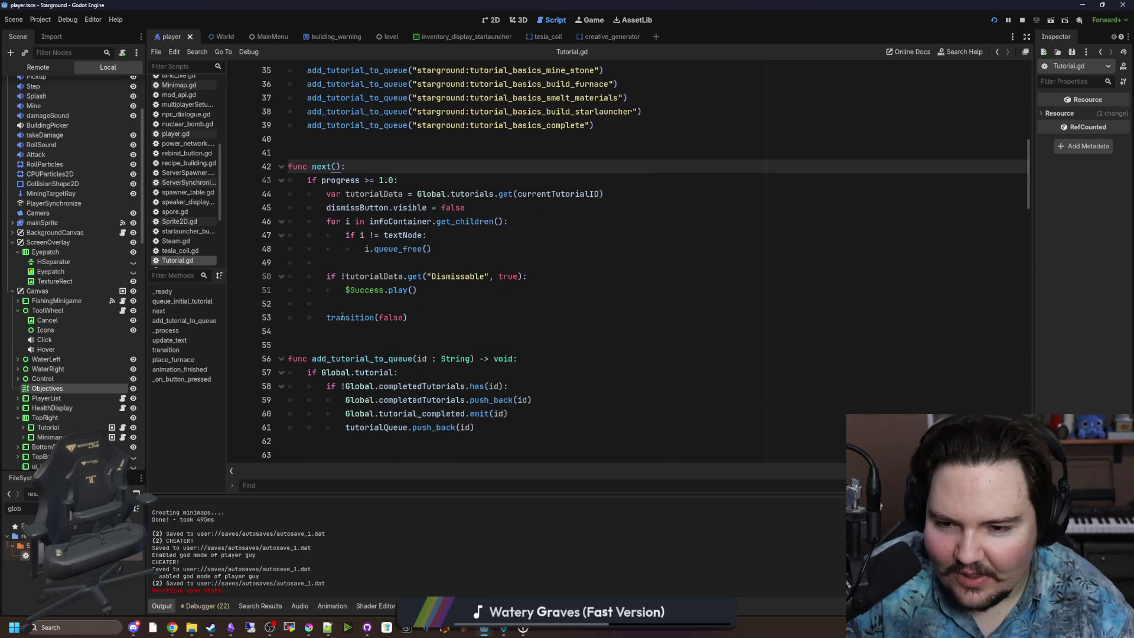
{"action": "scroll", "coordinate": [341, 317], "scroll_direction": "down", "scroll_amount": 16}
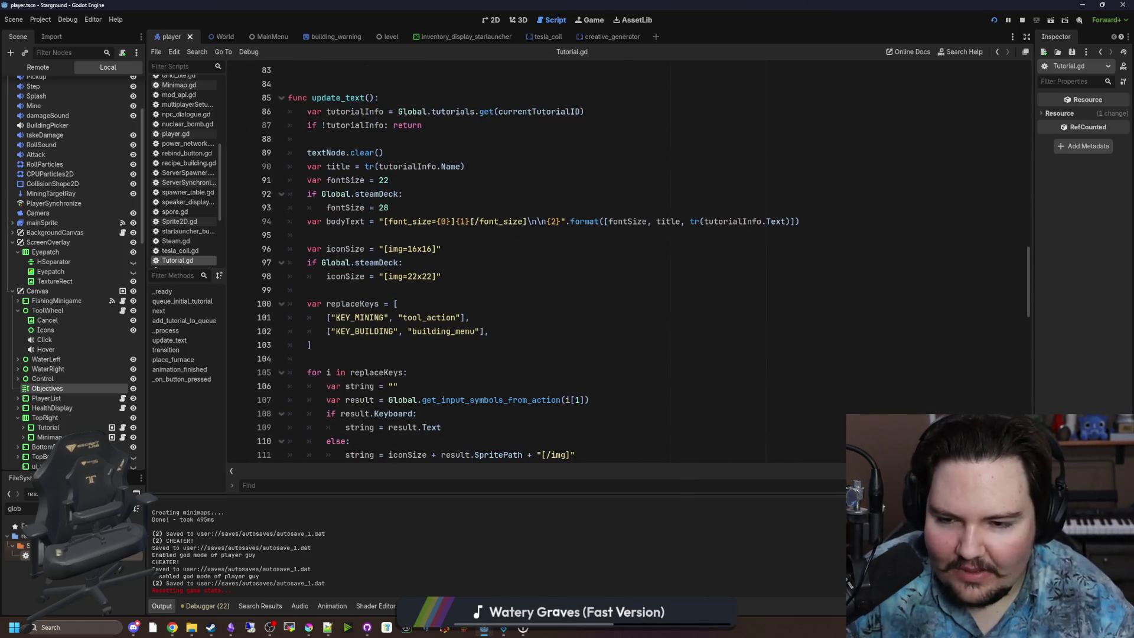
{"action": "scroll", "coordinate": [335, 316], "scroll_direction": "down", "scroll_amount": 13}
{"action": "scroll", "coordinate": [340, 334], "scroll_direction": "down", "scroll_amount": 8}
{"action": "left_click", "coordinate": [373, 405]}
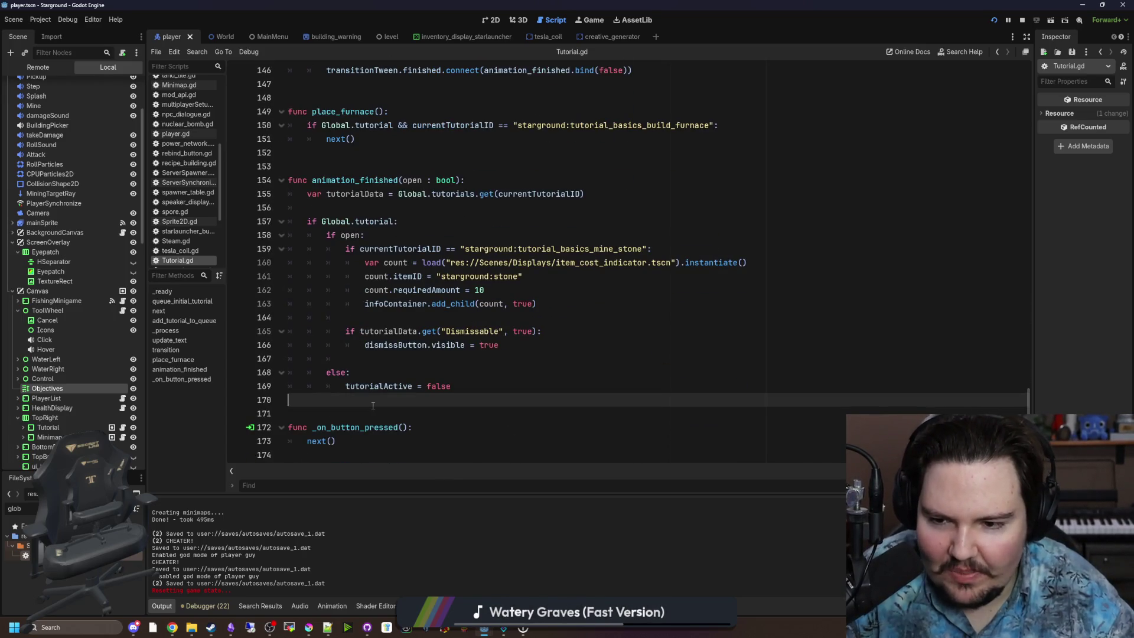
{"action": "left_click", "coordinate": [325, 408]}
{"action": "left_click", "coordinate": [368, 440]}
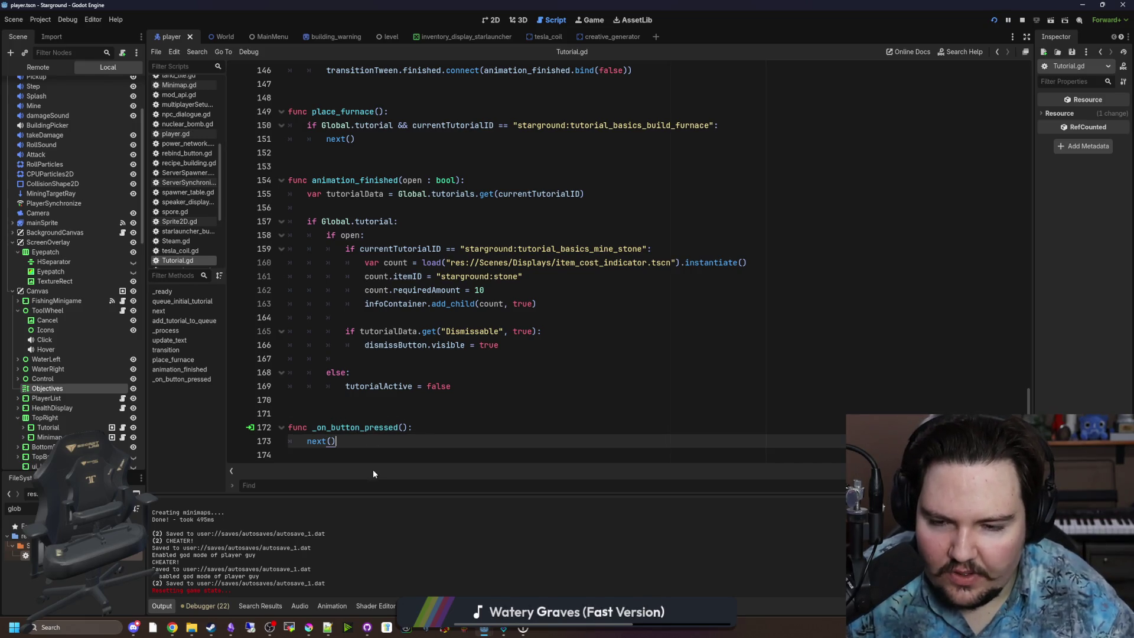
{"action": "scroll", "coordinate": [360, 409], "scroll_direction": "up", "scroll_amount": 7}
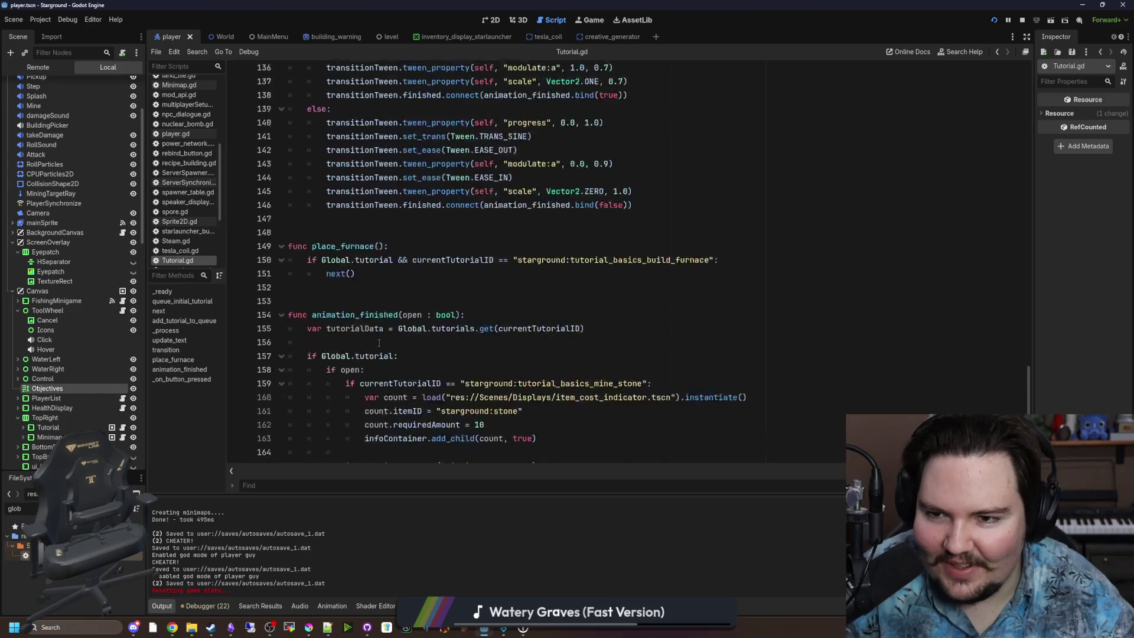
{"action": "left_click", "coordinate": [347, 386]}
{"action": "left_click", "coordinate": [347, 376]}
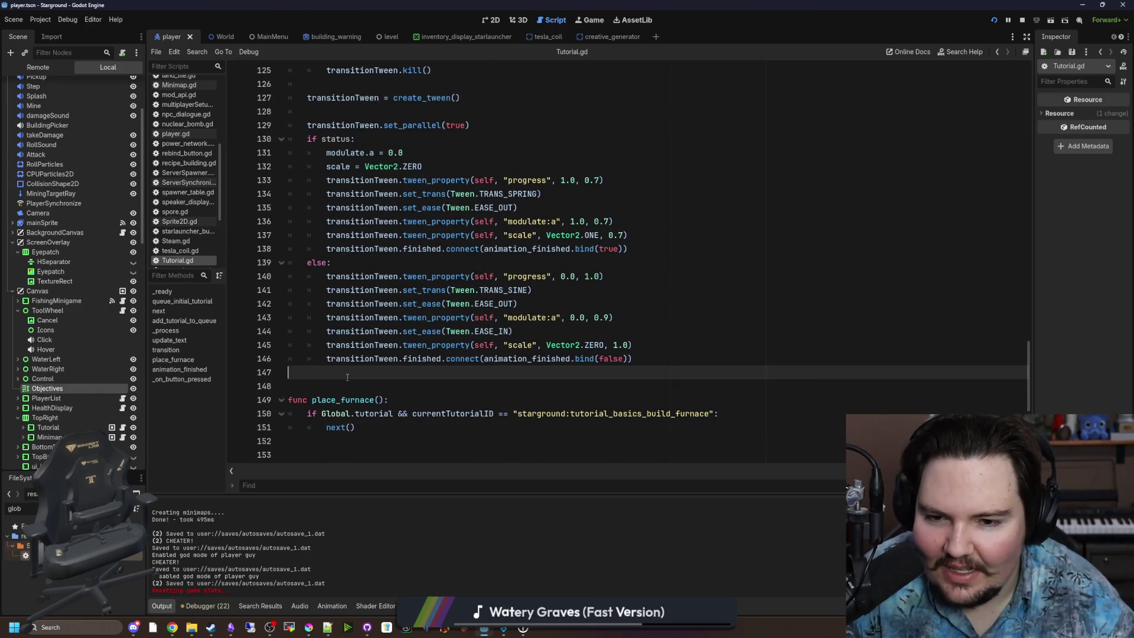
{"action": "scroll", "coordinate": [347, 377], "scroll_direction": "down", "scroll_amount": 2}
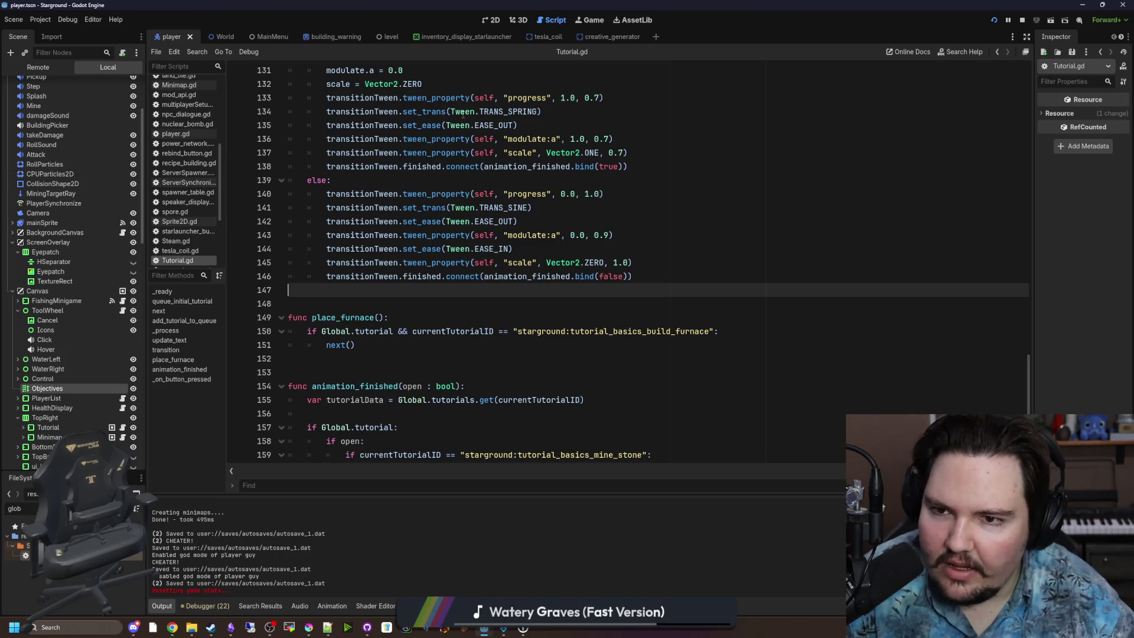
{"action": "scroll", "coordinate": [742, 234], "scroll_direction": "up", "scroll_amount": 7}
{"action": "scroll", "coordinate": [365, 341], "scroll_direction": "up", "scroll_amount": 4}
{"action": "left_click", "coordinate": [363, 348]}
{"action": "scroll", "coordinate": [363, 351], "scroll_direction": "up", "scroll_amount": 10}
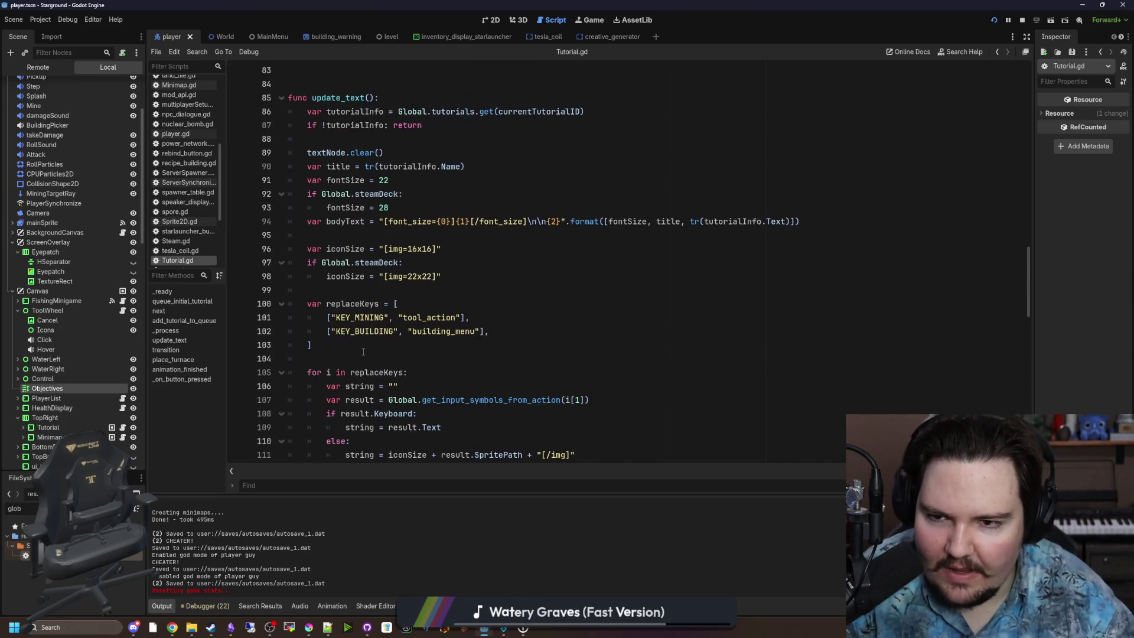
{"action": "scroll", "coordinate": [363, 351], "scroll_direction": "up", "scroll_amount": 5}
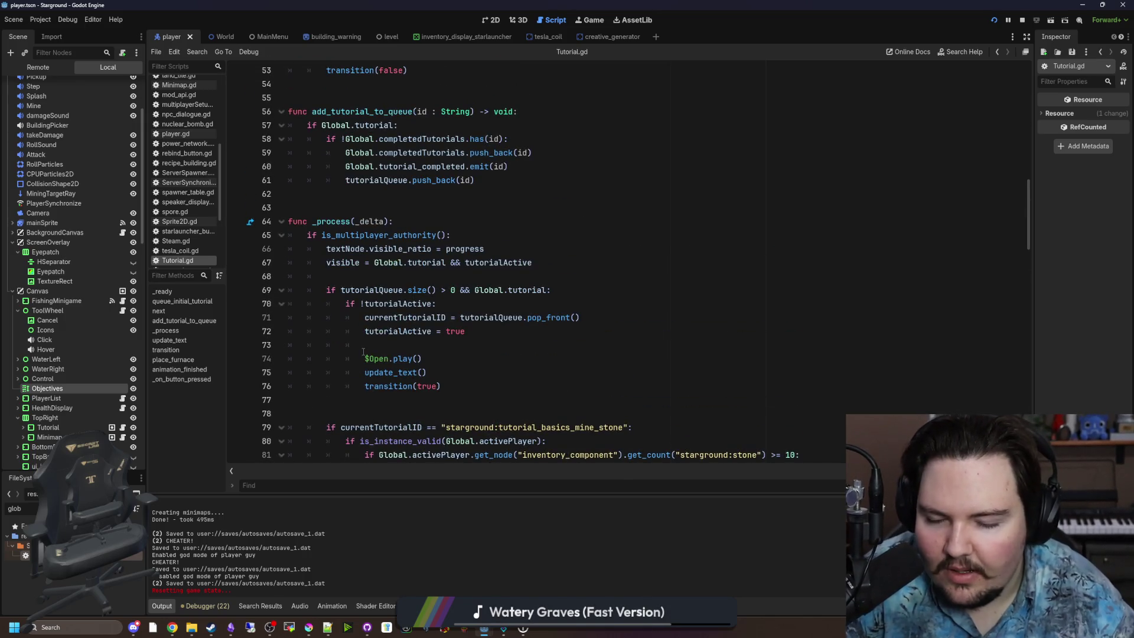
{"action": "left_click", "coordinate": [383, 399]}
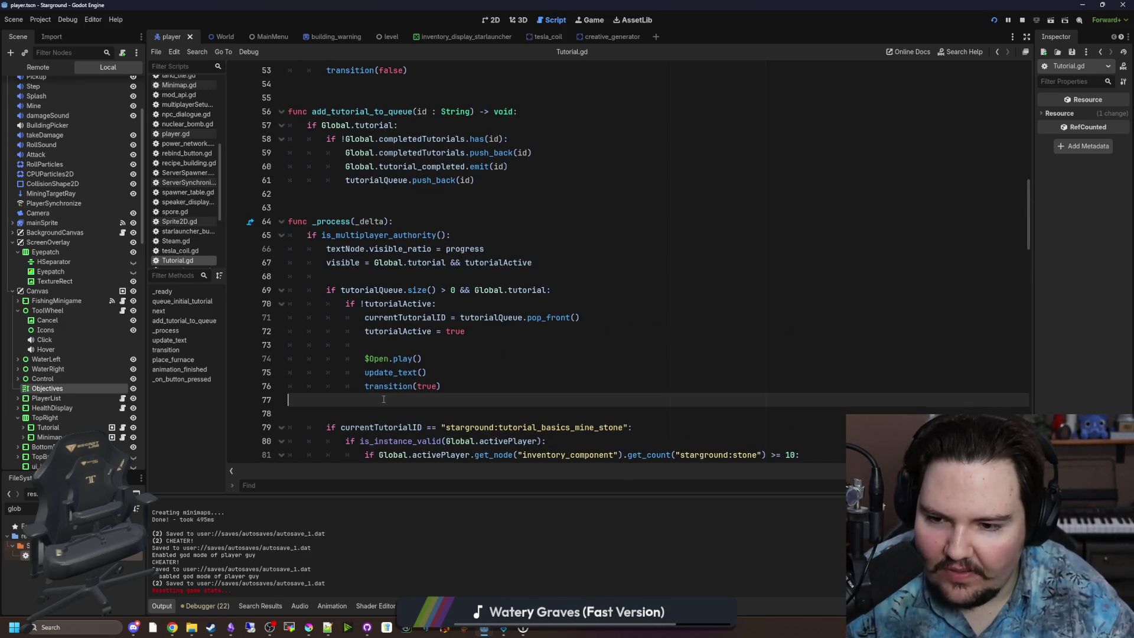
Step: Delete the extra blank line after line 77's transition(true) call and review the surrounding code
{"action": "key", "text": "Delete"}
{"action": "scroll", "coordinate": [422, 314], "scroll_direction": "down", "scroll_amount": 2}
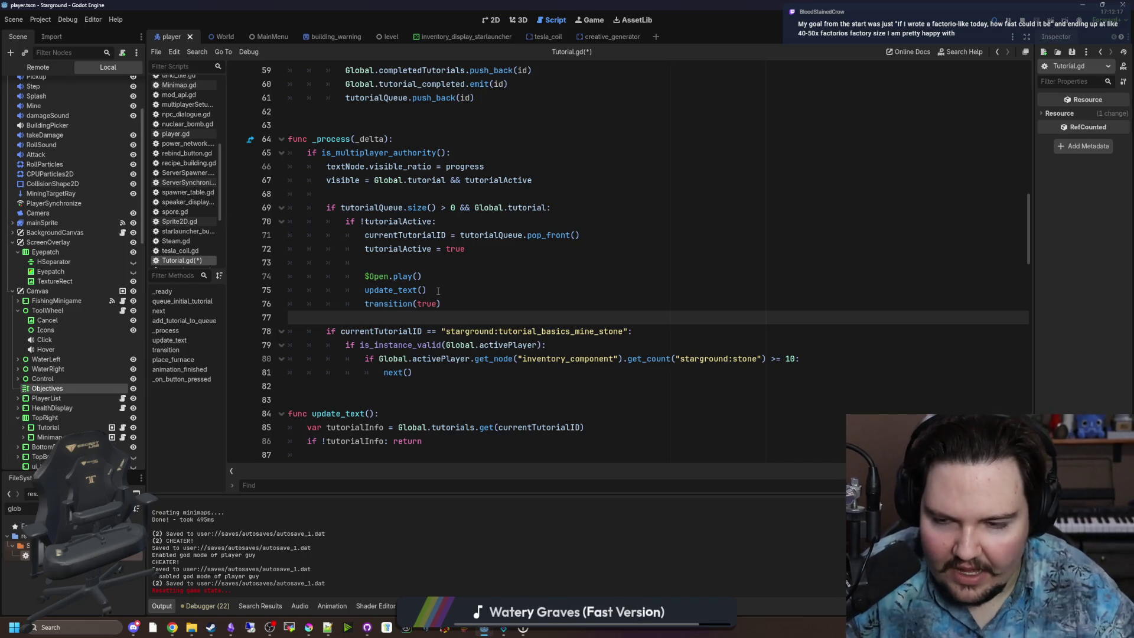
{"action": "scroll", "coordinate": [431, 286], "scroll_direction": "down", "scroll_amount": 1}
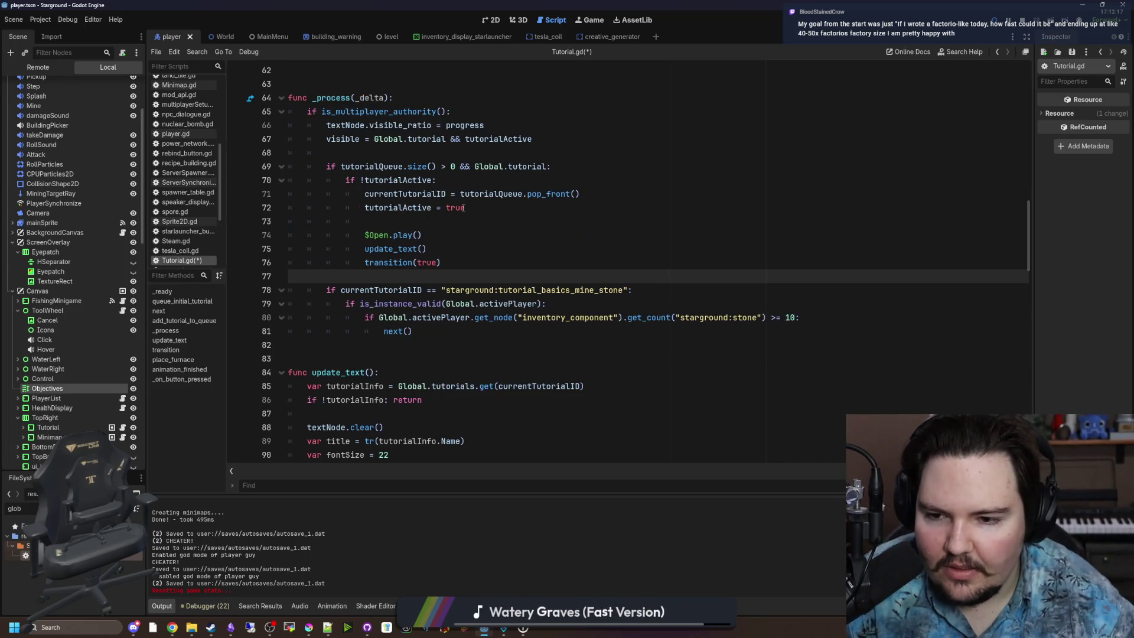
{"action": "scroll", "coordinate": [436, 216], "scroll_direction": "down", "scroll_amount": 1}
{"action": "scroll", "coordinate": [382, 335], "scroll_direction": "up", "scroll_amount": 8}
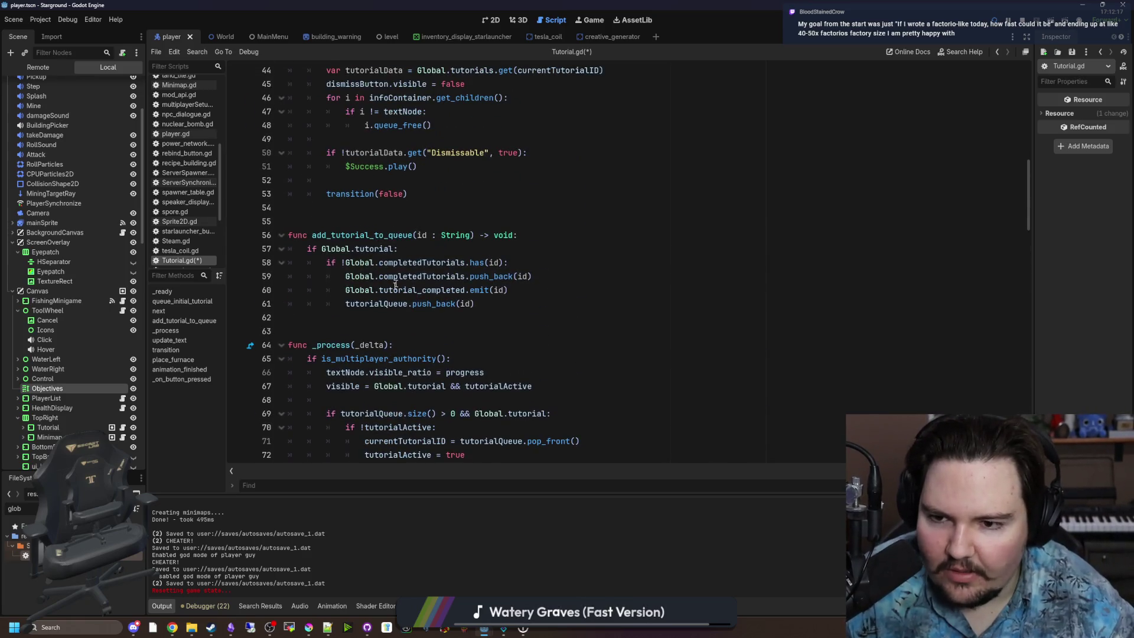
{"action": "scroll", "coordinate": [382, 335], "scroll_direction": "up", "scroll_amount": 1}
{"action": "scroll", "coordinate": [381, 334], "scroll_direction": "up", "scroll_amount": 4}
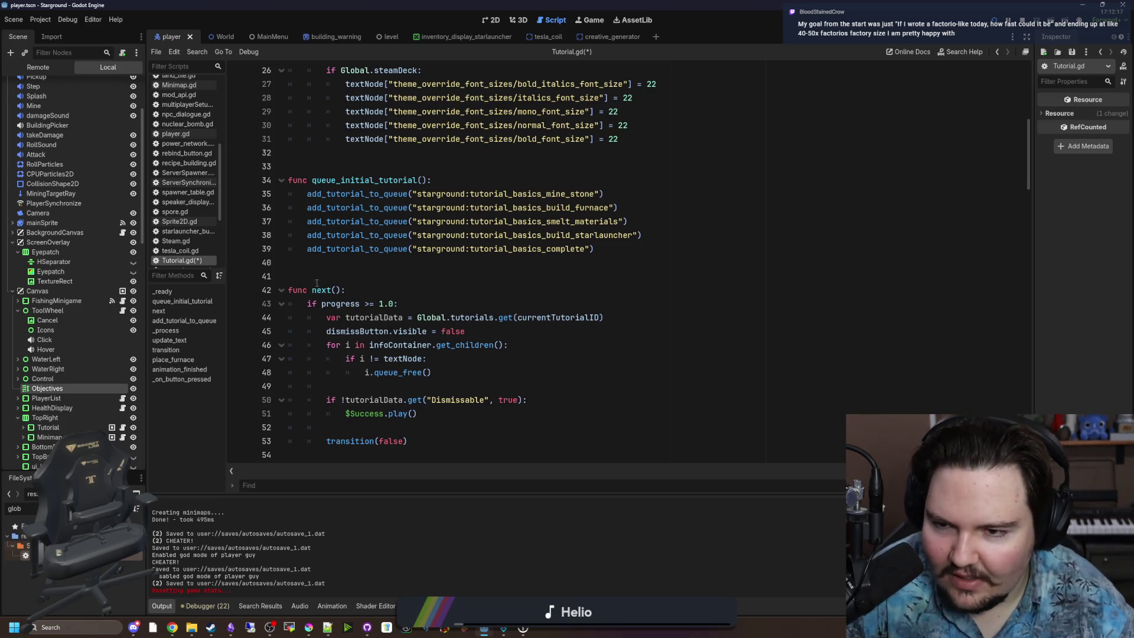
{"action": "scroll", "coordinate": [314, 287], "scroll_direction": "up", "scroll_amount": 5}
Step: Review the code after the _ready function, dismissing the symbol info box
{"action": "left_click", "coordinate": [395, 359]}
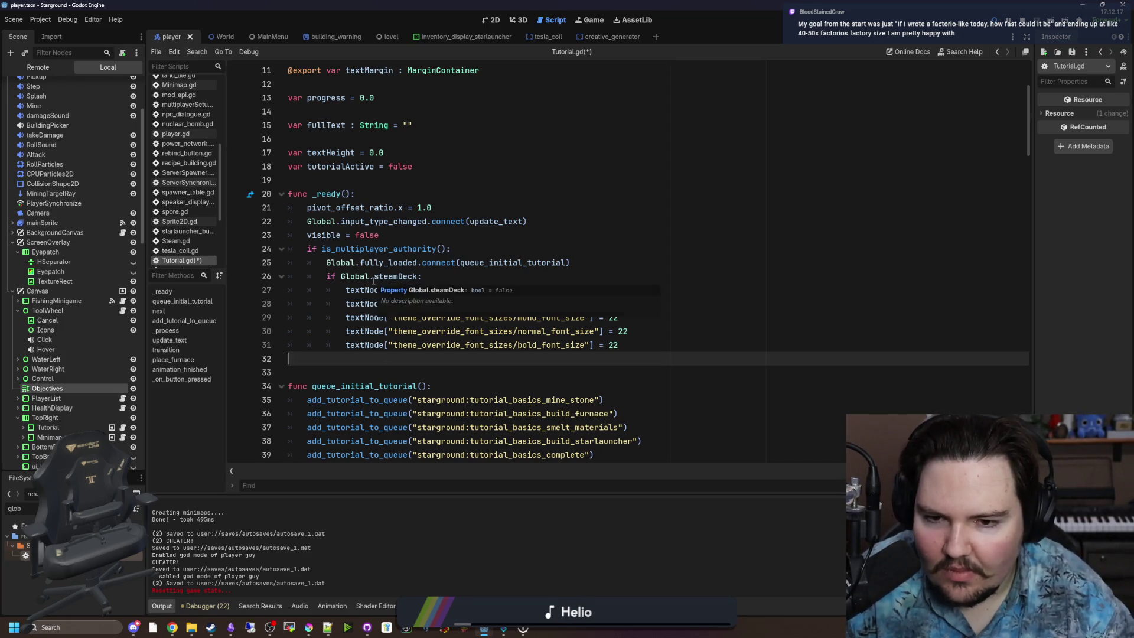
{"action": "scroll", "coordinate": [373, 281], "scroll_direction": "down", "scroll_amount": 6}
{"action": "scroll", "coordinate": [373, 281], "scroll_direction": "down", "scroll_amount": 4}
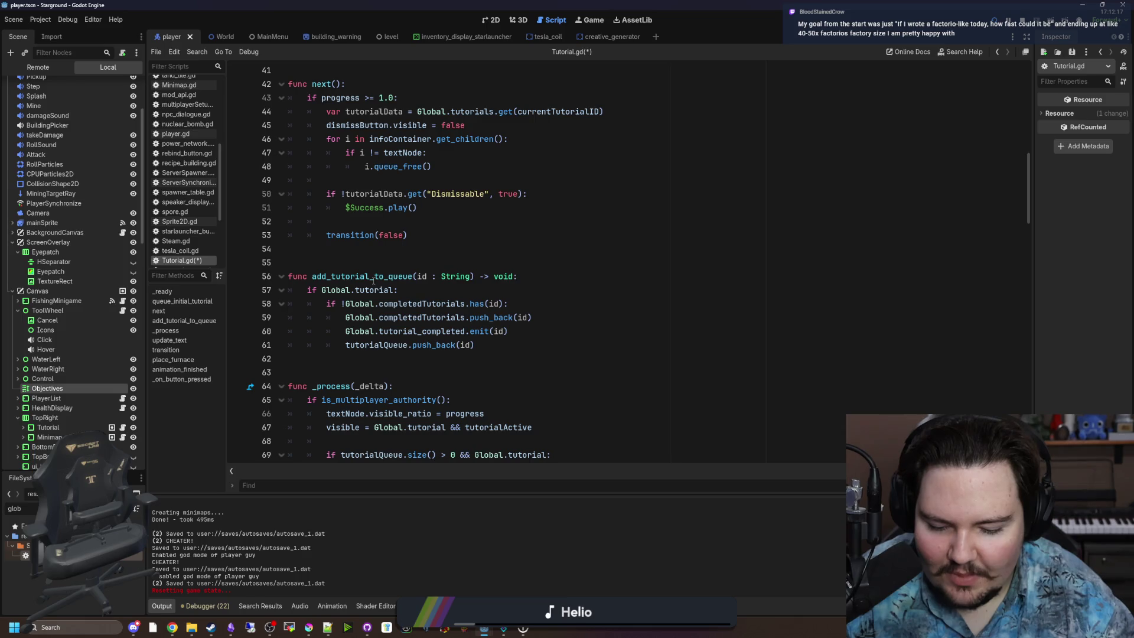
{"action": "mouse_move", "coordinate": [365, 296]}
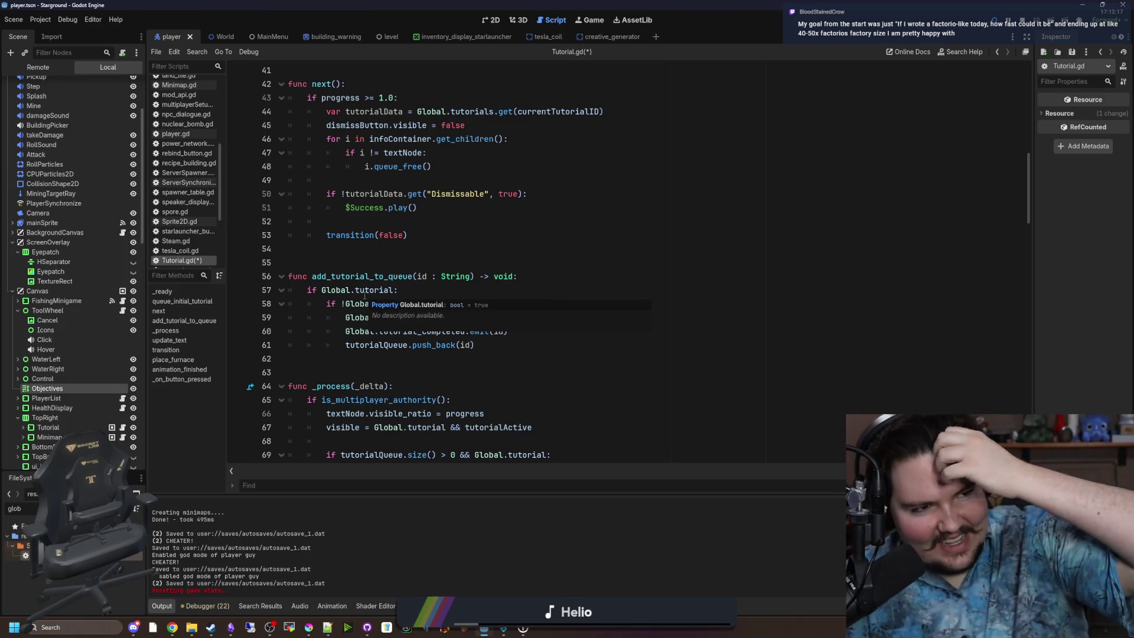
{"action": "left_click", "coordinate": [326, 369]}
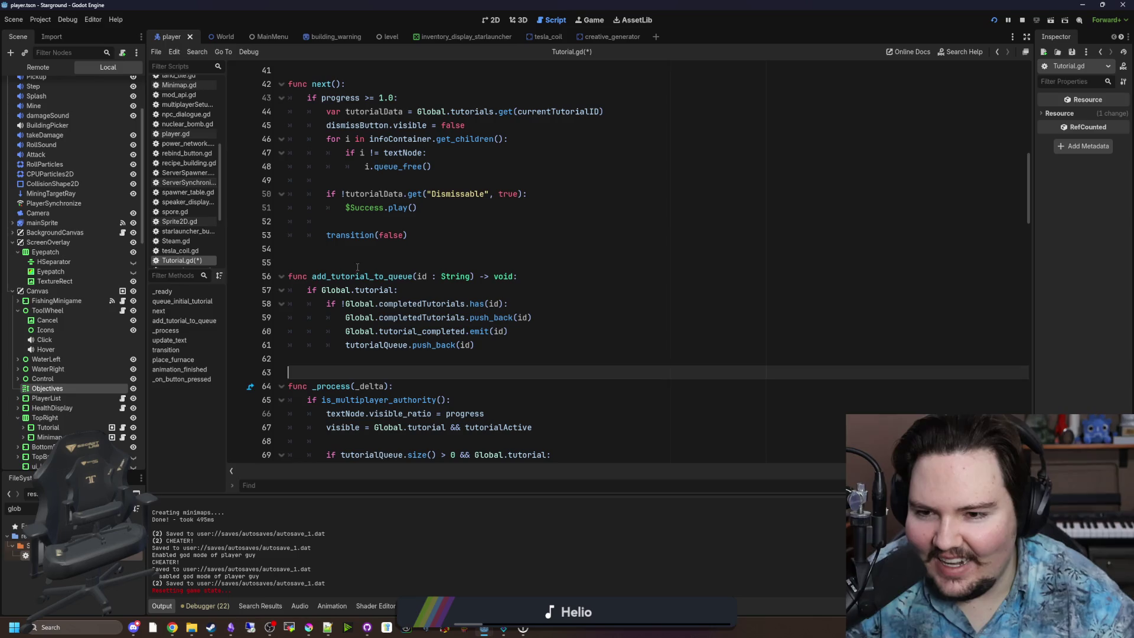
{"action": "left_click", "coordinate": [360, 254]}
{"action": "scroll", "coordinate": [353, 335], "scroll_direction": "down", "scroll_amount": 20}
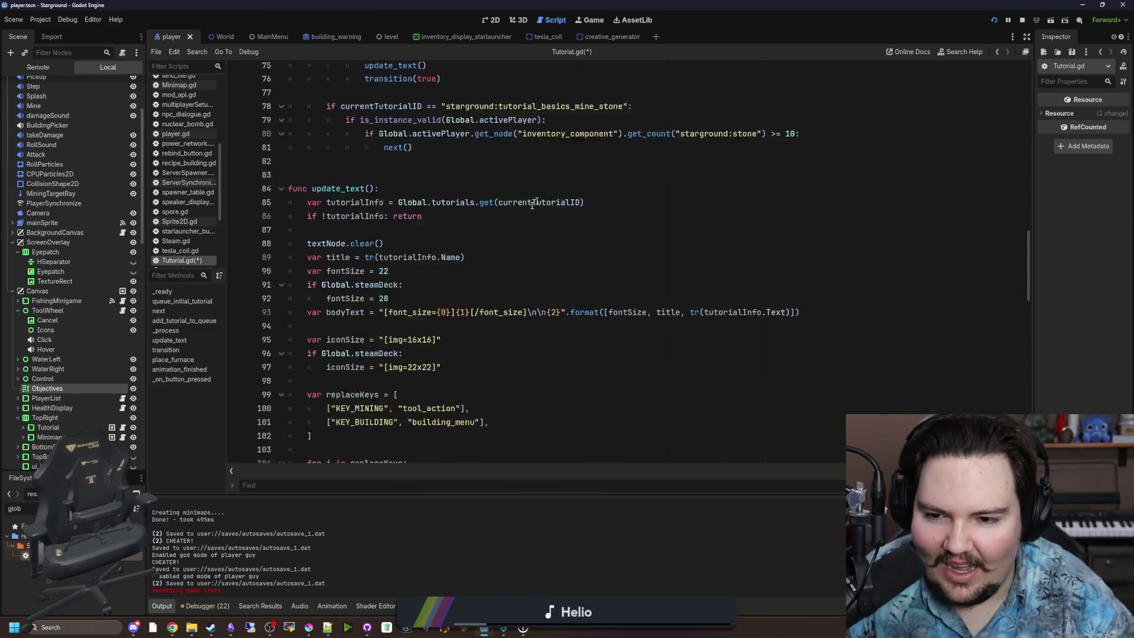
Step: Inspect the blank lines between place_furnace and animation_finished, ending inside animation_finished
{"action": "left_click", "coordinate": [369, 233]}
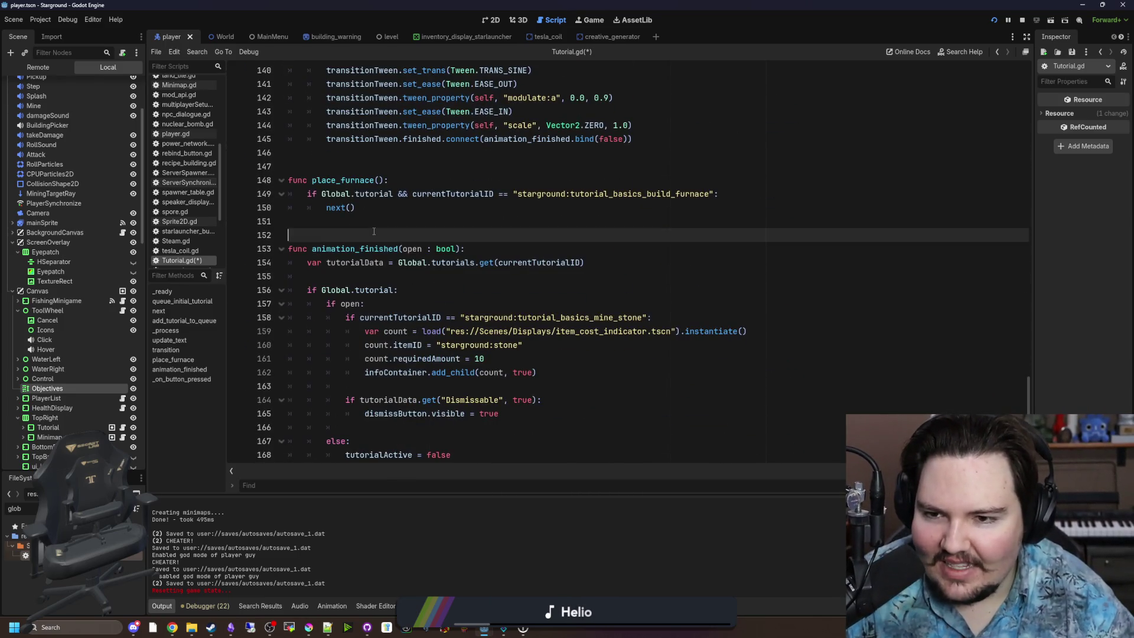
{"action": "left_click", "coordinate": [368, 225]}
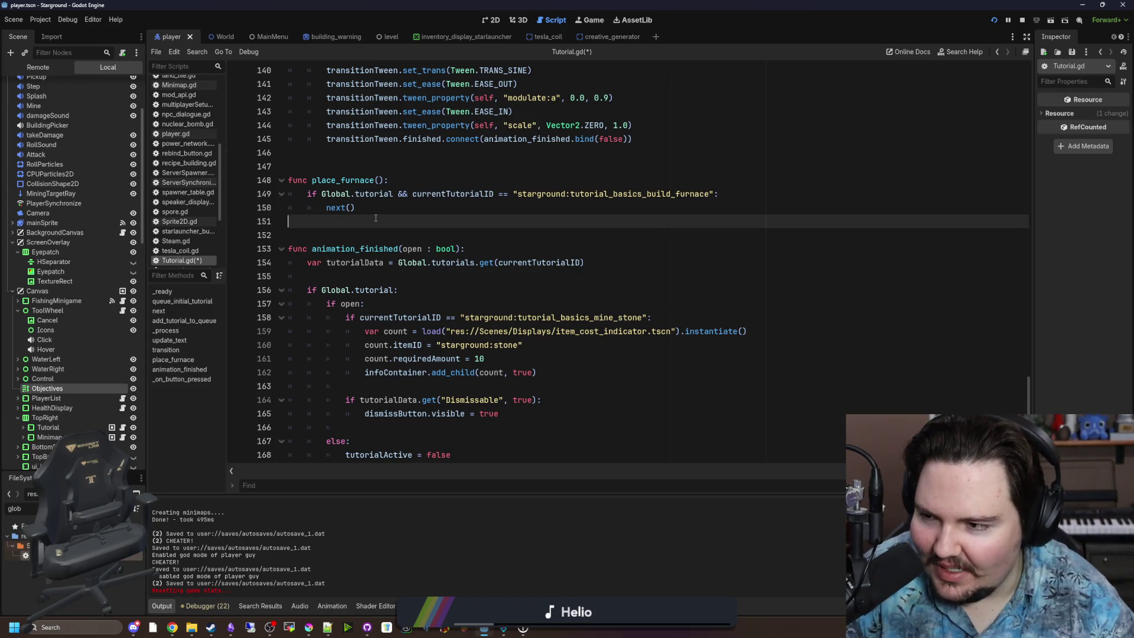
{"action": "left_click", "coordinate": [401, 248]}
{"action": "left_click", "coordinate": [405, 232]}
{"action": "left_click", "coordinate": [425, 225]}
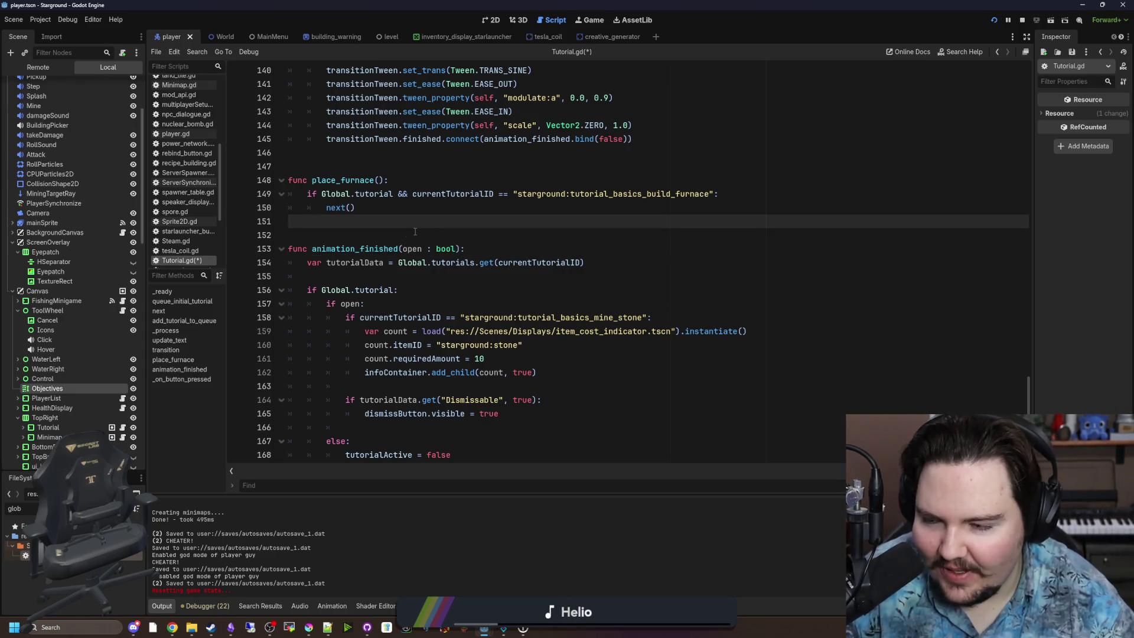
{"action": "left_click", "coordinate": [363, 239]}
{"action": "scroll", "coordinate": [362, 240], "scroll_direction": "down", "scroll_amount": 2}
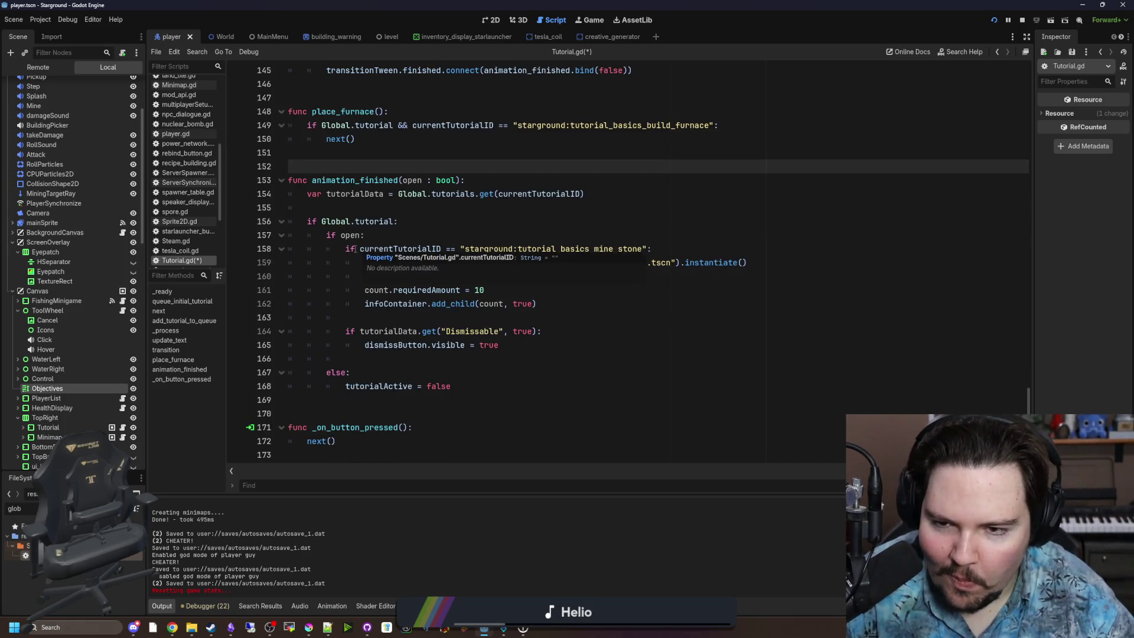
{"action": "scroll", "coordinate": [413, 298], "scroll_direction": "up", "scroll_amount": 5}
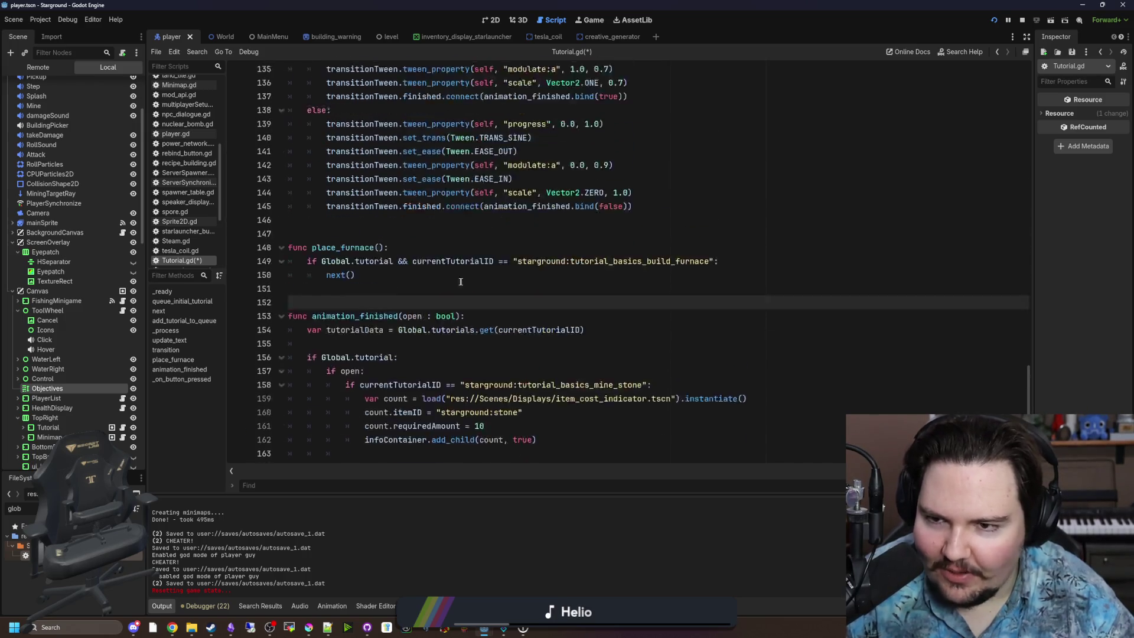
{"action": "left_click", "coordinate": [358, 296]}
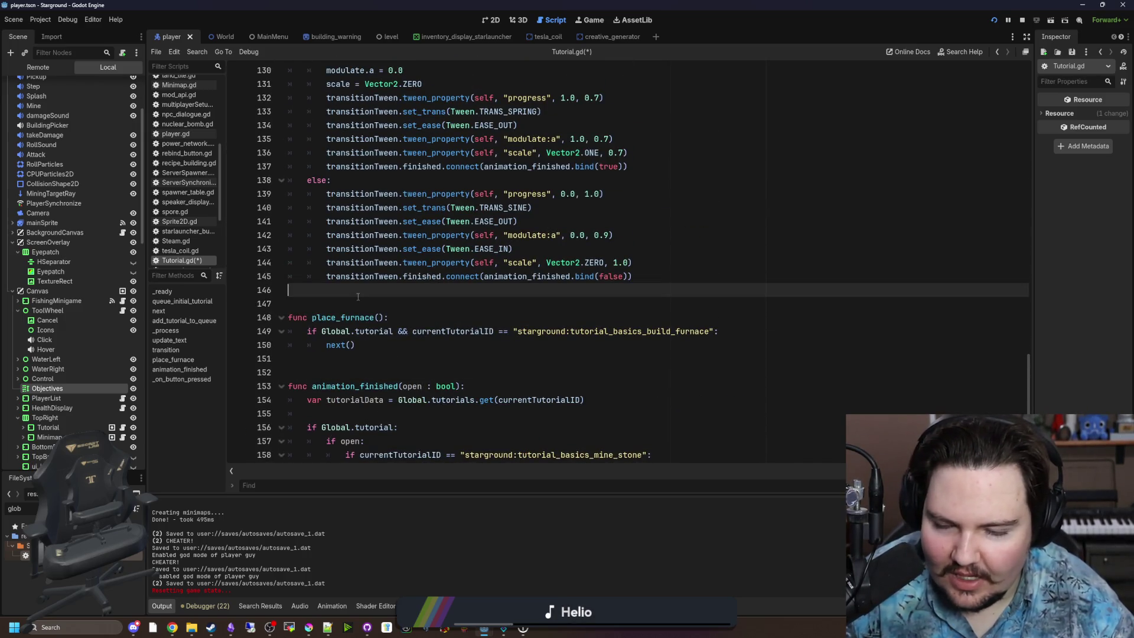
{"action": "scroll", "coordinate": [349, 296], "scroll_direction": "down", "scroll_amount": 3}
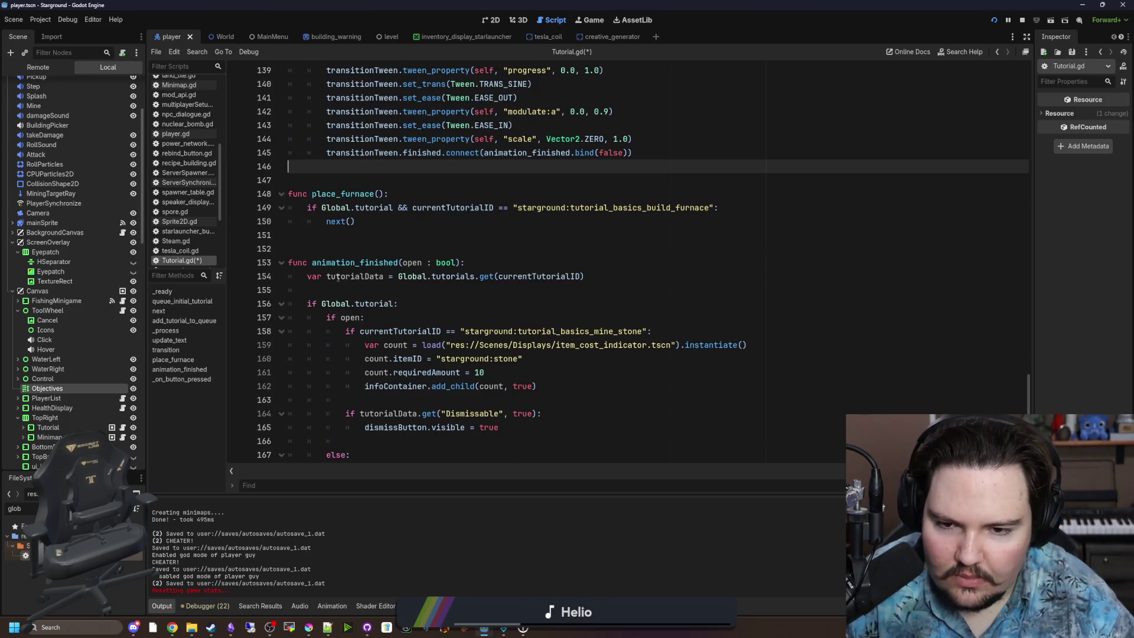
{"action": "scroll", "coordinate": [592, 330], "scroll_direction": "down", "scroll_amount": 1}
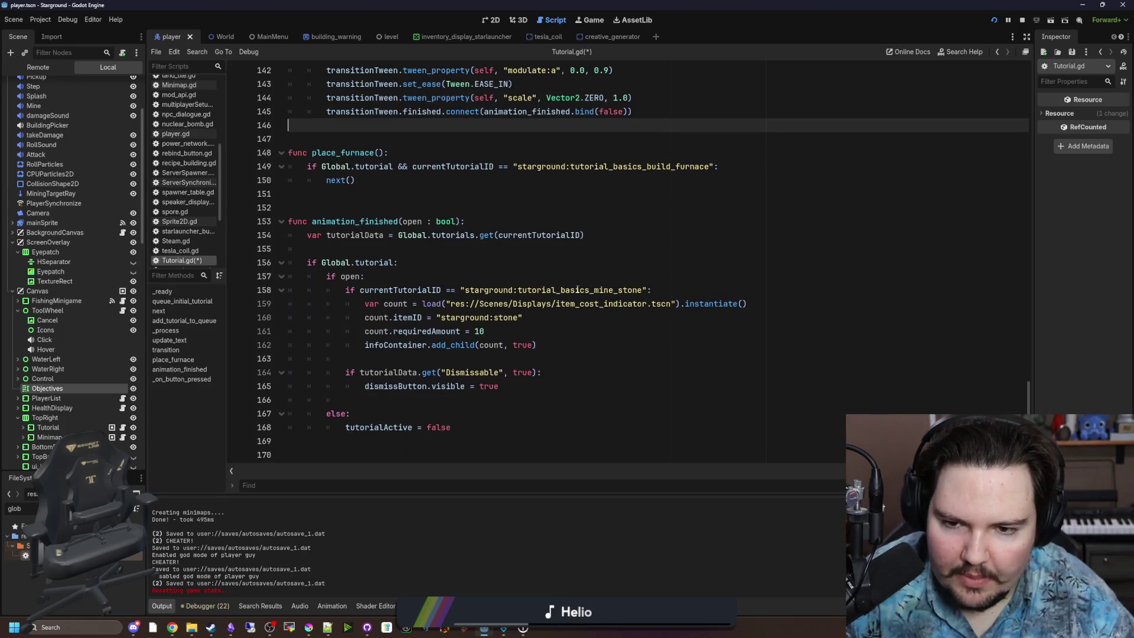
{"action": "left_click", "coordinate": [372, 248]}
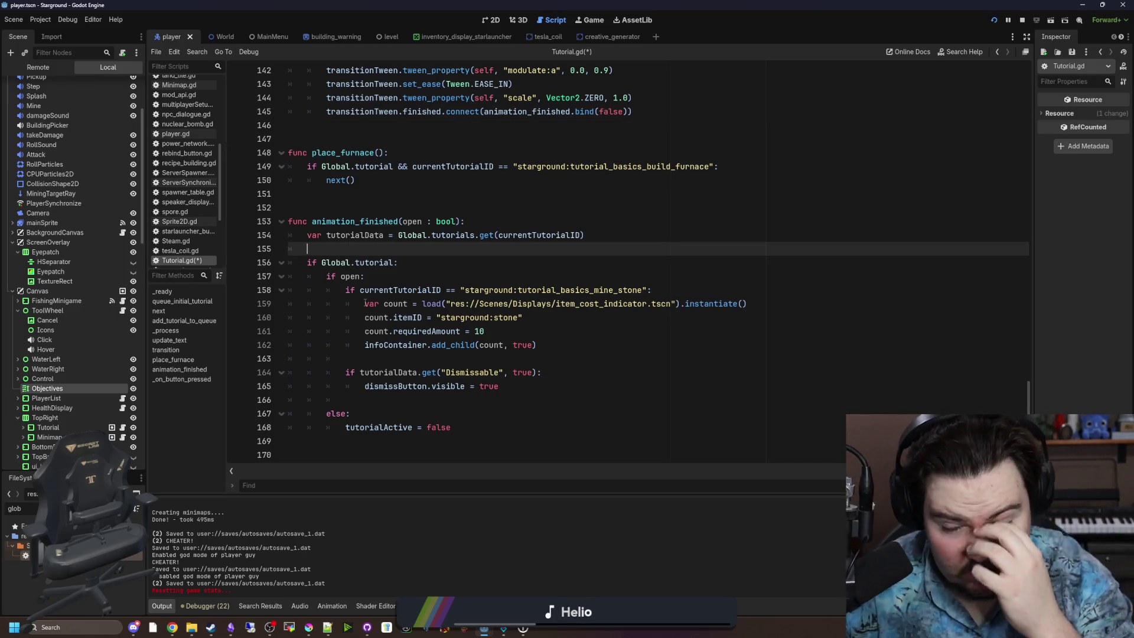
Step: Under 'if open:' add the line if currentTutorialID == "starground:tutorial_basics_smelt_materials":
{"action": "left_click", "coordinate": [390, 281]}
{"action": "key", "text": "Return"}
{"action": "key", "text": "Return"}
{"action": "key", "text": "Return"}
{"action": "key", "text": "Up"}
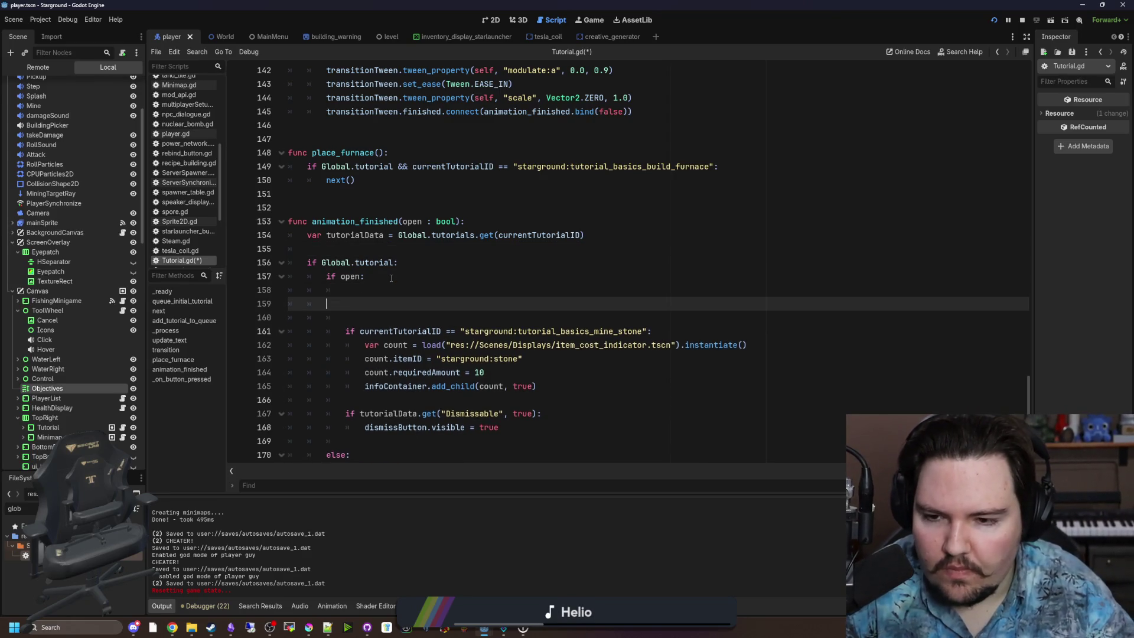
{"action": "key", "text": "BackSpace"}
{"action": "key", "text": "BackSpace"}
{"action": "key", "text": "BackSpace"}
{"action": "type", "text": "if currentTu"}
{"action": "key", "text": "Return"}
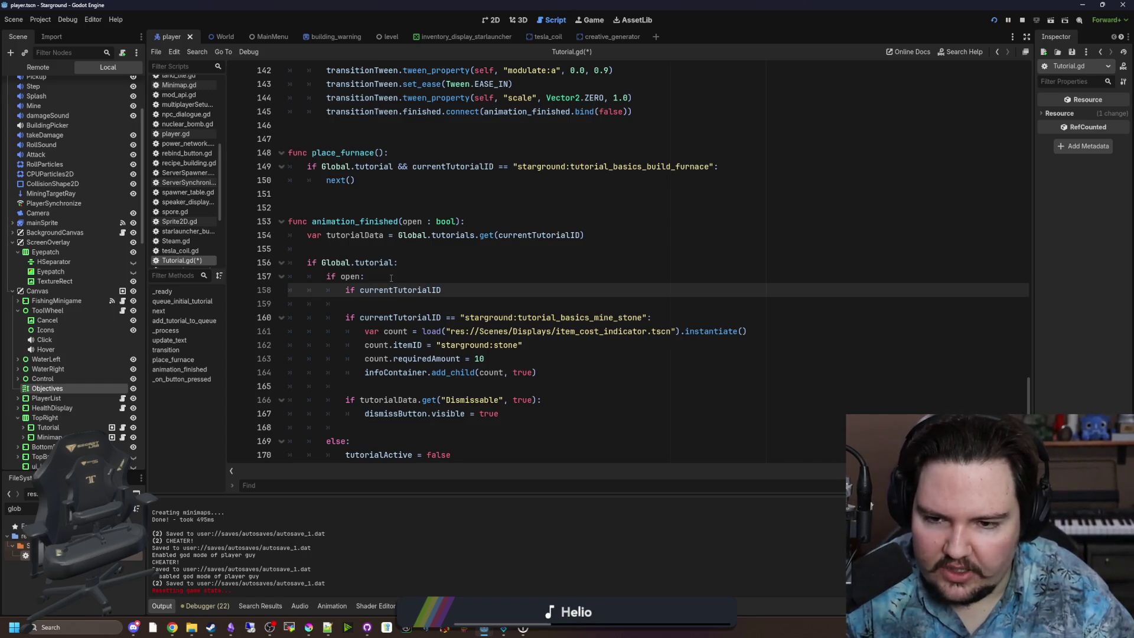
{"action": "type", "text": "== \"starground:tutorial_b"}
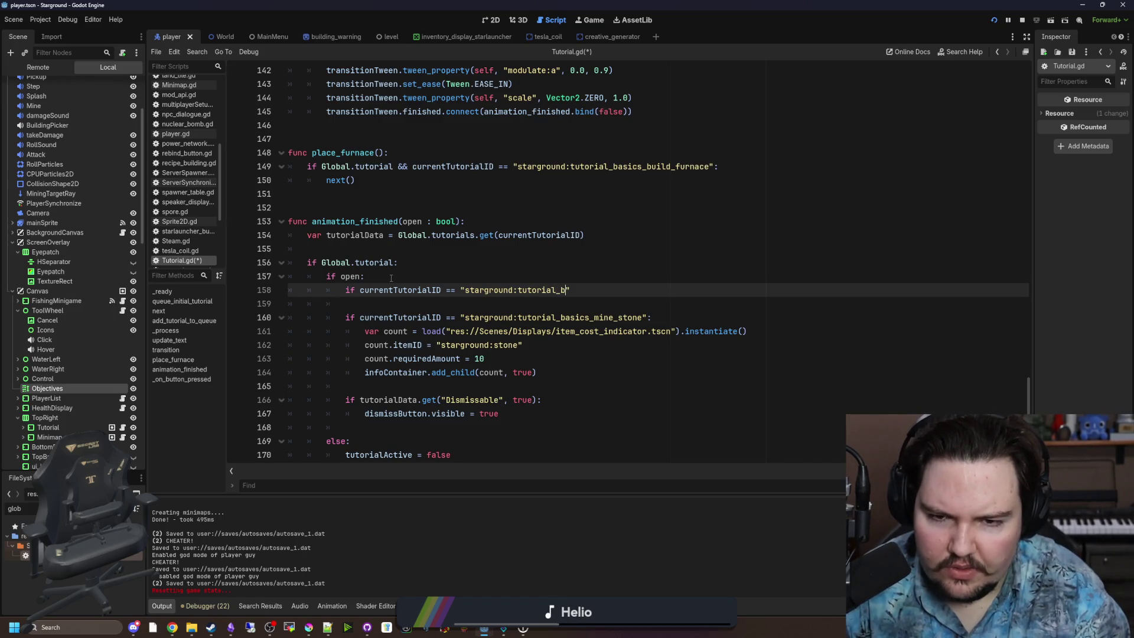
{"action": "type", "text": "asics_"}
{"action": "type", "text": "smelt_materia"}
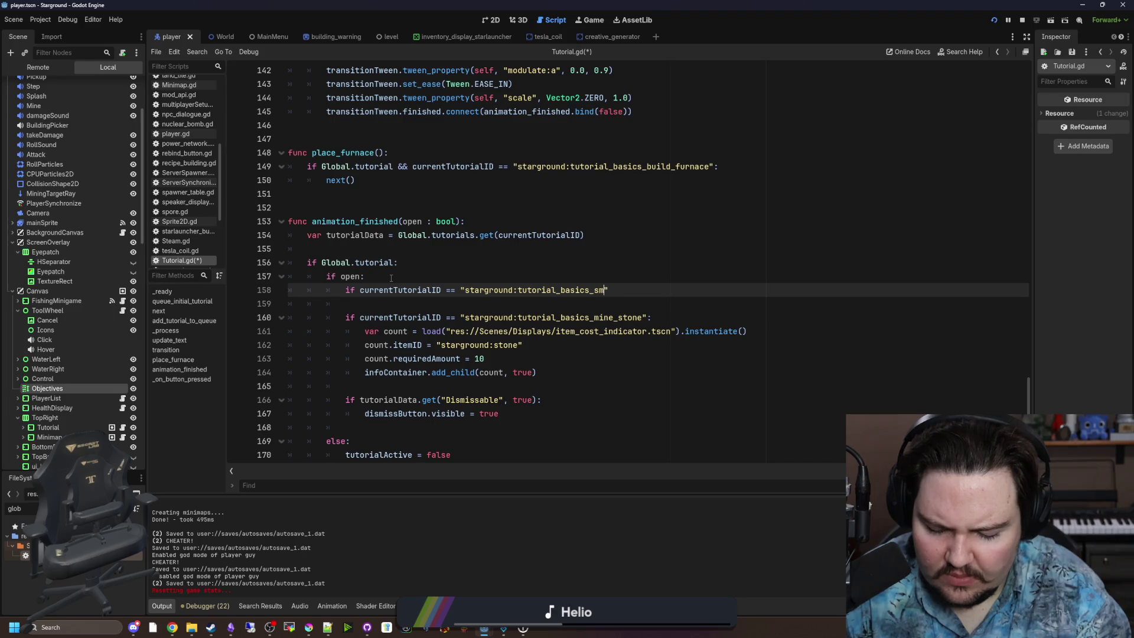
{"action": "type", "text": "ls\":"}
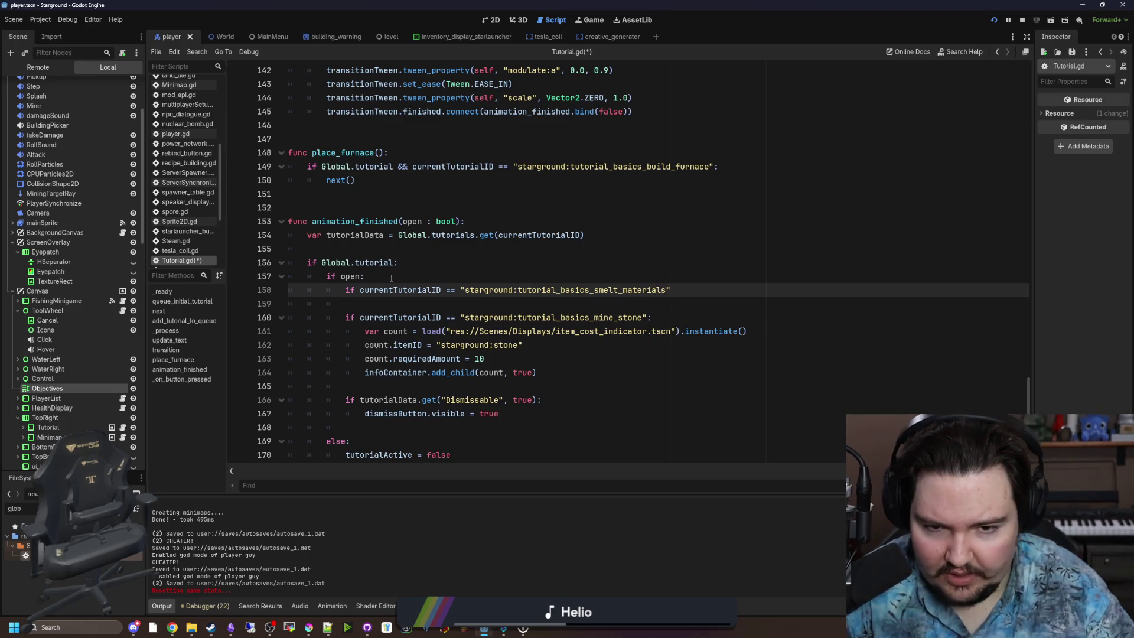
{"action": "key", "text": "Return"}
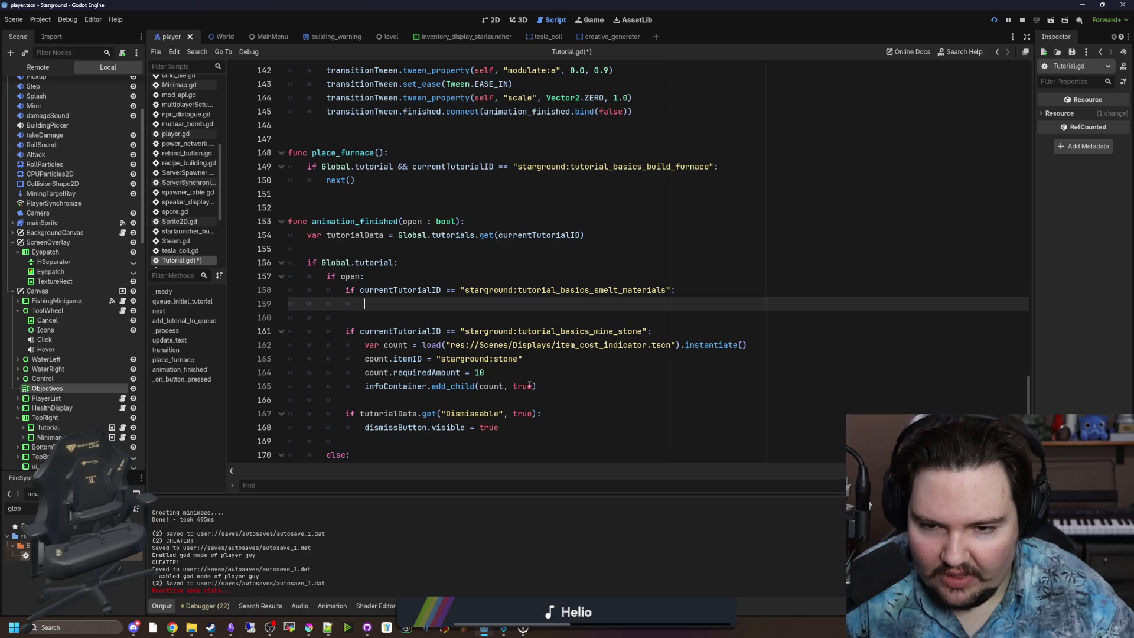
Step: Select the new smelt_materials condition with its blank lines and remove it from animation_finished
{"action": "left_click_drag", "start_coordinate": [522, 359], "coordinate": [364, 345]}
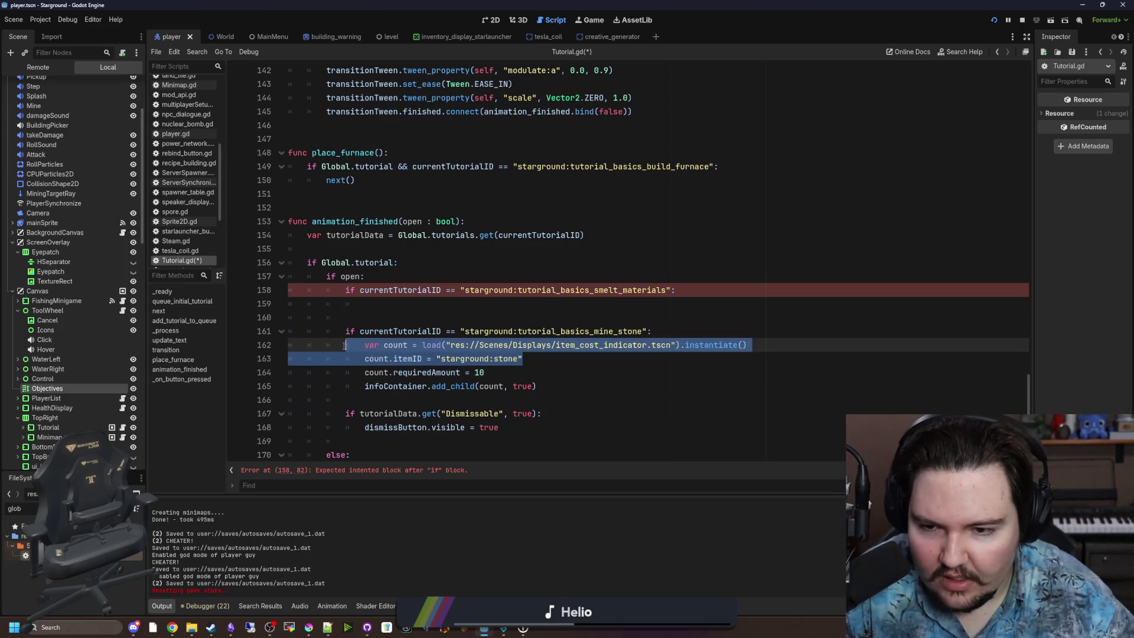
{"action": "left_click", "coordinate": [373, 359]}
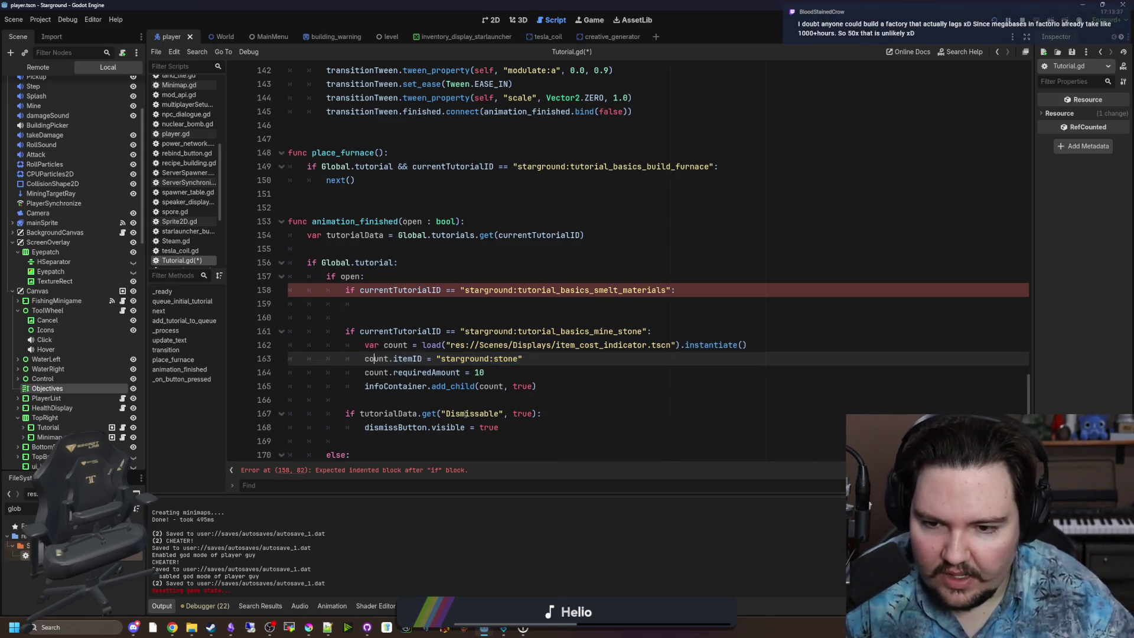
{"action": "left_click", "coordinate": [510, 372]}
{"action": "scroll", "coordinate": [382, 239], "scroll_direction": "down", "scroll_amount": 1}
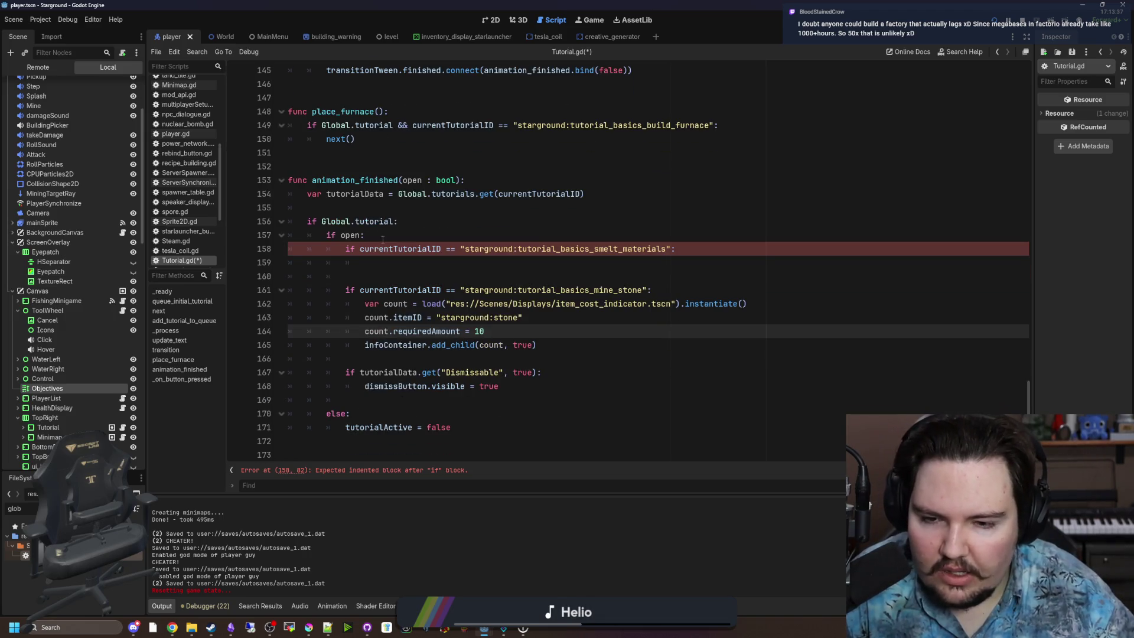
{"action": "mouse_move", "coordinate": [674, 248]}
{"action": "left_mouse_down"}
{"action": "mouse_move", "coordinate": [345, 248]}
{"action": "mouse_move", "coordinate": [349, 276]}
{"action": "left_mouse_up"}
{"action": "key", "text": "BackSpace"}
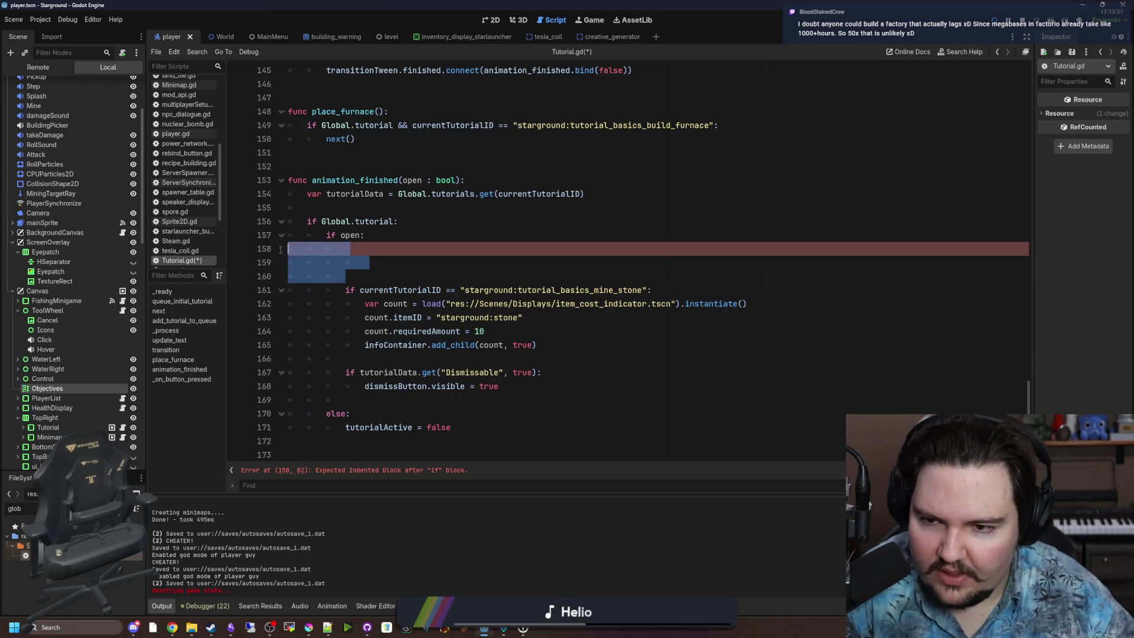
{"action": "key", "text": "BackSpace"}
{"action": "scroll", "coordinate": [436, 252], "scroll_direction": "up", "scroll_amount": 20}
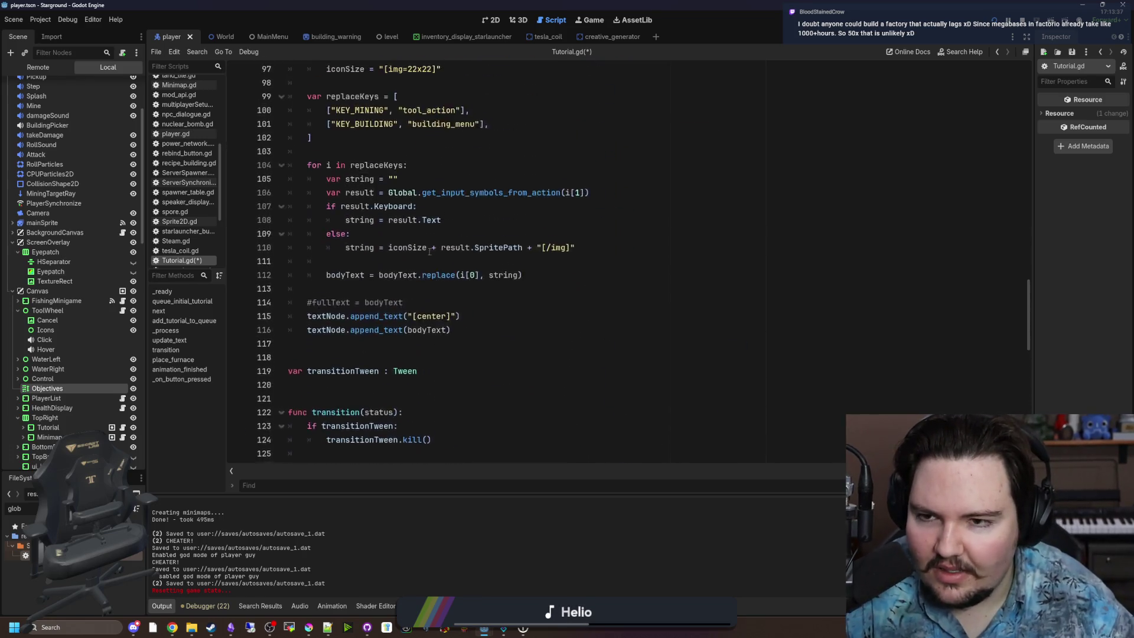
Step: Paste the smelt_materials if-condition into _process below the mine_stone check
{"action": "scroll", "coordinate": [423, 252], "scroll_direction": "up", "scroll_amount": 7}
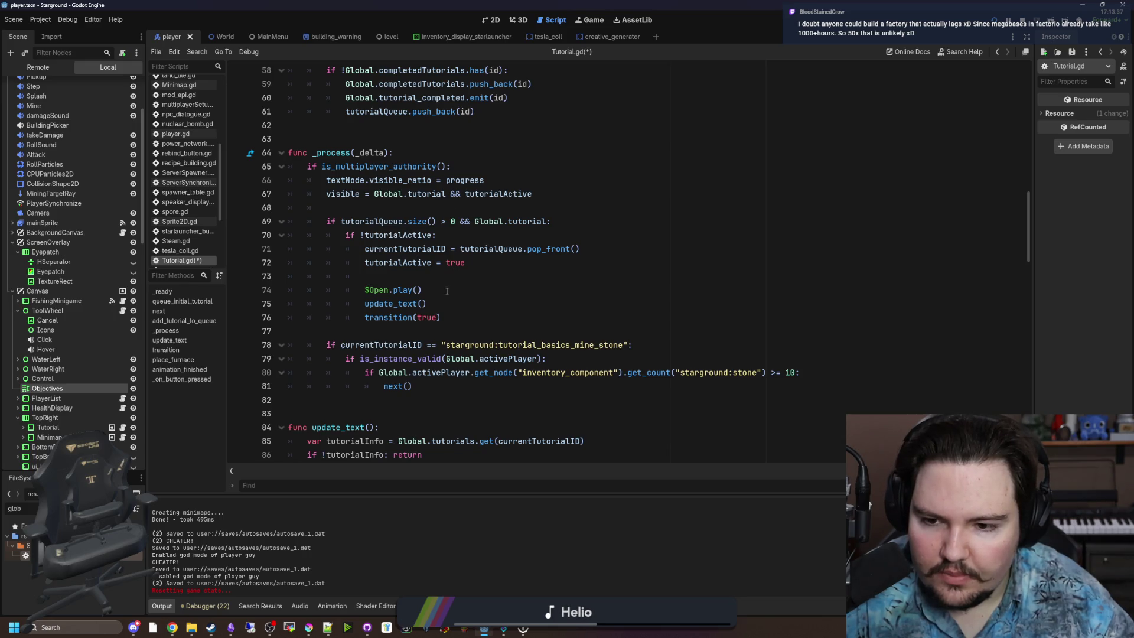
{"action": "scroll", "coordinate": [448, 286], "scroll_direction": "down", "scroll_amount": 1}
{"action": "left_click", "coordinate": [424, 365]}
{"action": "key", "text": "Return"}
{"action": "type", "text": "if currentTutorialID == \"starground:tutorial_basics_smelt_materials\":"}
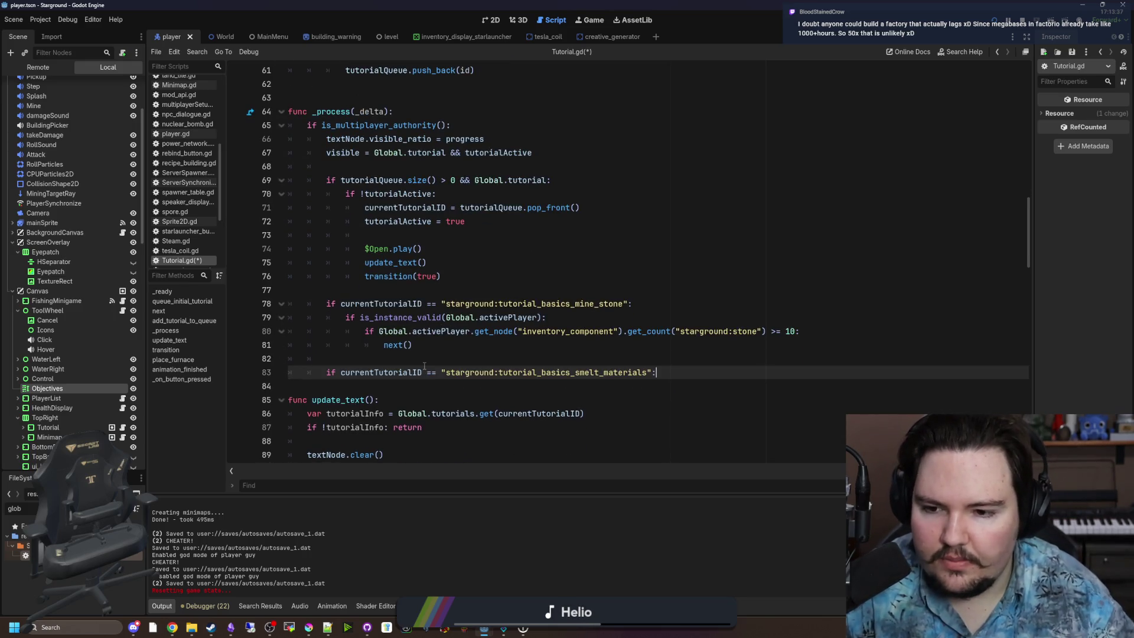
Step: Add the player validity check on an indented line under the smelt_materials condition
{"action": "left_click_drag", "start_coordinate": [546, 317], "coordinate": [346, 315]}
{"action": "key", "text": "ctrl+c"}
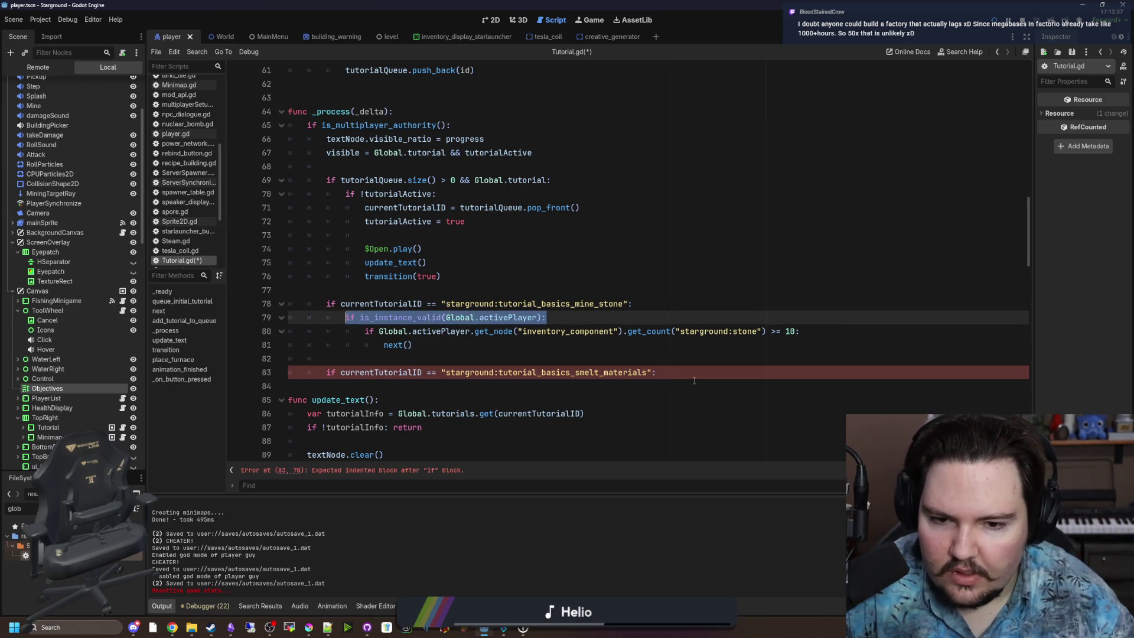
{"action": "left_click", "coordinate": [735, 377]}
{"action": "key", "text": "Return"}
{"action": "key", "text": "ctrl+v"}
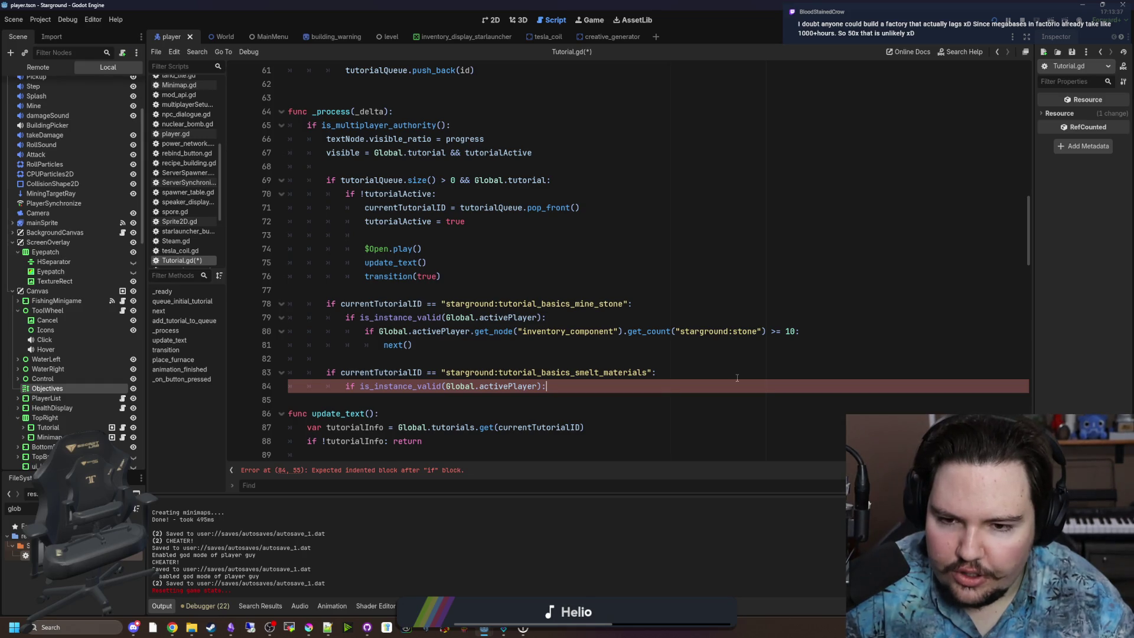
{"action": "key", "text": "Return"}
Step: Copy the mine_stone block's stone count check and next() call under the new validity check
{"action": "mouse_move", "coordinate": [414, 358]}
{"action": "left_mouse_down"}
{"action": "mouse_move", "coordinate": [532, 302]}
{"action": "mouse_move", "coordinate": [531, 329]}
{"action": "mouse_move", "coordinate": [289, 319]}
{"action": "mouse_move", "coordinate": [340, 322]}
{"action": "left_mouse_up"}
{"action": "left_click", "coordinate": [537, 313]}
{"action": "scroll", "coordinate": [339, 322], "scroll_direction": "down", "scroll_amount": 1}
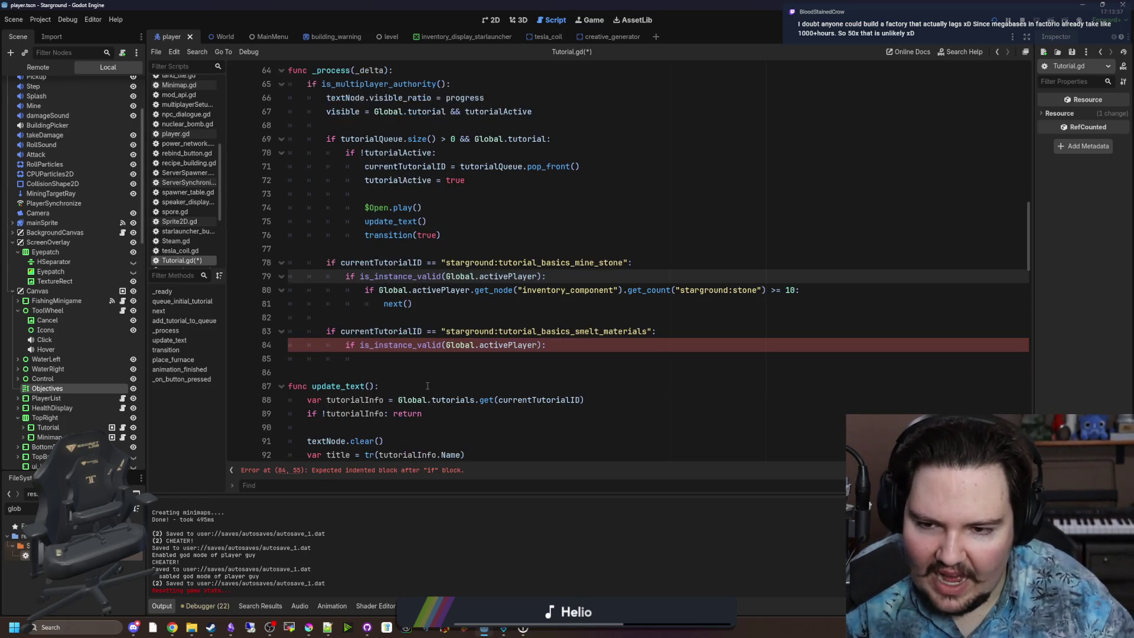
{"action": "left_click", "coordinate": [643, 305]}
{"action": "left_click_drag", "start_coordinate": [643, 304], "coordinate": [206, 286]}
{"action": "key", "text": "ctrl+c"}
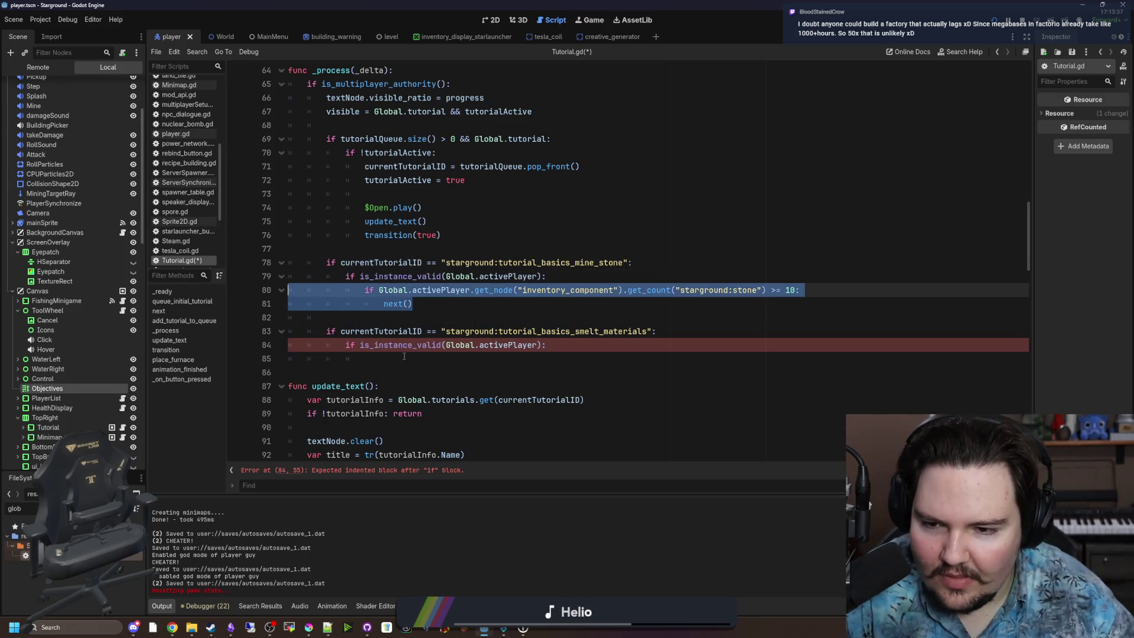
{"action": "left_click", "coordinate": [435, 354]}
{"action": "key", "text": "ctrl+v"}
{"action": "key", "text": "BackSpace"}
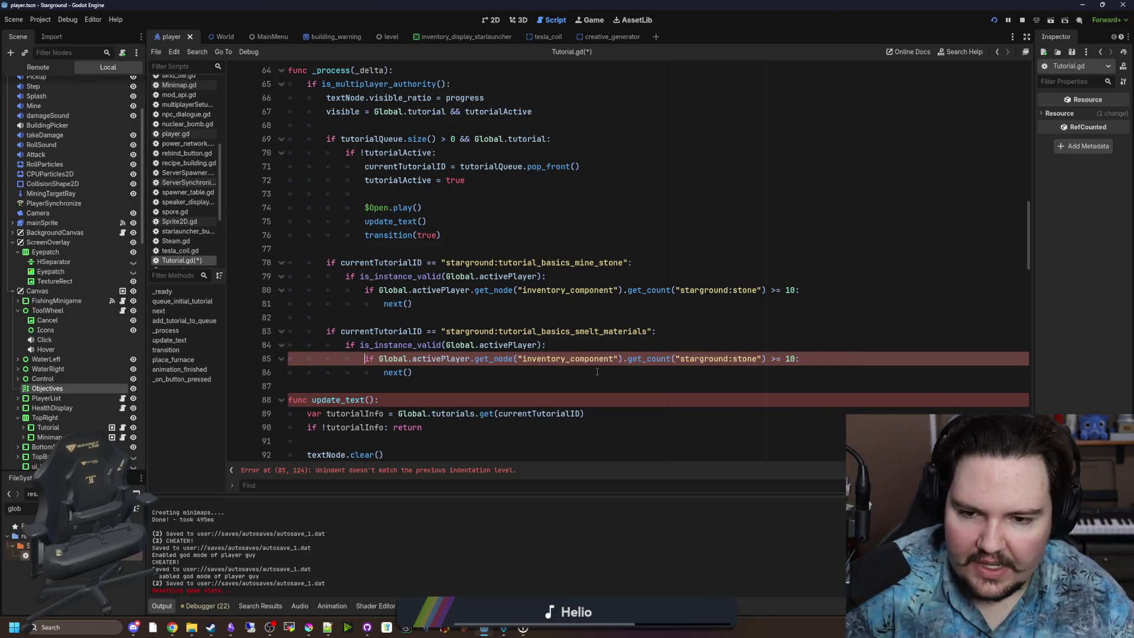
Step: Change the pasted count check's lookup to inventory and its item to iron_ingot
{"action": "left_click_drag", "start_coordinate": [622, 359], "coordinate": [475, 361]}
{"action": "type", "text": "inventory"}
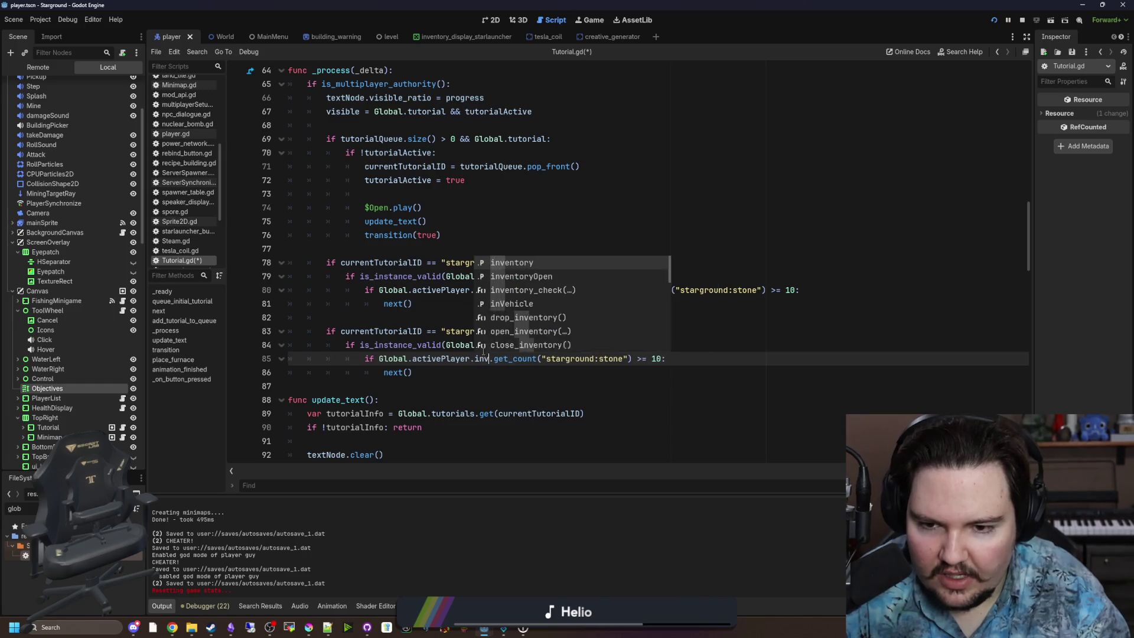
{"action": "double_click", "coordinate": [639, 359]}
{"action": "type", "text": "iron_ingot"}
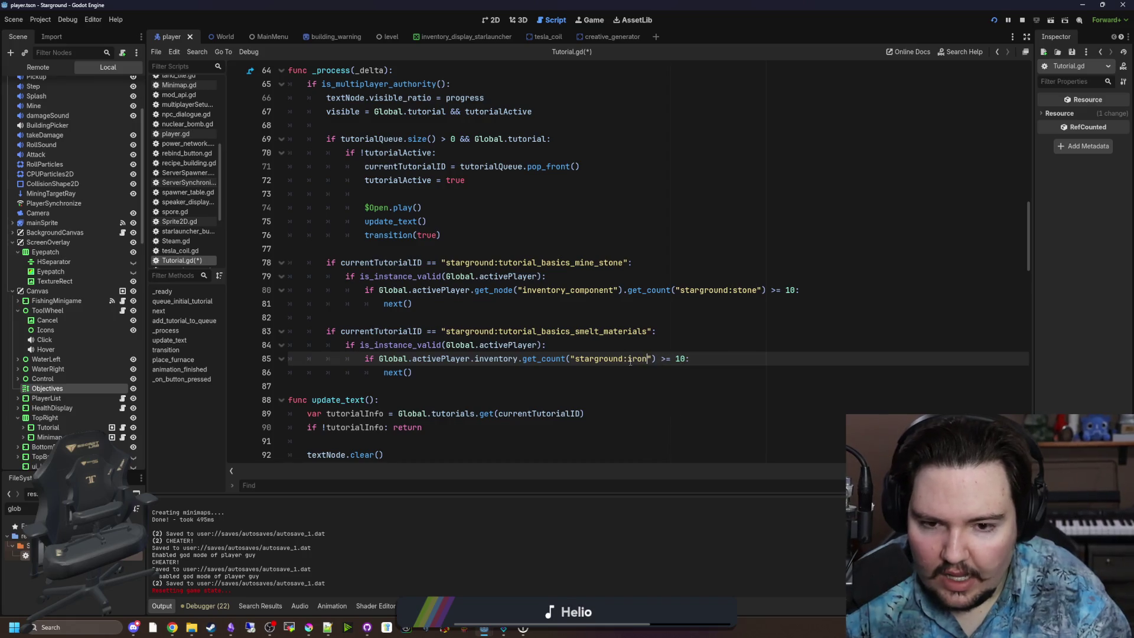
Step: Append an && condition requiring 20 stone_brick alongside 20 iron_ingot, and save the script
{"action": "left_click_drag", "start_coordinate": [714, 358], "coordinate": [378, 361]}
{"action": "left_click", "coordinate": [715, 359]}
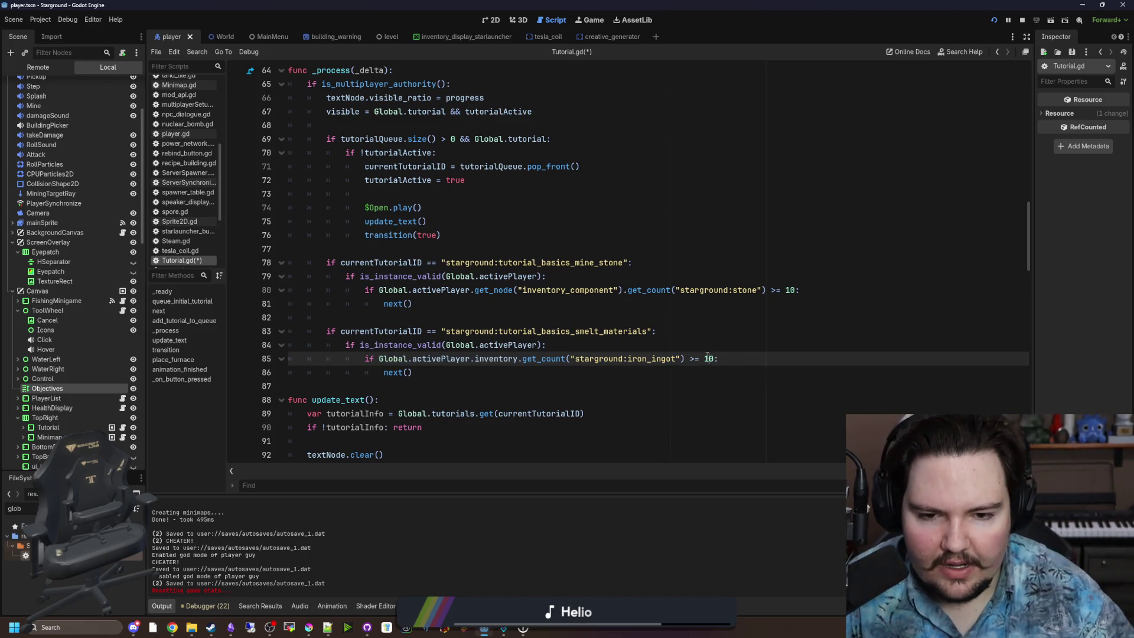
{"action": "left_click", "coordinate": [714, 355]}
{"action": "left_click_drag", "start_coordinate": [714, 359], "coordinate": [378, 358]}
{"action": "left_click", "coordinate": [718, 359]}
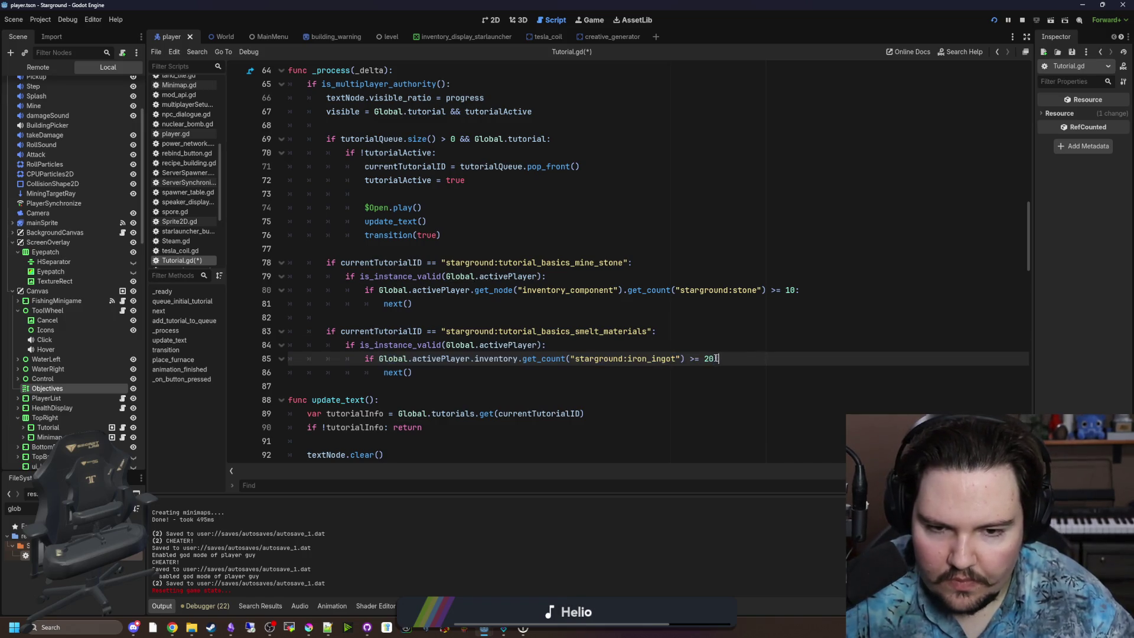
{"action": "type", "text": "&&"}
{"action": "key", "text": "ctrl+v"}
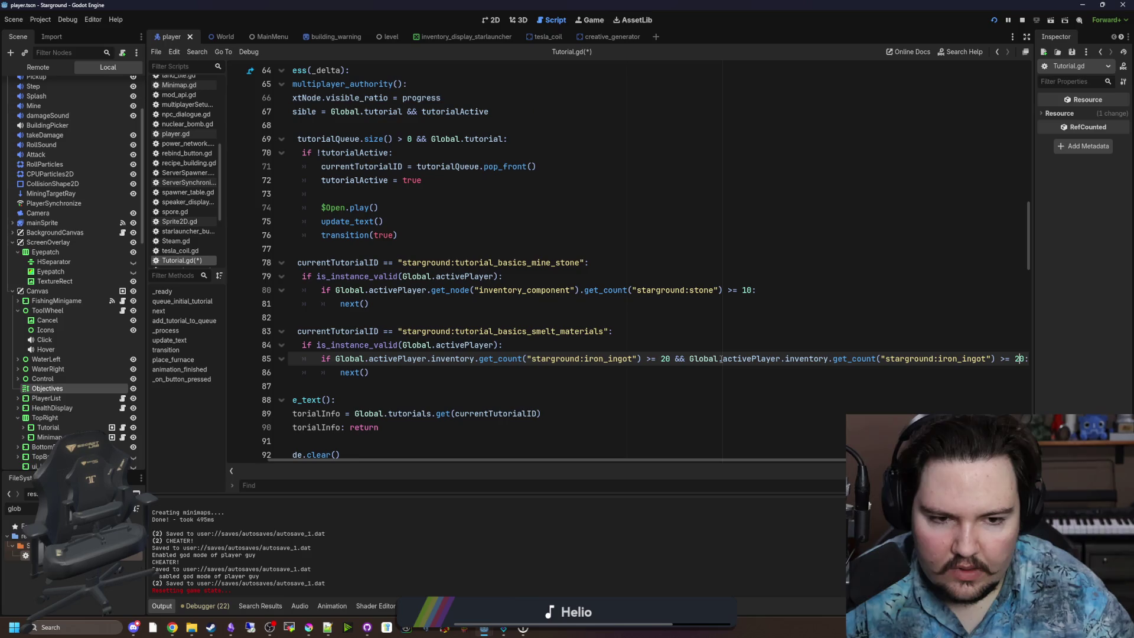
{"action": "double_click", "coordinate": [984, 358]}
{"action": "type", "text": "i"}
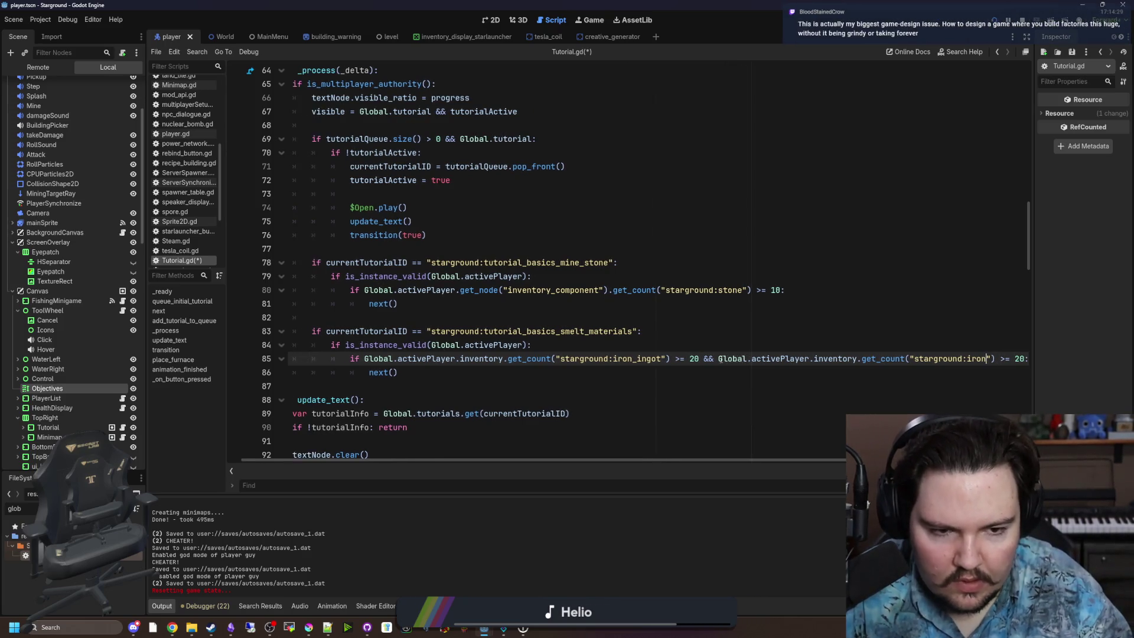
{"action": "key", "text": "BackSpace"}
{"action": "type", "text": "stone_brick"}
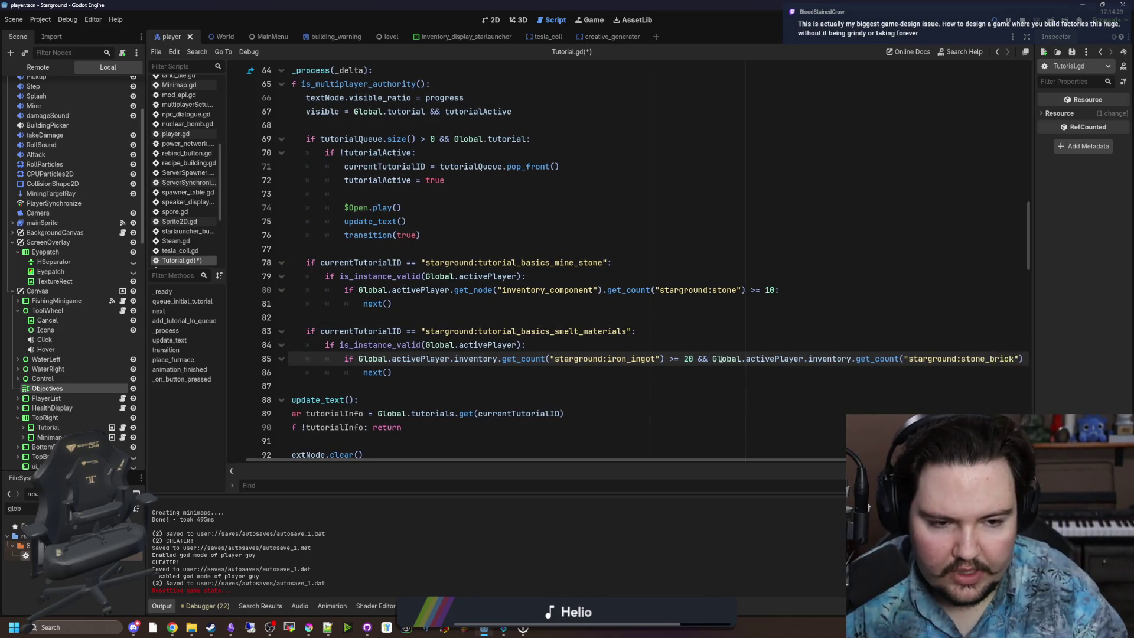
{"action": "key", "text": "ctrl+s"}
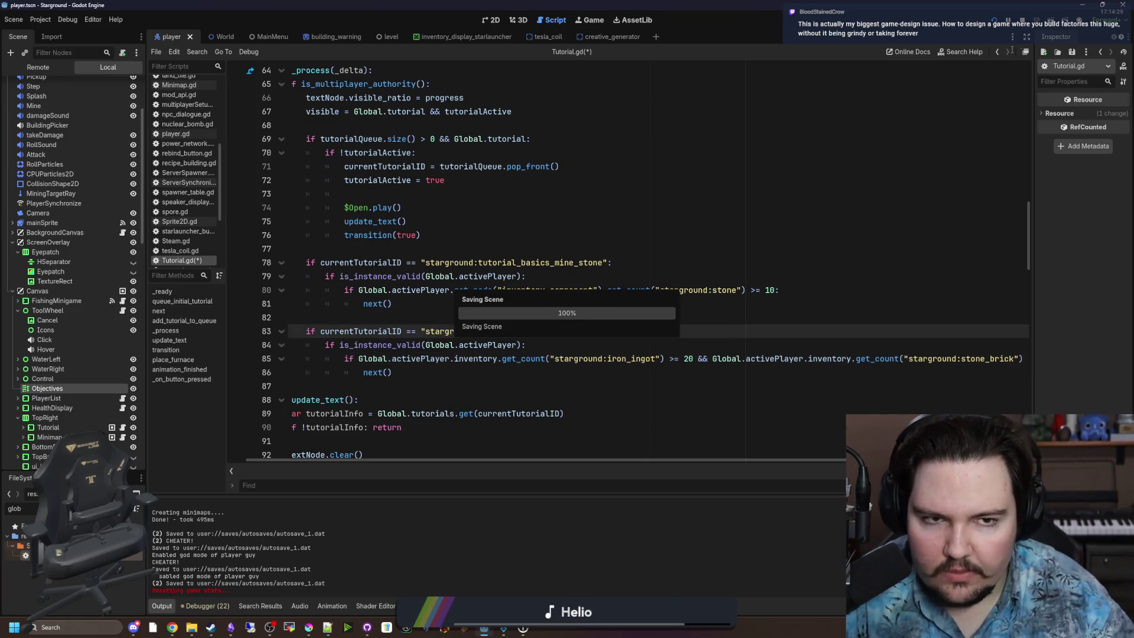
Step: Run Starground, open and close Options, then open the Singleplayer menu
{"action": "left_click", "coordinate": [994, 23]}
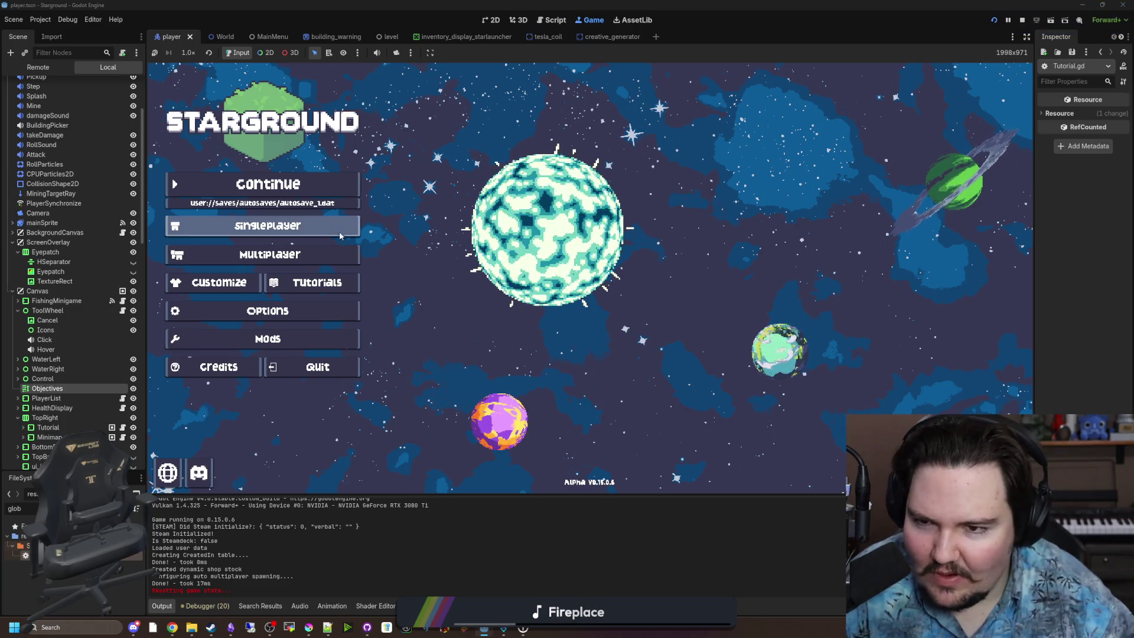
{"action": "left_click", "coordinate": [304, 303]}
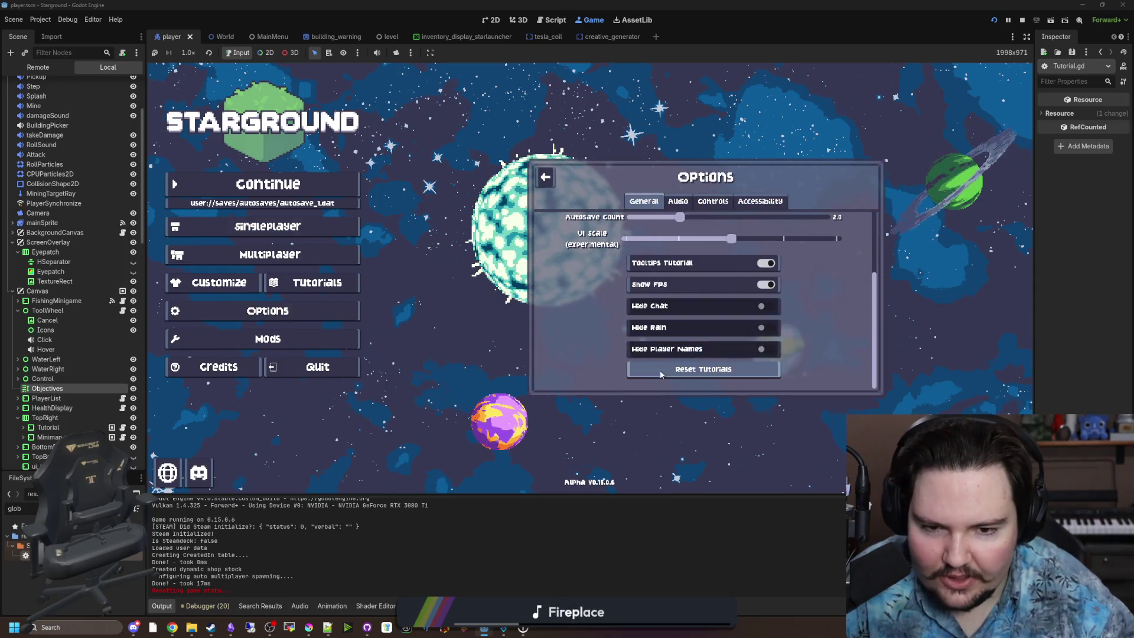
{"action": "left_click", "coordinate": [553, 183]}
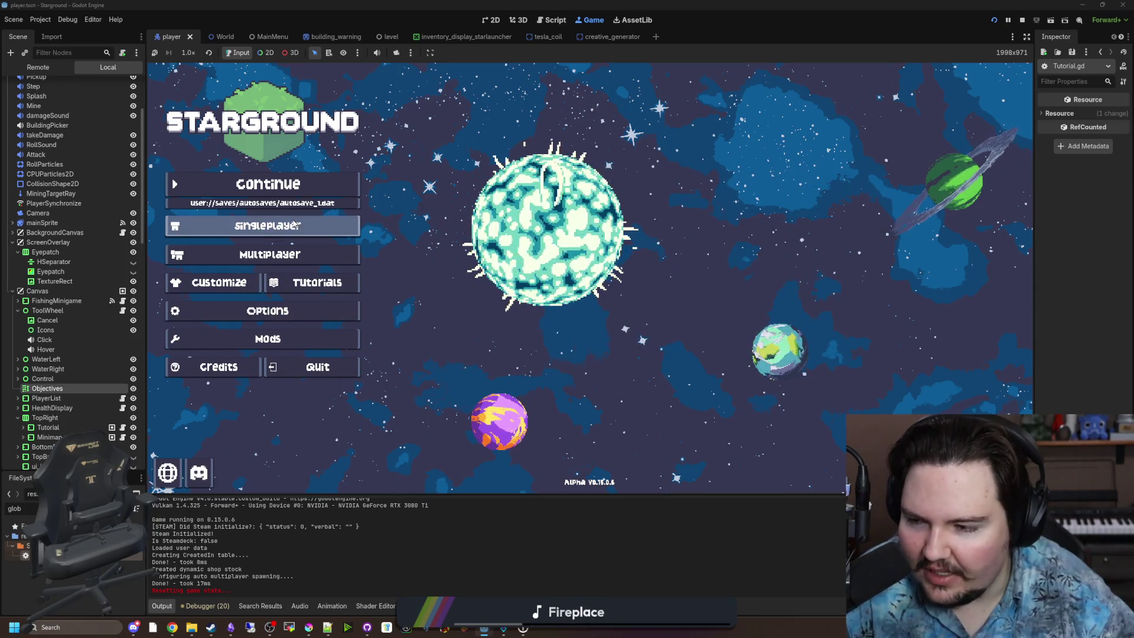
{"action": "left_click", "coordinate": [319, 221]}
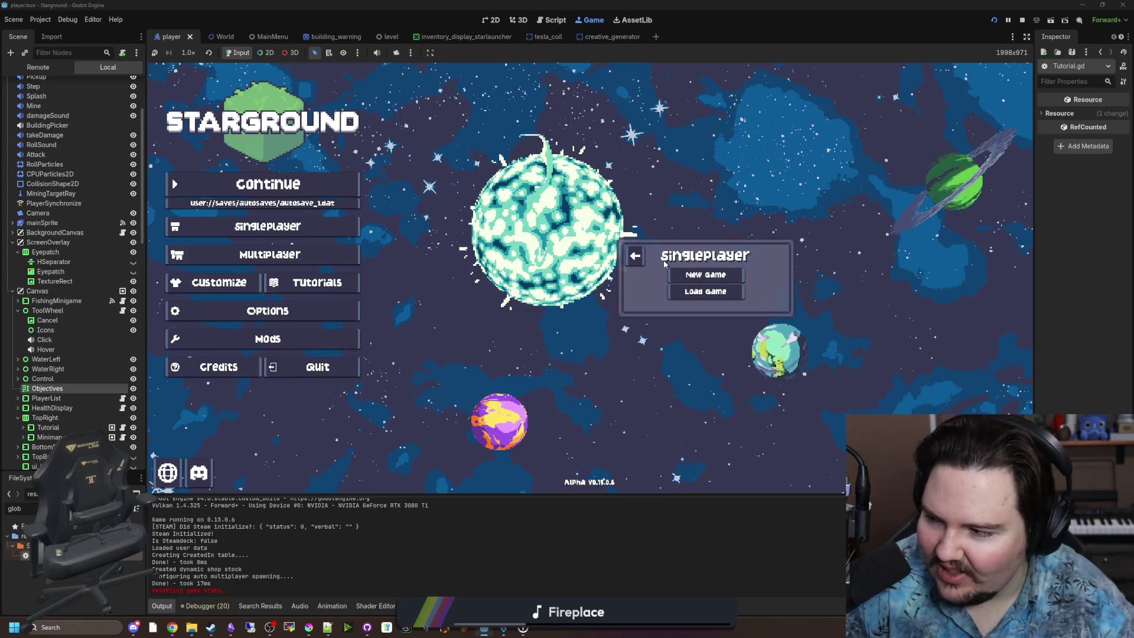